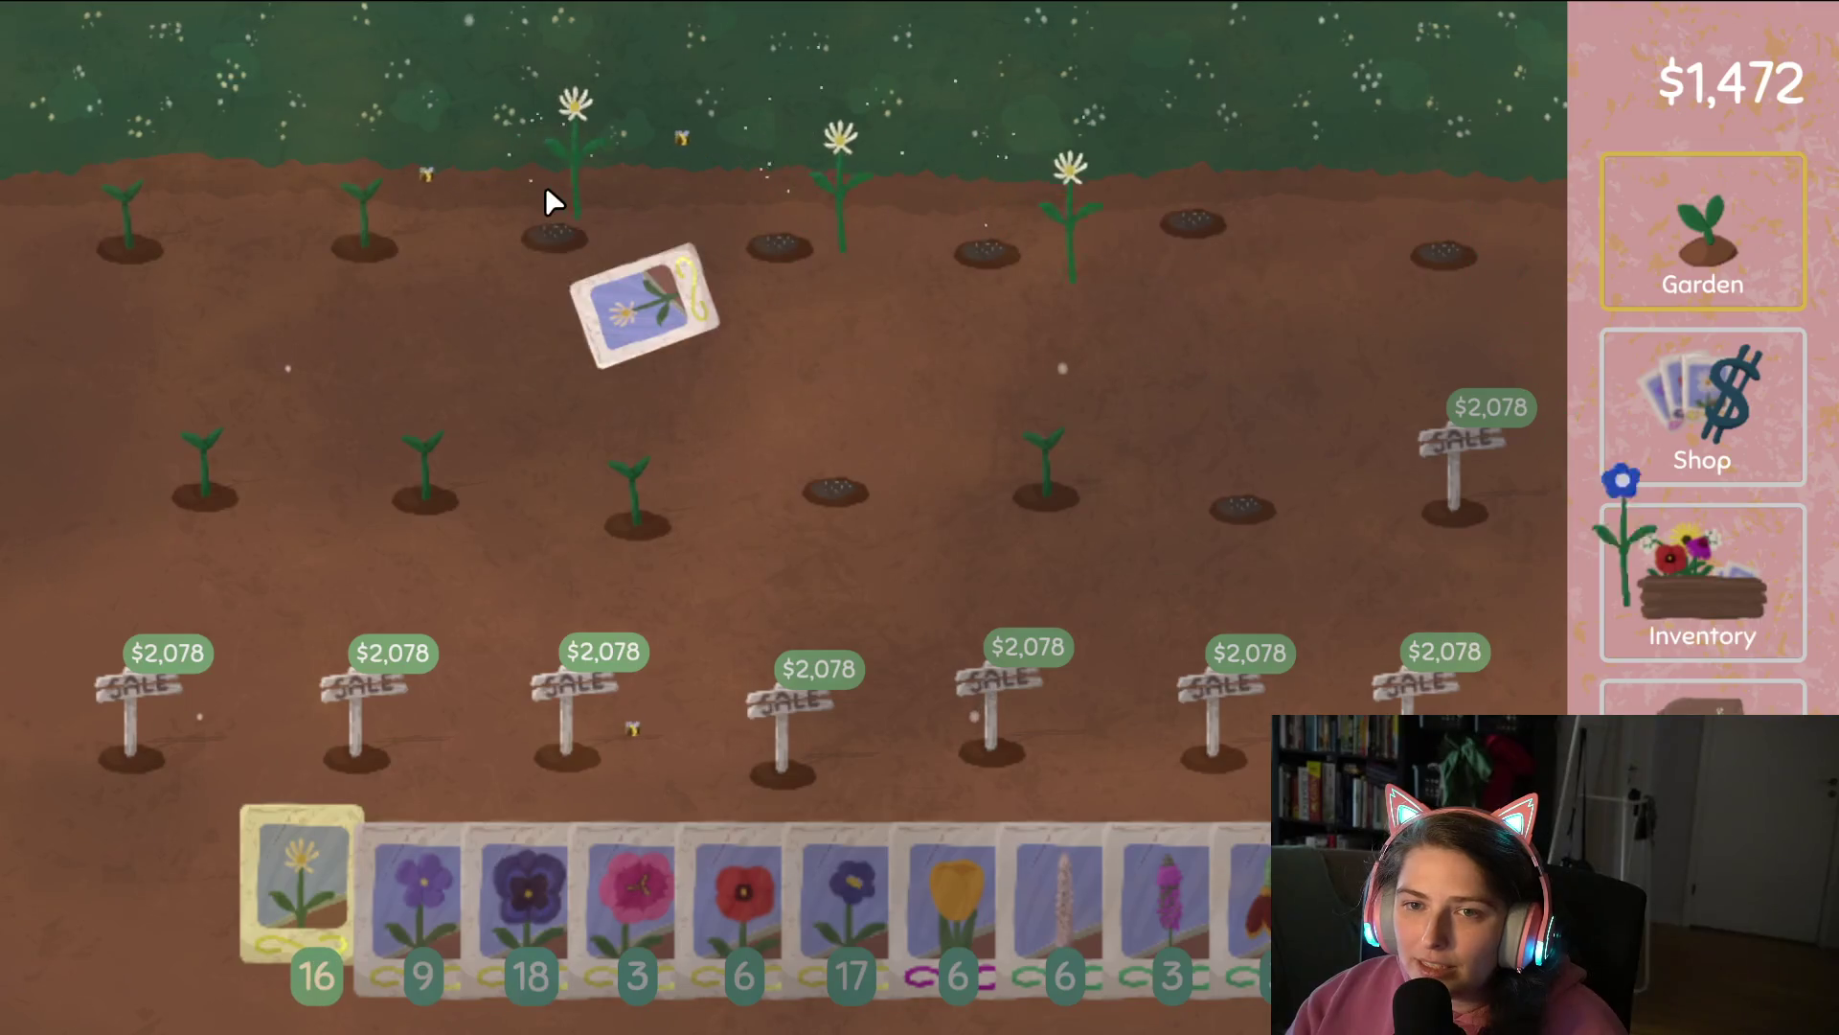
Harvest the top-row daisies, resow them with daisy seeds, and turn a stored flower into seeds.
mouse_move(320, 906)
mouse_down()
mouse_move(275, 756)
mouse_move(191, 197)
mouse_move(111, 201)
mouse_up()
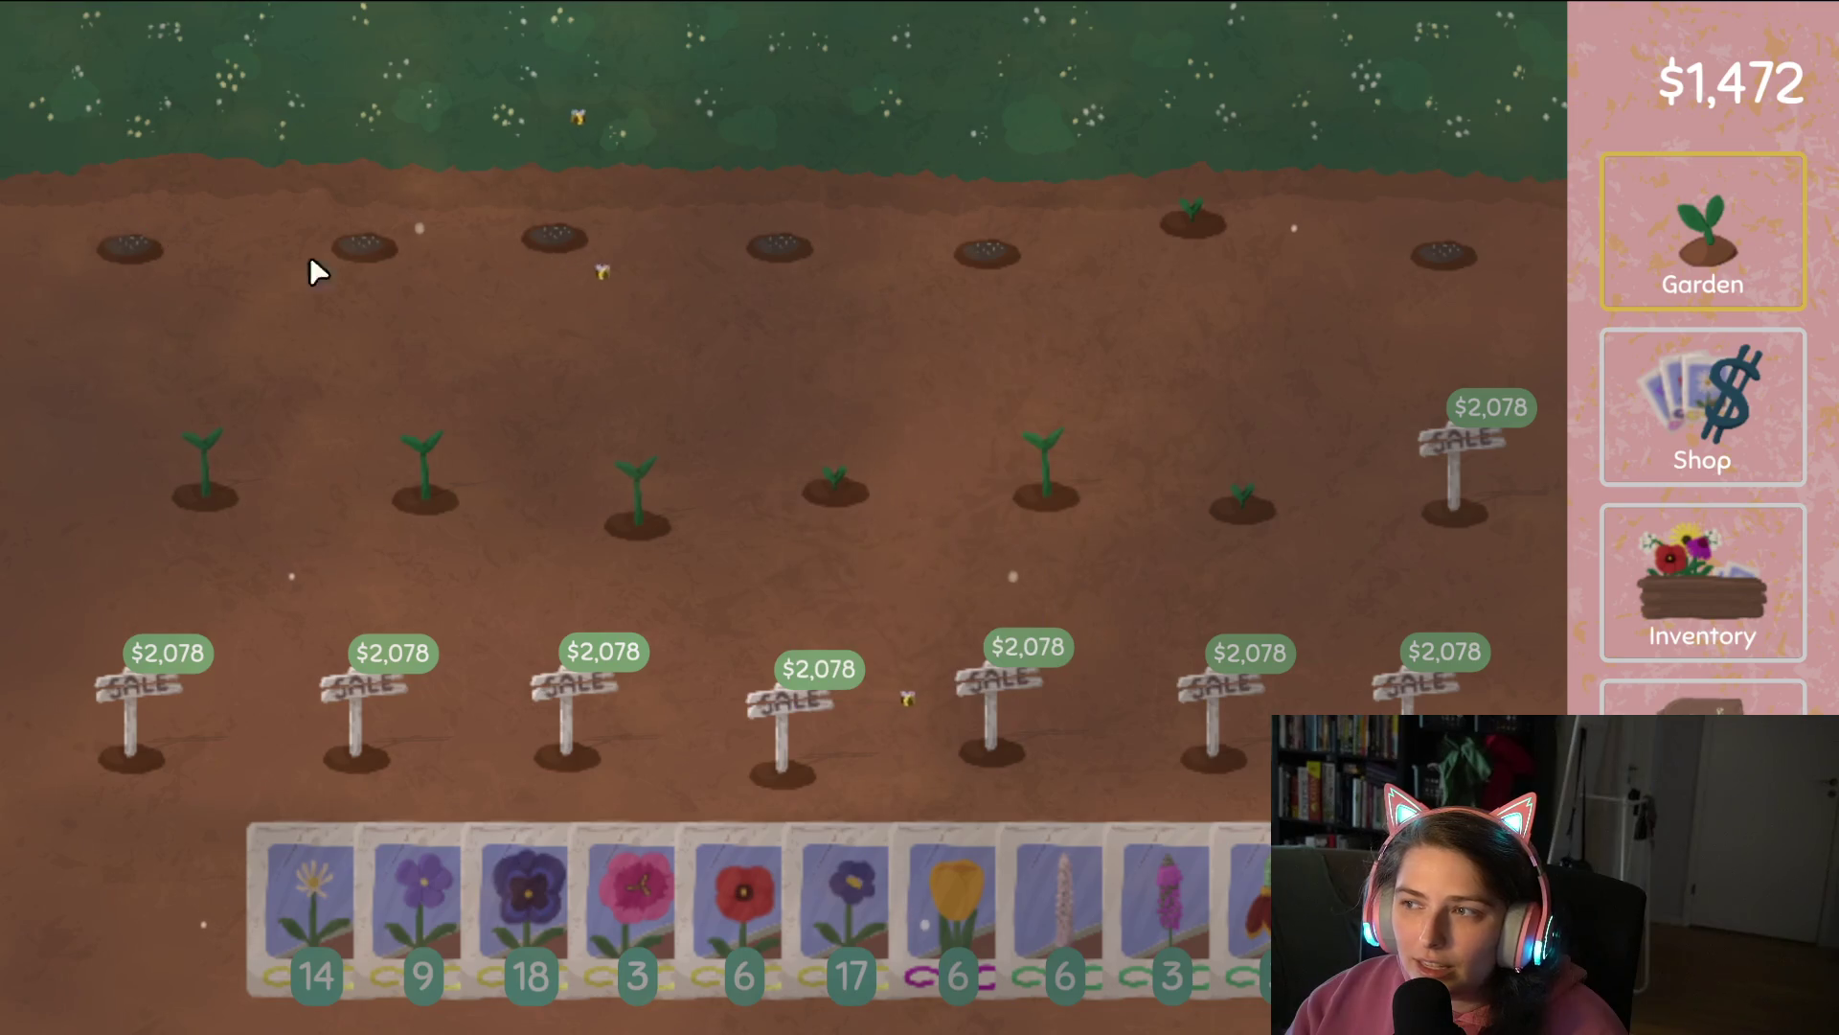
click(1701, 556)
mouse_move(961, 106)
mouse_down()
mouse_move(939, 76)
mouse_move(402, 488)
mouse_up()
Turn the blue flower into seeds and sell the three daisies, bringing cash to $1,568.
click(1703, 699)
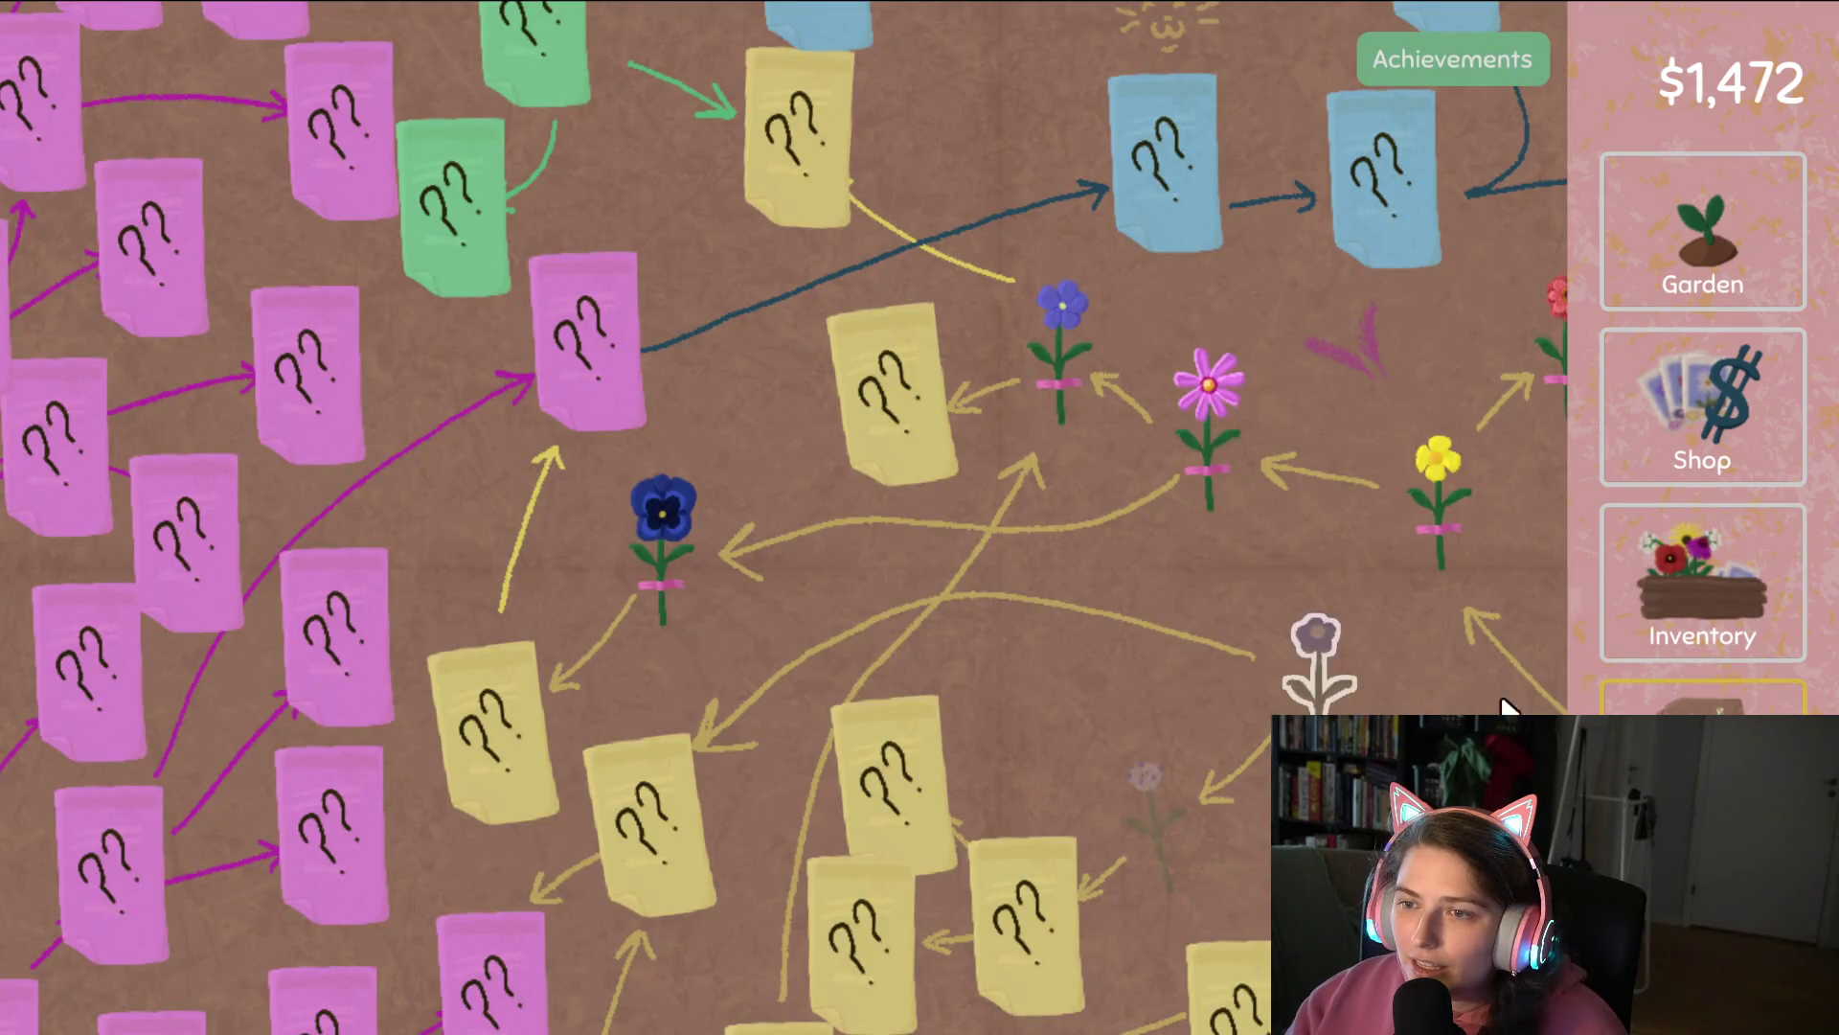
mouse_move(1509, 709)
mouse_down()
mouse_move(1355, 595)
mouse_move(1423, 563)
mouse_up()
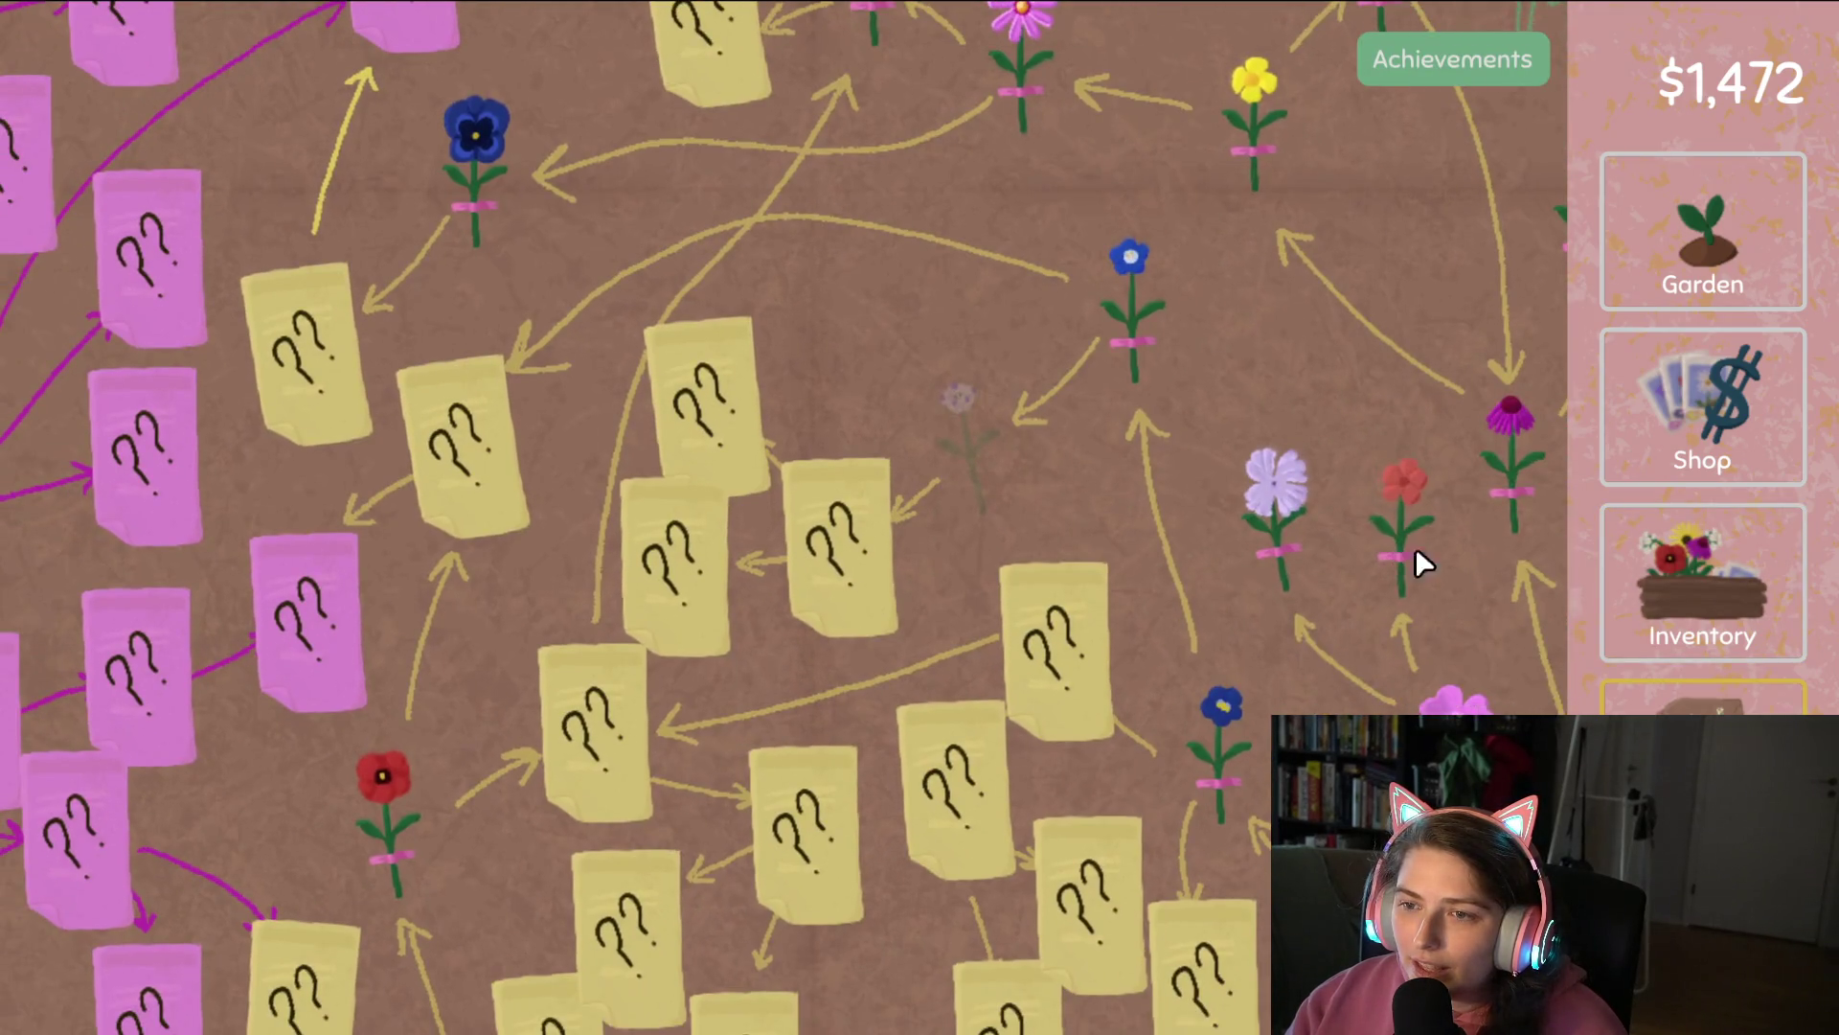
click(1684, 585)
drag(833, 106, 839, 92)
drag(422, 433, 423, 441)
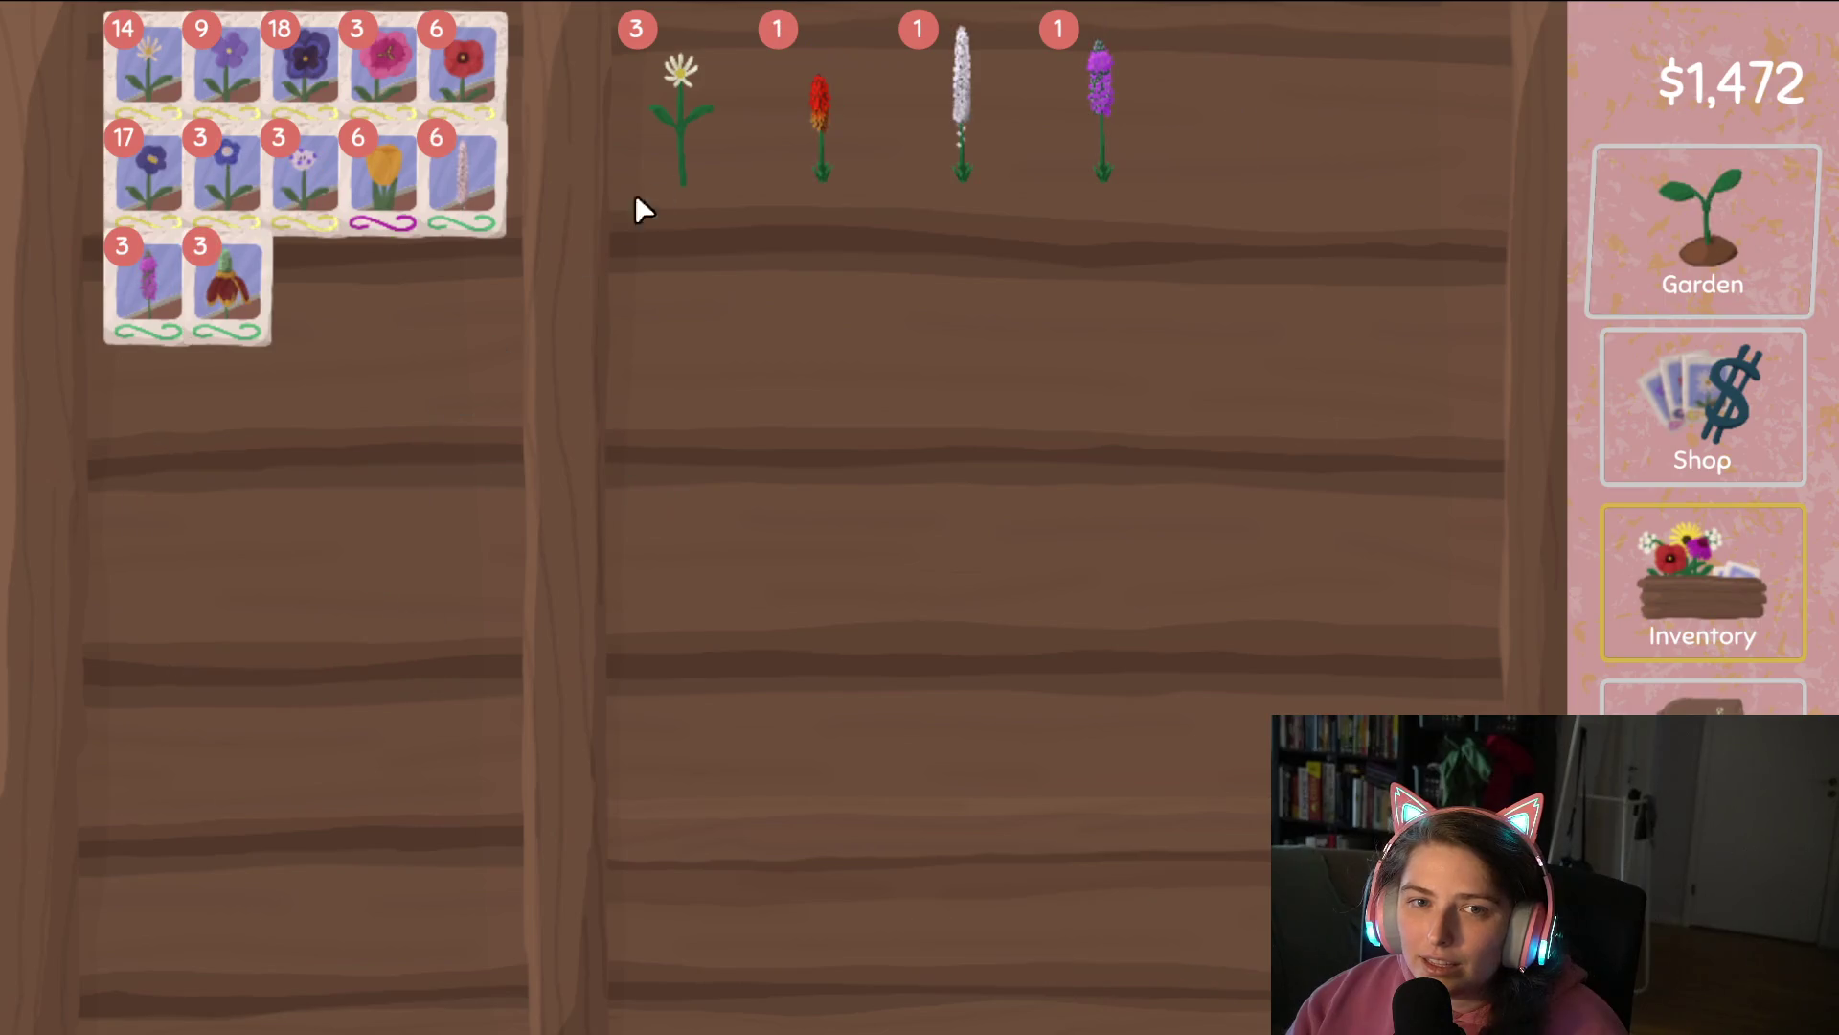
mouse_move(697, 160)
mouse_down()
mouse_move(1154, 866)
mouse_move(1240, 953)
mouse_up()
click(1747, 258)
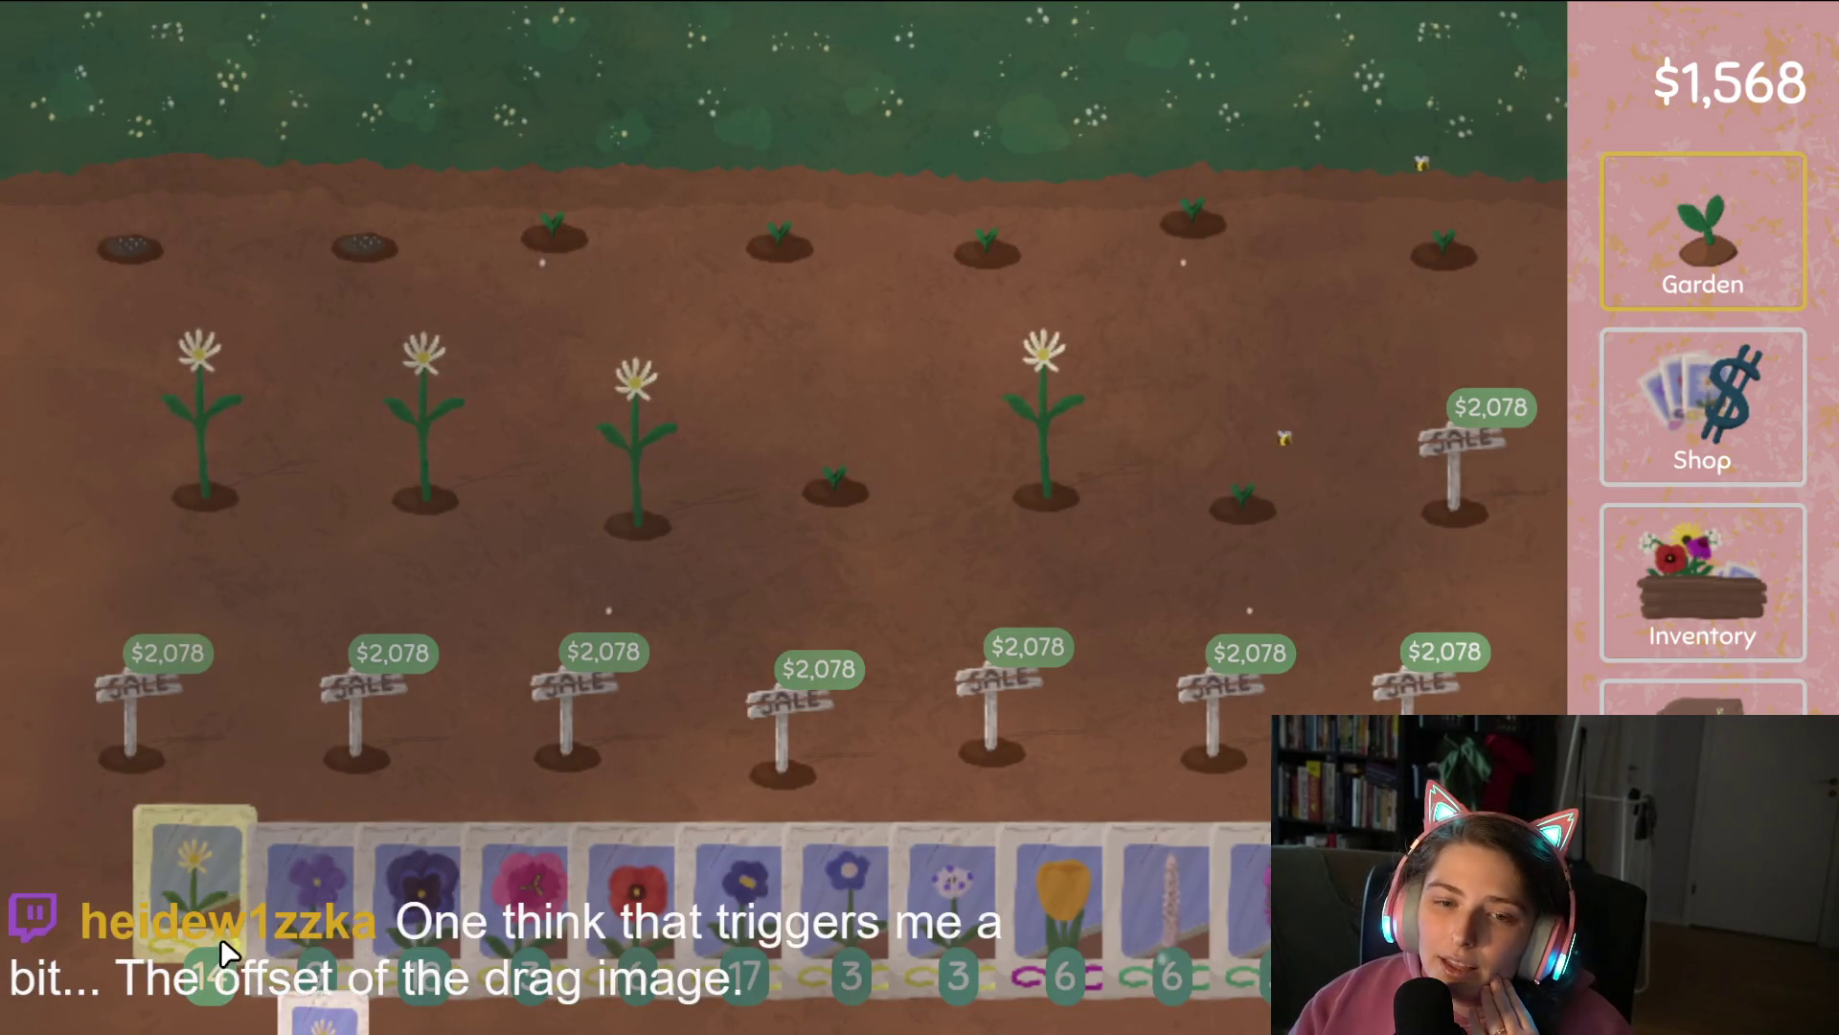
Resow the harvested middle-row daisy plots with daisy seeds and bring up the seed and flower inventory.
mouse_move(220, 936)
mouse_down()
mouse_move(226, 460)
mouse_move(1121, 451)
mouse_move(1117, 469)
mouse_move(1583, 673)
mouse_up()
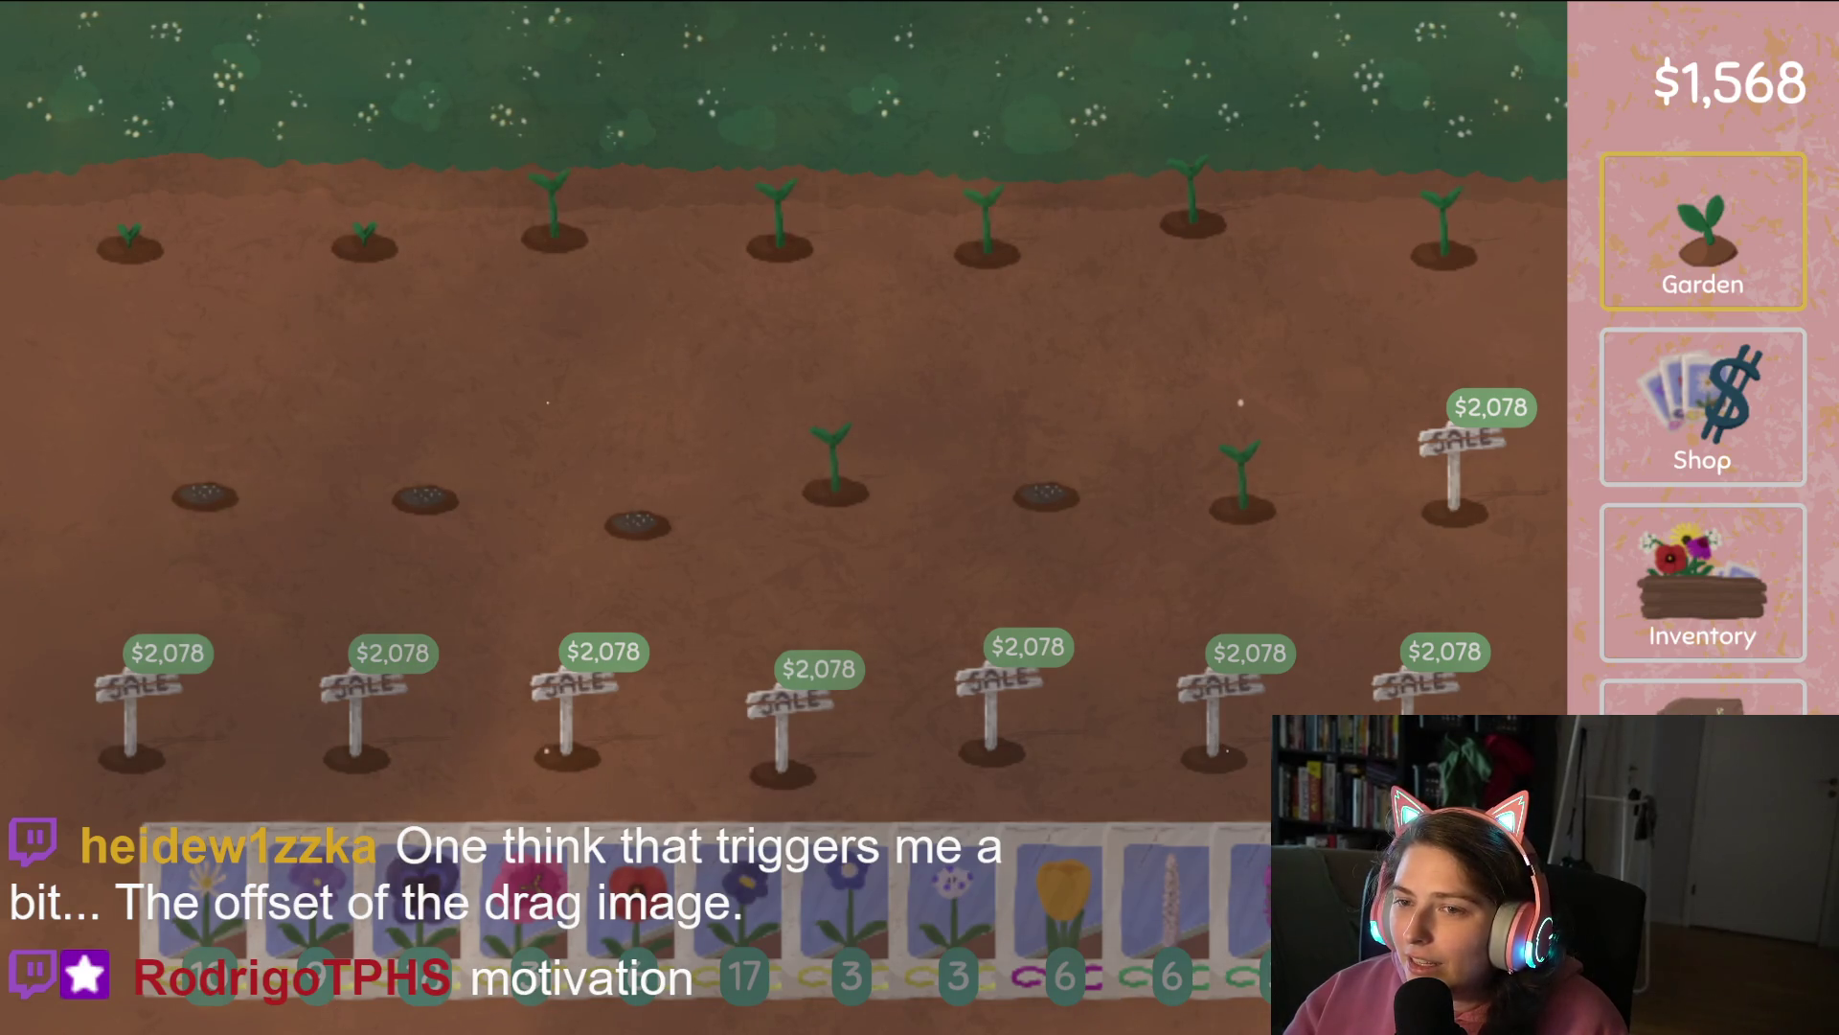
mouse_move(1111, 872)
mouse_down()
mouse_move(1159, 668)
mouse_move(1123, 471)
mouse_move(810, 271)
mouse_move(1051, 201)
mouse_move(1001, 356)
mouse_move(772, 322)
mouse_move(488, 367)
mouse_move(583, 408)
mouse_move(1066, 479)
mouse_move(1221, 463)
mouse_move(1106, 366)
mouse_move(985, 408)
mouse_up()
click(1714, 550)
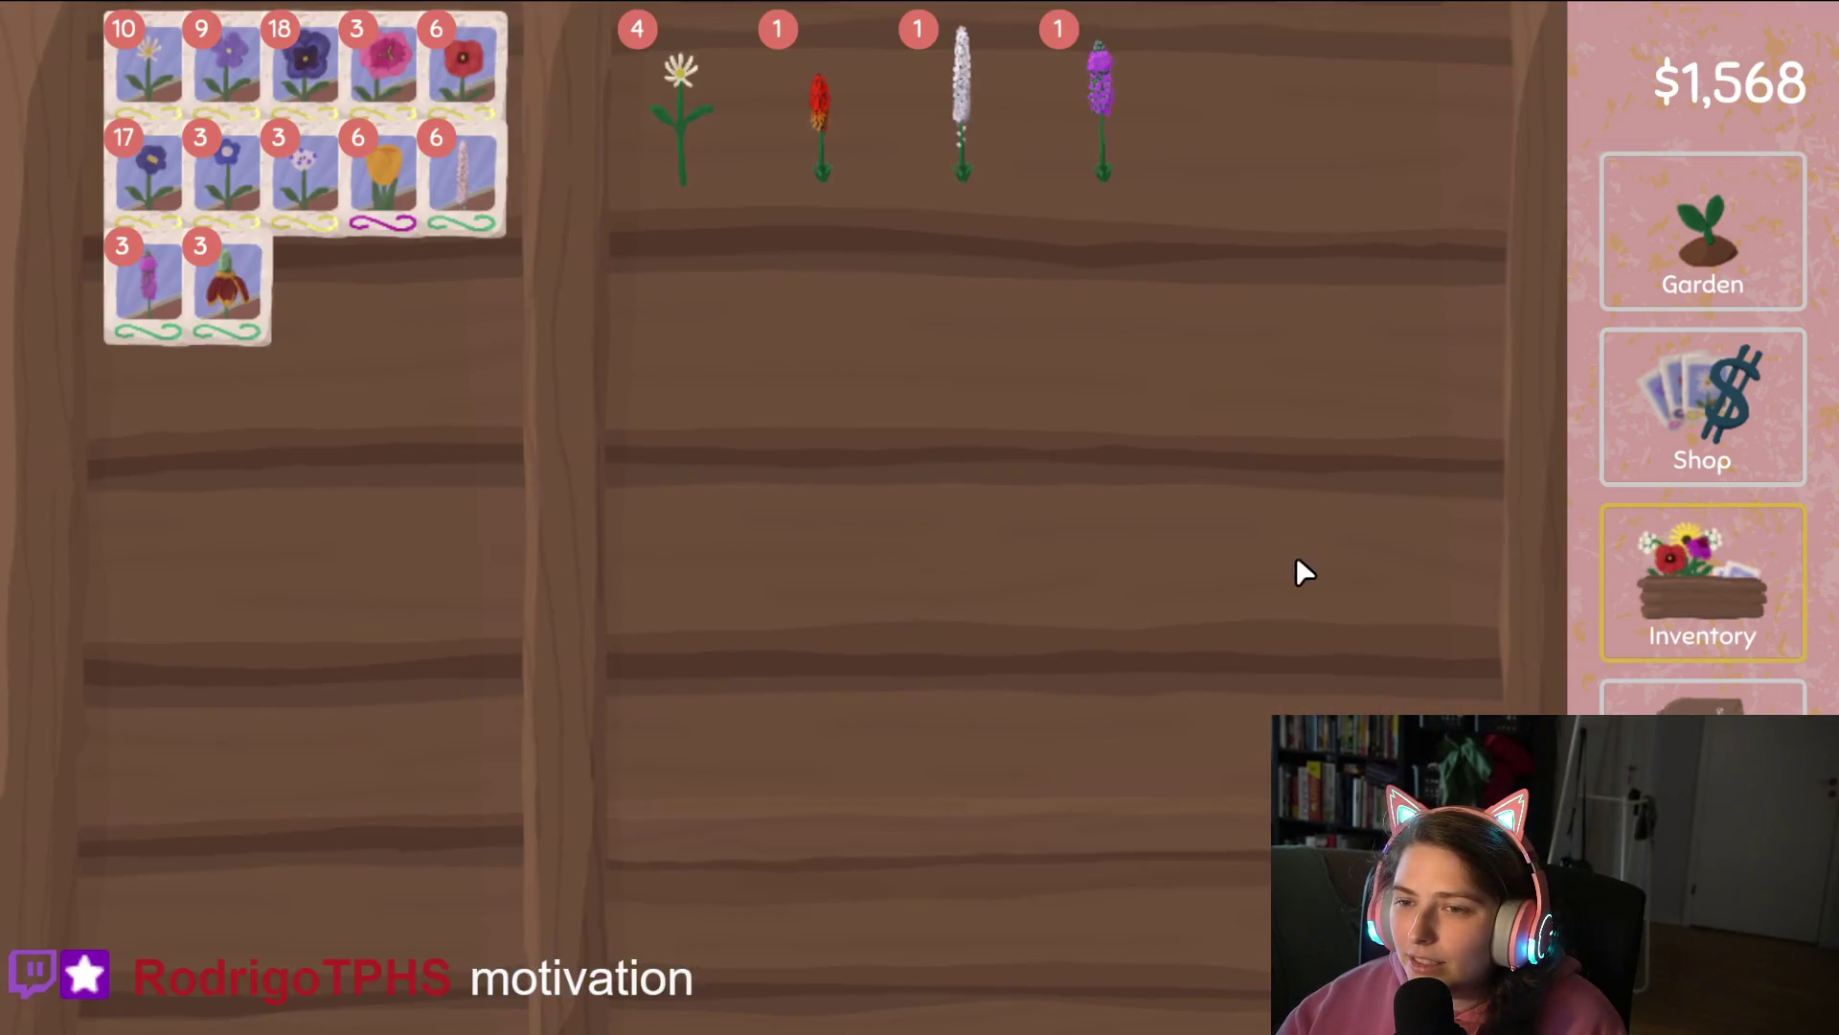
Put the white spike flower back on its shelf and return to the garden, cash still $1,568.
mouse_move(429, 173)
mouse_down()
mouse_move(862, 383)
mouse_move(931, 455)
mouse_move(636, 312)
mouse_move(690, 234)
mouse_move(784, 258)
mouse_move(1002, 439)
mouse_move(1034, 505)
mouse_move(977, 492)
mouse_move(805, 279)
mouse_move(887, 257)
mouse_move(1227, 485)
mouse_move(1203, 519)
mouse_move(1132, 515)
mouse_move(1105, 425)
mouse_move(783, 324)
mouse_move(1406, 331)
mouse_move(1449, 288)
mouse_move(1109, 382)
mouse_move(710, 361)
mouse_move(1108, 262)
mouse_move(1459, 312)
mouse_move(1149, 239)
mouse_move(780, 472)
mouse_move(587, 279)
mouse_move(782, 164)
mouse_move(1108, 273)
mouse_move(1360, 757)
mouse_move(1010, 695)
mouse_move(704, 360)
mouse_move(756, 320)
mouse_move(1220, 460)
mouse_move(1039, 499)
mouse_move(1060, 459)
mouse_move(524, 208)
mouse_move(308, 171)
mouse_move(369, 187)
mouse_up()
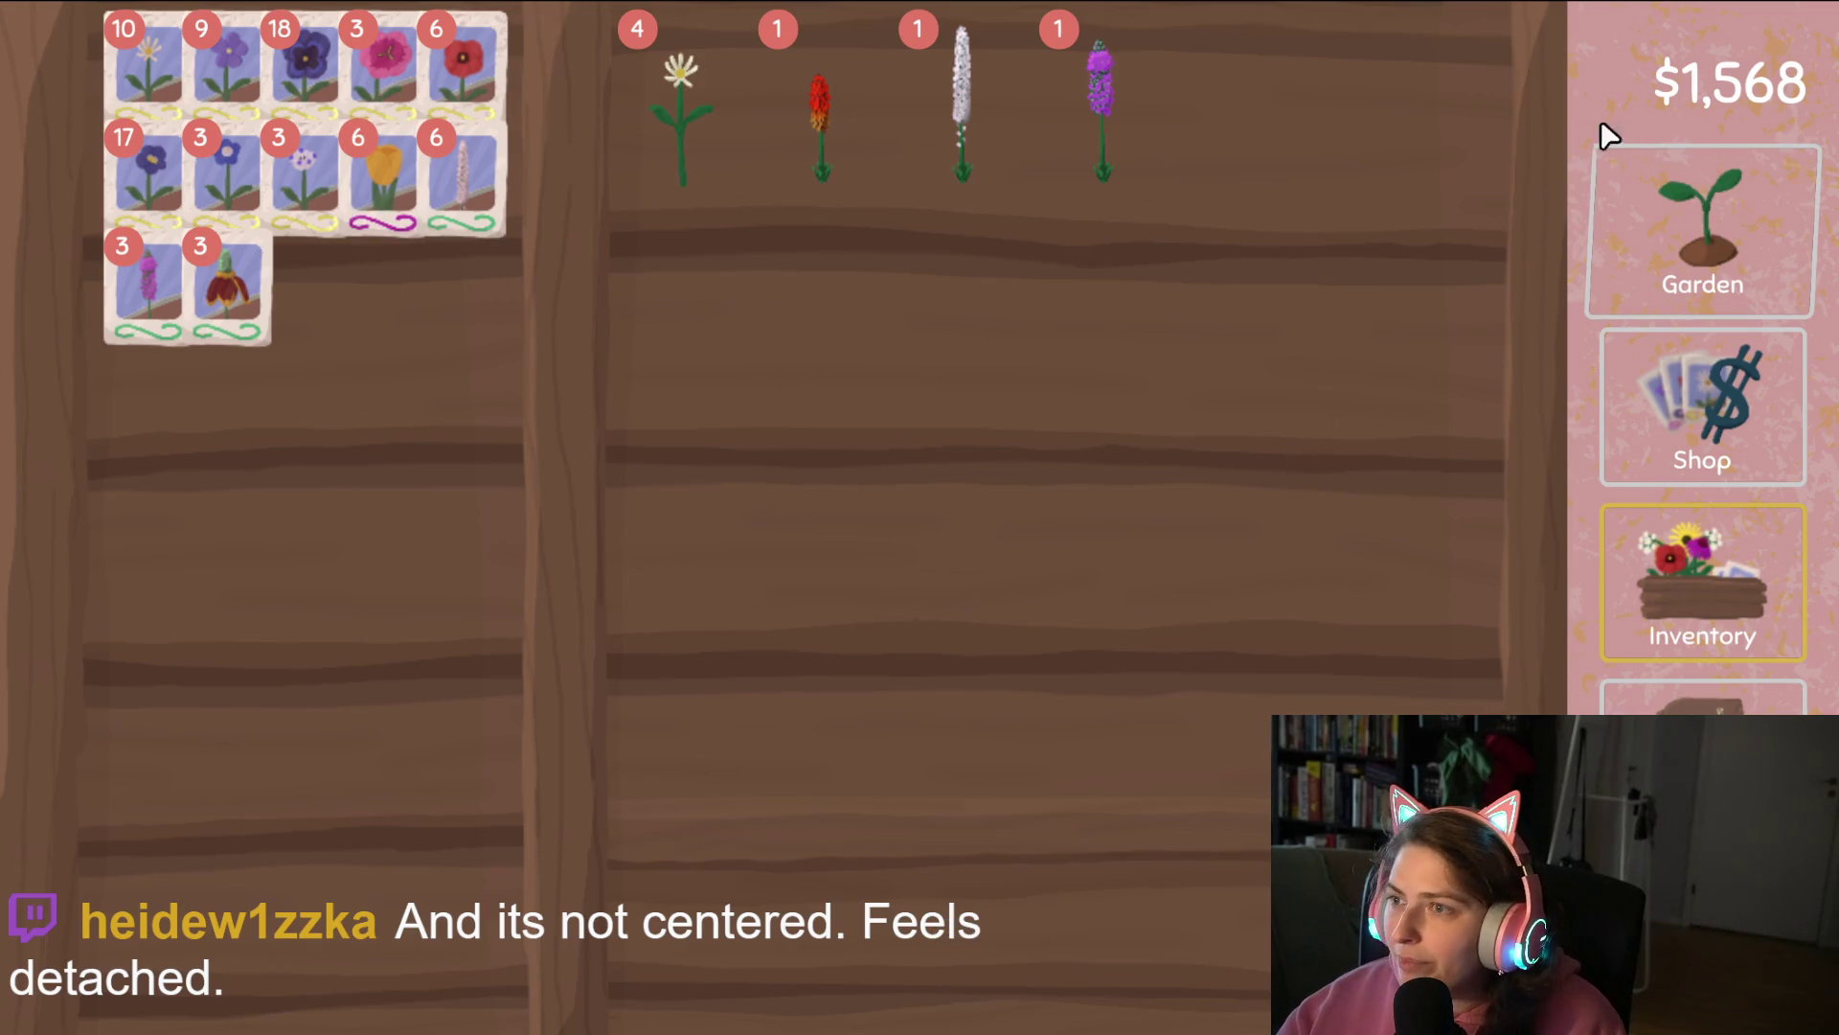
click(1717, 198)
click(1710, 567)
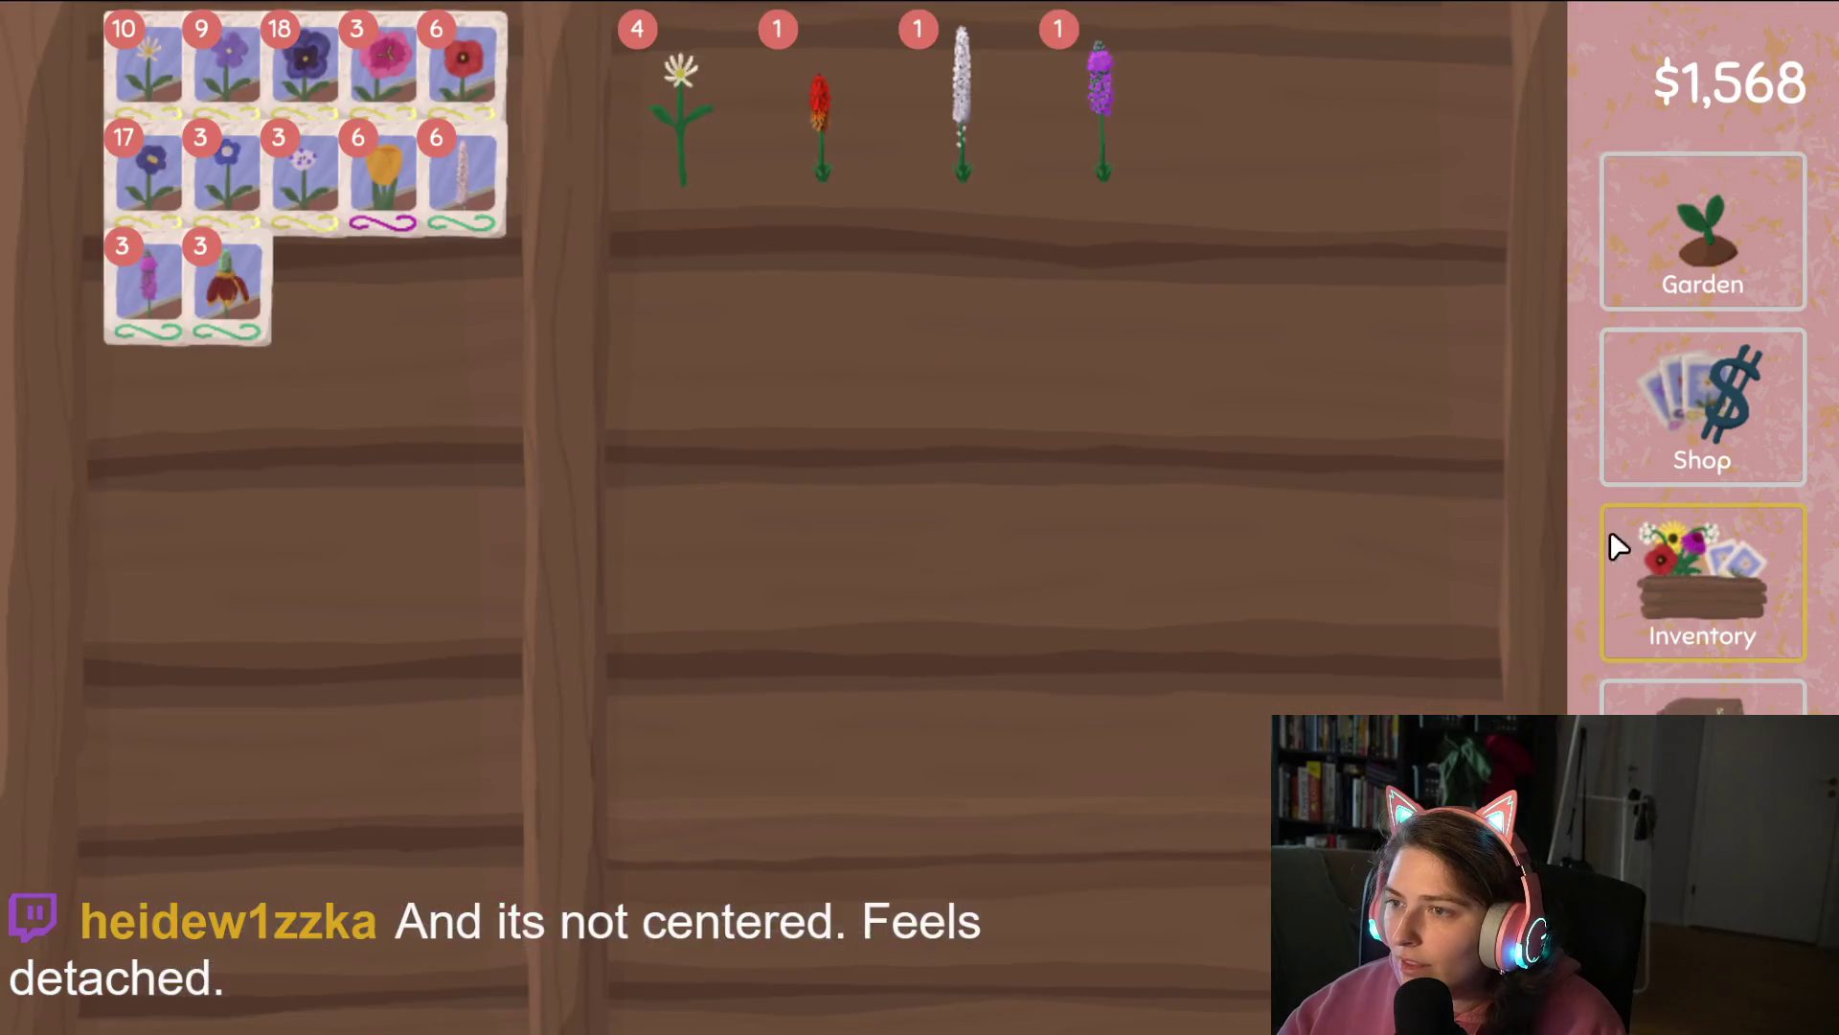
mouse_move(958, 143)
mouse_down()
mouse_move(763, 296)
mouse_move(924, 246)
mouse_move(994, 165)
mouse_move(1506, 334)
mouse_up()
mouse_move(1623, 292)
mouse_down()
mouse_move(1124, 303)
mouse_move(962, 142)
mouse_up()
mouse_move(388, 173)
mouse_down()
mouse_move(346, 220)
mouse_move(383, 223)
mouse_up()
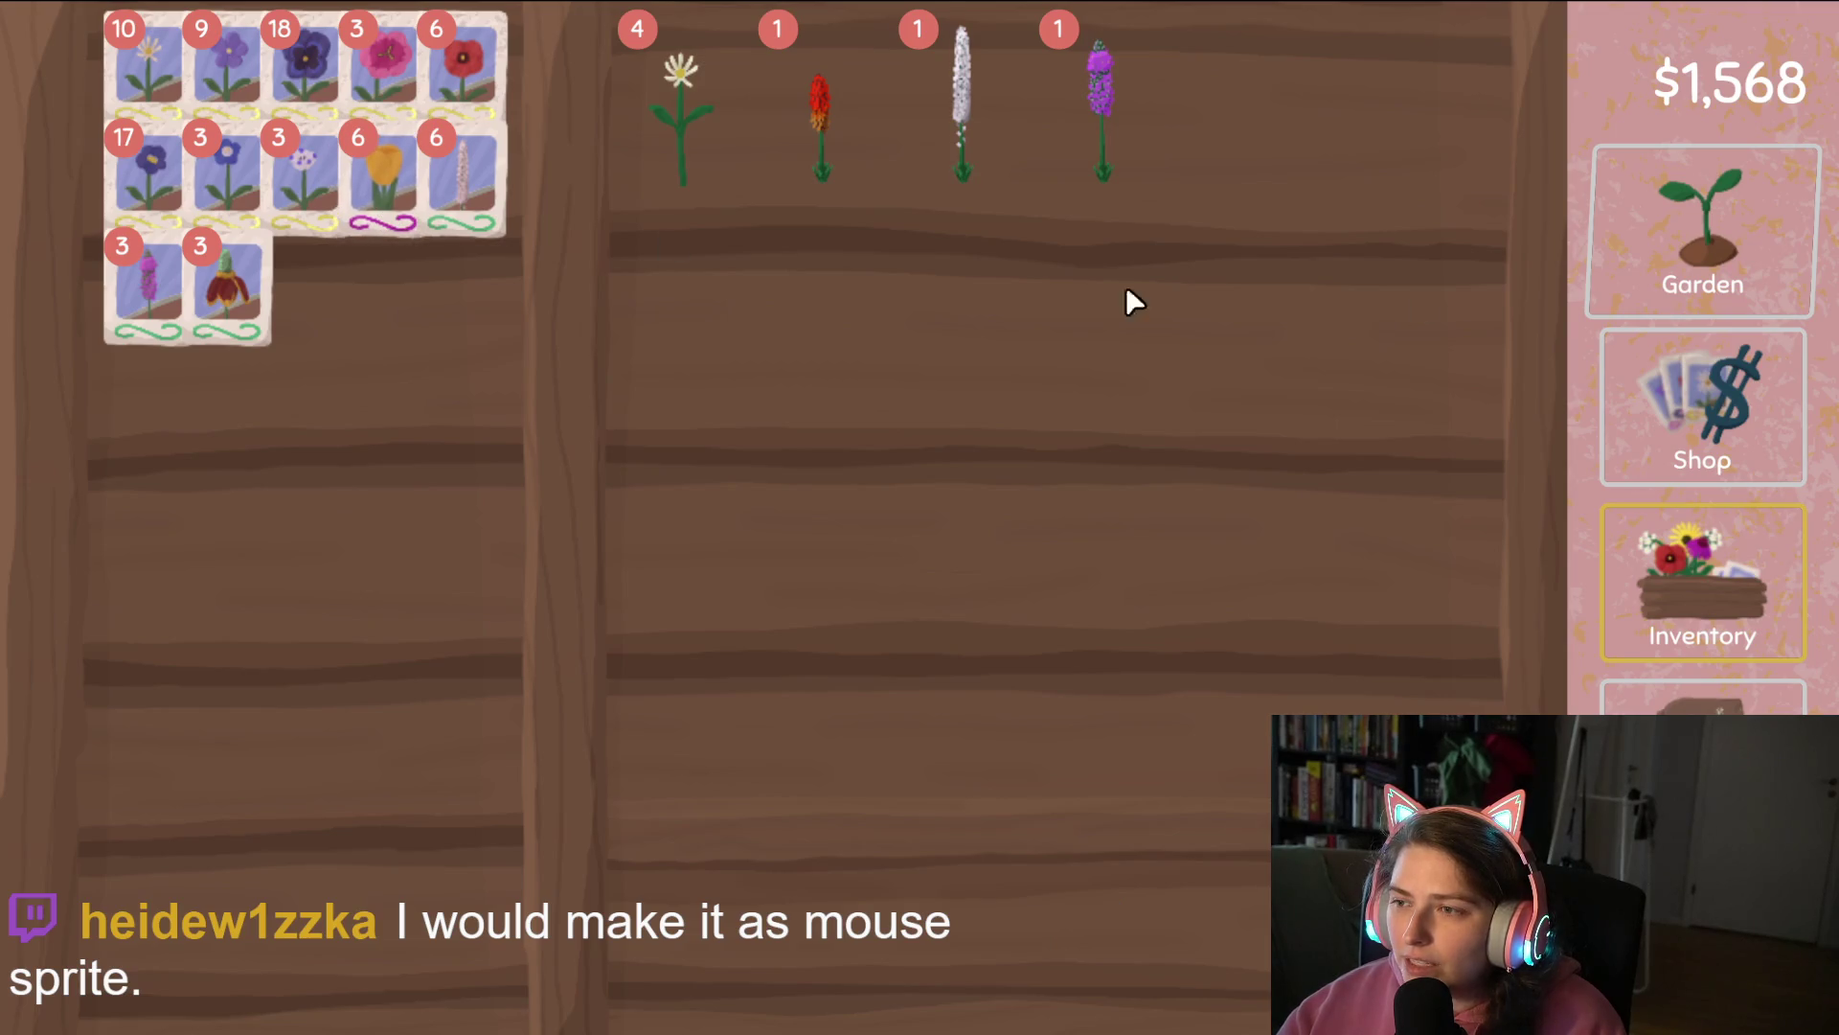
click(1720, 305)
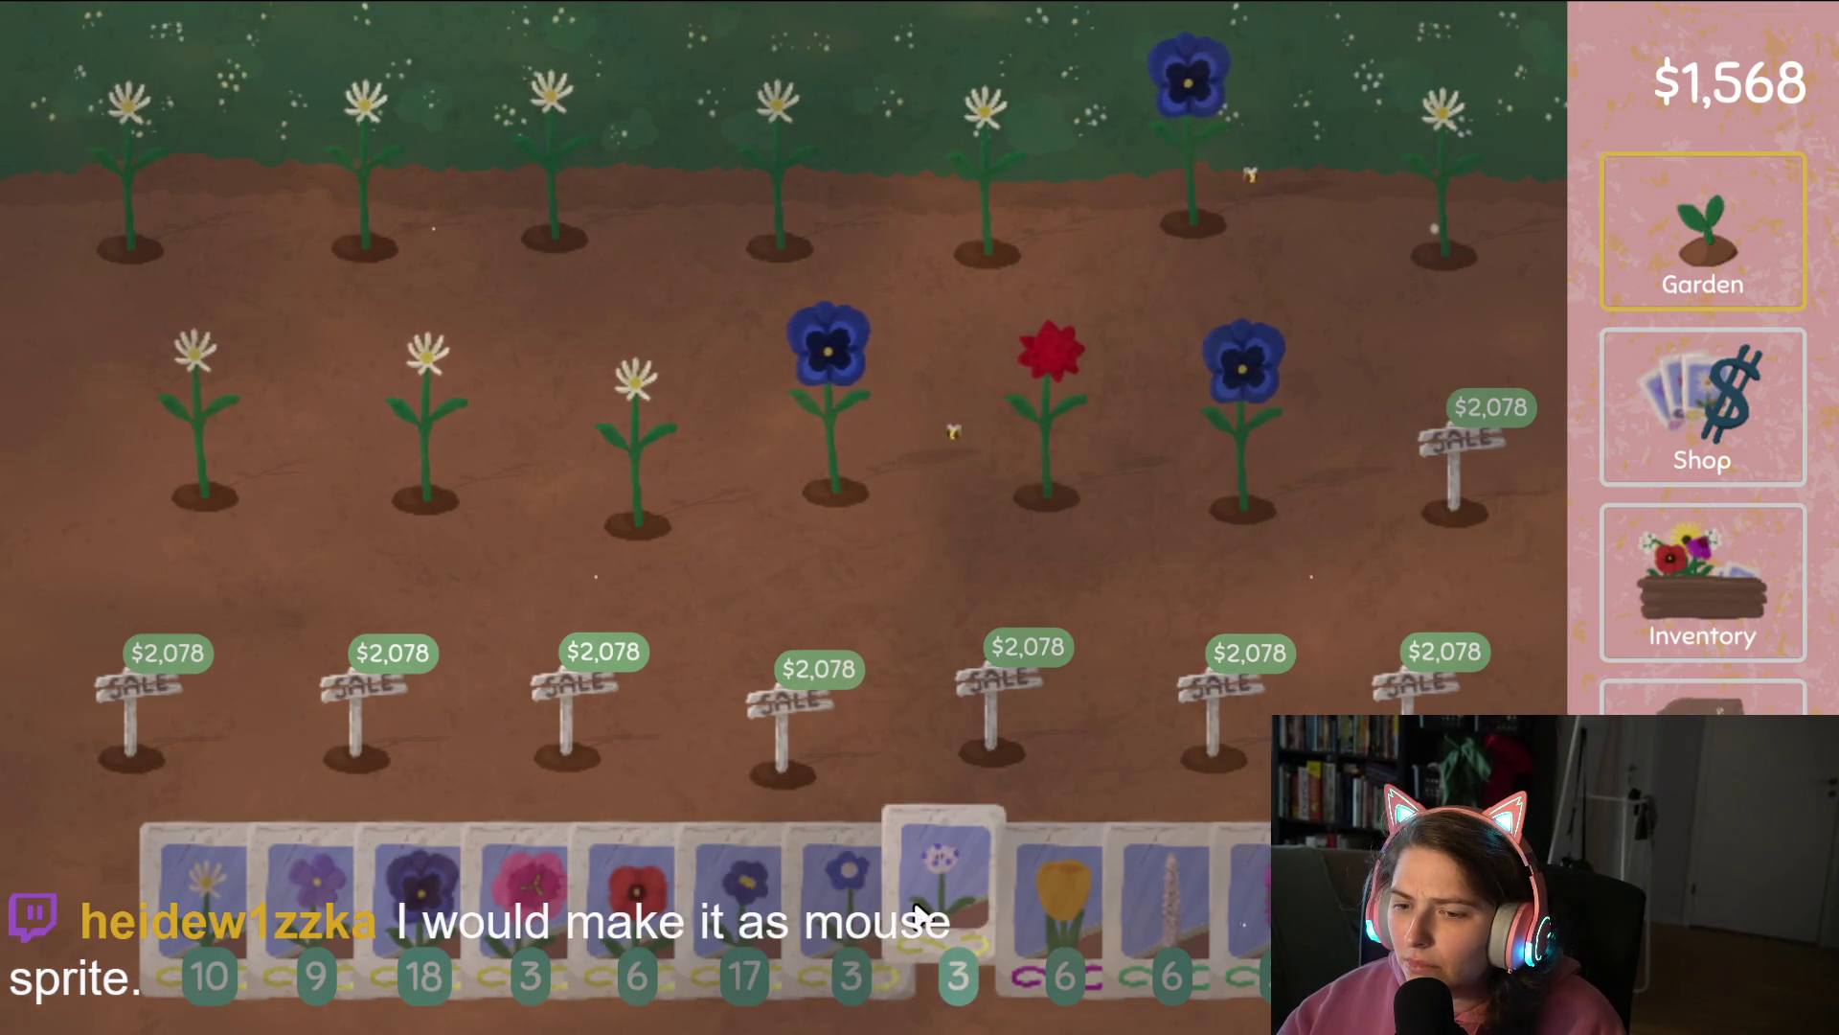
Harvest the middle- and top-row flowers and resow them with daisy, pink and count-17 seeds.
mouse_move(953, 895)
mouse_down()
mouse_move(1178, 388)
mouse_move(833, 443)
mouse_up()
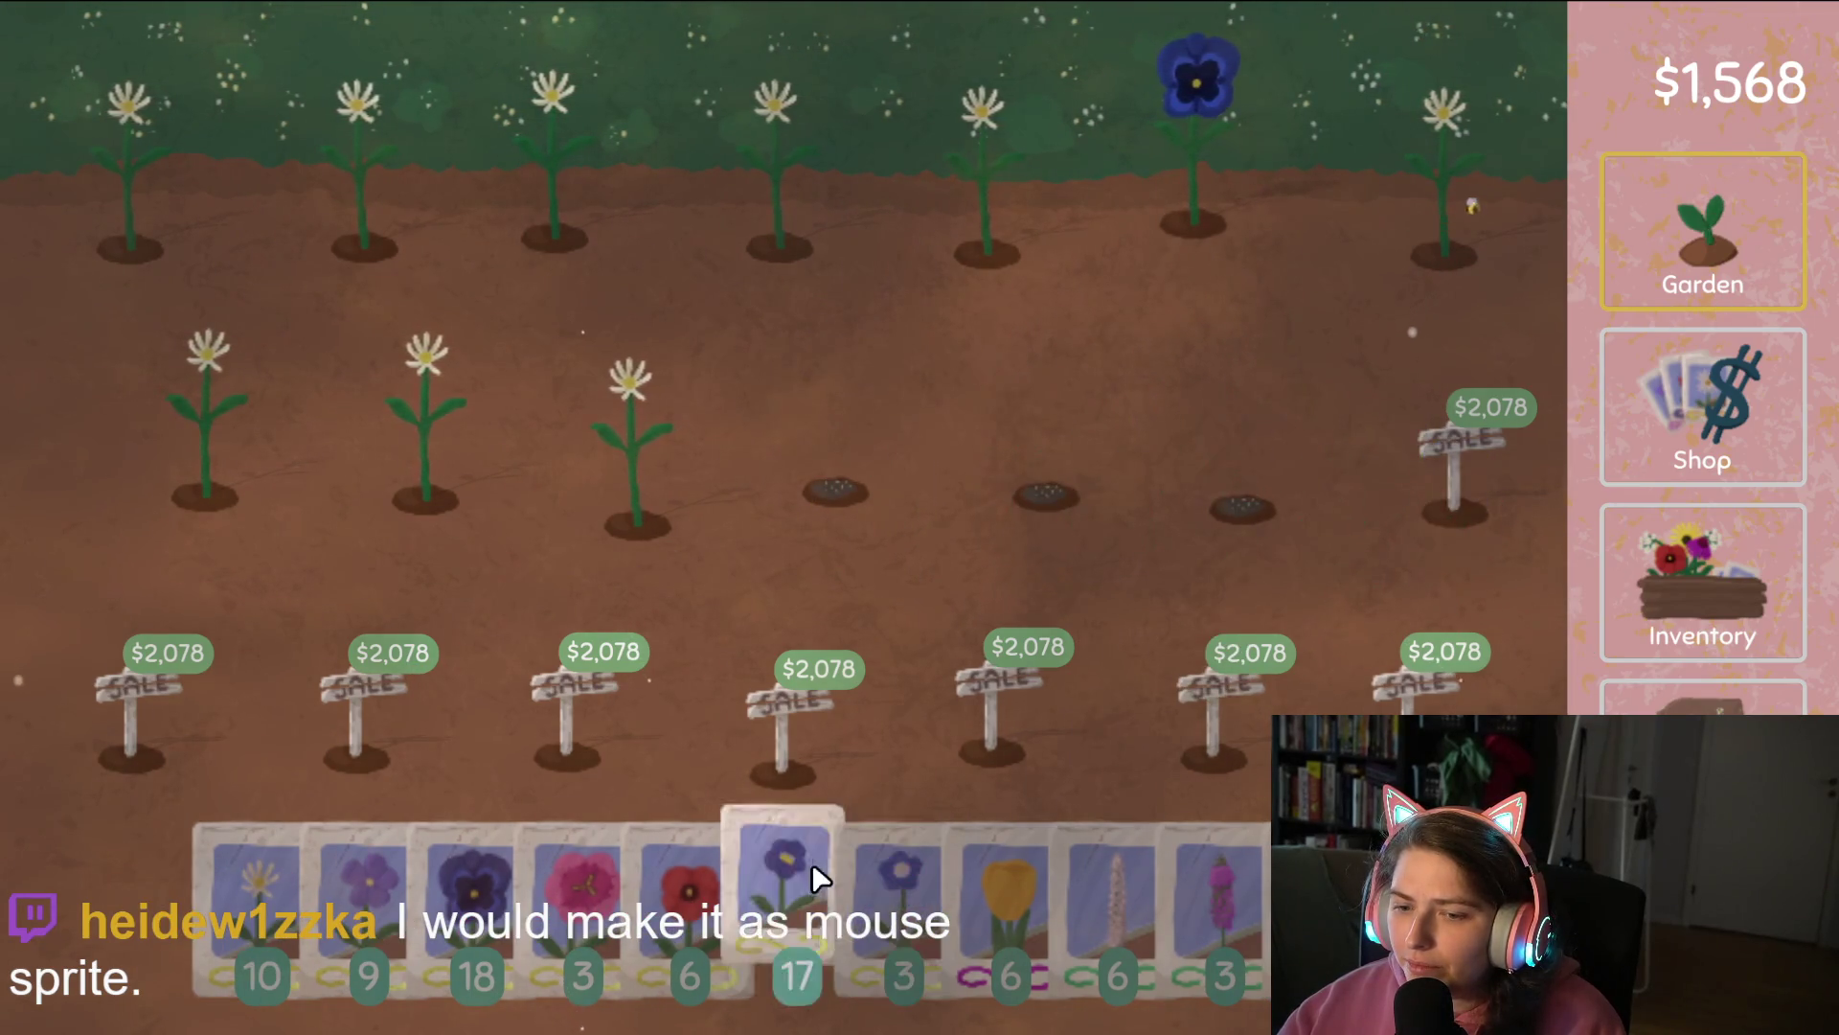
mouse_move(247, 862)
mouse_down()
mouse_move(661, 489)
mouse_move(62, 205)
mouse_move(1072, 213)
mouse_move(1380, 235)
mouse_move(1366, 241)
mouse_up()
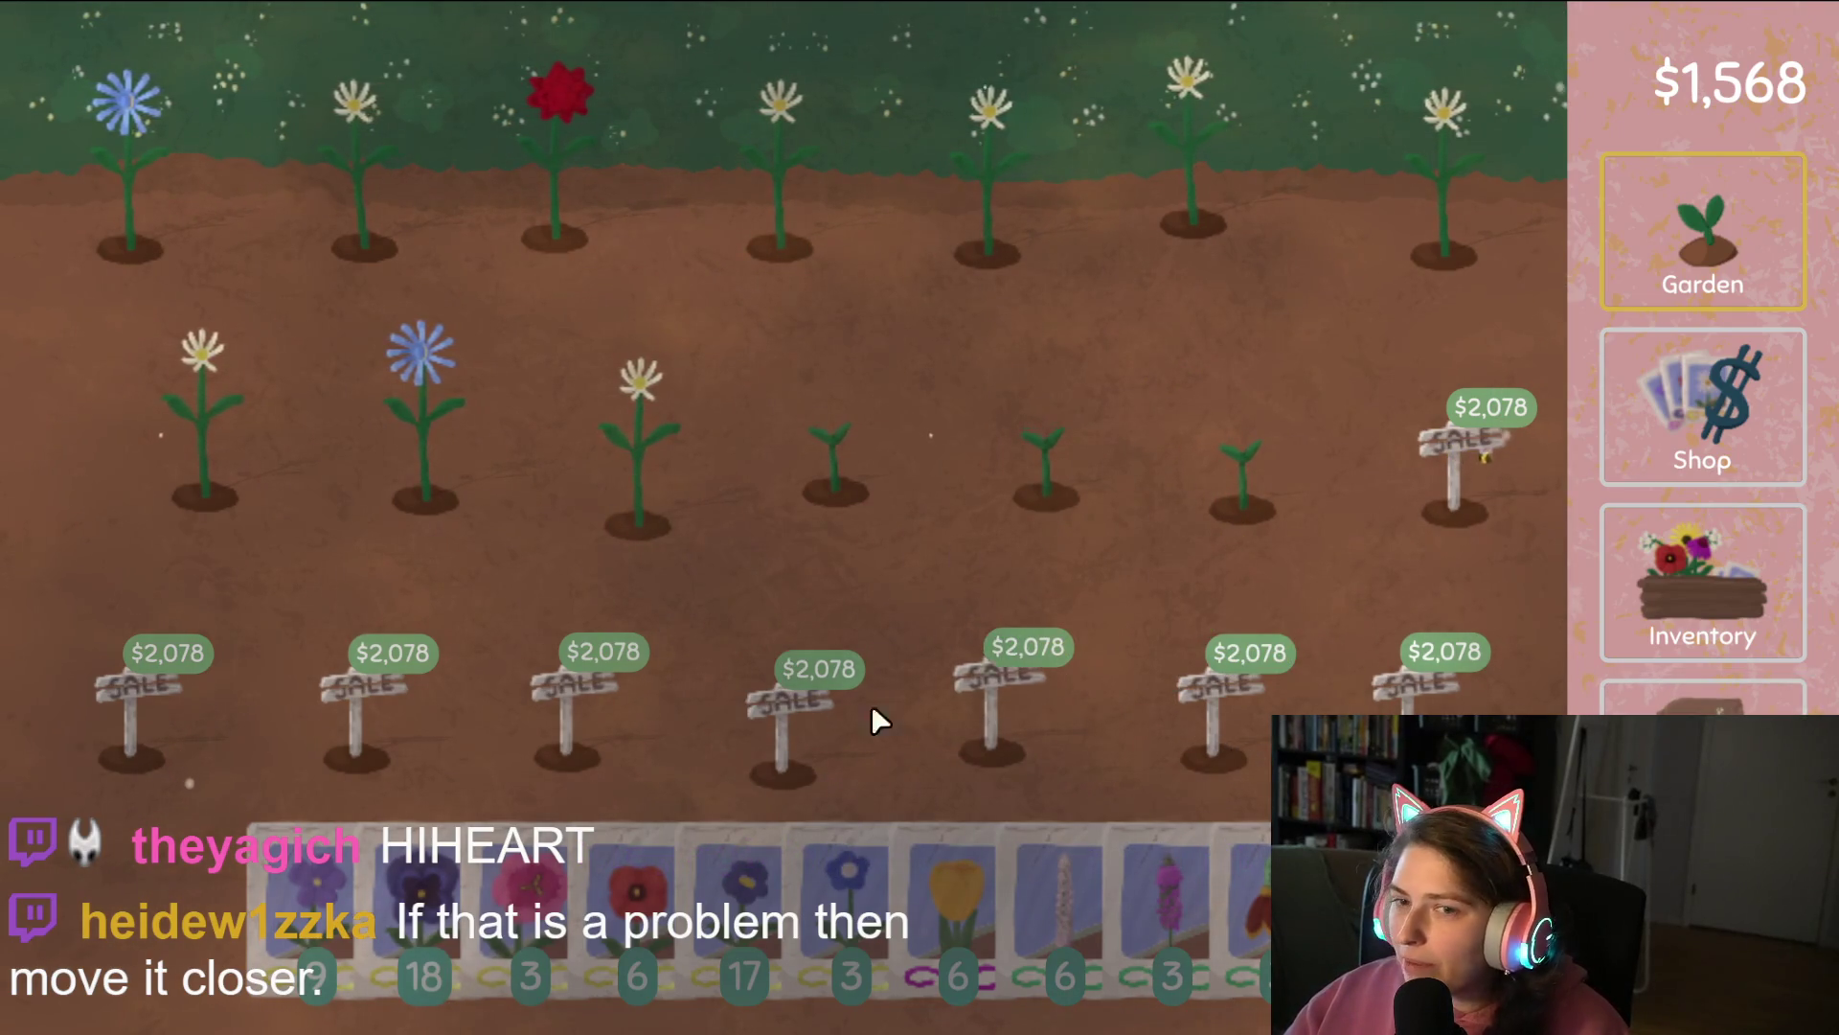
mouse_move(834, 933)
mouse_down()
mouse_move(604, 547)
mouse_move(663, 421)
mouse_move(496, 461)
mouse_move(180, 401)
mouse_move(197, 201)
mouse_move(410, 238)
mouse_up()
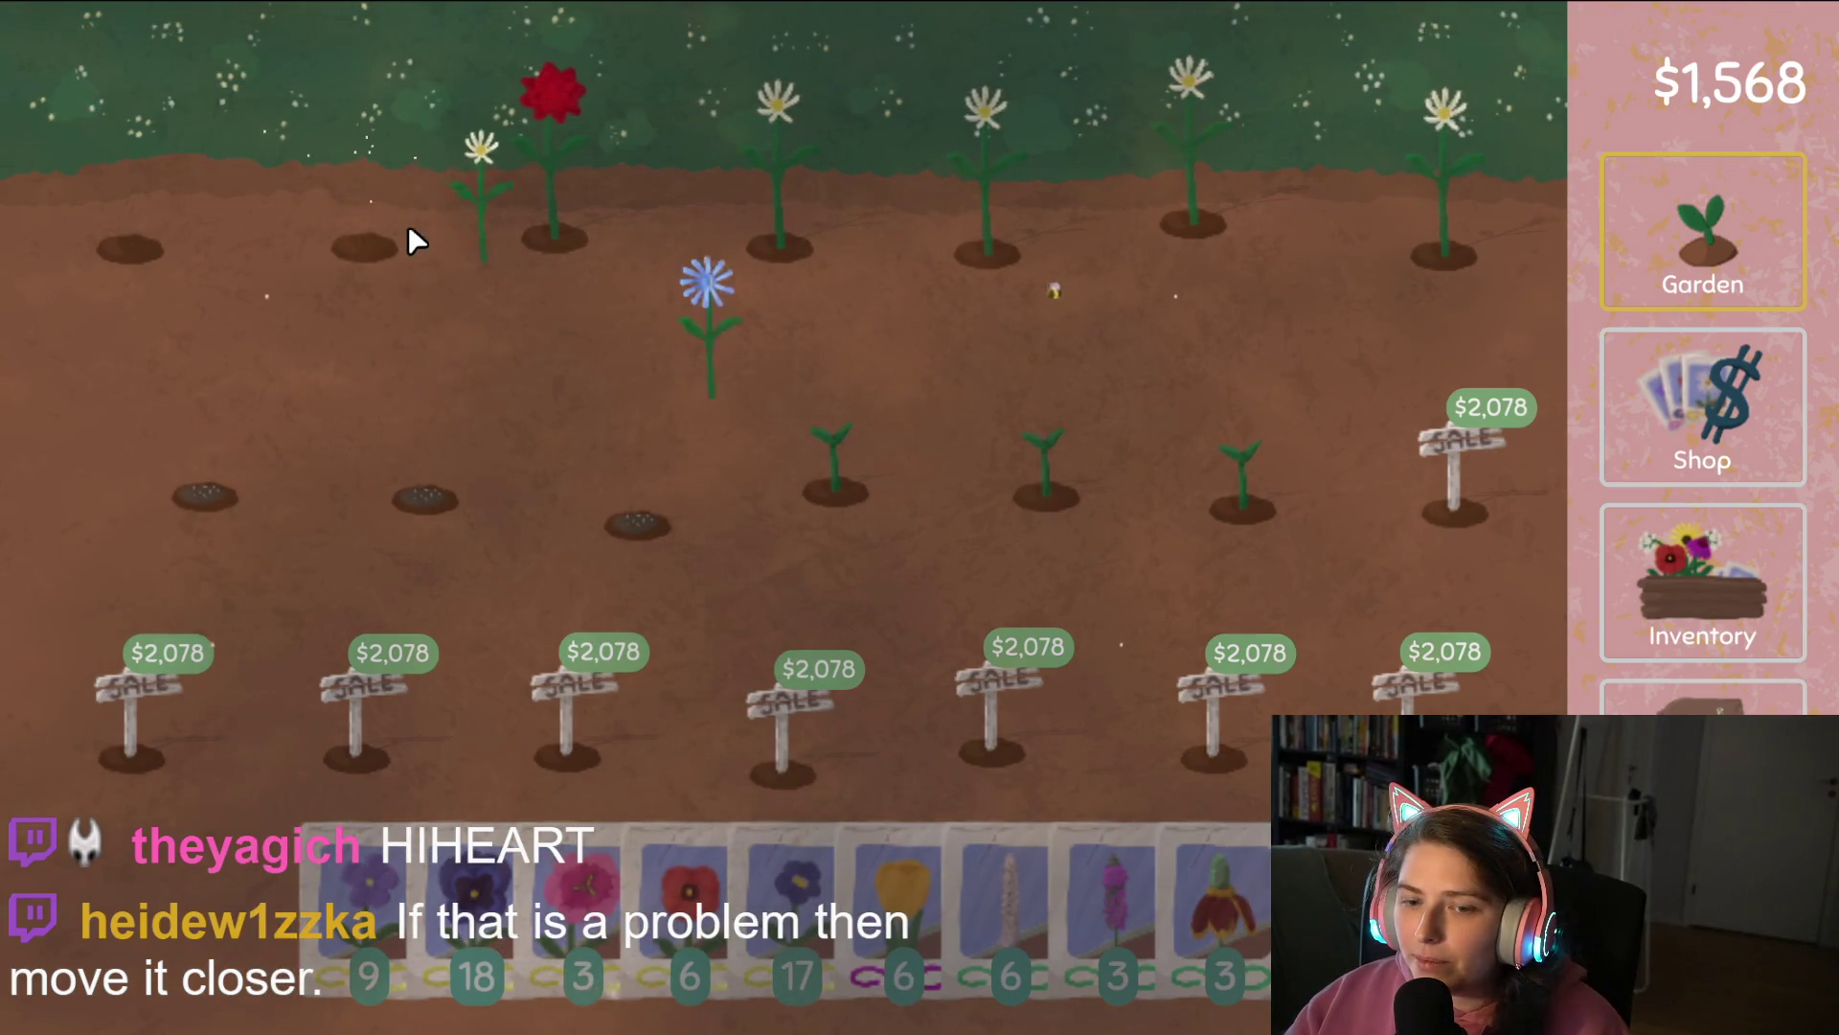
mouse_move(588, 968)
mouse_down()
mouse_move(172, 254)
mouse_move(474, 189)
mouse_move(921, 164)
mouse_up()
mouse_move(757, 912)
mouse_down()
mouse_move(862, 766)
mouse_move(1029, 200)
mouse_move(1388, 209)
mouse_move(1000, 463)
mouse_move(819, 484)
mouse_up()
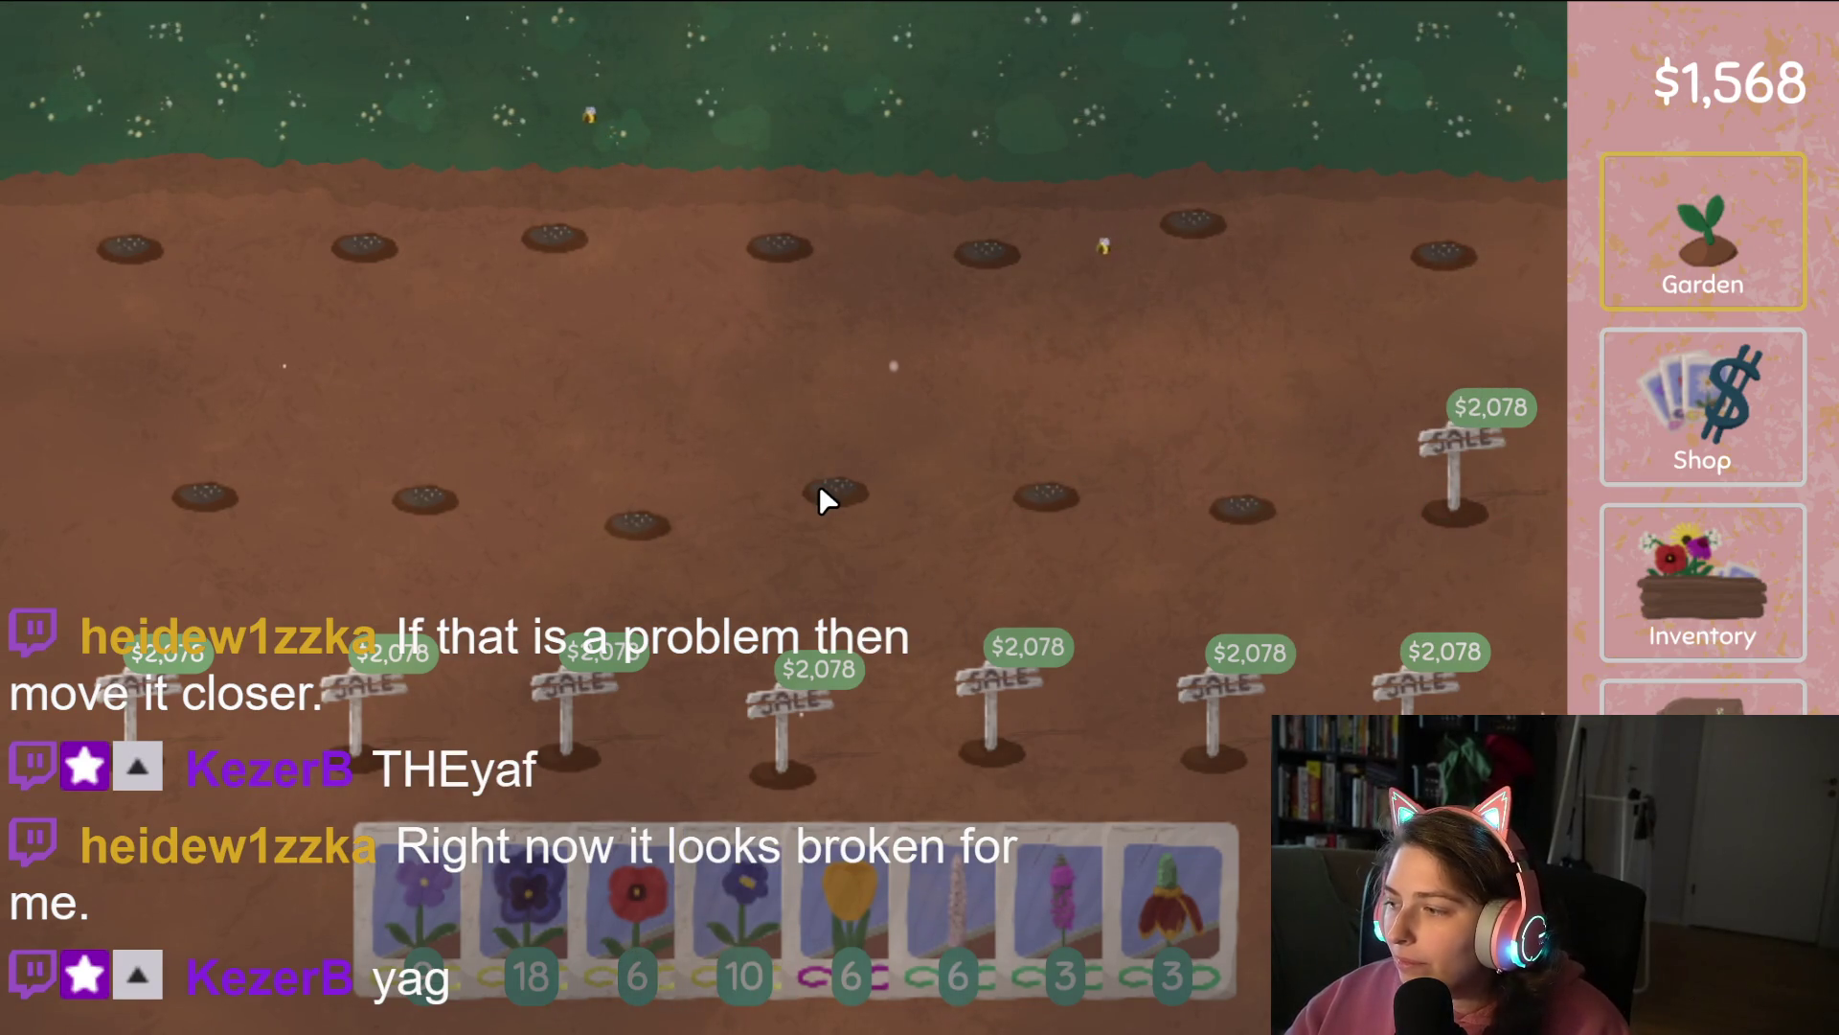
Split seven daisies off the daisy stack and turn them into seeds.
click(1716, 624)
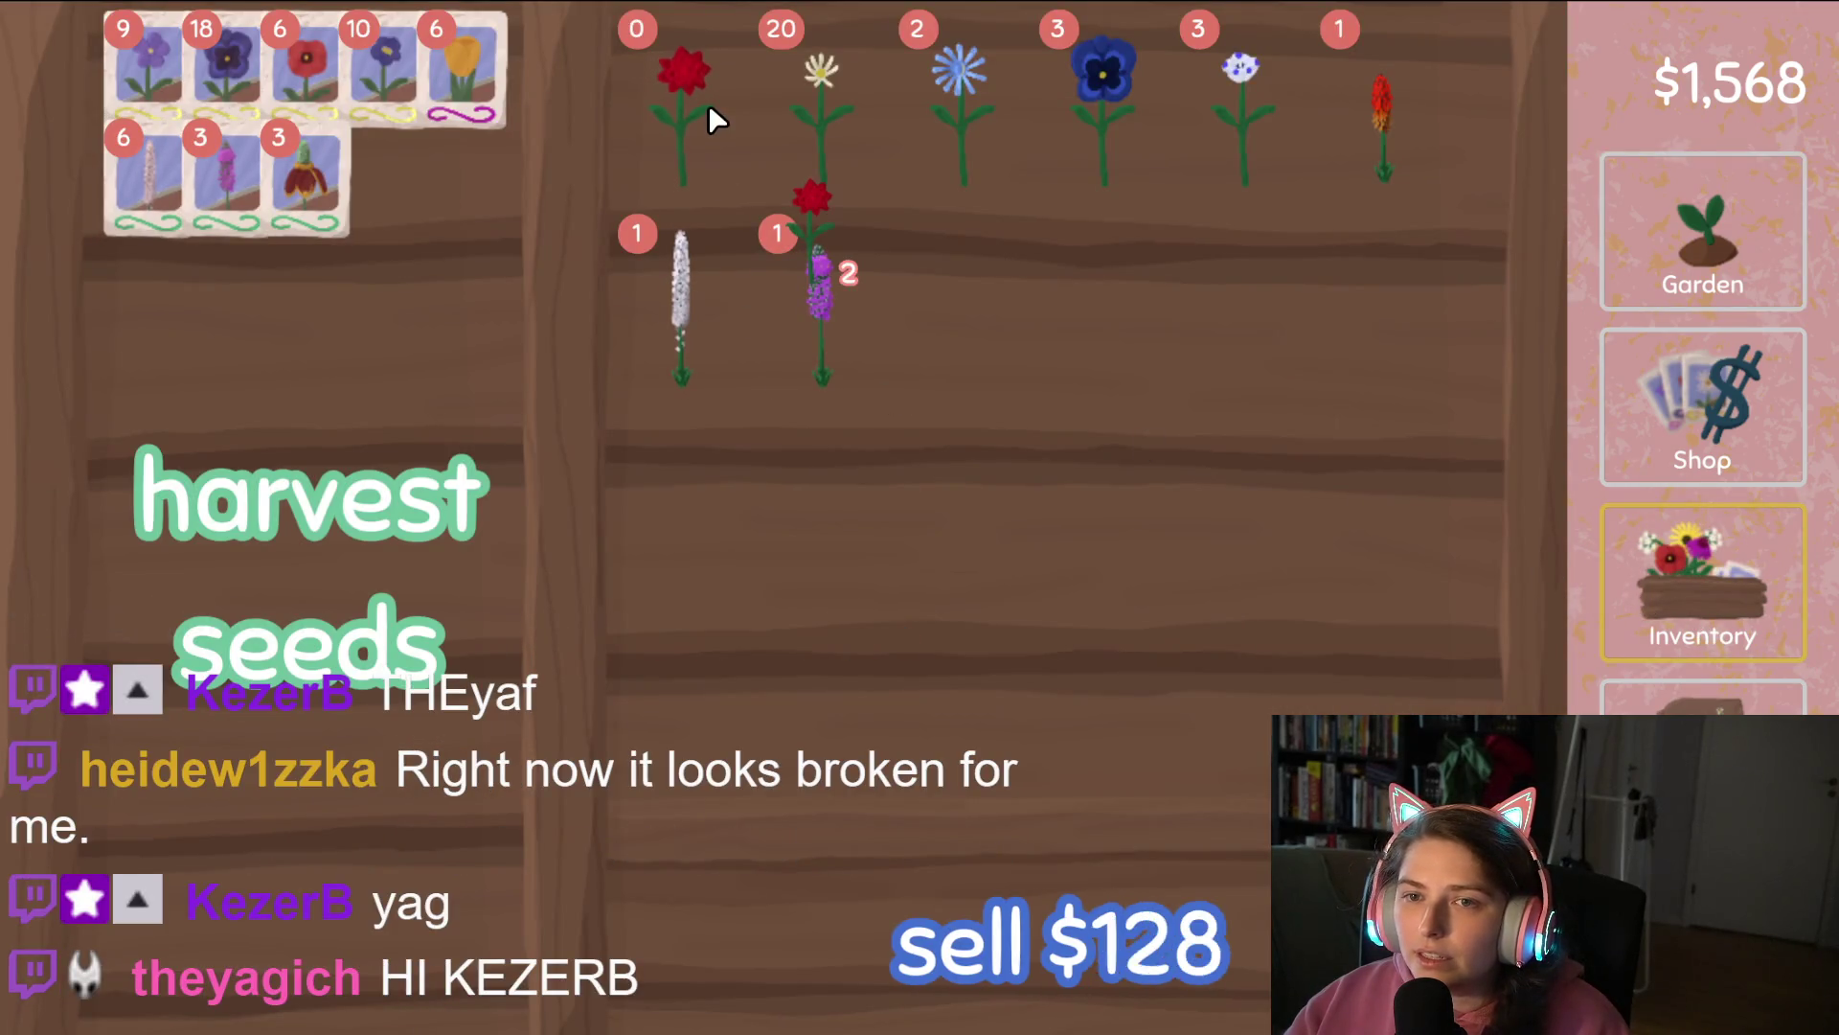
click(1784, 685)
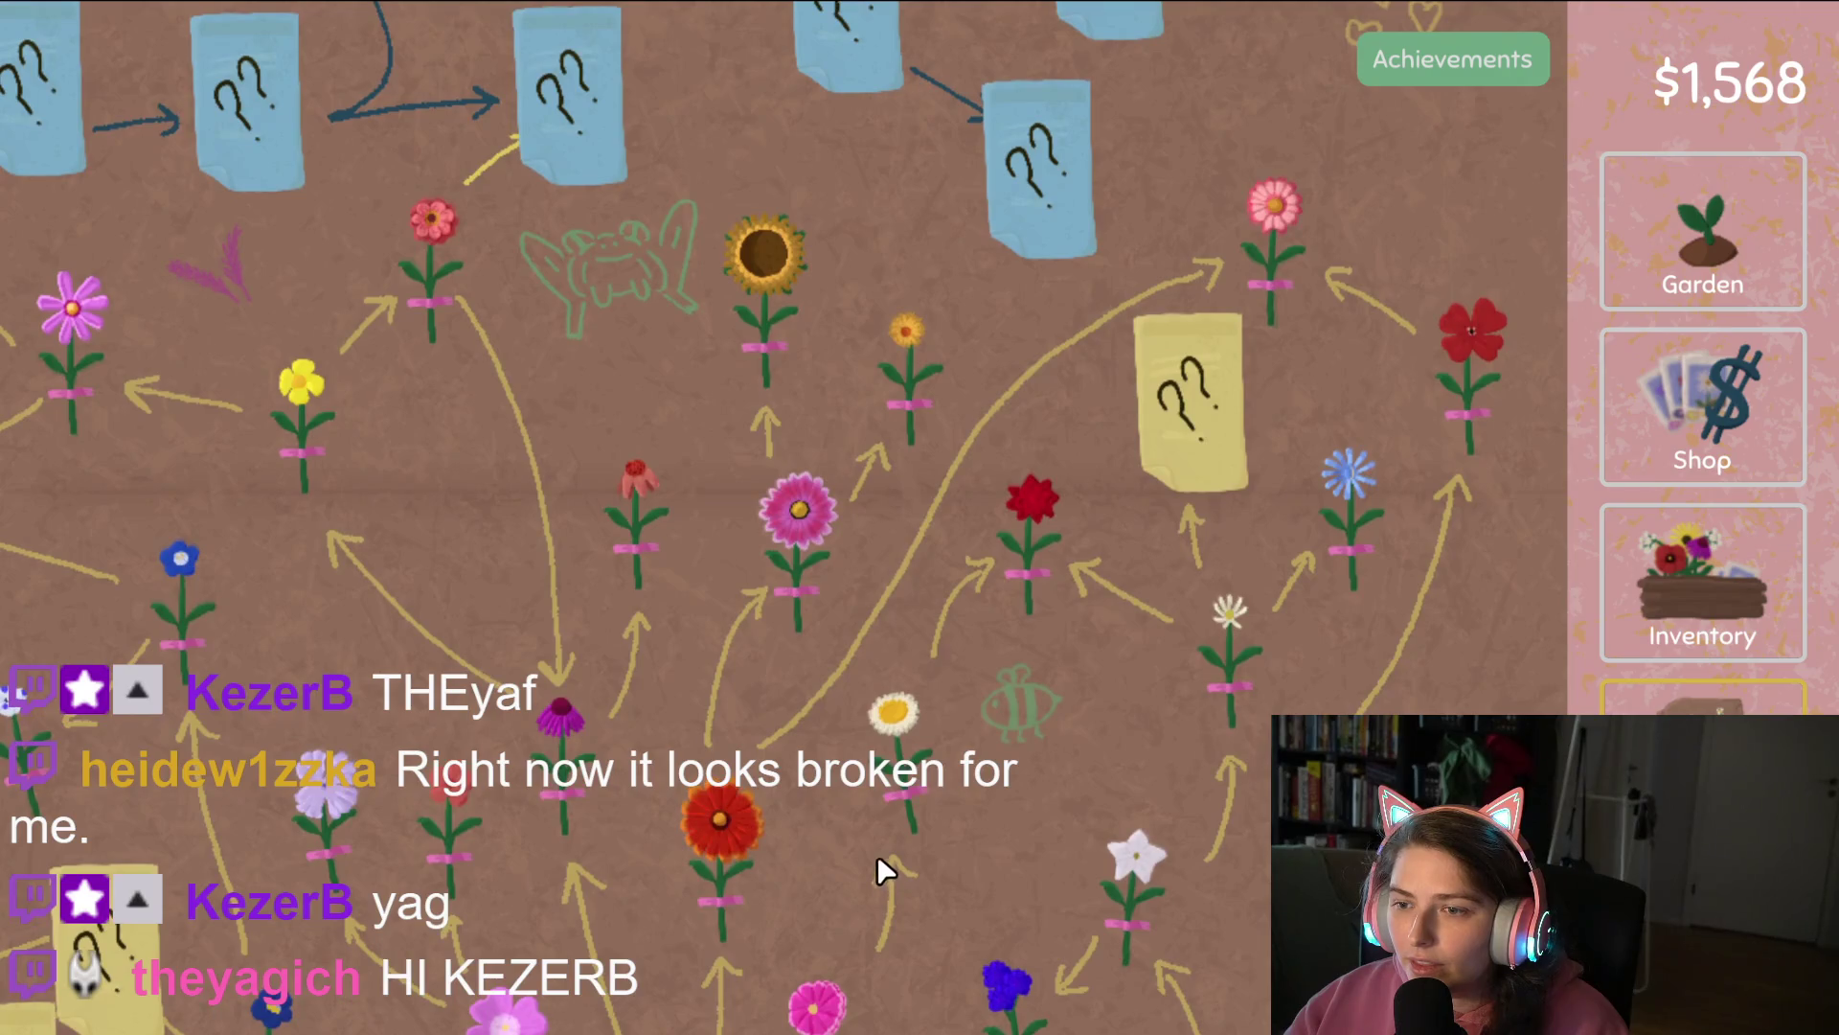
click(1722, 580)
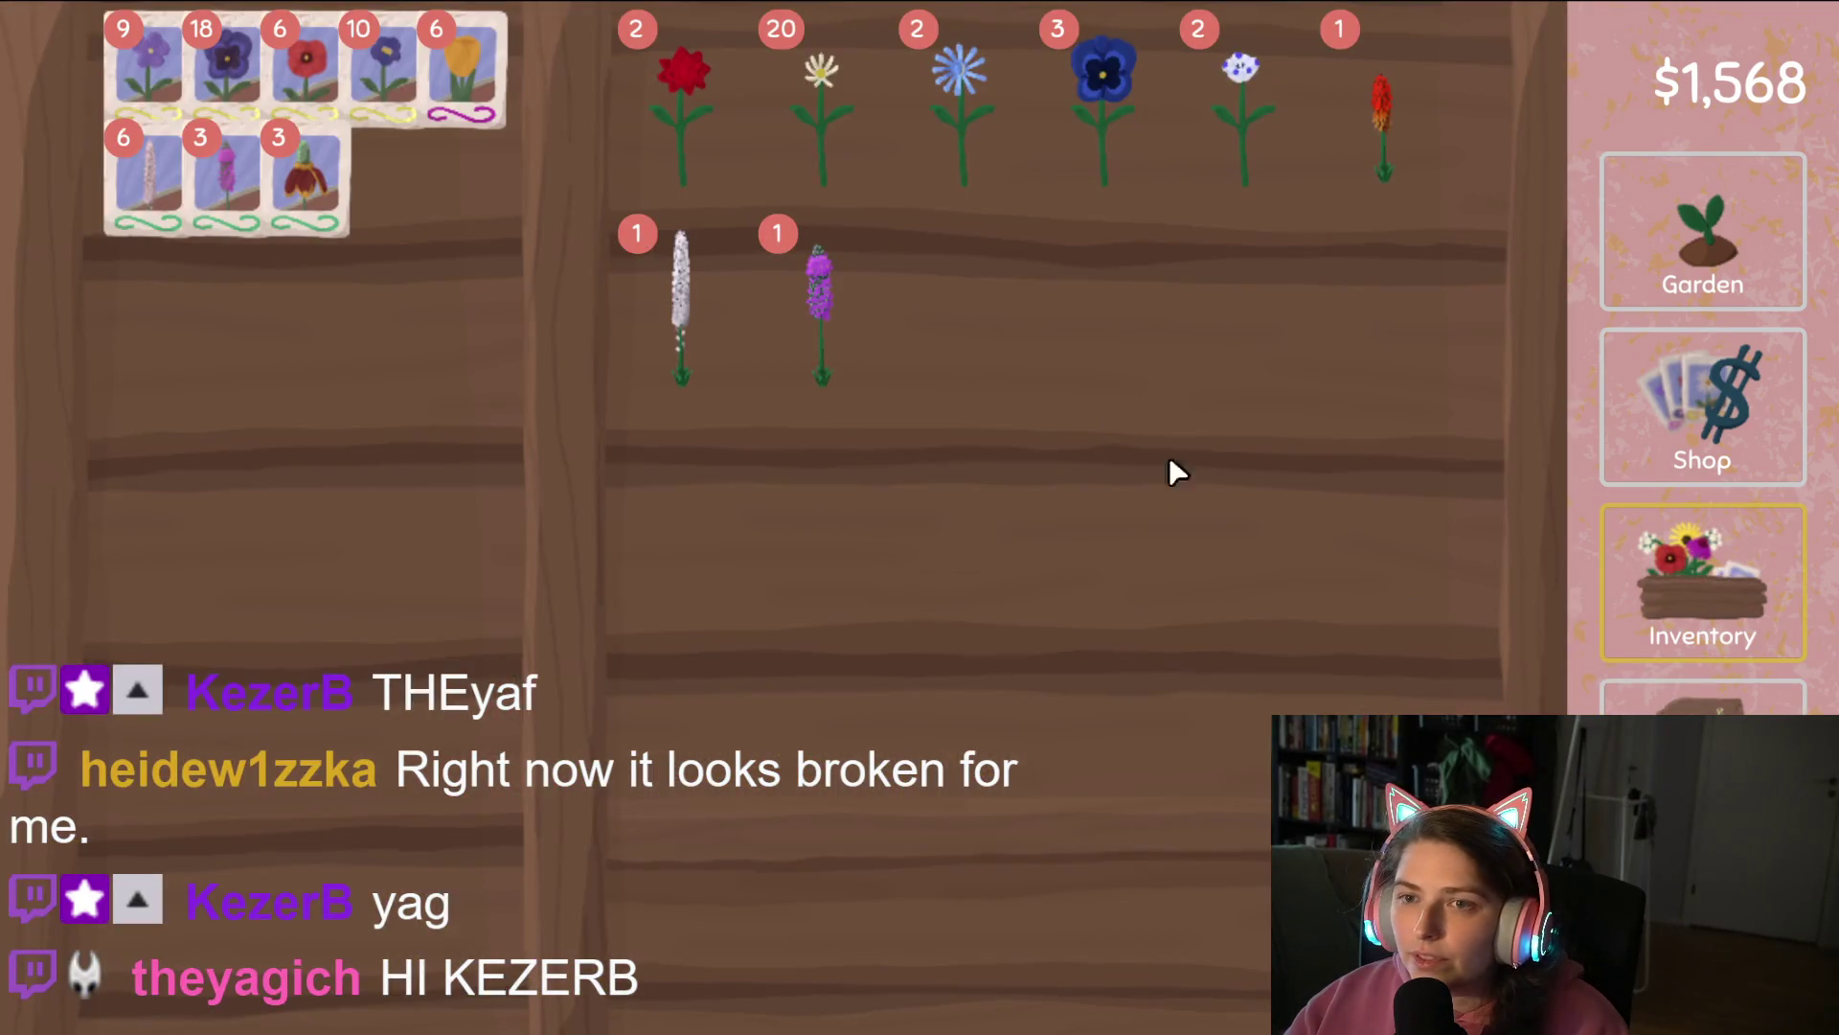
click(810, 130)
click(805, 121)
click(804, 121)
click(805, 121)
click(805, 121)
click(805, 120)
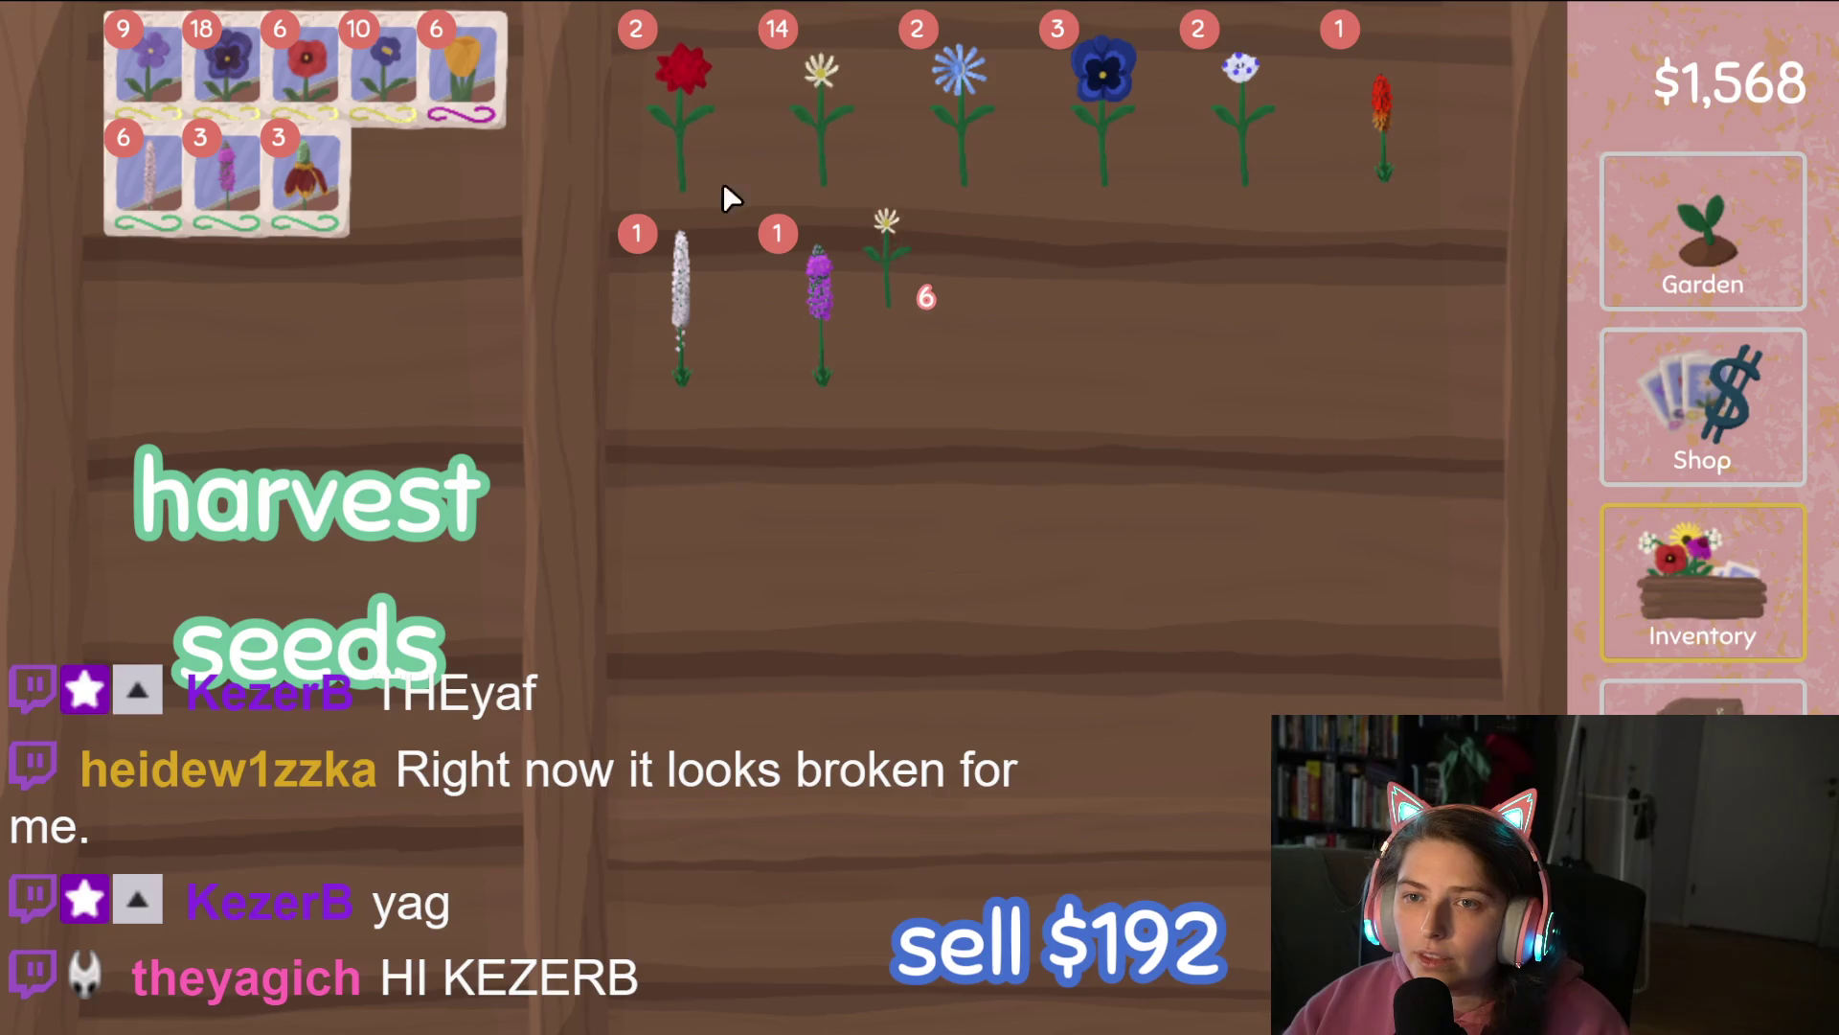
click(806, 143)
click(326, 493)
Sell the 13 daisies, light-blue, red and pansy flowers, and seed the spotted white ones, reaching $2,624.
click(818, 111)
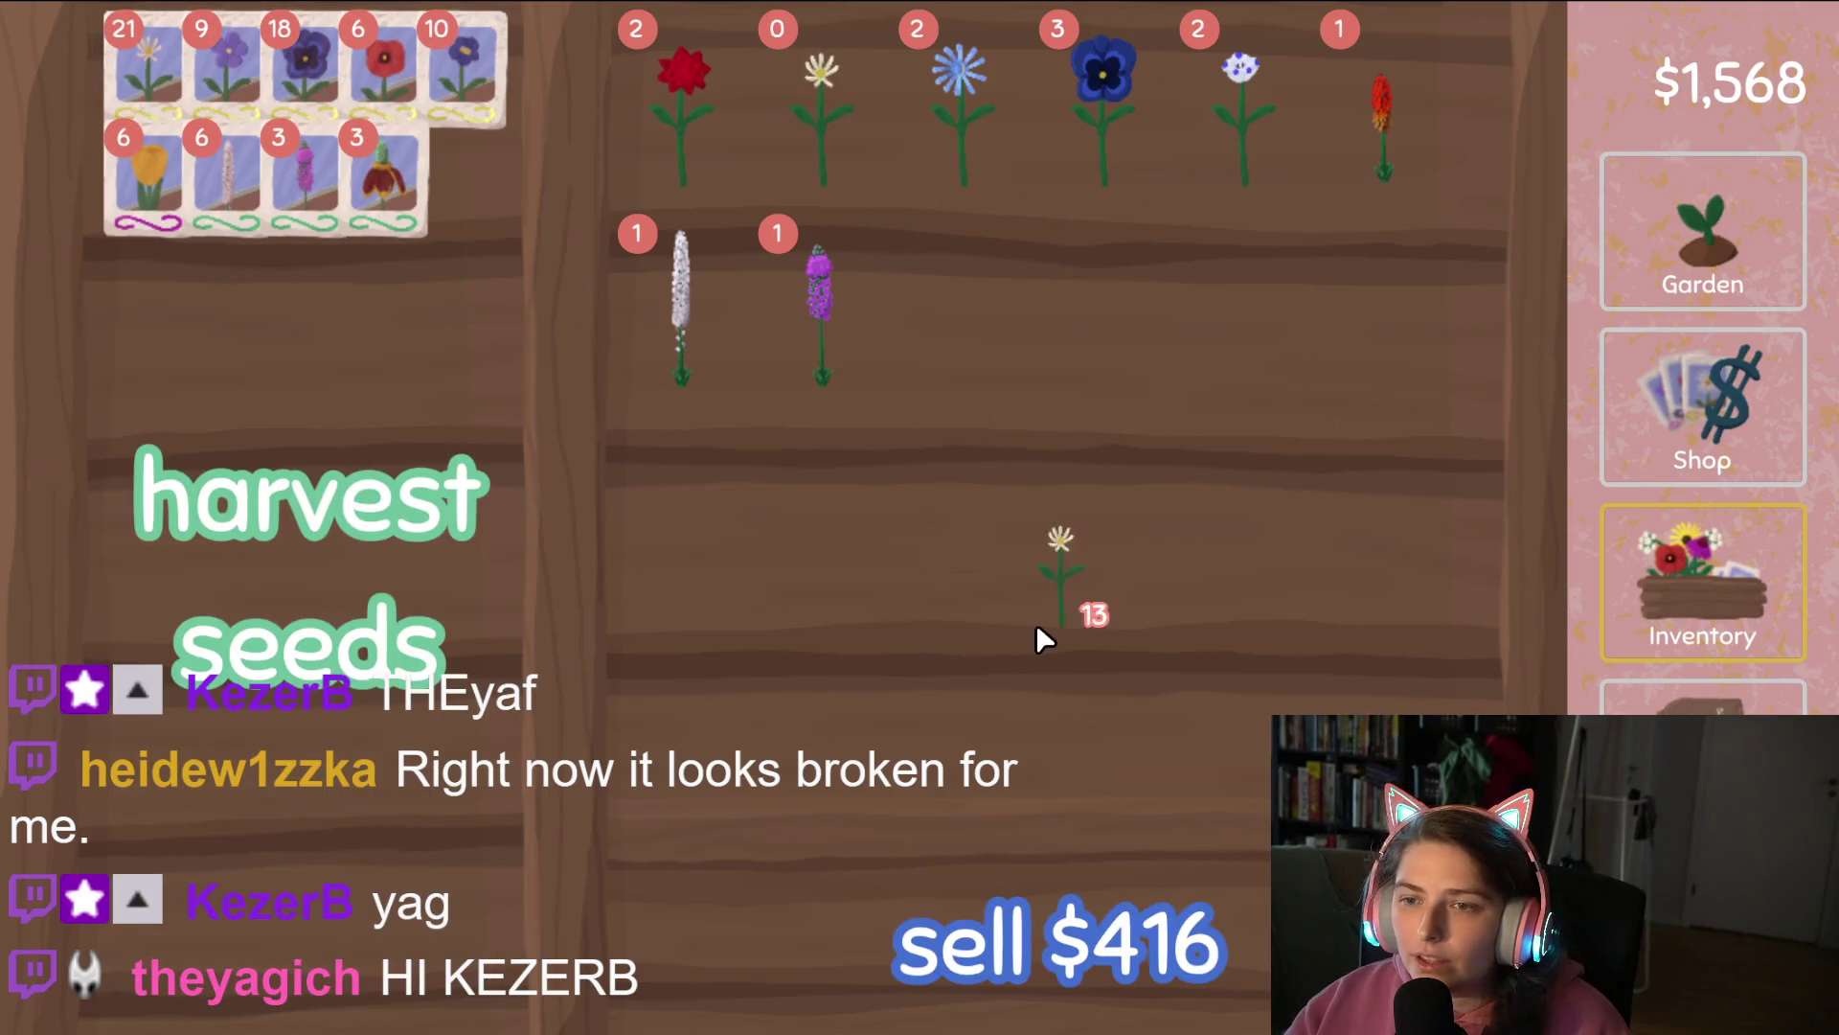
click(1092, 896)
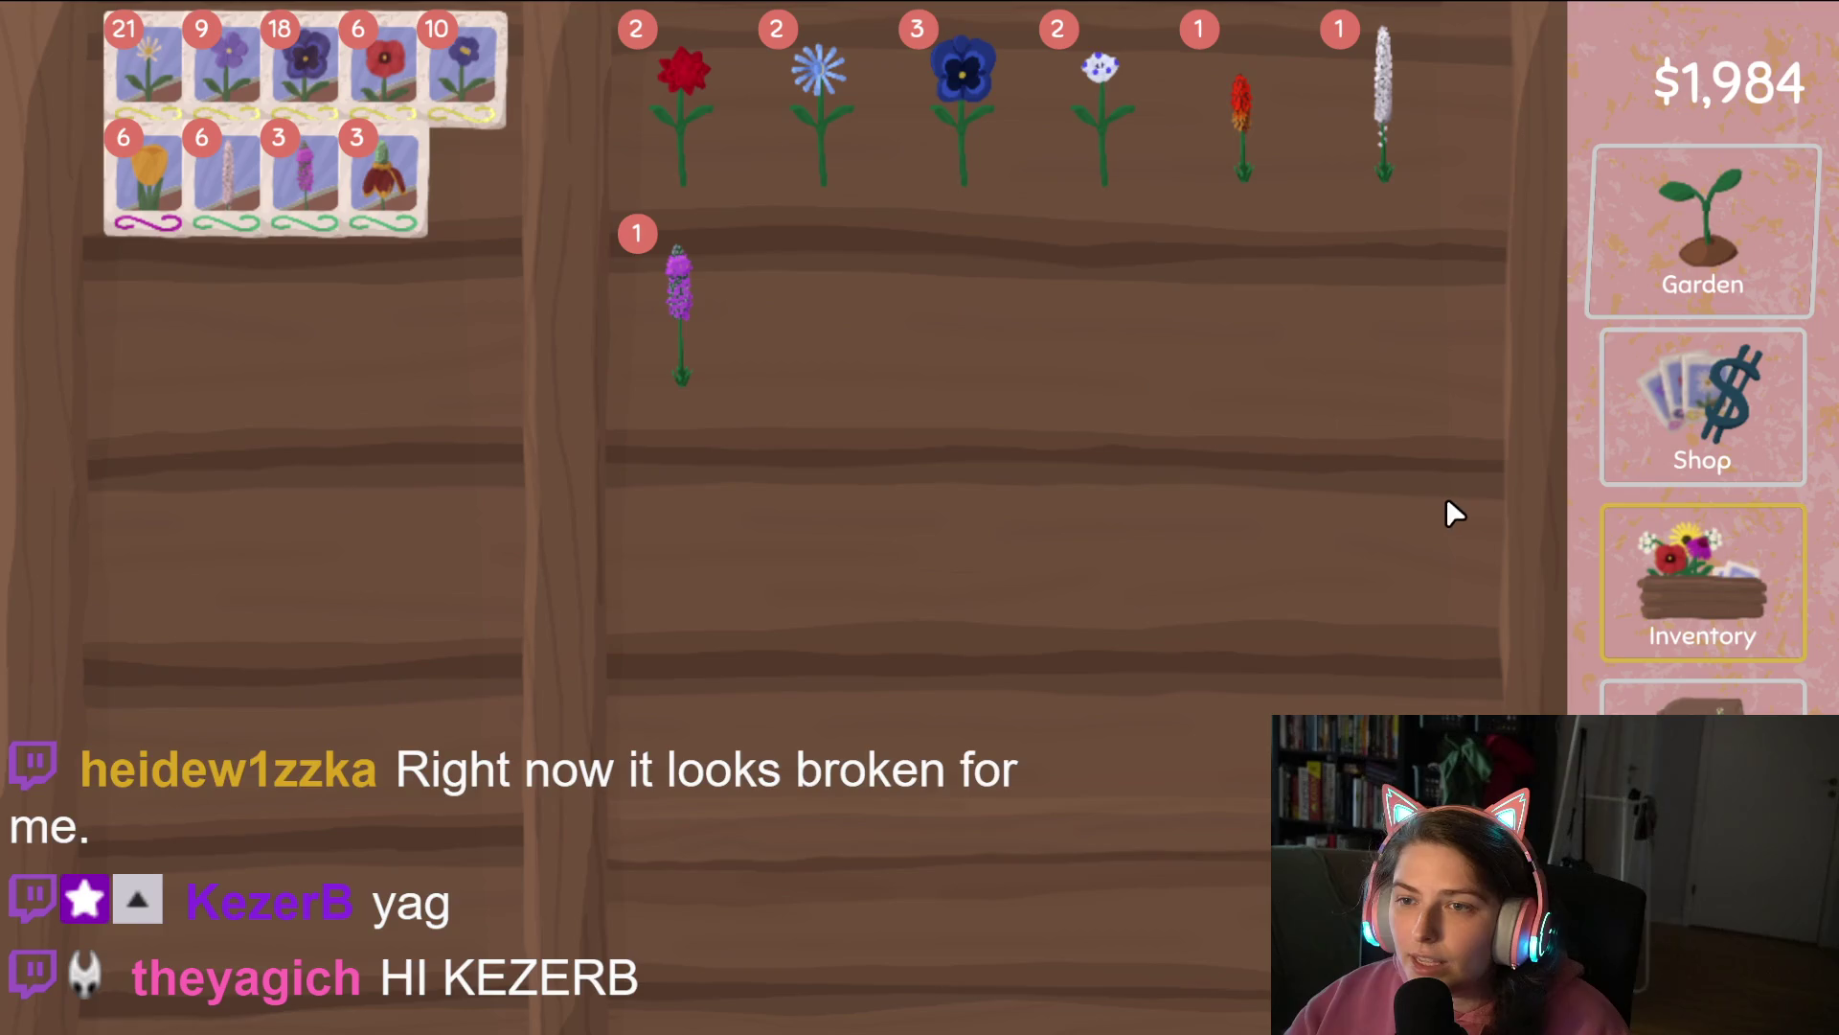
click(824, 59)
click(1077, 904)
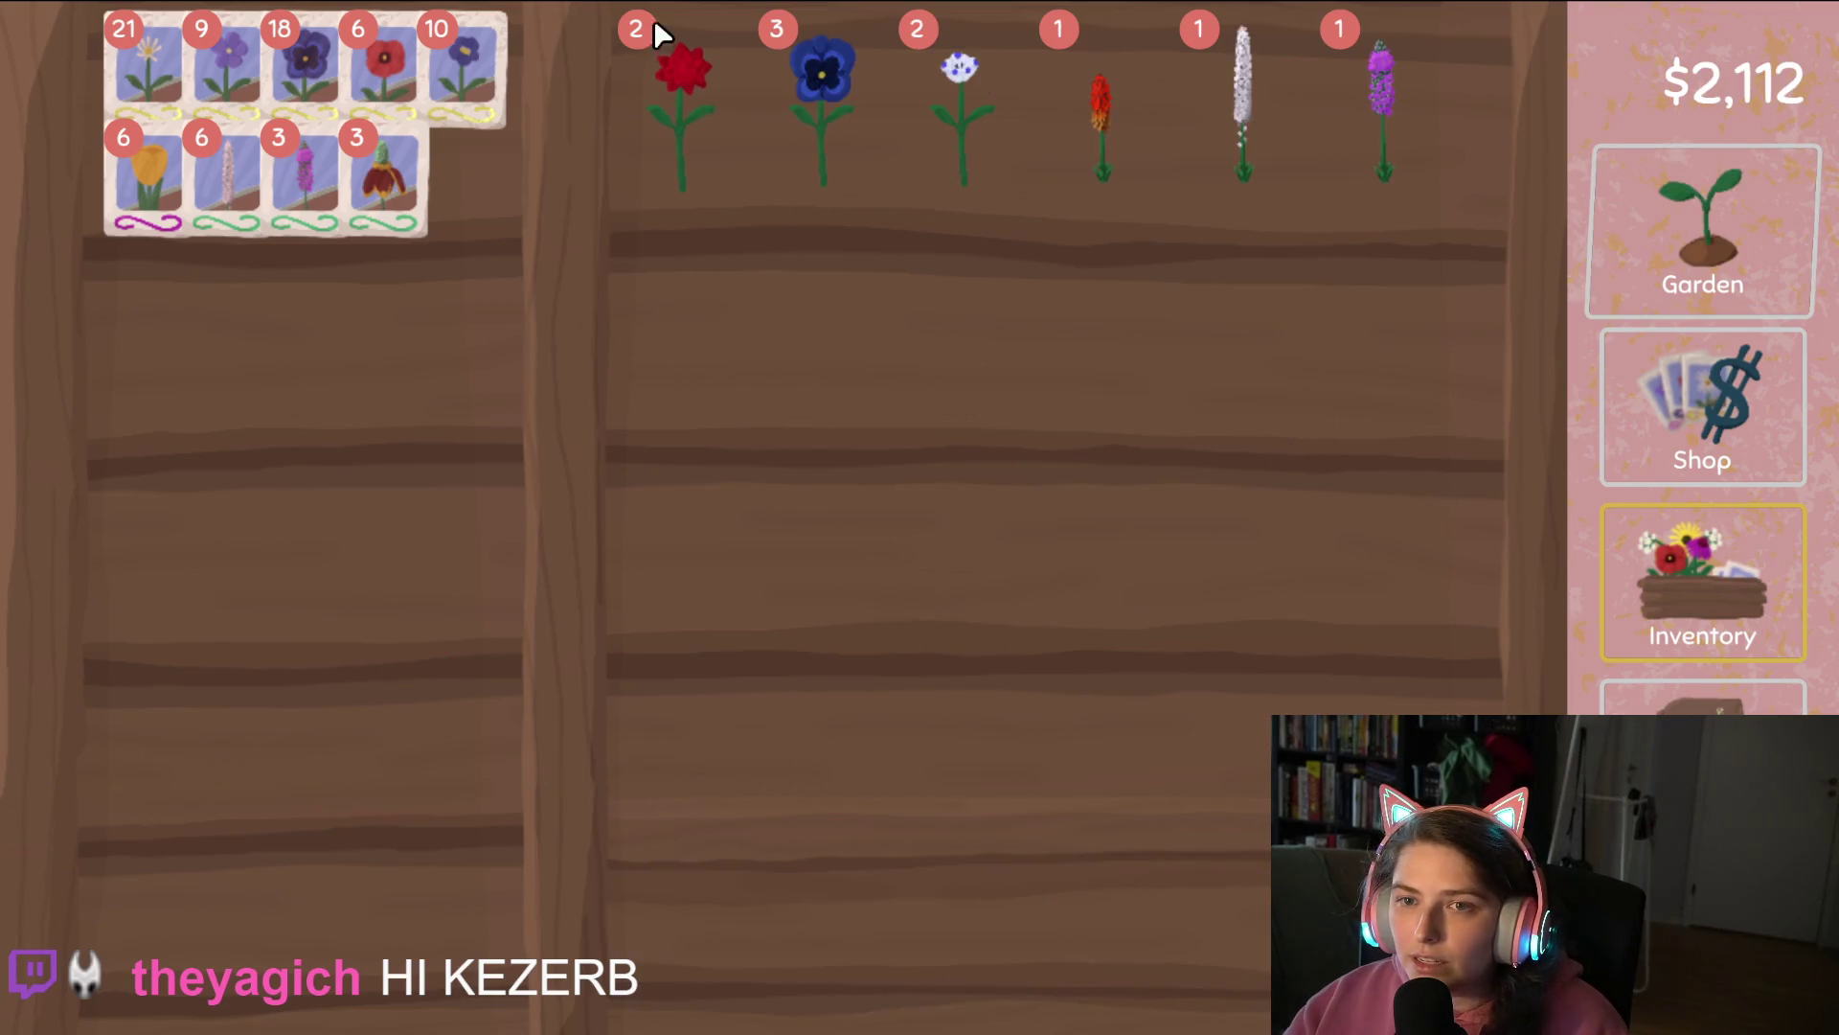
click(656, 29)
click(1150, 949)
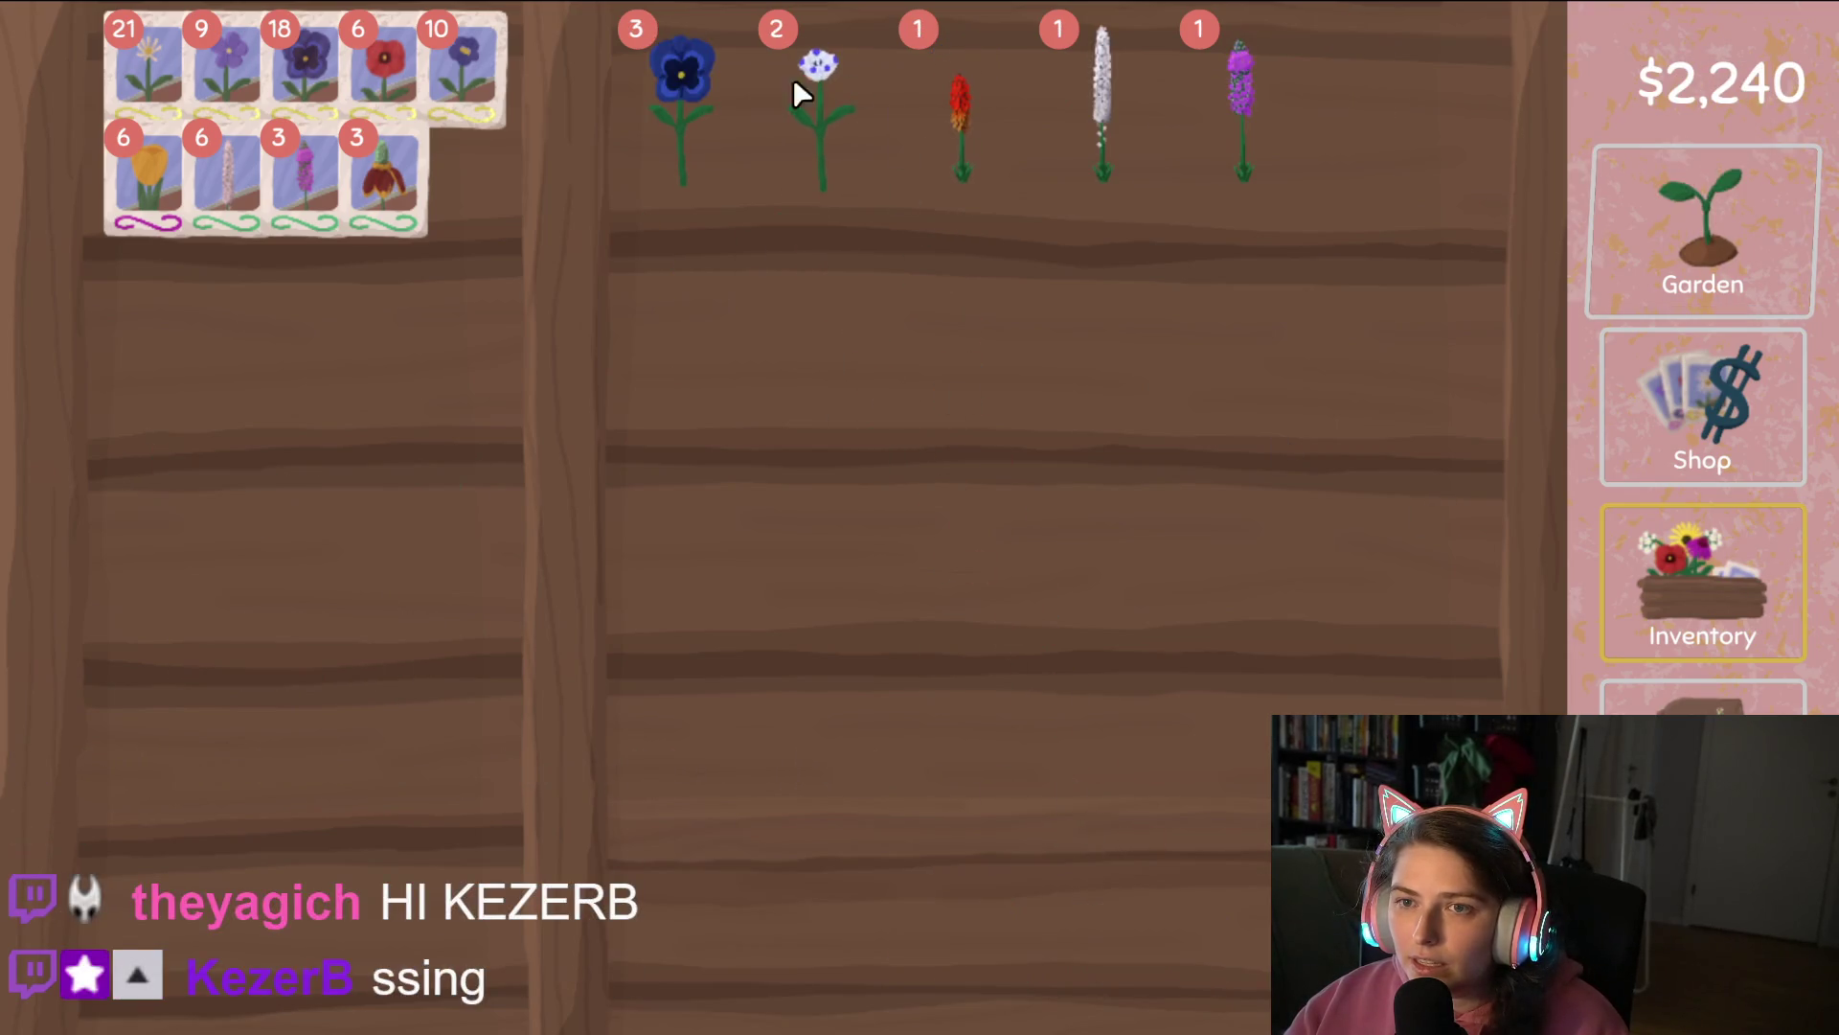
click(795, 81)
click(424, 406)
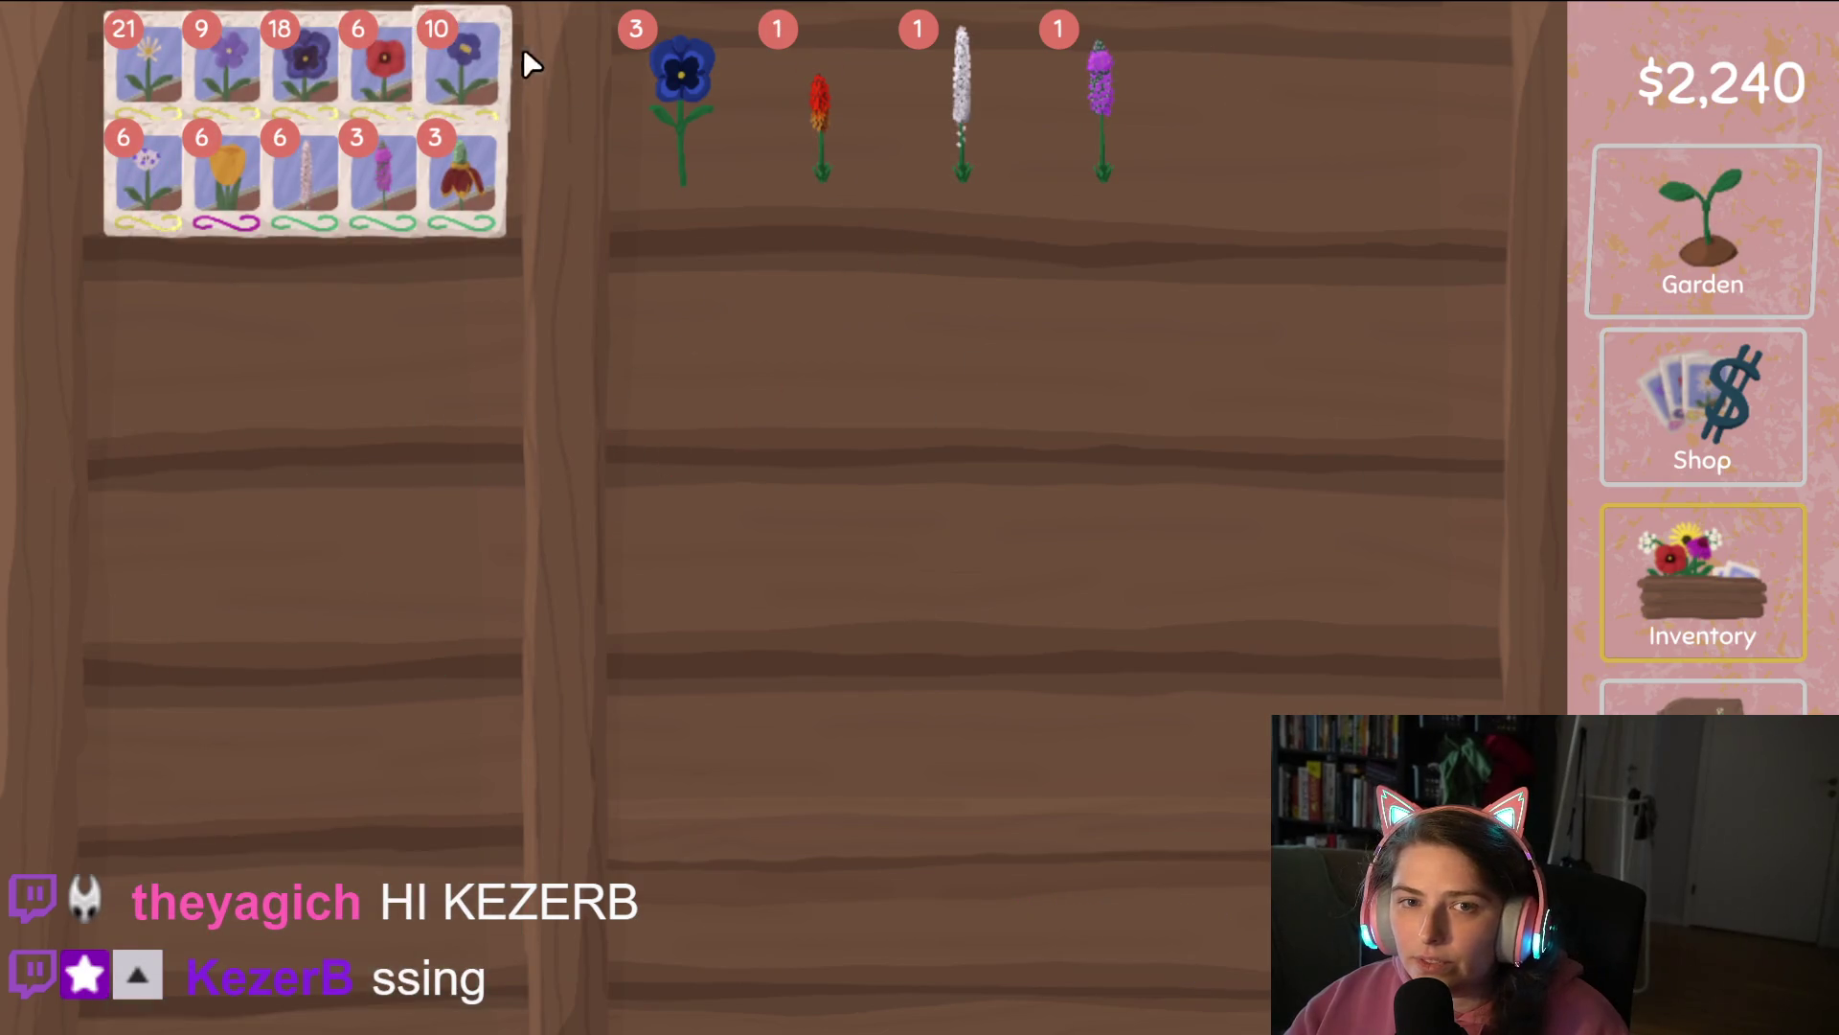
click(682, 71)
click(1168, 920)
click(1701, 247)
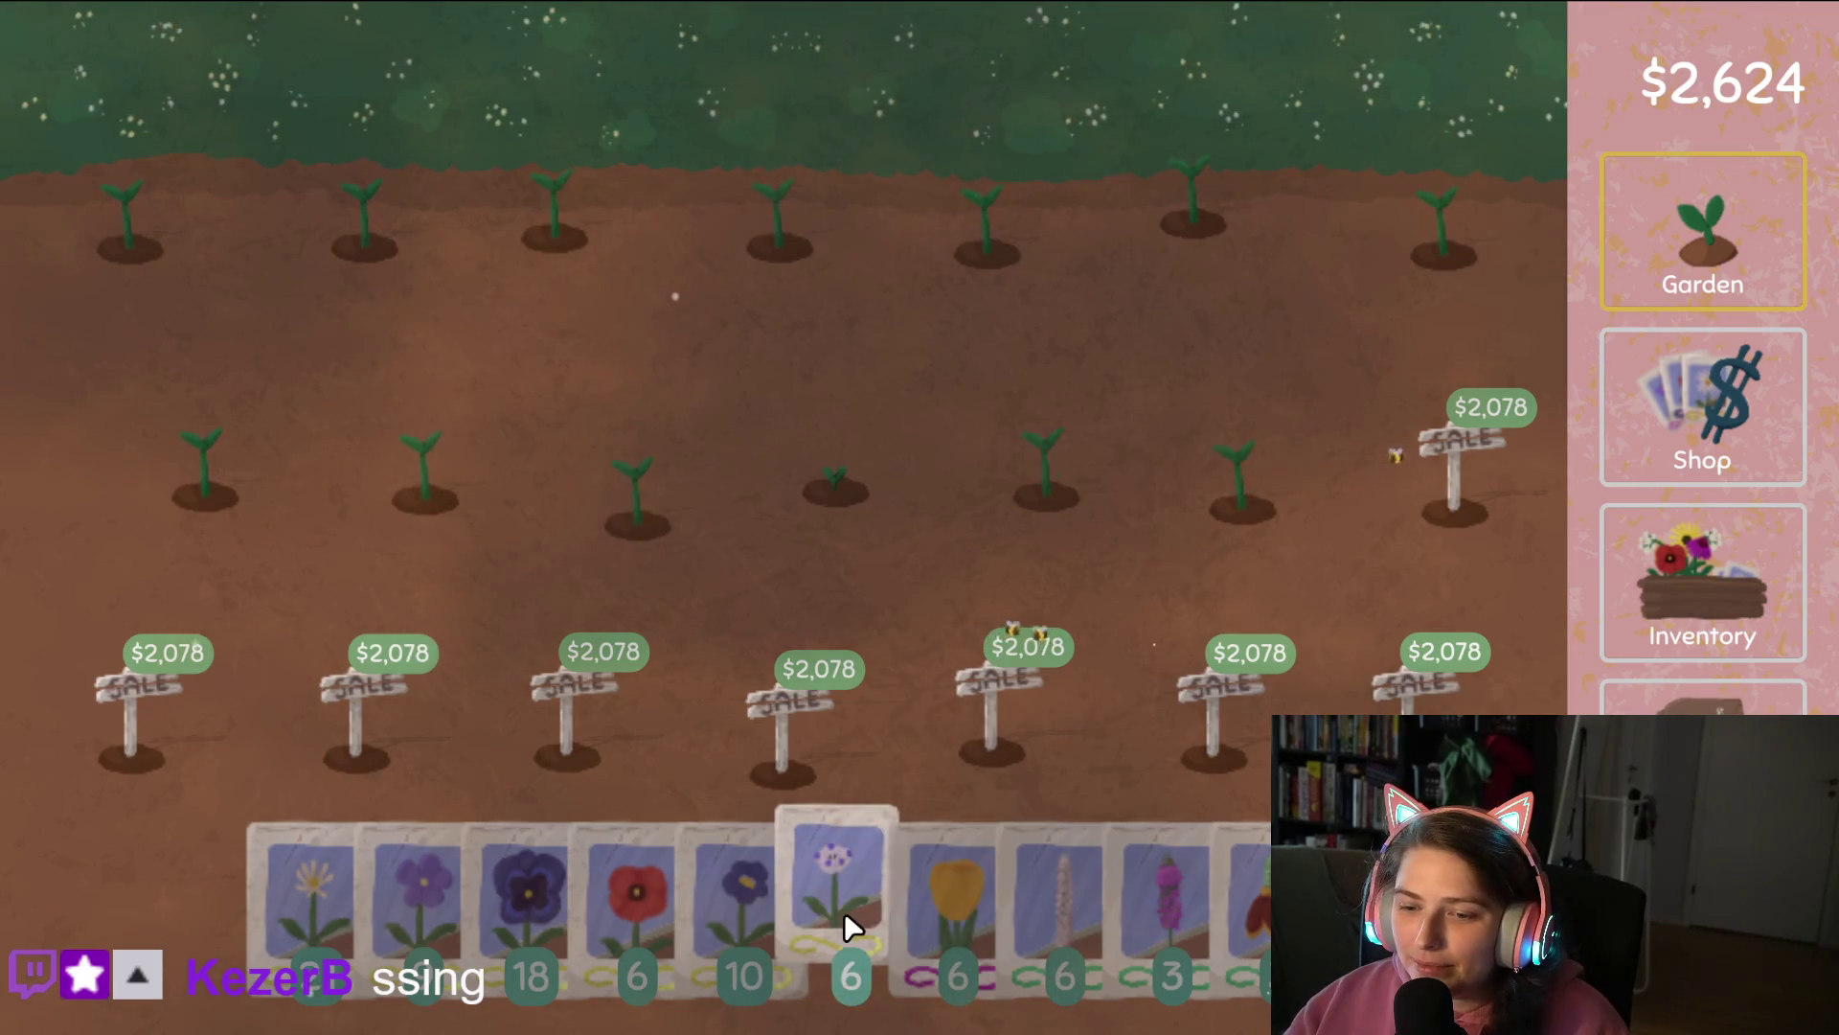
Buy the for-sale plot, sow speckled seeds, and harvest the three top-row flowers.
drag(843, 911, 1474, 423)
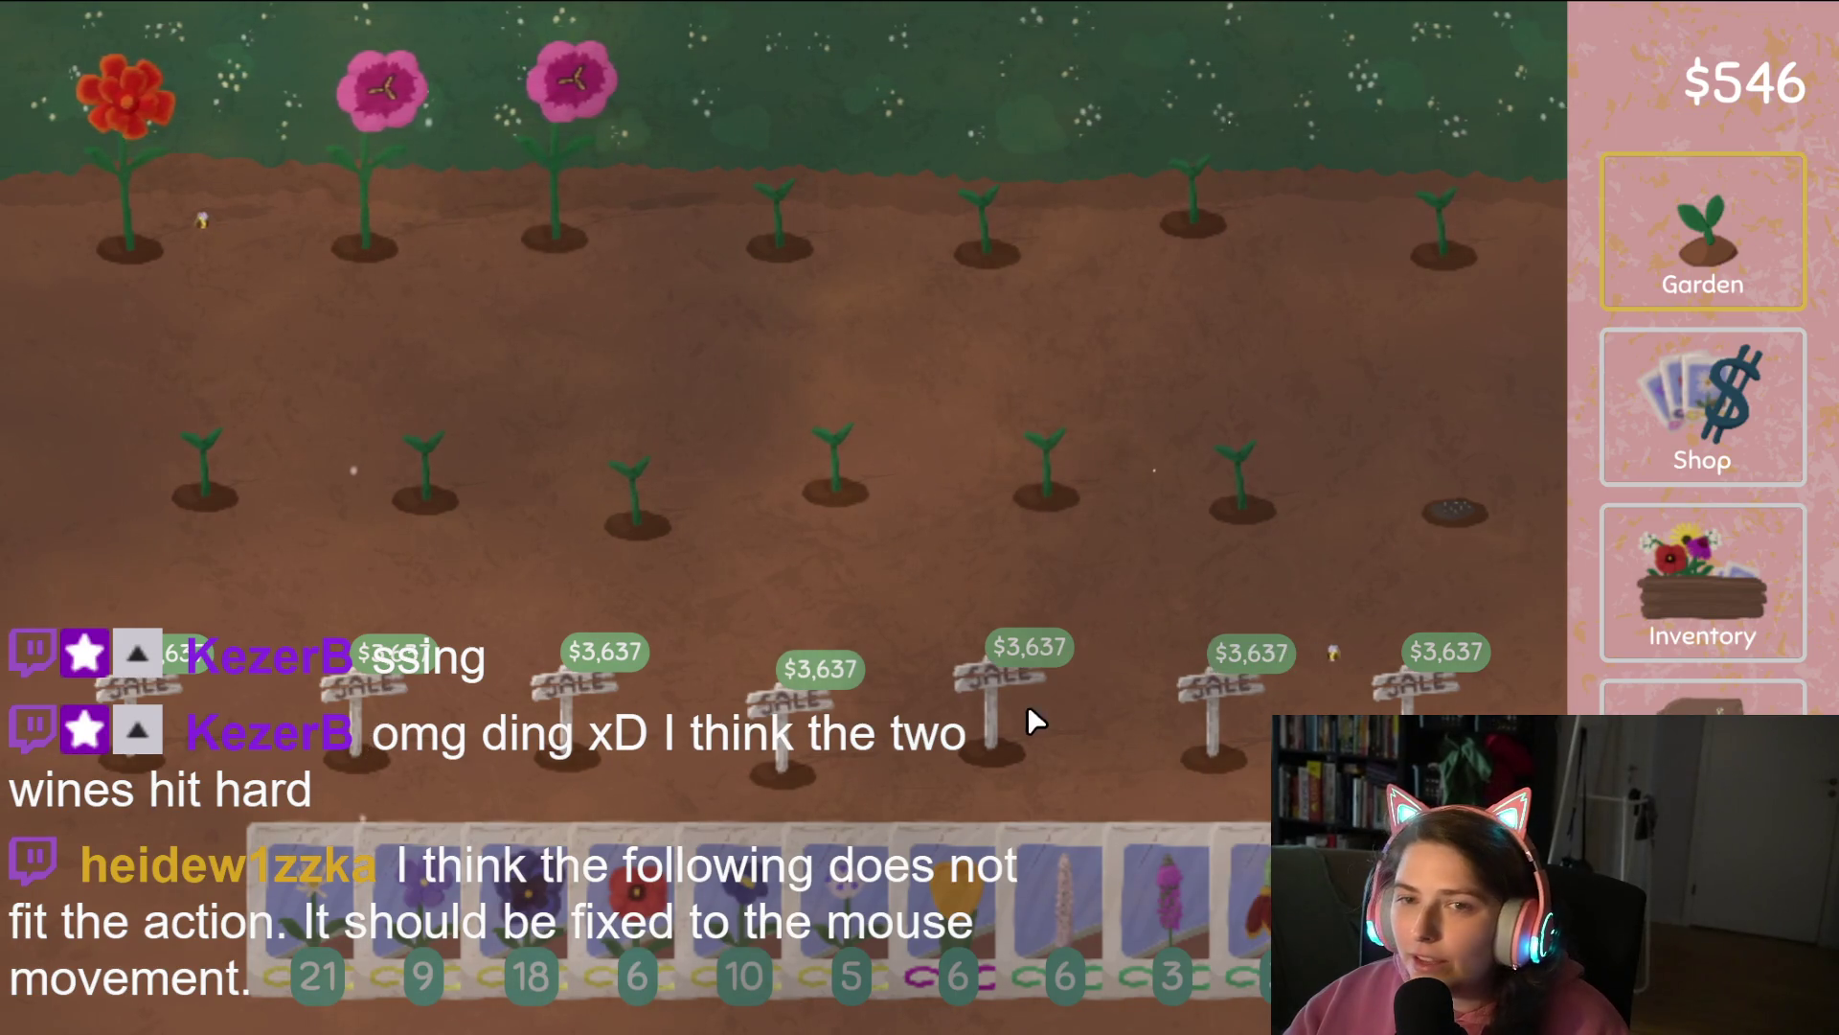
click(632, 919)
click(134, 100)
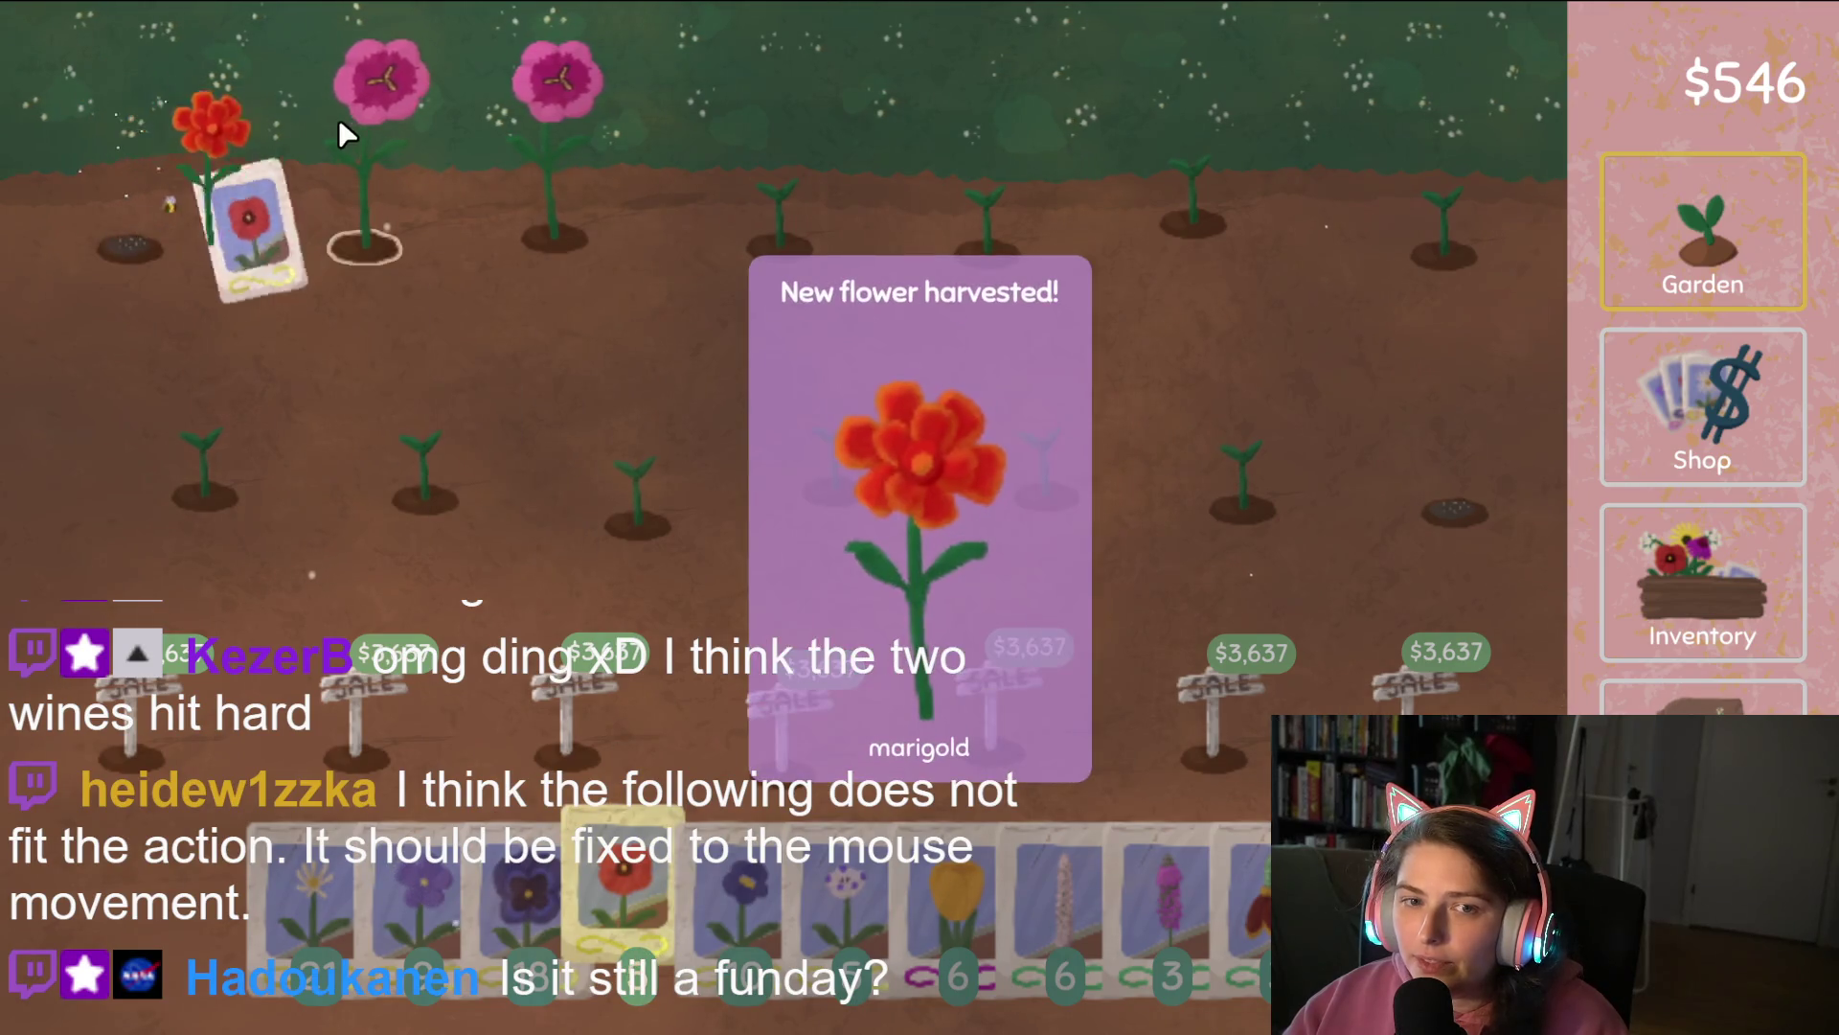
click(376, 96)
click(555, 91)
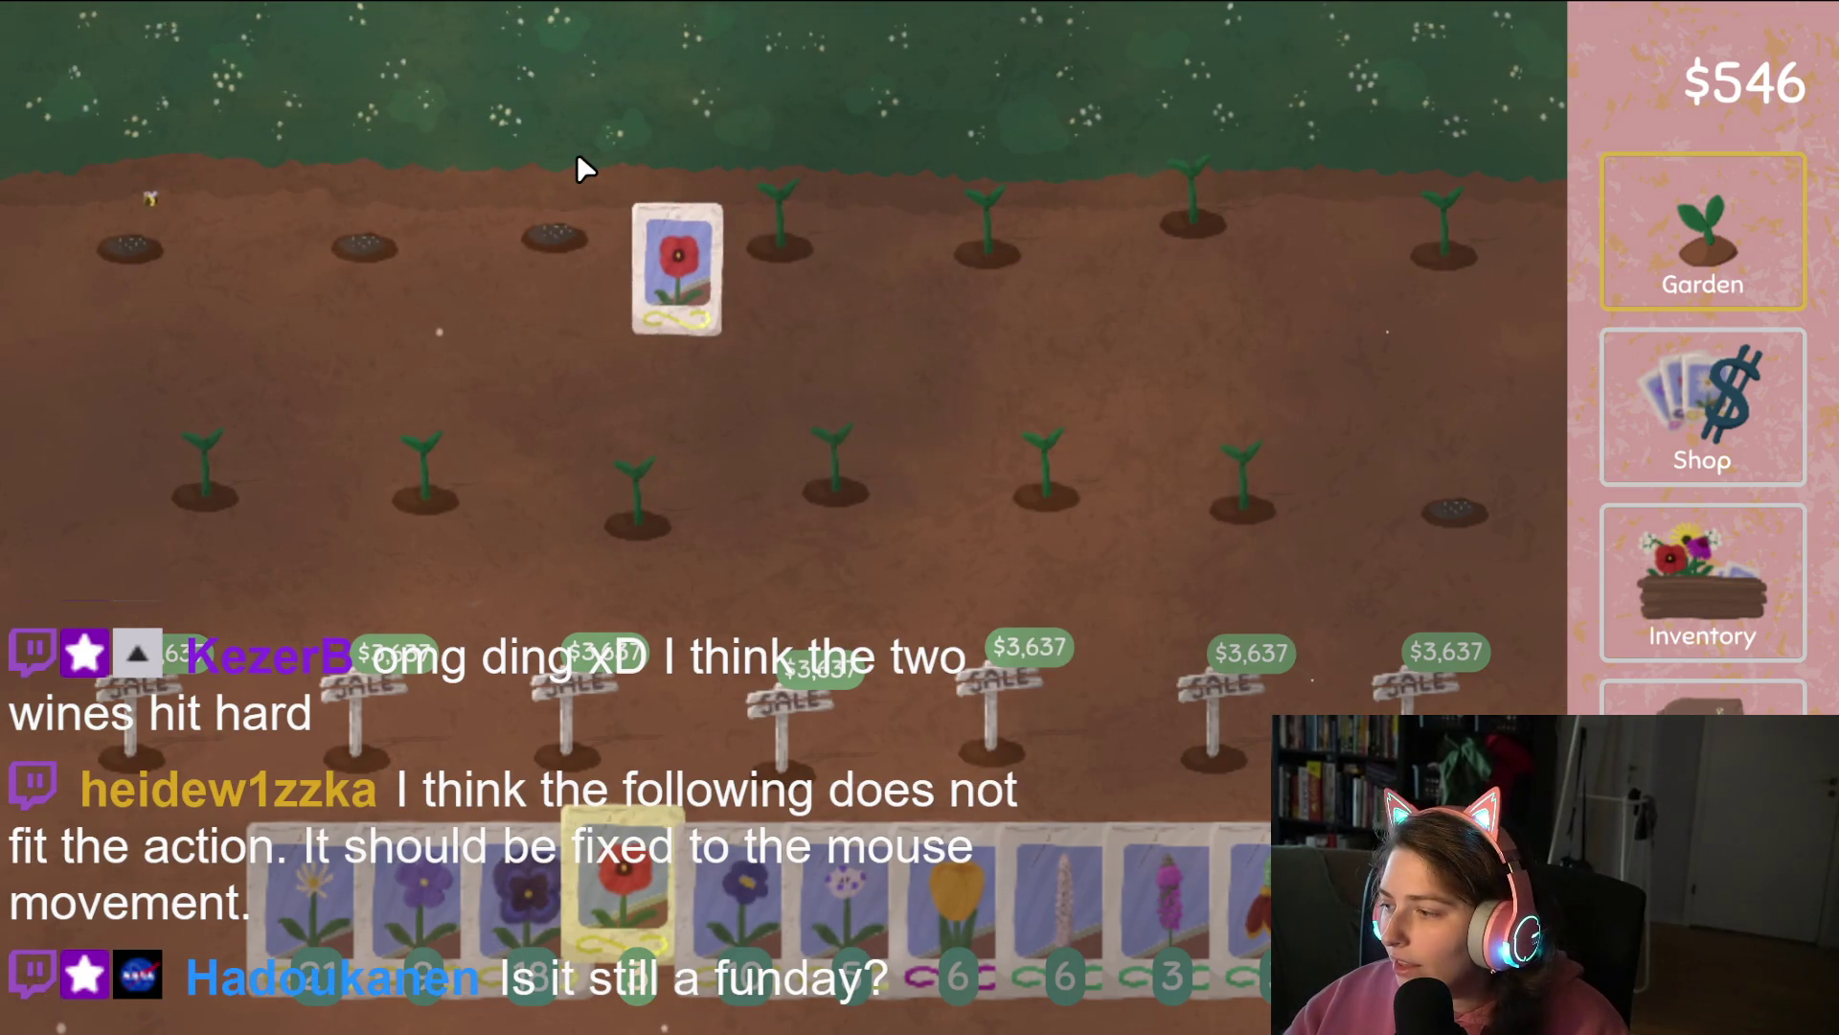
right_click(577, 157)
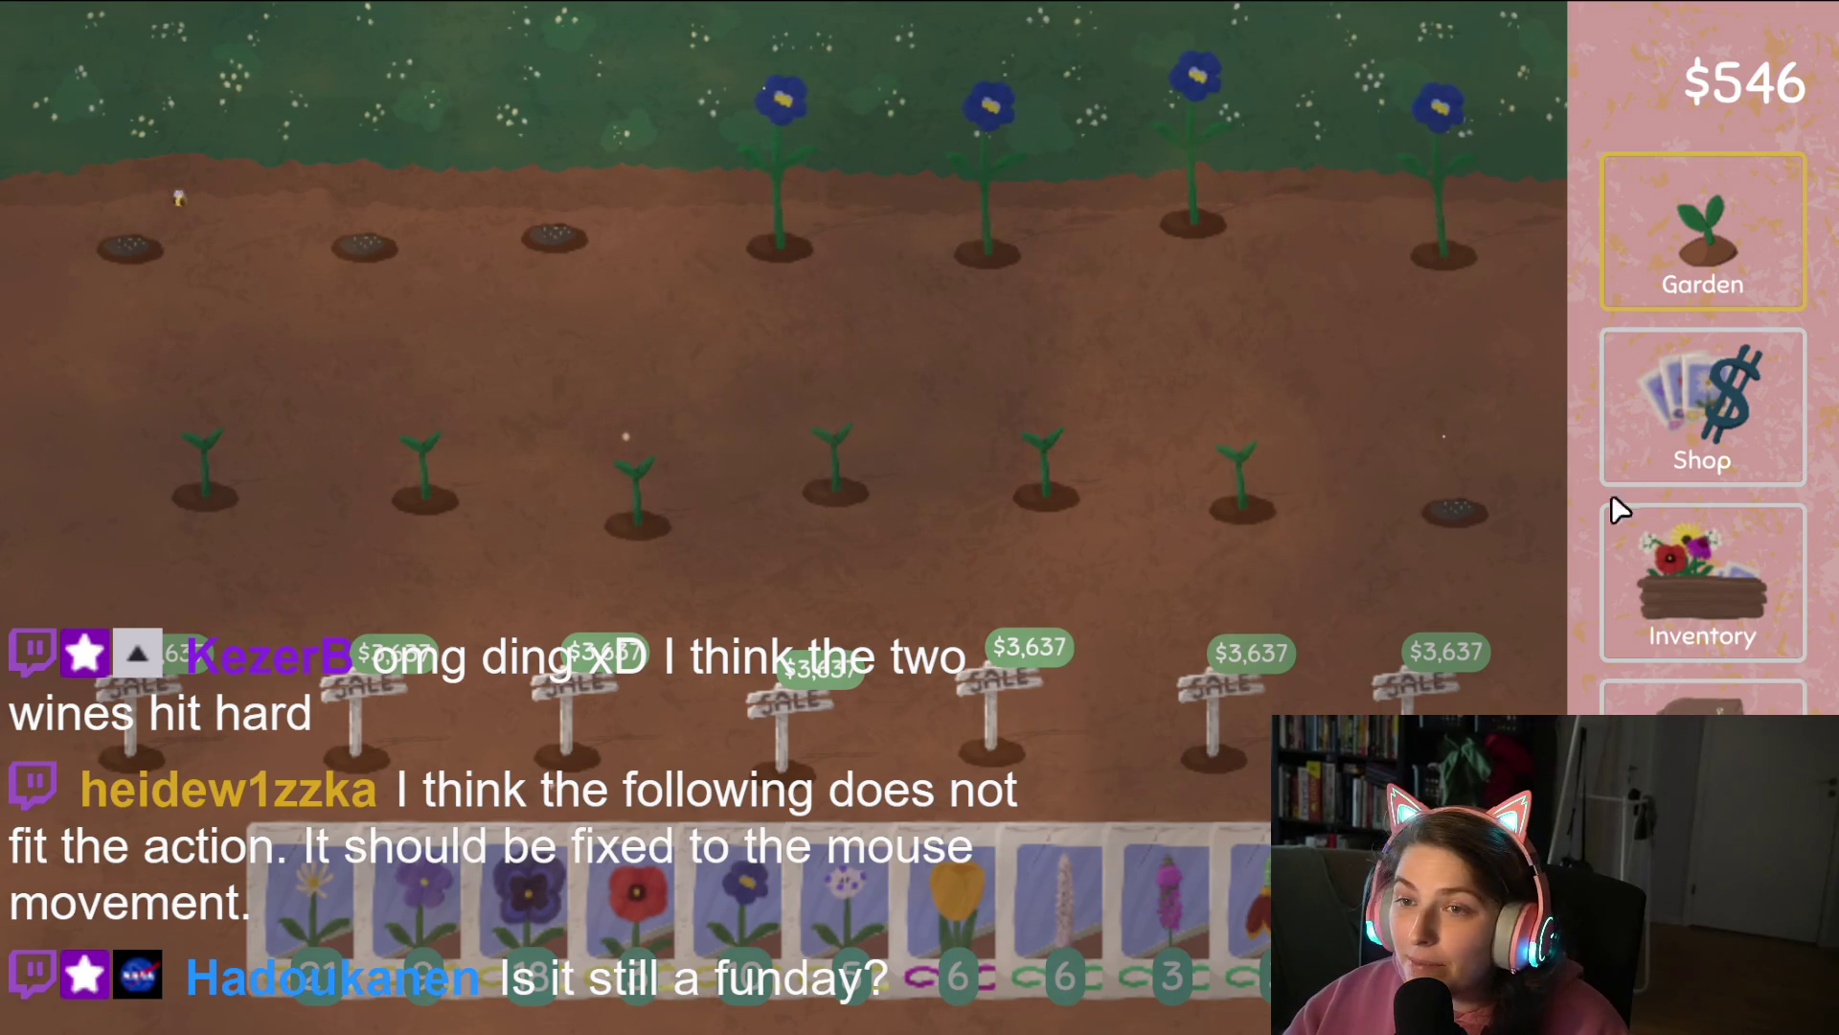
Harvest the remaining grown blue flowers, leaving seven blue flowers in the inventory.
click(627, 910)
click(1193, 143)
click(991, 144)
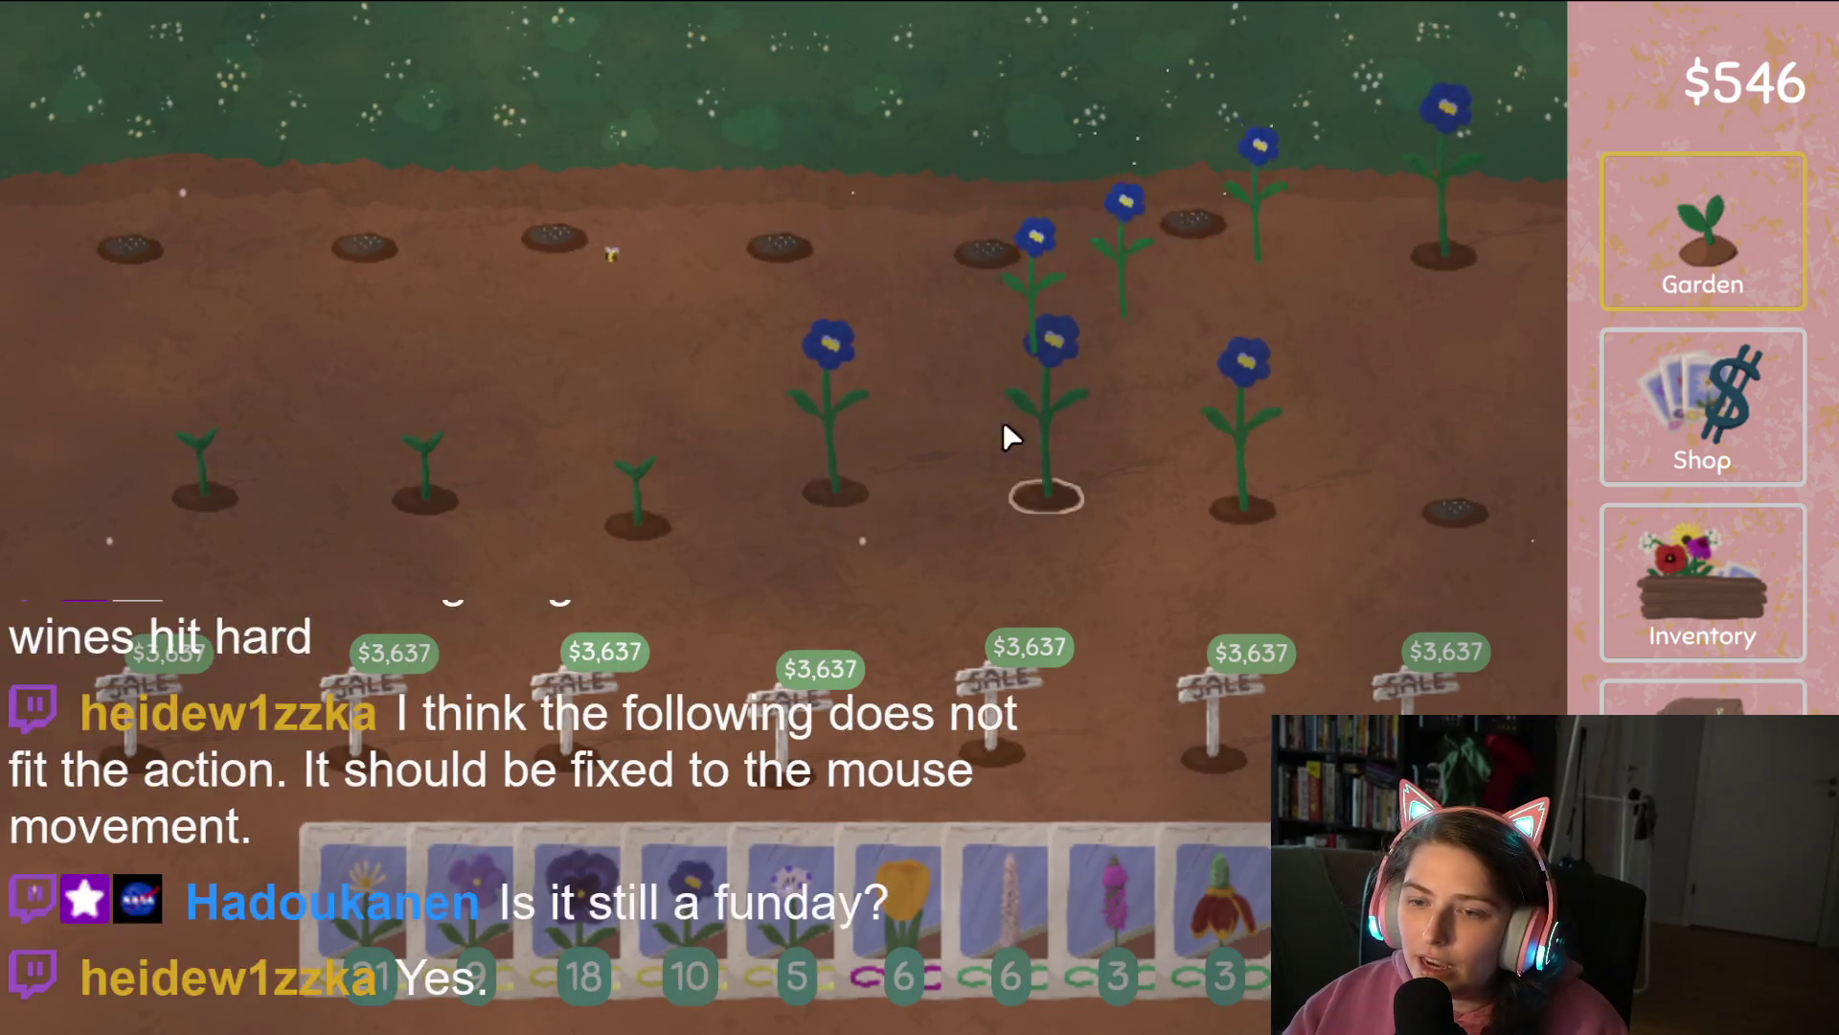
click(795, 144)
mouse_move(1394, 174)
mouse_down()
mouse_move(1108, 464)
mouse_move(362, 485)
mouse_up()
right_click(230, 476)
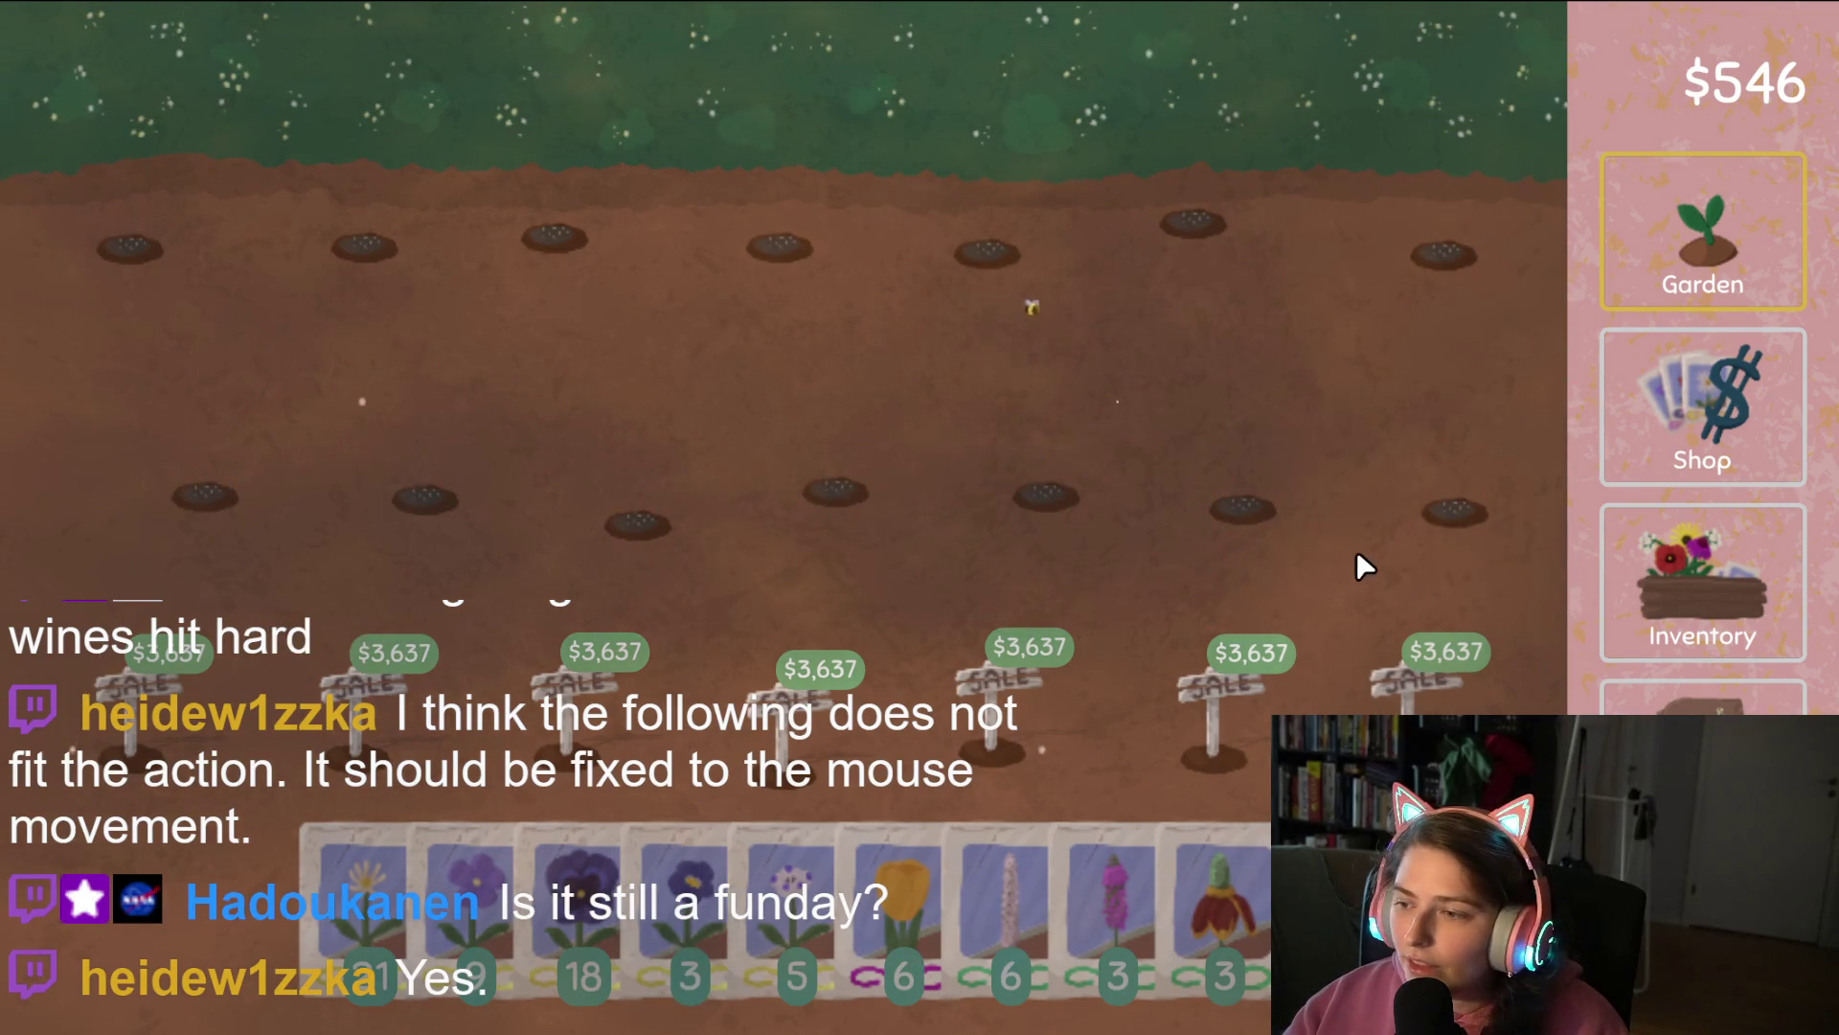
click(1638, 646)
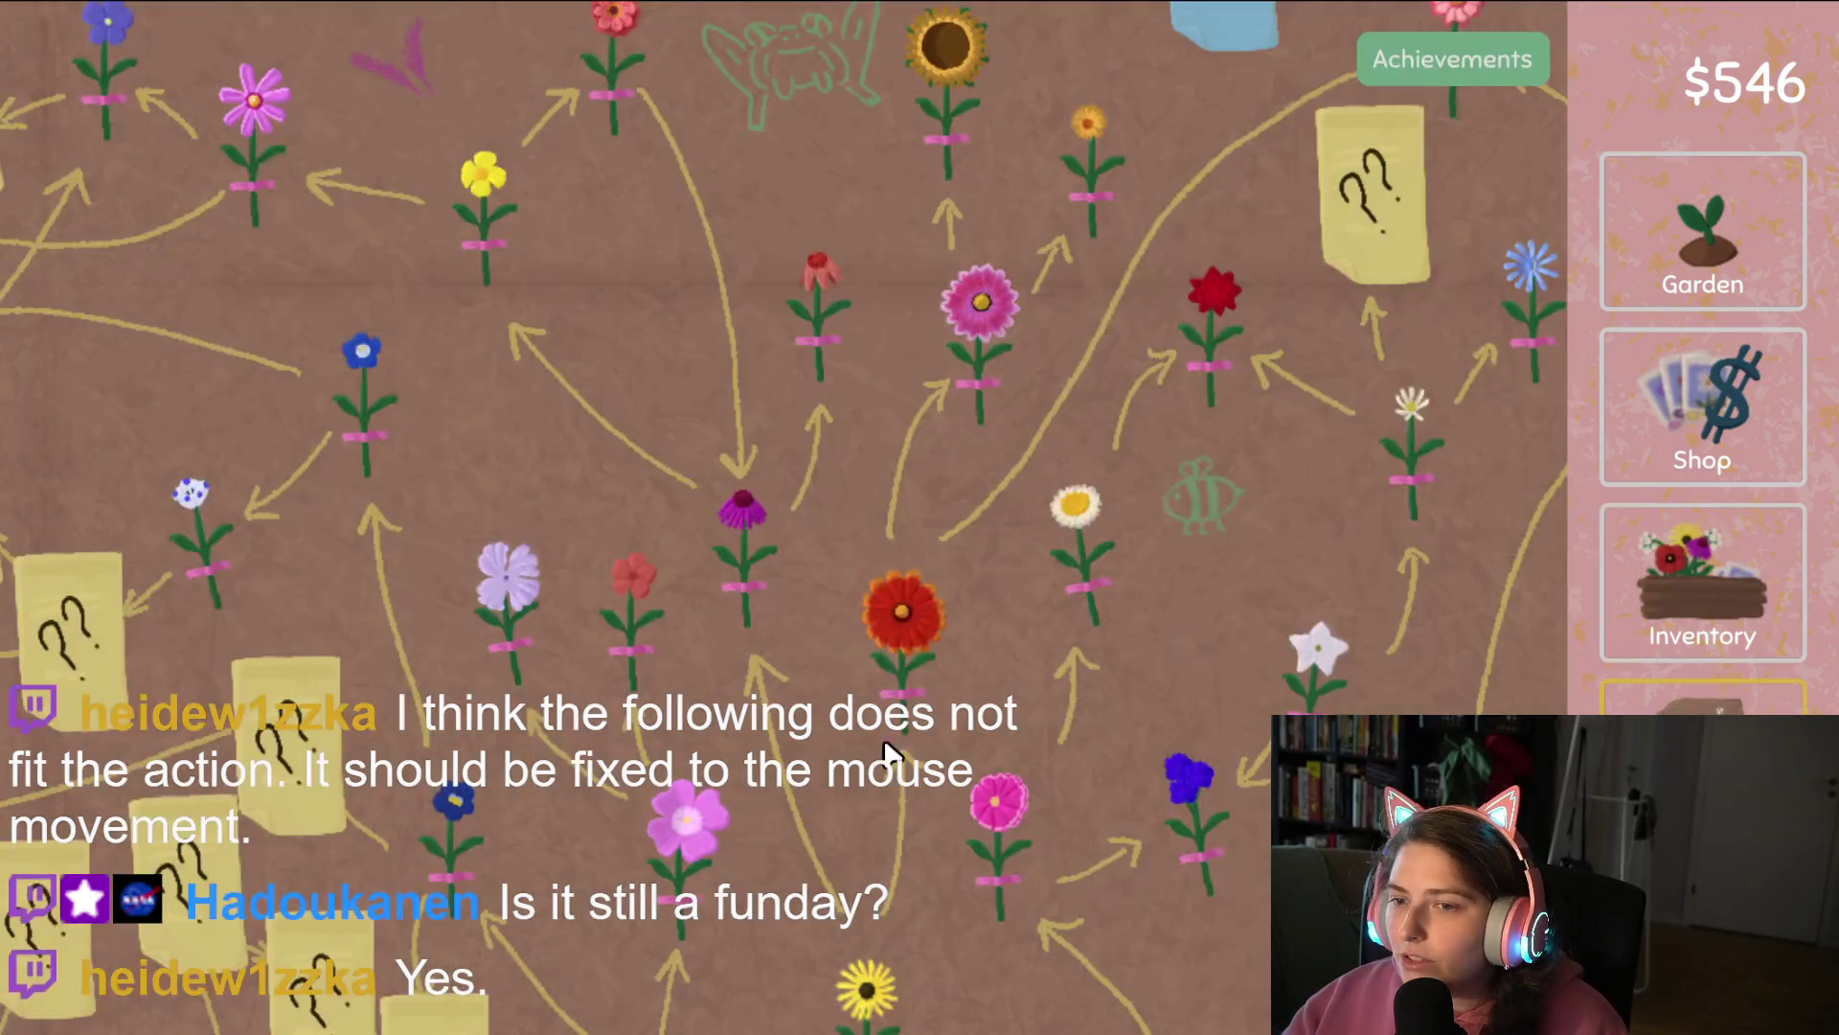
Turn both pink flowers and part of the blue stack into seed packs of 15 and 9.
click(1702, 695)
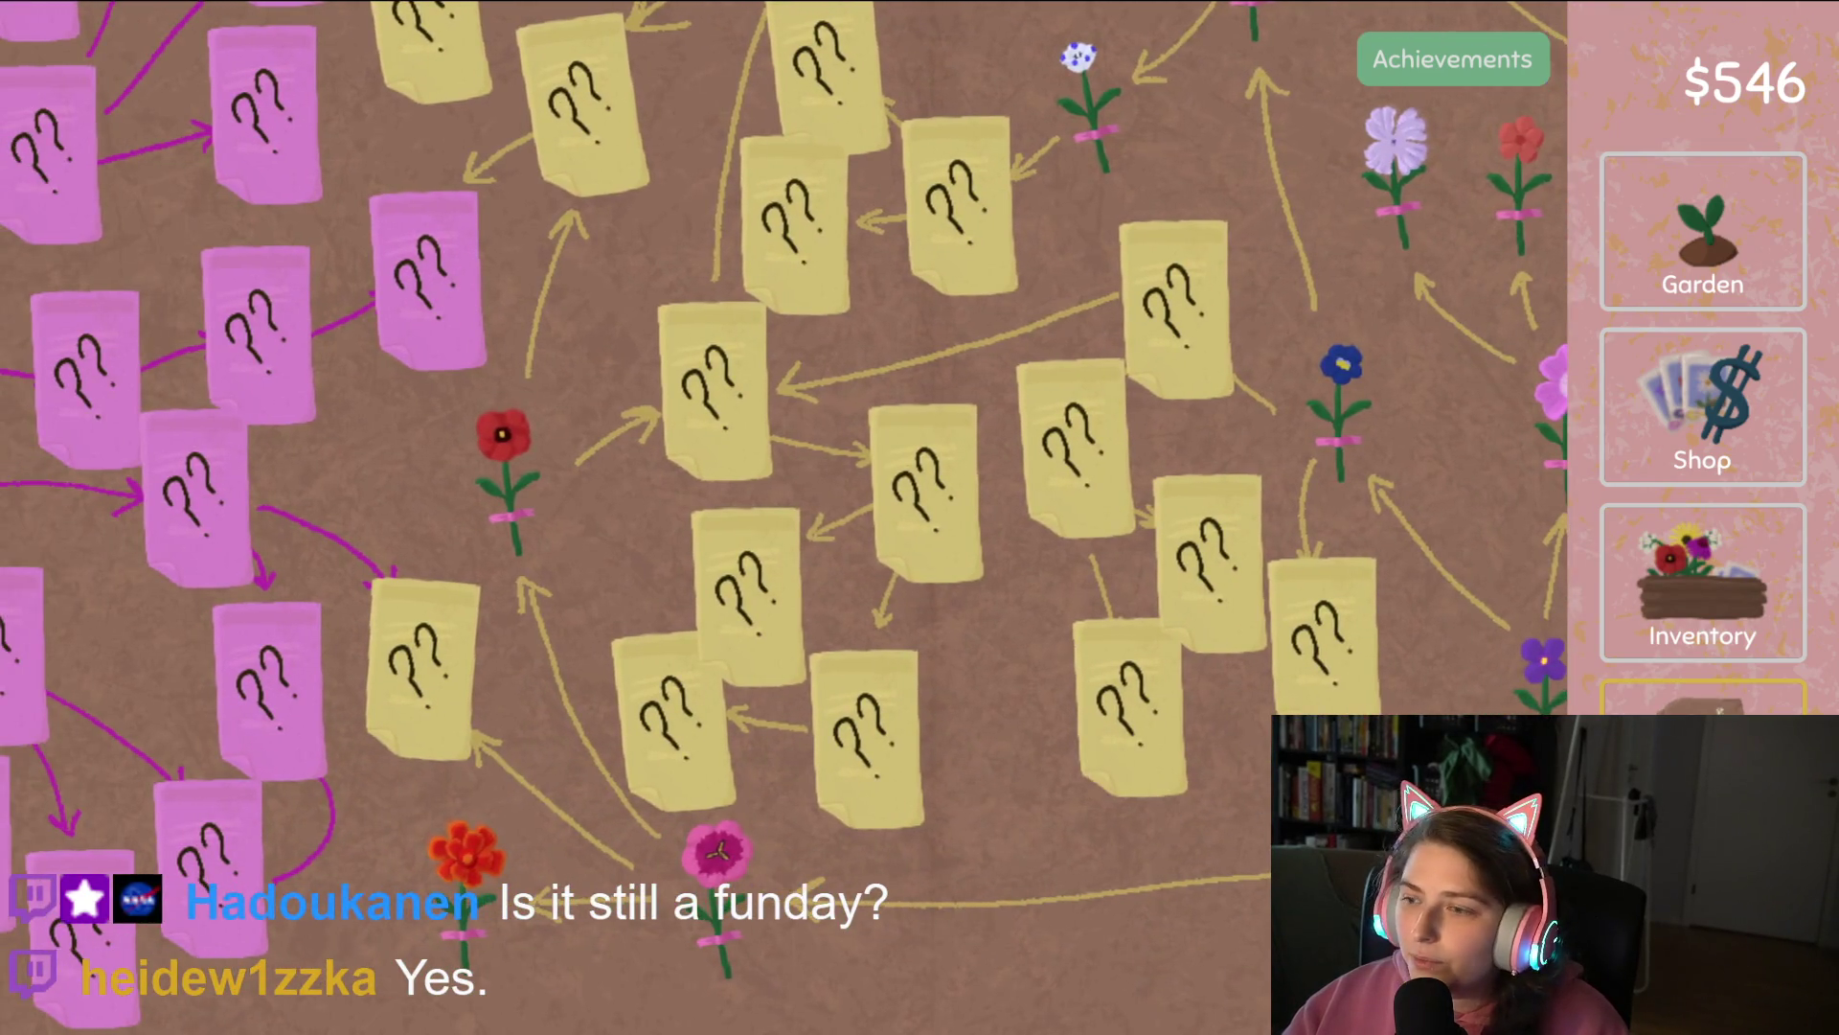
click(1706, 601)
drag(682, 87, 411, 330)
click(1704, 695)
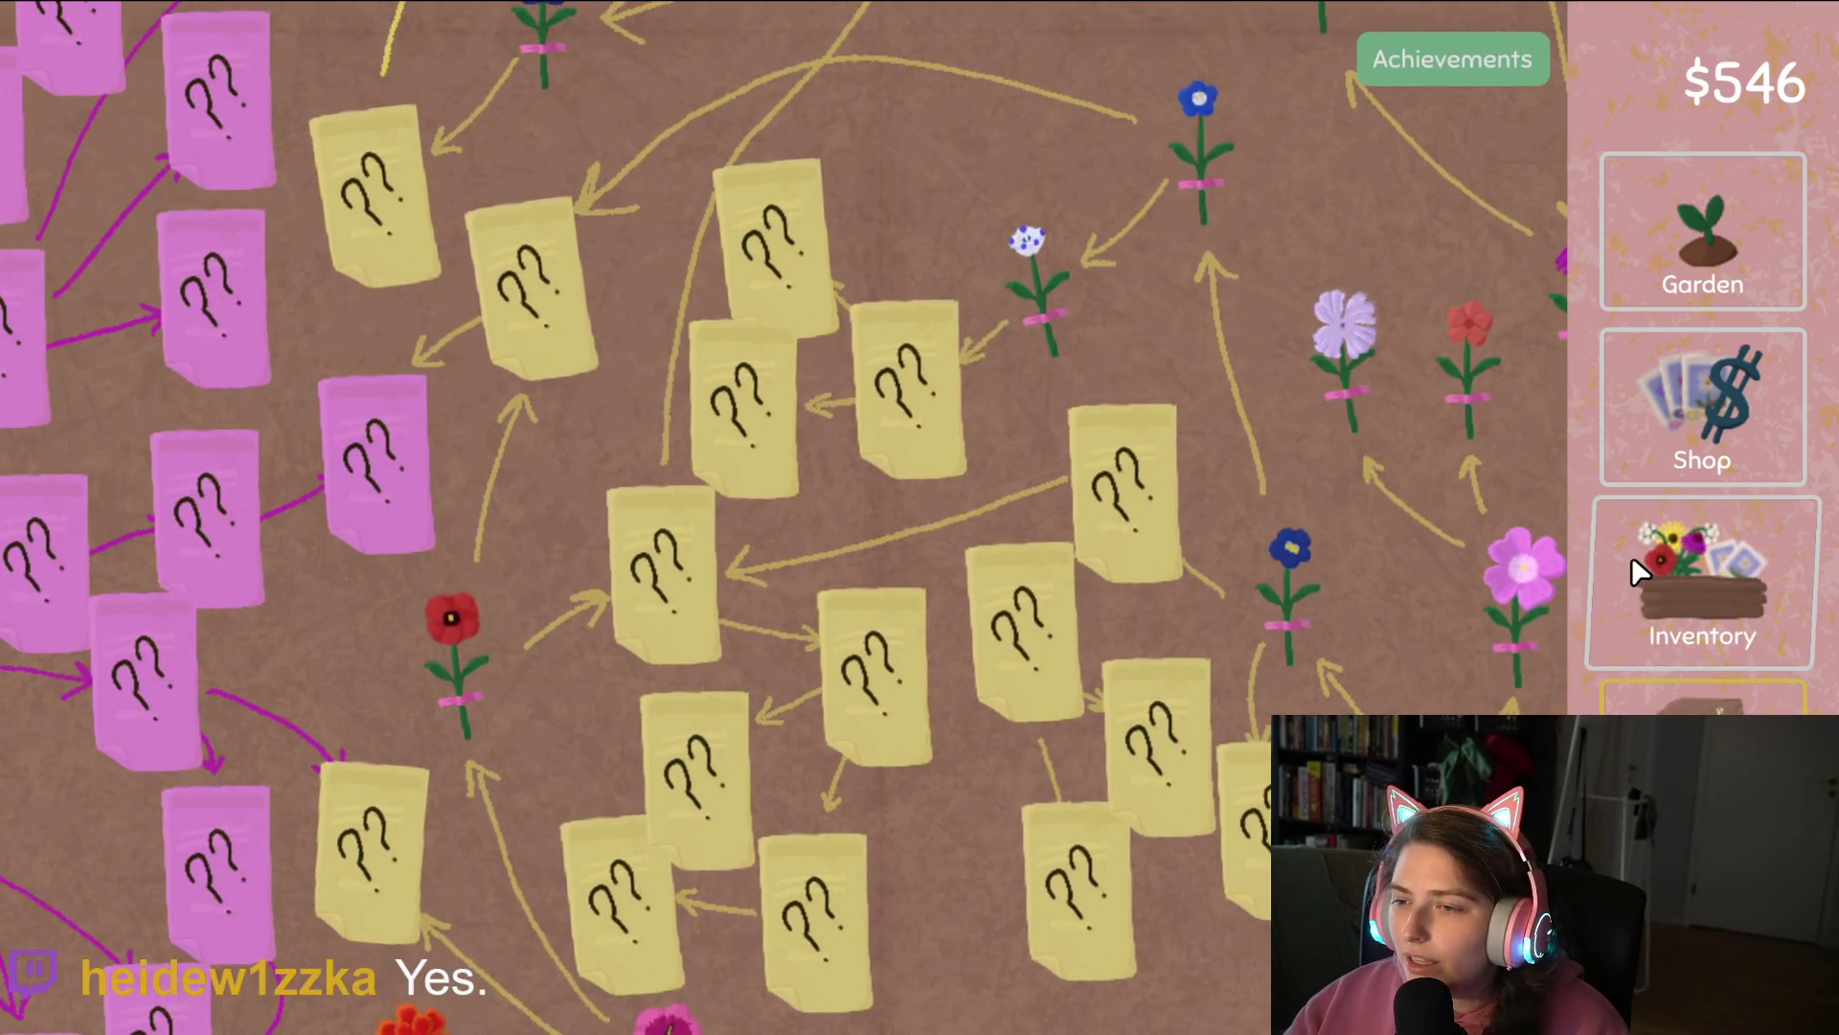
click(1691, 623)
drag(692, 159, 419, 337)
drag(829, 173, 413, 427)
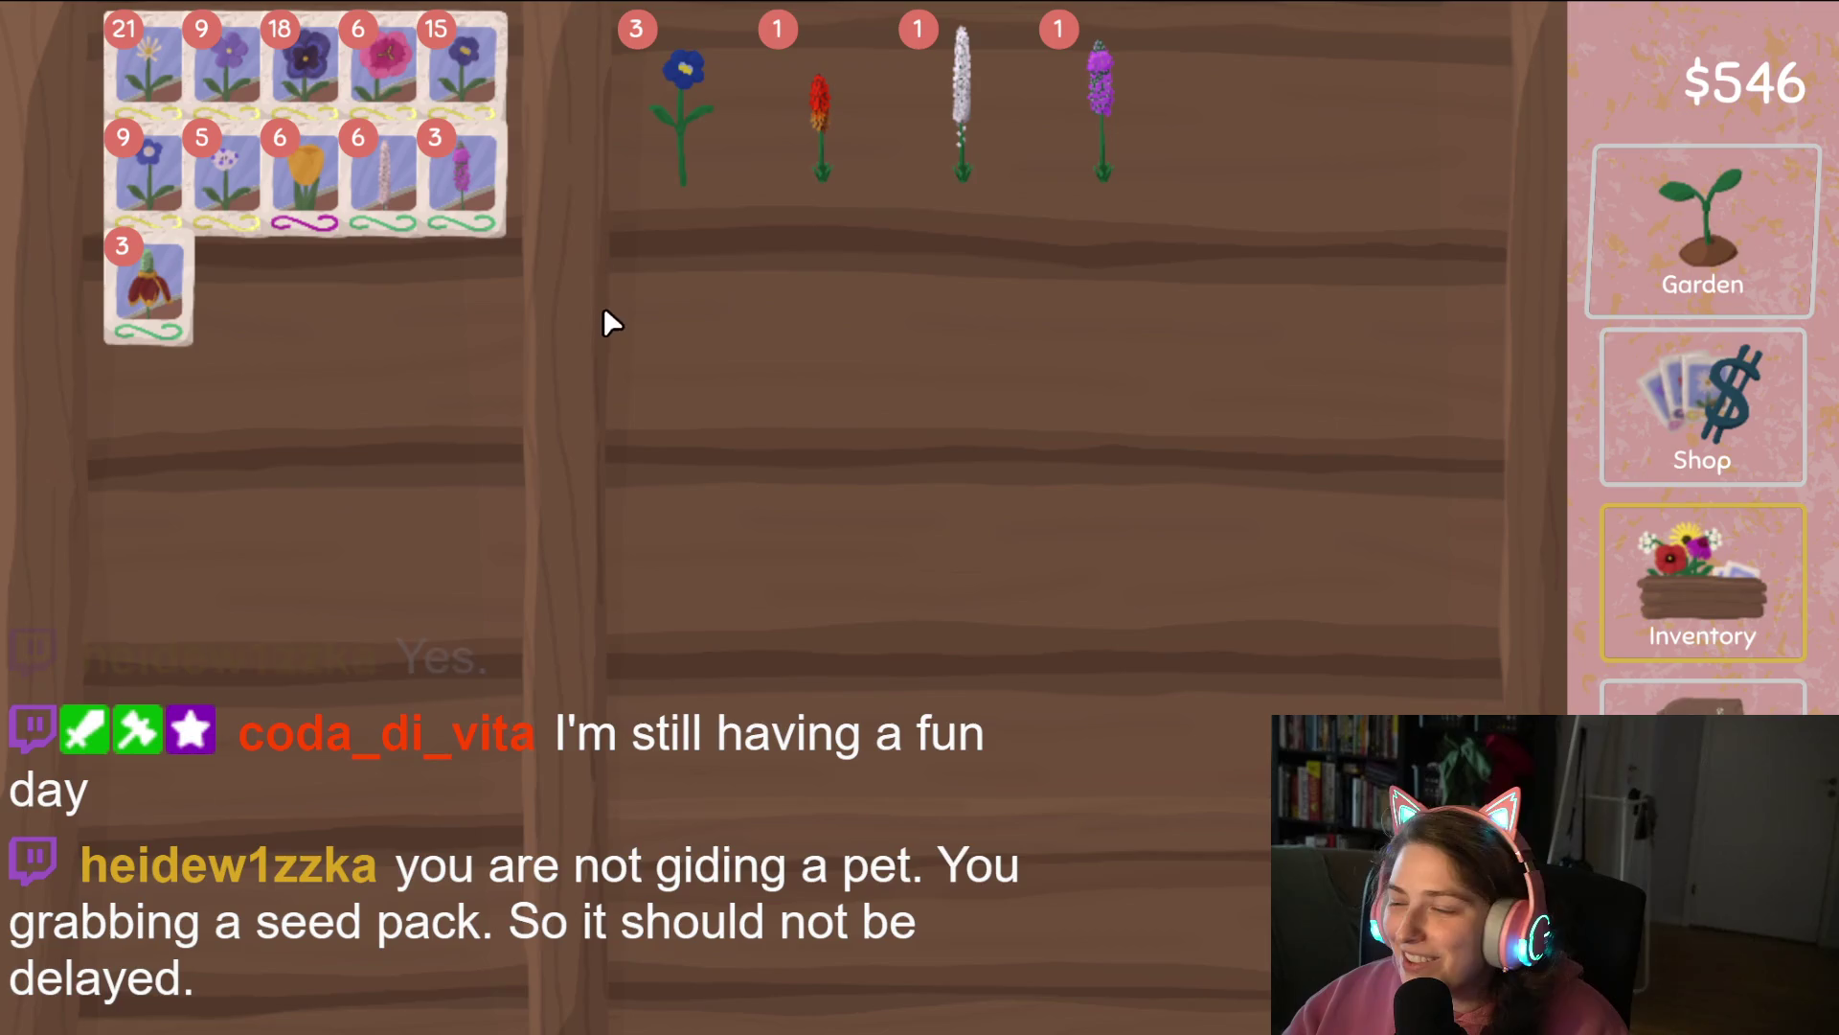
Sell the last blue flower stack, raising cash to $642, and return to the garden.
drag(702, 181, 1014, 565)
drag(1014, 823, 1054, 943)
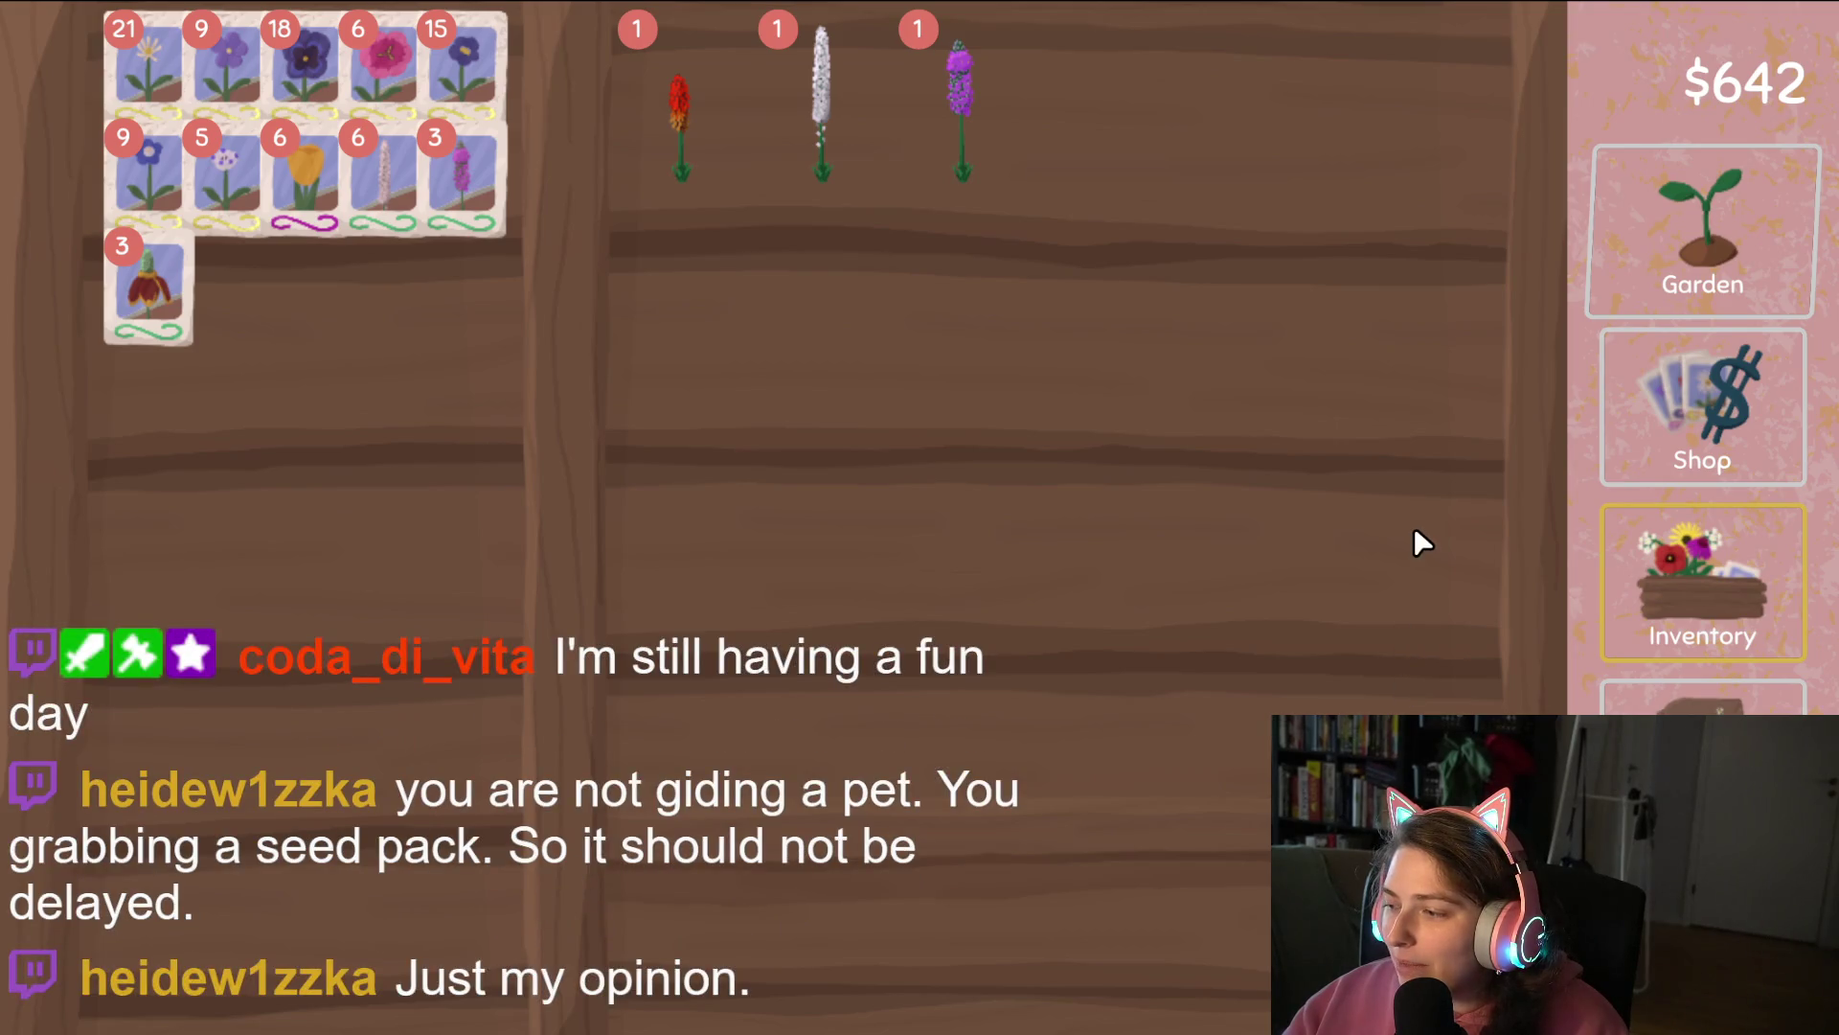
click(1676, 192)
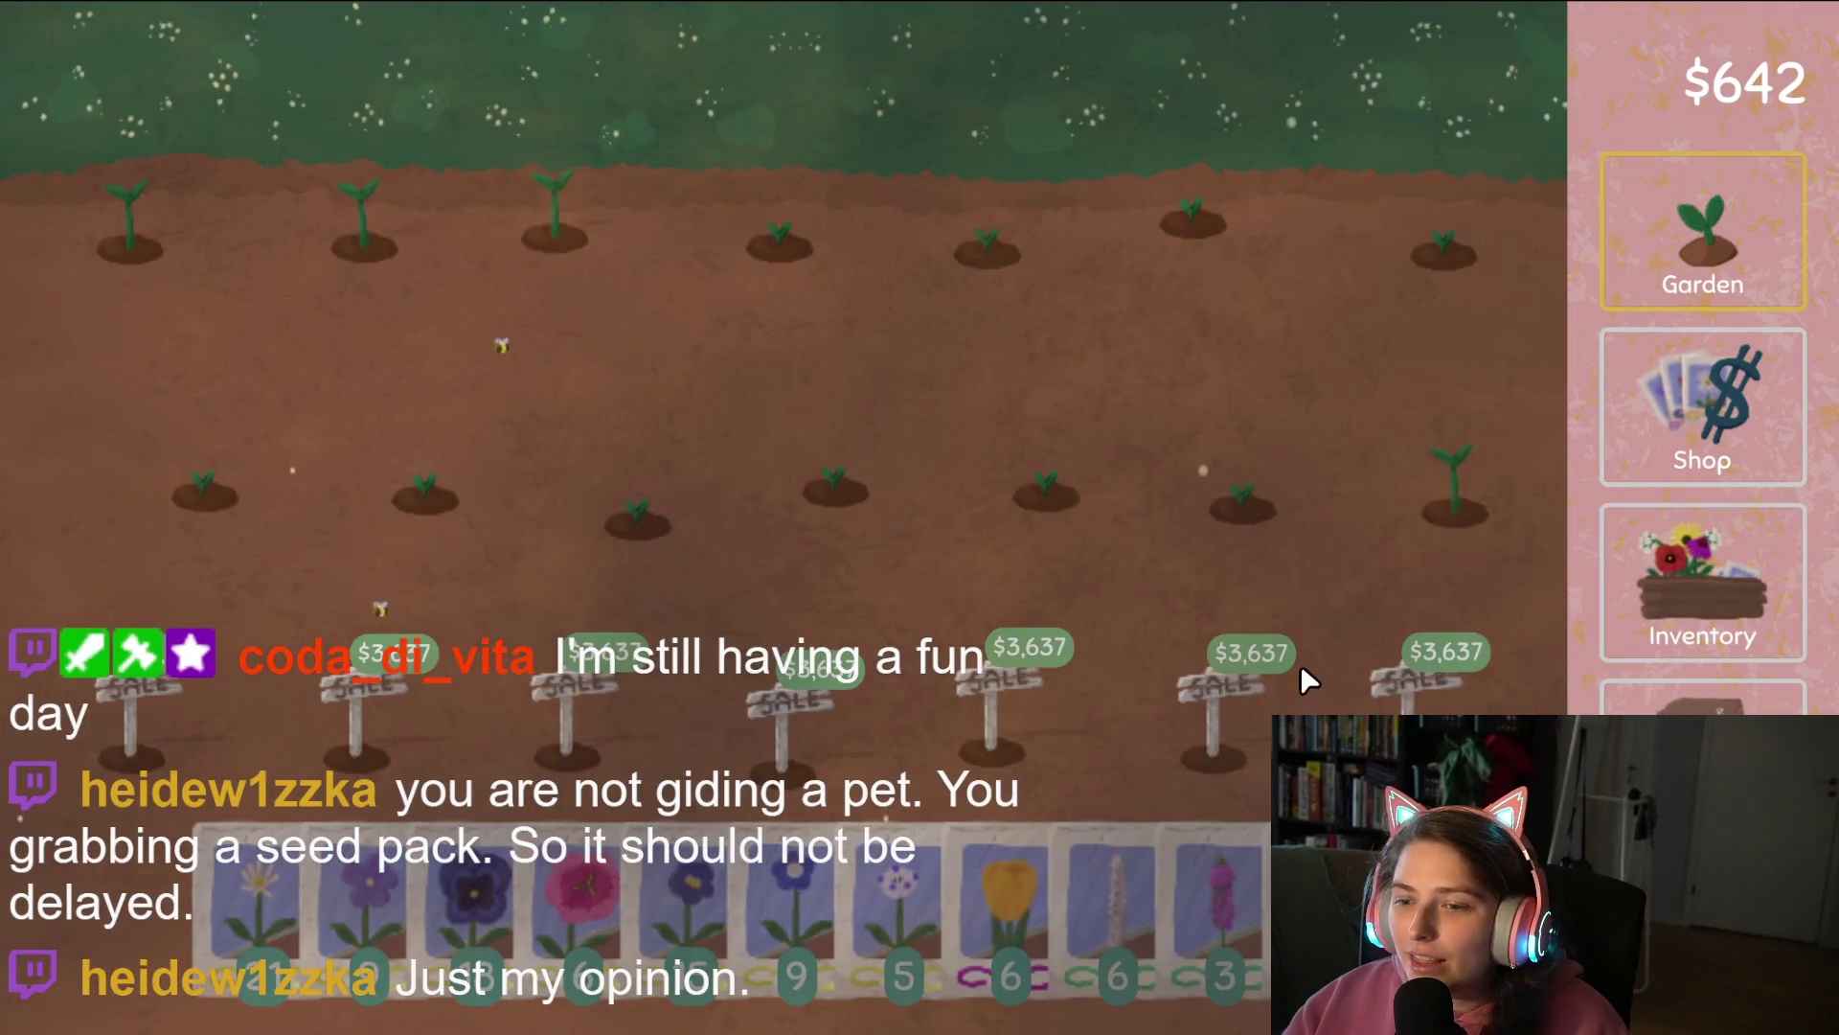
Sow seeds across the middle row and resow the top row after harvesting the poppies.
mouse_move(990, 920)
mouse_down()
mouse_move(1364, 565)
mouse_move(1312, 522)
mouse_move(1096, 431)
mouse_move(429, 261)
mouse_move(615, 159)
mouse_move(1367, 182)
mouse_move(1077, 517)
mouse_move(322, 354)
mouse_move(479, 738)
mouse_move(1141, 525)
mouse_move(965, 473)
mouse_move(462, 254)
mouse_move(1093, 395)
mouse_move(597, 386)
mouse_move(1039, 600)
mouse_move(1262, 515)
mouse_move(1152, 634)
mouse_move(929, 642)
mouse_move(399, 369)
mouse_move(813, 192)
mouse_move(1379, 384)
mouse_move(1164, 187)
mouse_move(659, 96)
mouse_move(563, 347)
mouse_move(604, 451)
mouse_move(518, 378)
mouse_move(715, 255)
mouse_move(1252, 365)
mouse_move(1190, 199)
mouse_move(843, 491)
mouse_move(1179, 382)
mouse_move(1233, 570)
mouse_move(1146, 646)
mouse_up()
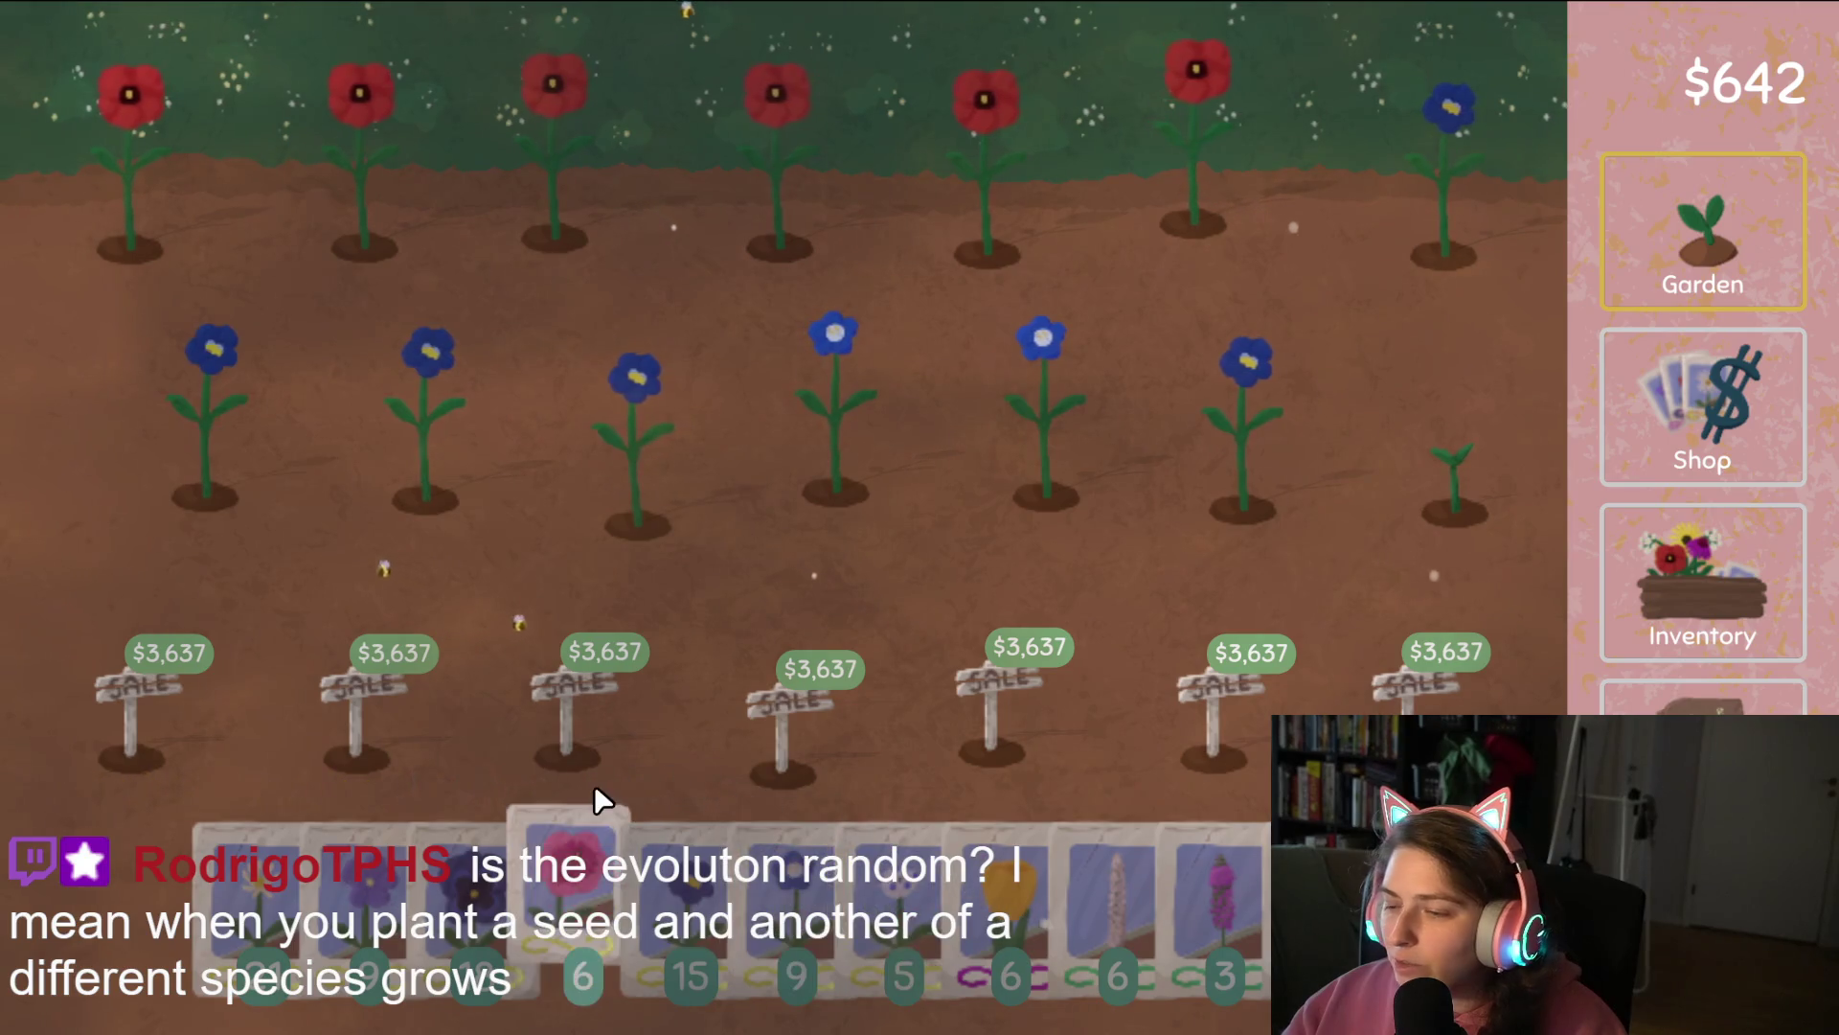
mouse_move(259, 901)
mouse_down()
mouse_move(223, 282)
mouse_move(417, 154)
mouse_move(1314, 171)
mouse_move(1486, 205)
mouse_move(1314, 451)
mouse_move(534, 480)
mouse_move(207, 466)
mouse_up()
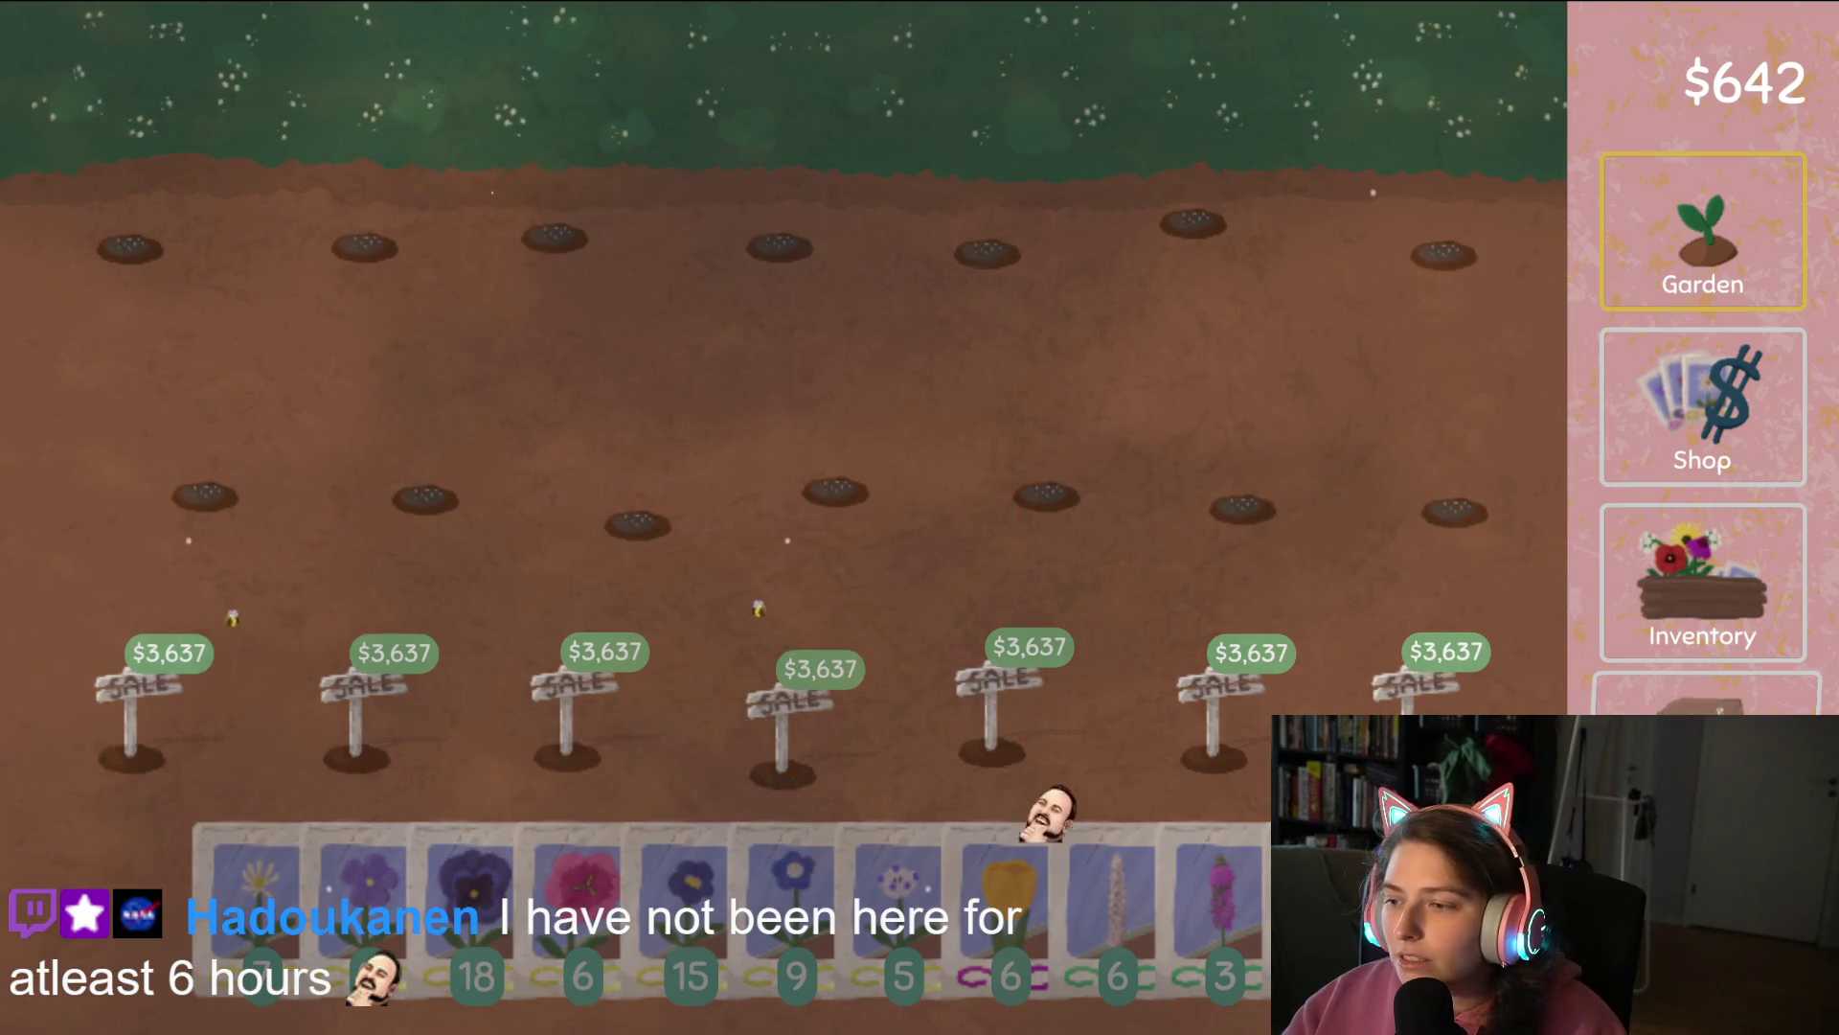
click(1703, 757)
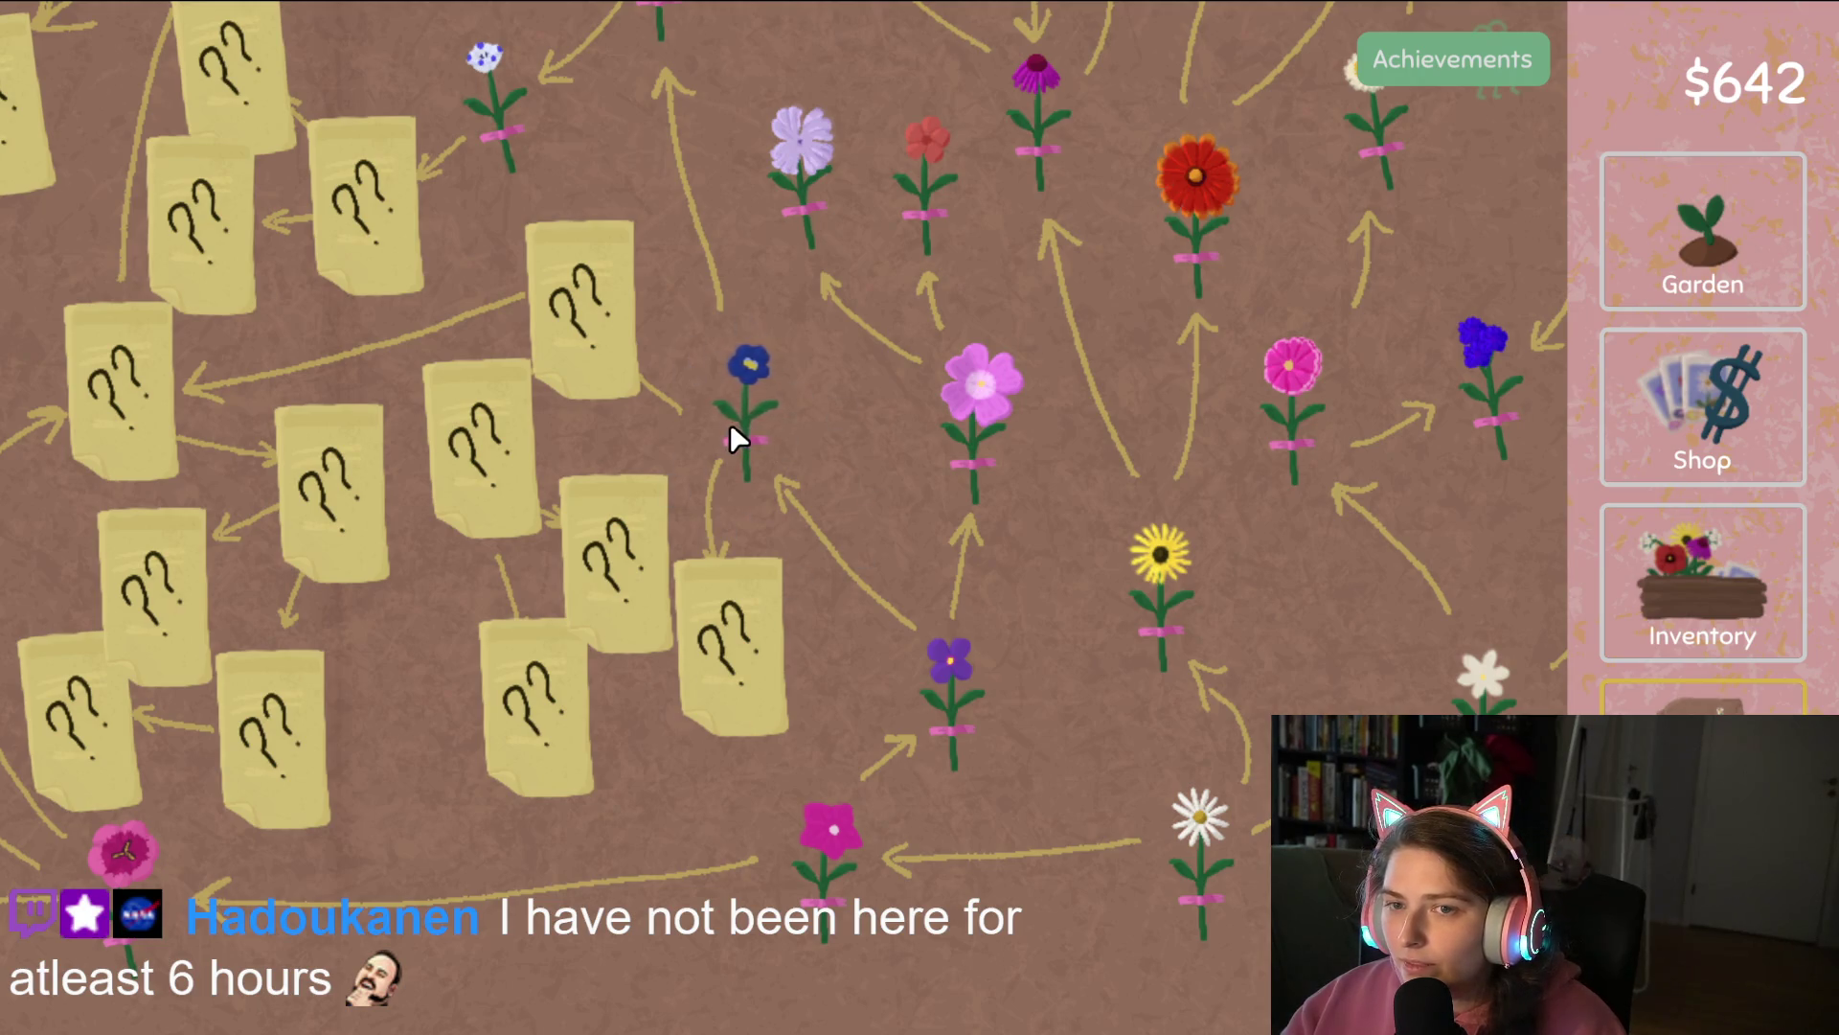
drag(730, 422, 913, 537)
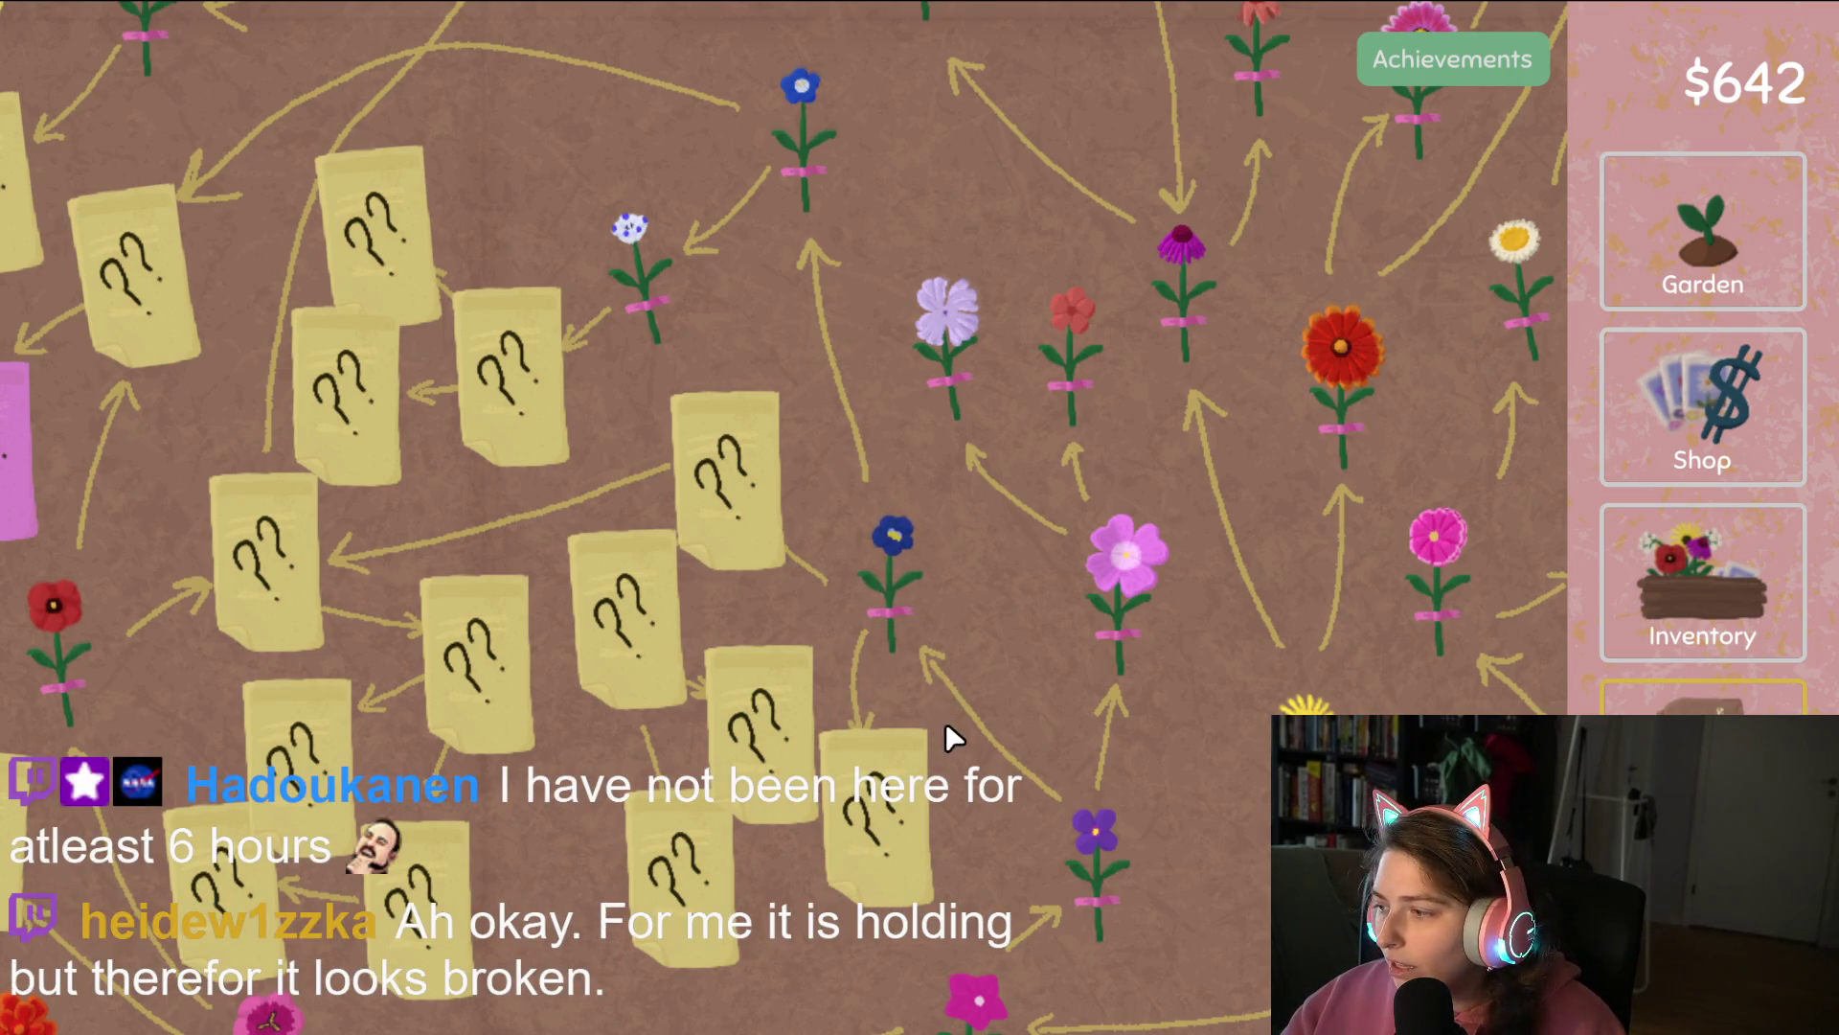
mouse_move(945, 721)
mouse_down()
mouse_move(1001, 660)
mouse_move(974, 726)
mouse_up()
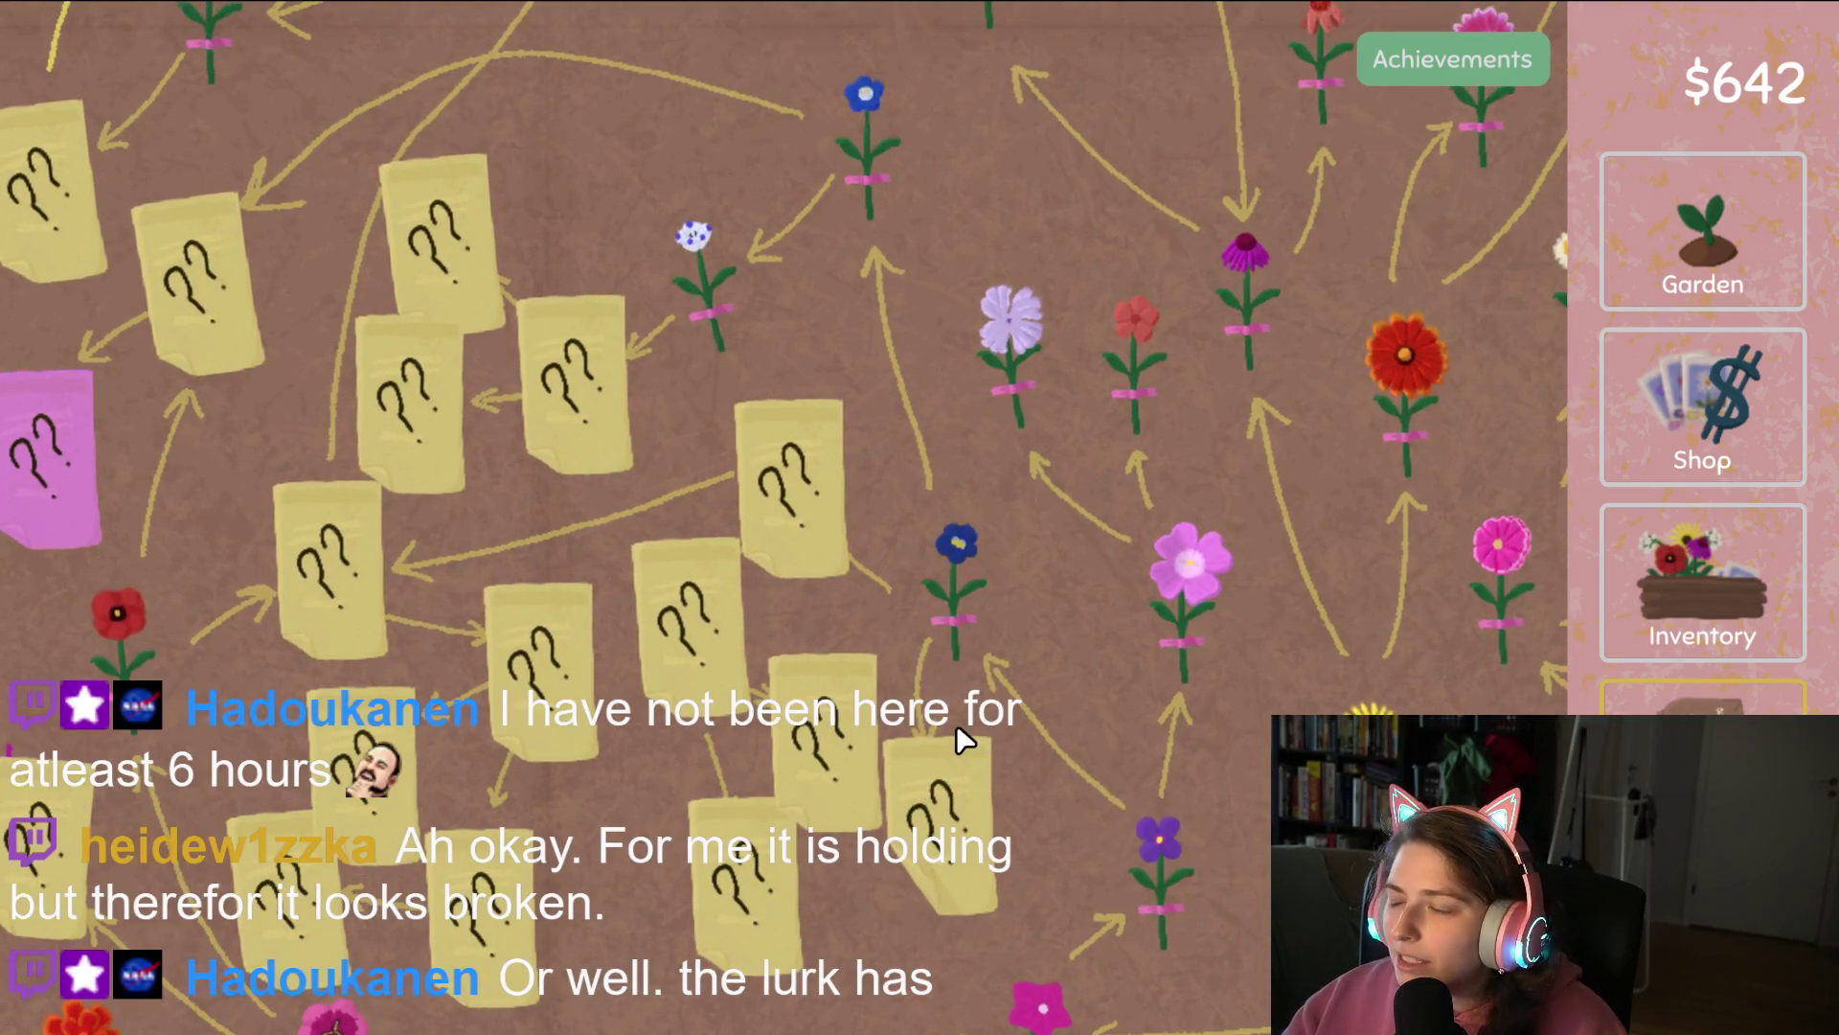
mouse_move(958, 652)
mouse_down()
mouse_move(987, 733)
mouse_move(1121, 699)
mouse_move(984, 575)
mouse_up()
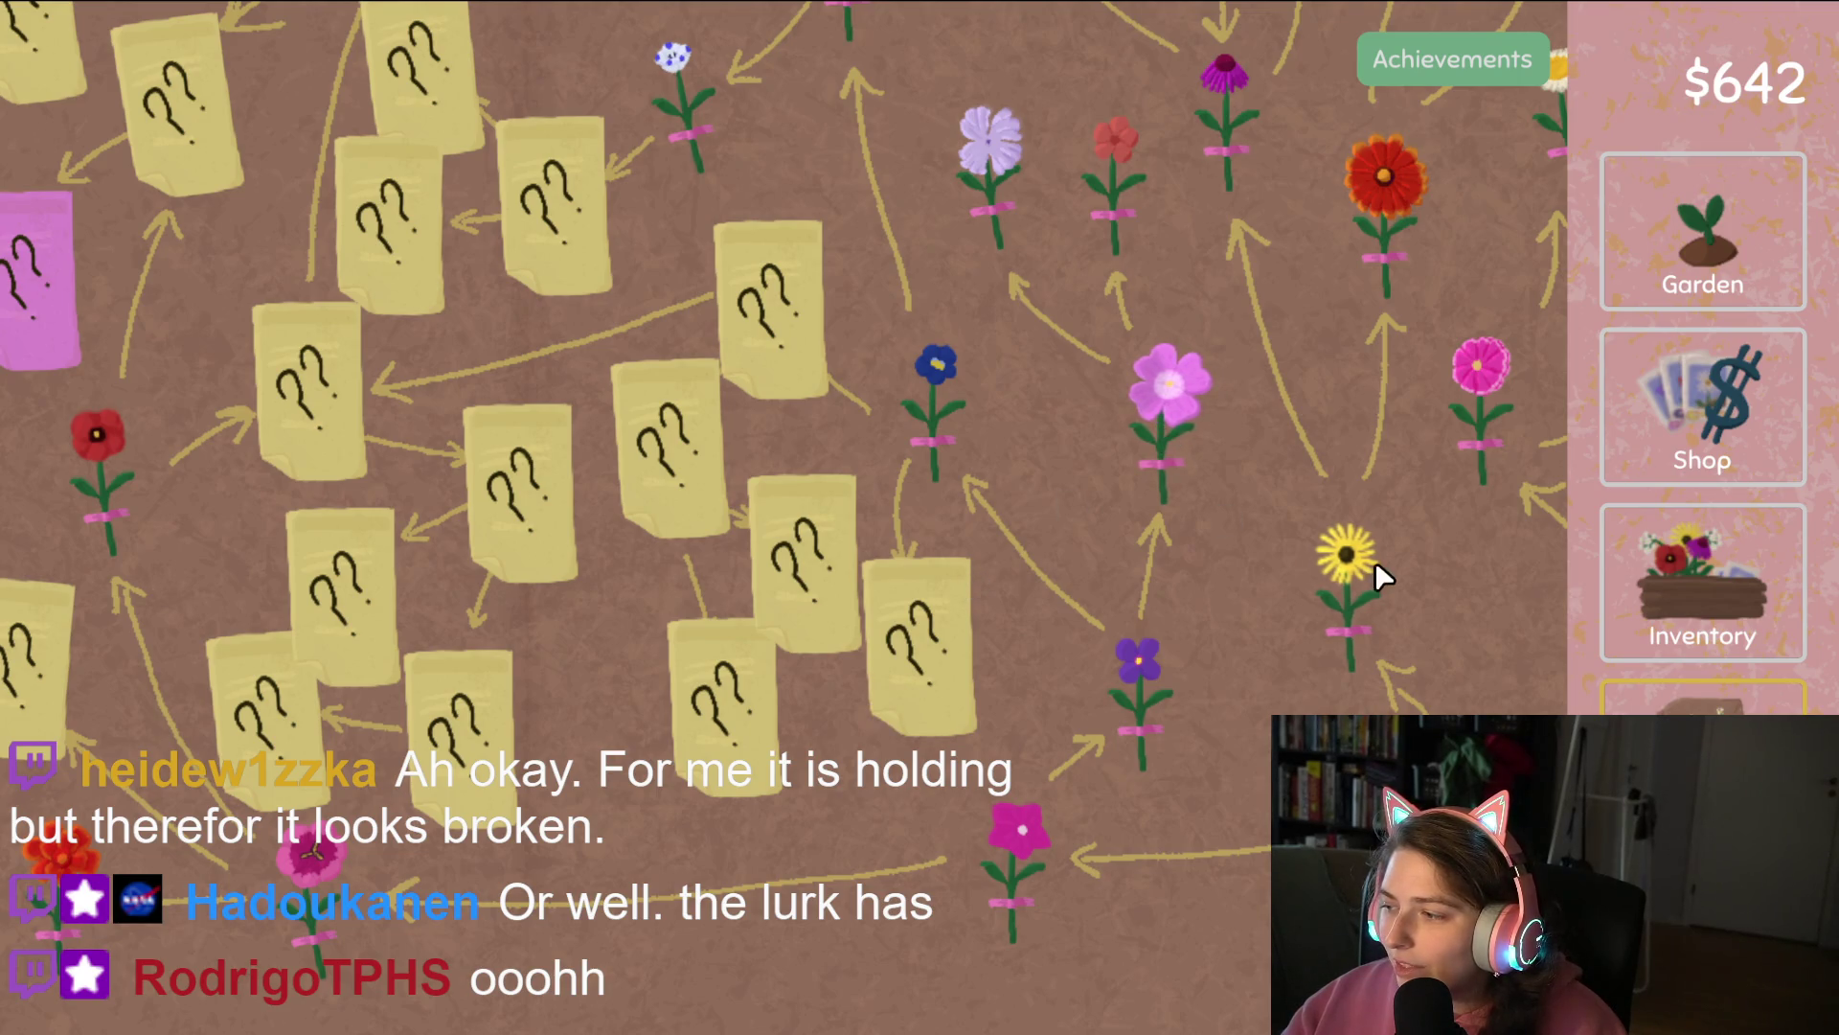
key(w)
key(d)
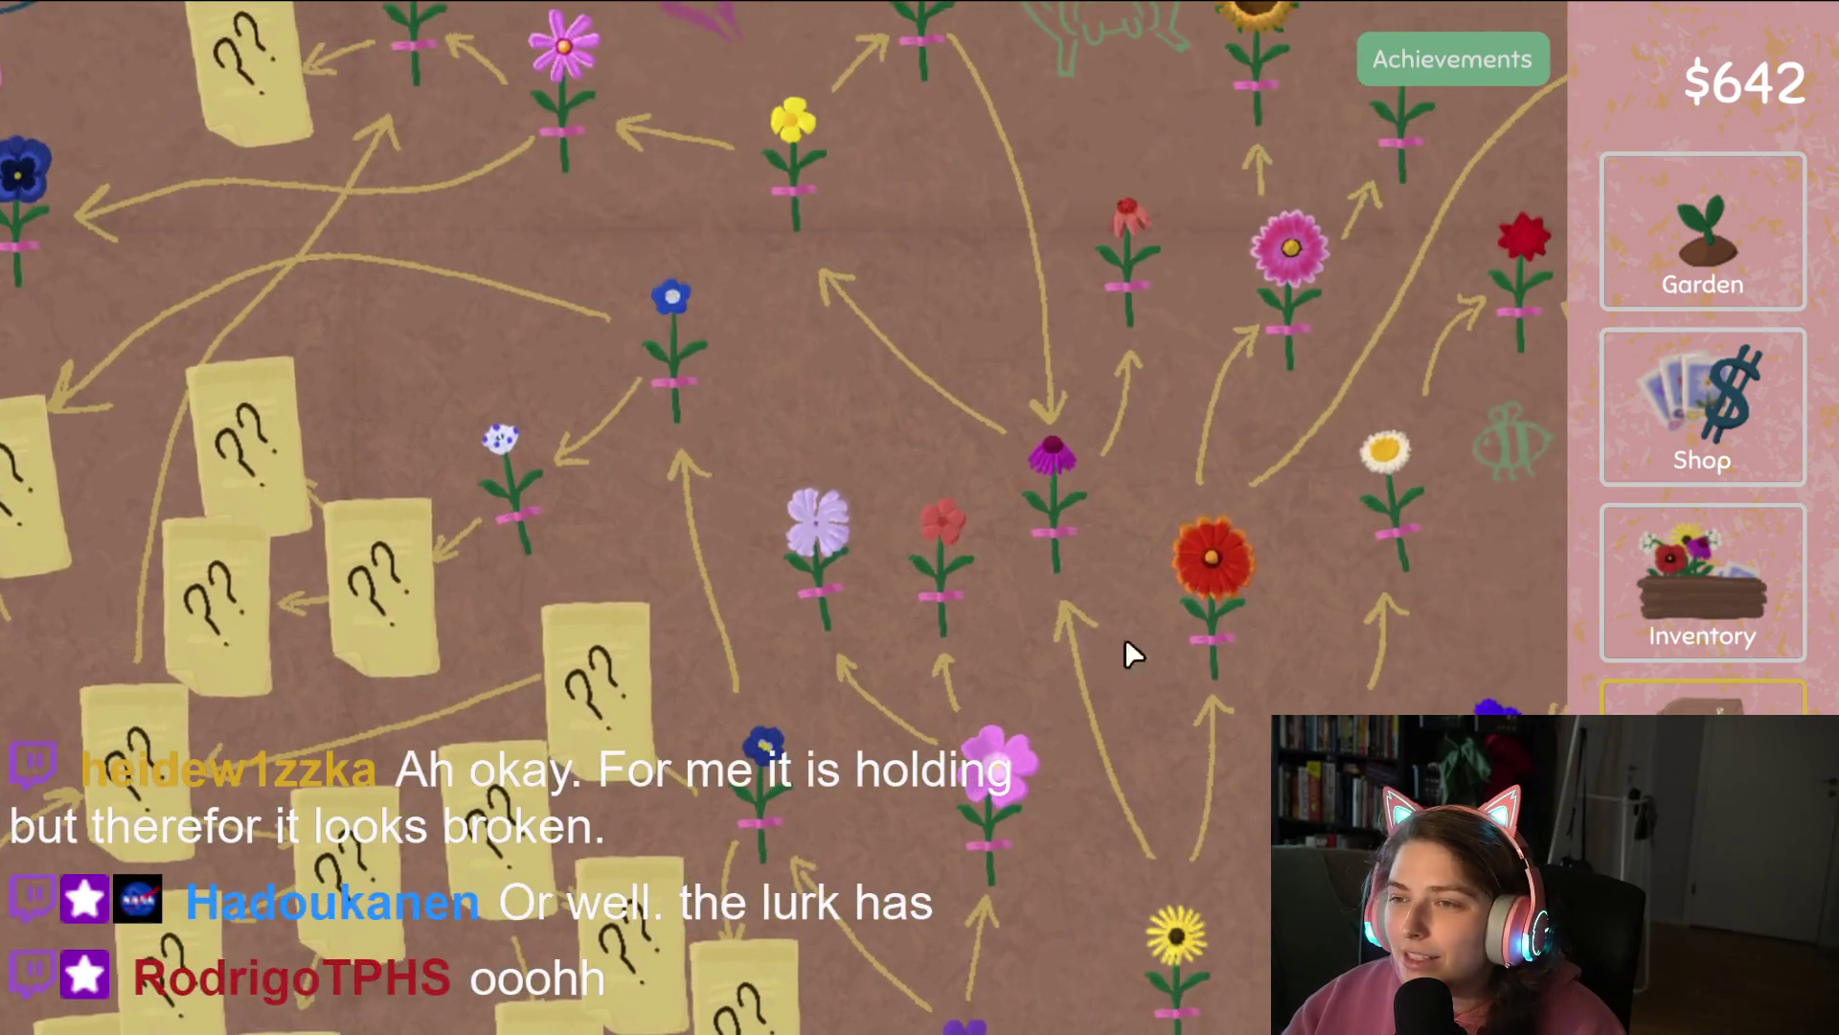
mouse_move(1256, 481)
mouse_down()
mouse_move(1003, 634)
mouse_move(1037, 378)
mouse_move(1019, 331)
mouse_move(1095, 230)
mouse_move(1355, 188)
mouse_up()
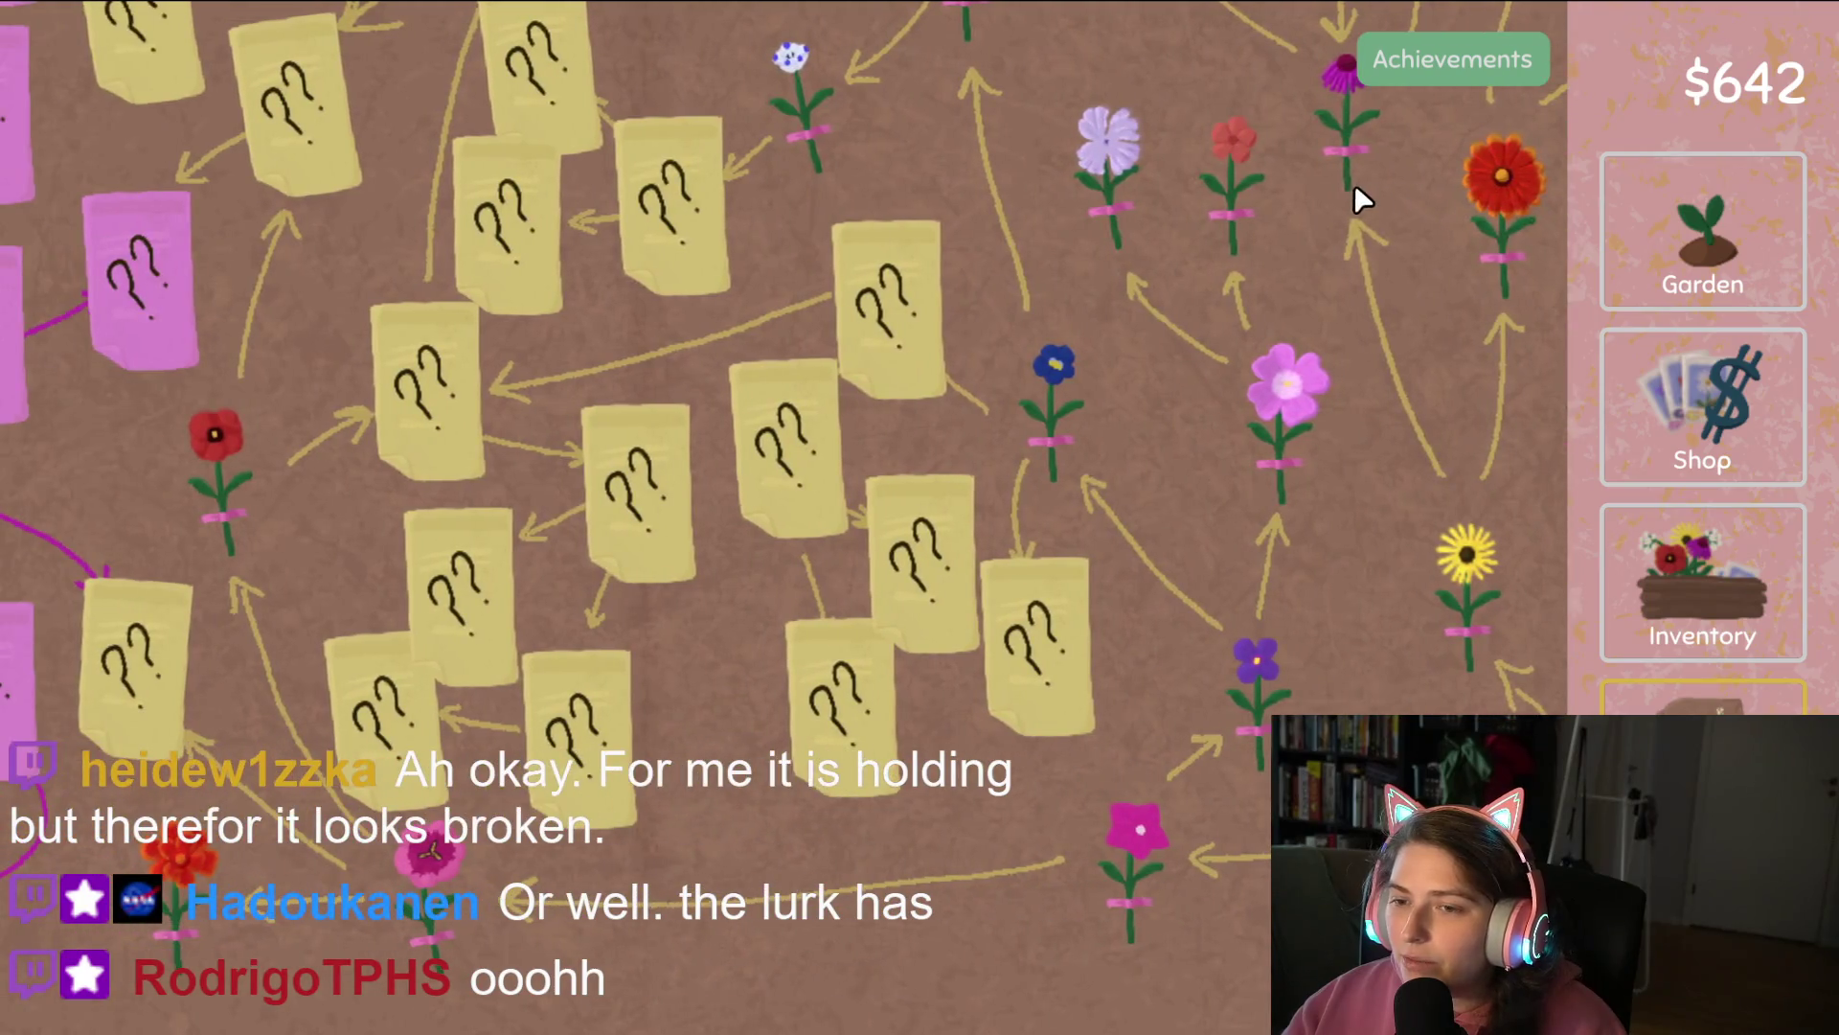
click(1793, 230)
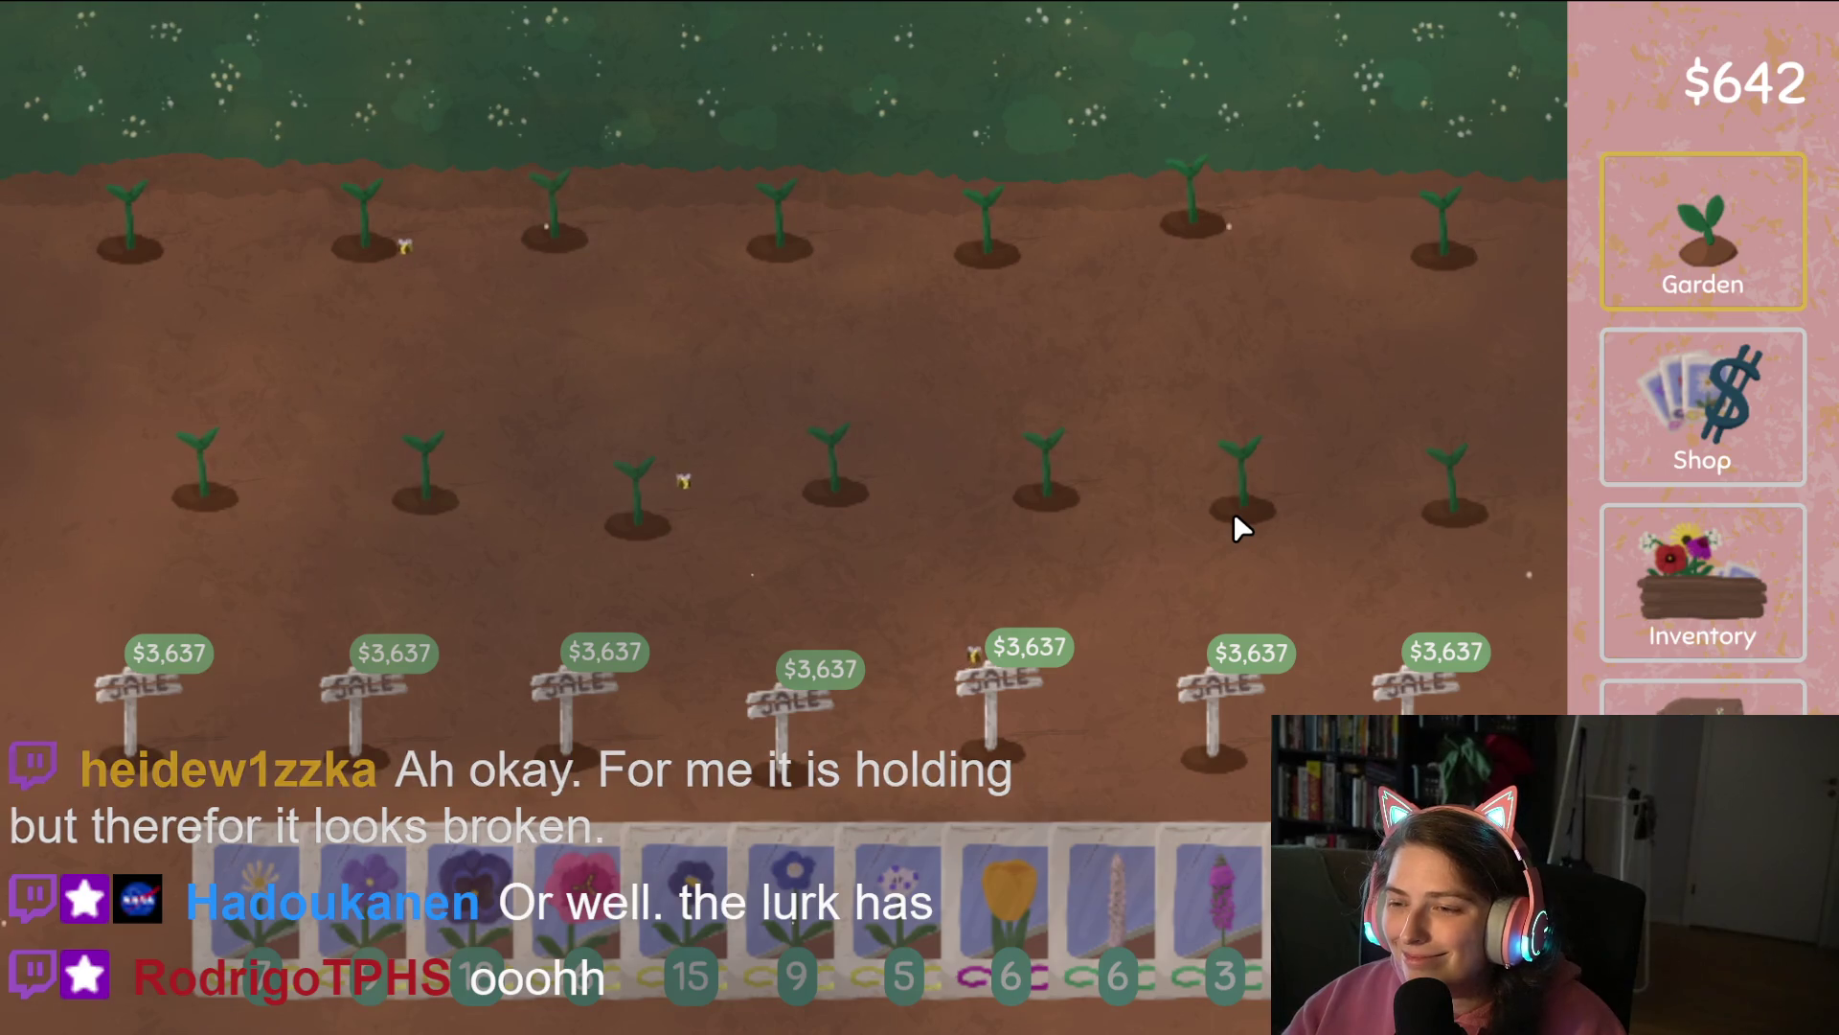
click(1704, 685)
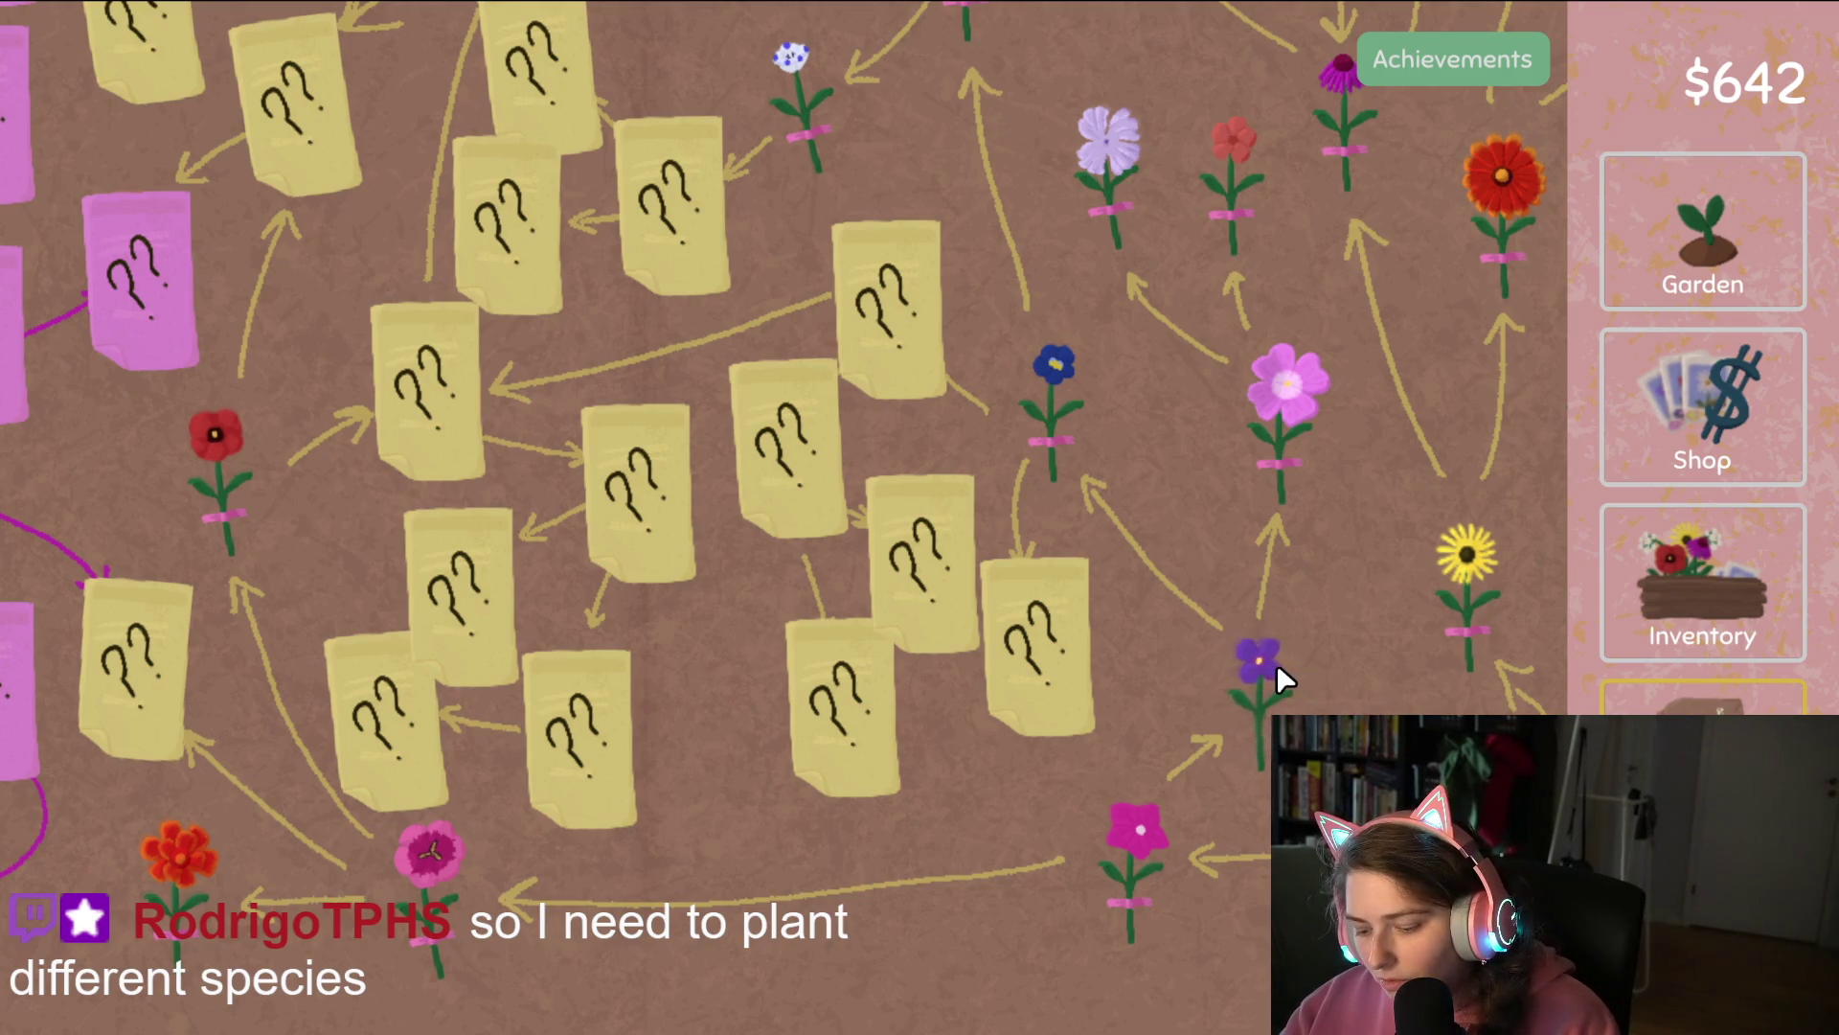
scroll(1276, 663, right, 2)
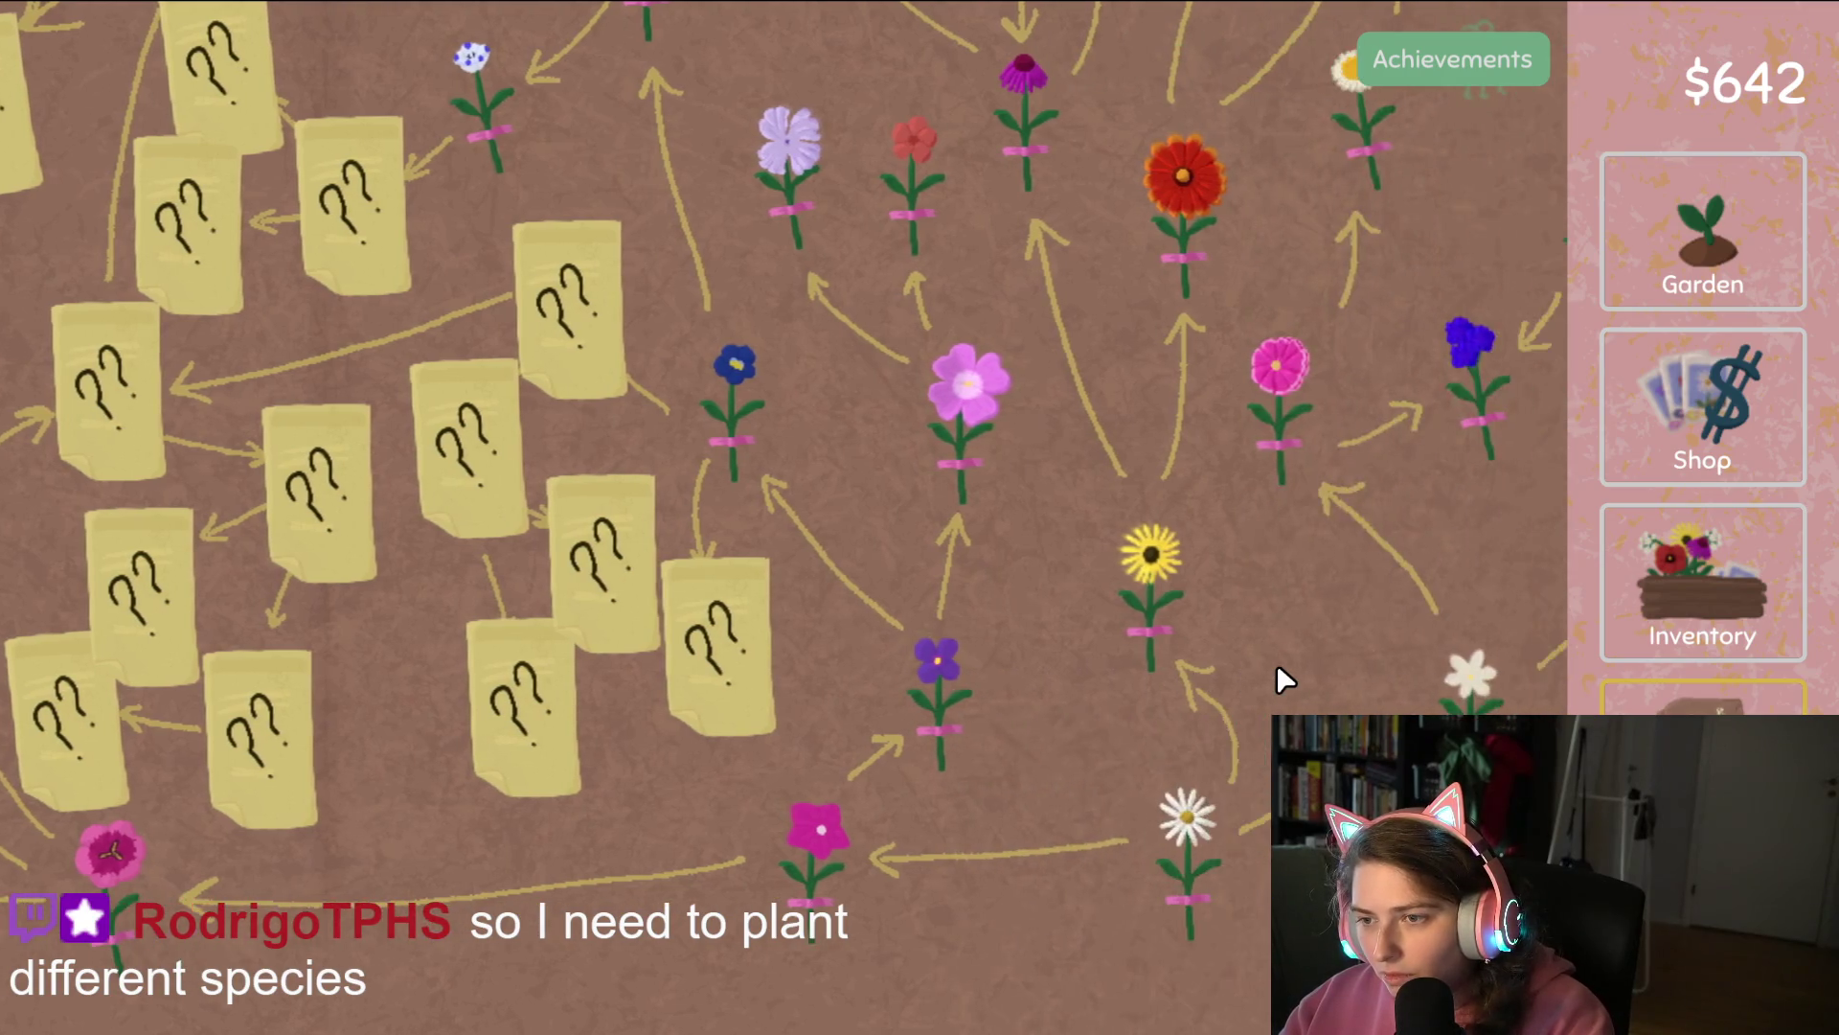
scroll(1276, 663, right, 1)
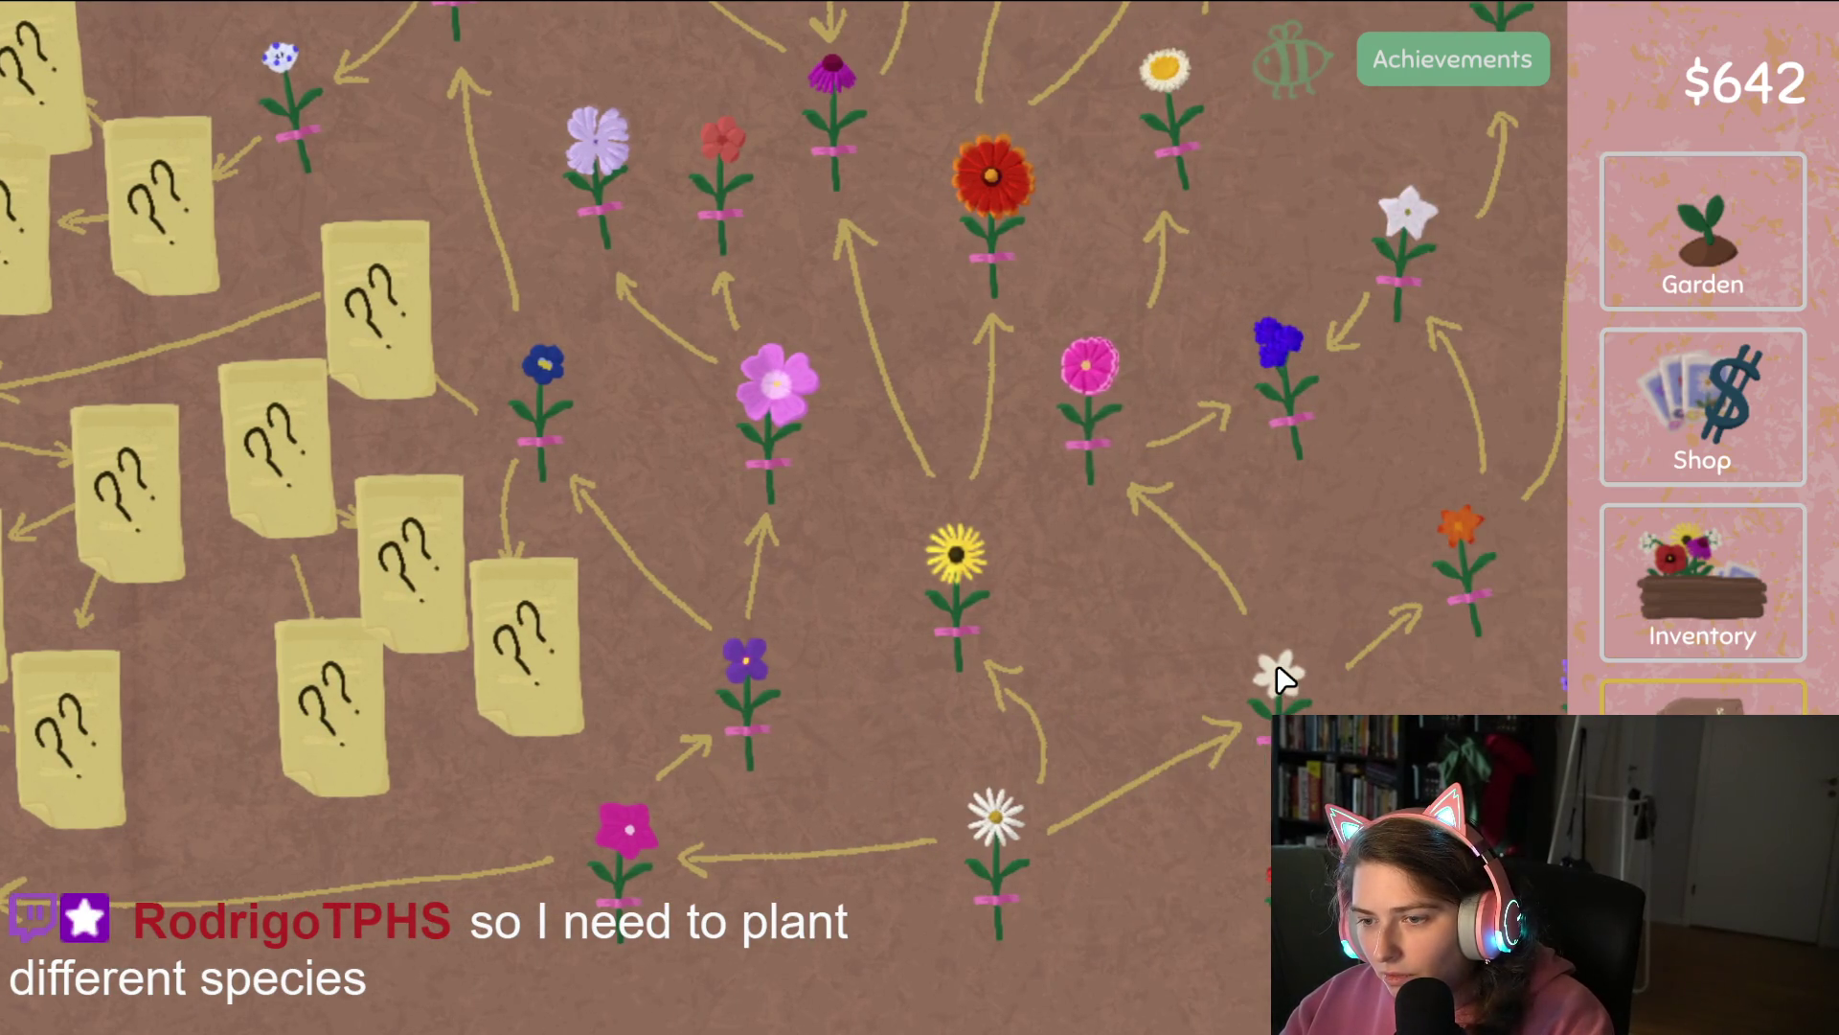
click(1672, 238)
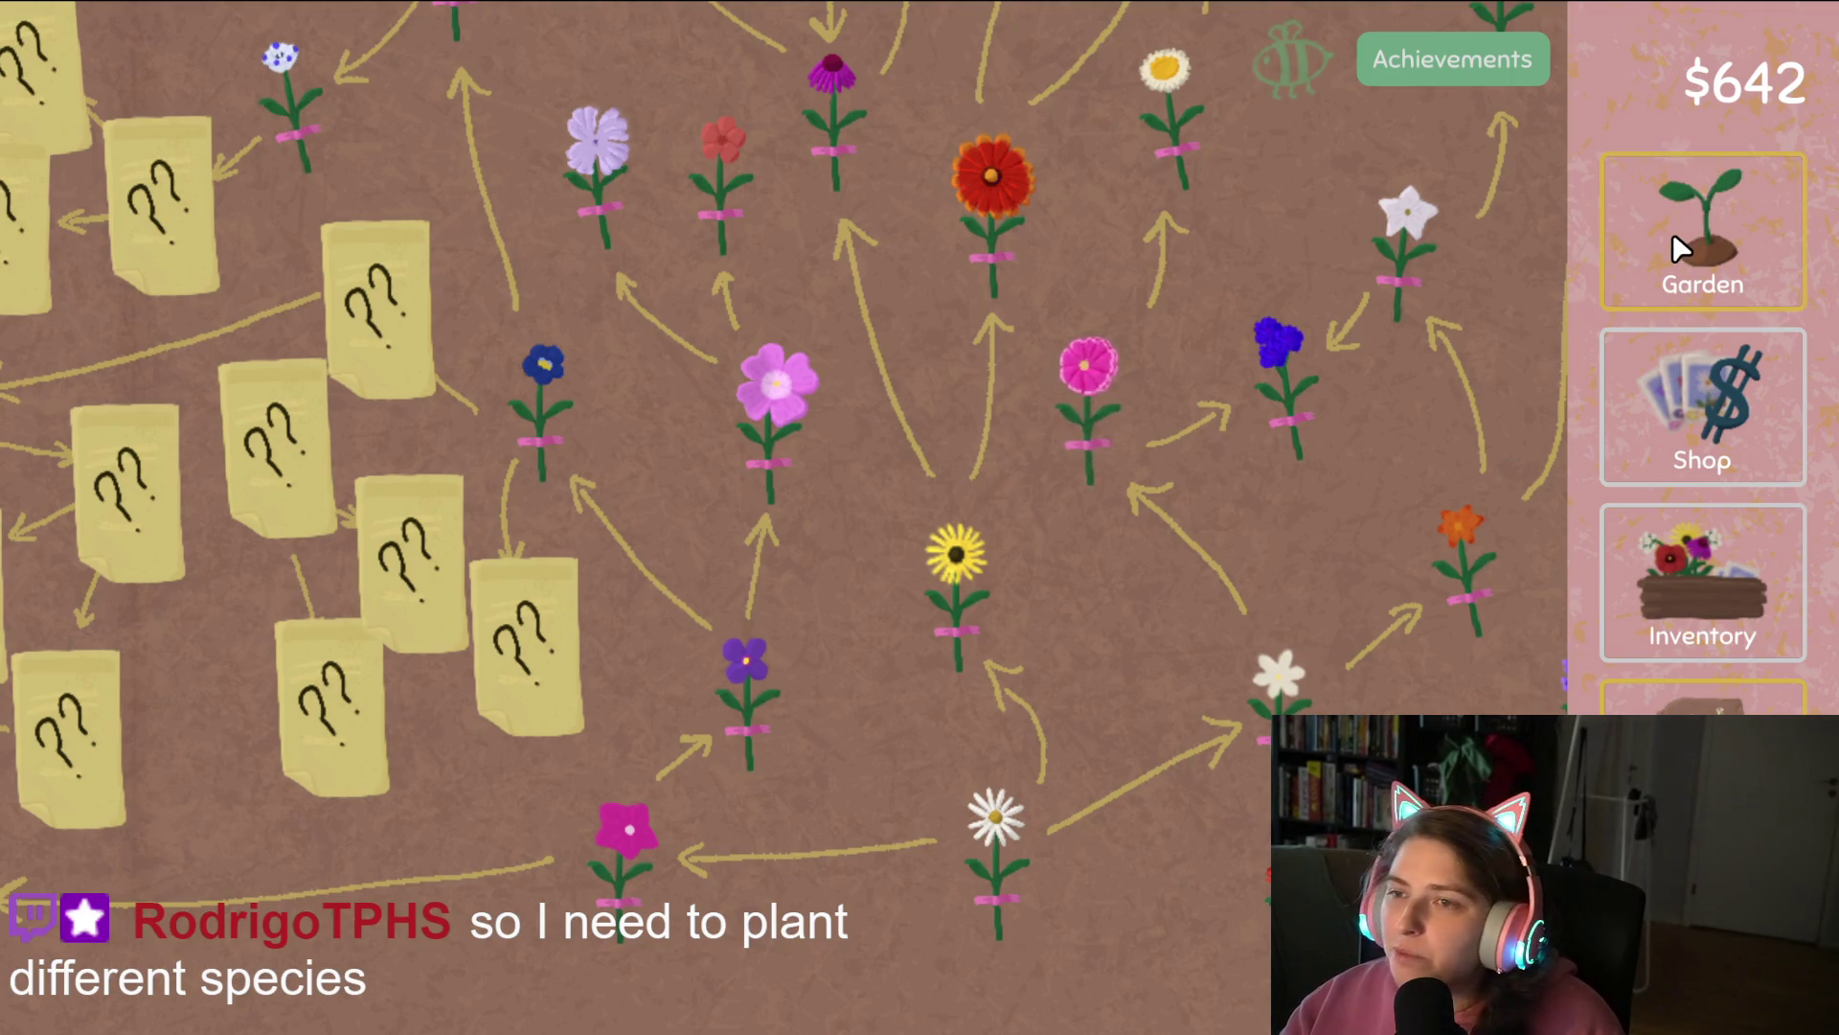
Sow daisy seeds across the middle row and into the last right-hand plot.
mouse_move(292, 876)
mouse_down()
mouse_move(407, 587)
mouse_move(99, 382)
mouse_move(941, 408)
mouse_move(1470, 451)
mouse_up()
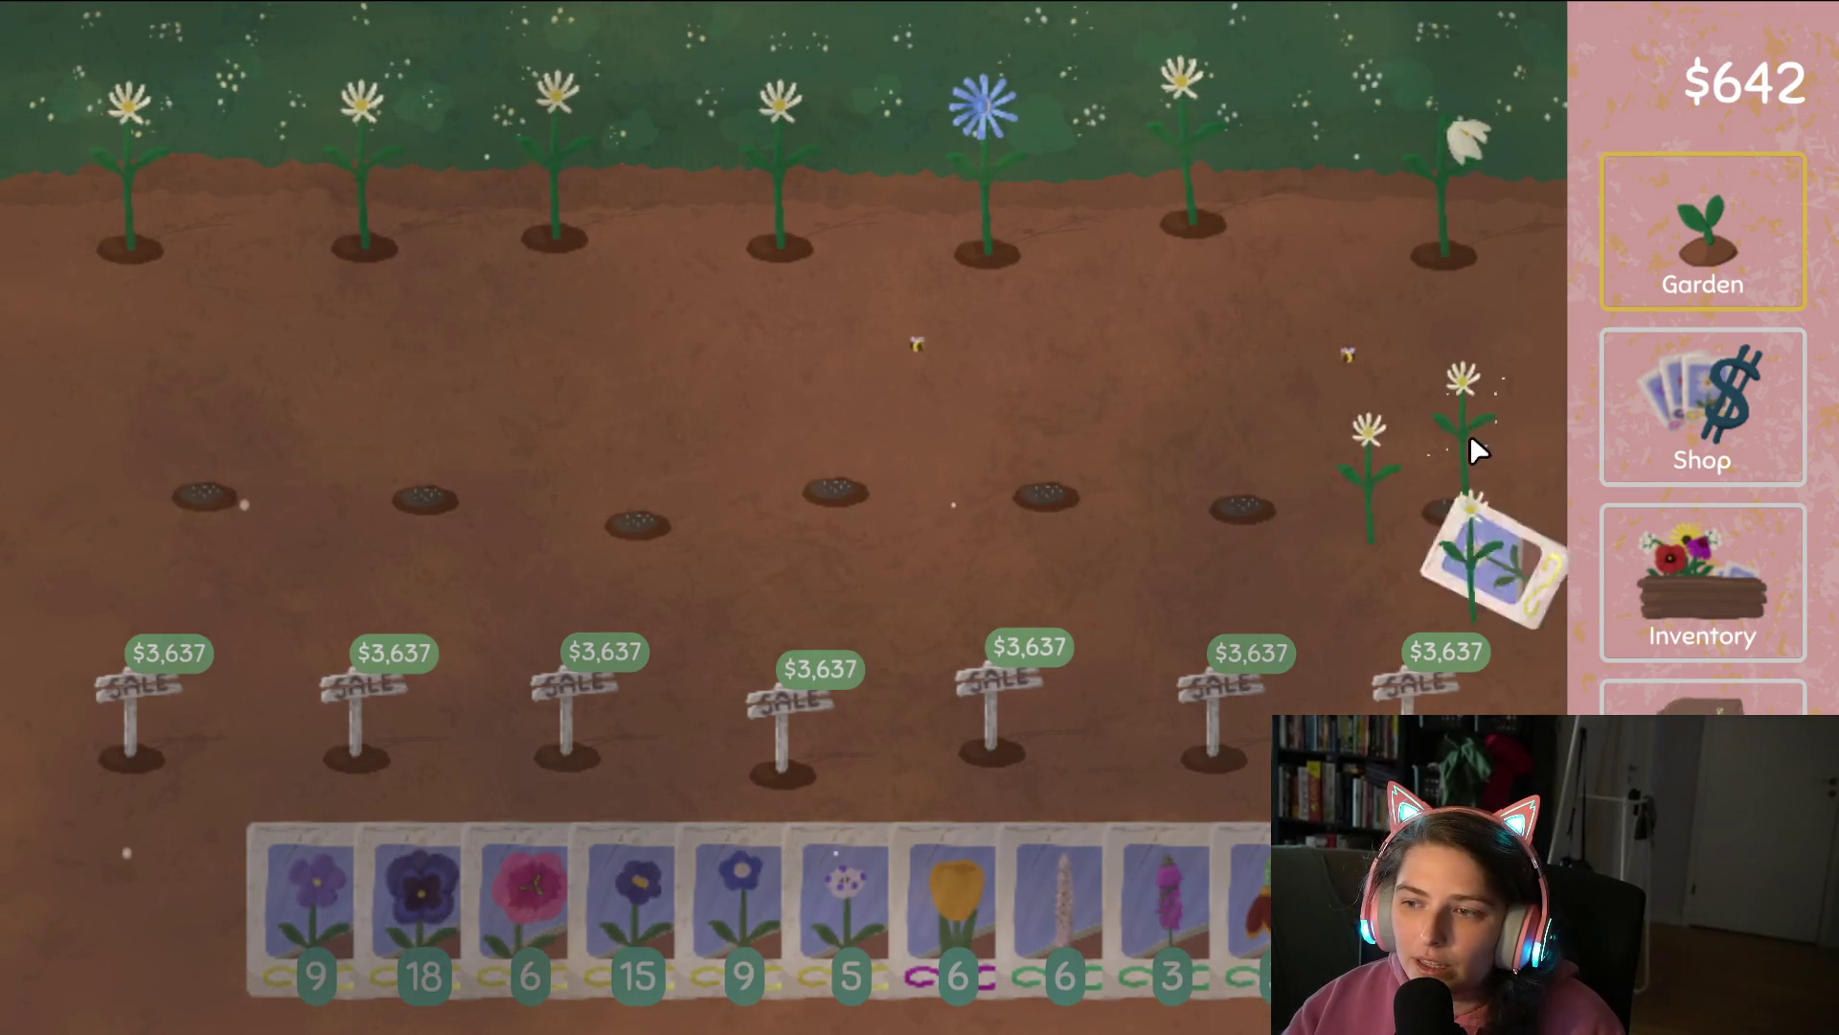
mouse_move(288, 895)
mouse_down()
mouse_move(1280, 338)
mouse_move(1638, 279)
mouse_move(1322, 176)
mouse_move(341, 188)
mouse_move(149, 215)
mouse_up()
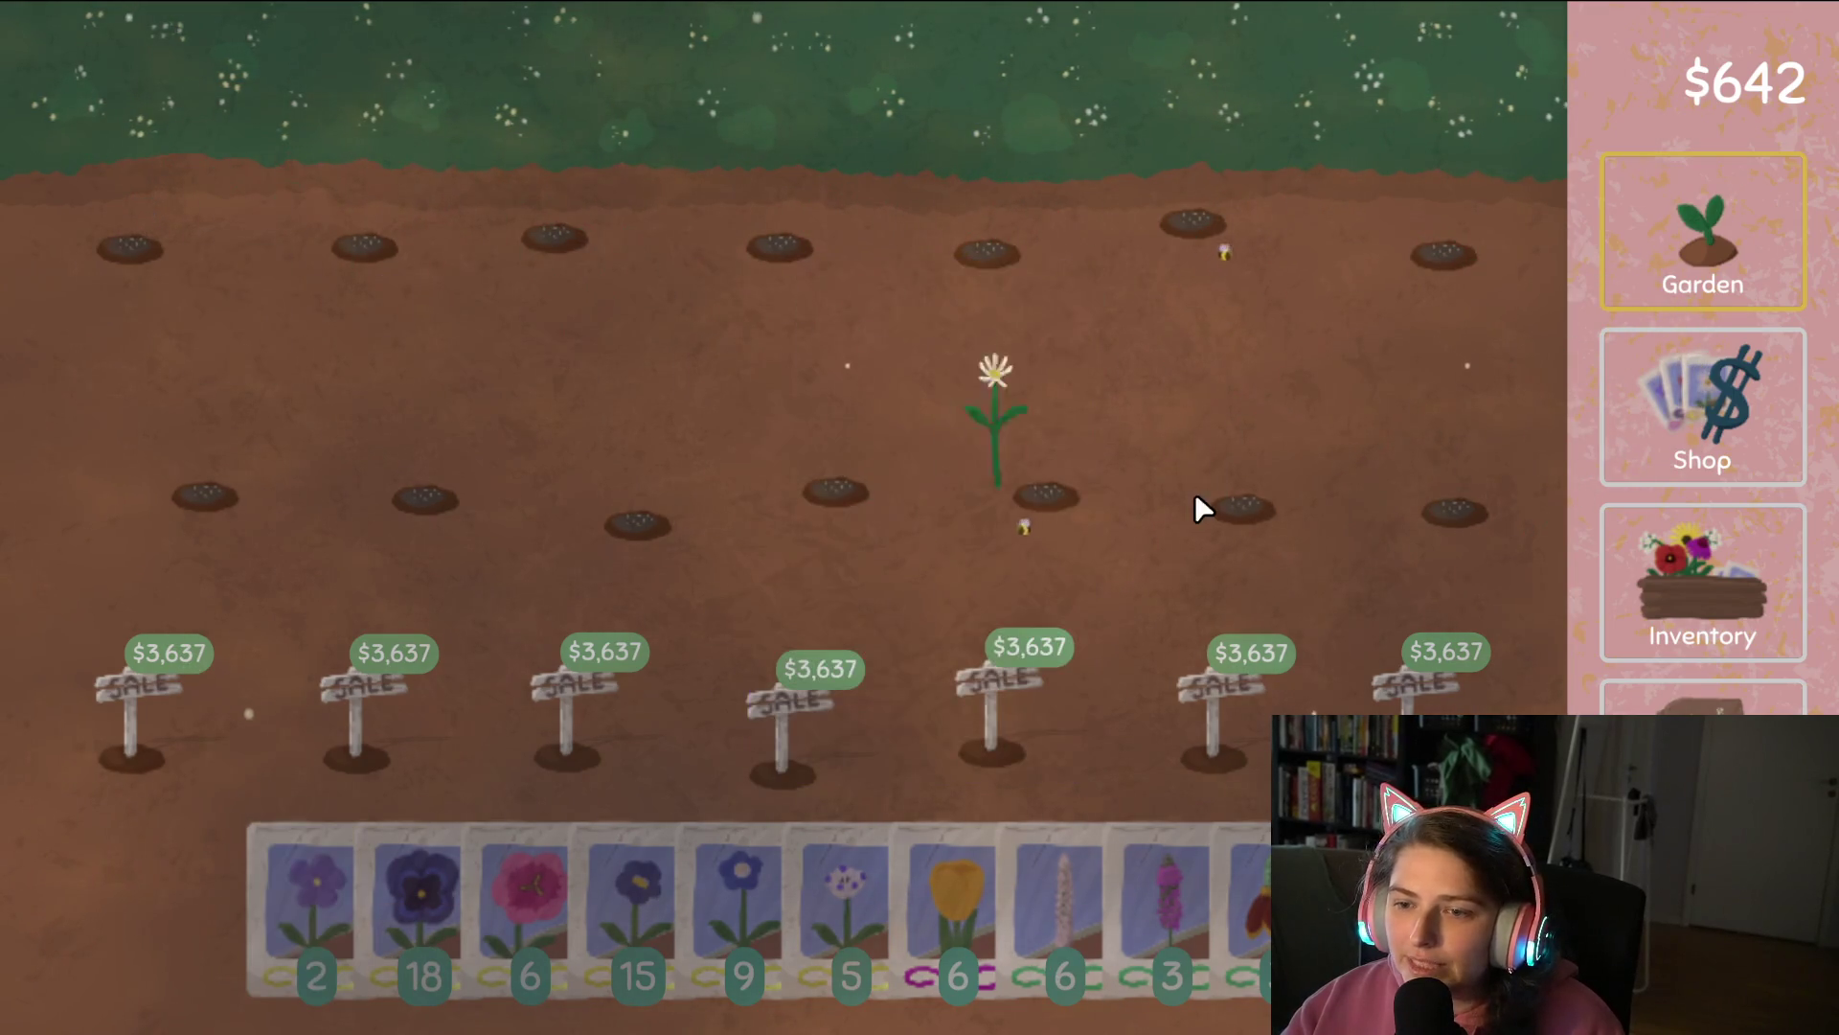
click(1647, 696)
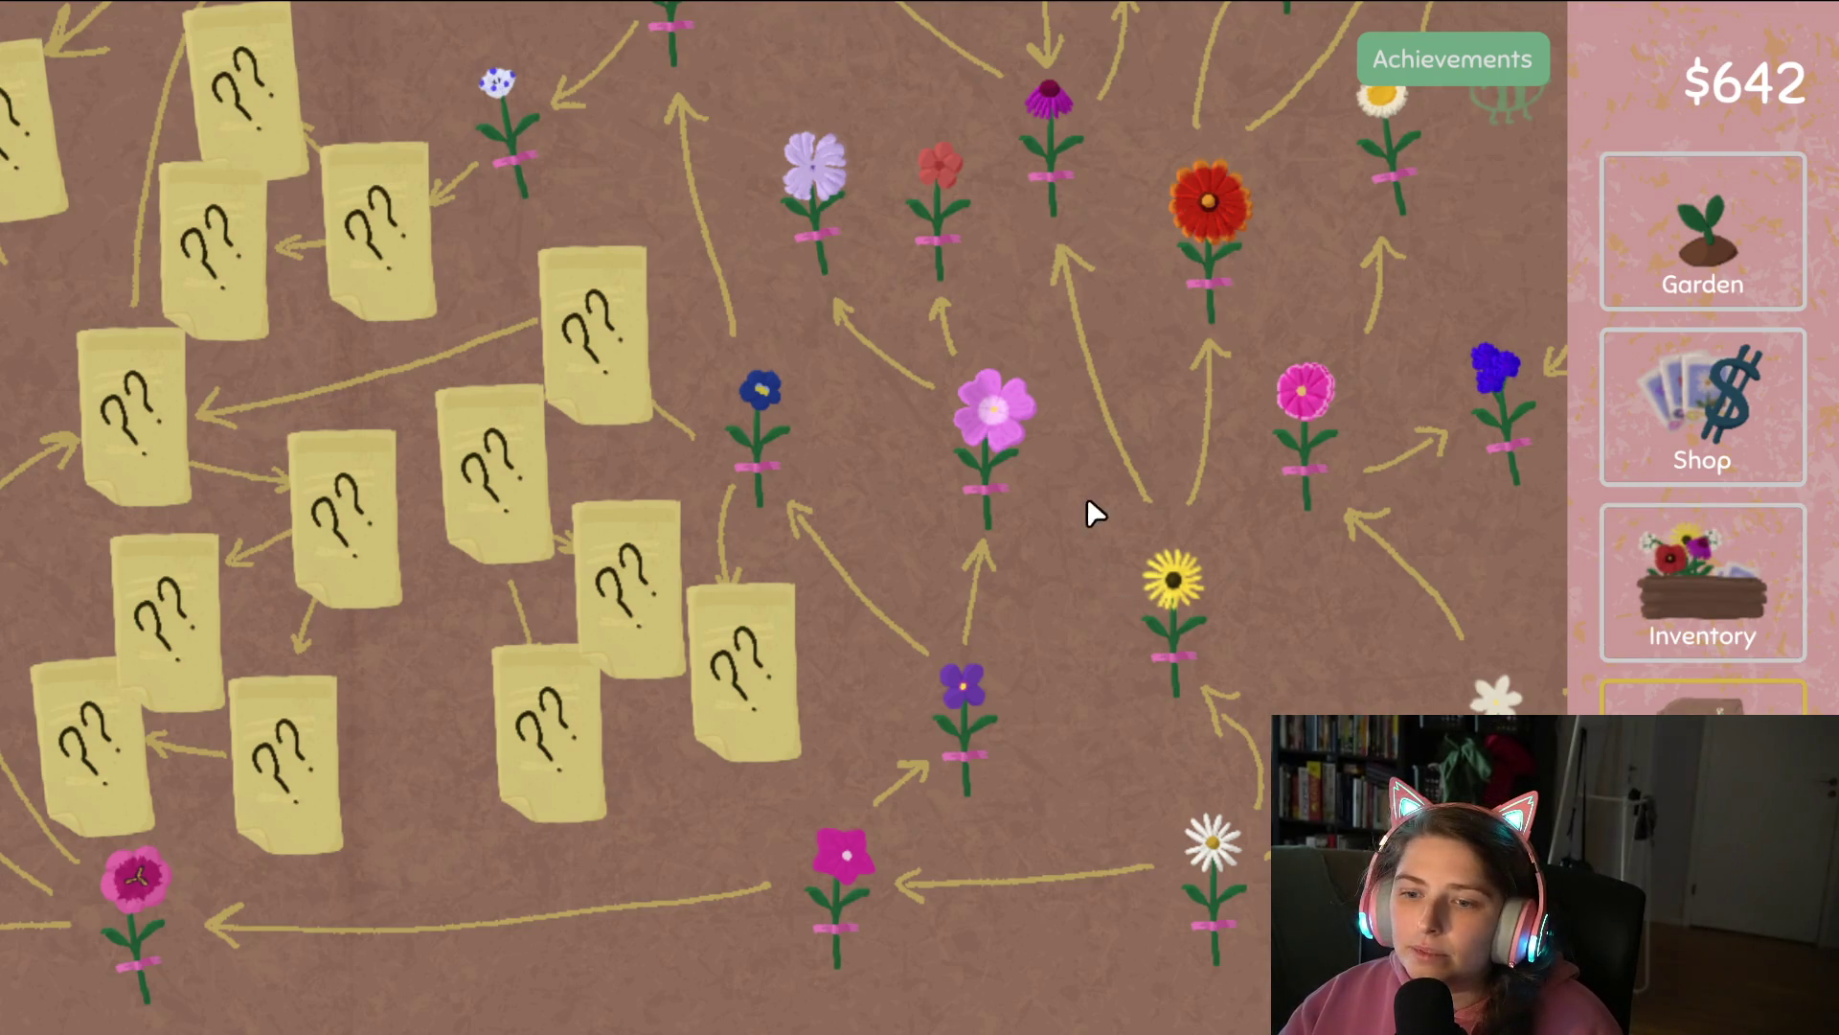
click(1687, 297)
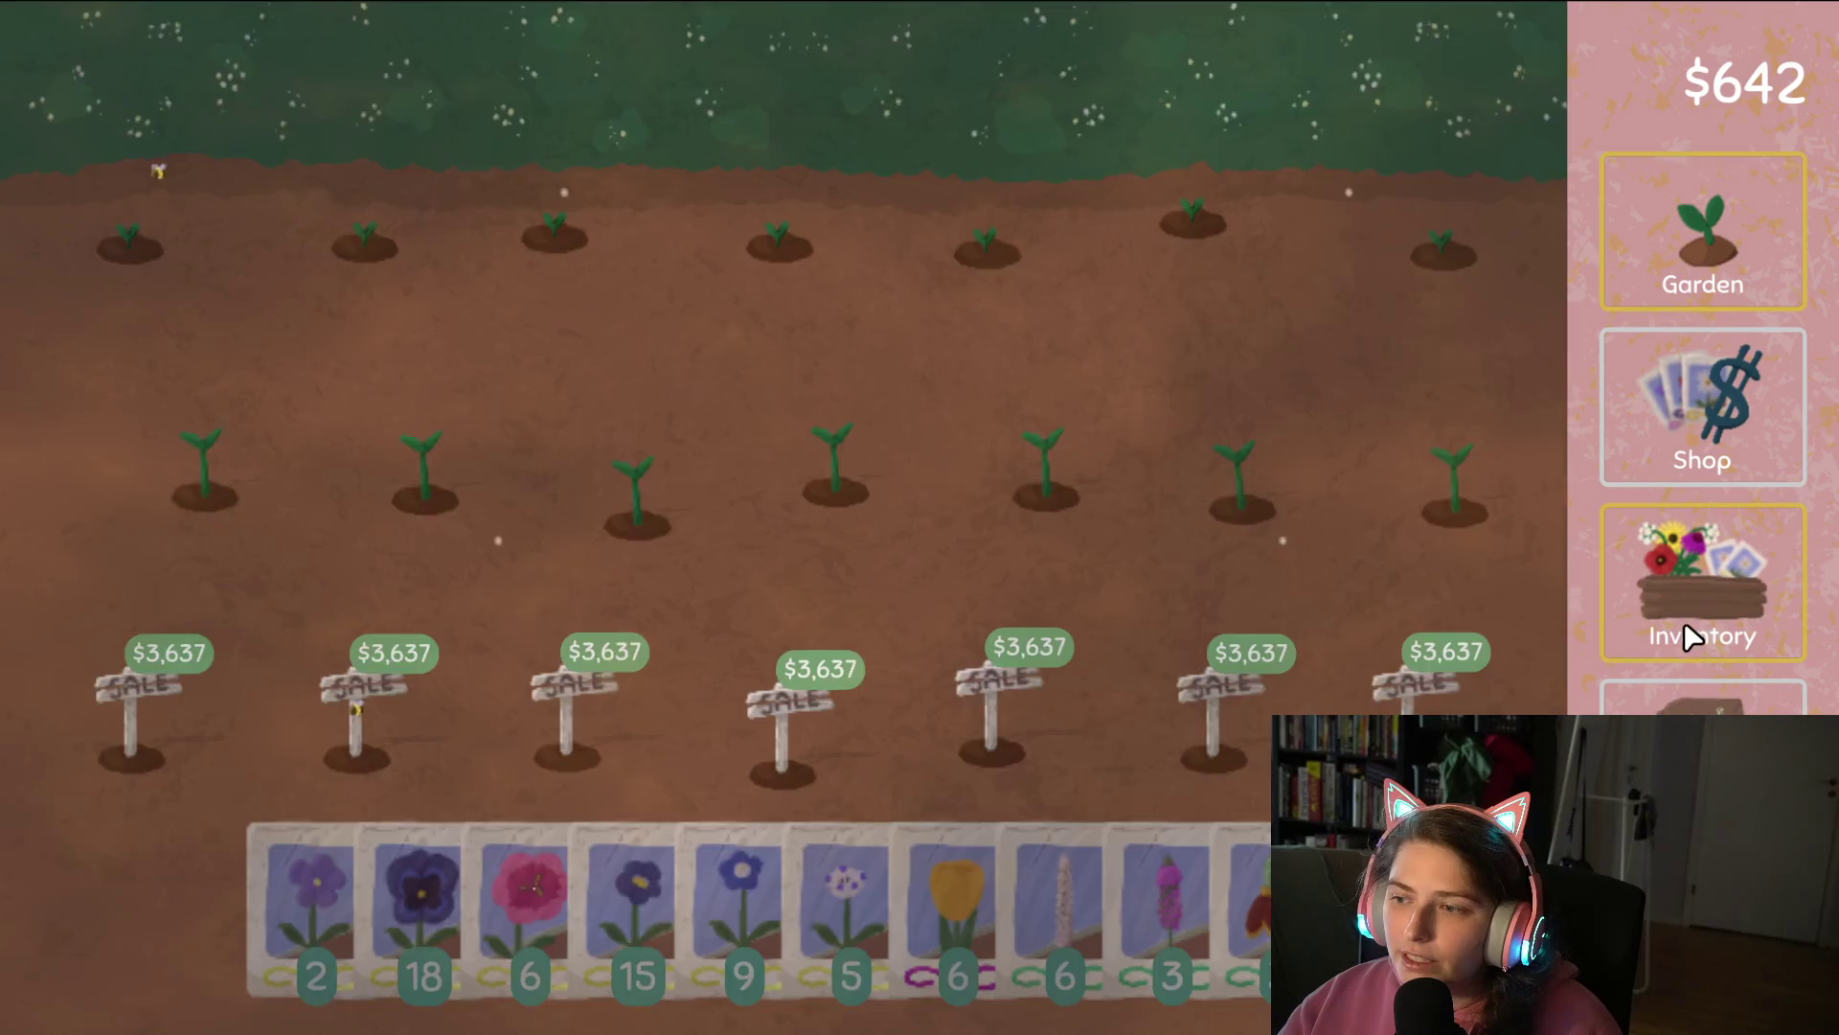
Sell the daisy stack and blue cornflower, and turn poppies into a seed pack.
click(1684, 623)
mouse_move(692, 117)
mouse_down()
mouse_move(1039, 645)
mouse_move(1059, 919)
mouse_up()
drag(709, 151, 1243, 935)
mouse_move(672, 82)
mouse_down()
mouse_move(686, 143)
mouse_move(473, 341)
mouse_up()
mouse_move(670, 143)
mouse_down()
mouse_move(1021, 795)
mouse_move(1174, 948)
mouse_up()
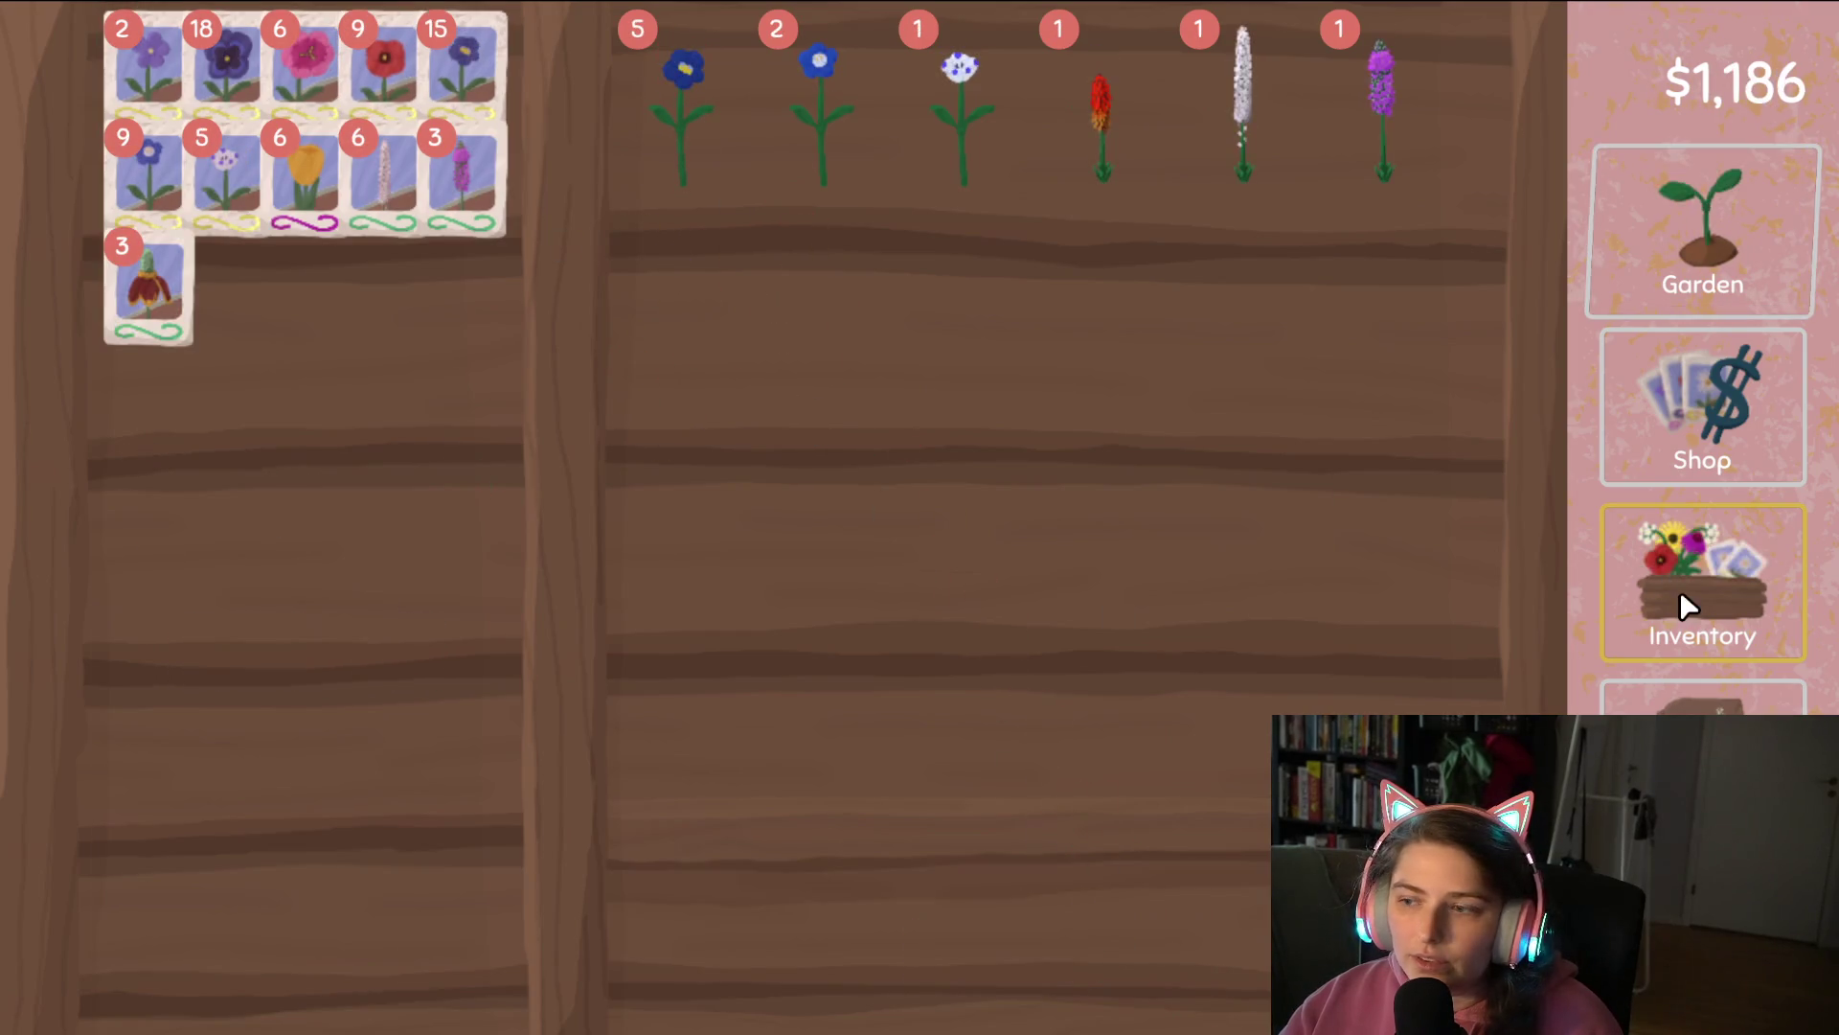
Sell the held poppies, turn four blue flowers into seeds, and sell the last blue flowers.
click(1703, 738)
mouse_move(944, 728)
mouse_down()
mouse_move(1026, 895)
mouse_move(1059, 800)
mouse_move(1140, 809)
mouse_move(1157, 841)
mouse_move(1055, 780)
mouse_up()
click(1688, 613)
click(855, 129)
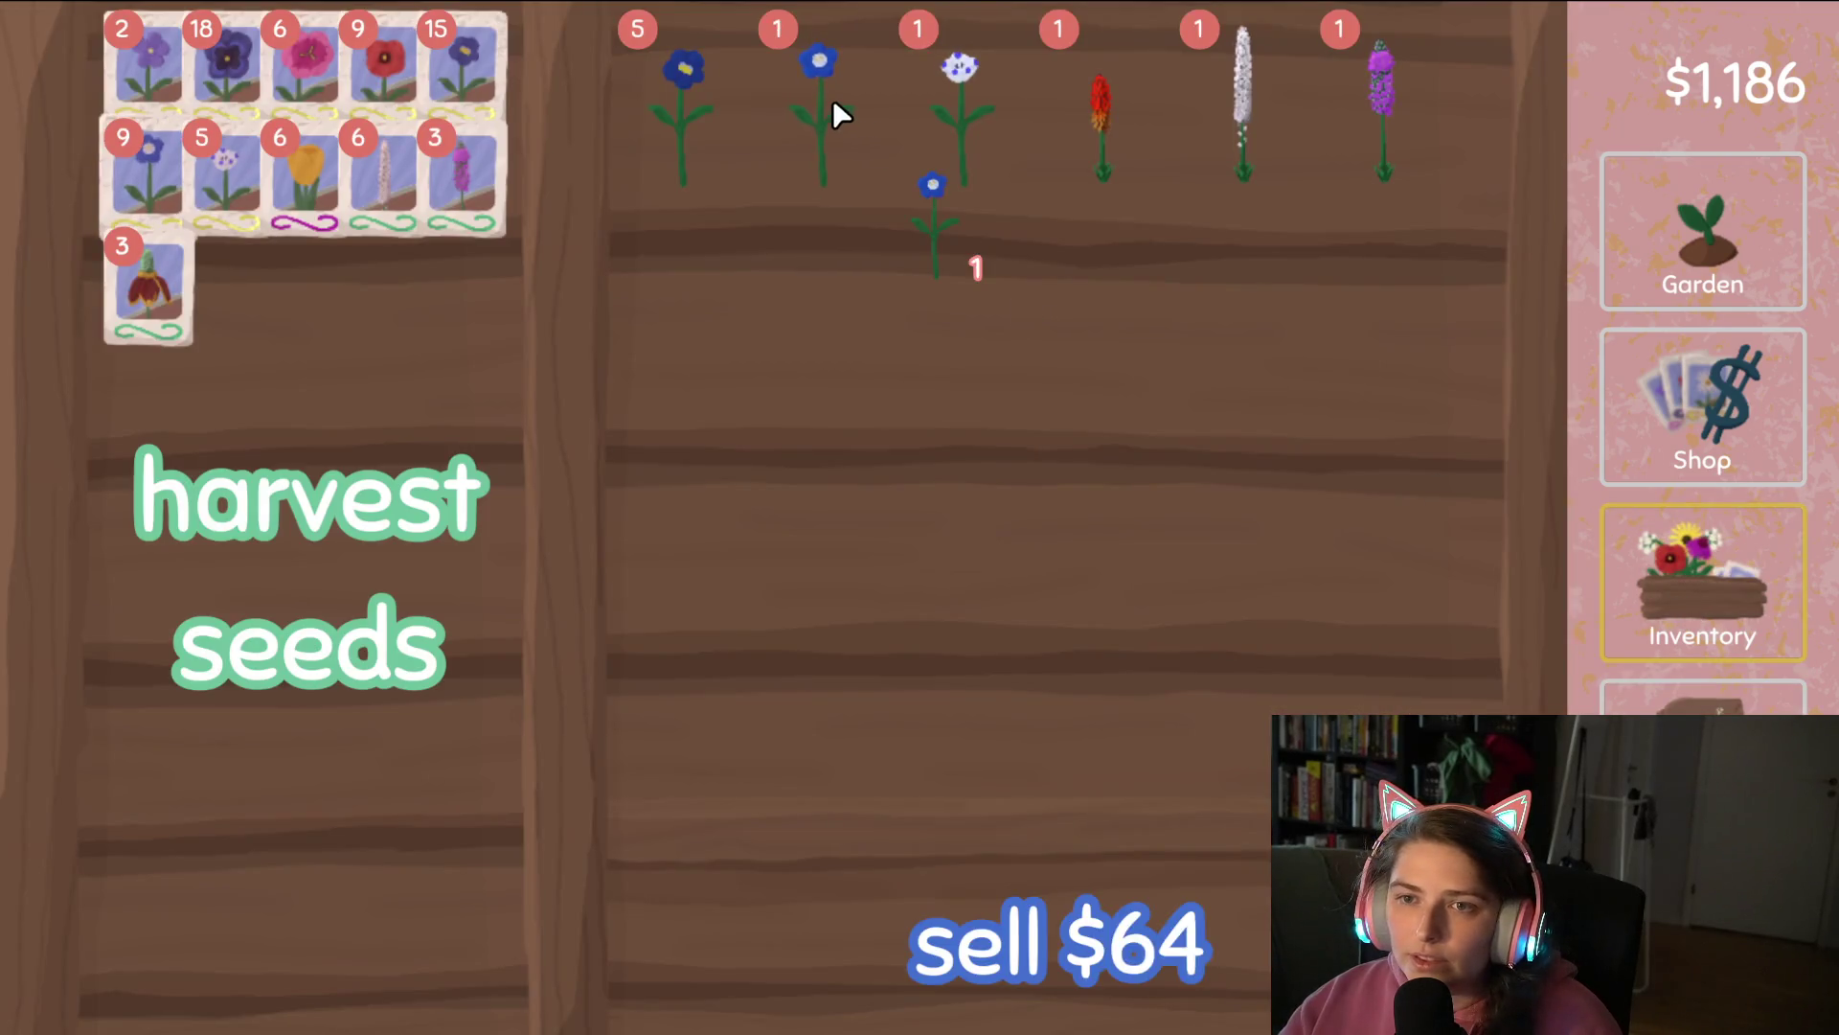
click(856, 128)
click(316, 503)
click(661, 130)
click(661, 129)
click(451, 370)
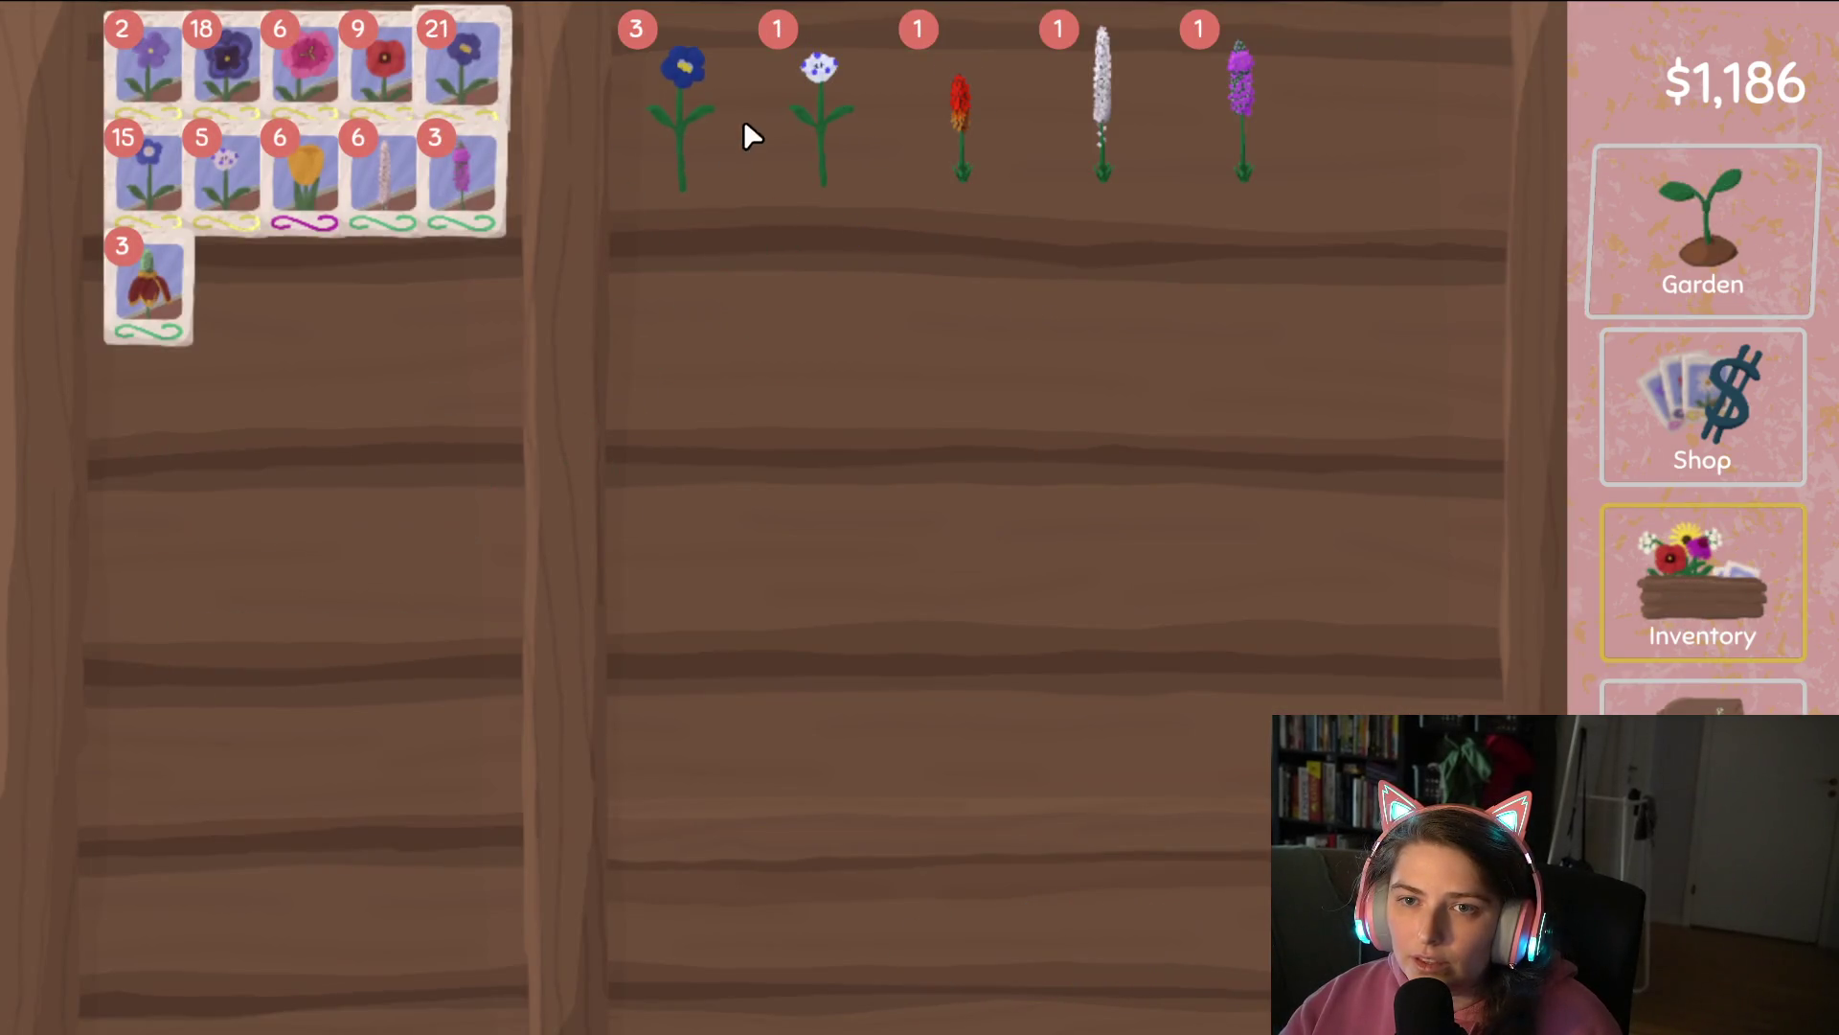
click(747, 131)
click(747, 131)
click(747, 131)
click(1005, 977)
Sell the white flower for $128, then sow pink and pansy seeds along the middle row.
click(690, 158)
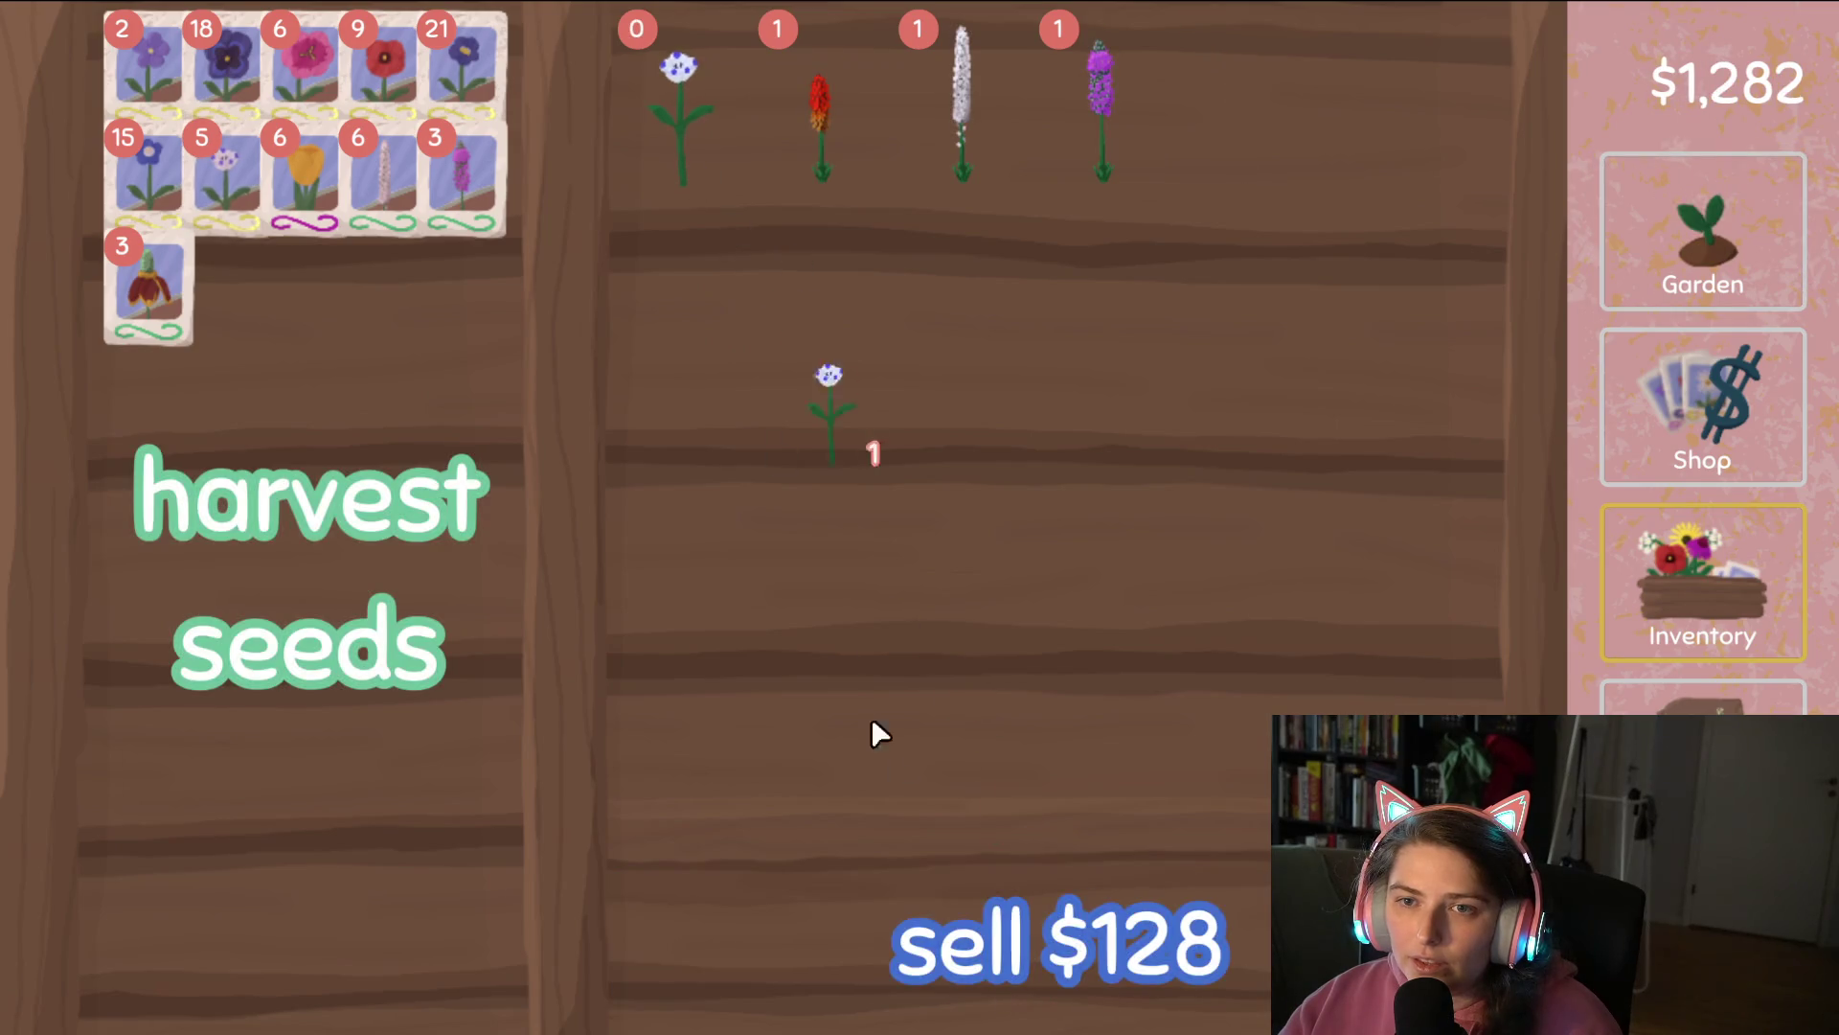
click(967, 919)
click(1798, 196)
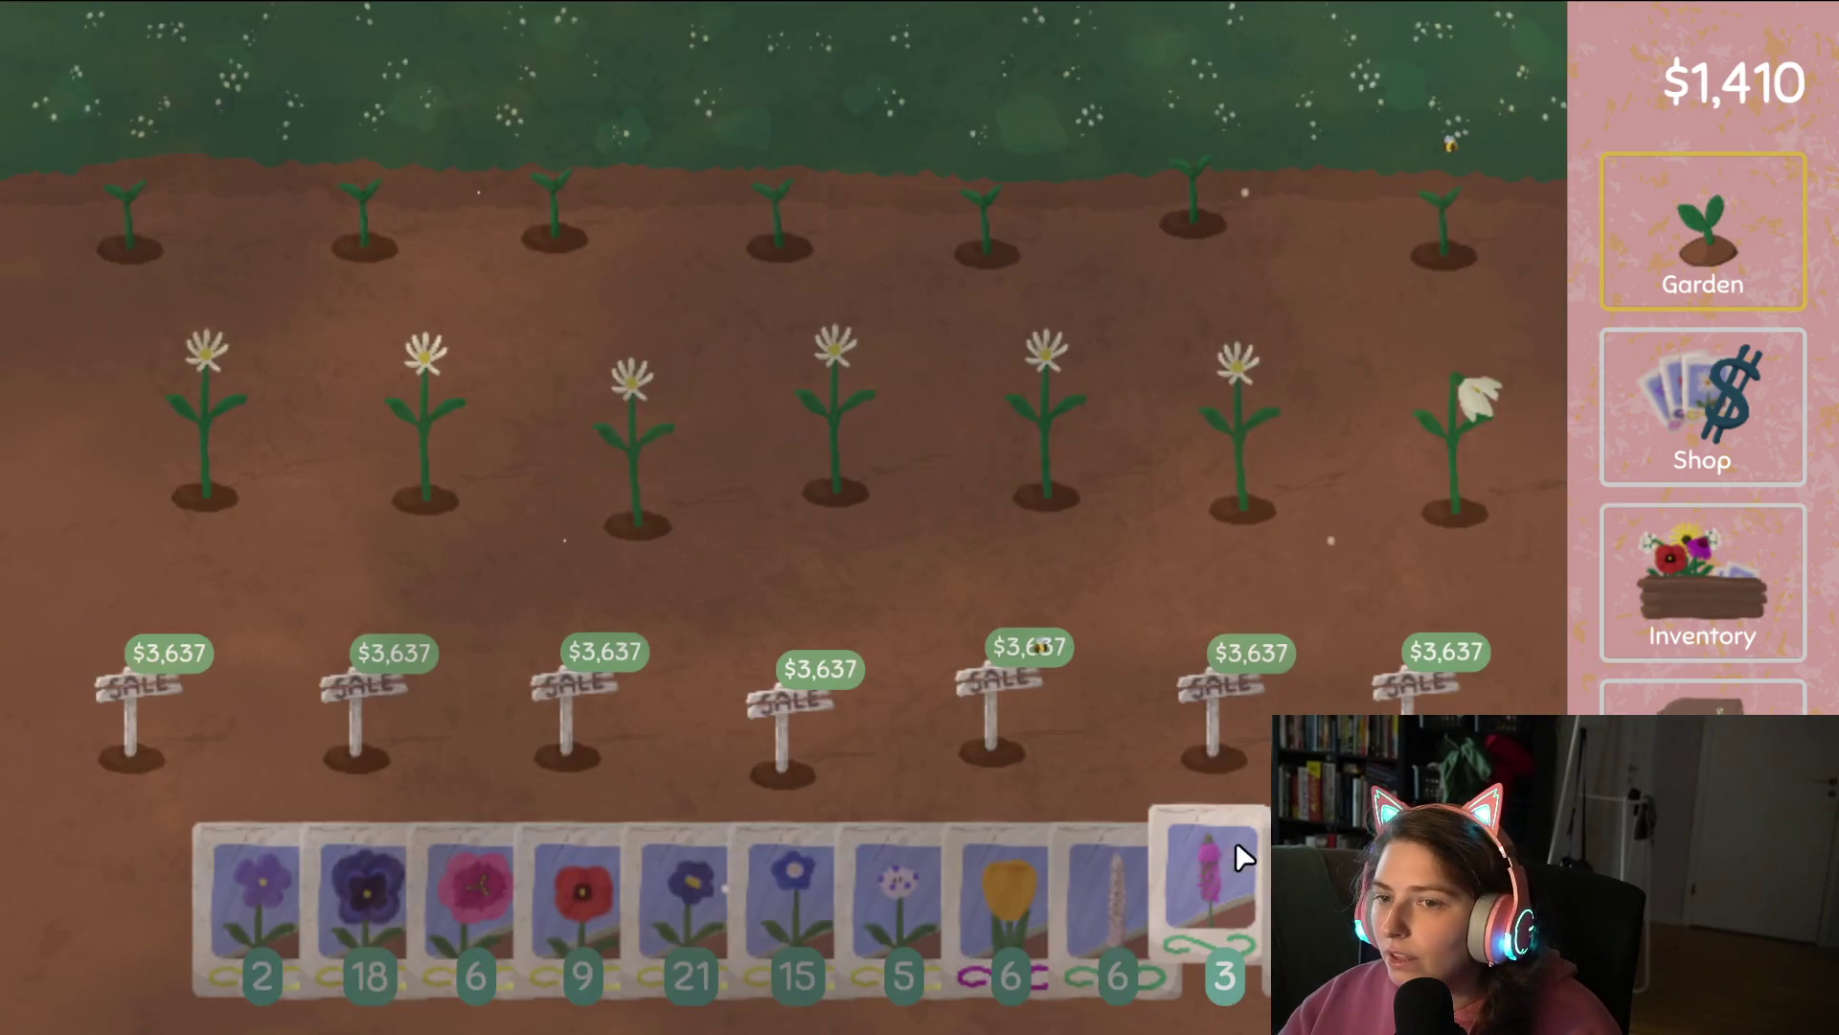
mouse_move(492, 917)
mouse_down()
mouse_move(246, 364)
mouse_move(1278, 384)
mouse_move(857, 717)
mouse_up()
mouse_move(308, 964)
mouse_down()
mouse_move(1306, 390)
mouse_move(1469, 403)
mouse_move(1525, 498)
mouse_up()
Sell the stack of six daisies and the single white flower, bringing cash to $1,666.
click(1634, 538)
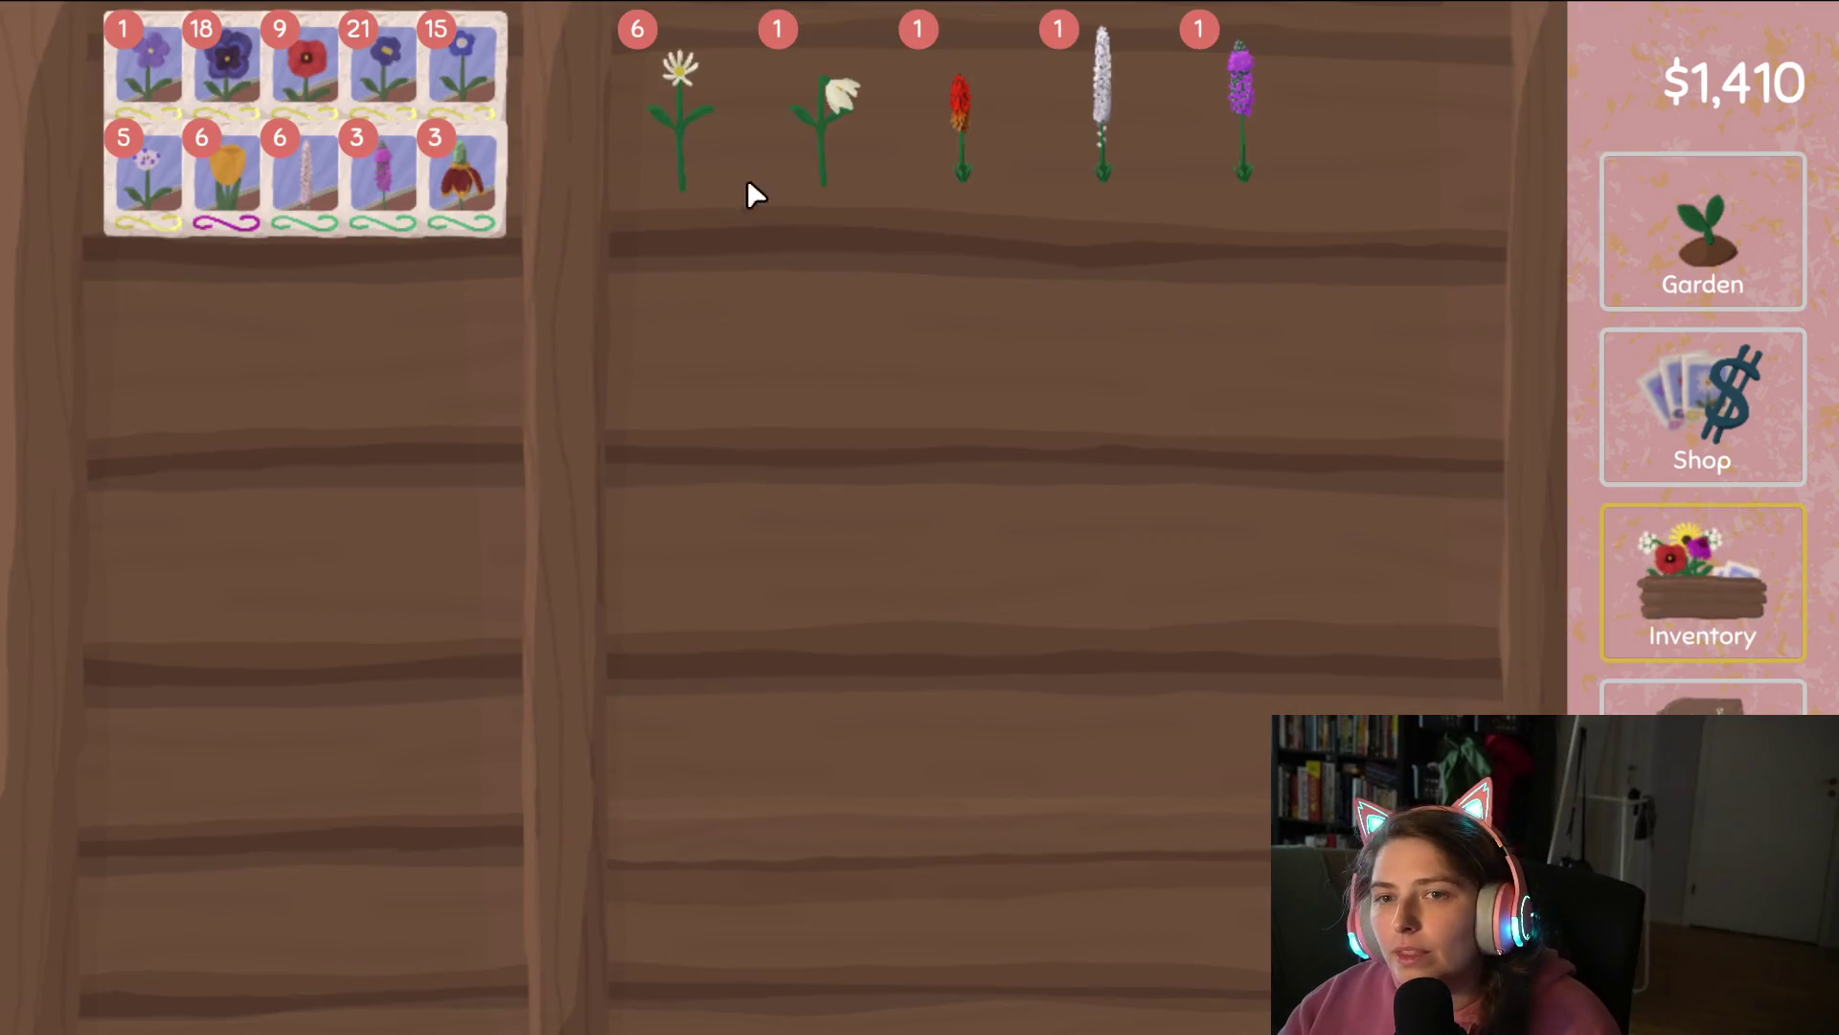
drag(689, 134, 1054, 833)
drag(702, 115, 1078, 921)
click(1777, 239)
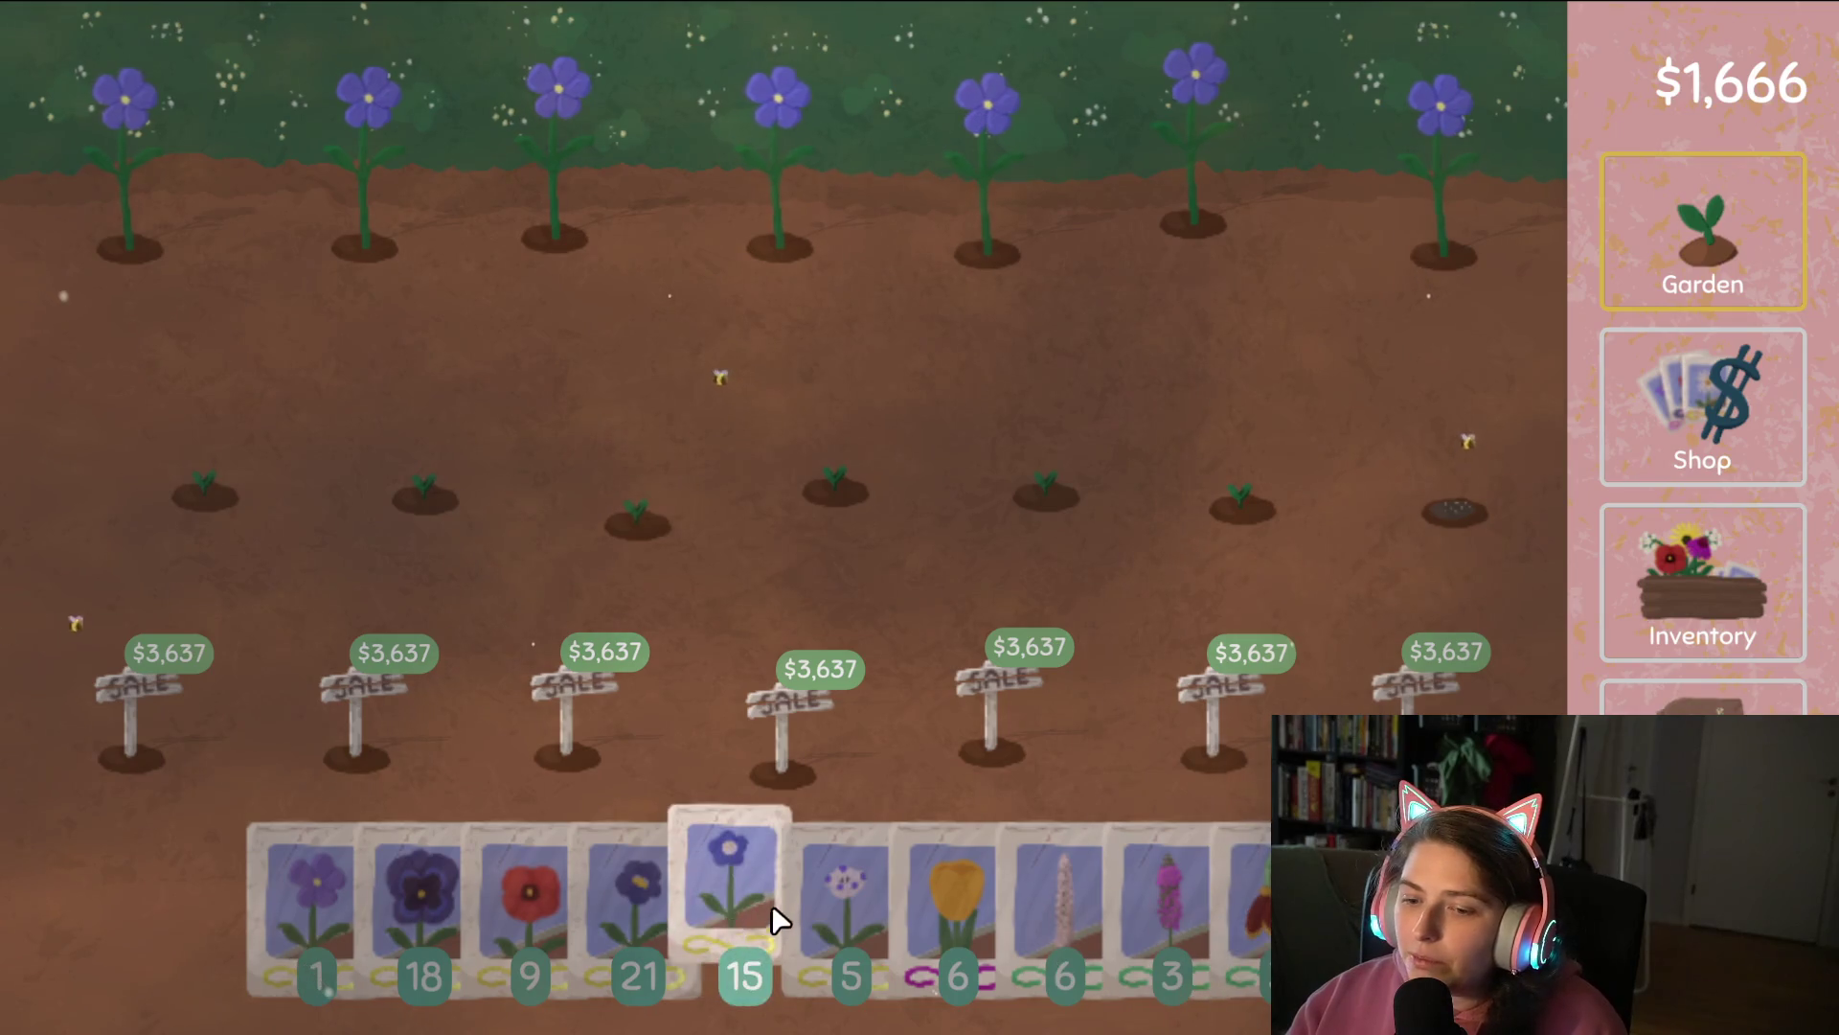
Harvest the top-row blue flowers and replant the whole top row with speckled seeds.
mouse_move(842, 852)
mouse_down()
mouse_move(677, 554)
mouse_move(184, 160)
mouse_move(1053, 178)
mouse_up()
mouse_move(646, 875)
mouse_down()
mouse_move(1078, 323)
mouse_move(1297, 189)
mouse_move(1465, 222)
mouse_up()
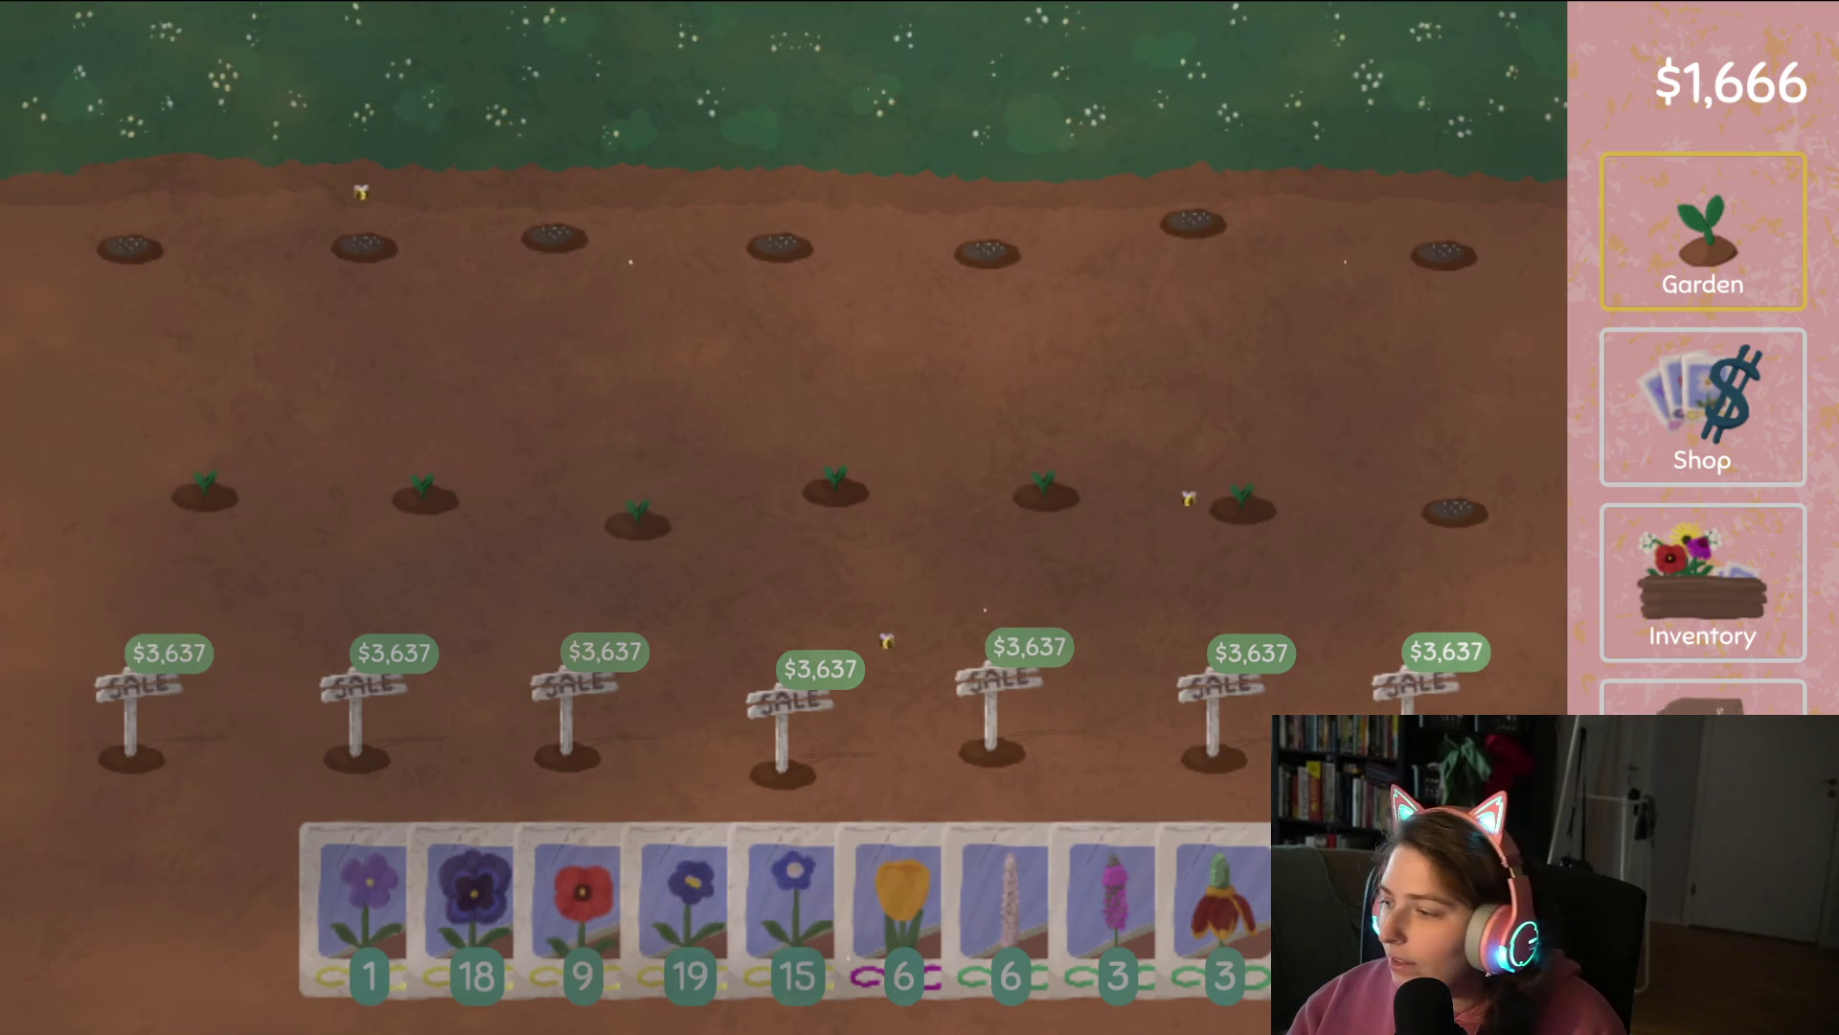
click(1684, 542)
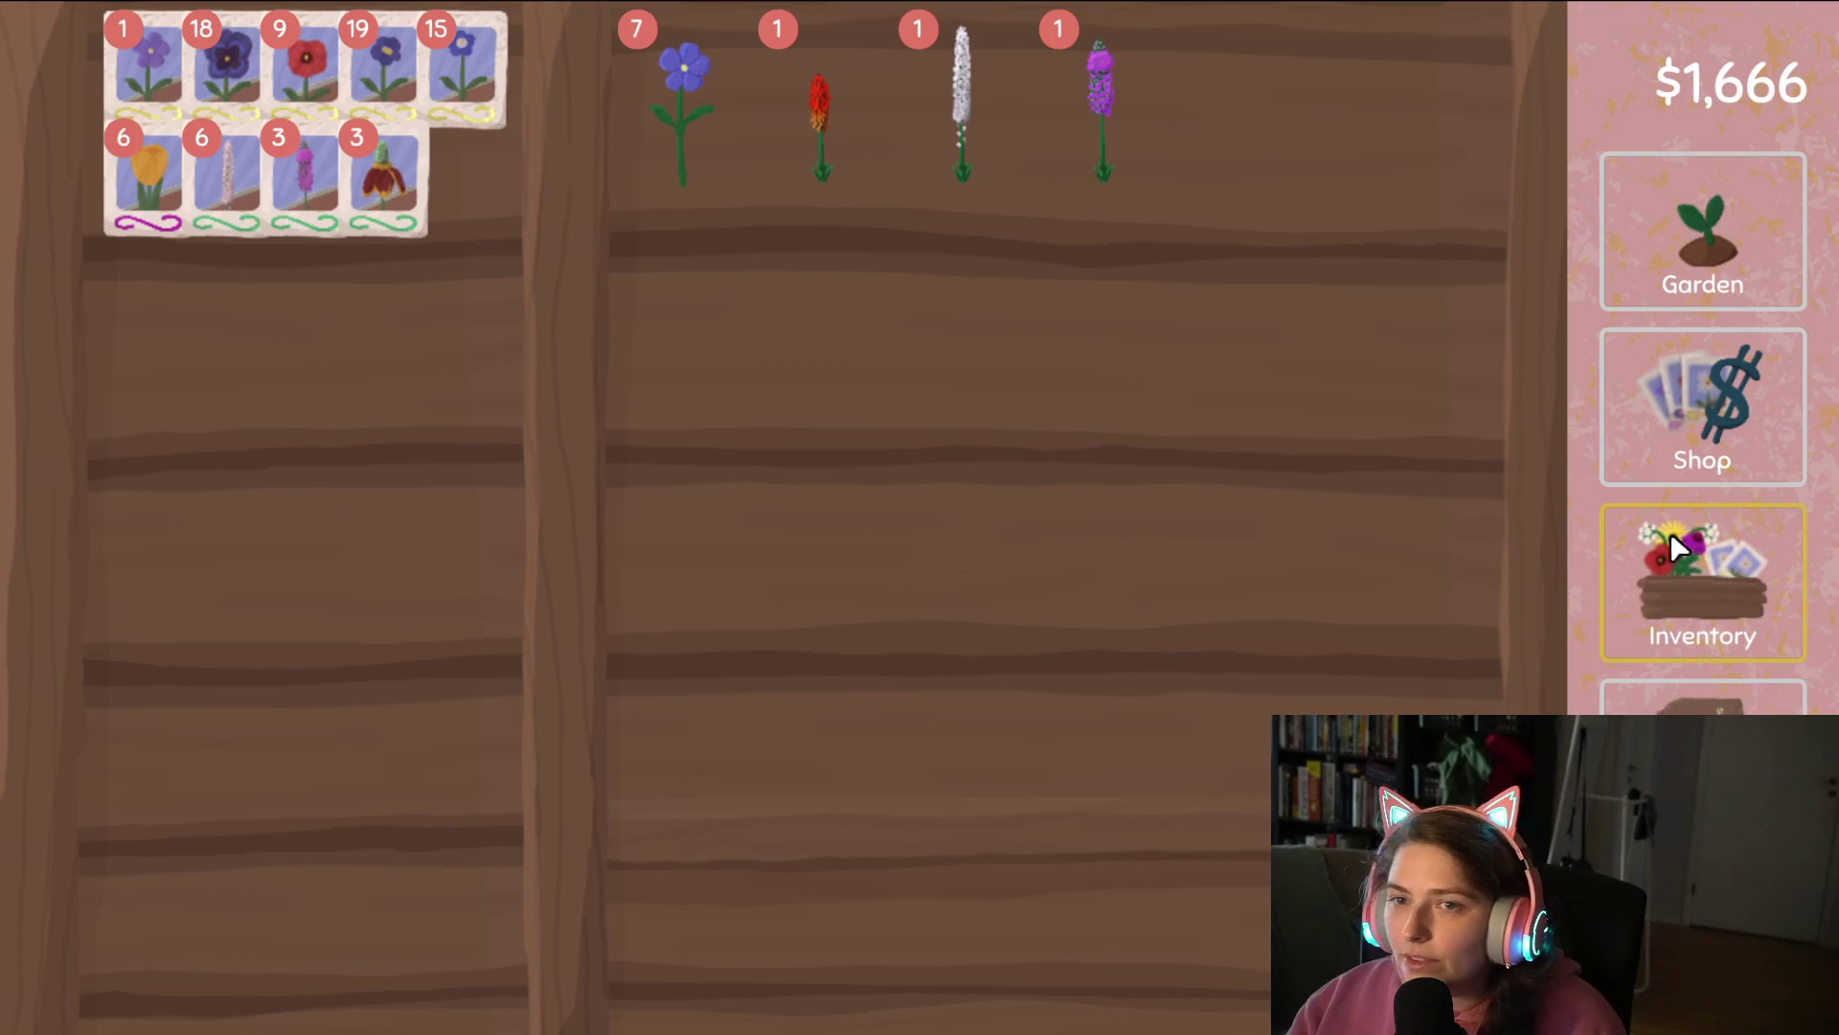
click(1703, 697)
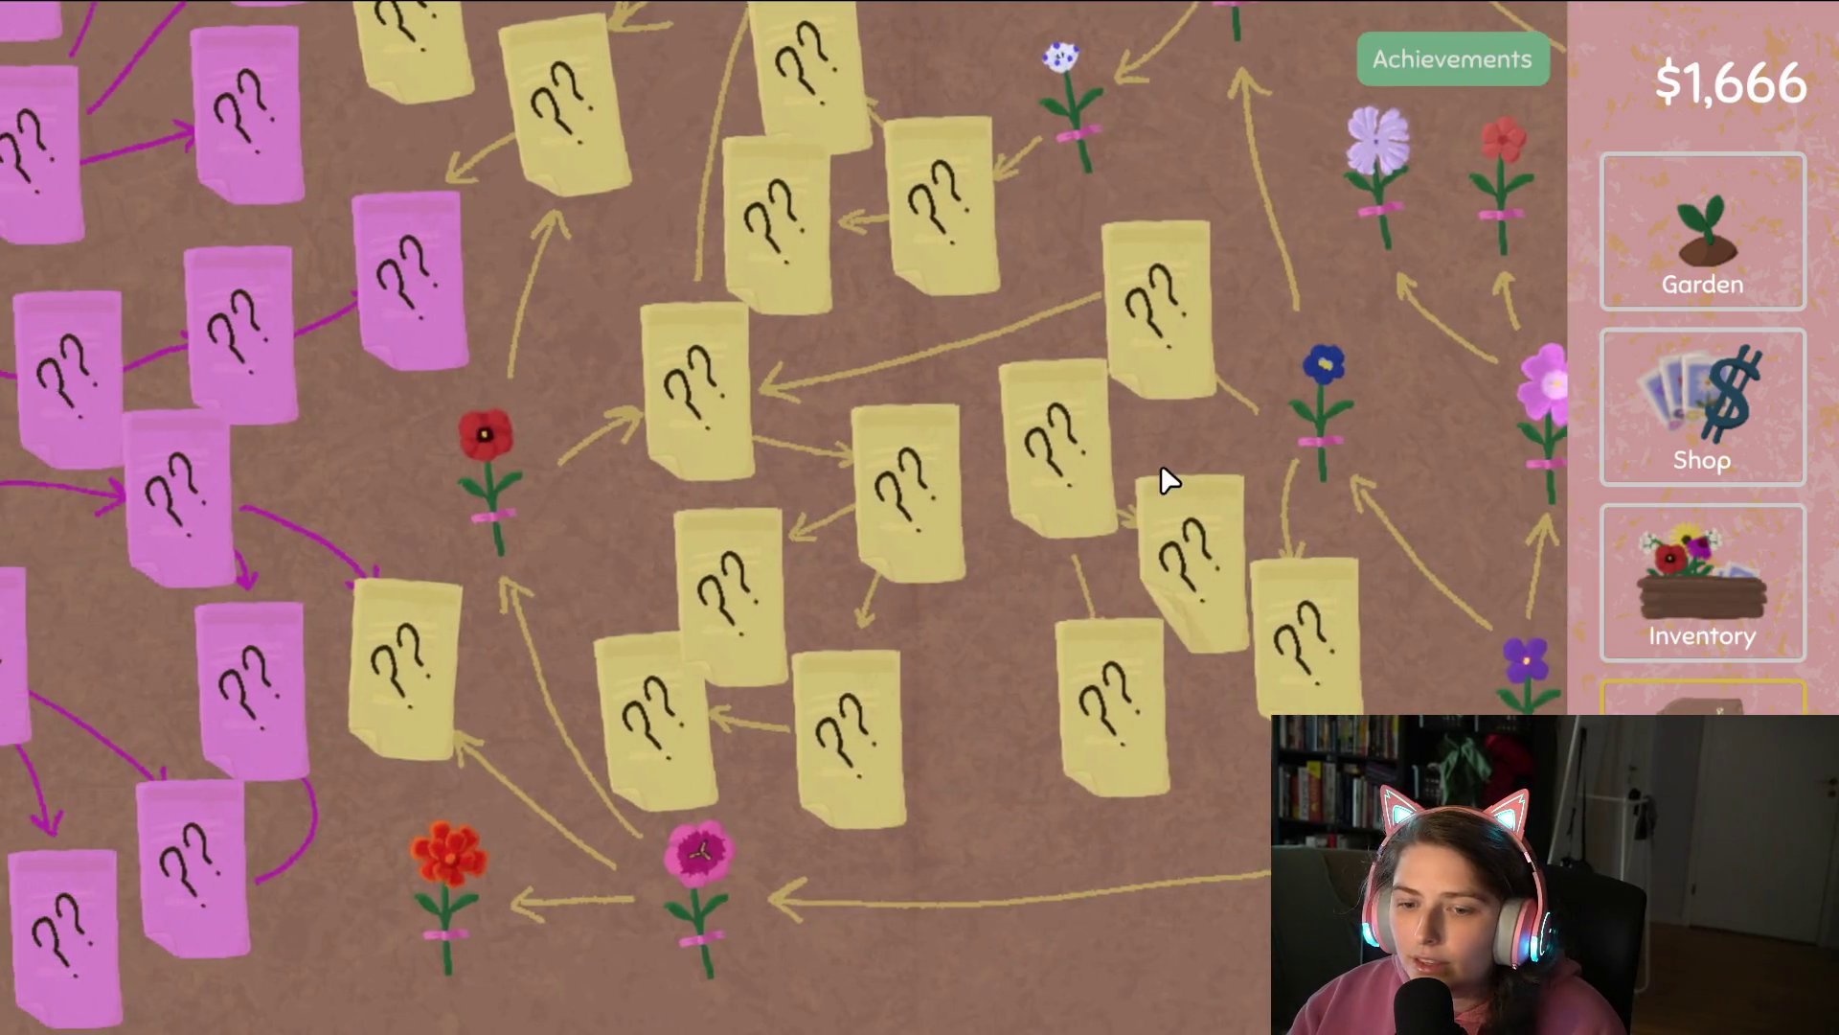
mouse_move(1161, 469)
mouse_down()
mouse_move(855, 511)
mouse_move(737, 632)
mouse_move(1064, 805)
mouse_up()
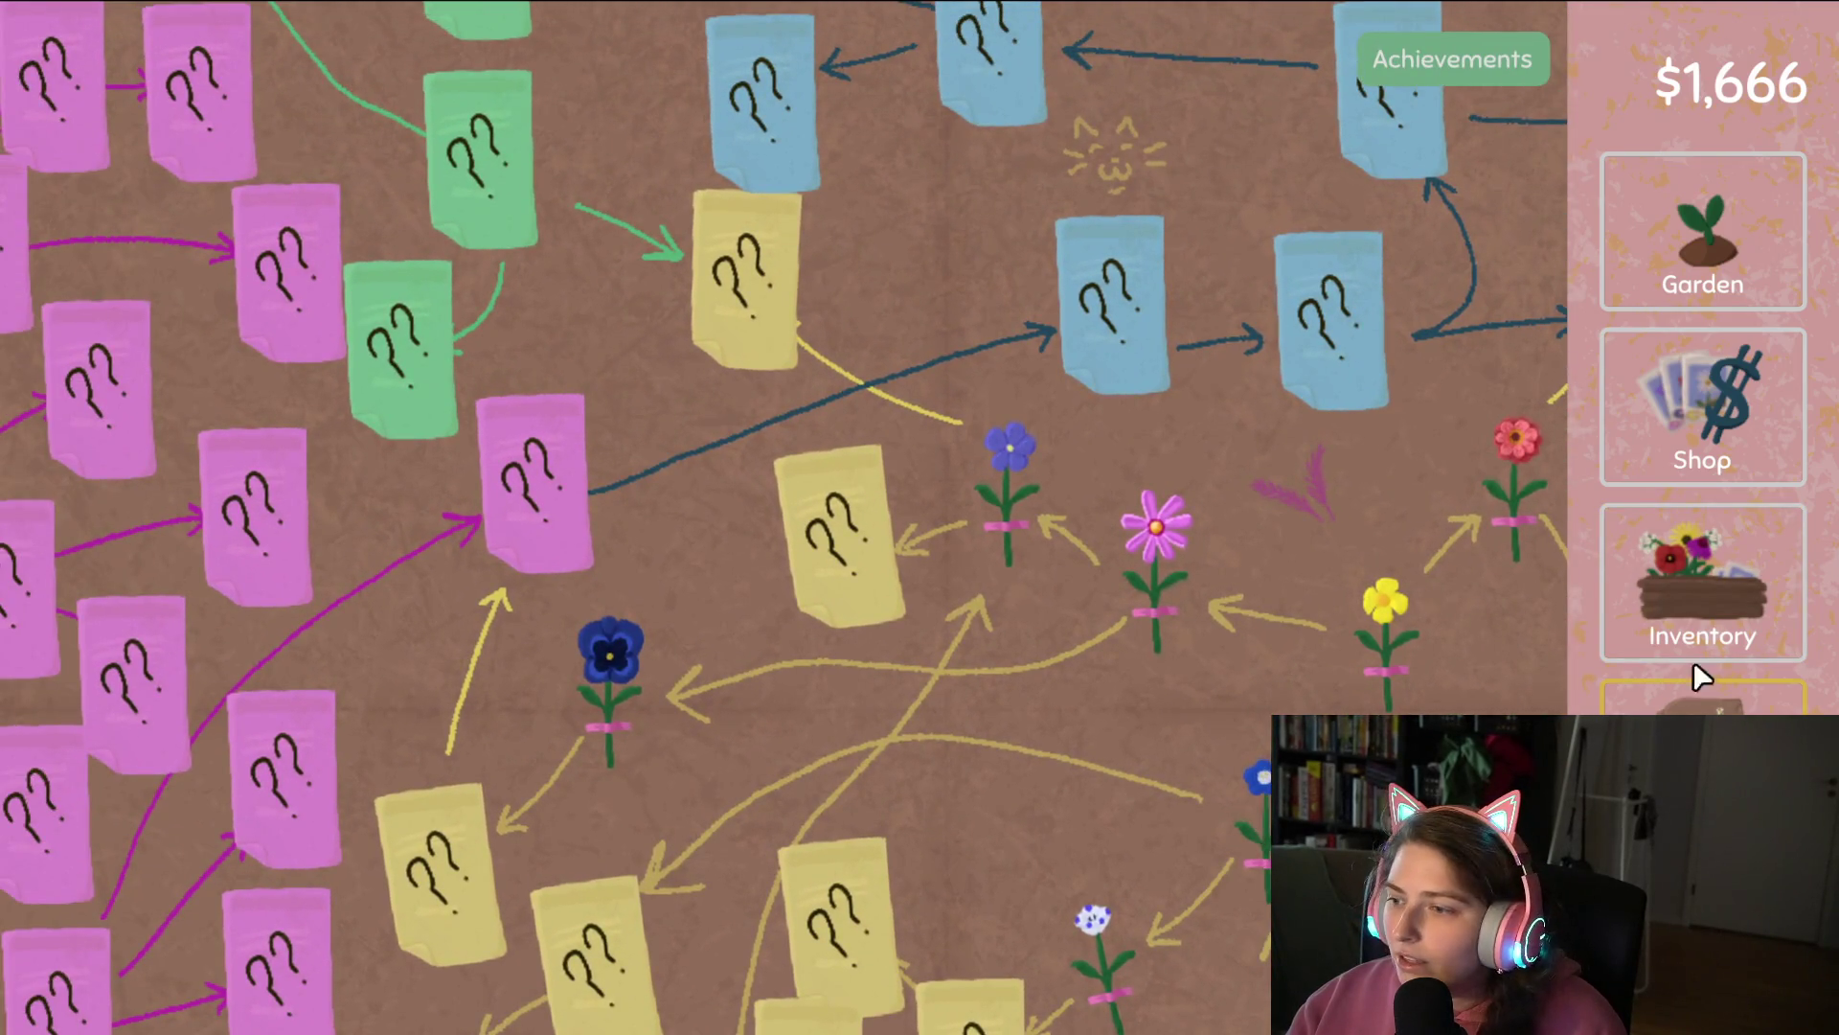
Turn five blue flowers into seeds and sell the remaining blue flowers.
click(1697, 659)
click(685, 111)
click(686, 111)
click(686, 111)
click(686, 112)
drag(709, 268, 402, 307)
click(682, 115)
click(682, 115)
click(1168, 925)
Harvest the pink flowers and replant the middle row; make four pinks into seeds and sell two.
click(1730, 226)
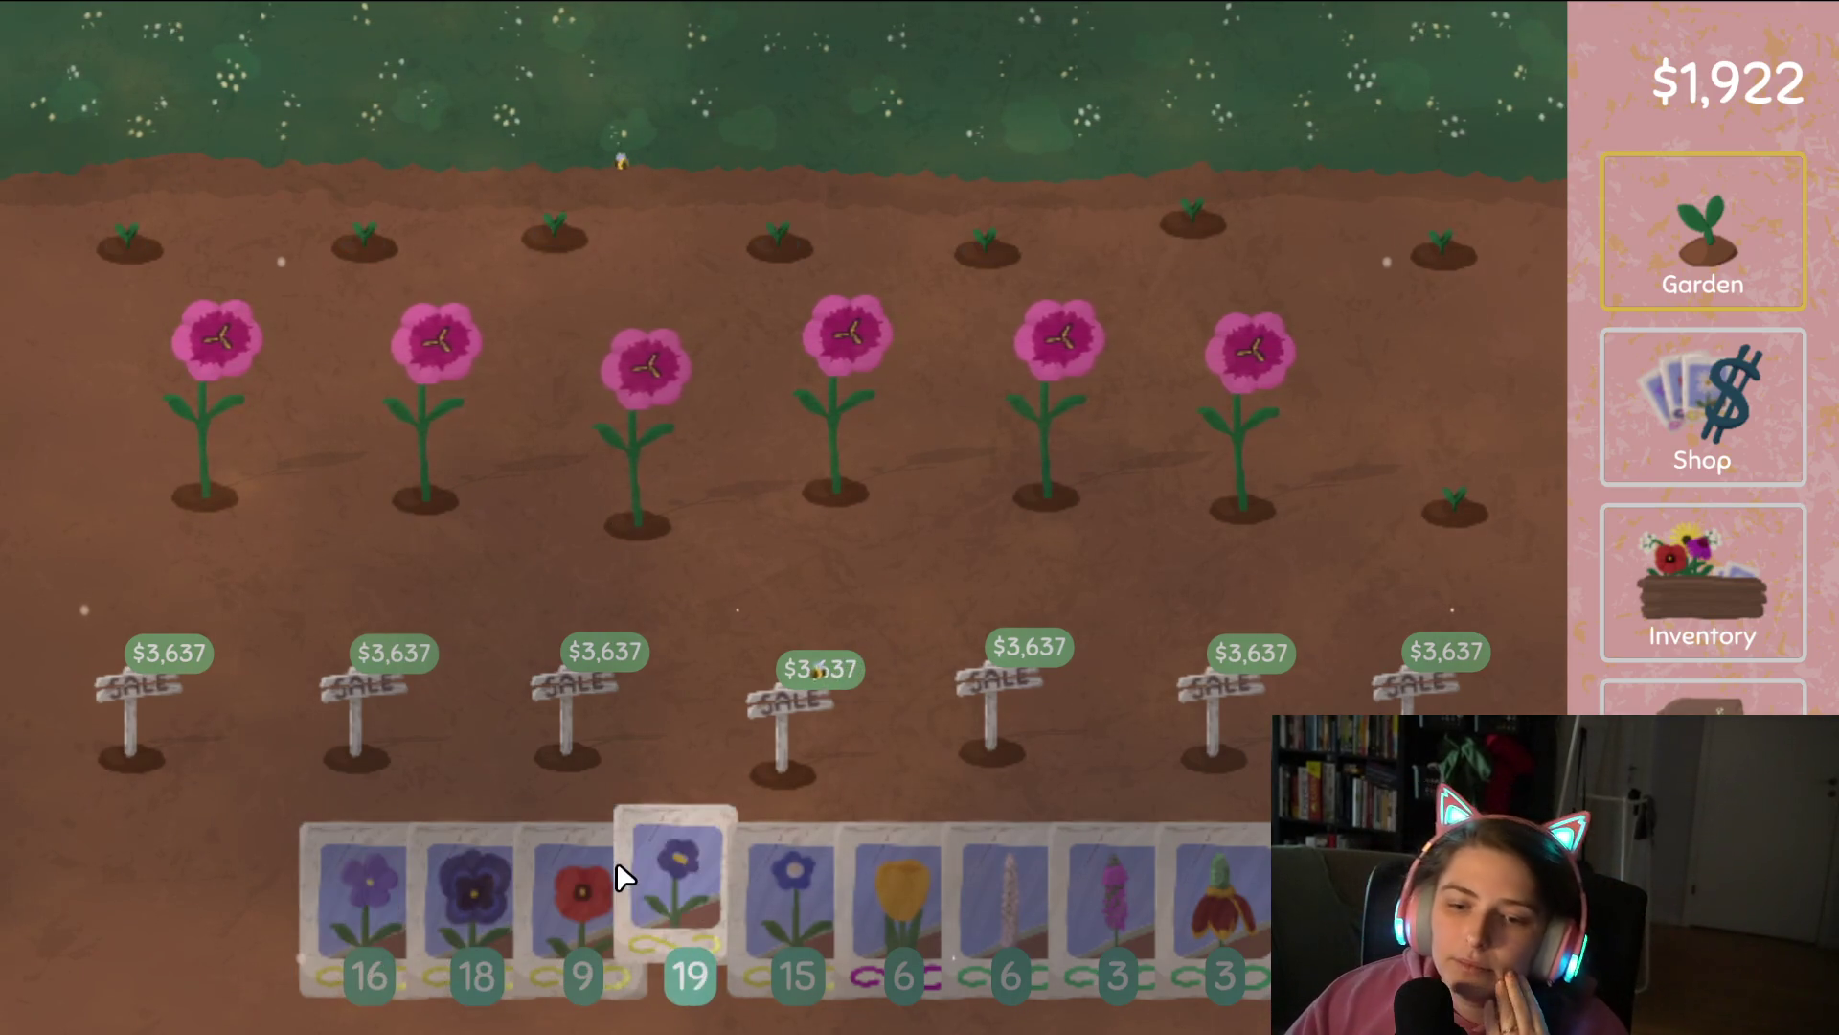
mouse_move(617, 863)
mouse_down()
mouse_move(376, 496)
mouse_move(237, 431)
mouse_move(1236, 350)
mouse_up()
click(1714, 636)
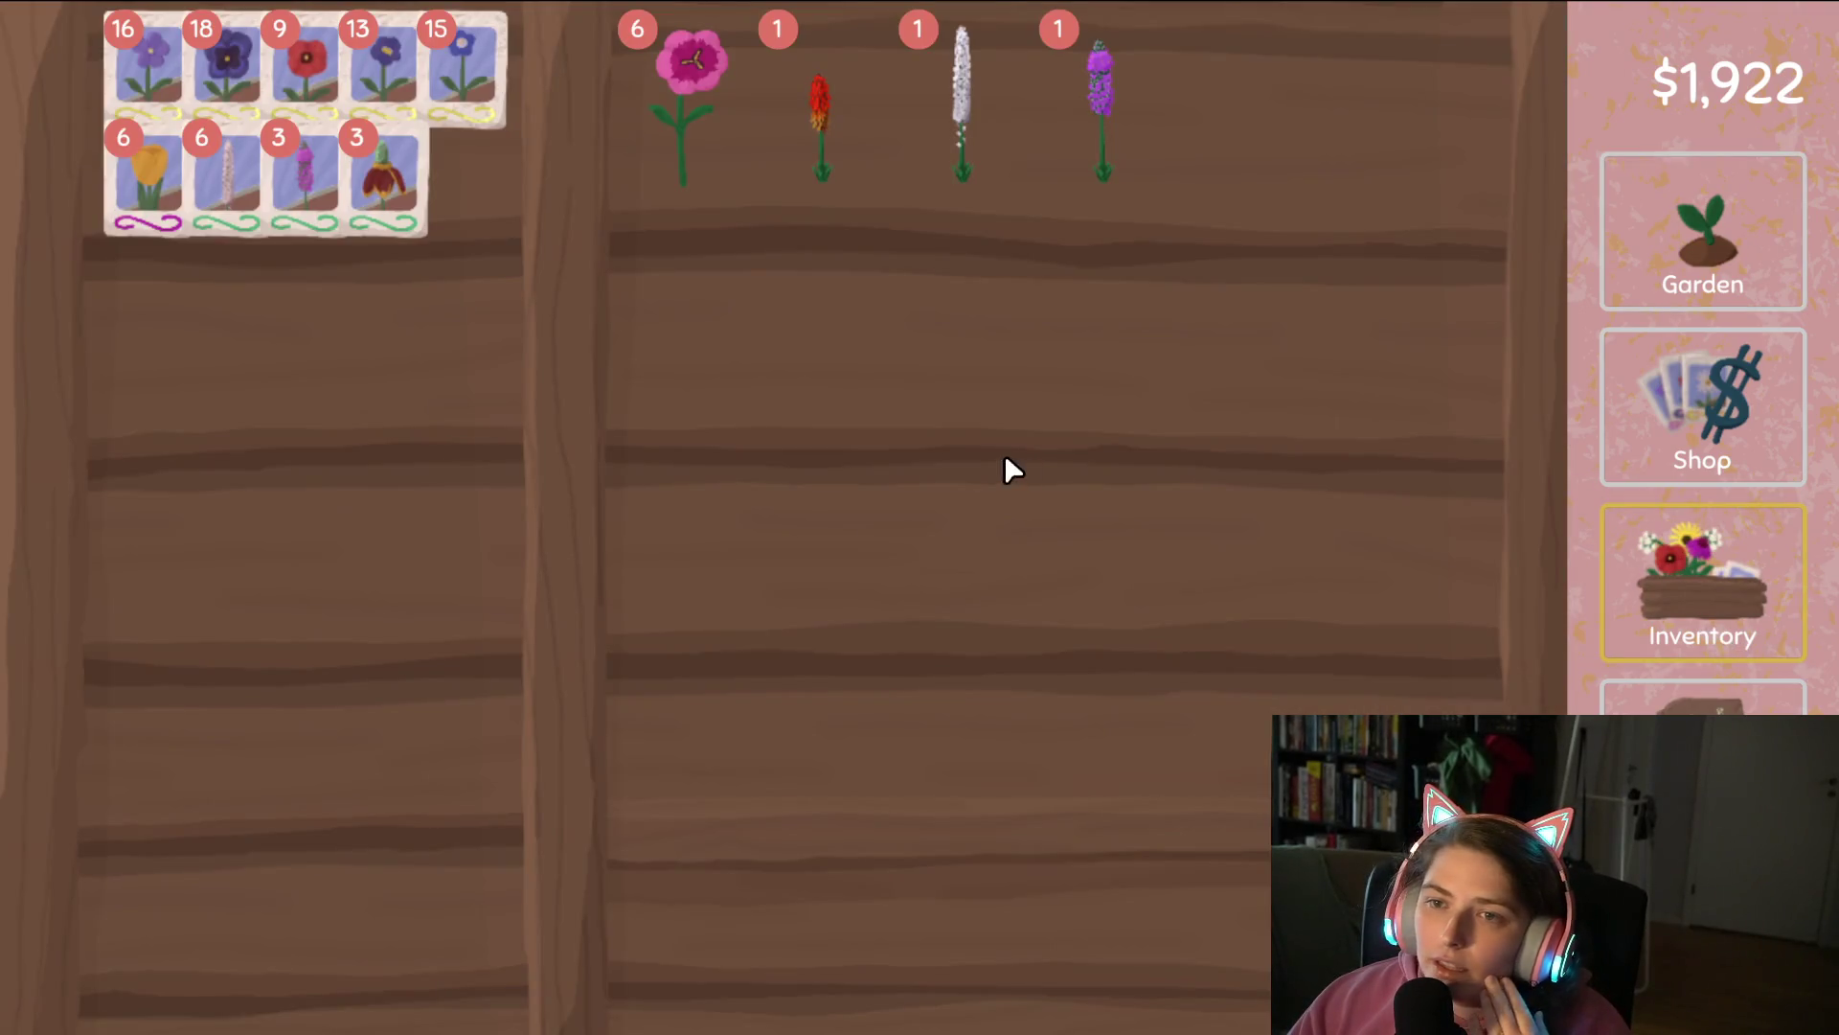
mouse_move(659, 117)
mouse_down()
mouse_move(694, 123)
mouse_move(566, 176)
mouse_move(422, 316)
mouse_up()
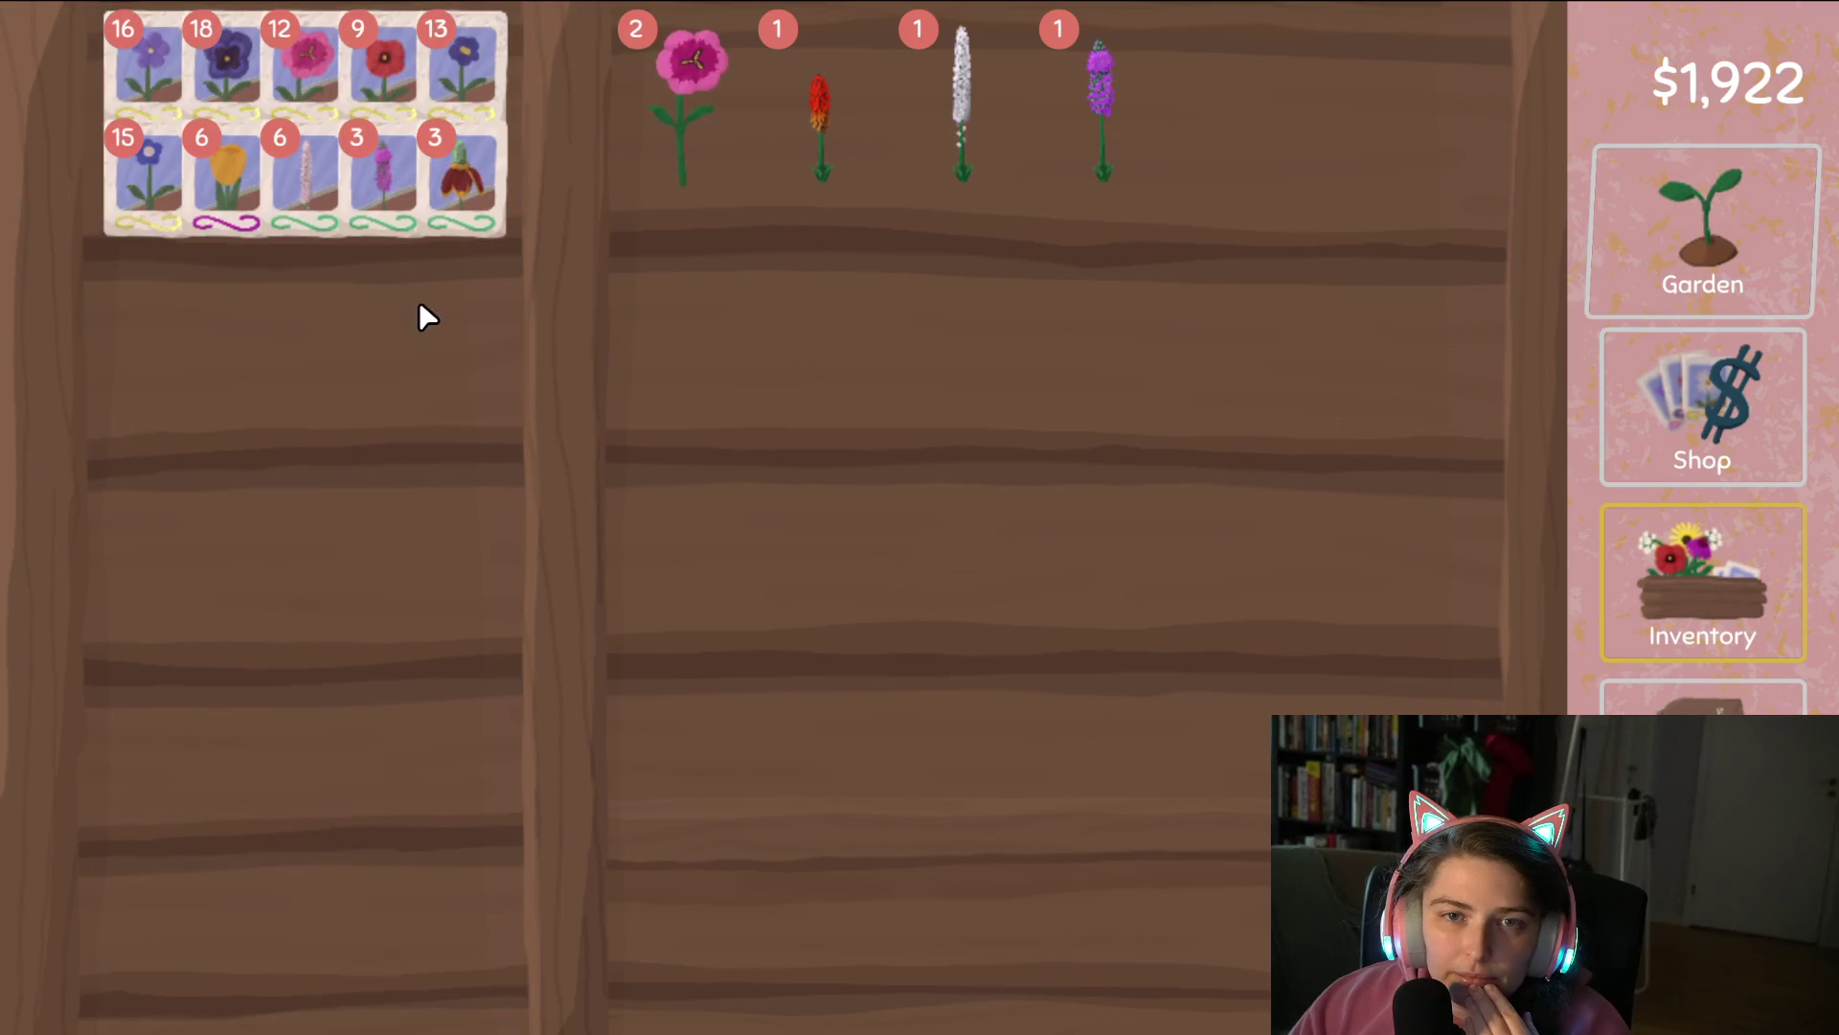
drag(687, 109, 1164, 910)
Save the game from the settings screen.
click(1671, 273)
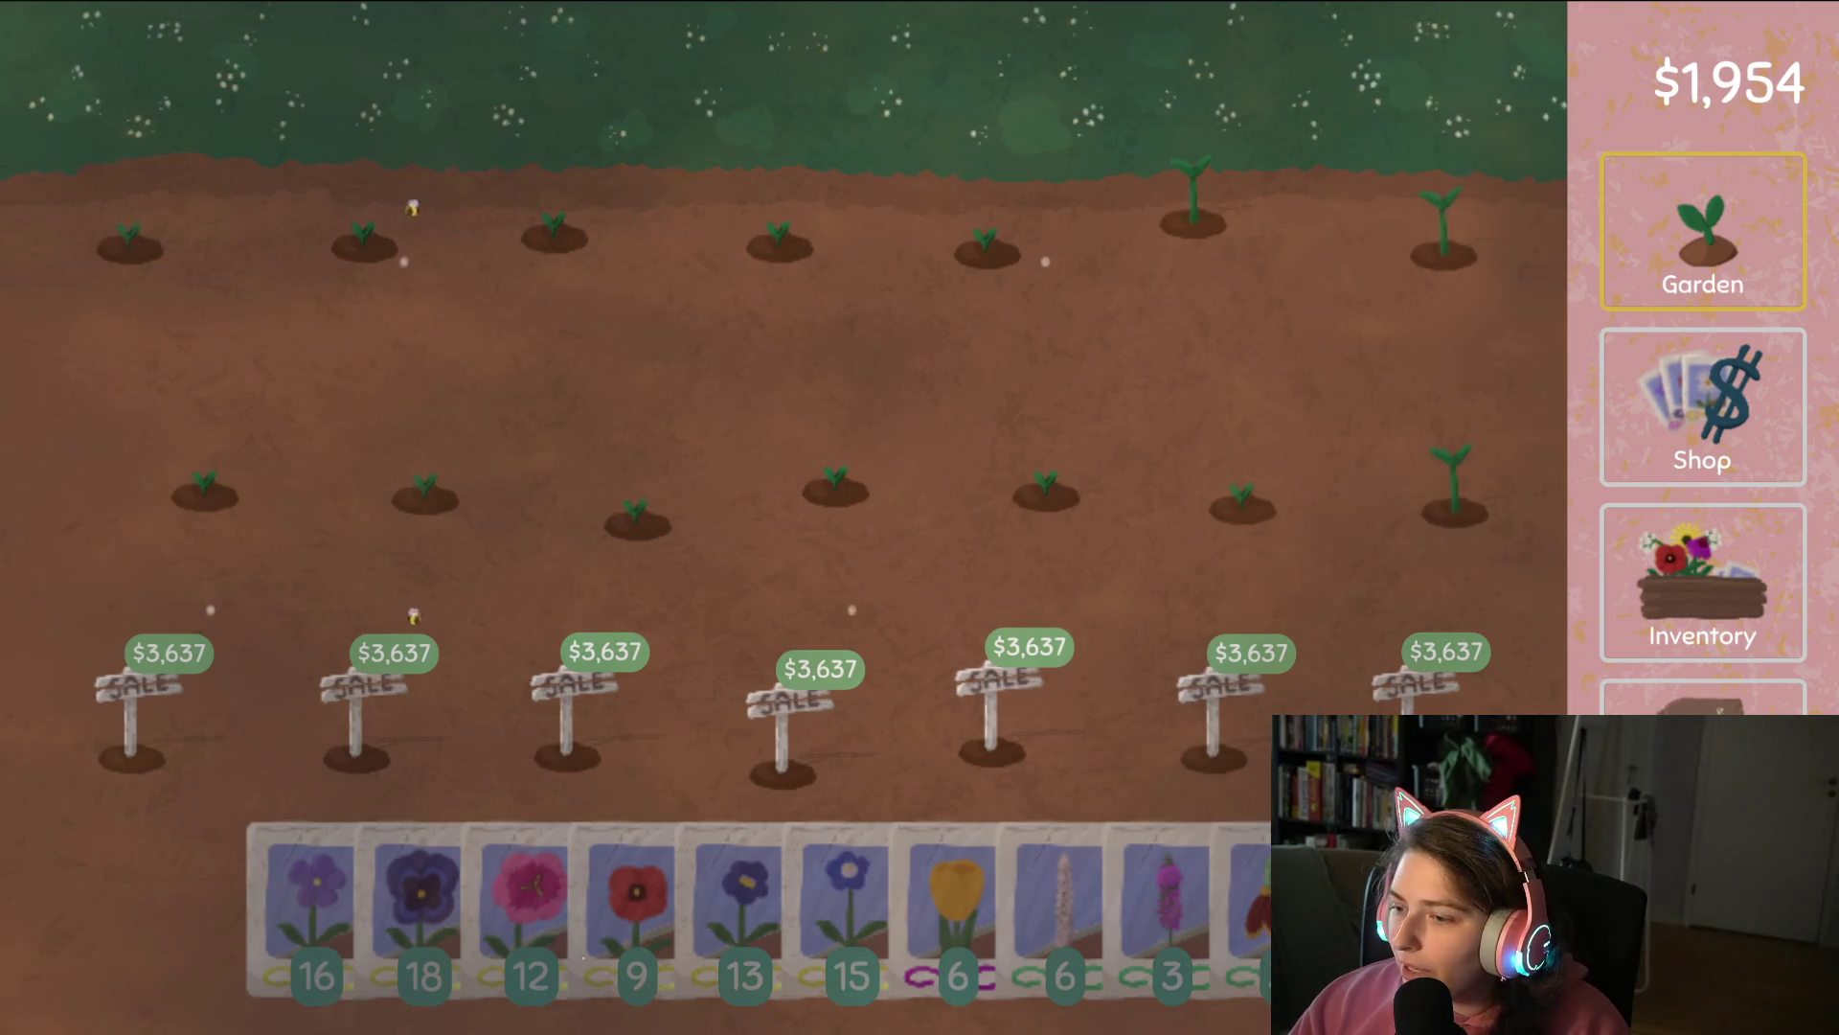
key(Escape)
click(607, 934)
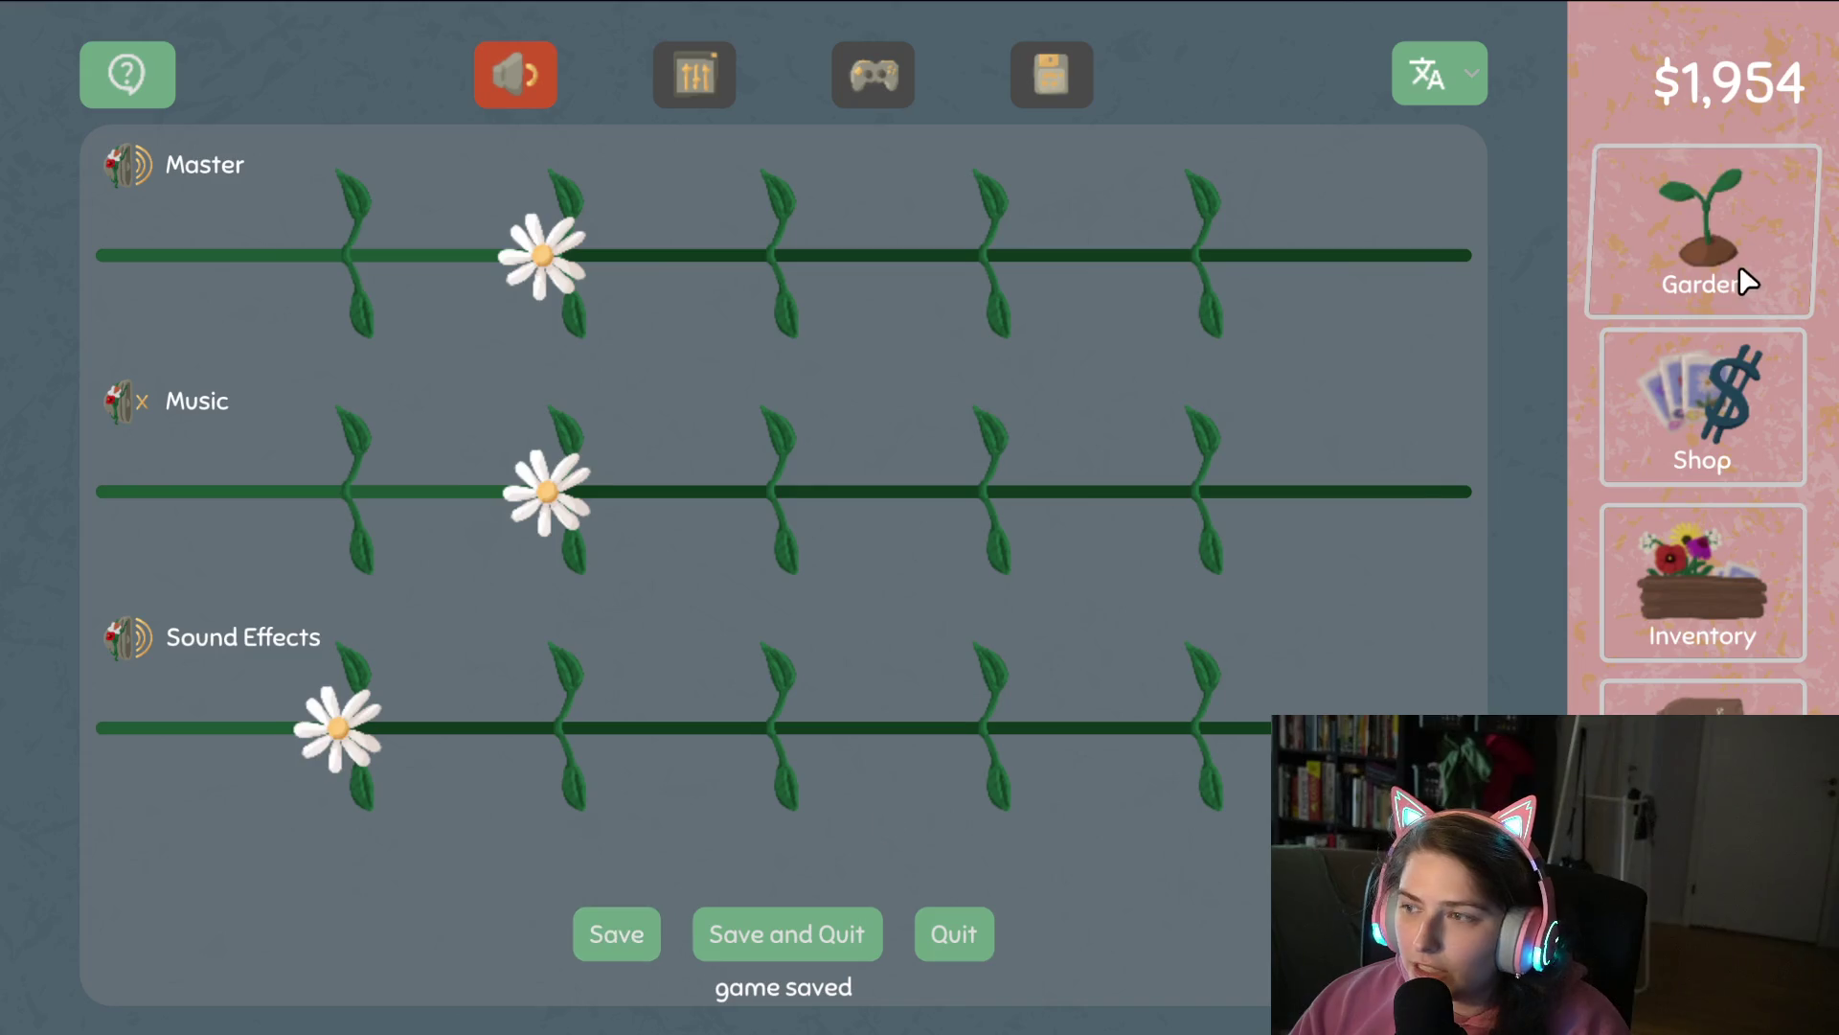
Return to the garden and sweep a seed packet to harvest and reseed the grown plots.
click(1740, 273)
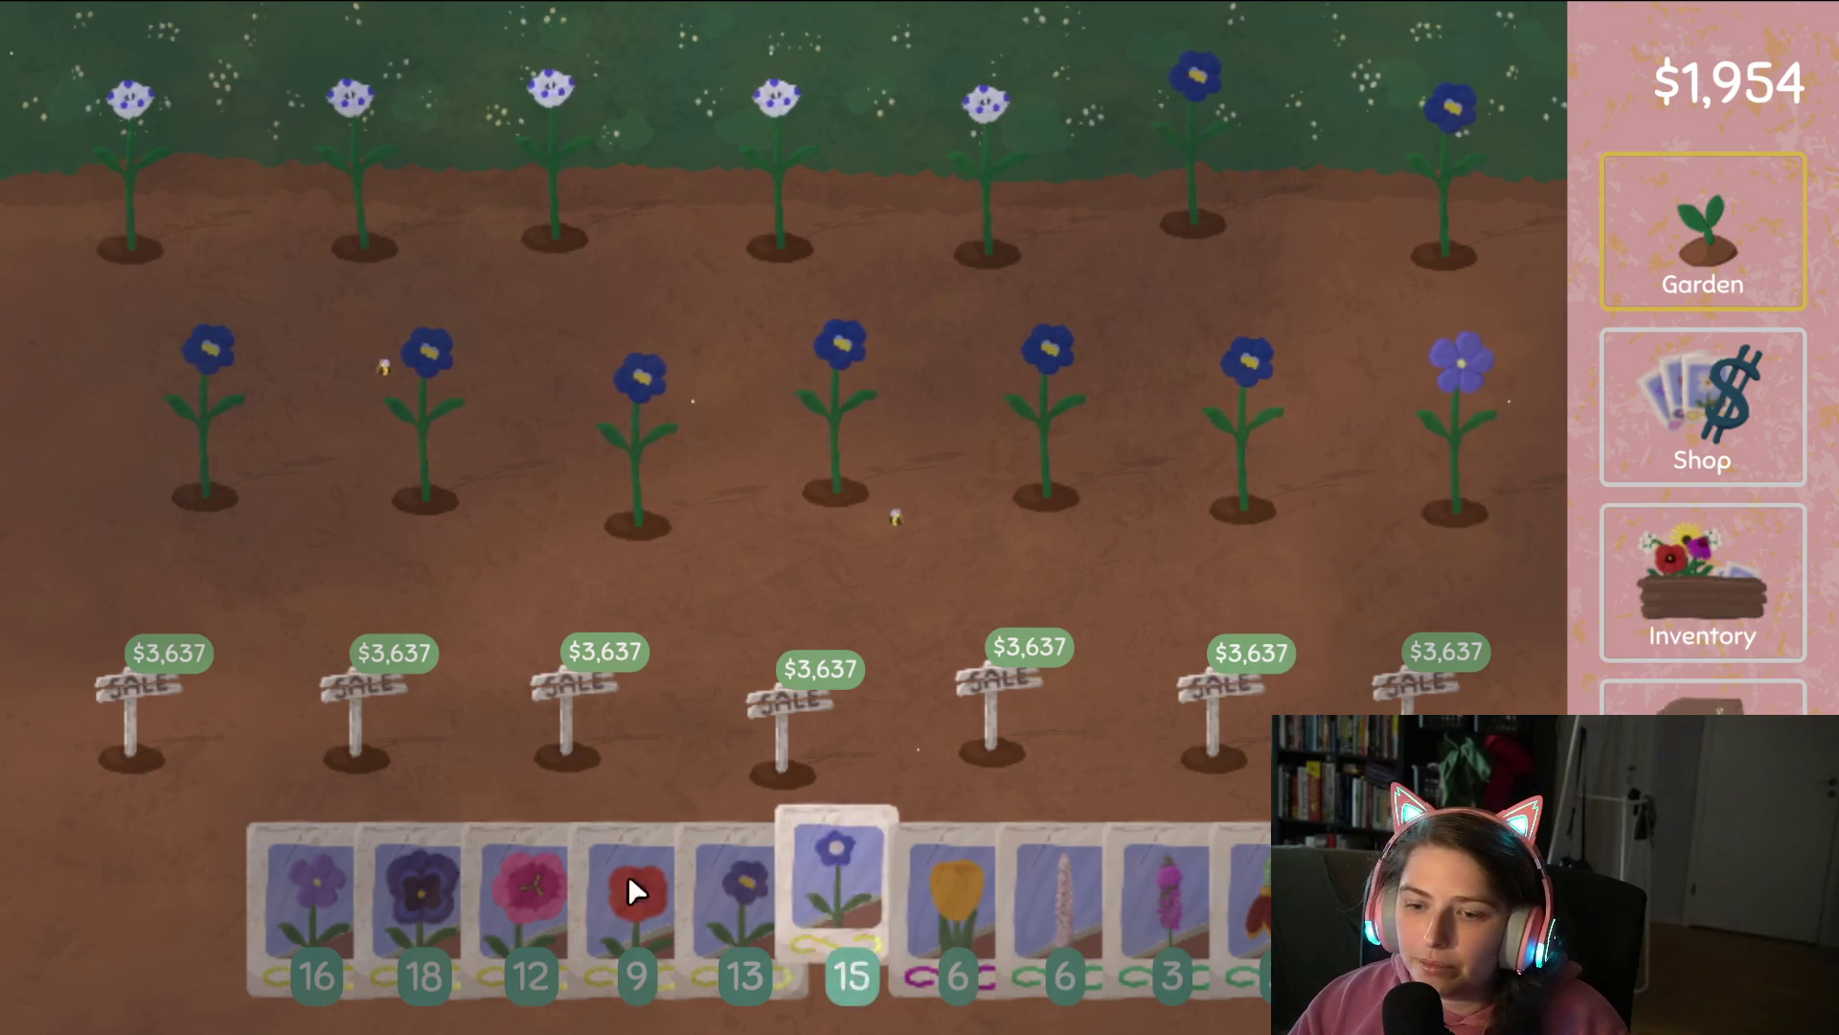
mouse_move(285, 905)
mouse_down()
mouse_move(1186, 390)
mouse_move(1509, 395)
mouse_move(364, 445)
mouse_move(210, 217)
mouse_move(1109, 192)
mouse_move(1450, 210)
mouse_up()
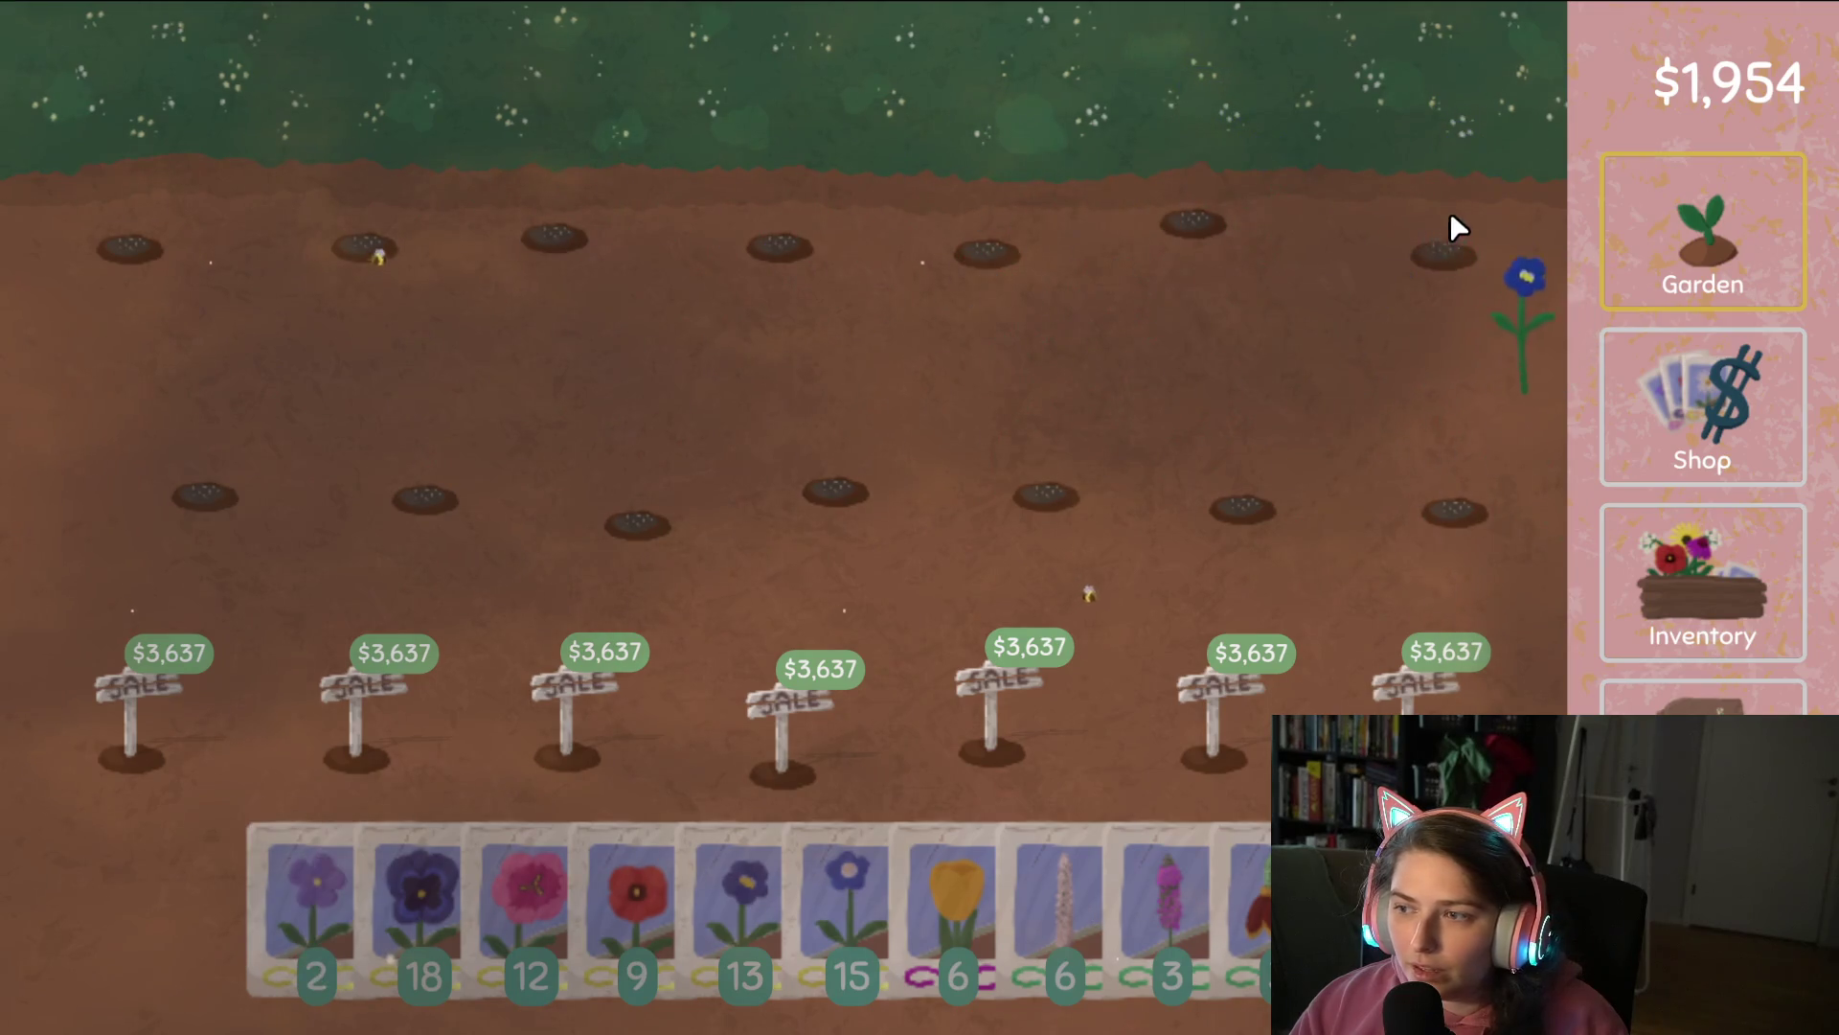
Turn the dark blue flowers and three white flowers into seeds.
click(1623, 522)
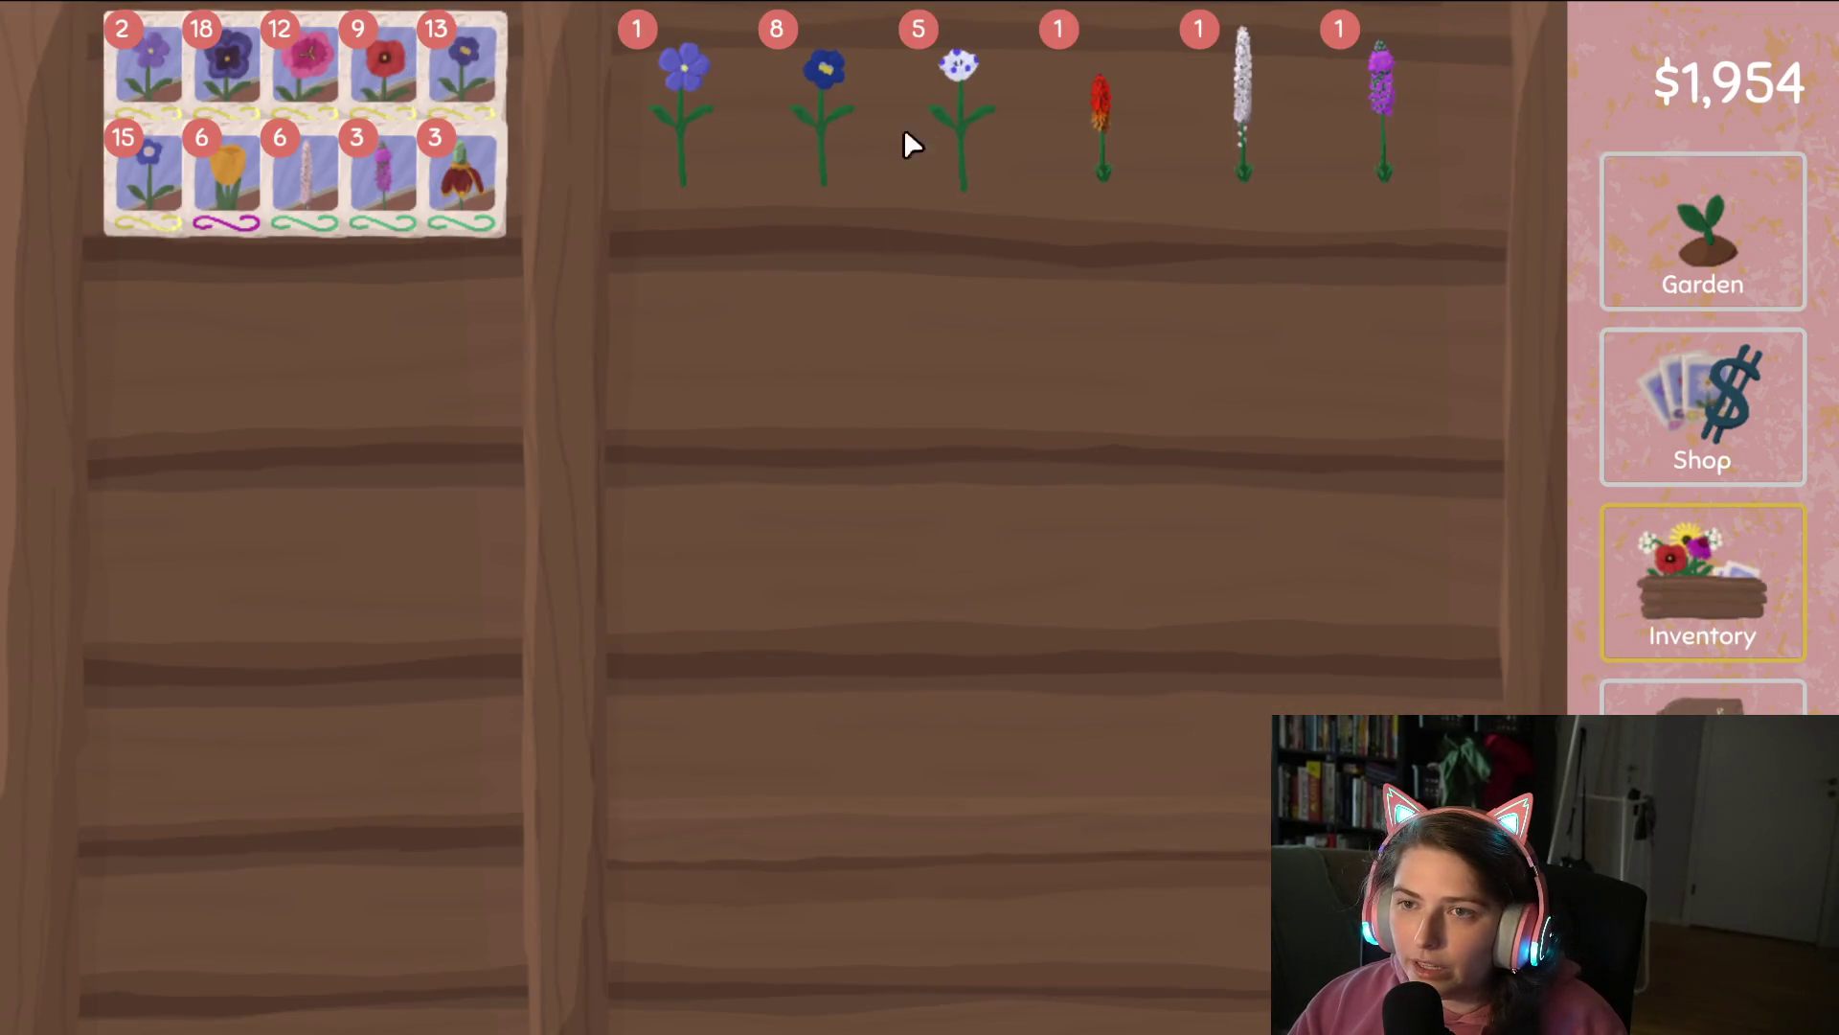
click(813, 145)
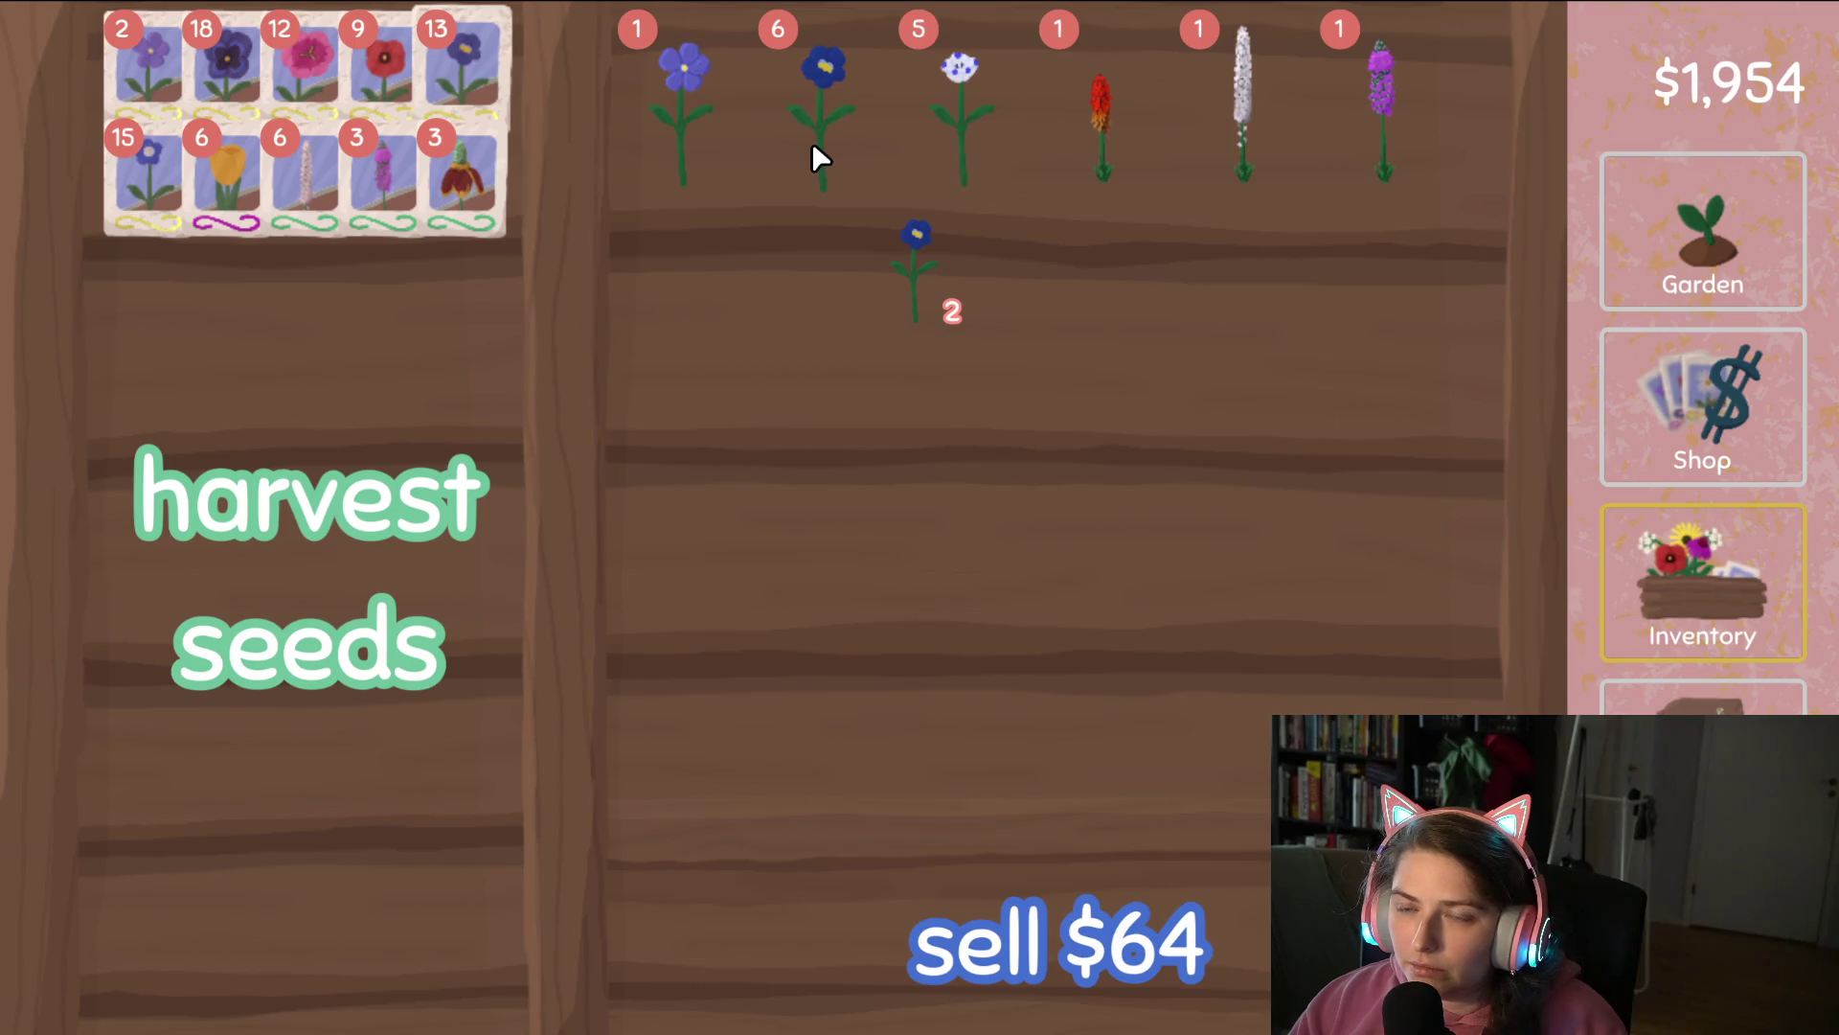
click(812, 141)
click(812, 142)
drag(812, 142, 402, 318)
click(960, 126)
click(958, 117)
click(958, 117)
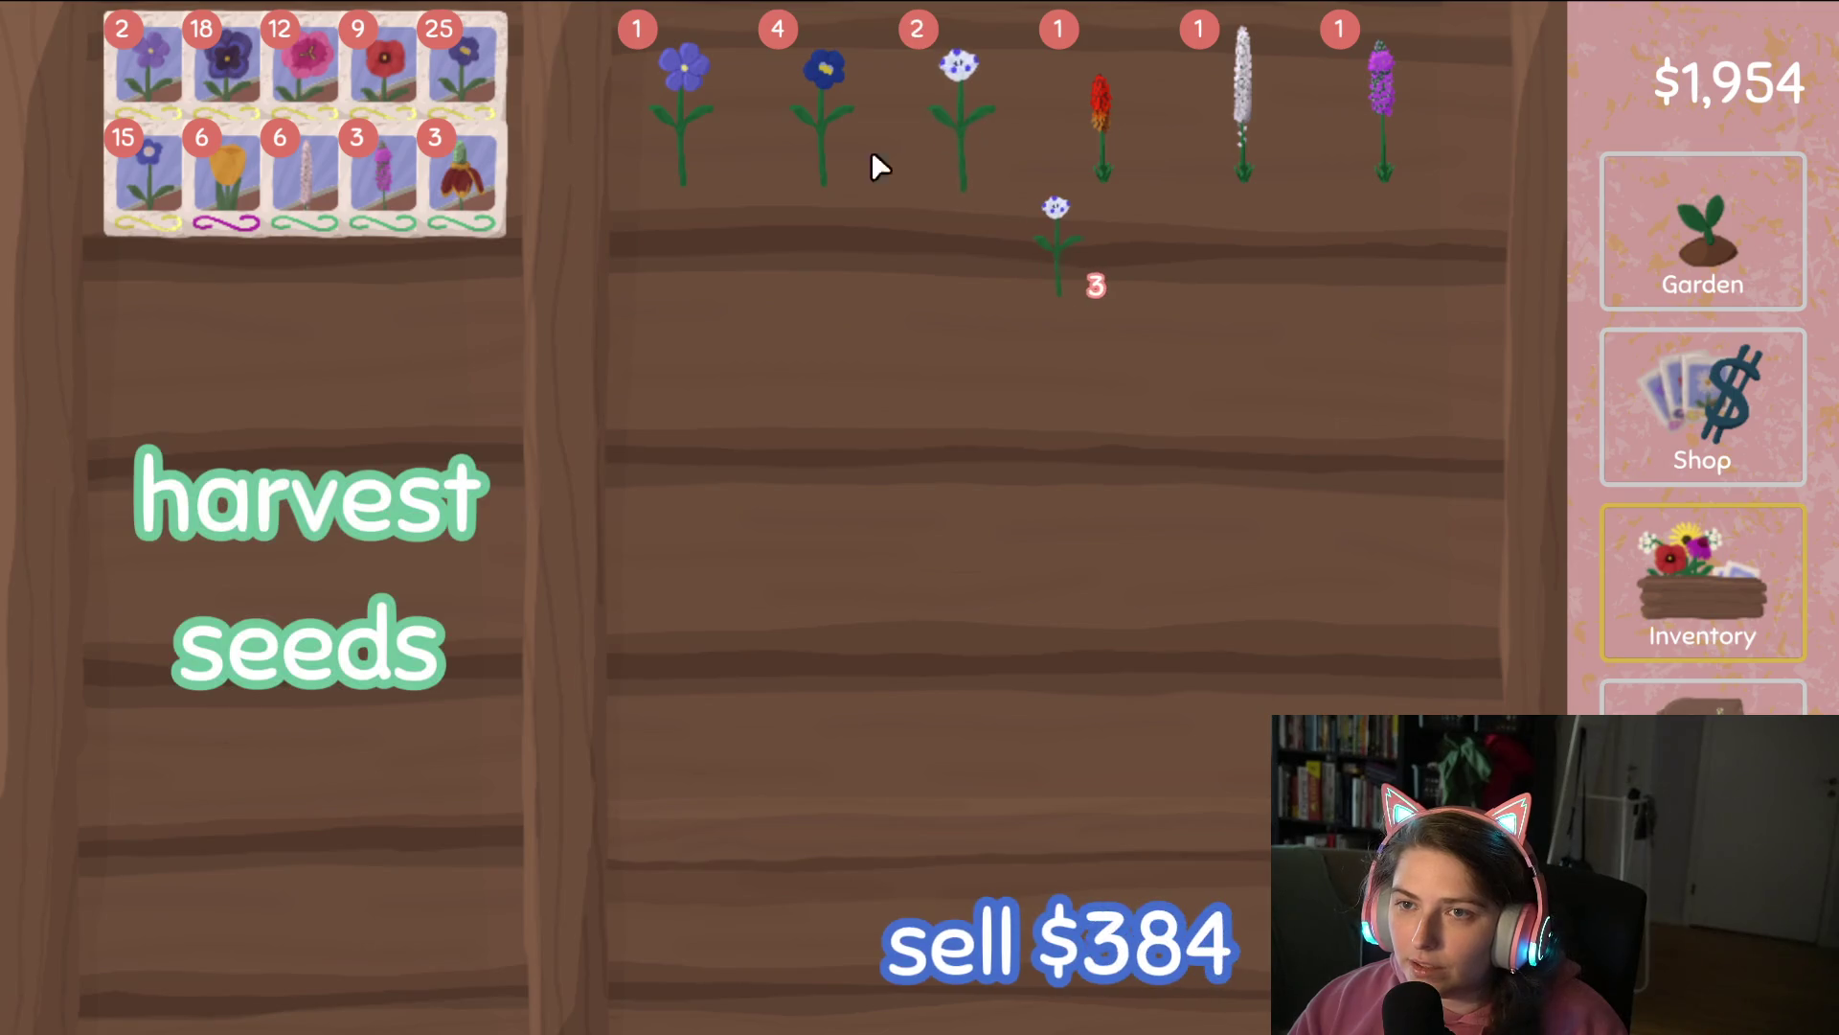
drag(874, 164, 422, 278)
Sell the remaining dark blue, white and last blue flowers, raising cash to $2,466.
click(821, 139)
click(822, 140)
click(822, 140)
click(822, 140)
drag(822, 140, 1004, 973)
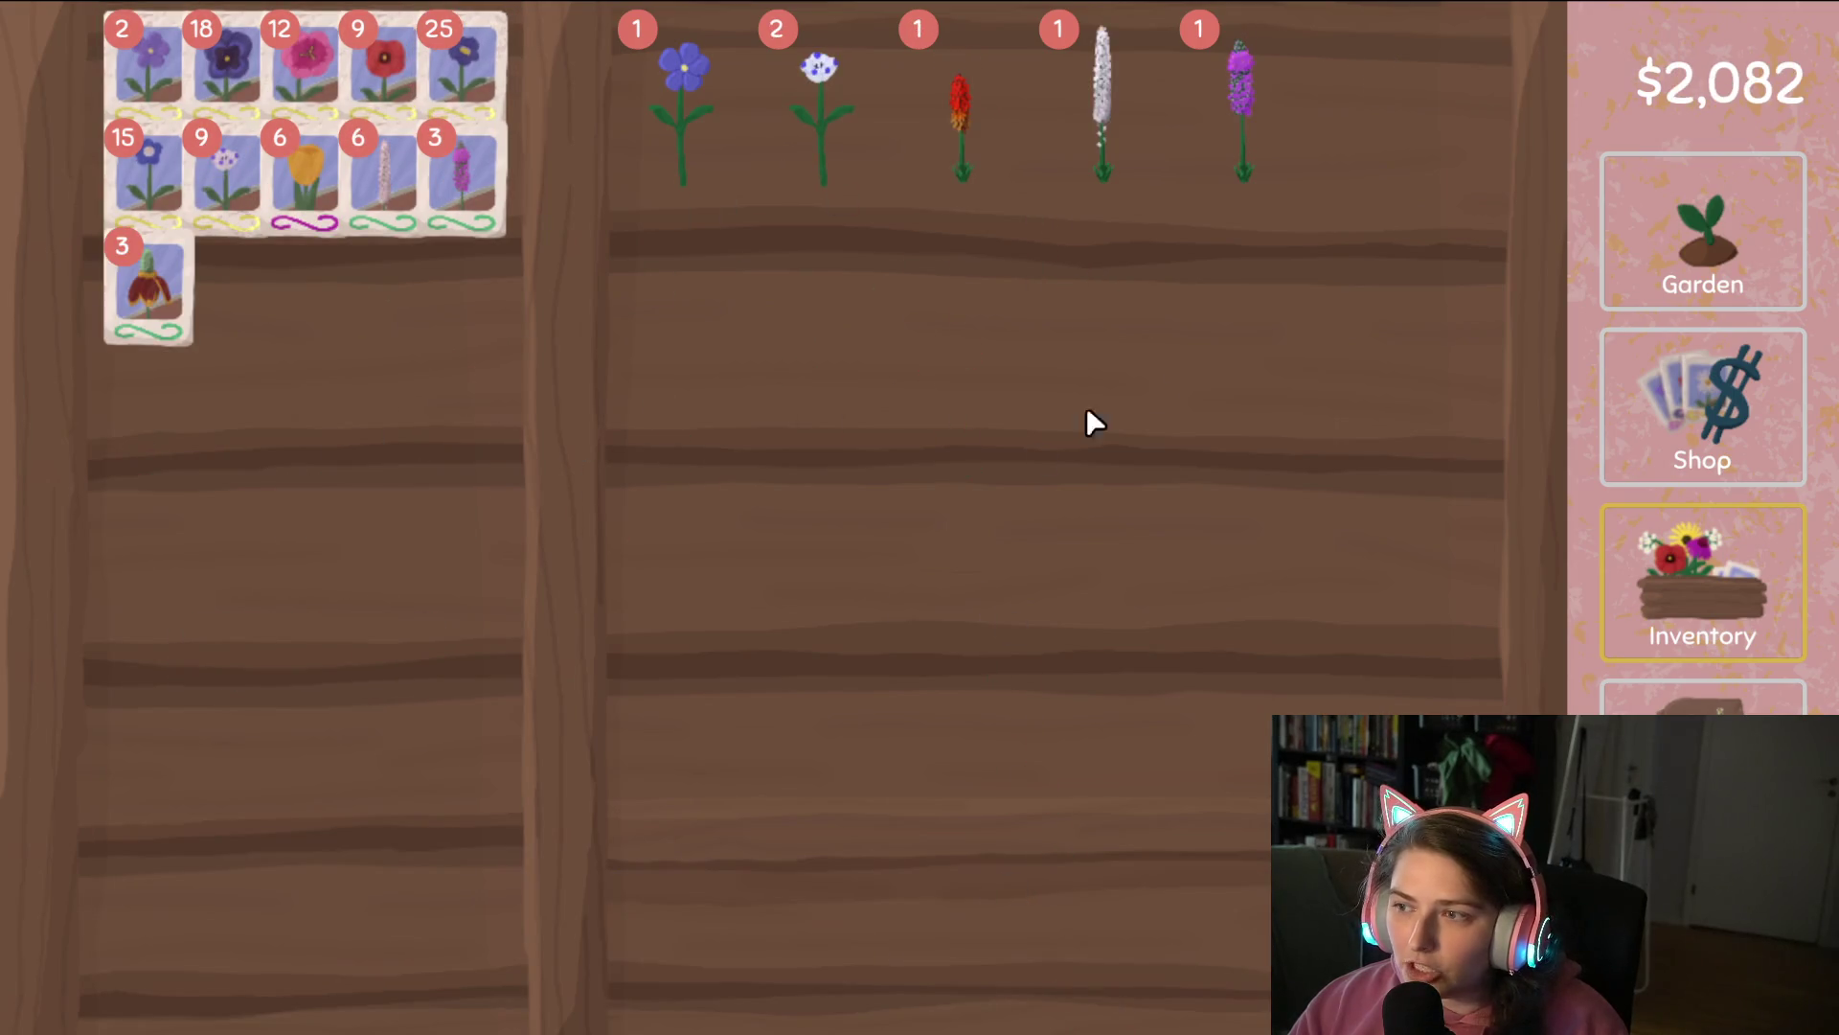
click(848, 153)
click(848, 153)
drag(849, 153, 965, 882)
click(738, 152)
drag(739, 153, 1067, 958)
Open the flower discovery map and pan across it.
click(1703, 757)
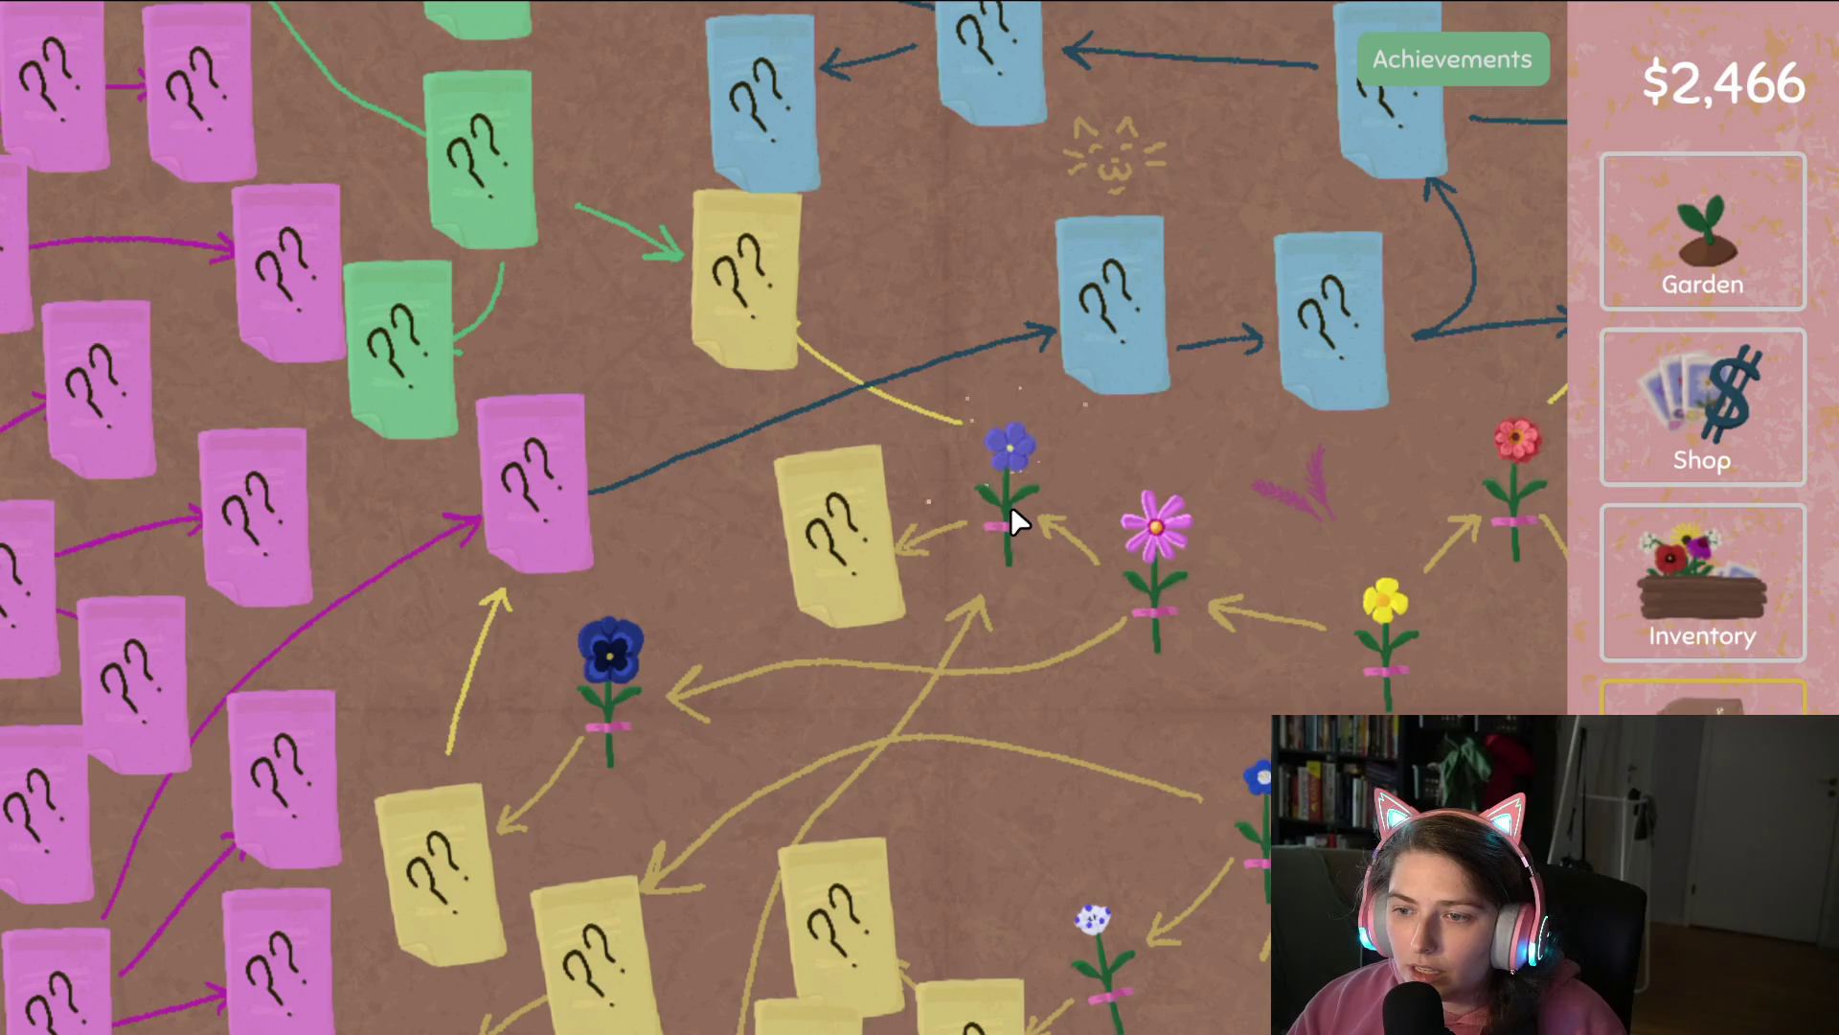
key(s)
key(d)
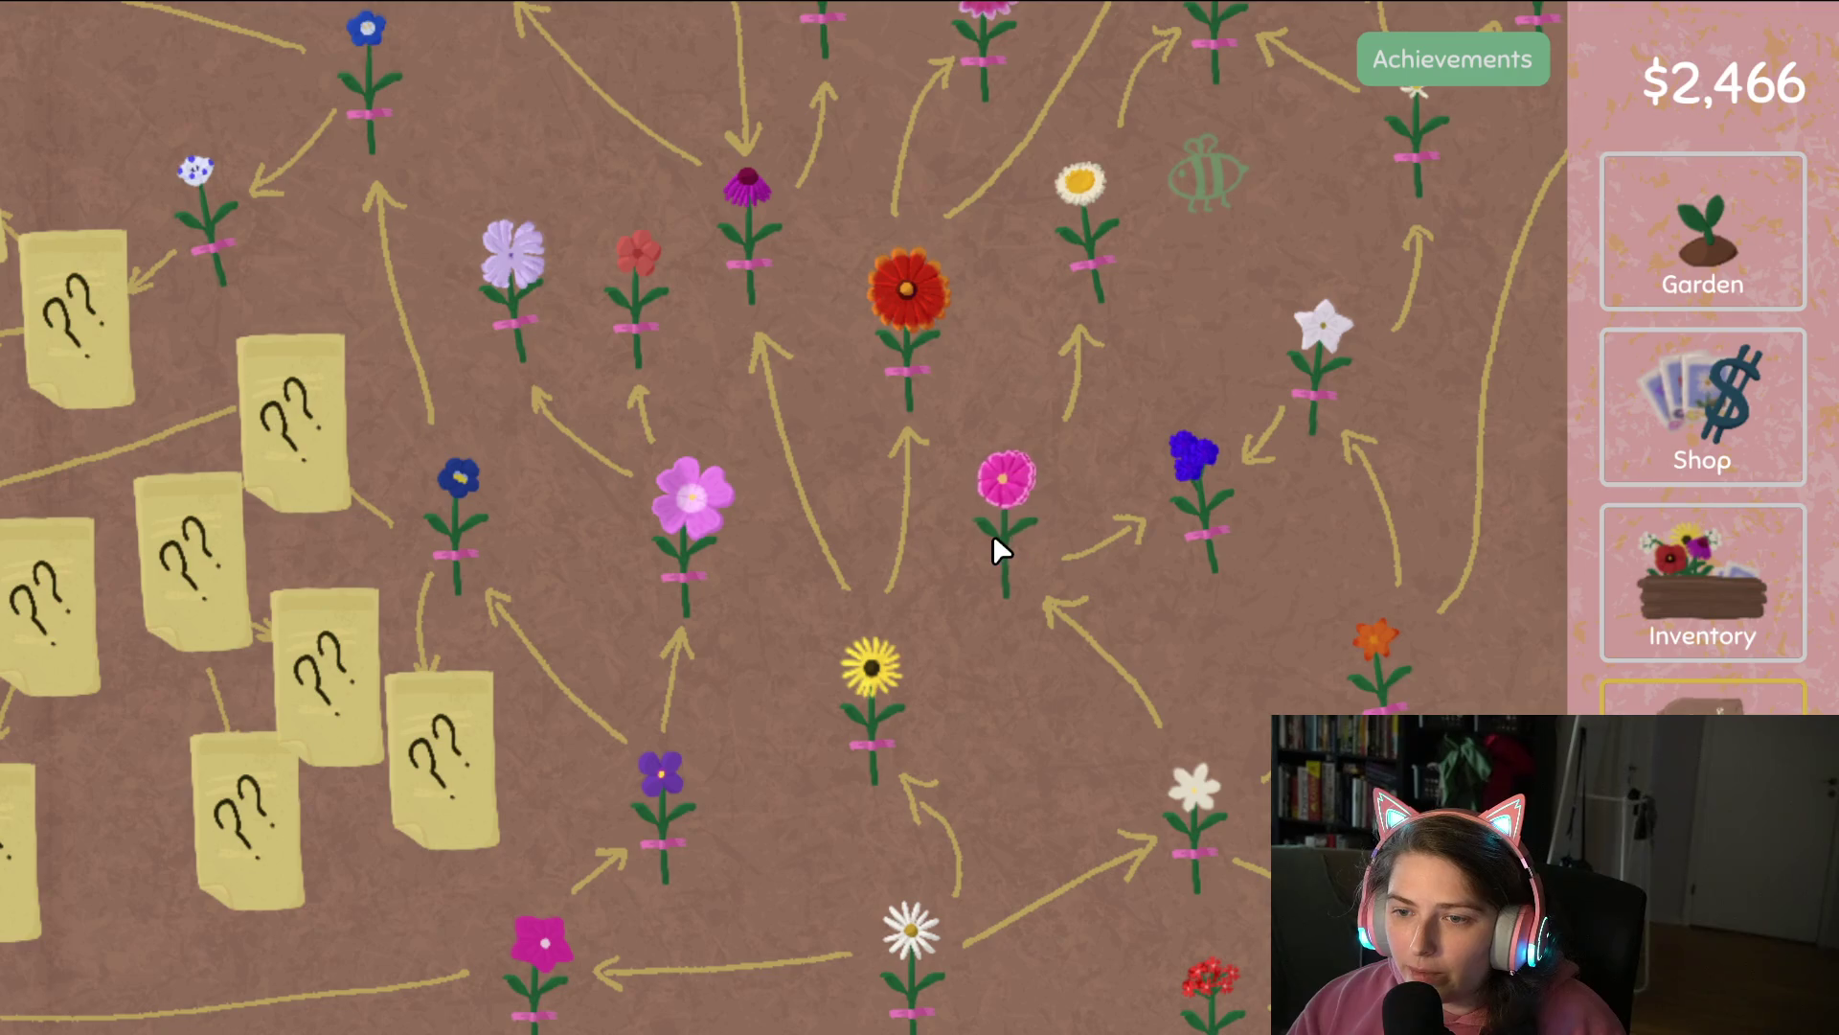
Leave the discovery map and return to the garden.
click(1761, 213)
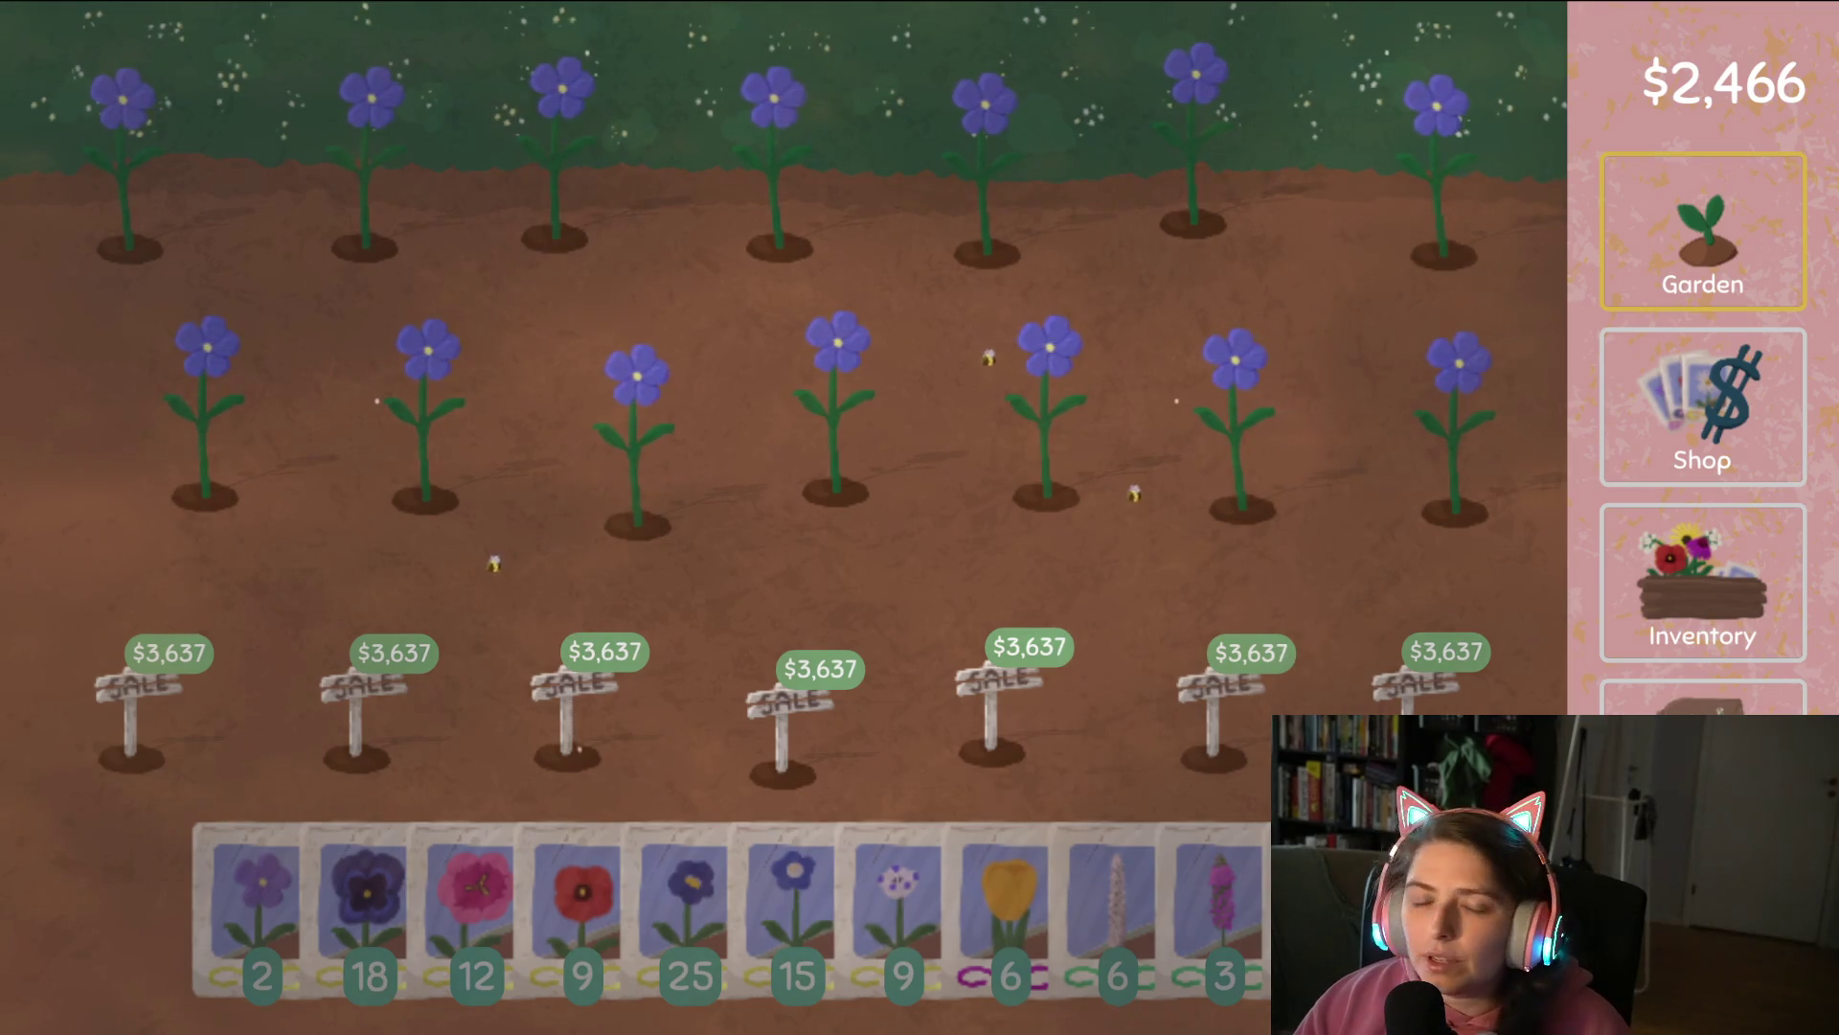
Sow the last empty plot and sell the seven blue flowers.
mouse_move(696, 883)
mouse_down()
mouse_move(680, 871)
mouse_move(1447, 402)
mouse_move(491, 435)
mouse_move(165, 235)
mouse_move(681, 173)
mouse_move(1496, 203)
mouse_up()
click(1724, 560)
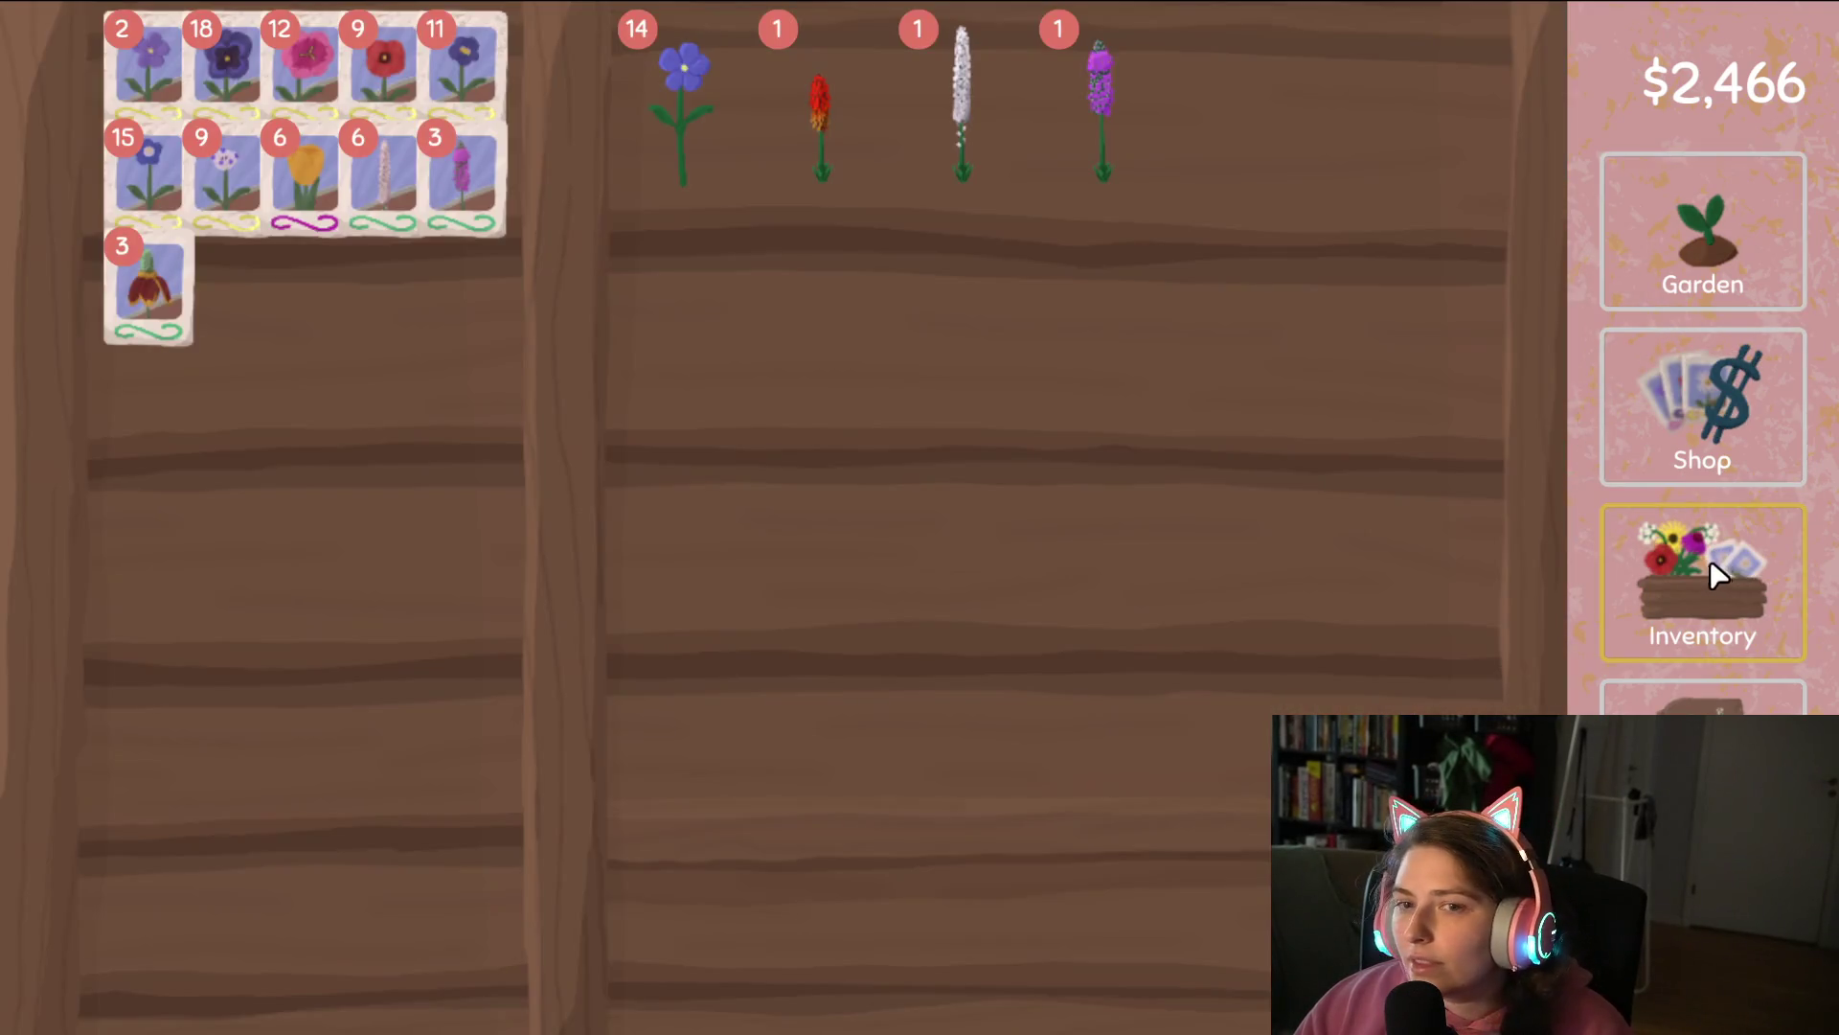
click(1686, 694)
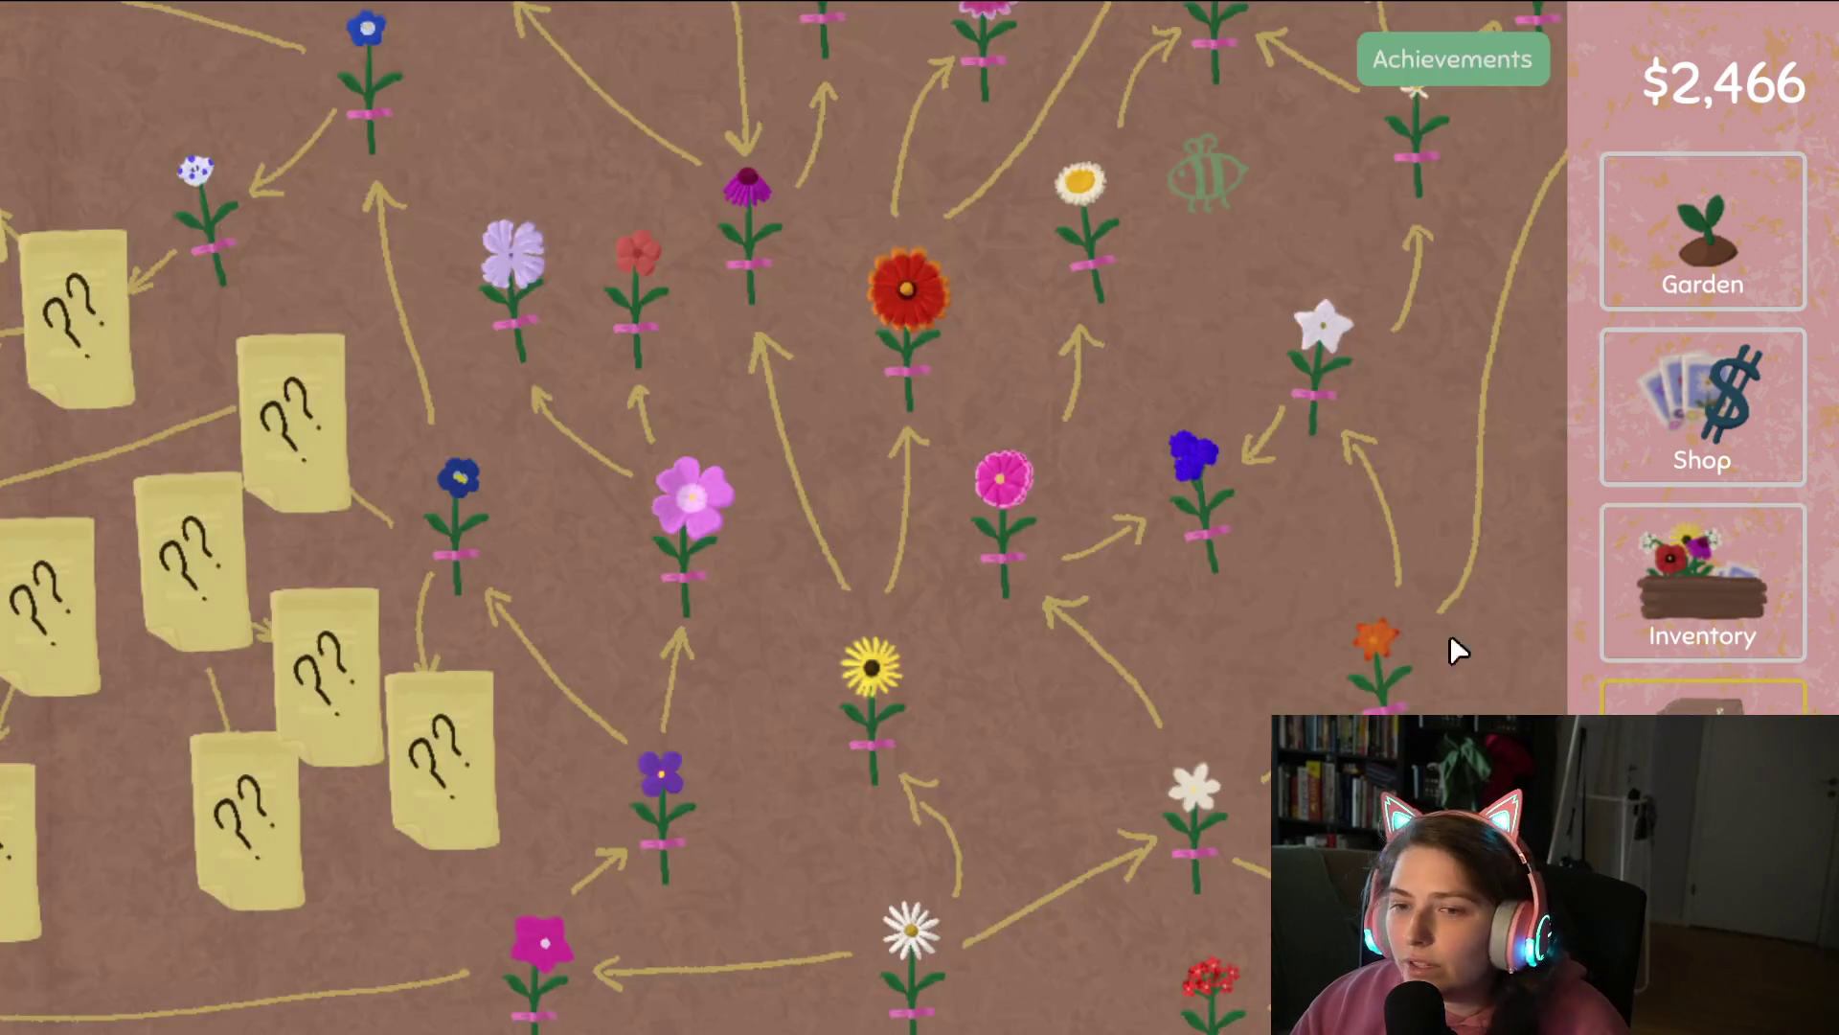
mouse_move(941, 751)
mouse_down()
mouse_move(1134, 857)
mouse_move(1222, 560)
mouse_move(879, 628)
mouse_move(739, 808)
mouse_move(1072, 948)
mouse_up()
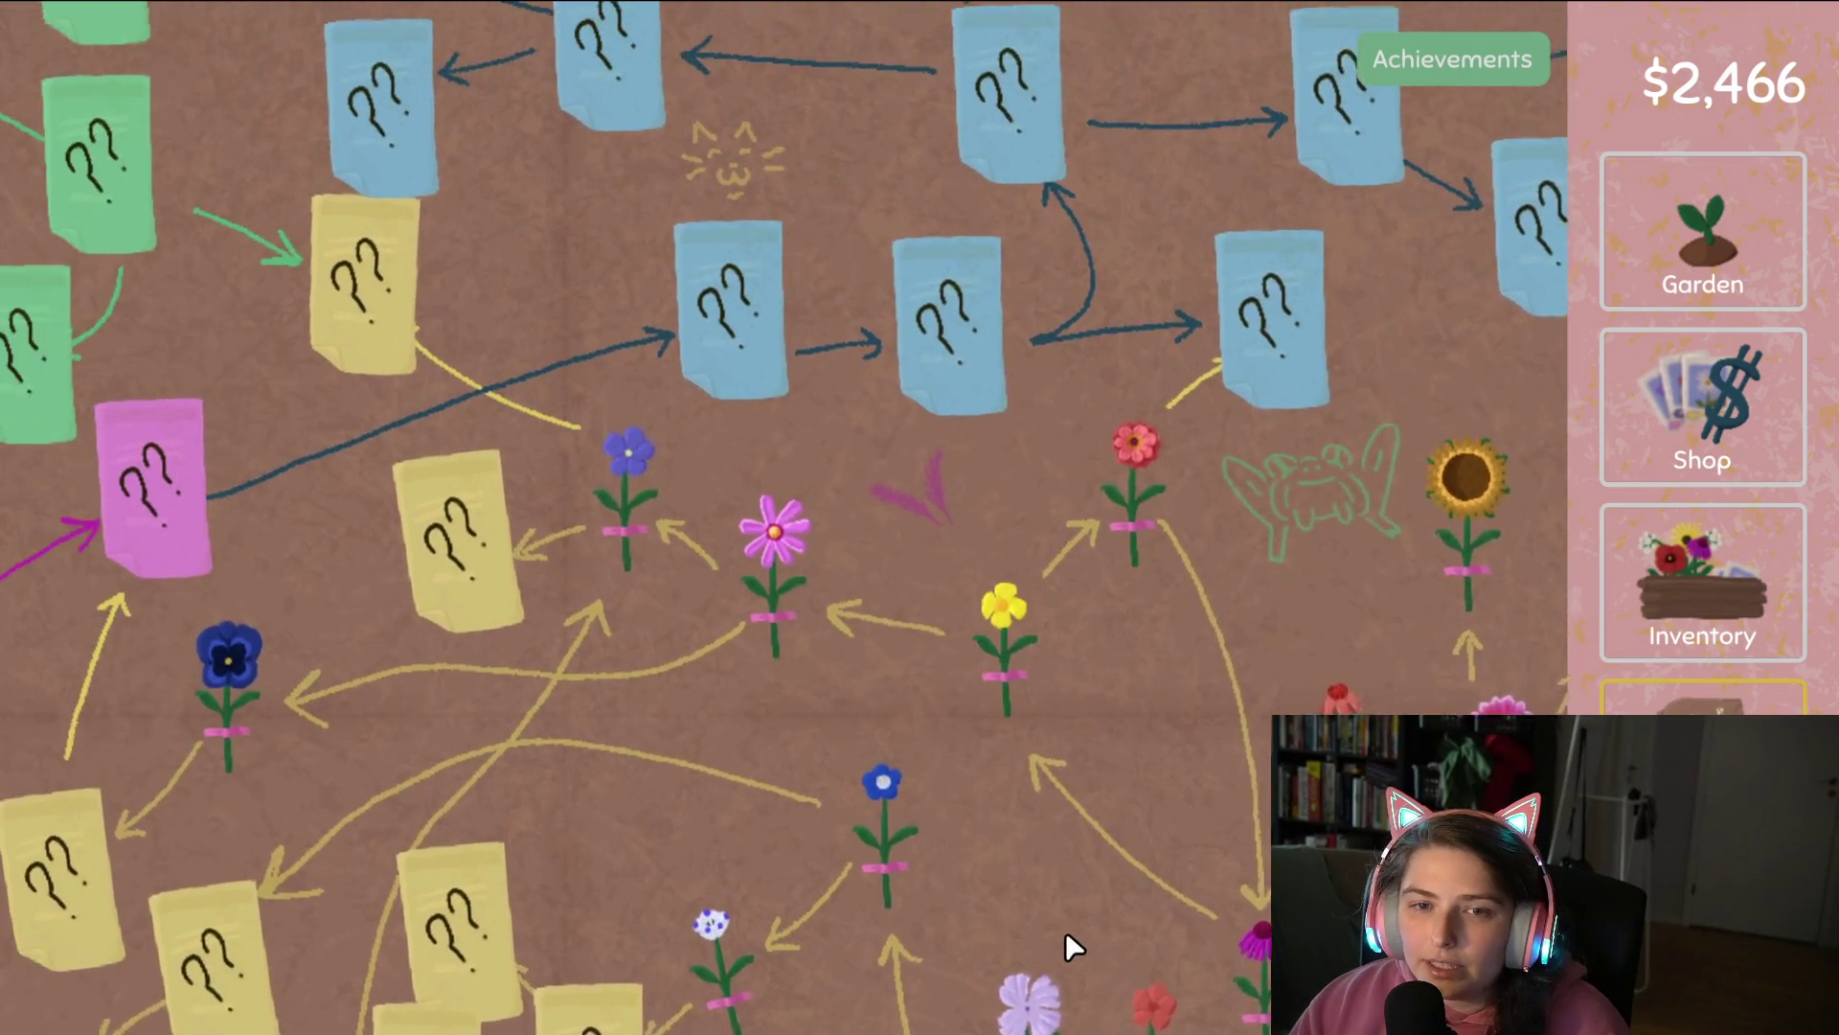
click(1714, 603)
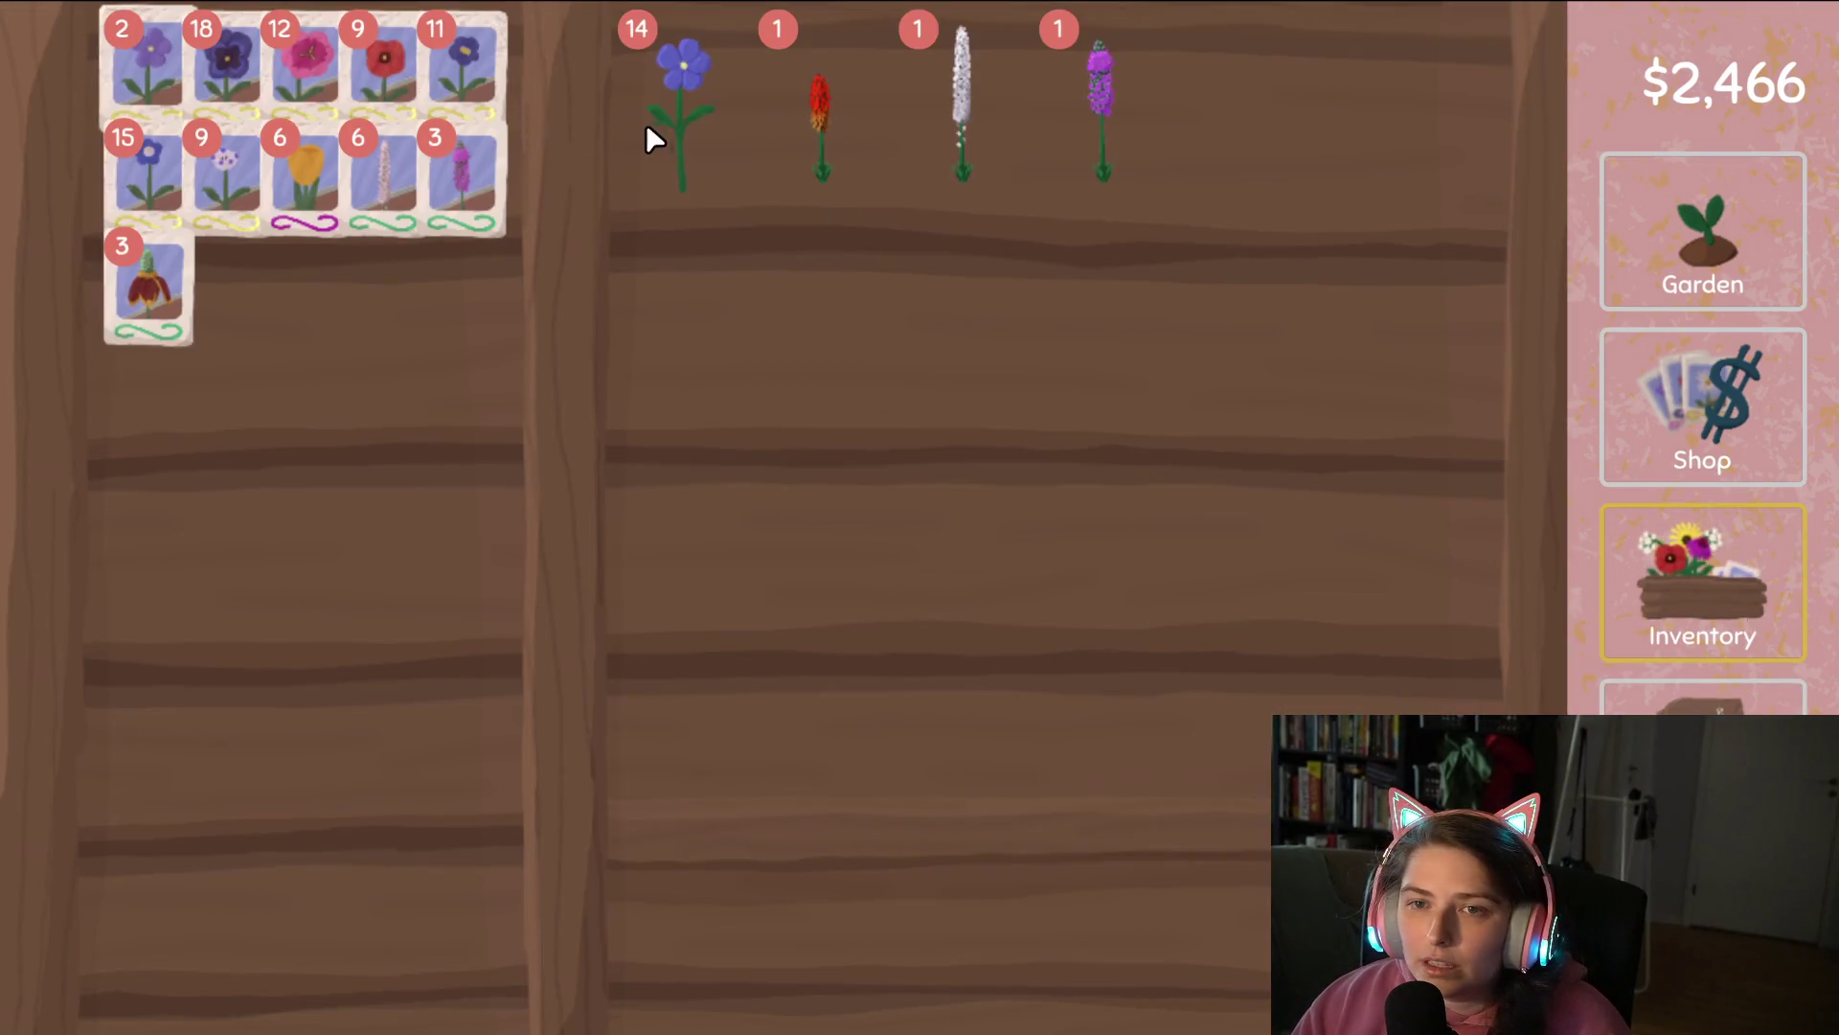
mouse_move(646, 123)
mouse_down()
mouse_move(454, 389)
mouse_move(682, 174)
mouse_move(1138, 958)
mouse_up()
click(1710, 273)
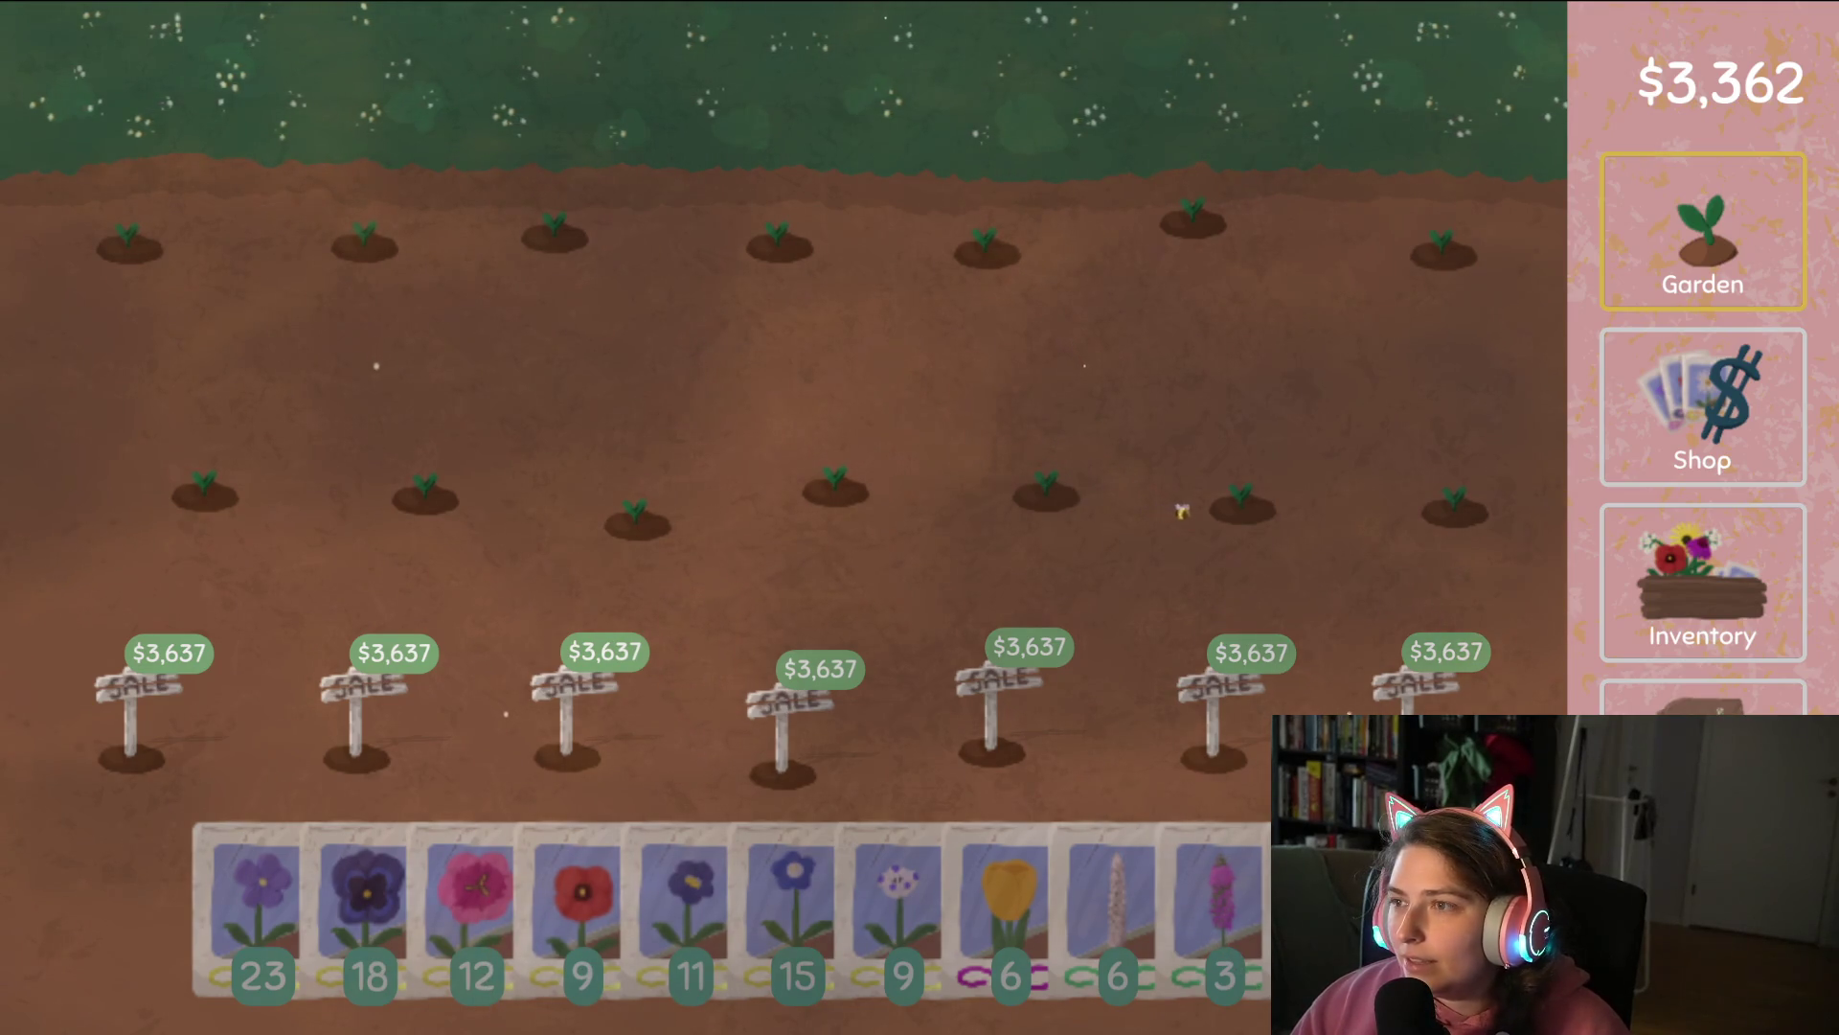
Sell the purple, white and red flowers from the inventory.
click(1778, 512)
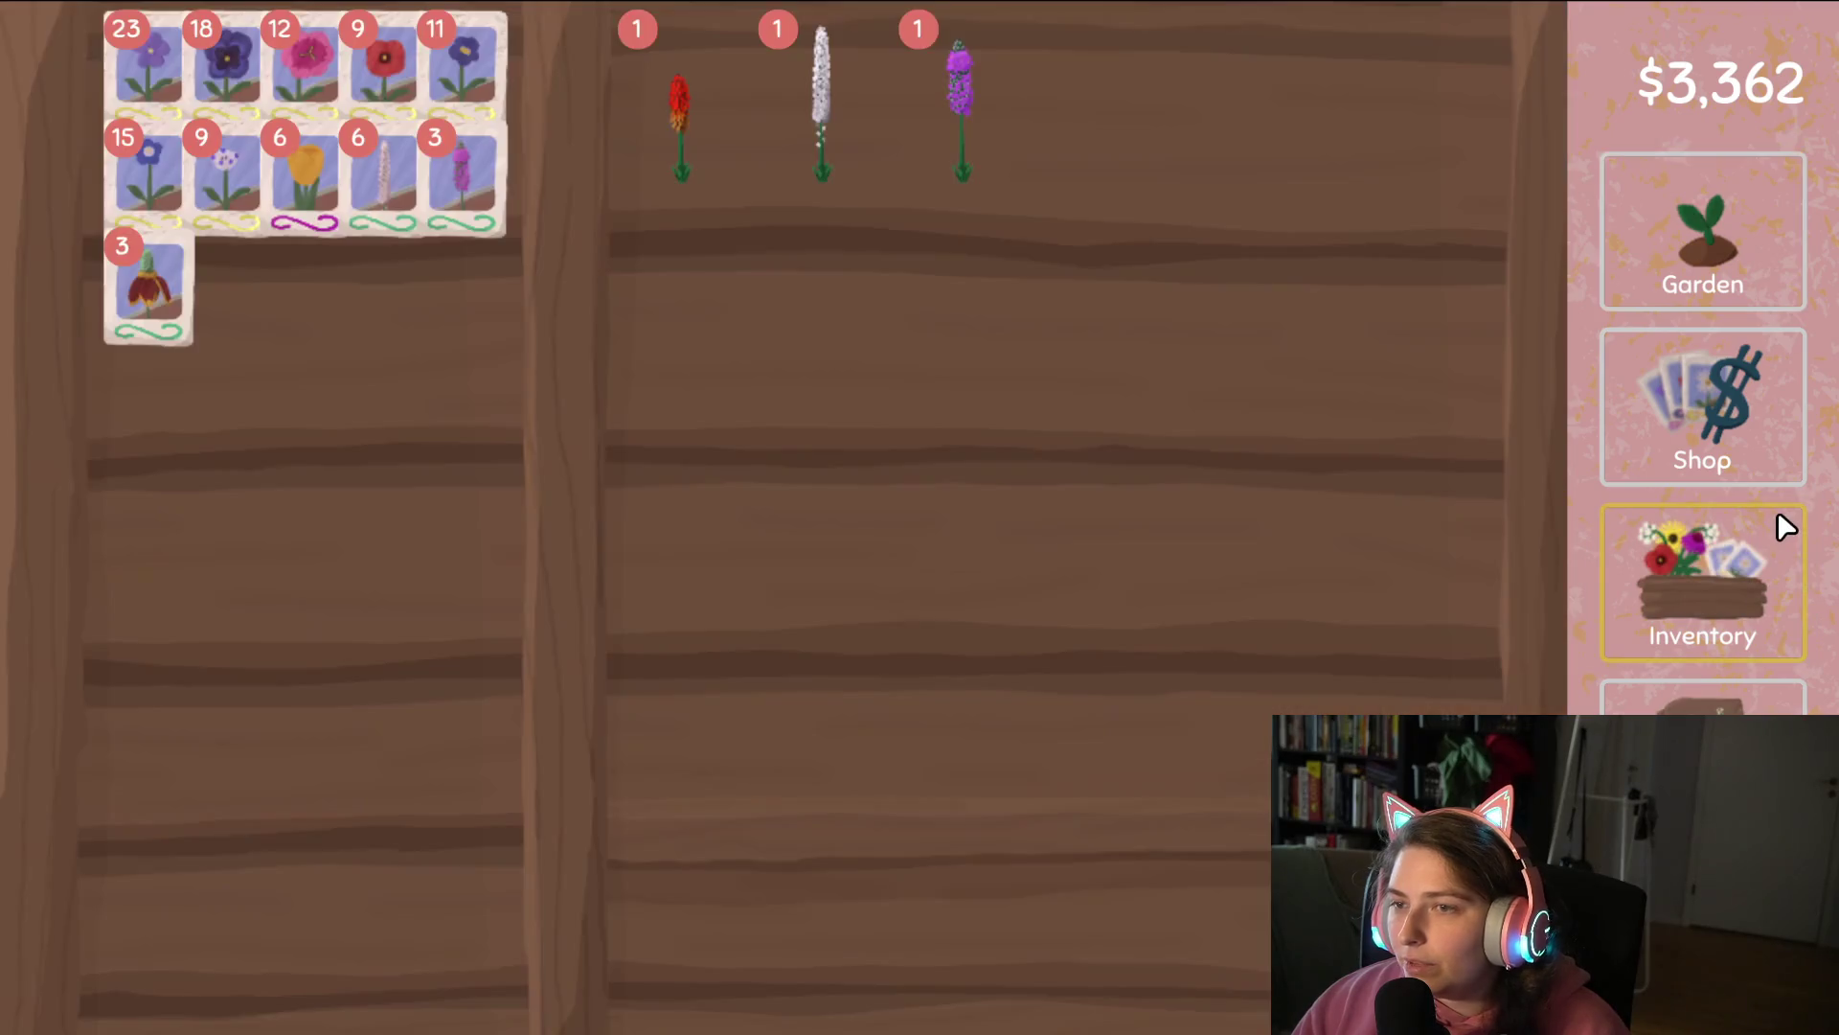
click(1733, 244)
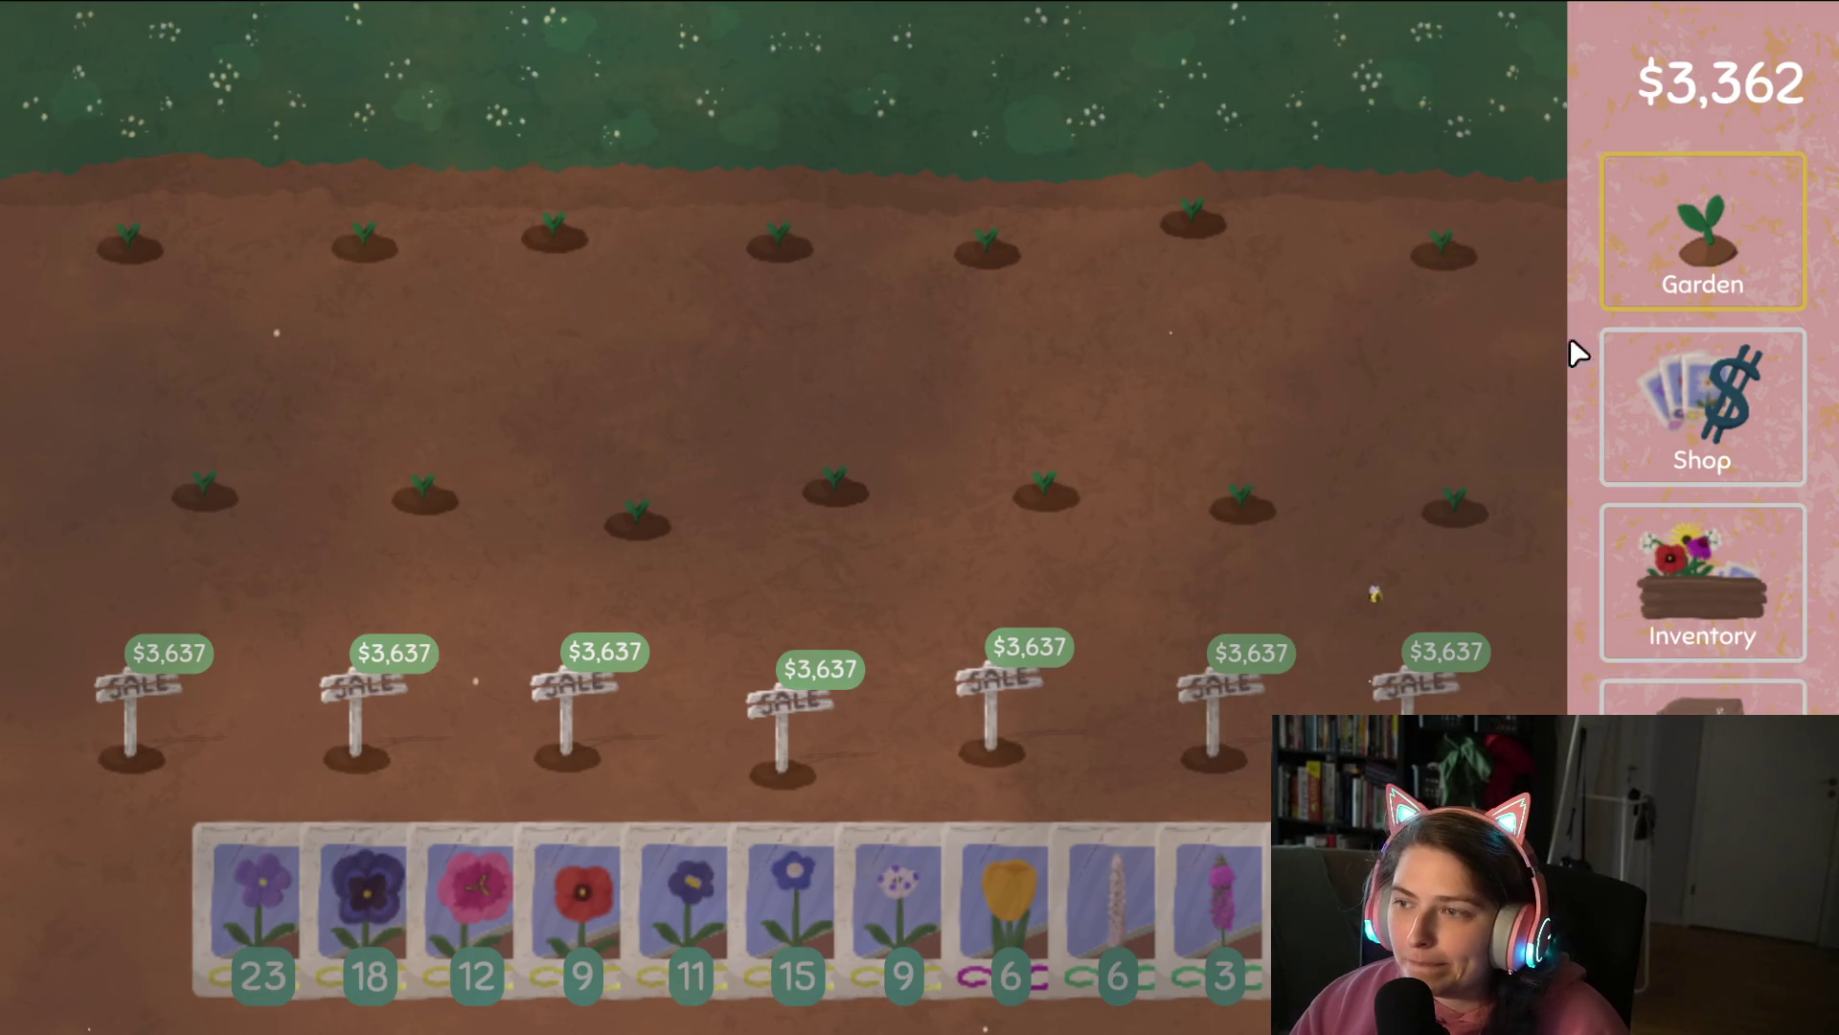
click(1724, 616)
drag(961, 105, 1145, 934)
drag(821, 96, 870, 120)
drag(1185, 925, 1187, 928)
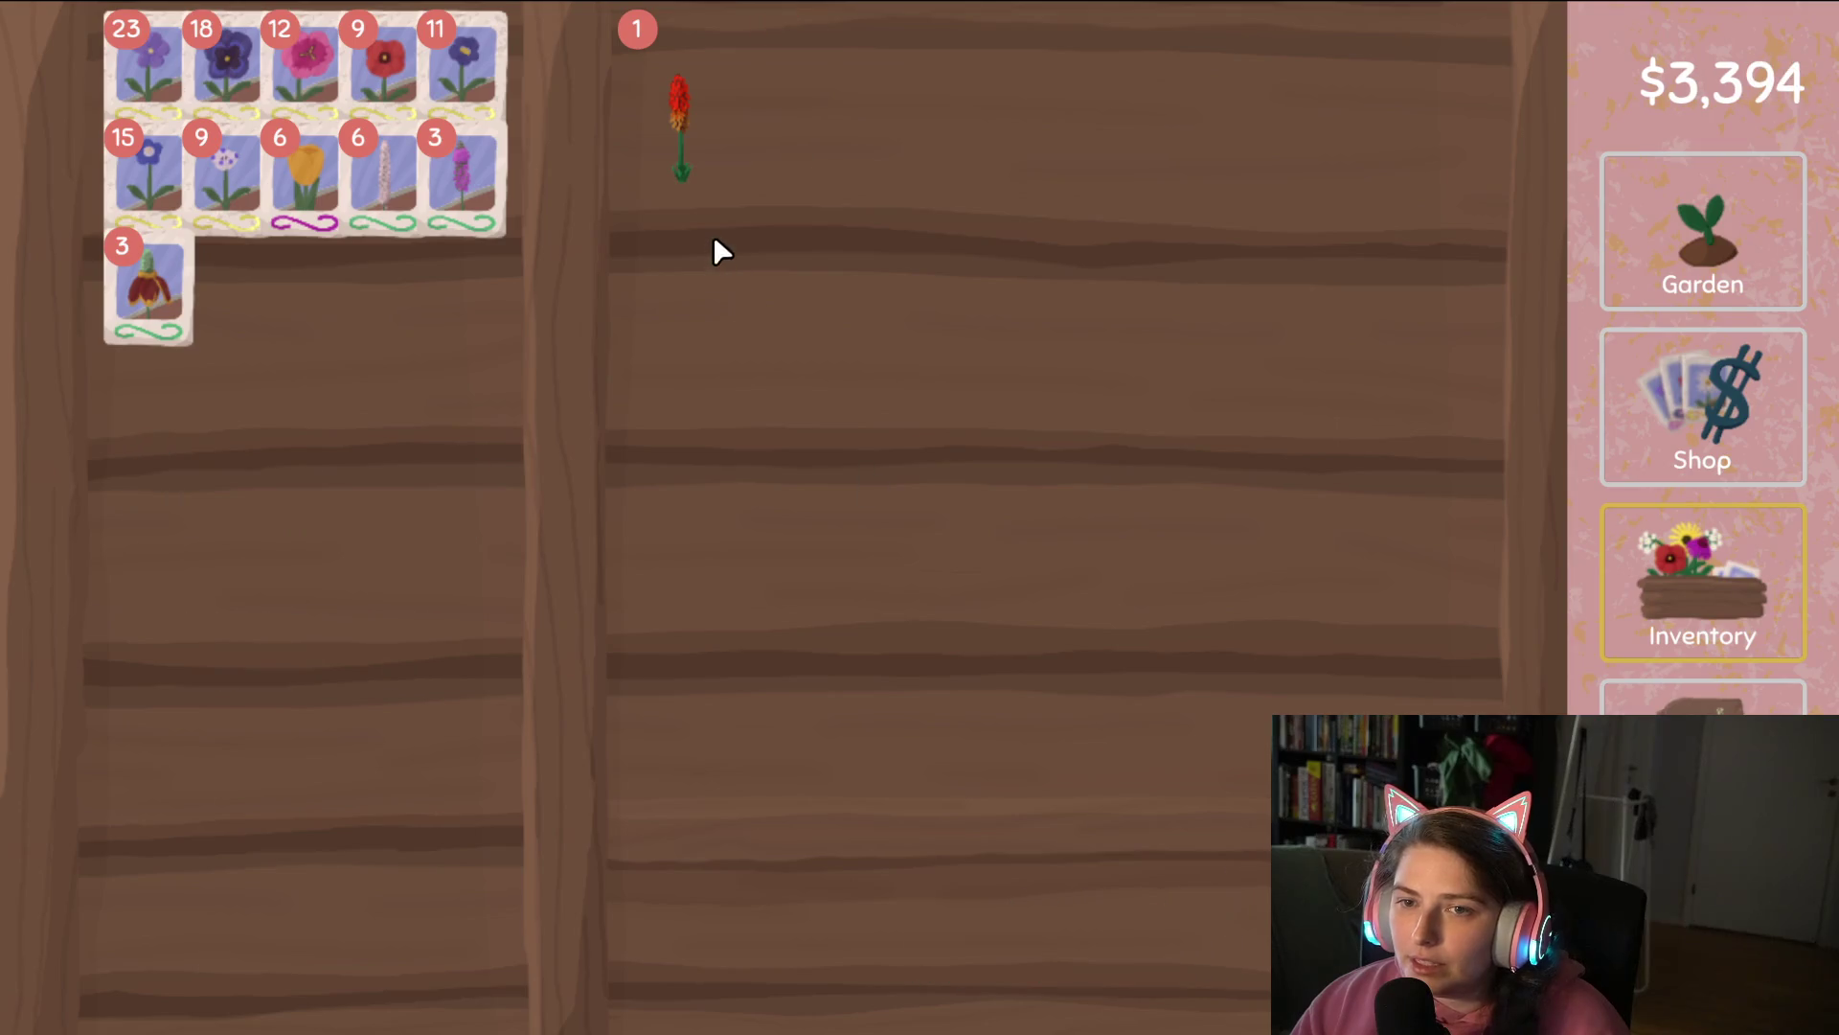
mouse_move(680, 124)
mouse_down()
mouse_move(1047, 707)
mouse_move(1140, 938)
mouse_up()
click(1671, 163)
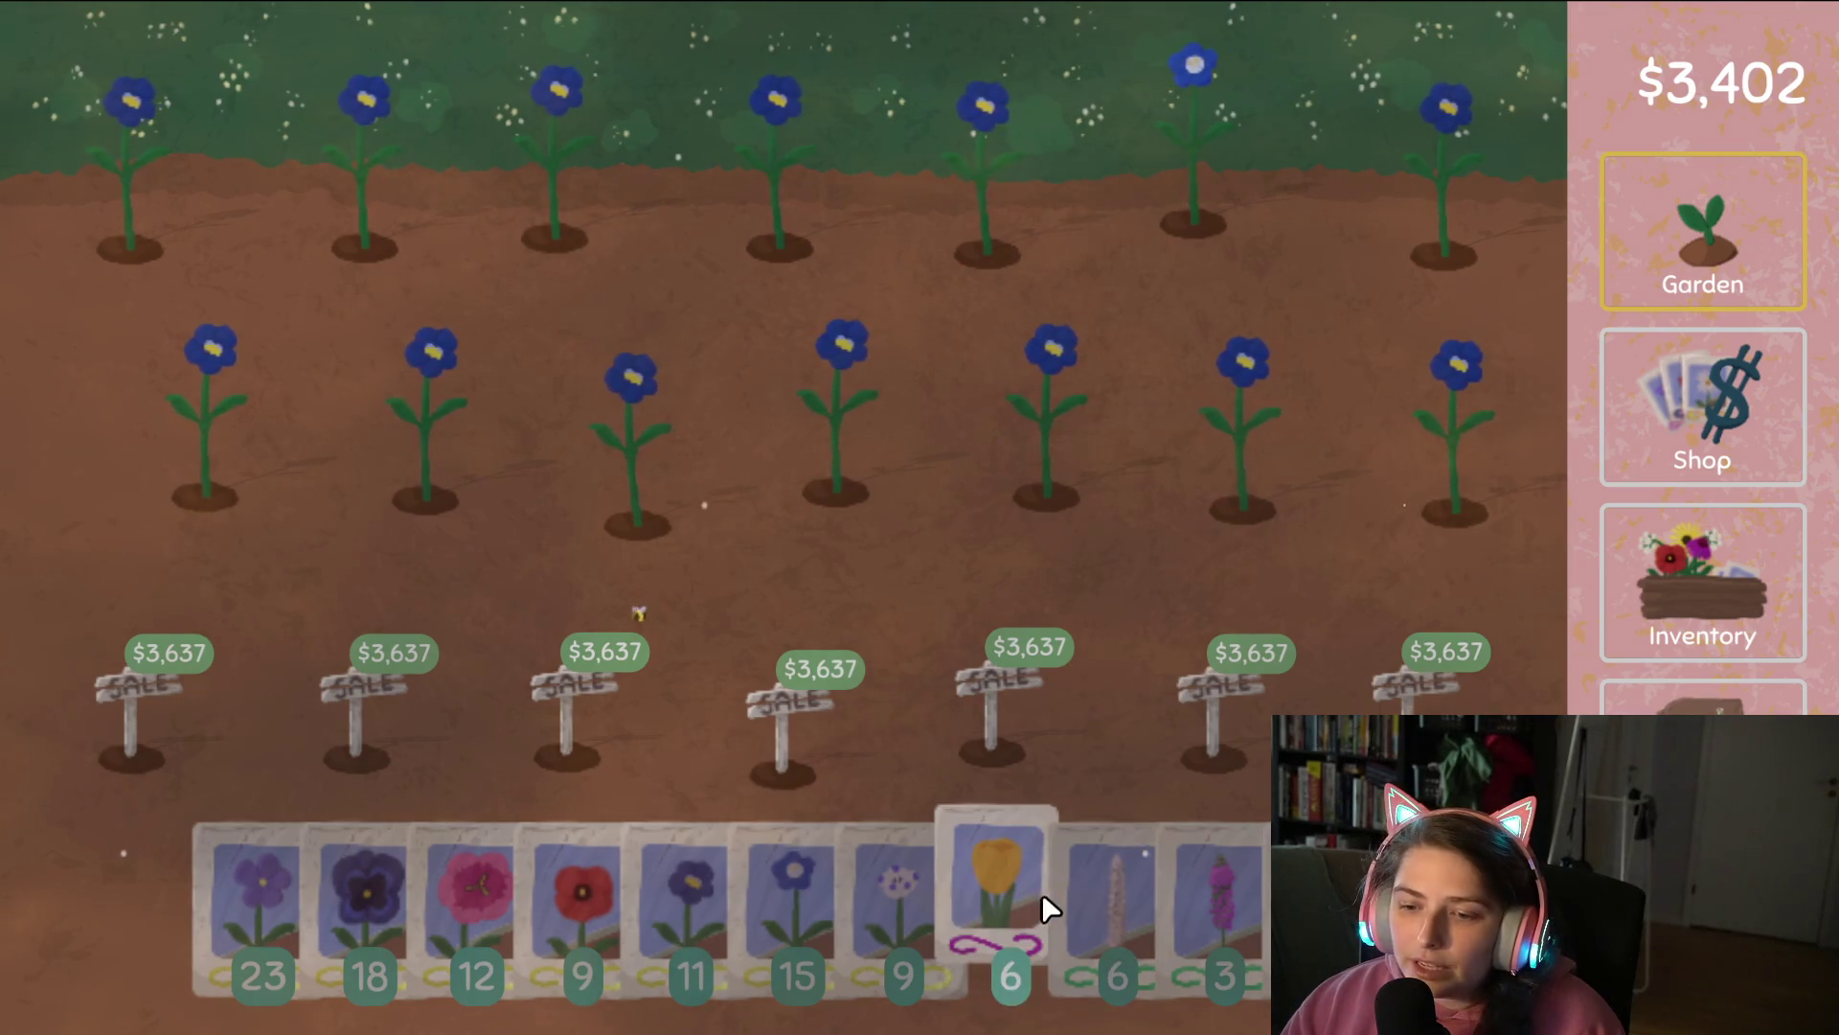
Plant white-flower seeds across the top row, then harvest and replant the middle row.
mouse_move(904, 899)
mouse_down()
mouse_move(1272, 354)
mouse_move(1411, 188)
mouse_move(240, 135)
mouse_move(184, 189)
mouse_move(186, 362)
mouse_move(734, 429)
mouse_up()
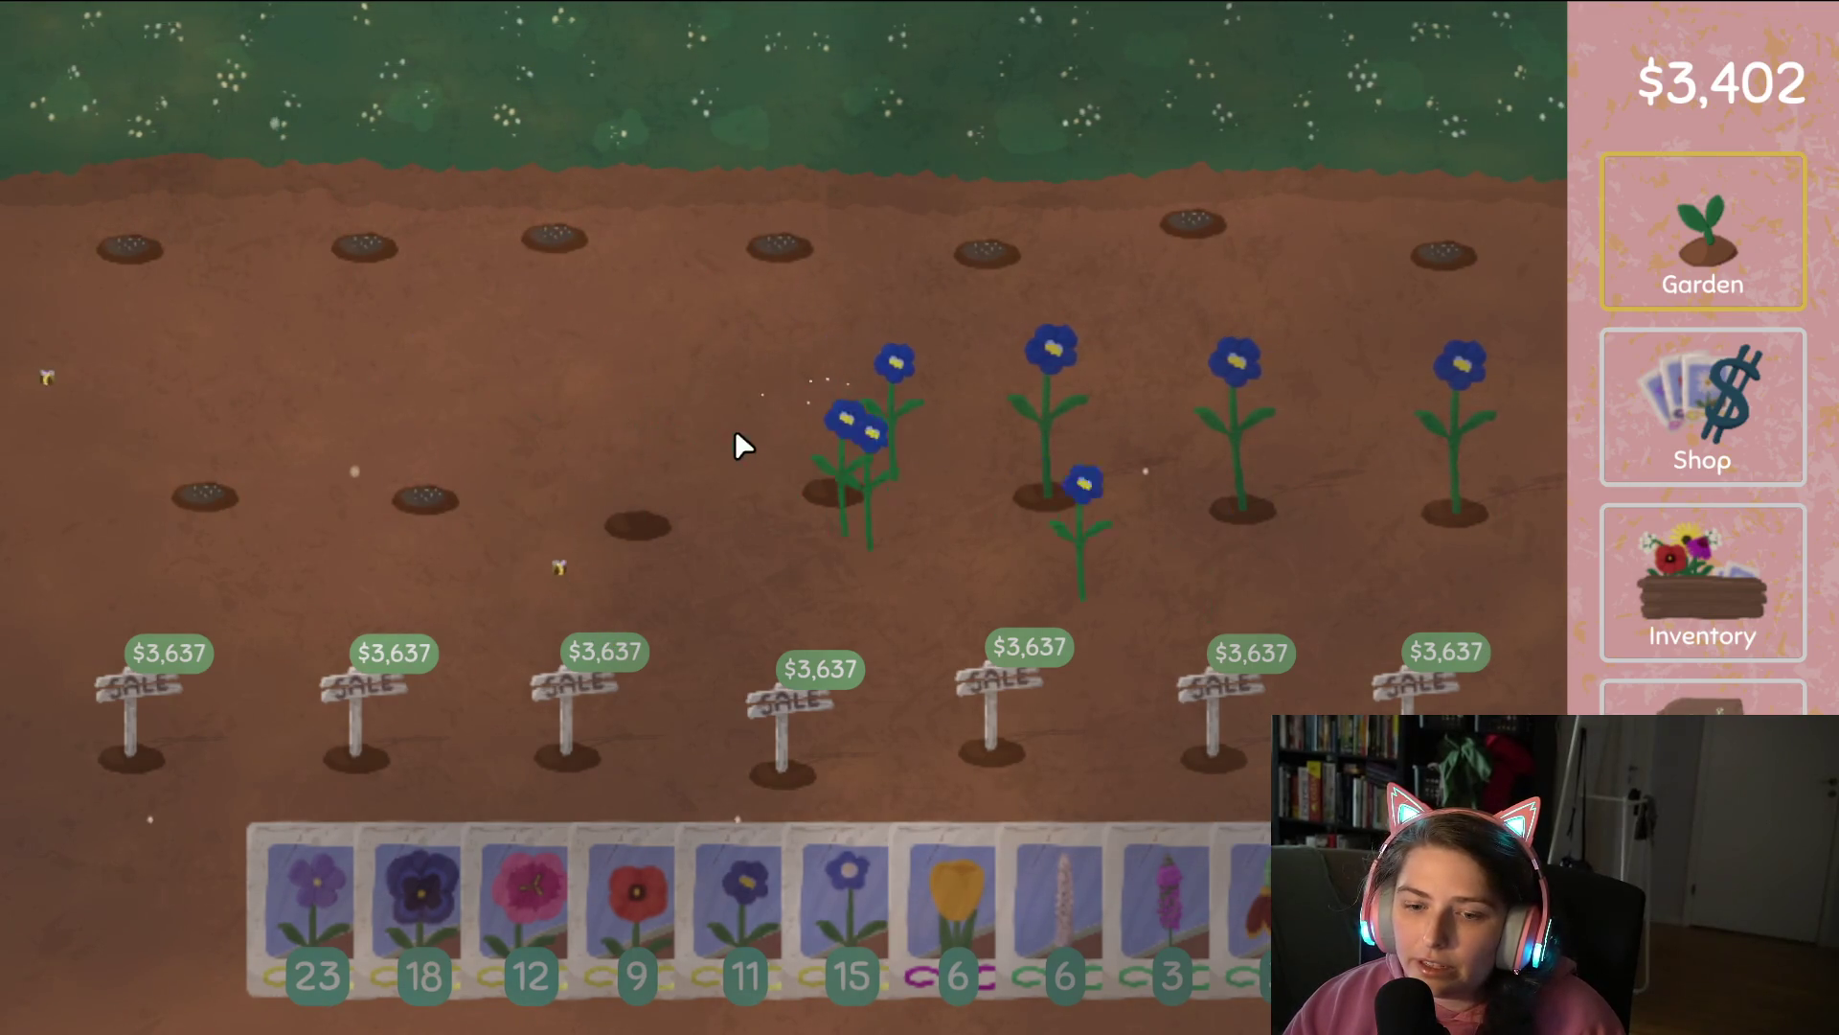
mouse_move(316, 890)
mouse_down()
mouse_move(755, 514)
mouse_move(792, 451)
mouse_move(1485, 459)
mouse_move(1504, 501)
mouse_move(1580, 522)
mouse_up()
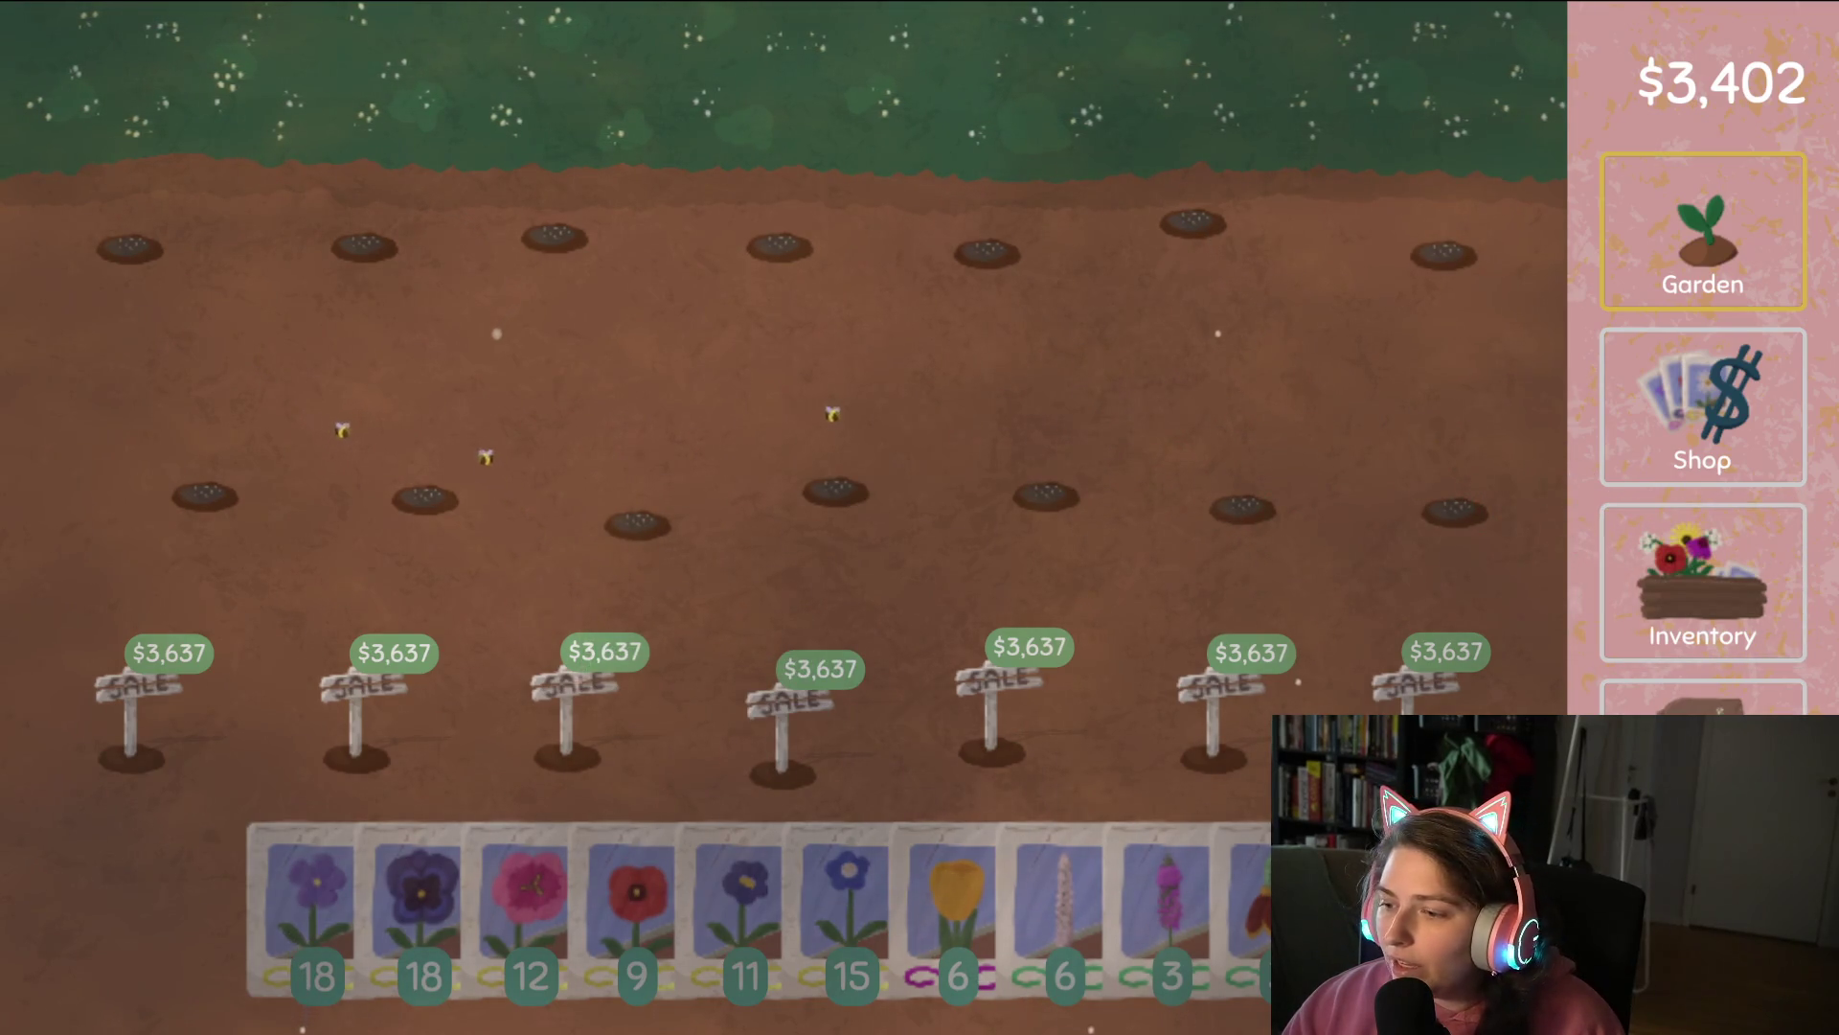
key(Escape)
Save the game and turn the blue flowers into seeds.
click(627, 939)
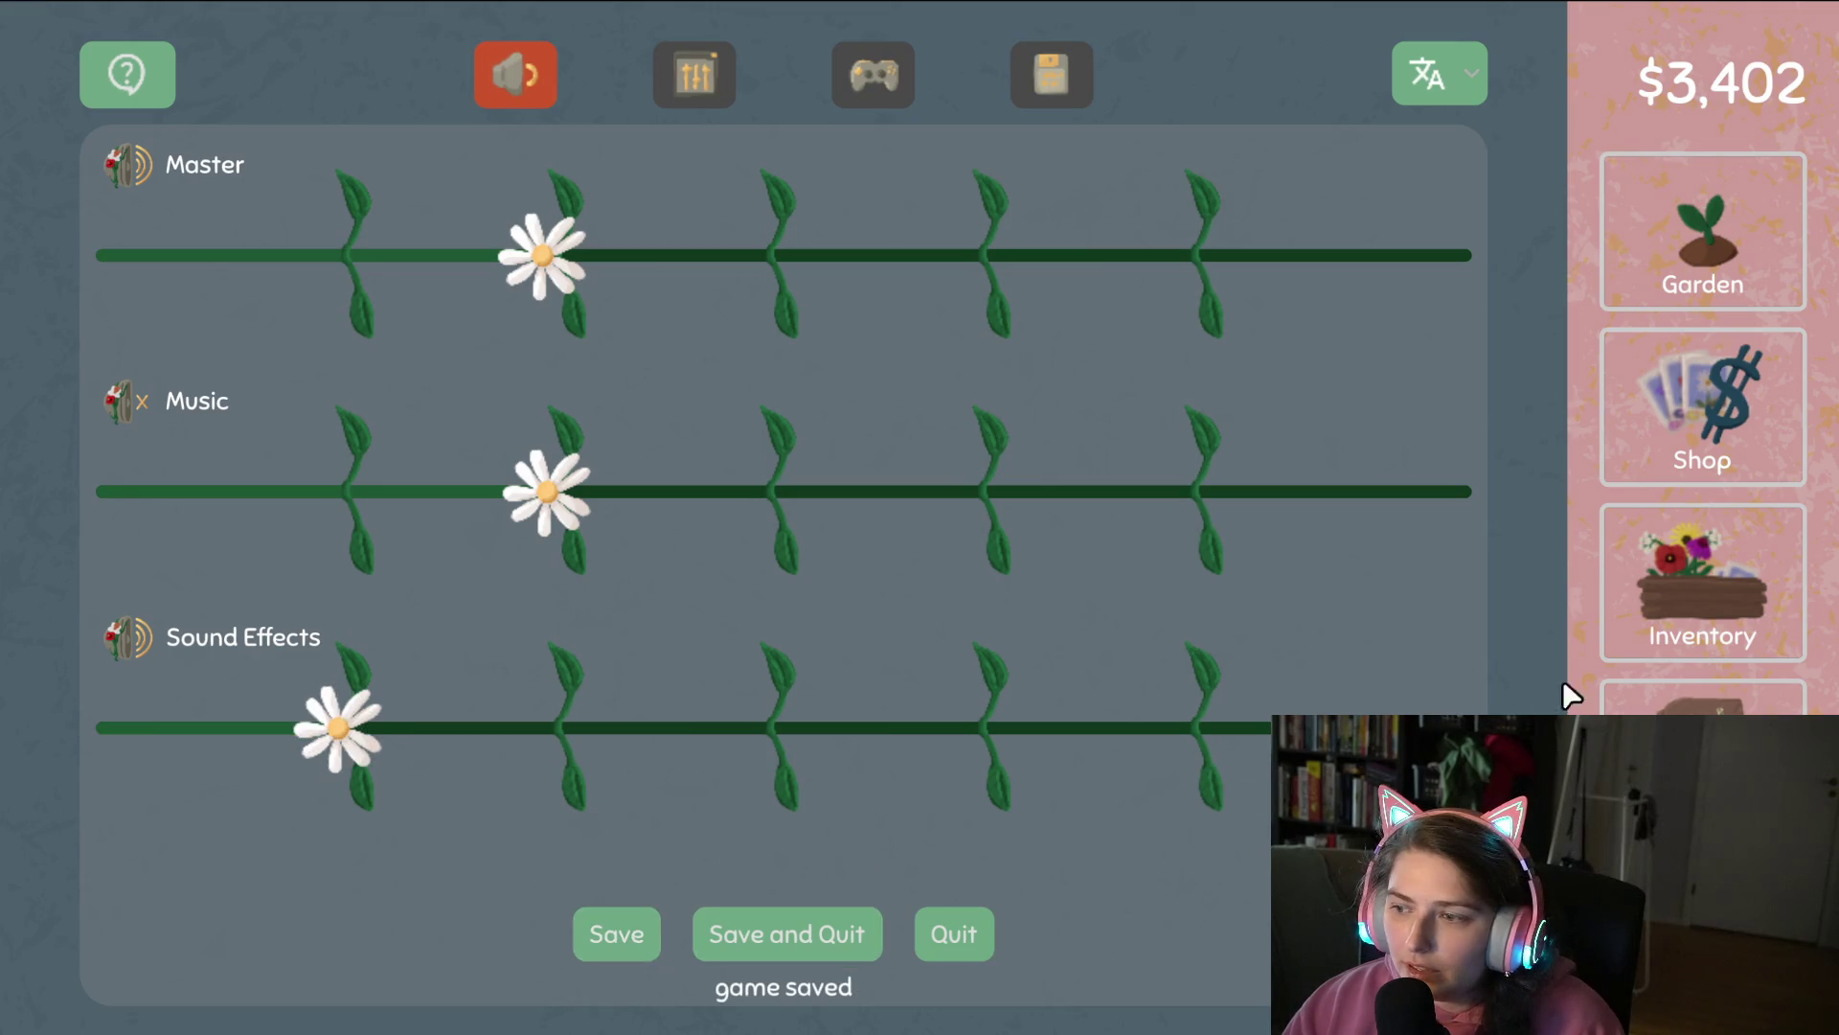
click(1708, 618)
click(1714, 711)
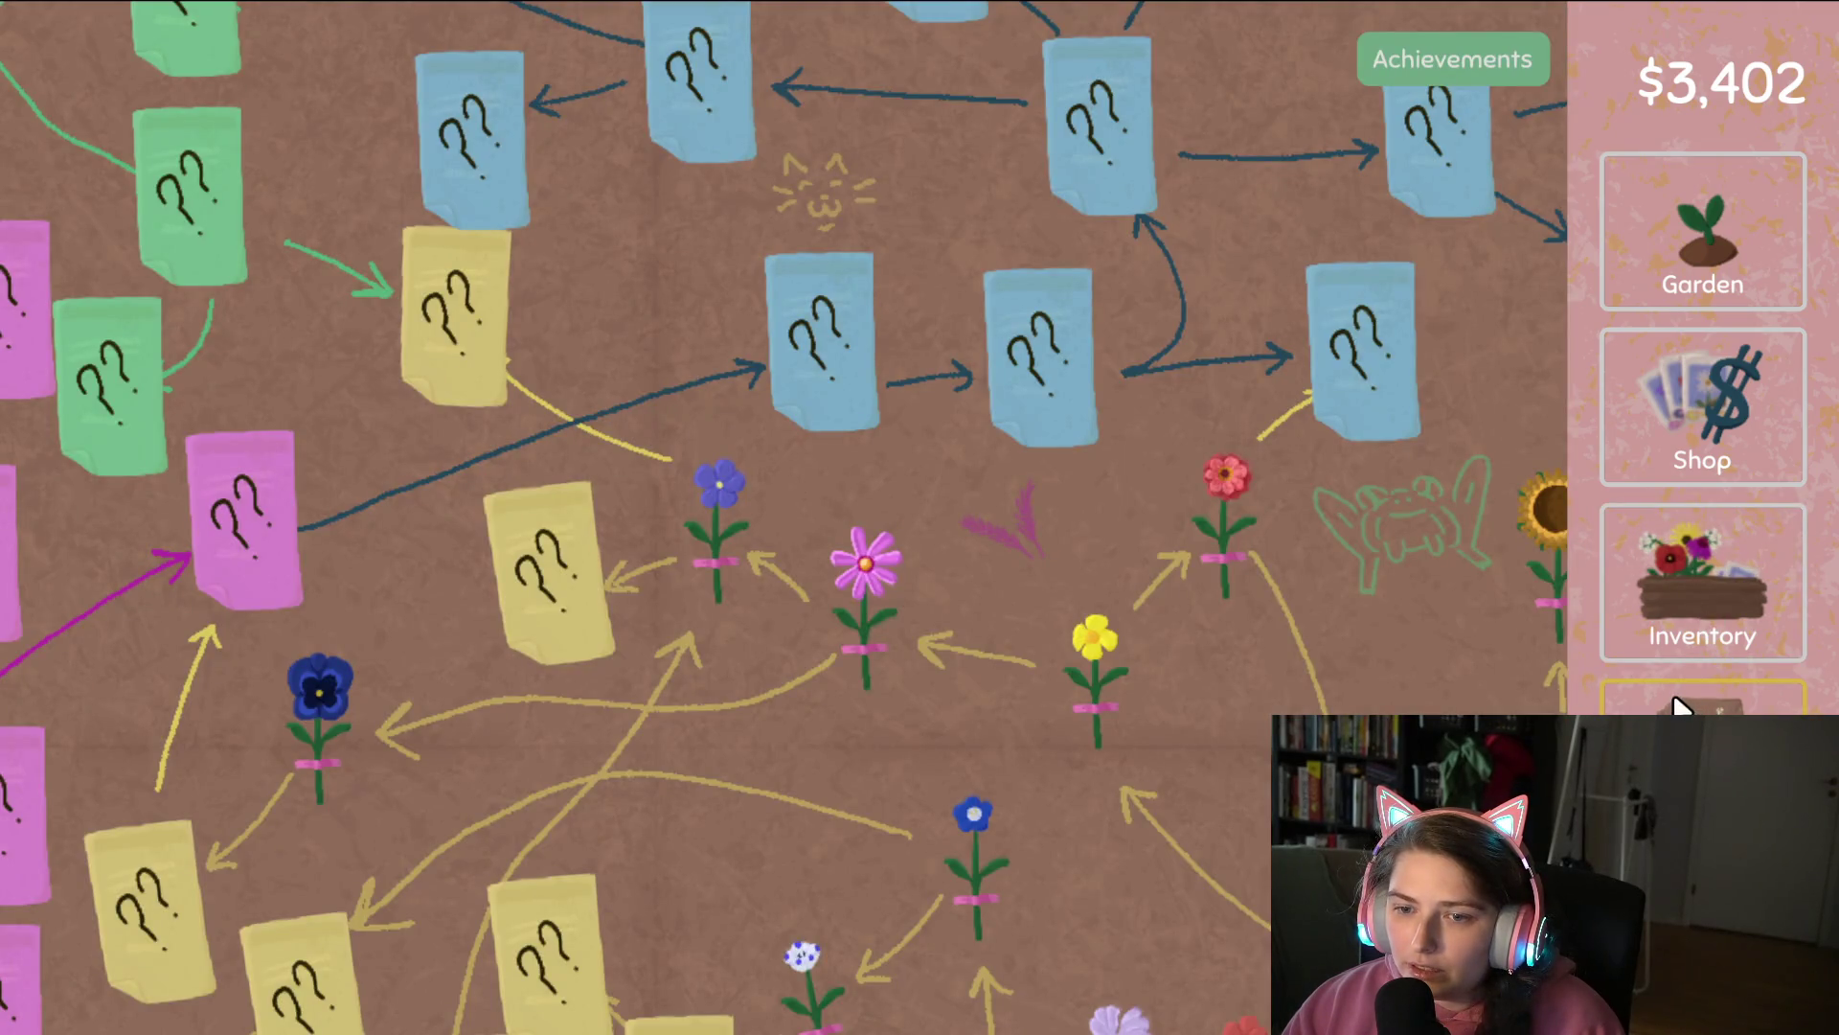
key(s)
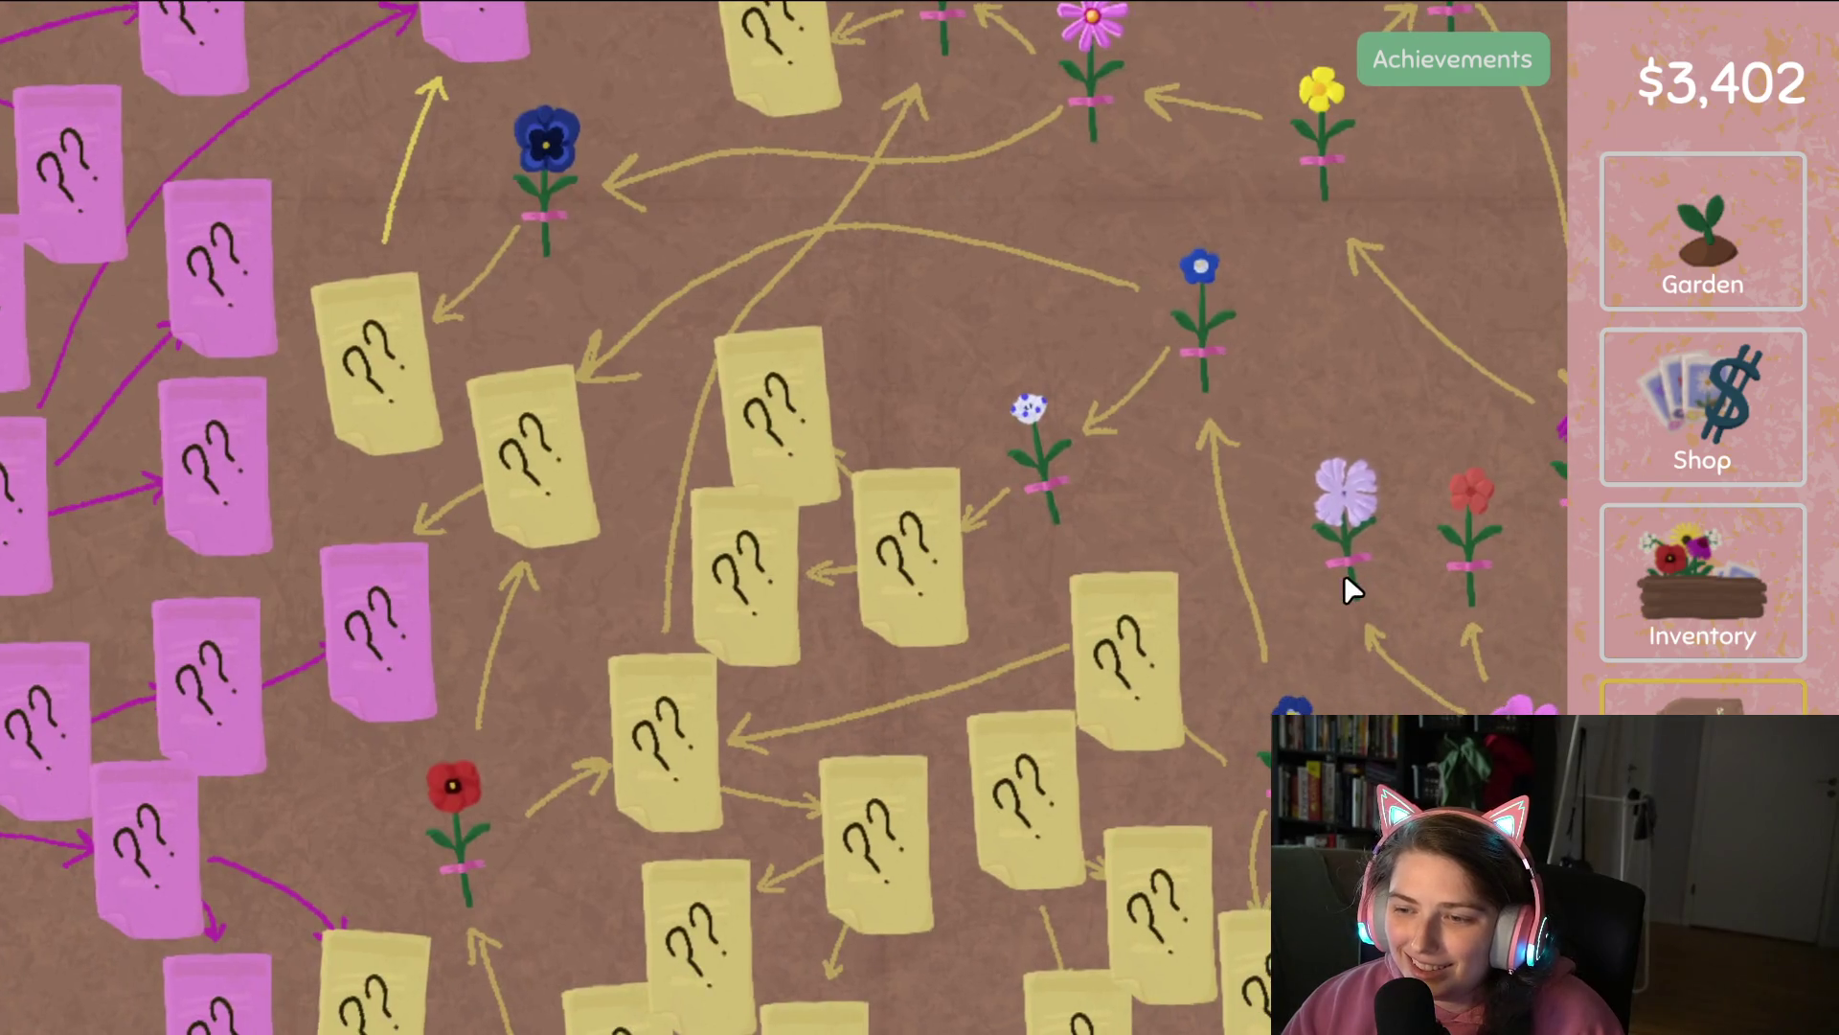
click(1636, 585)
mouse_move(705, 166)
mouse_down()
mouse_move(680, 133)
mouse_move(576, 213)
mouse_move(916, 797)
mouse_up()
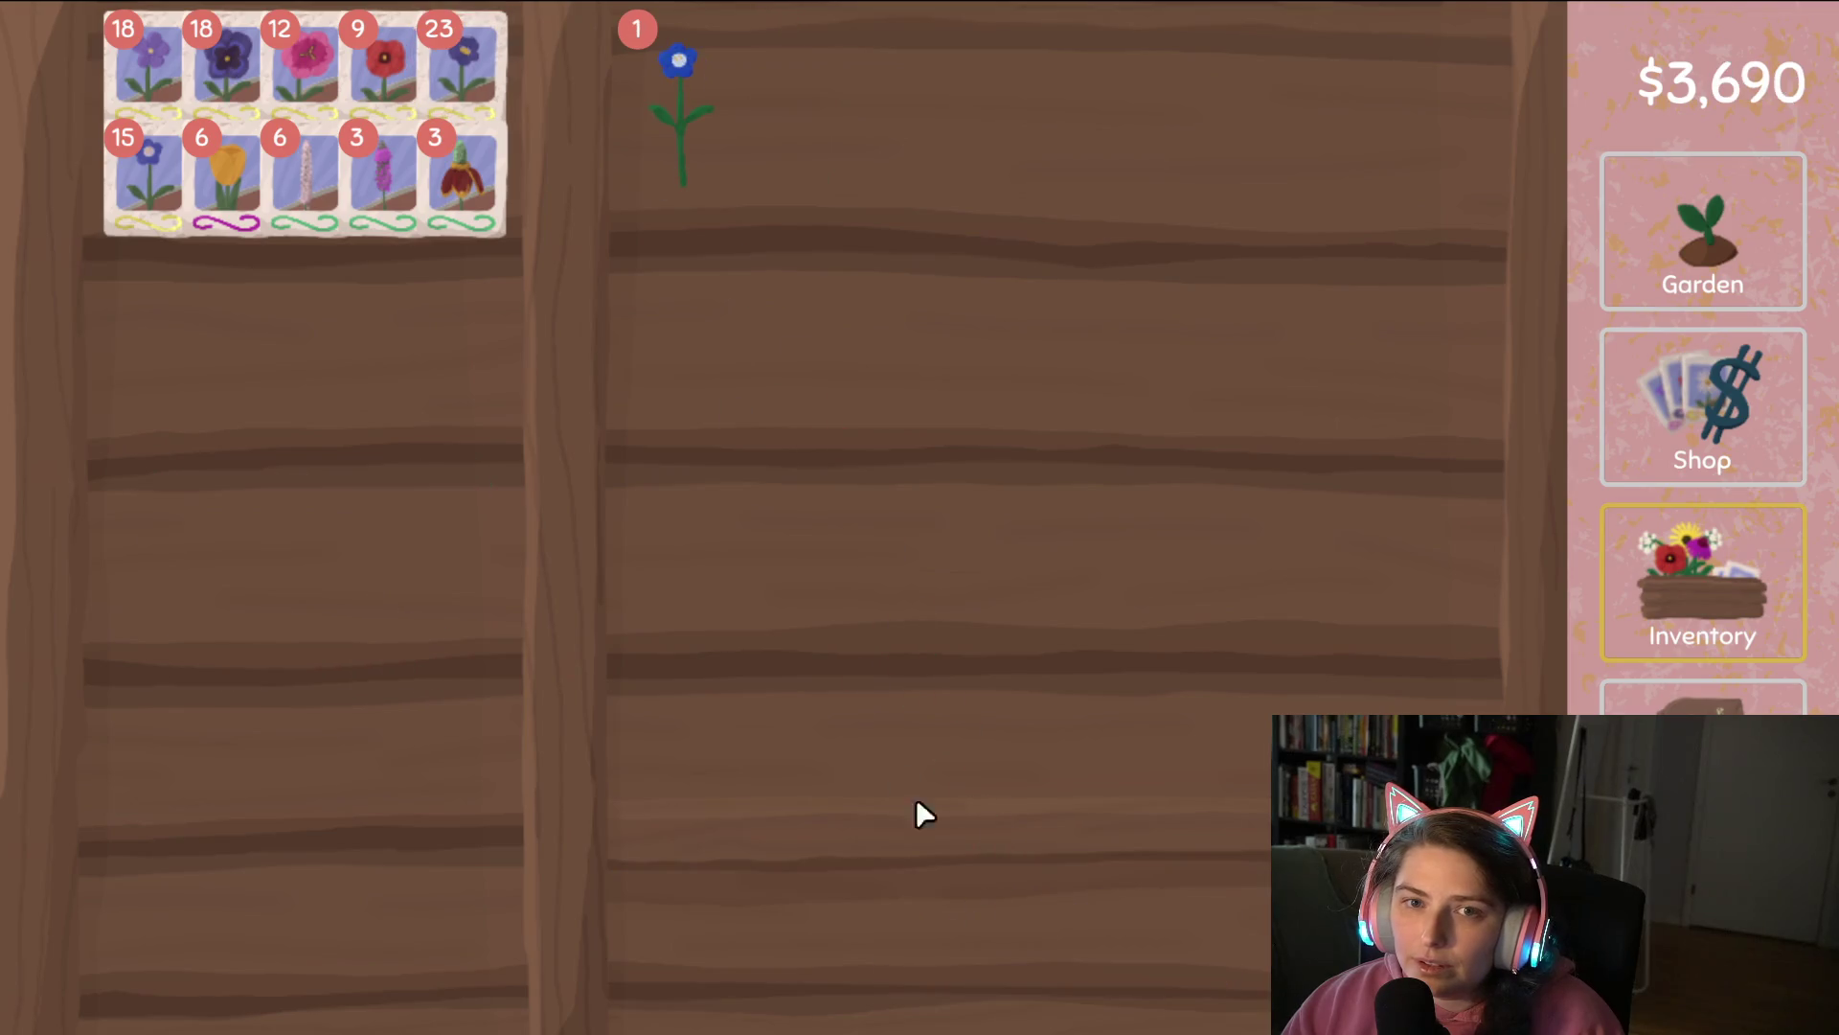
drag(670, 158, 306, 536)
click(1705, 268)
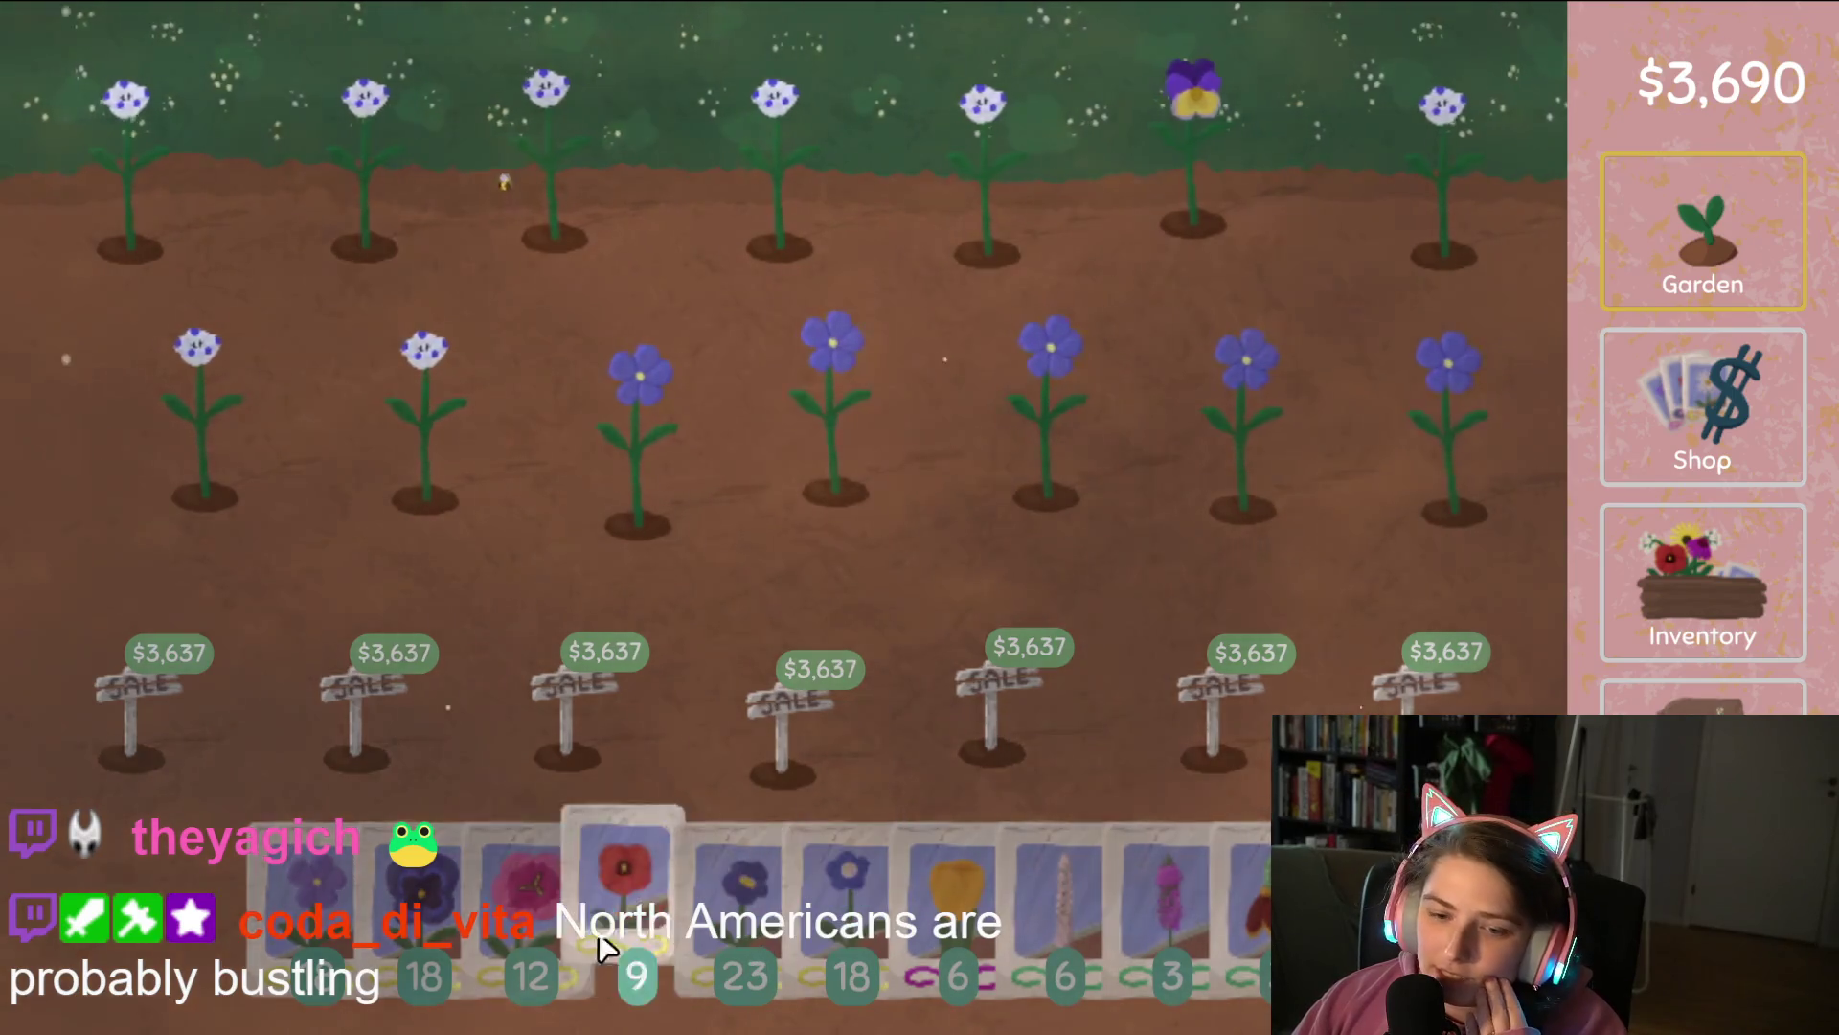
Turn the pansy flower into seeds.
mouse_move(316, 900)
mouse_down()
mouse_move(226, 155)
mouse_move(1294, 163)
mouse_move(1475, 335)
mouse_move(274, 407)
mouse_move(283, 649)
mouse_move(341, 869)
mouse_up()
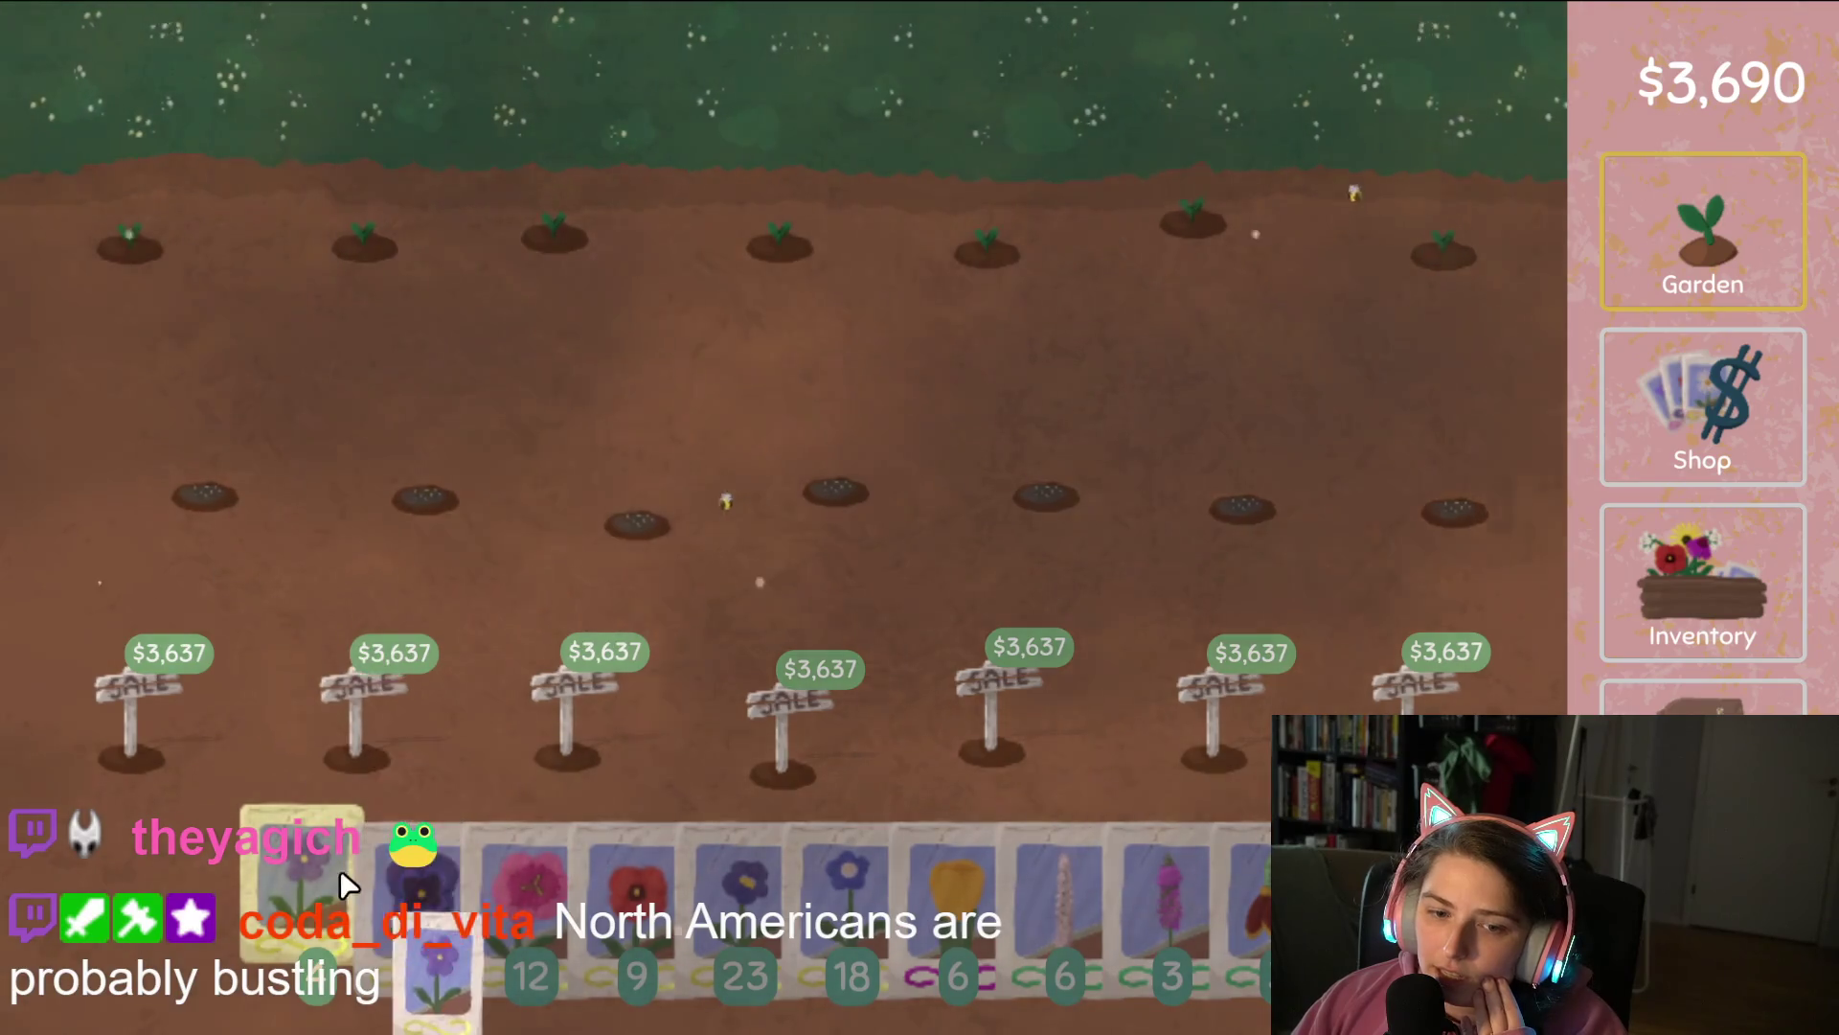
click(1767, 537)
mouse_move(963, 144)
mouse_down()
mouse_move(370, 399)
mouse_move(539, 354)
mouse_up()
click(1705, 756)
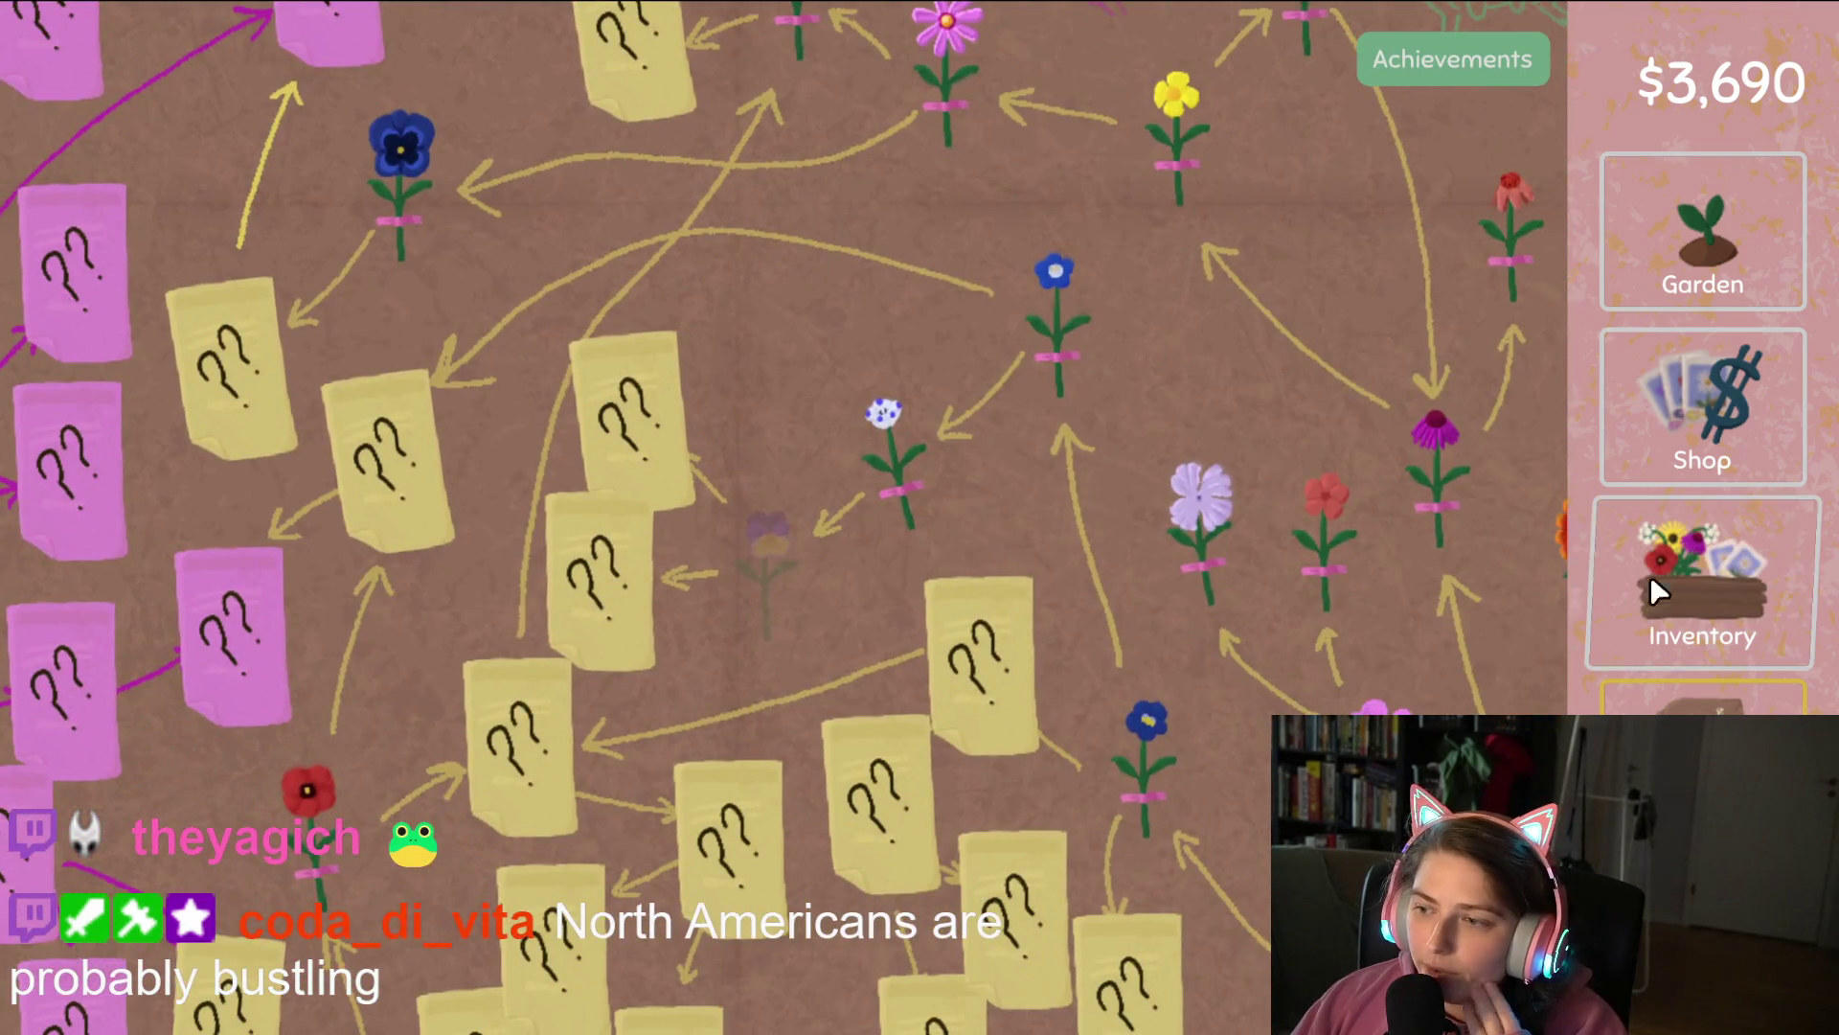
click(1649, 575)
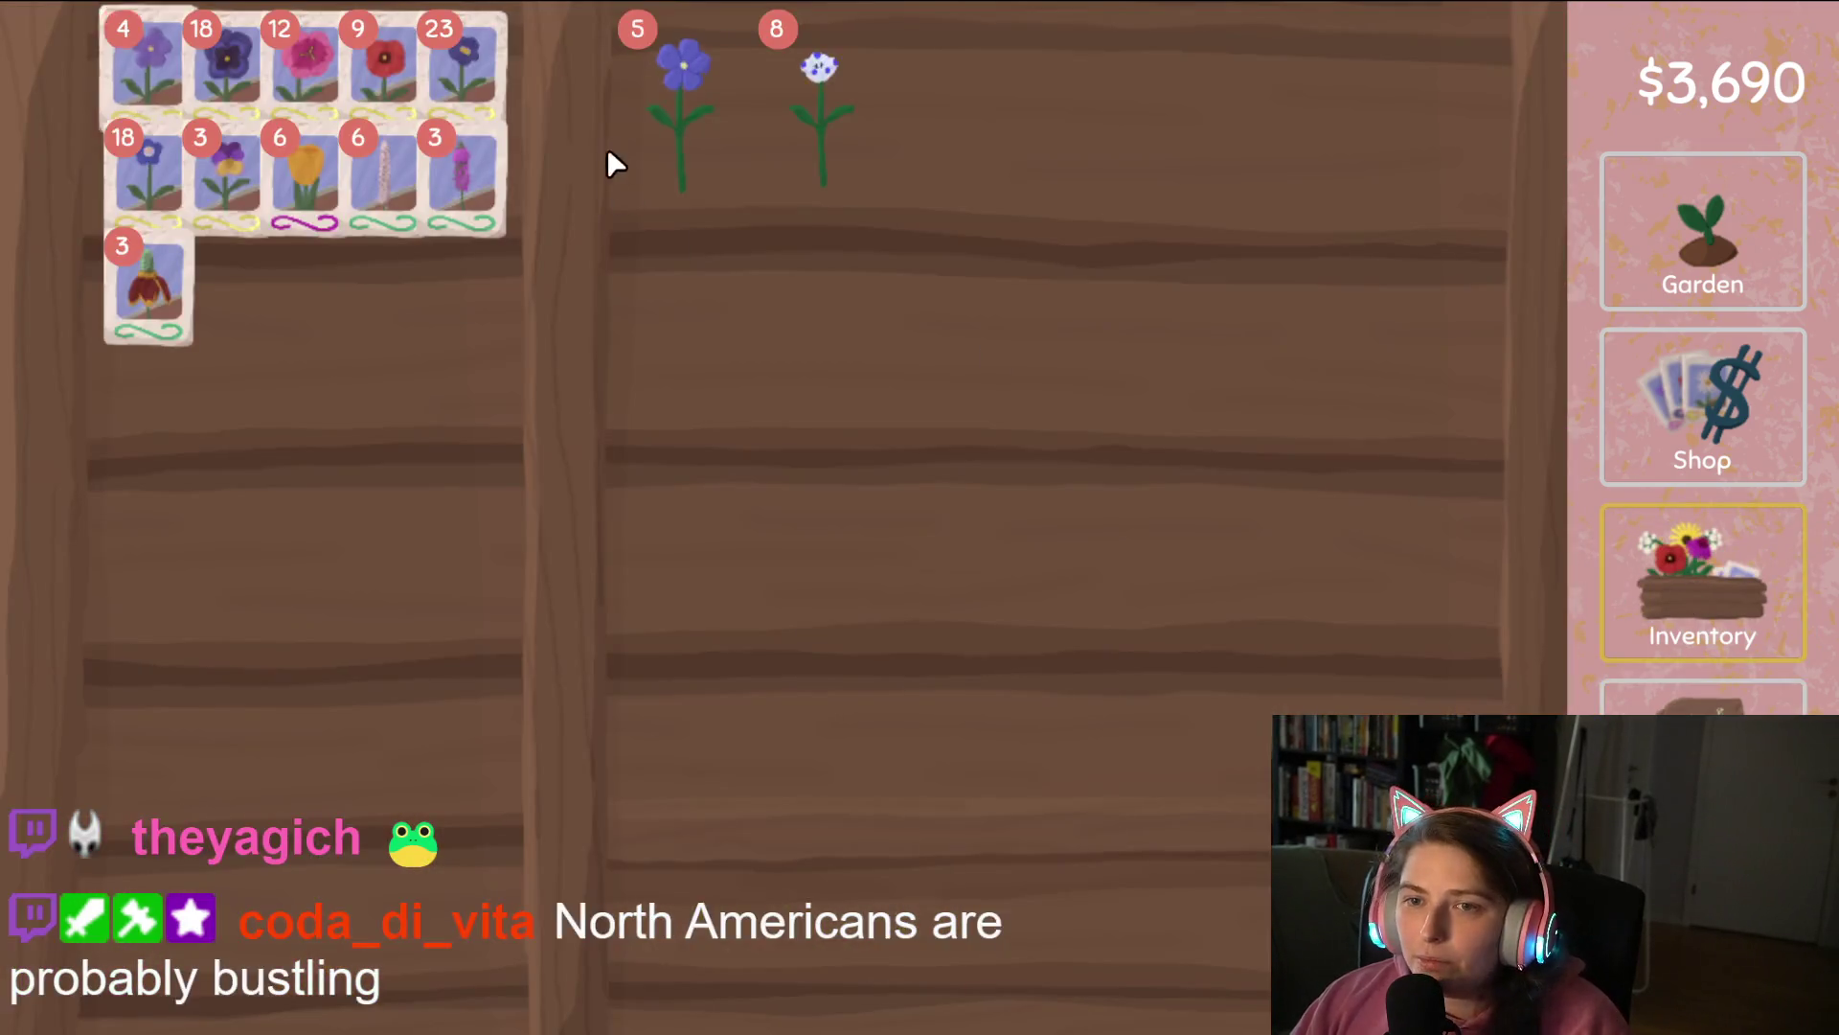
Sell the speckled white flower and the blue flower stack, reaching $4,970.
drag(814, 134, 1255, 910)
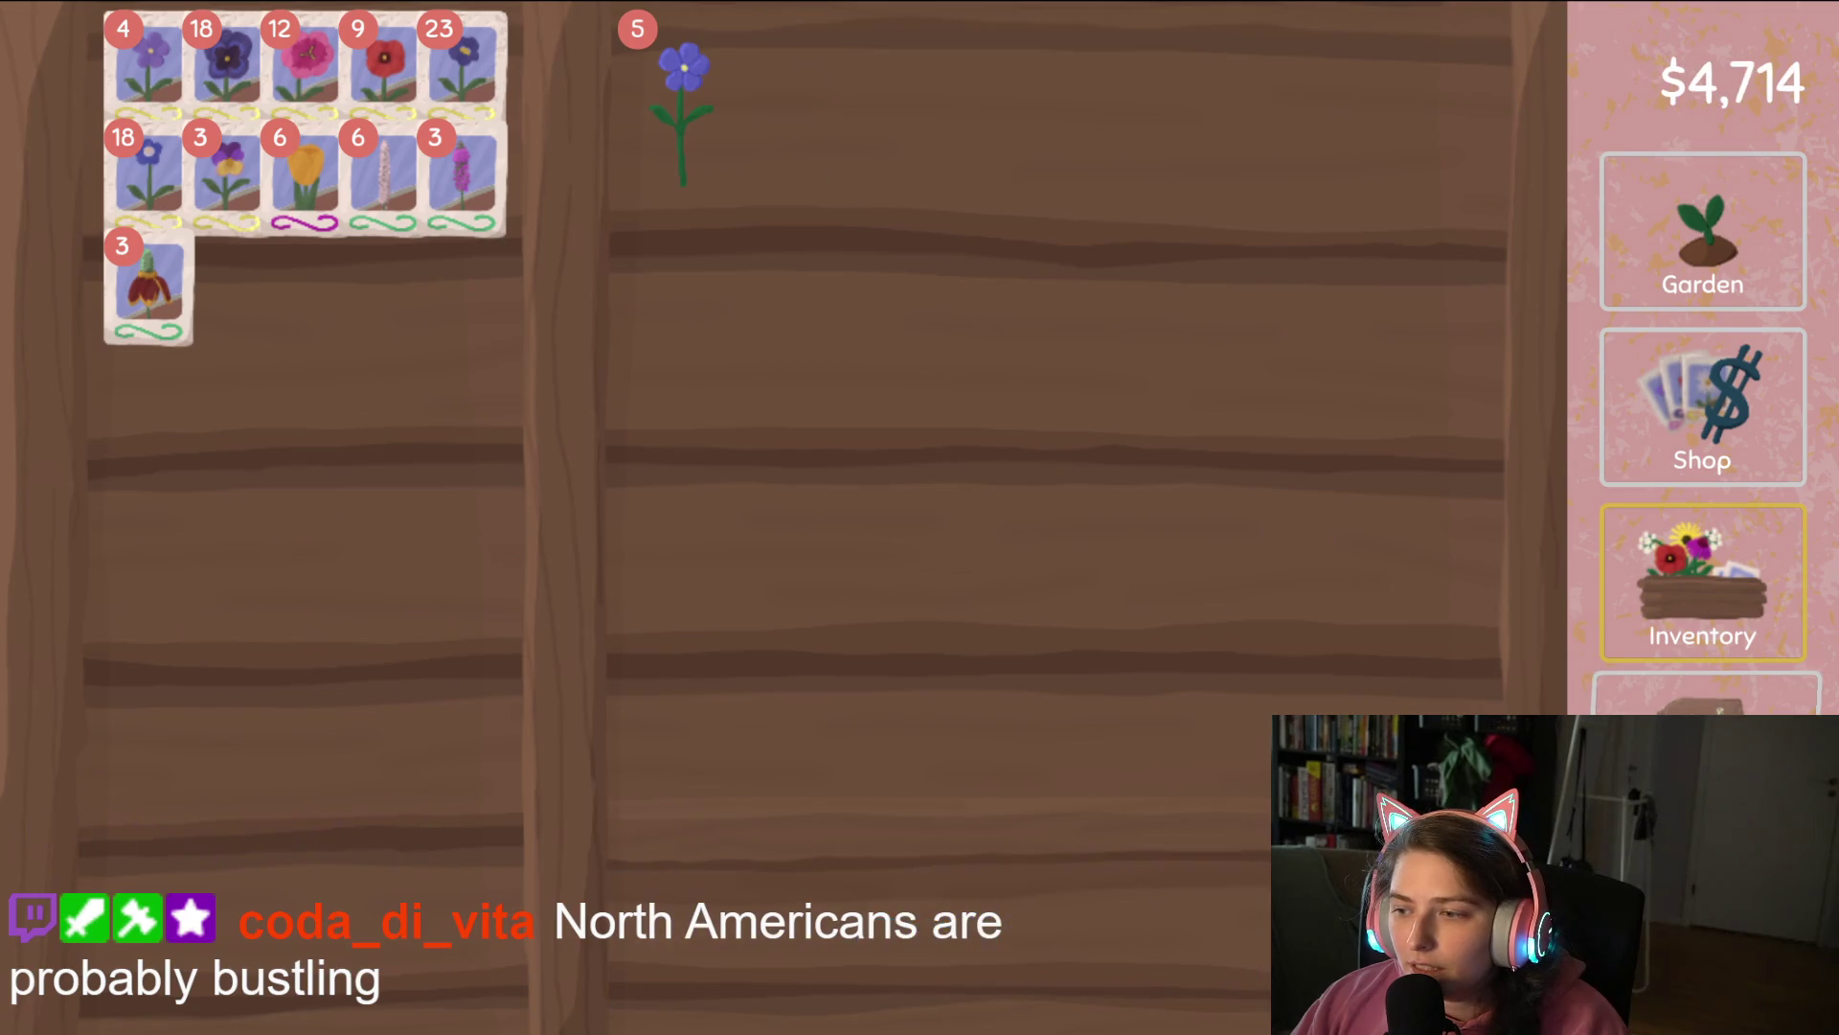
click(1703, 697)
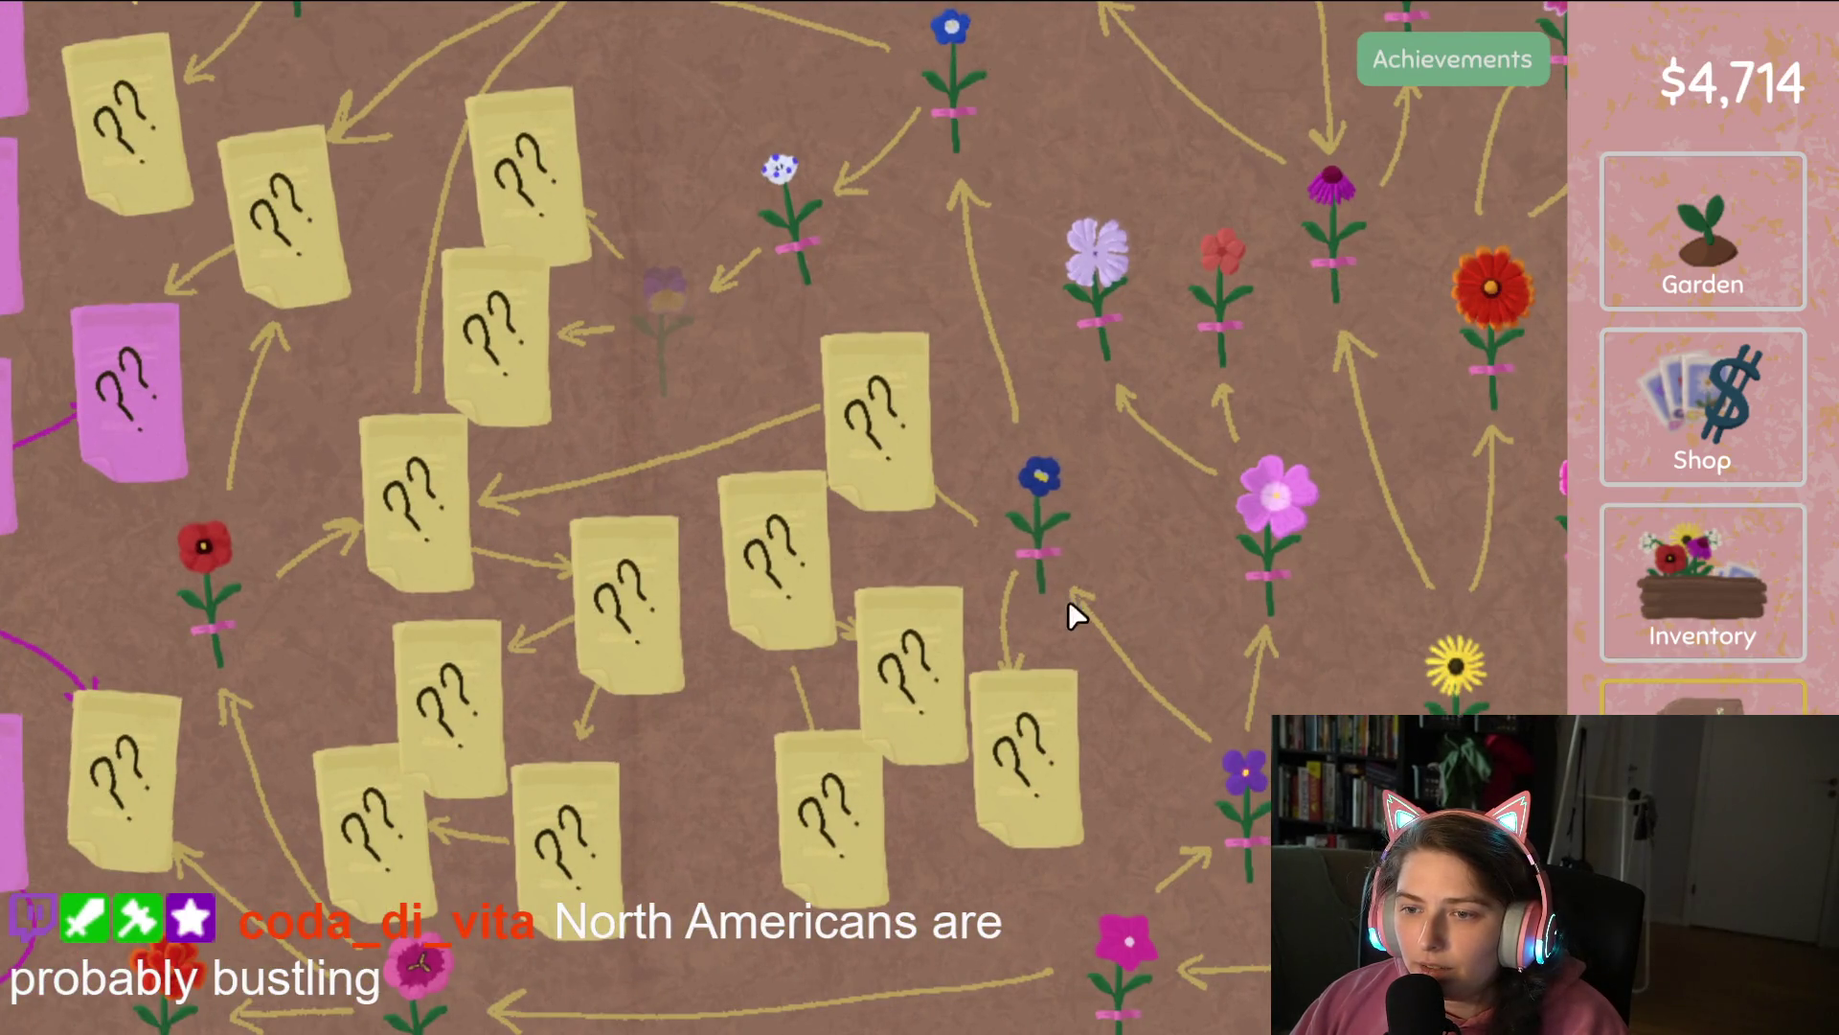
click(1739, 605)
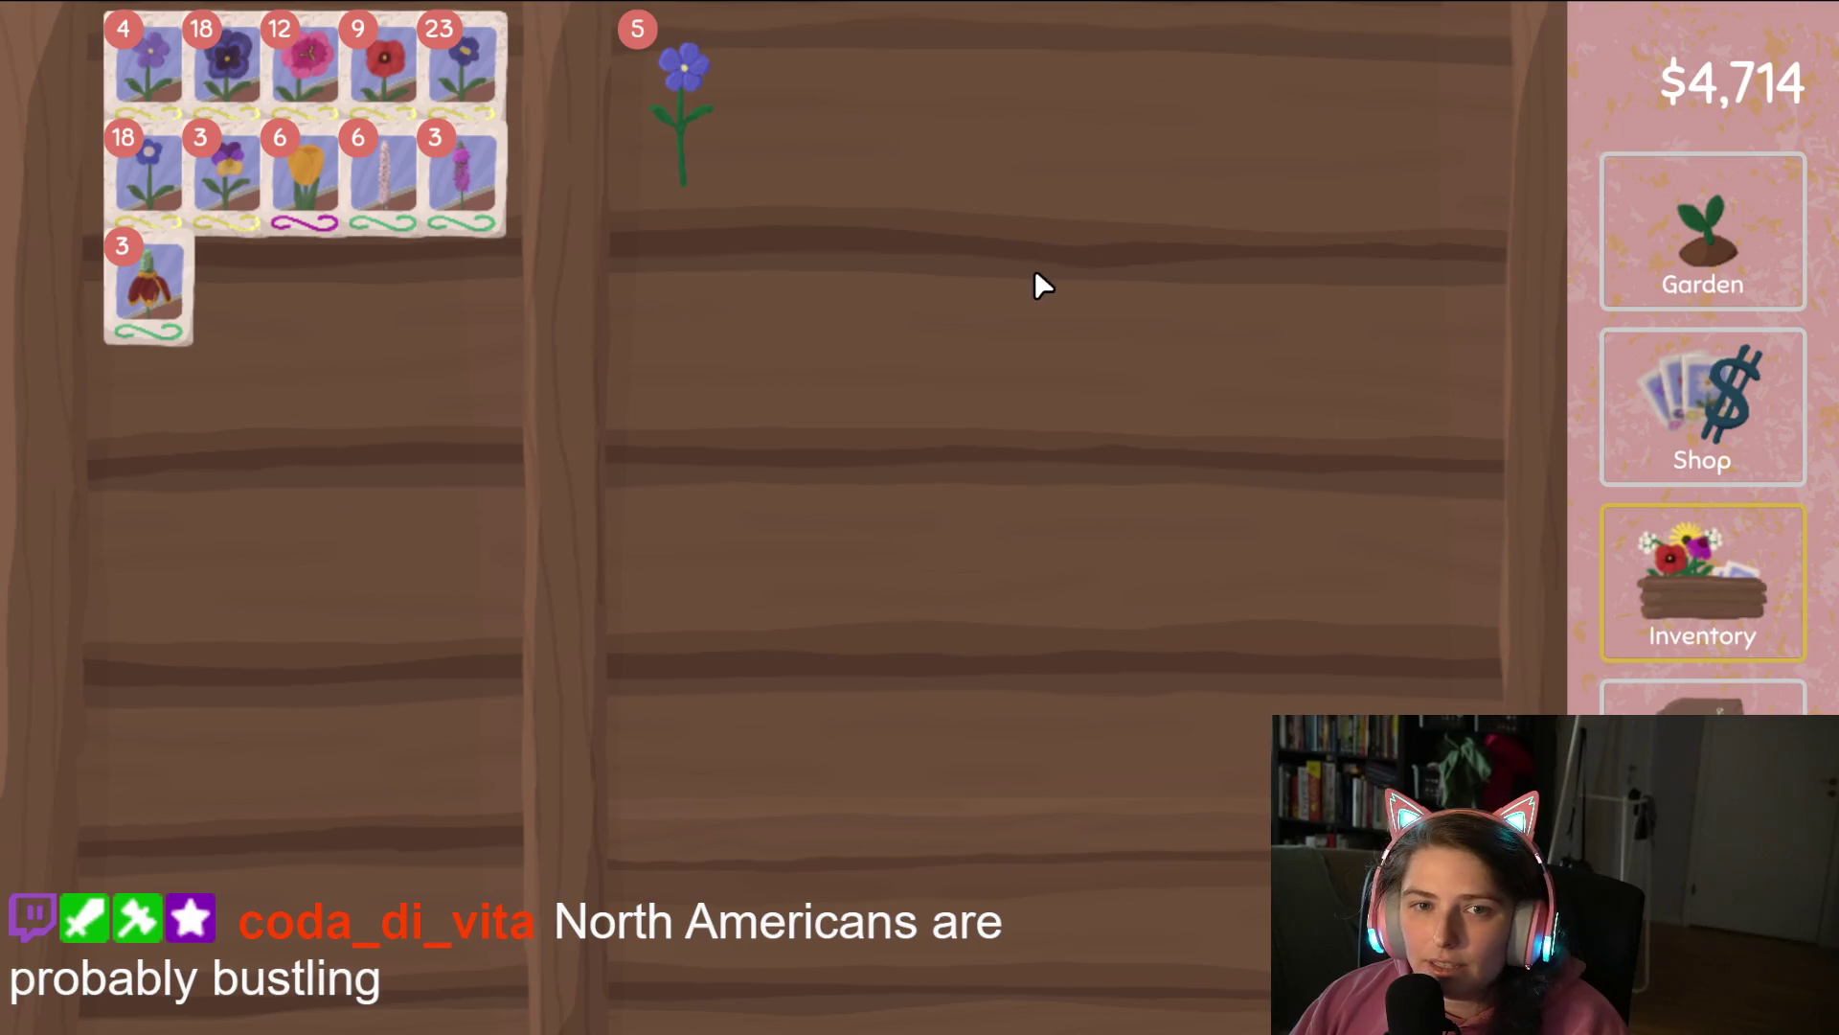
mouse_move(671, 119)
mouse_down()
mouse_move(428, 399)
mouse_move(677, 135)
mouse_move(1164, 977)
mouse_up()
Sow pansy seeds in the three right and blue seeds in the four left middle-row plots.
click(1663, 244)
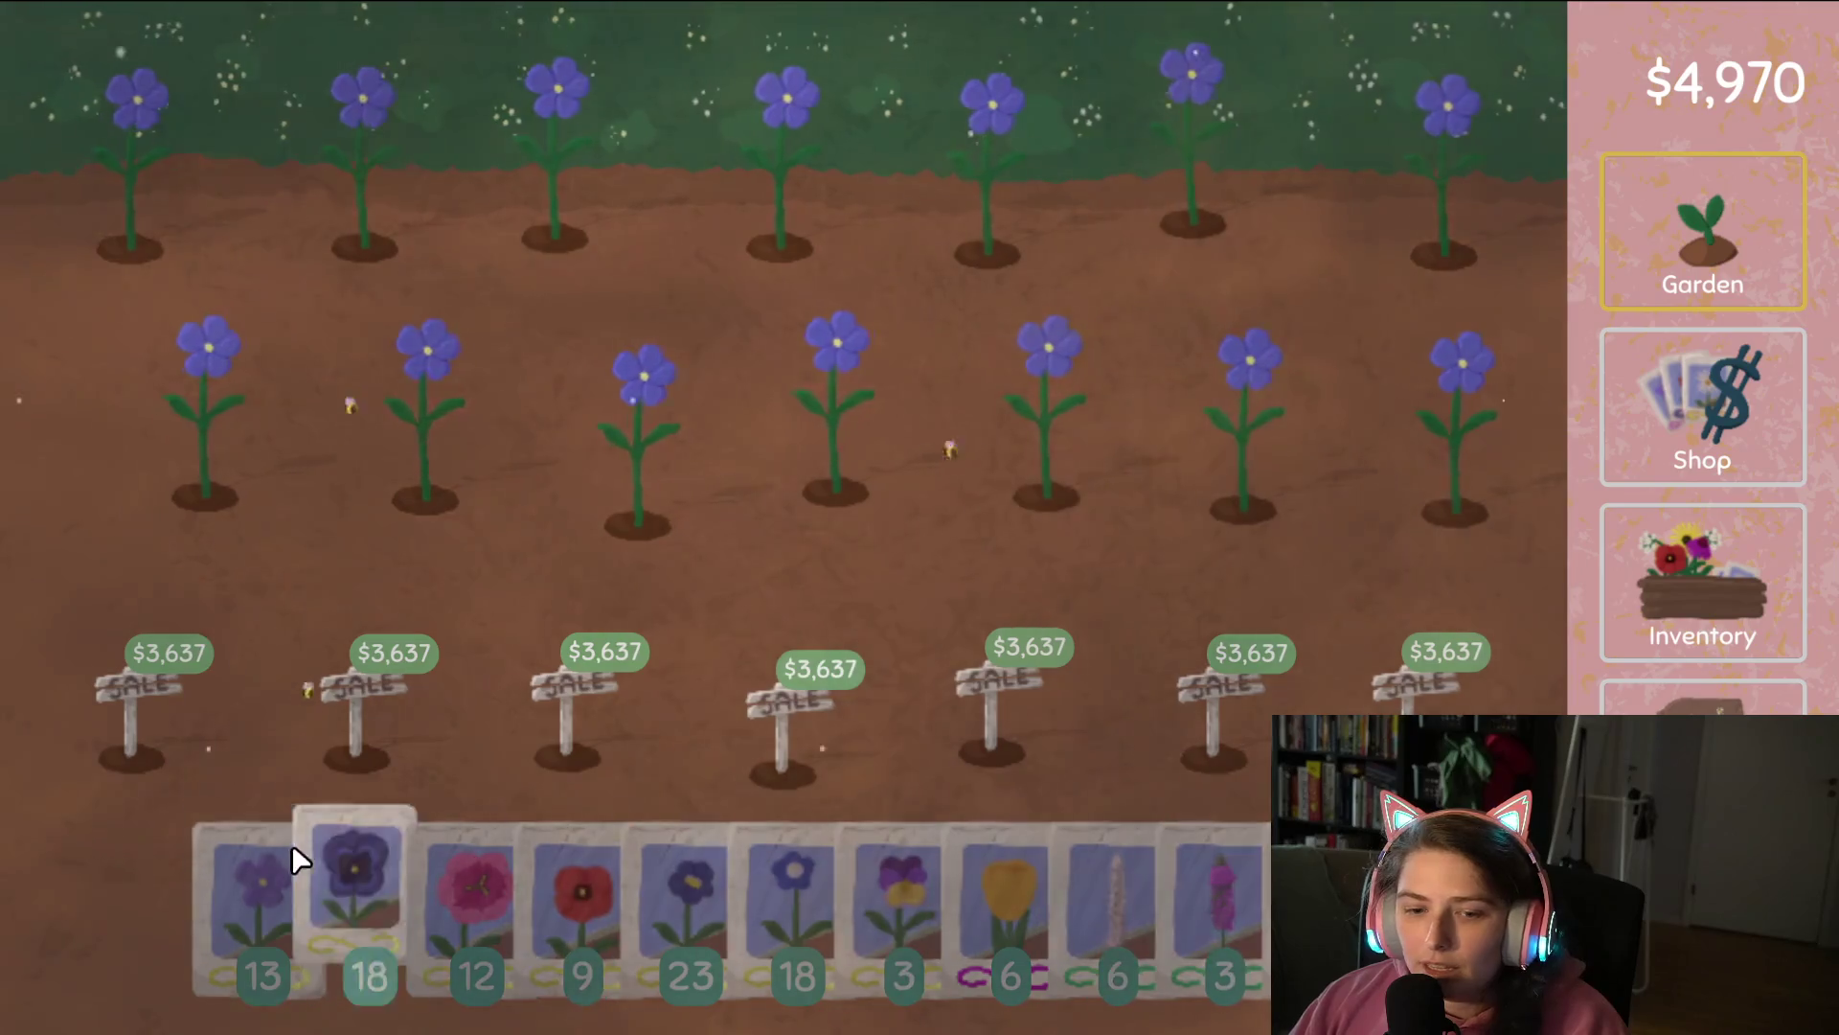
mouse_move(923, 874)
mouse_down()
mouse_move(1018, 460)
mouse_move(1194, 419)
mouse_move(1109, 562)
mouse_up()
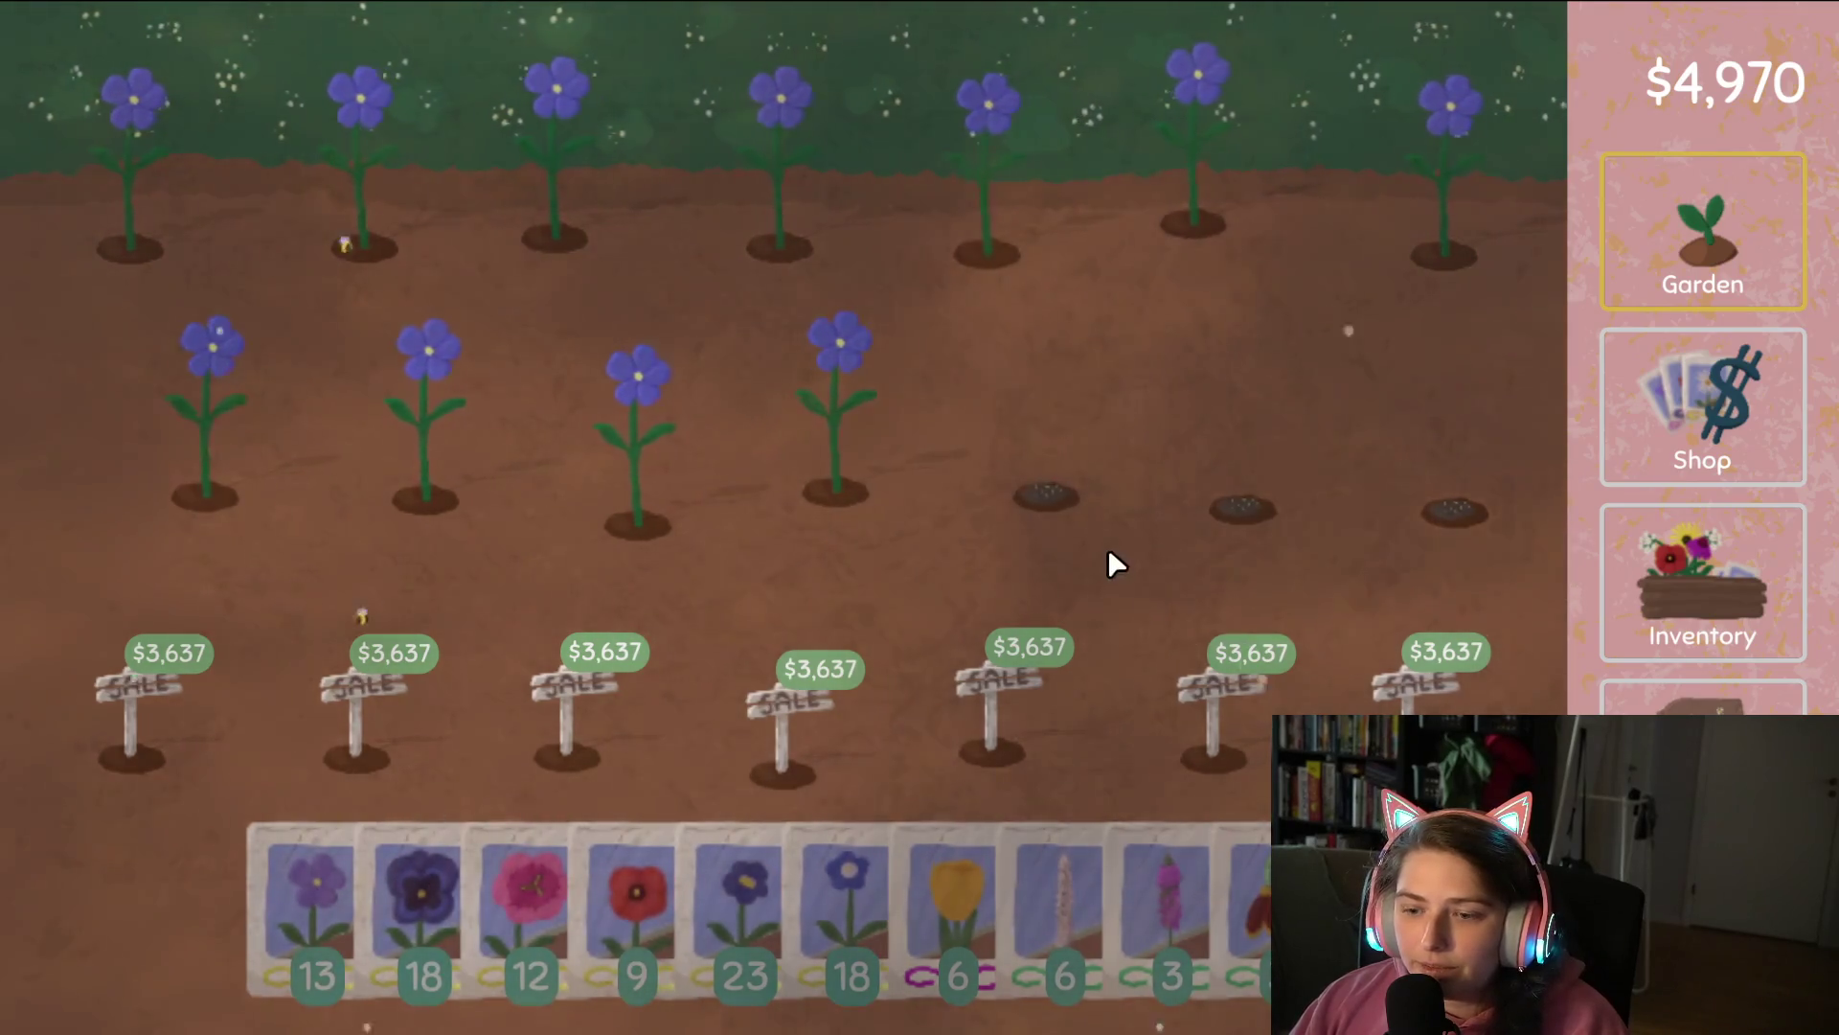
mouse_move(833, 952)
mouse_down()
mouse_move(431, 444)
mouse_move(188, 464)
mouse_move(182, 211)
mouse_move(1204, 193)
mouse_move(1486, 214)
mouse_move(1417, 244)
mouse_up()
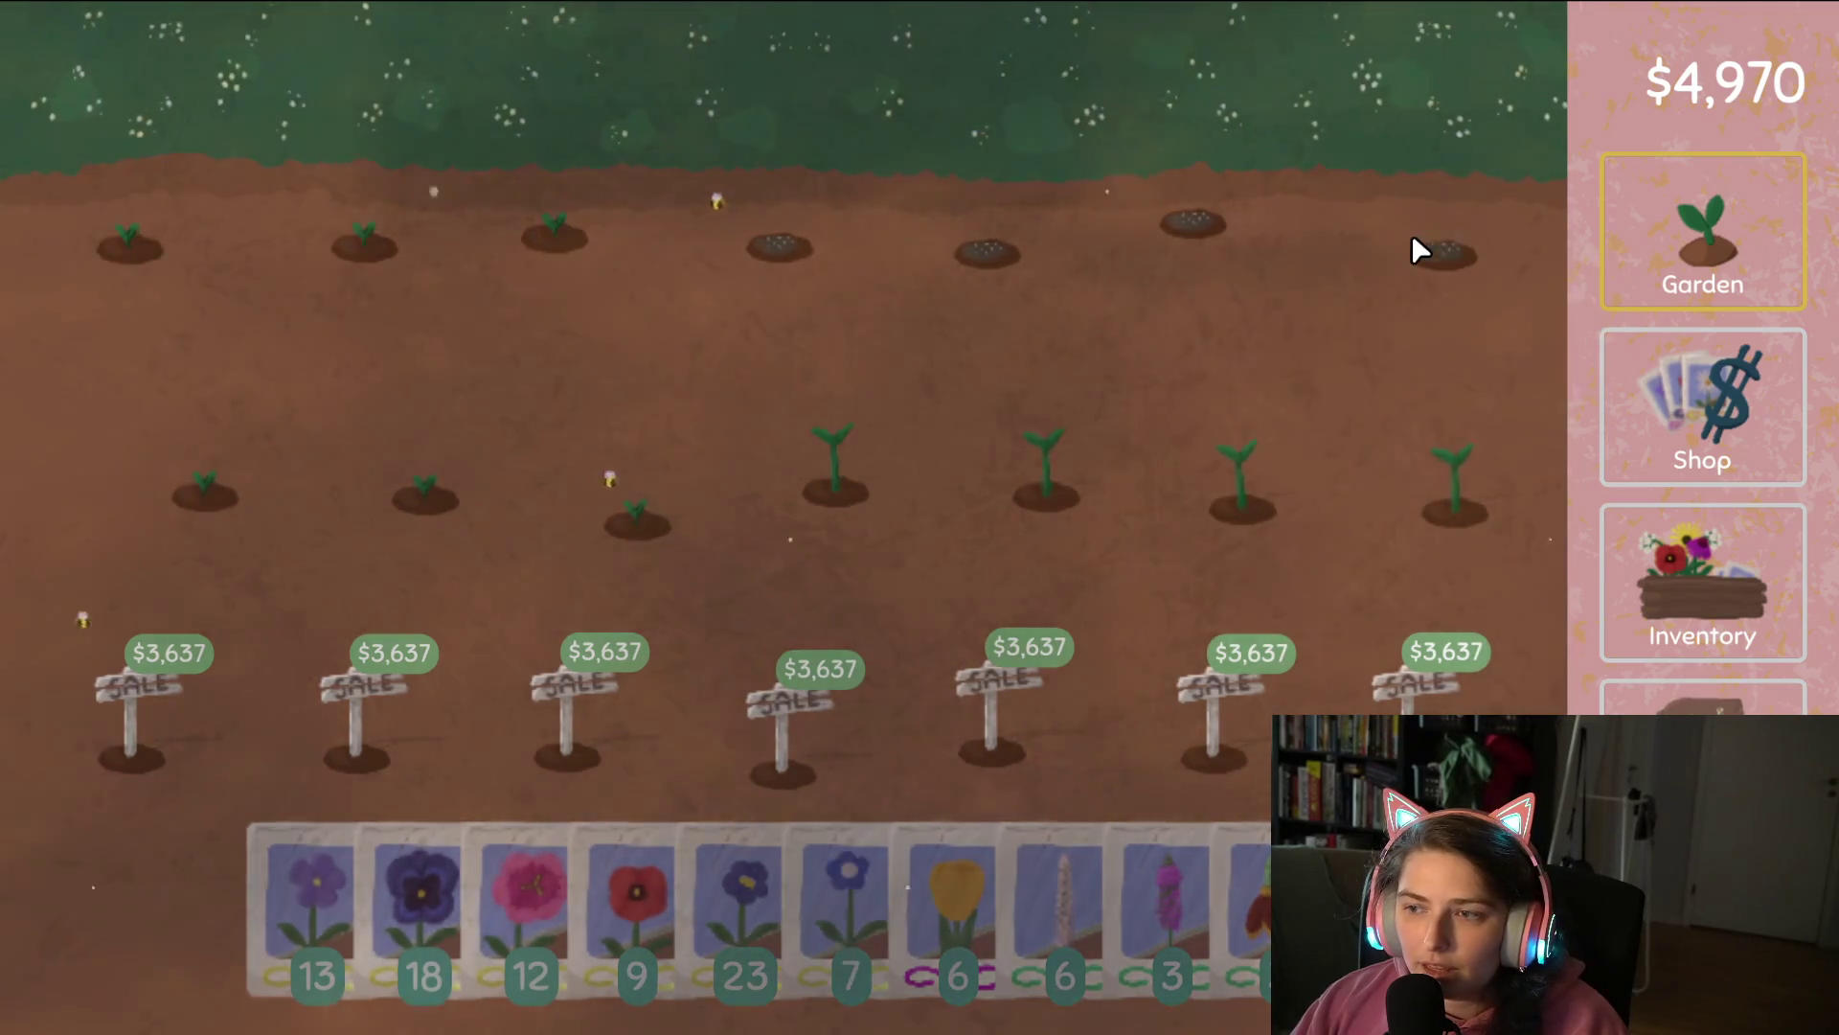
click(1619, 696)
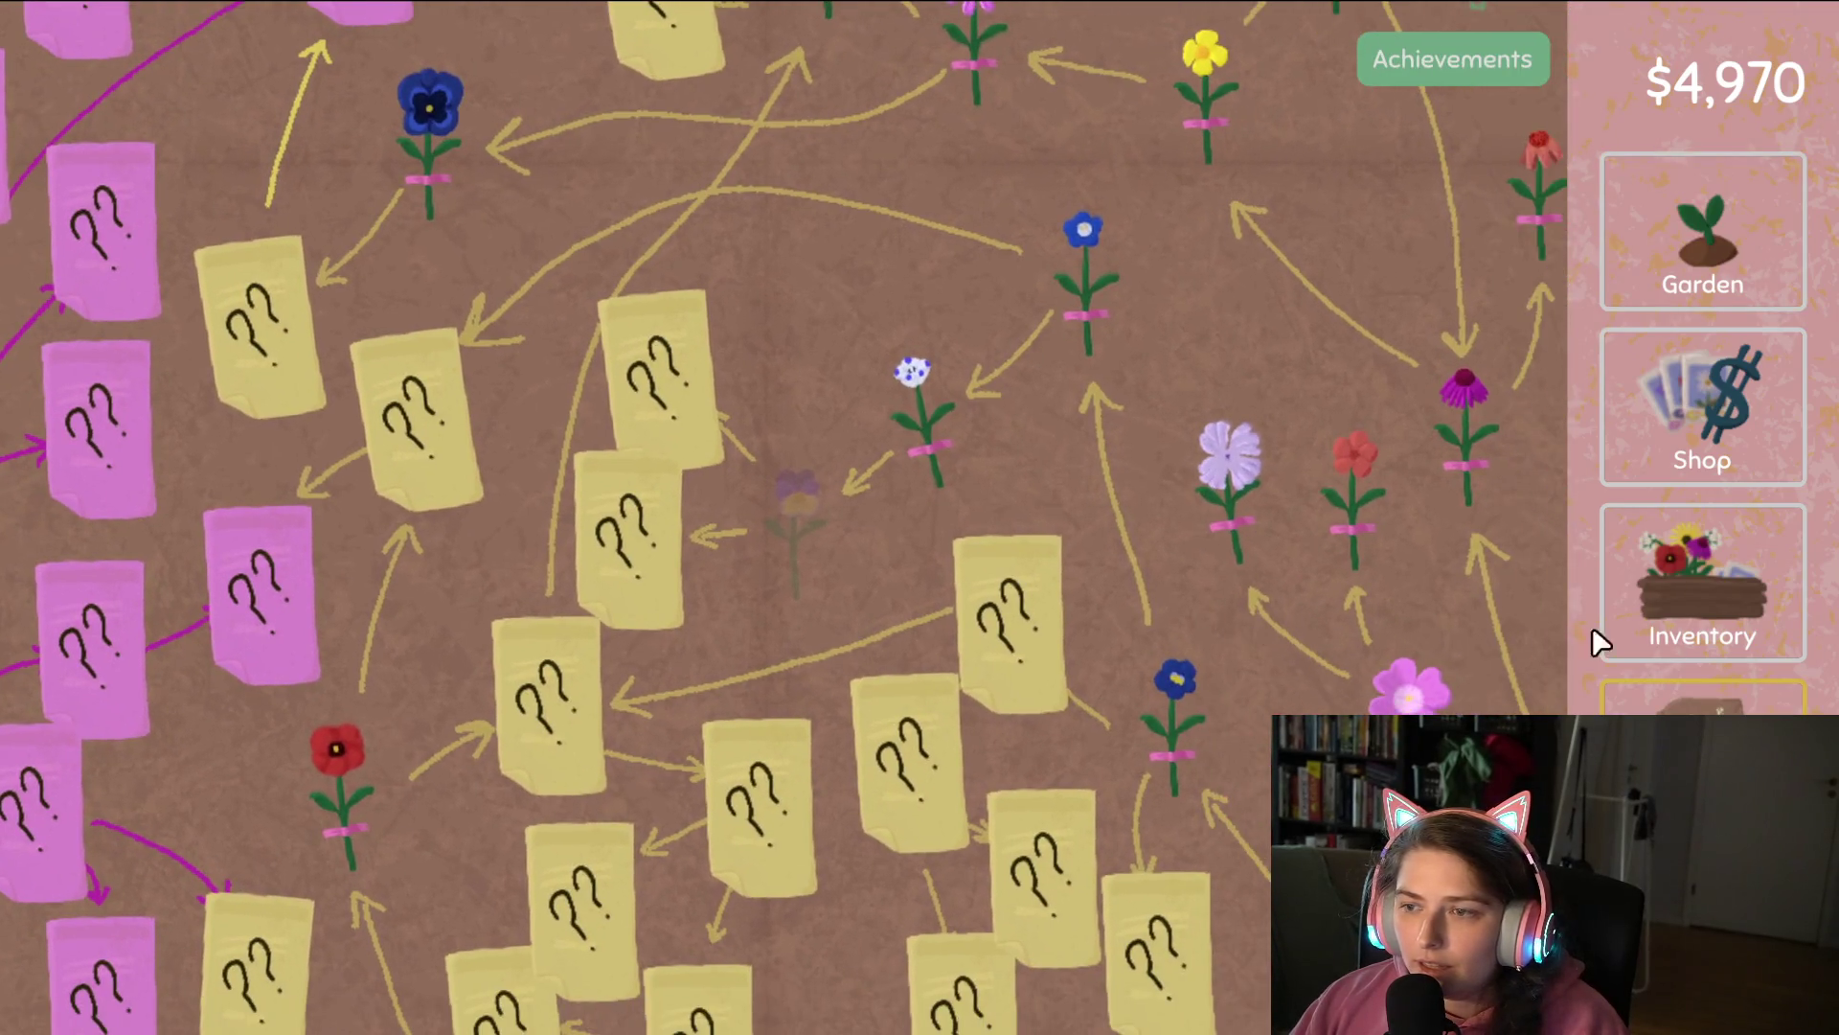
click(1693, 636)
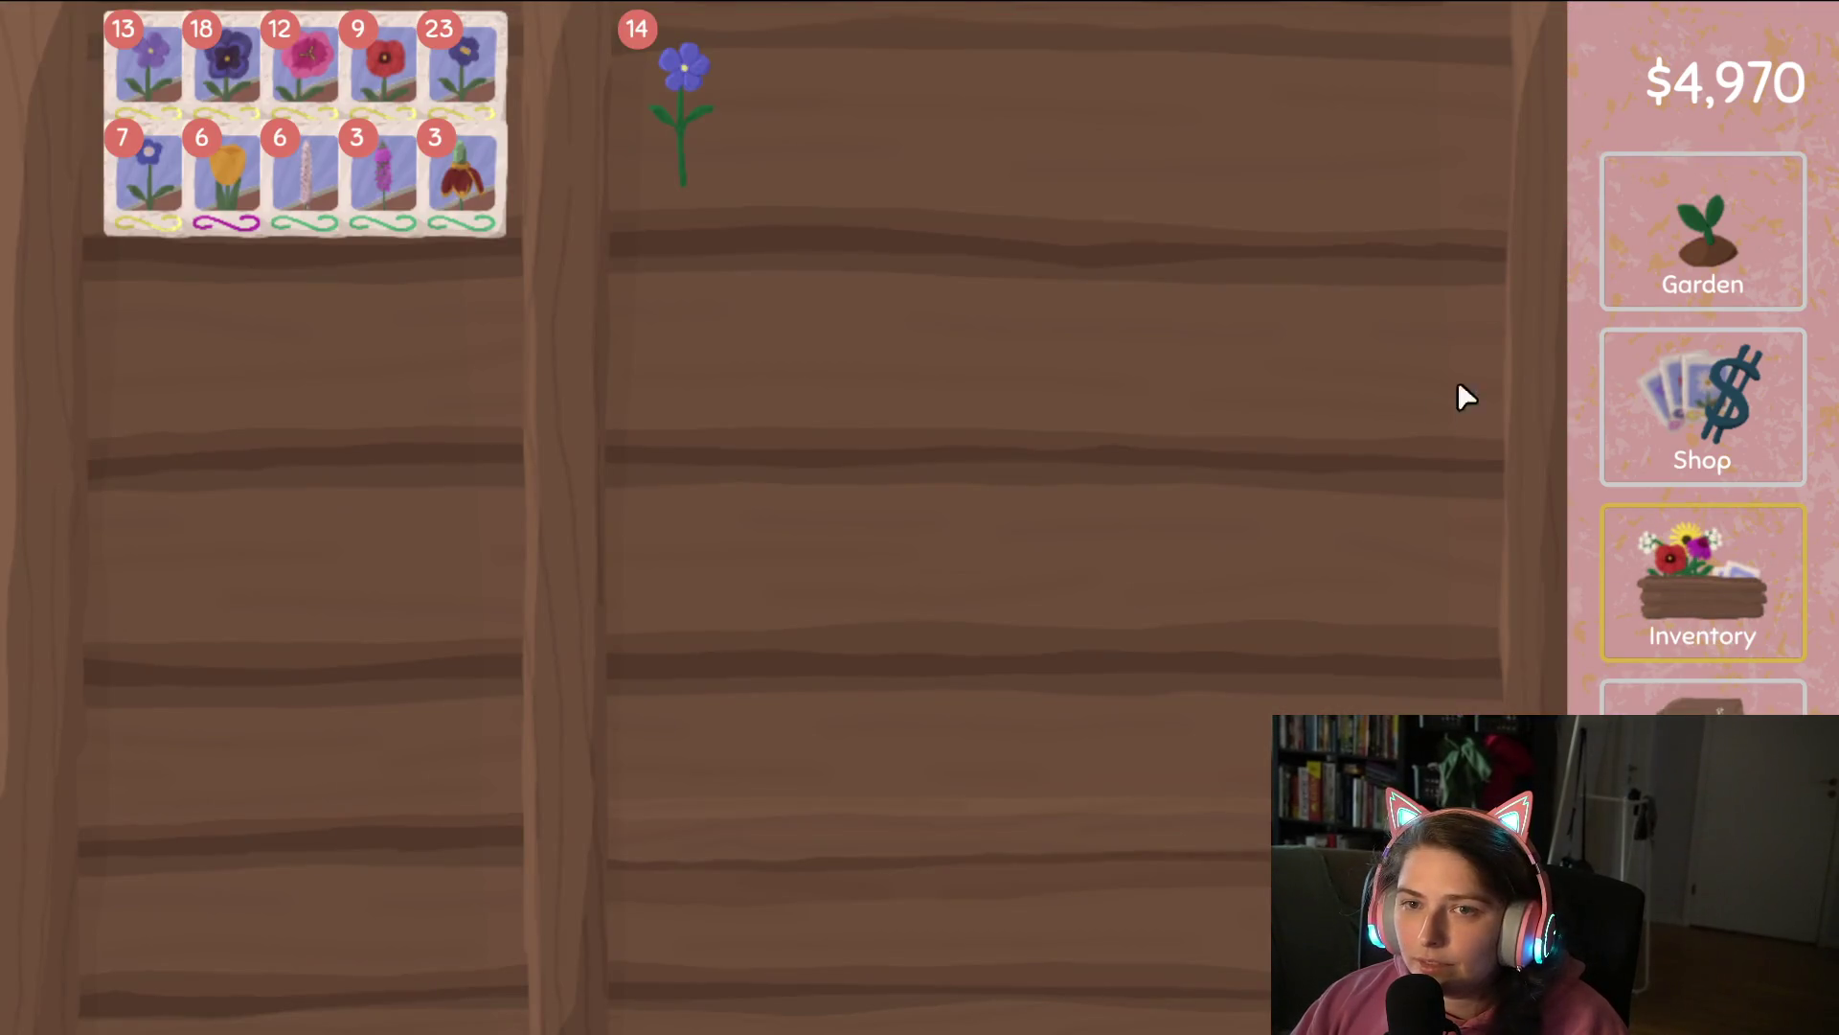
click(1677, 245)
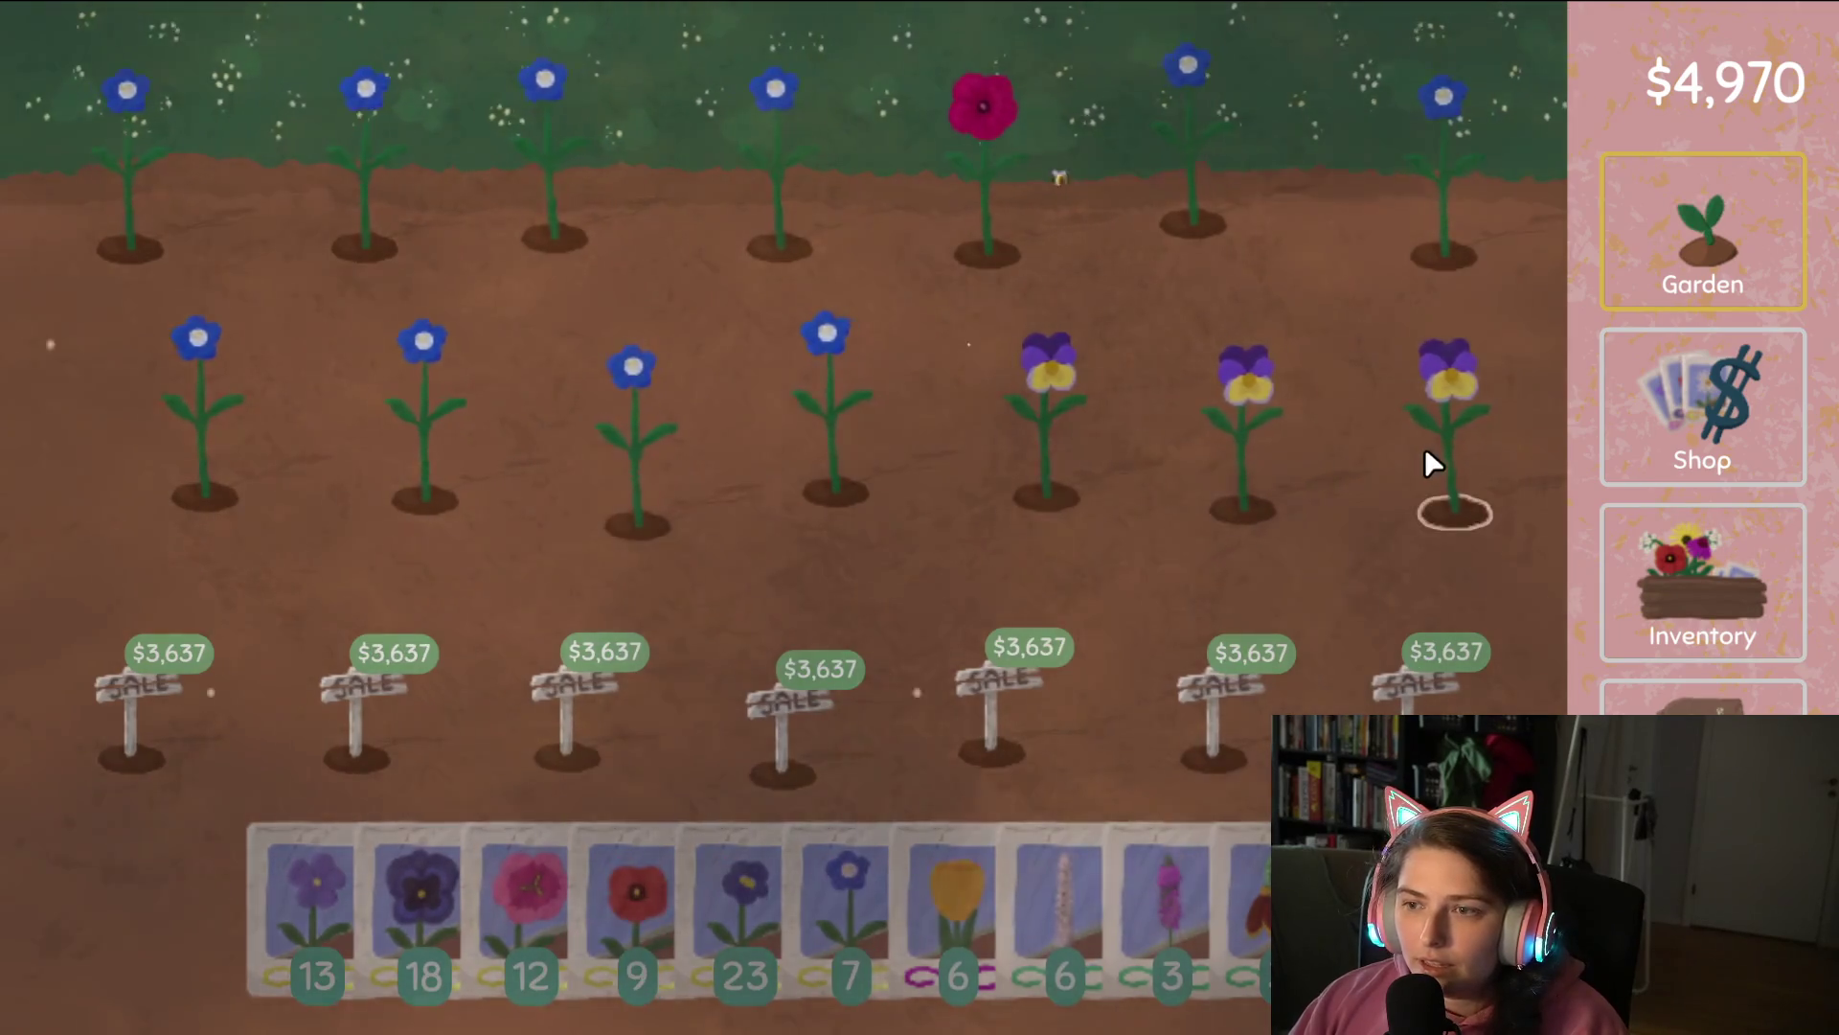
Harvest the red petunia in the top row and turn it into seeds.
click(1008, 178)
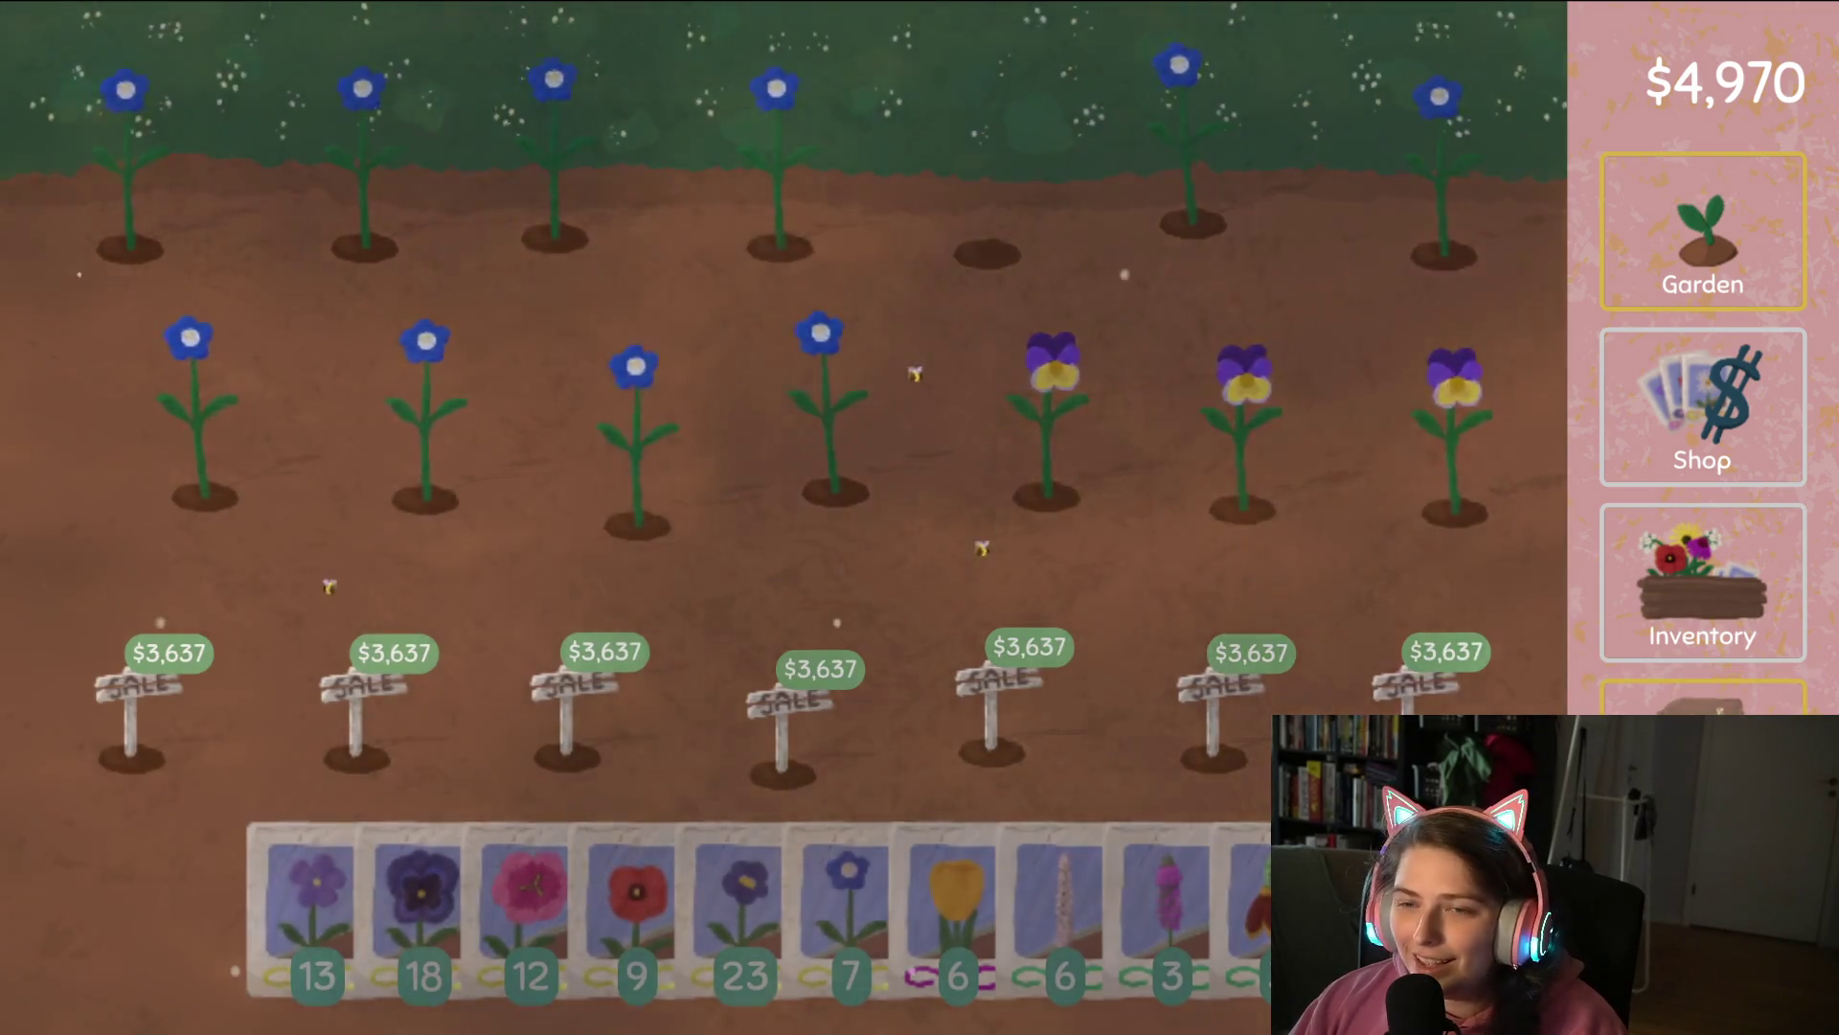
click(1703, 756)
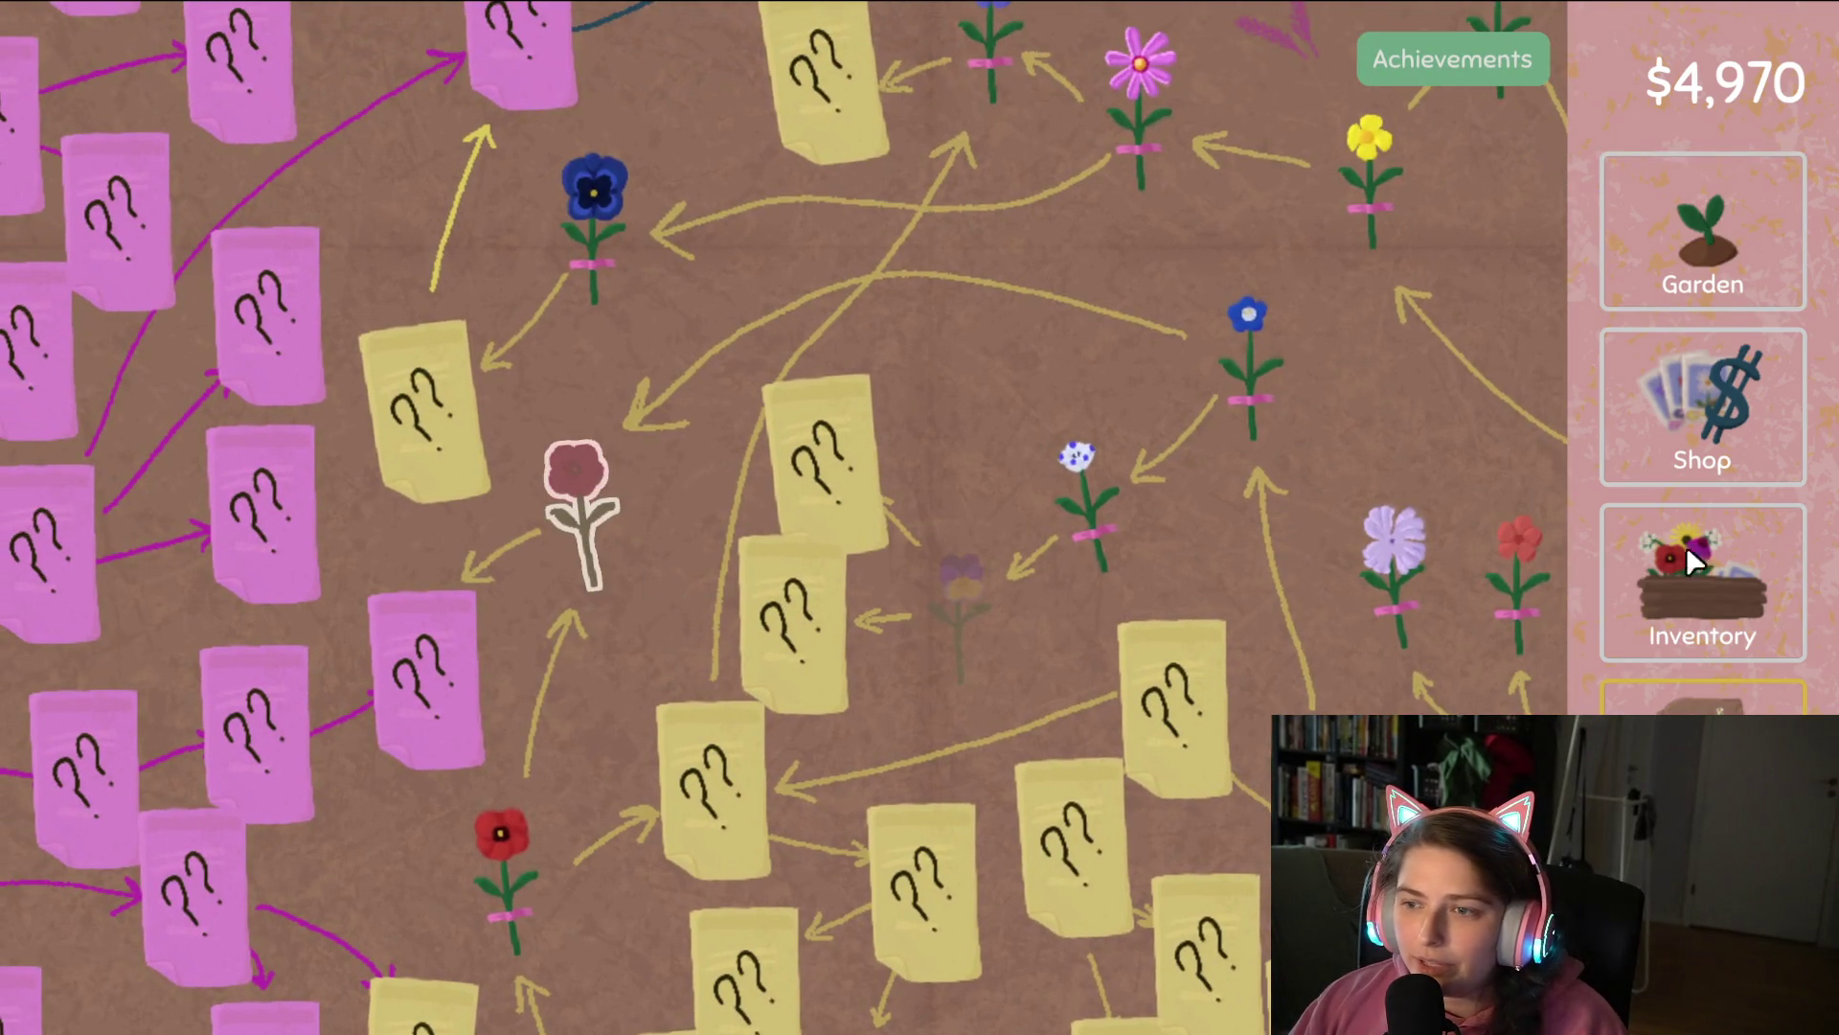
click(1690, 561)
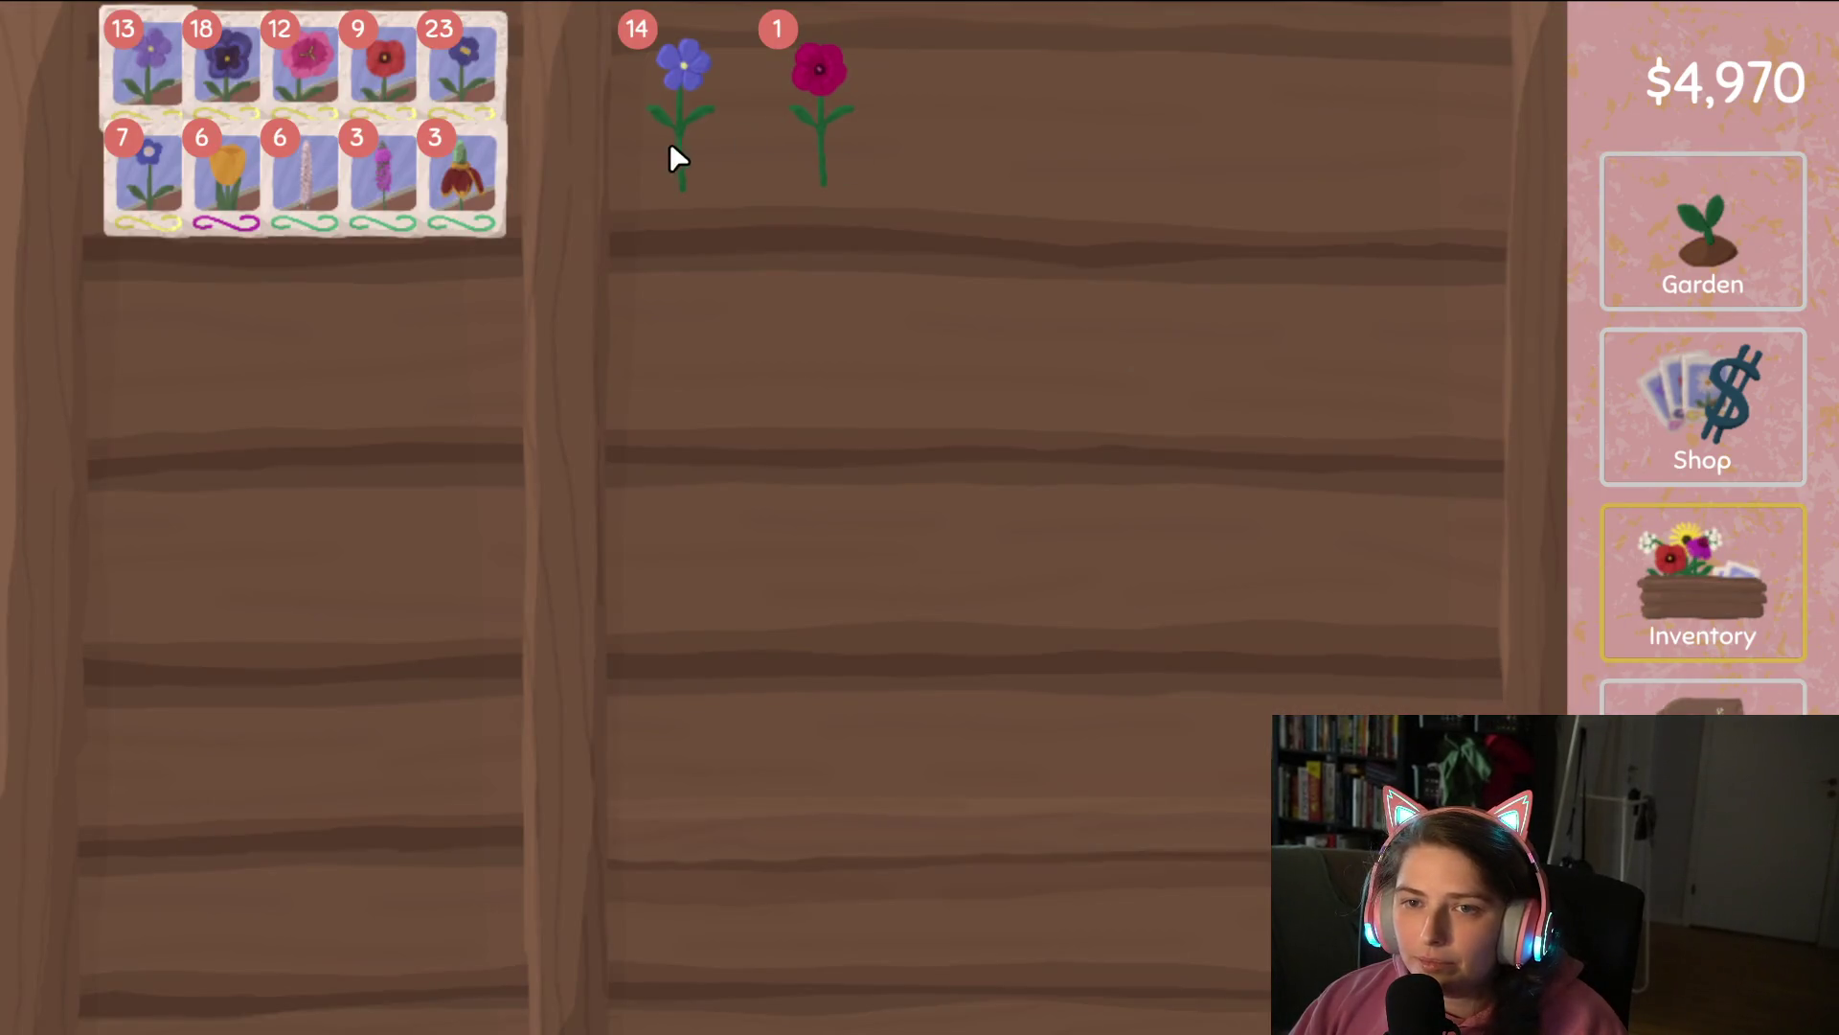
mouse_move(814, 124)
mouse_down()
mouse_move(394, 365)
mouse_move(287, 451)
mouse_up()
click(1703, 230)
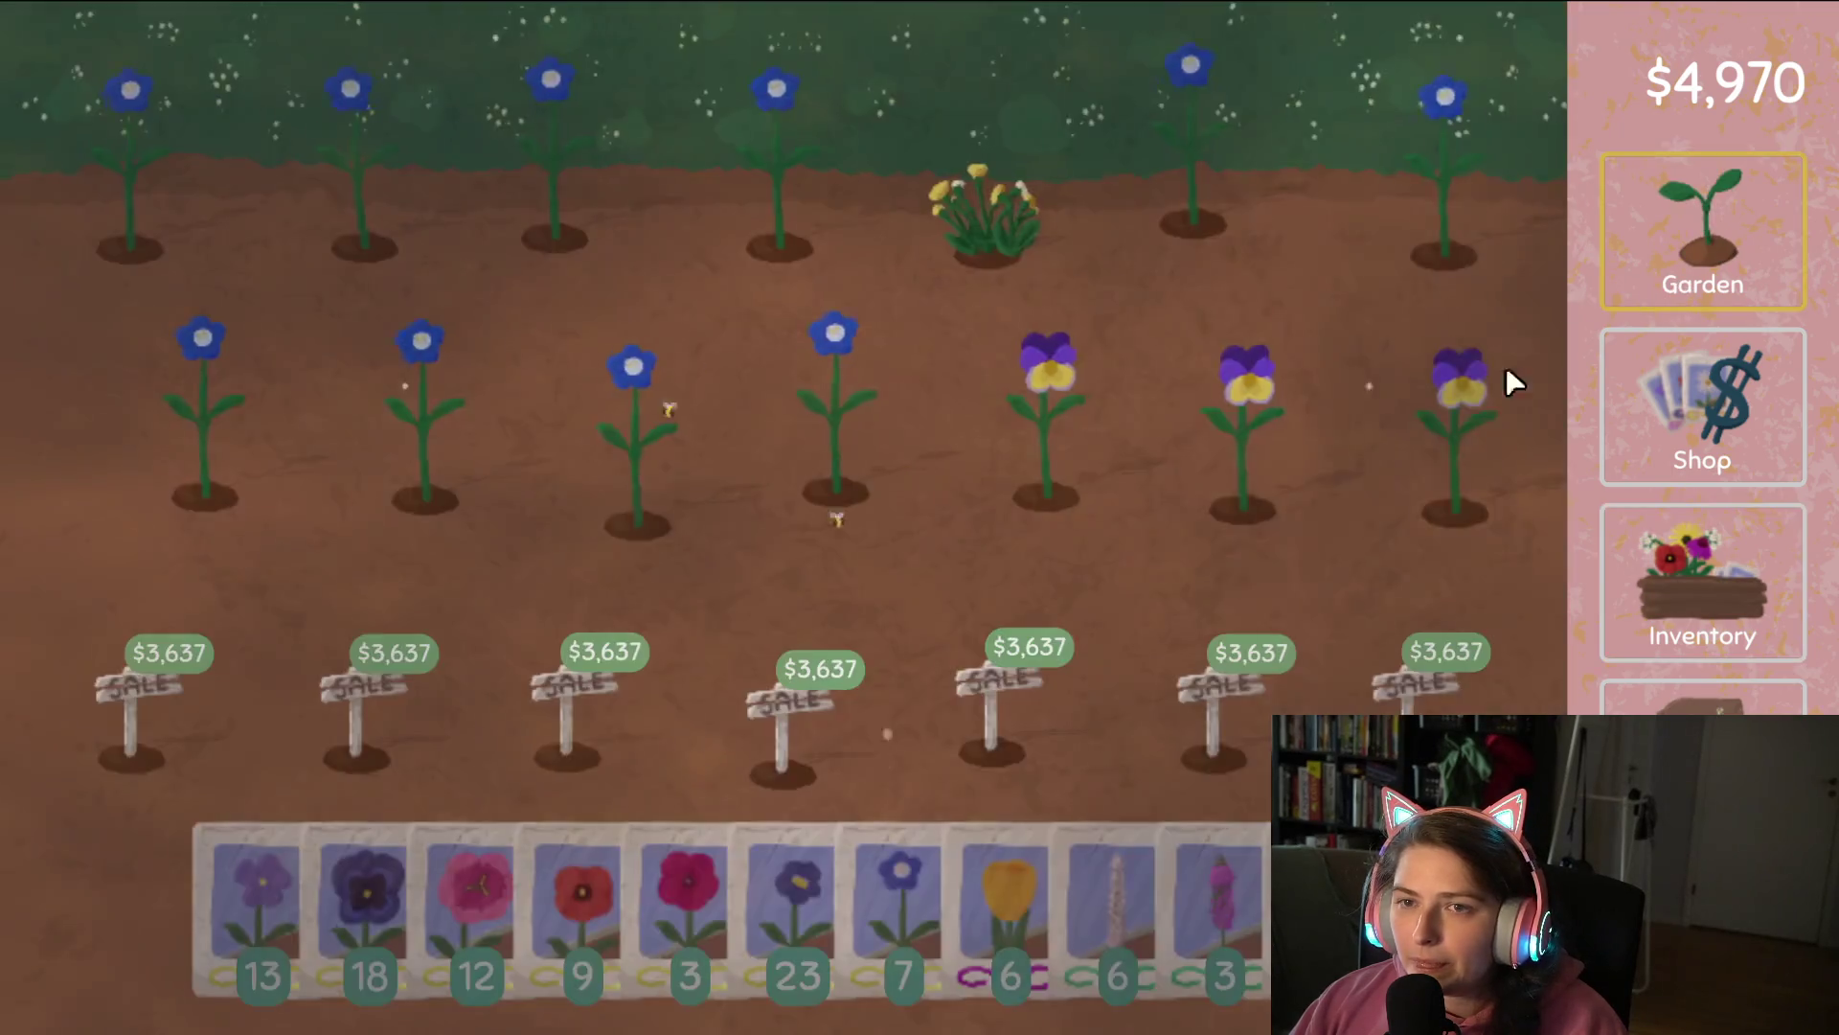
Sow red seeds over the right middle-row pansies and turn the harvested pansies into seeds.
mouse_move(685, 890)
mouse_down()
mouse_move(1233, 544)
mouse_move(1460, 429)
mouse_move(965, 401)
mouse_up()
click(1725, 575)
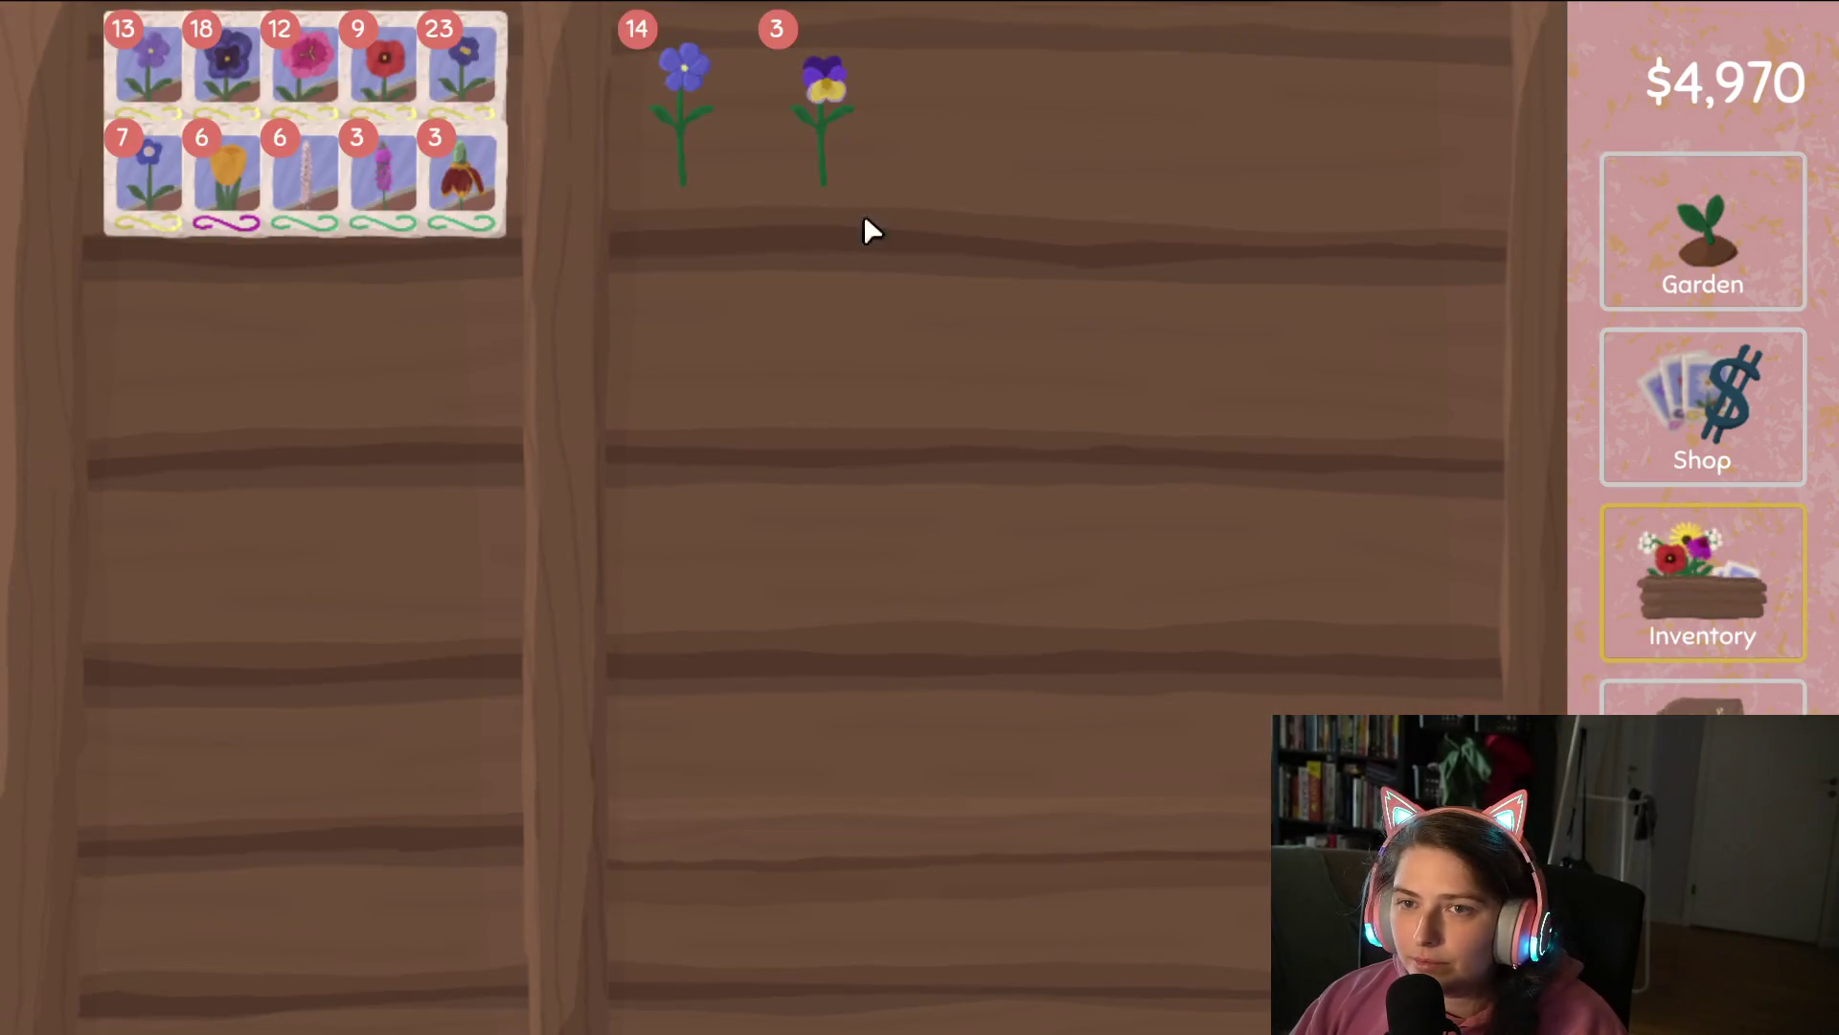
drag(865, 146, 316, 536)
click(1628, 239)
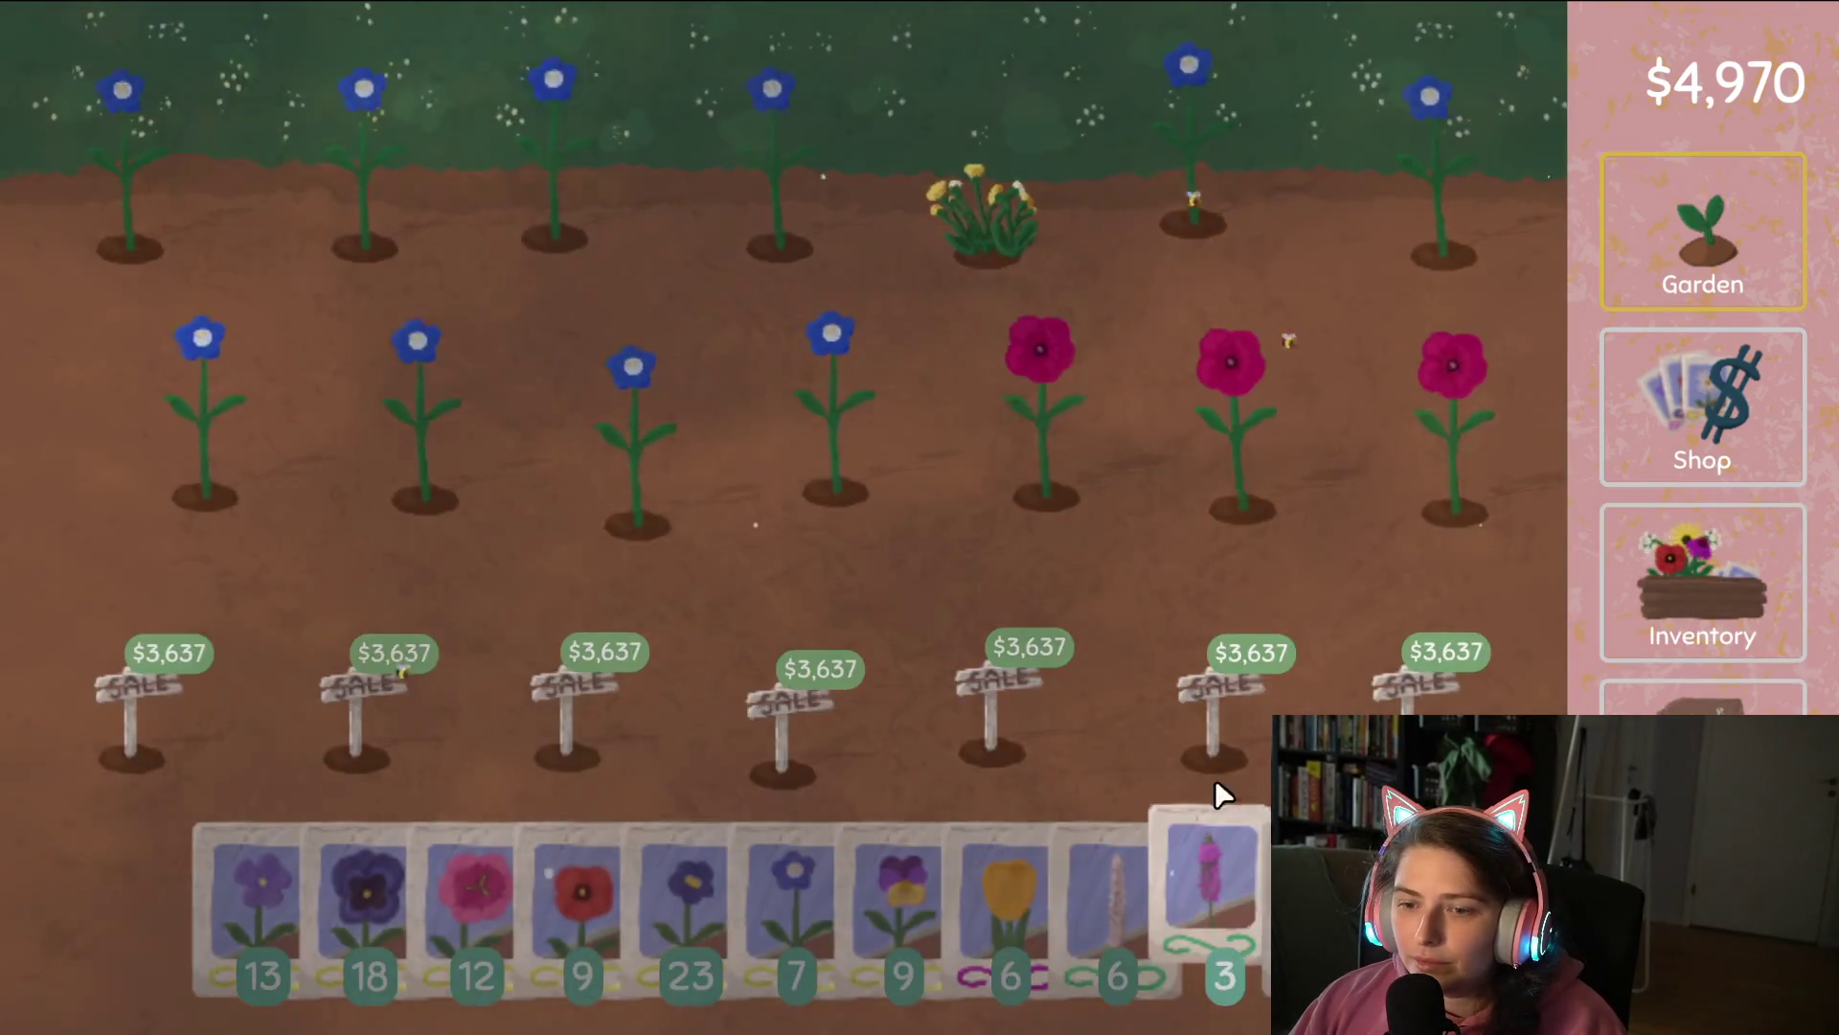
Sow pansy seeds across the middle row and blue seeds in the top-left plots.
mouse_move(866, 854)
mouse_down()
mouse_move(1446, 423)
mouse_move(201, 421)
mouse_move(615, 187)
mouse_move(1337, 195)
mouse_up()
mouse_move(836, 867)
mouse_down()
mouse_move(781, 814)
mouse_move(958, 432)
mouse_move(401, 239)
mouse_move(1419, 172)
mouse_up()
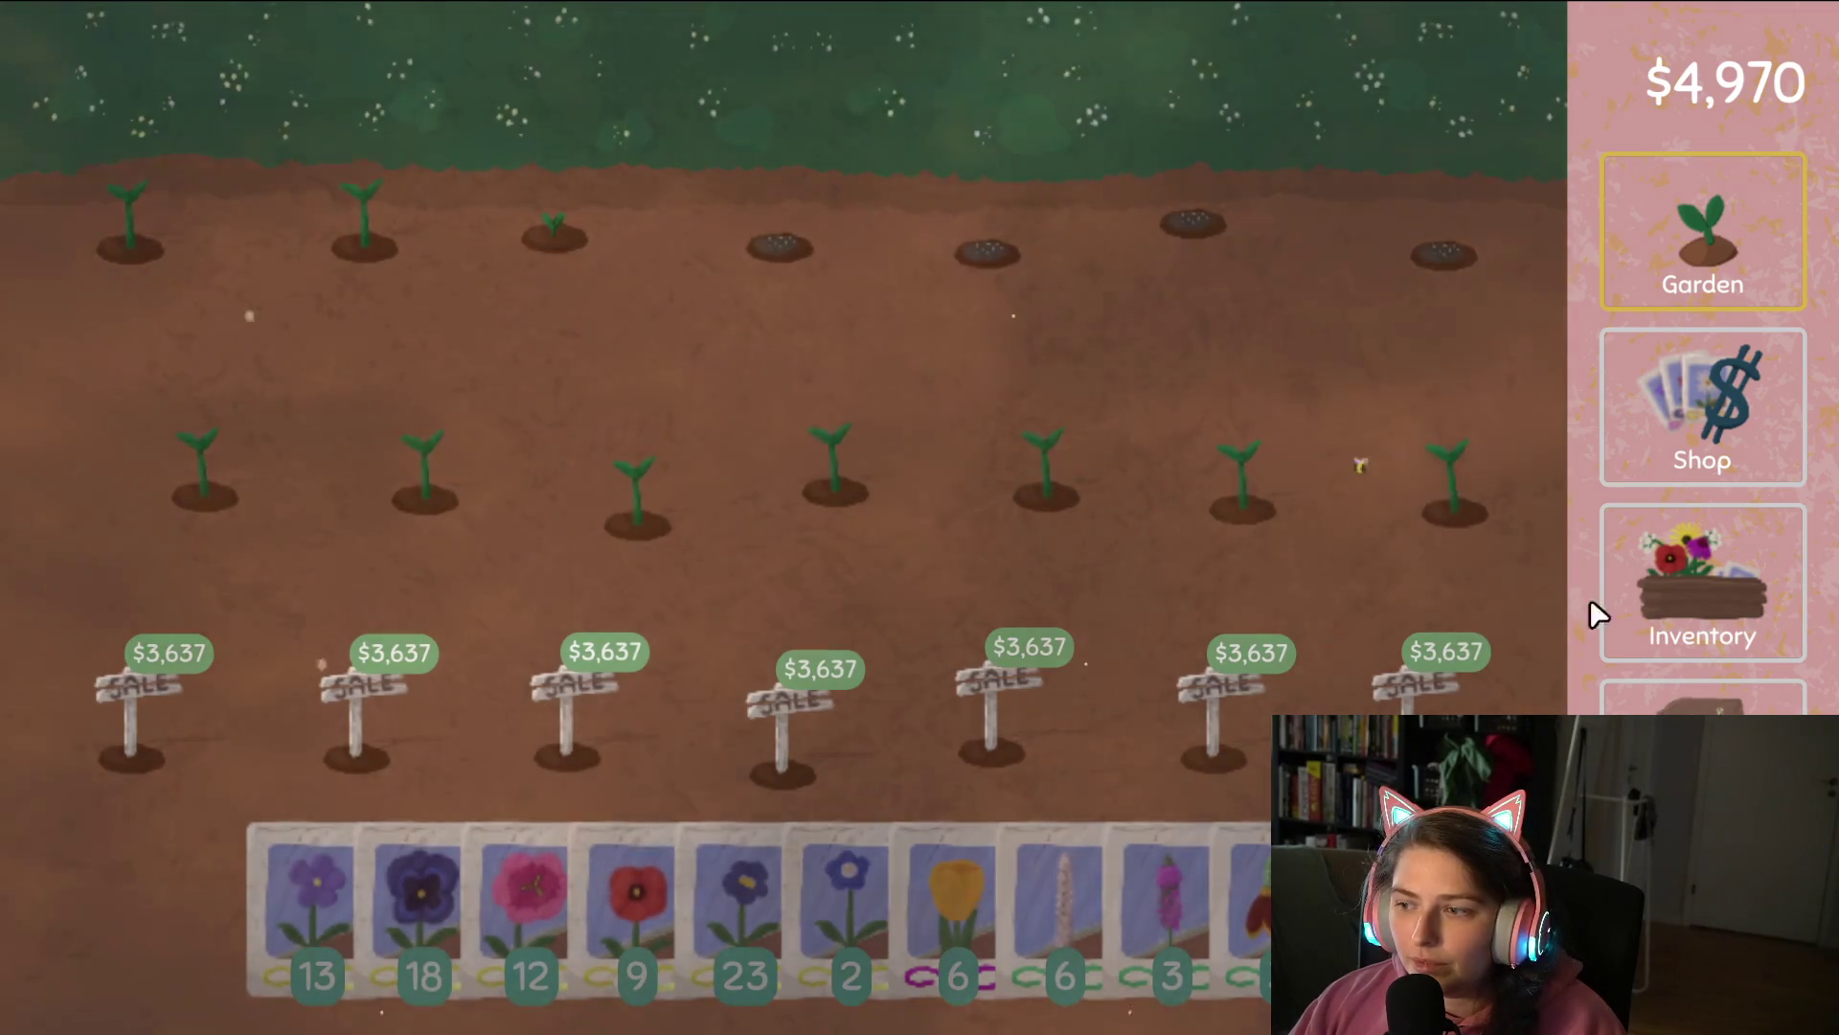
click(1683, 627)
mouse_move(958, 96)
mouse_down()
mouse_move(936, 148)
mouse_move(1043, 82)
mouse_move(613, 411)
mouse_move(306, 565)
mouse_up()
click(1703, 699)
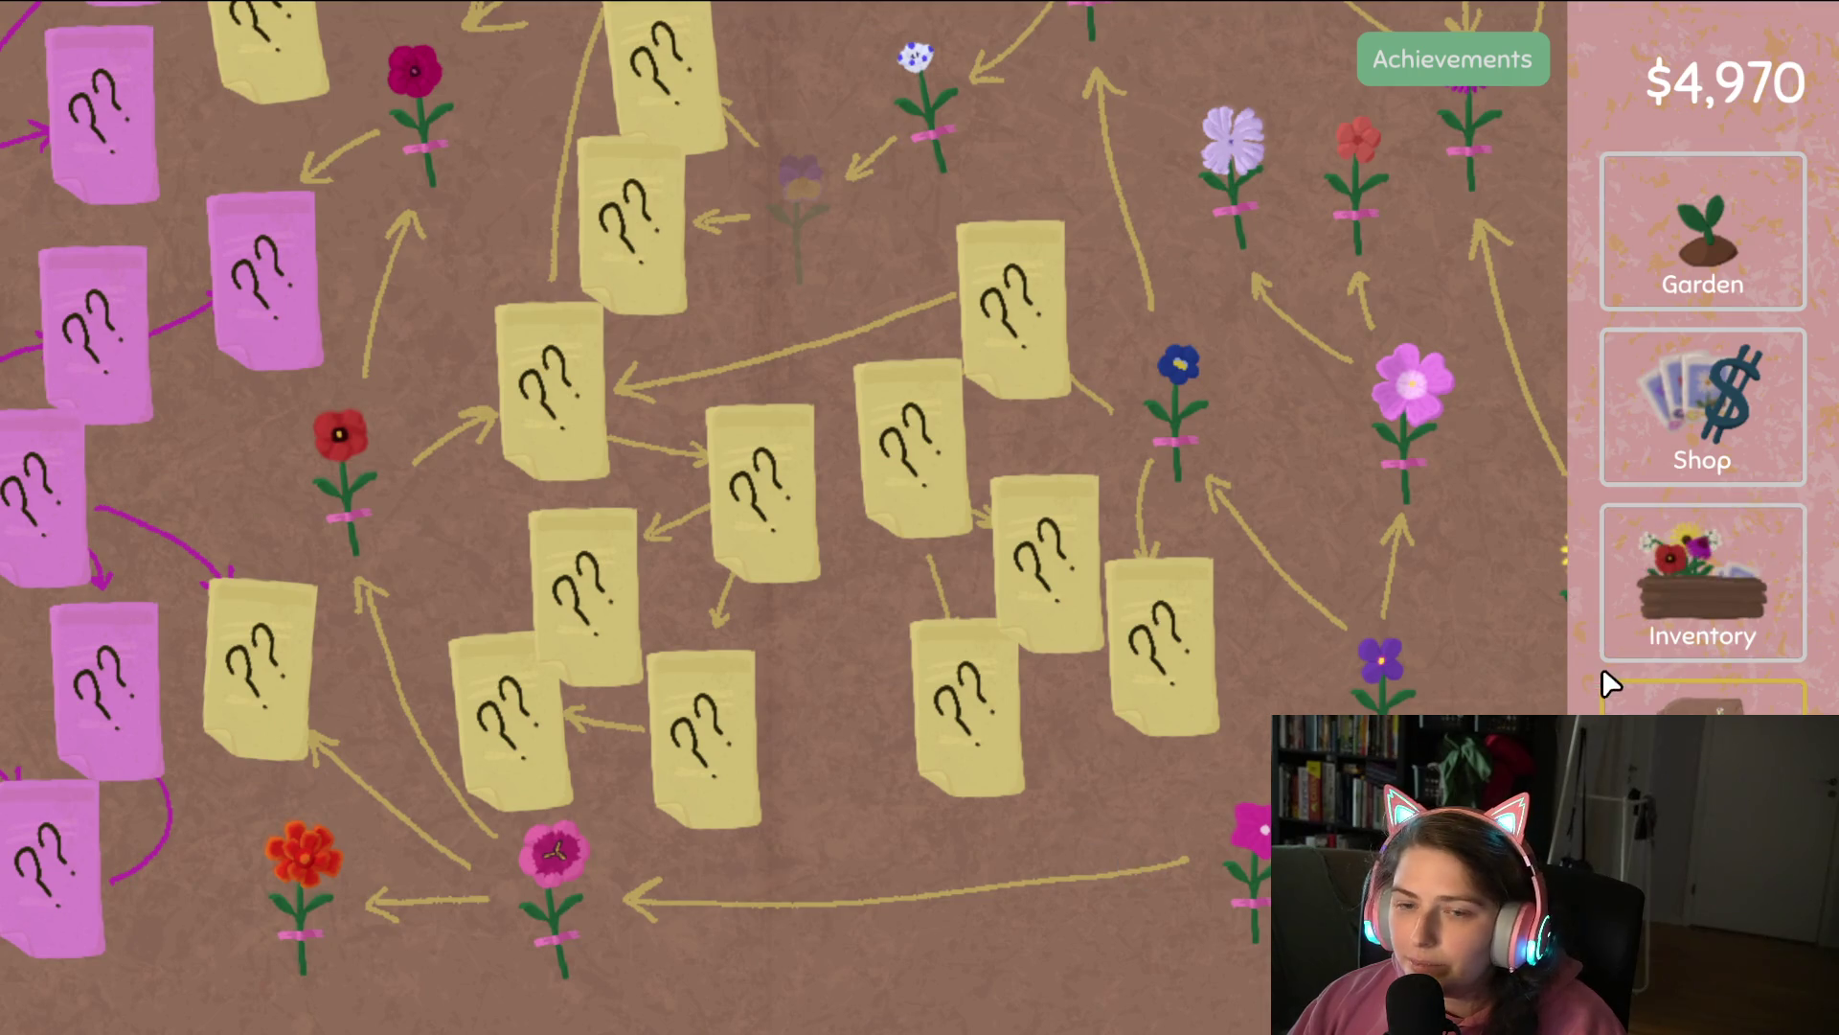
Sow pink, red poppy, blue and pansy seeds until all fifteen plots hold seeds.
click(1628, 599)
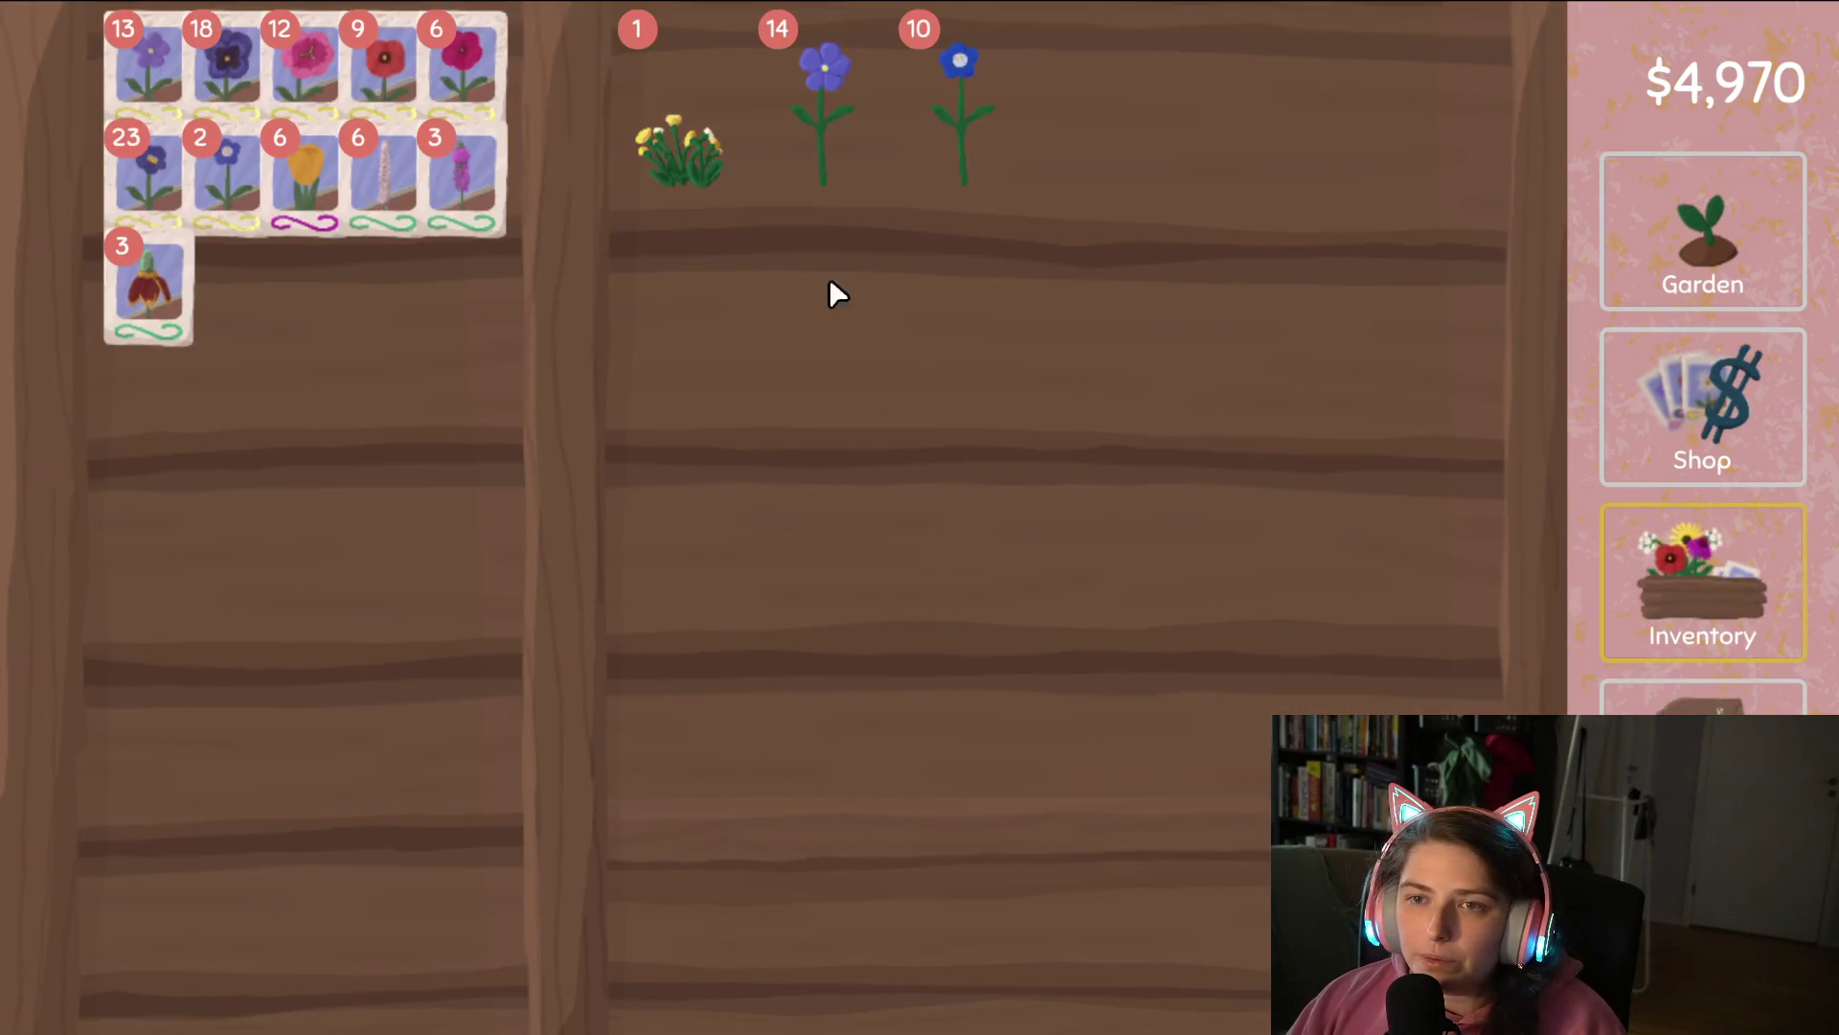
click(1692, 216)
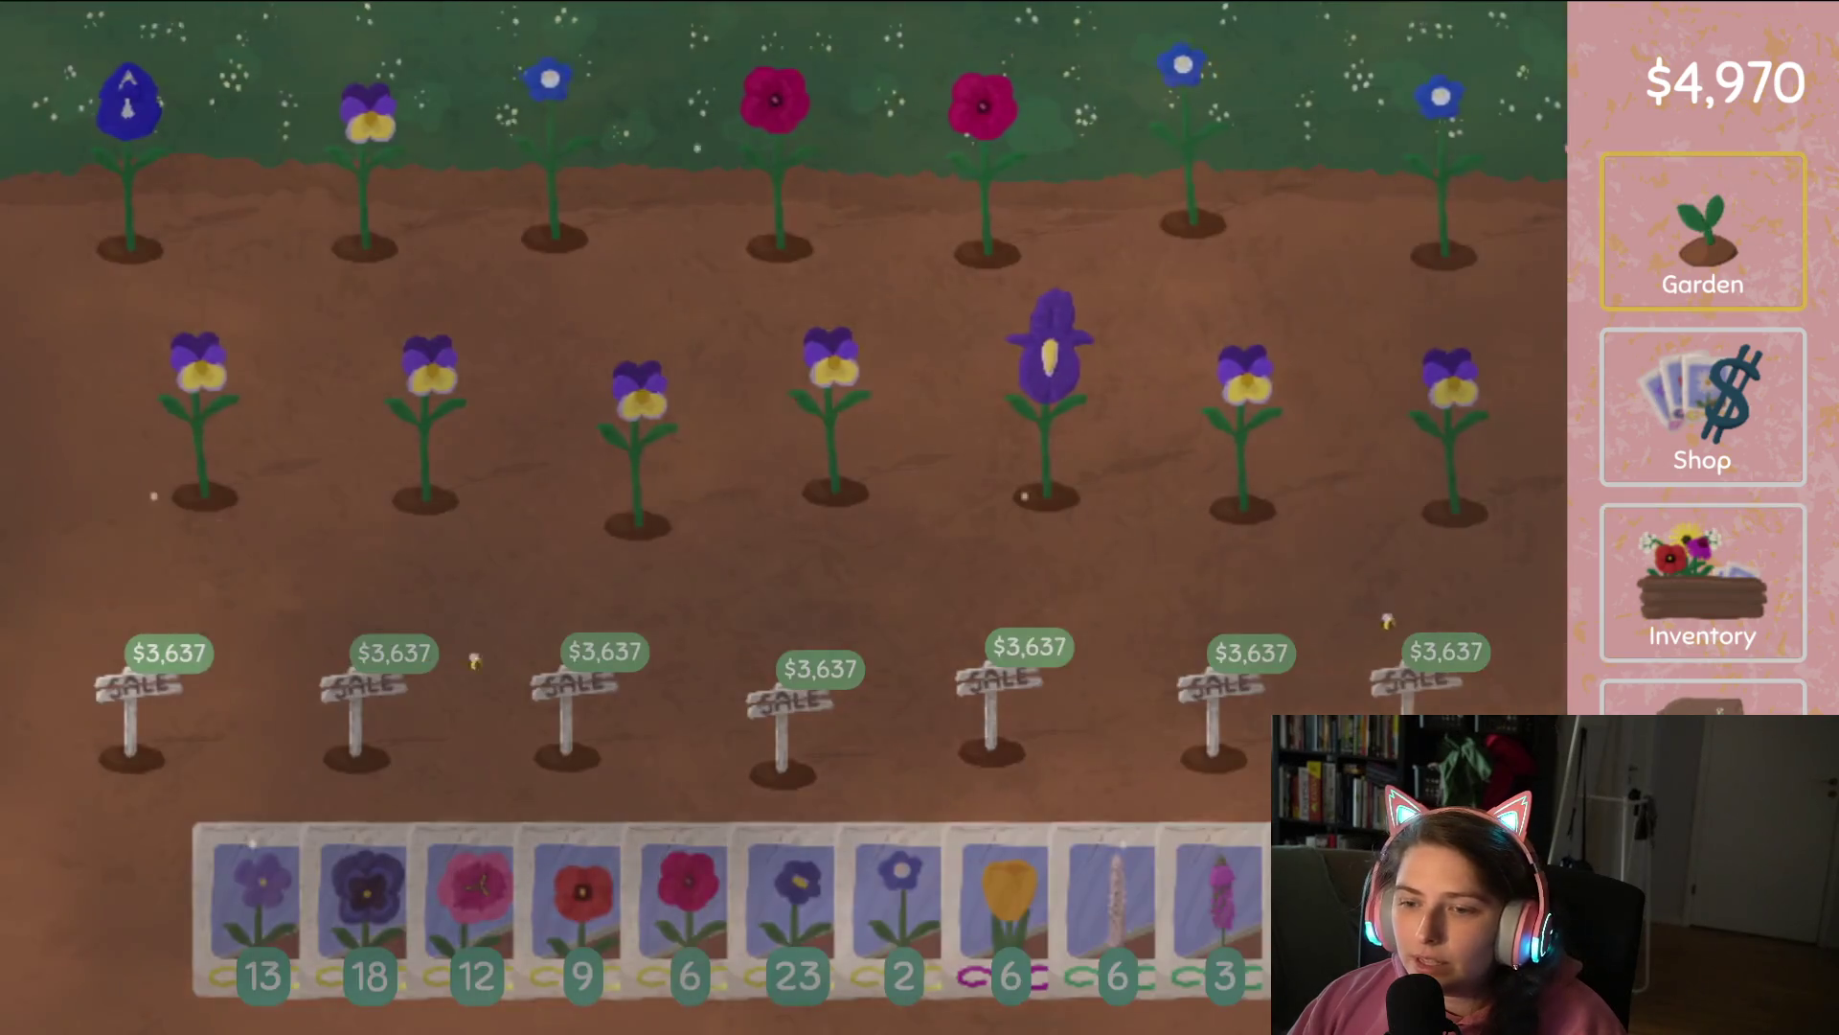
mouse_move(481, 941)
mouse_down()
mouse_move(1357, 500)
mouse_move(1081, 422)
mouse_move(21, 443)
mouse_move(793, 136)
mouse_move(1404, 203)
mouse_up()
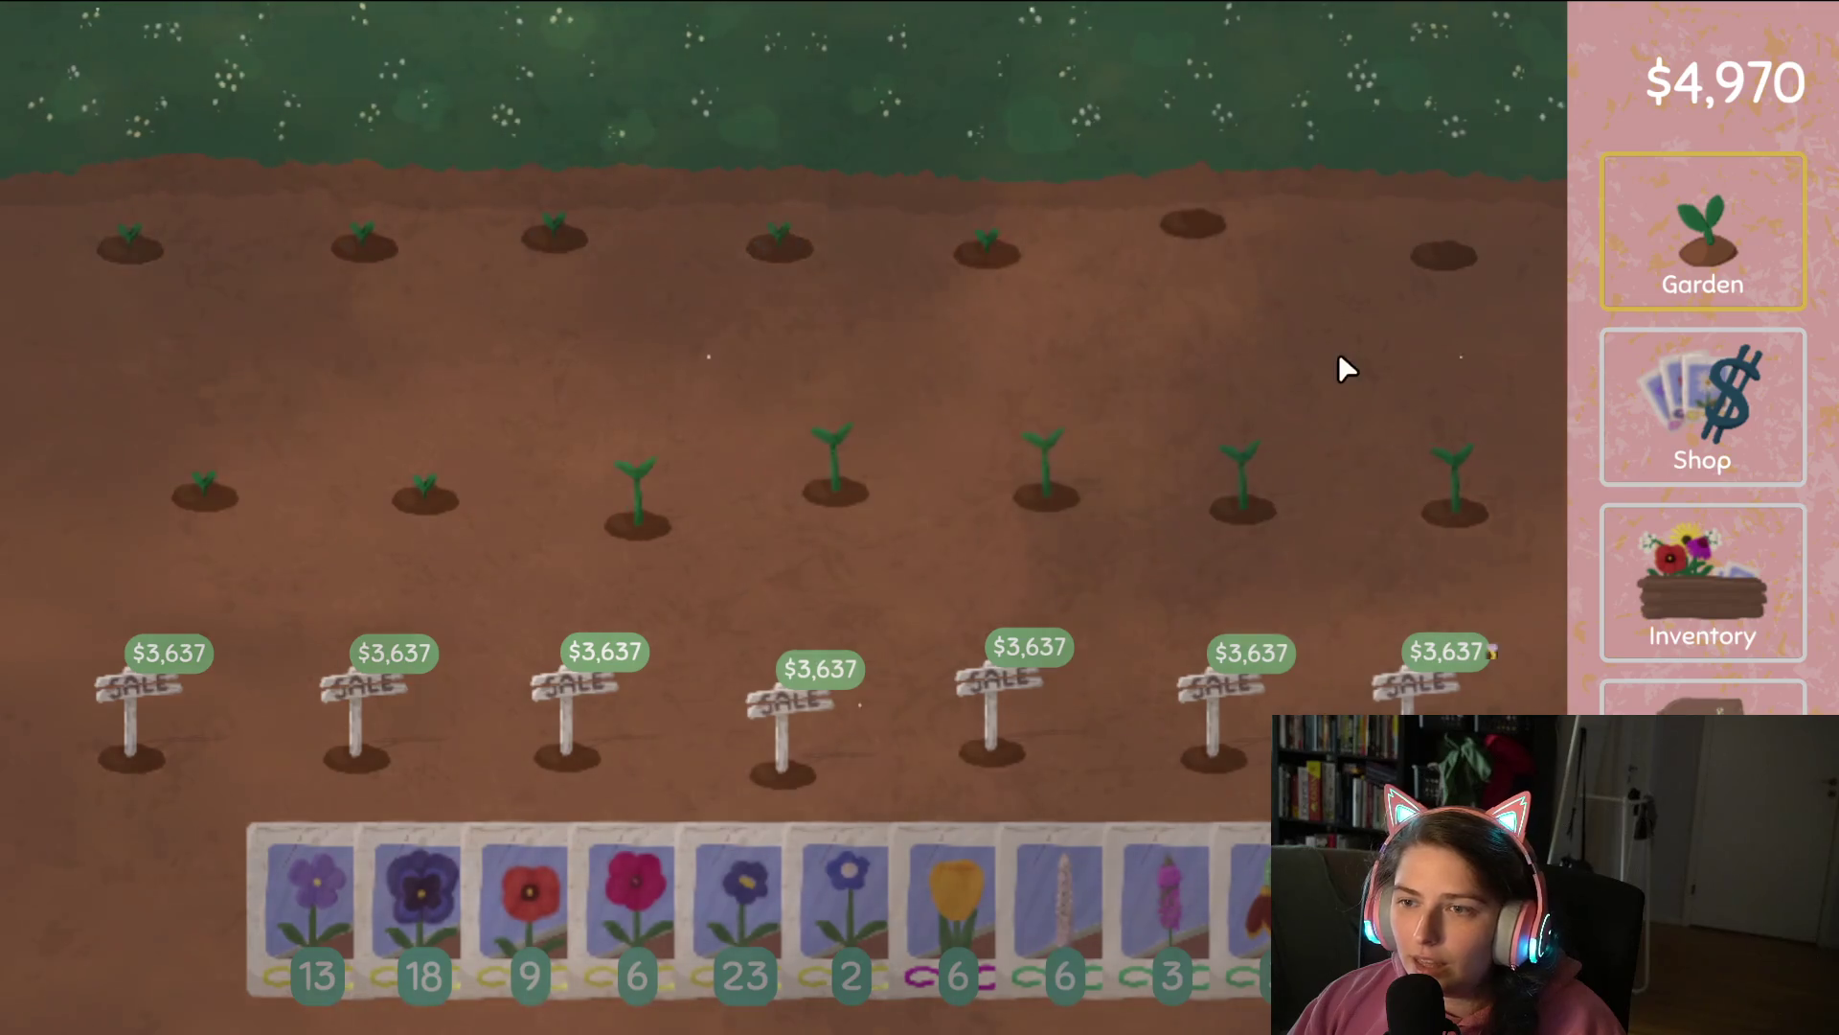
mouse_move(551, 924)
mouse_down()
mouse_move(1148, 196)
mouse_move(1470, 271)
mouse_move(620, 414)
mouse_move(140, 312)
mouse_up()
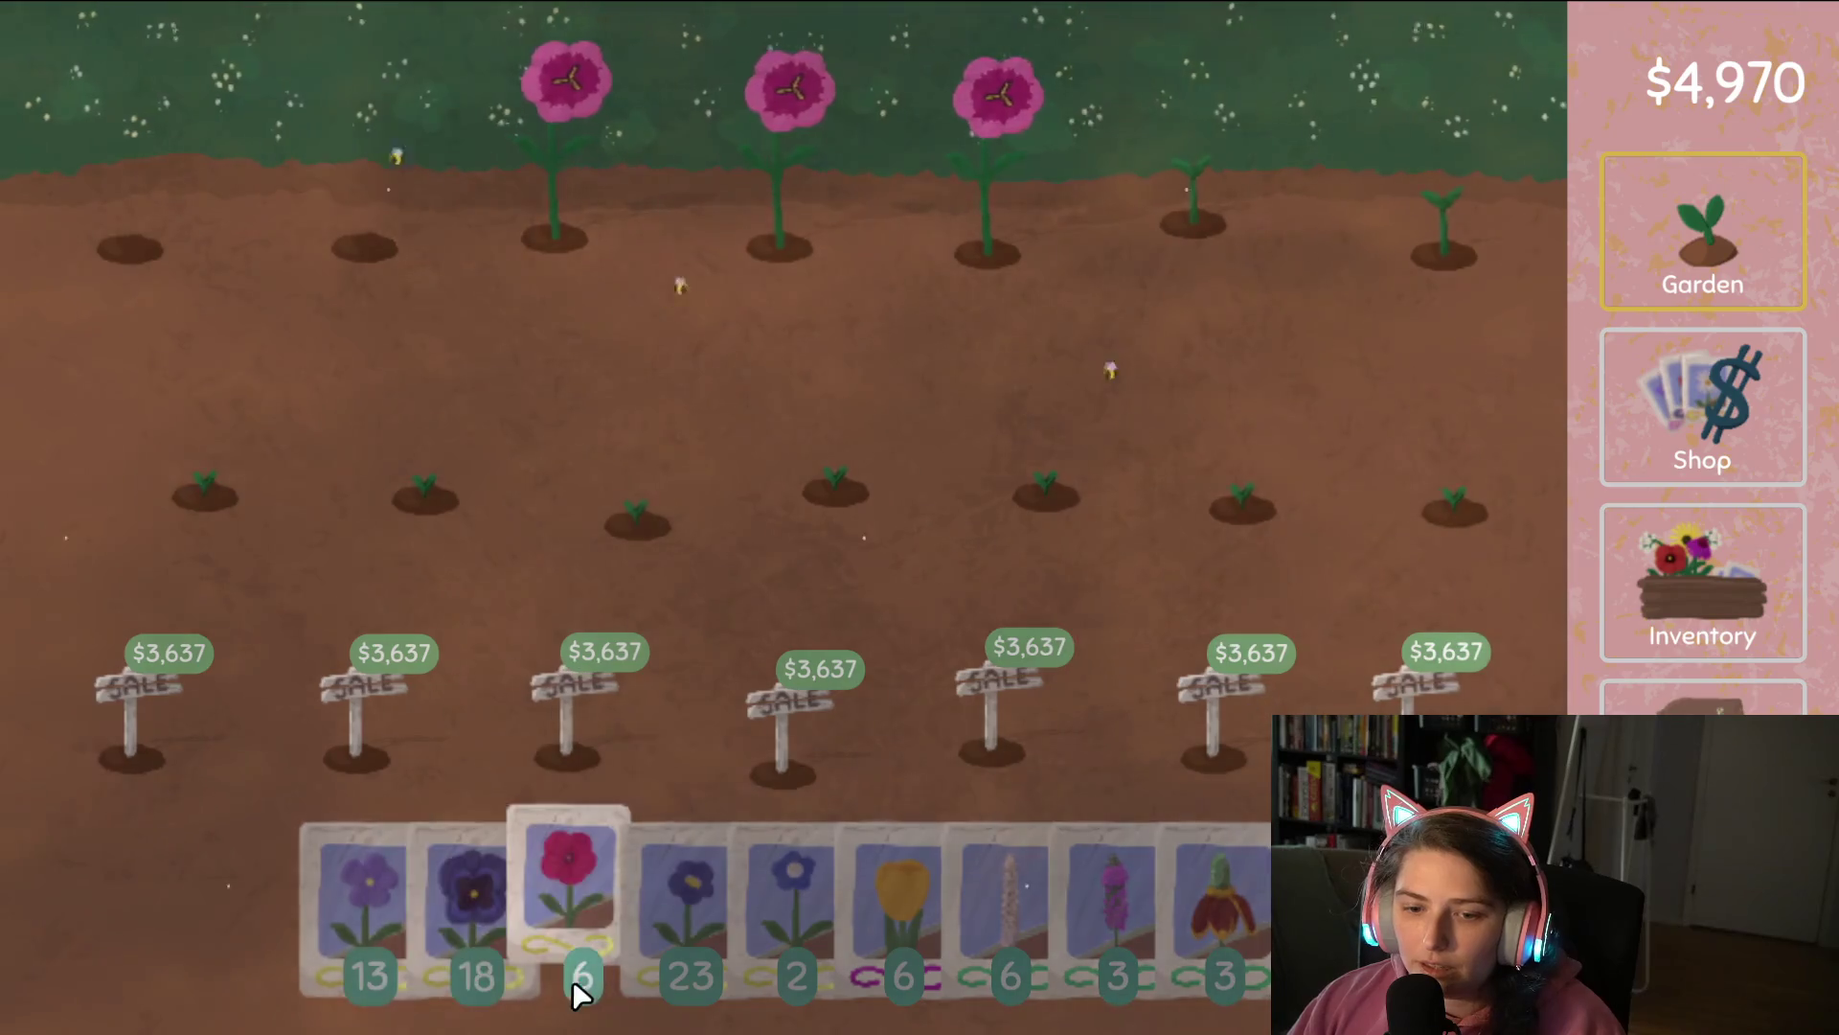
mouse_move(582, 985)
mouse_down()
mouse_move(156, 255)
mouse_move(1289, 173)
mouse_up()
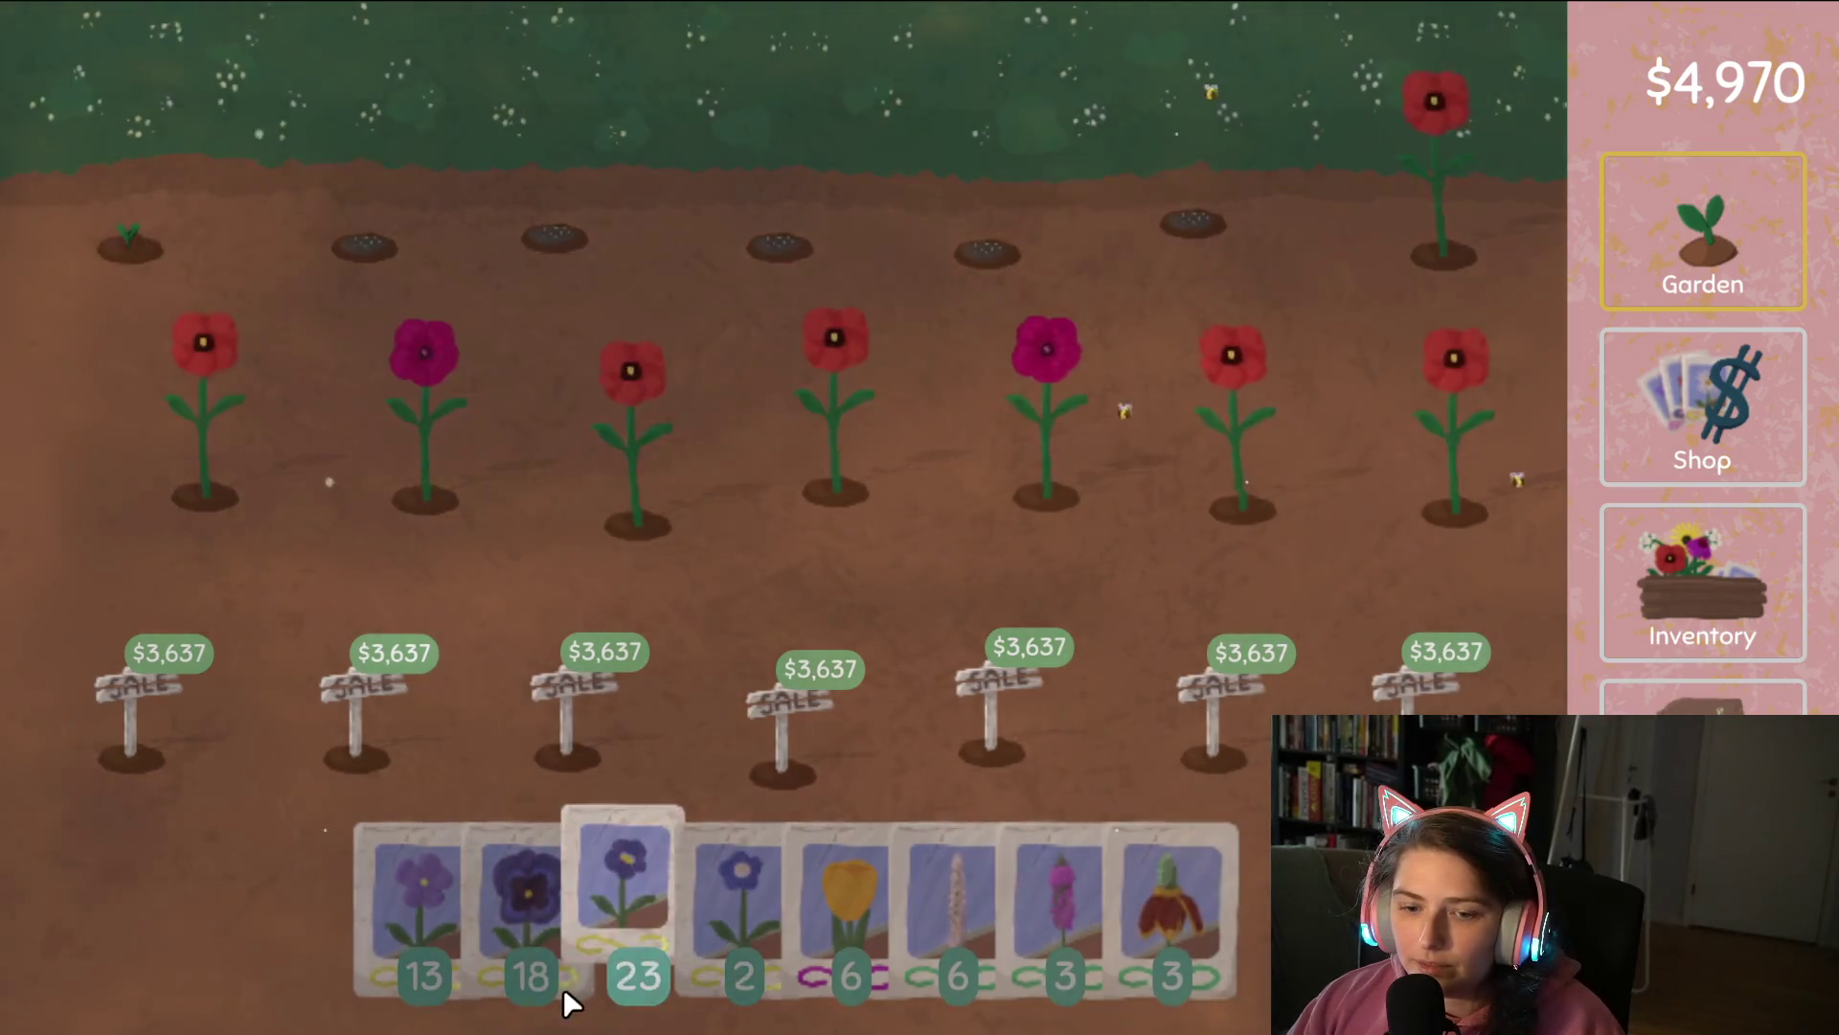
mouse_move(435, 900)
mouse_down()
mouse_move(1162, 172)
mouse_move(920, 482)
mouse_move(188, 441)
mouse_move(623, 945)
mouse_move(309, 428)
mouse_move(50, 110)
mouse_move(1377, 85)
mouse_up()
mouse_move(686, 901)
mouse_down()
mouse_move(846, 647)
mouse_move(1374, 205)
mouse_move(956, 489)
mouse_move(618, 560)
mouse_up()
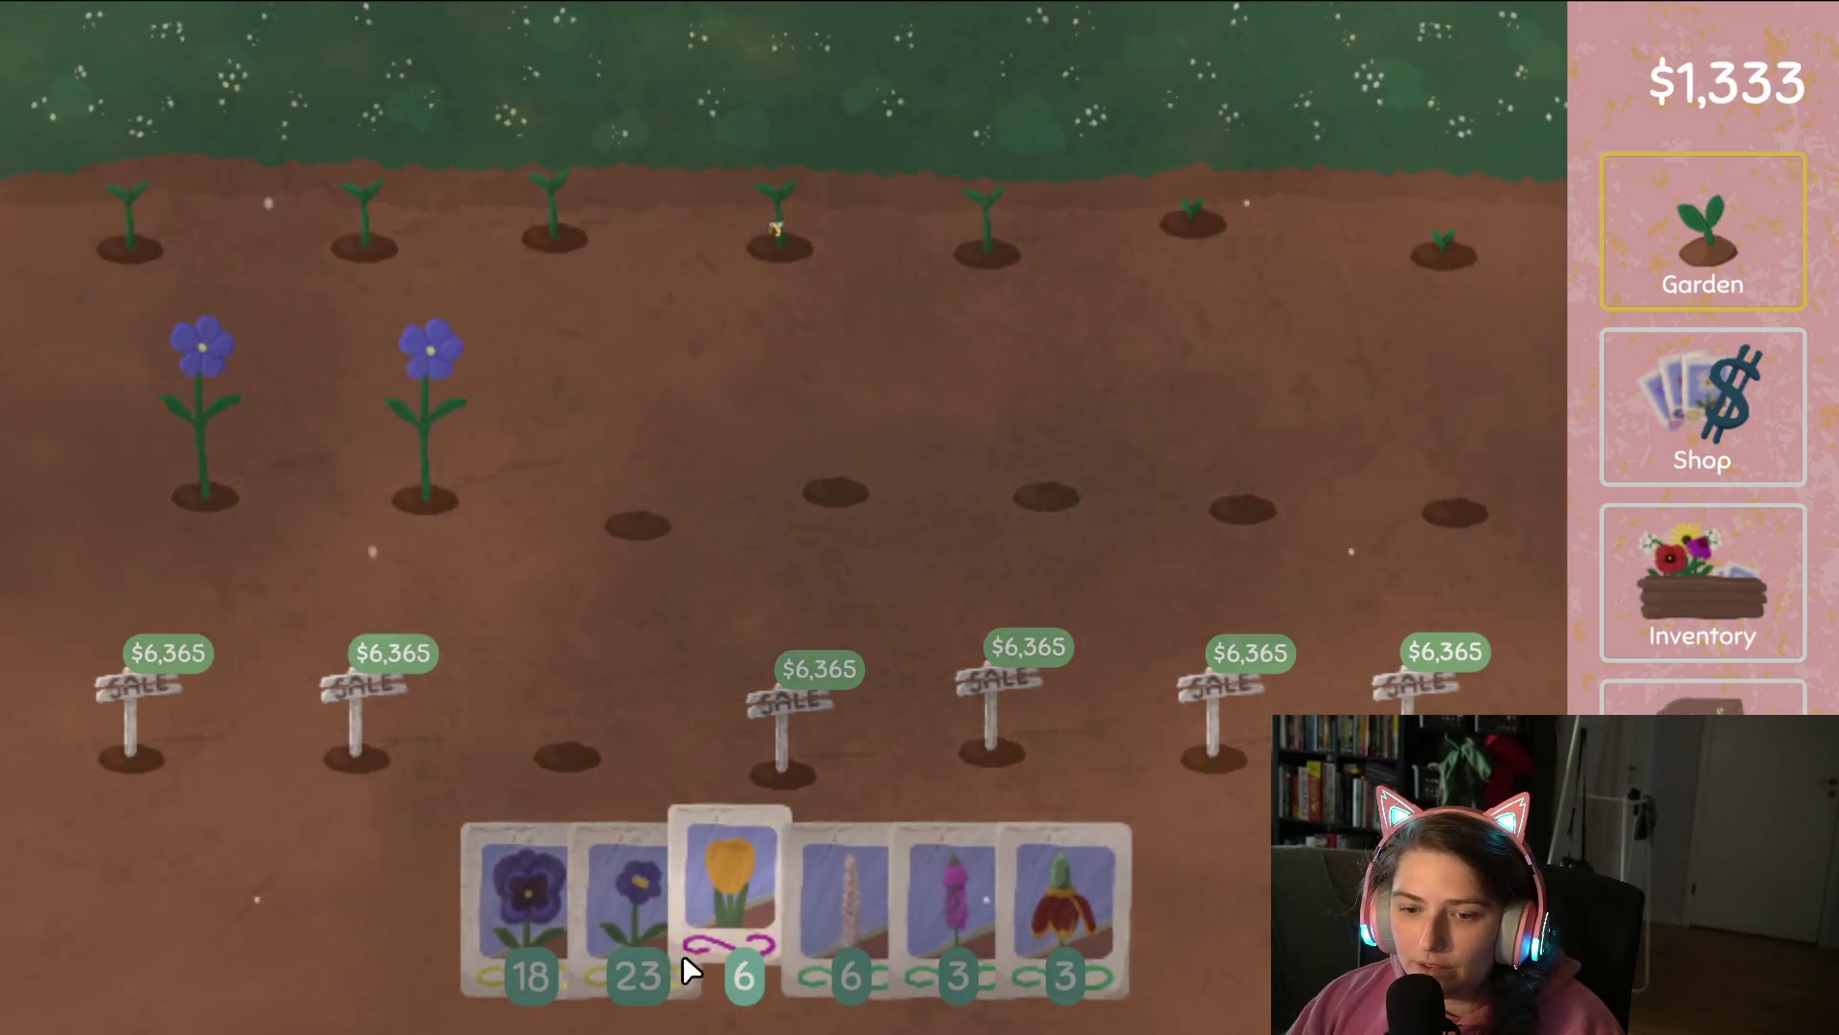
mouse_move(640, 940)
mouse_down()
mouse_move(787, 866)
mouse_move(1389, 443)
mouse_move(373, 463)
mouse_move(12, 521)
mouse_move(131, 255)
mouse_move(1263, 206)
mouse_move(1491, 275)
mouse_move(1034, 699)
mouse_move(632, 919)
mouse_up()
mouse_move(472, 944)
mouse_down()
mouse_move(544, 730)
mouse_move(416, 736)
mouse_move(347, 692)
mouse_move(571, 743)
mouse_move(676, 433)
mouse_move(624, 766)
mouse_move(1400, 164)
mouse_move(6, 174)
mouse_move(110, 265)
mouse_move(1248, 446)
mouse_move(1525, 453)
mouse_move(596, 668)
mouse_up()
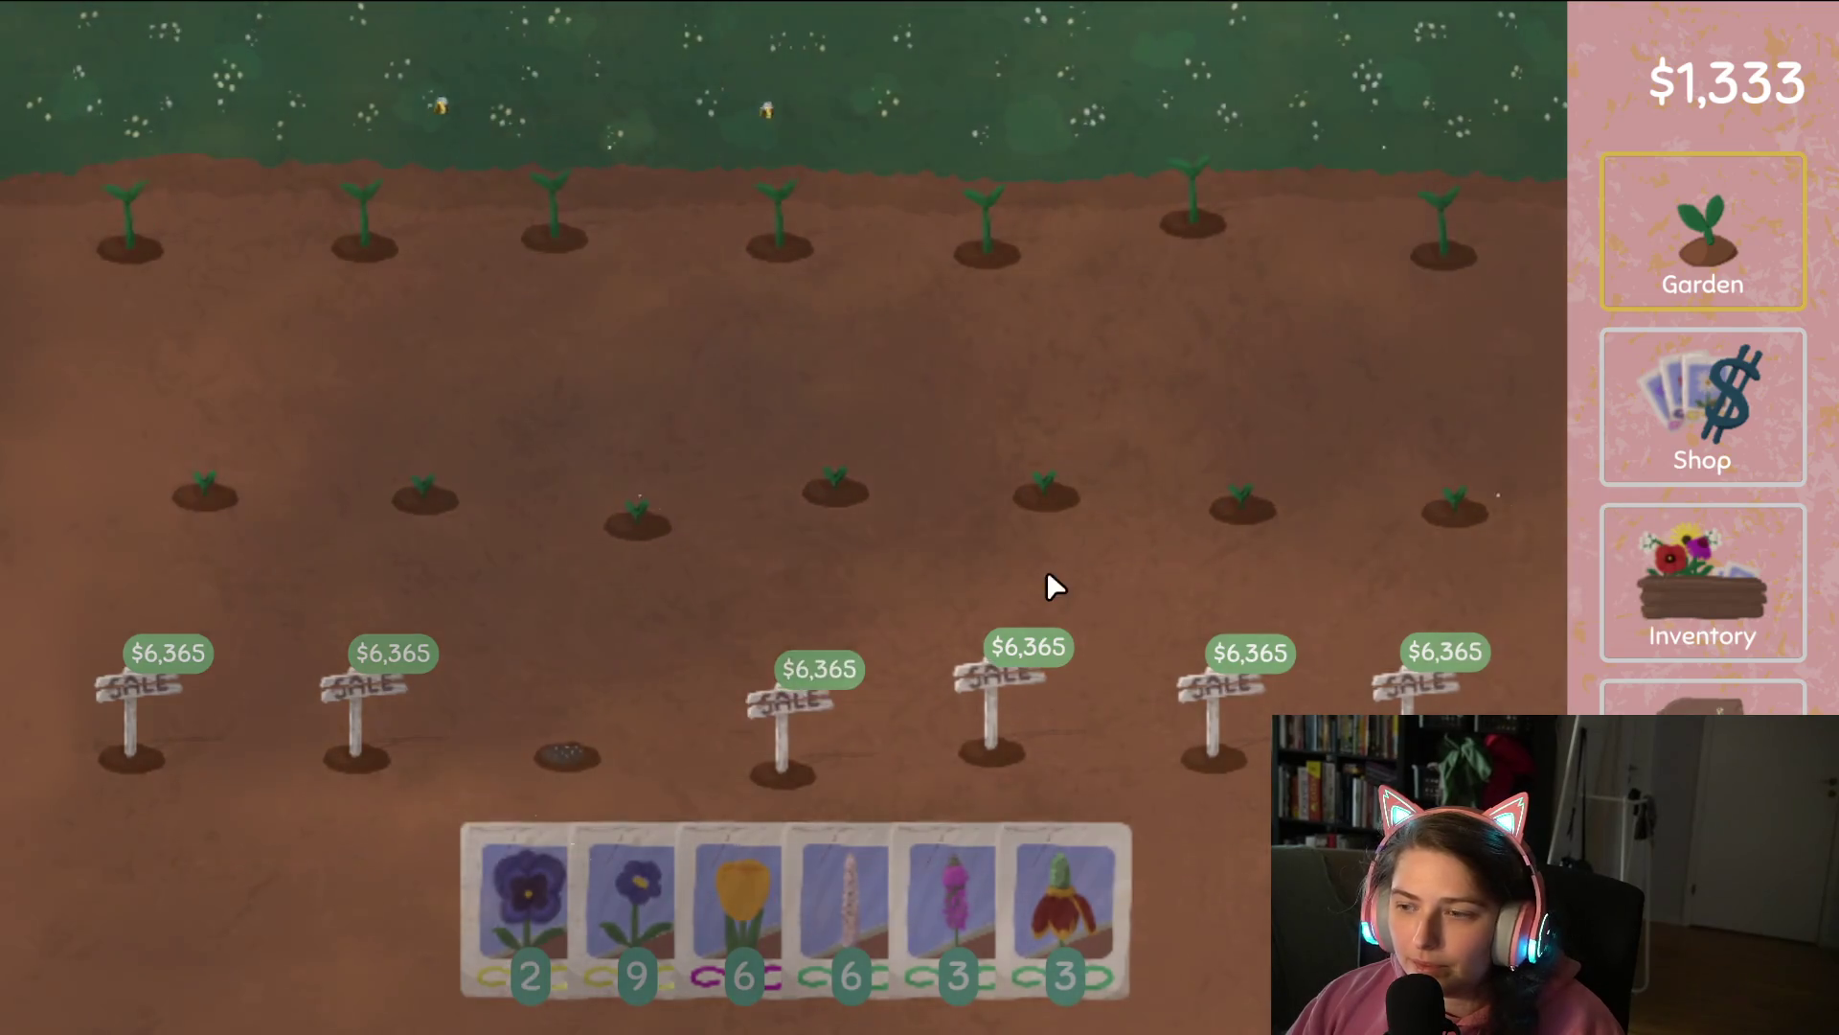
Turn the orange flower into seeds.
click(1713, 583)
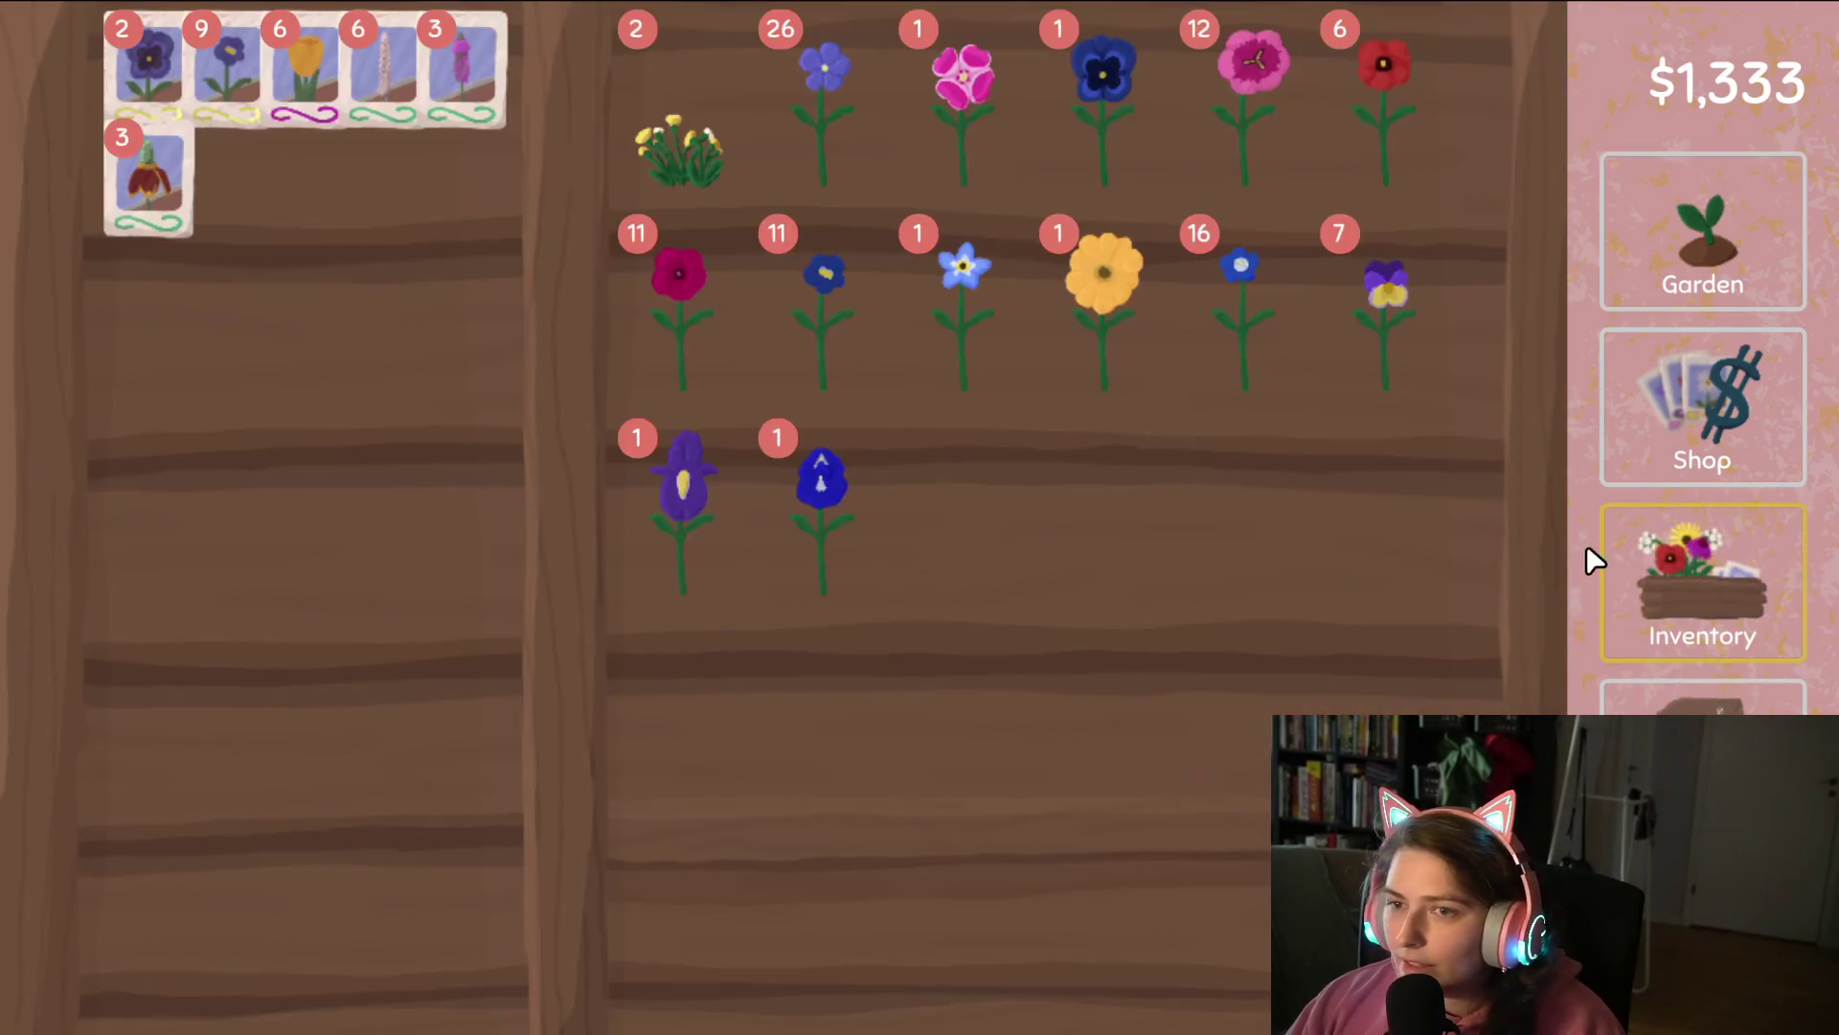
click(1705, 756)
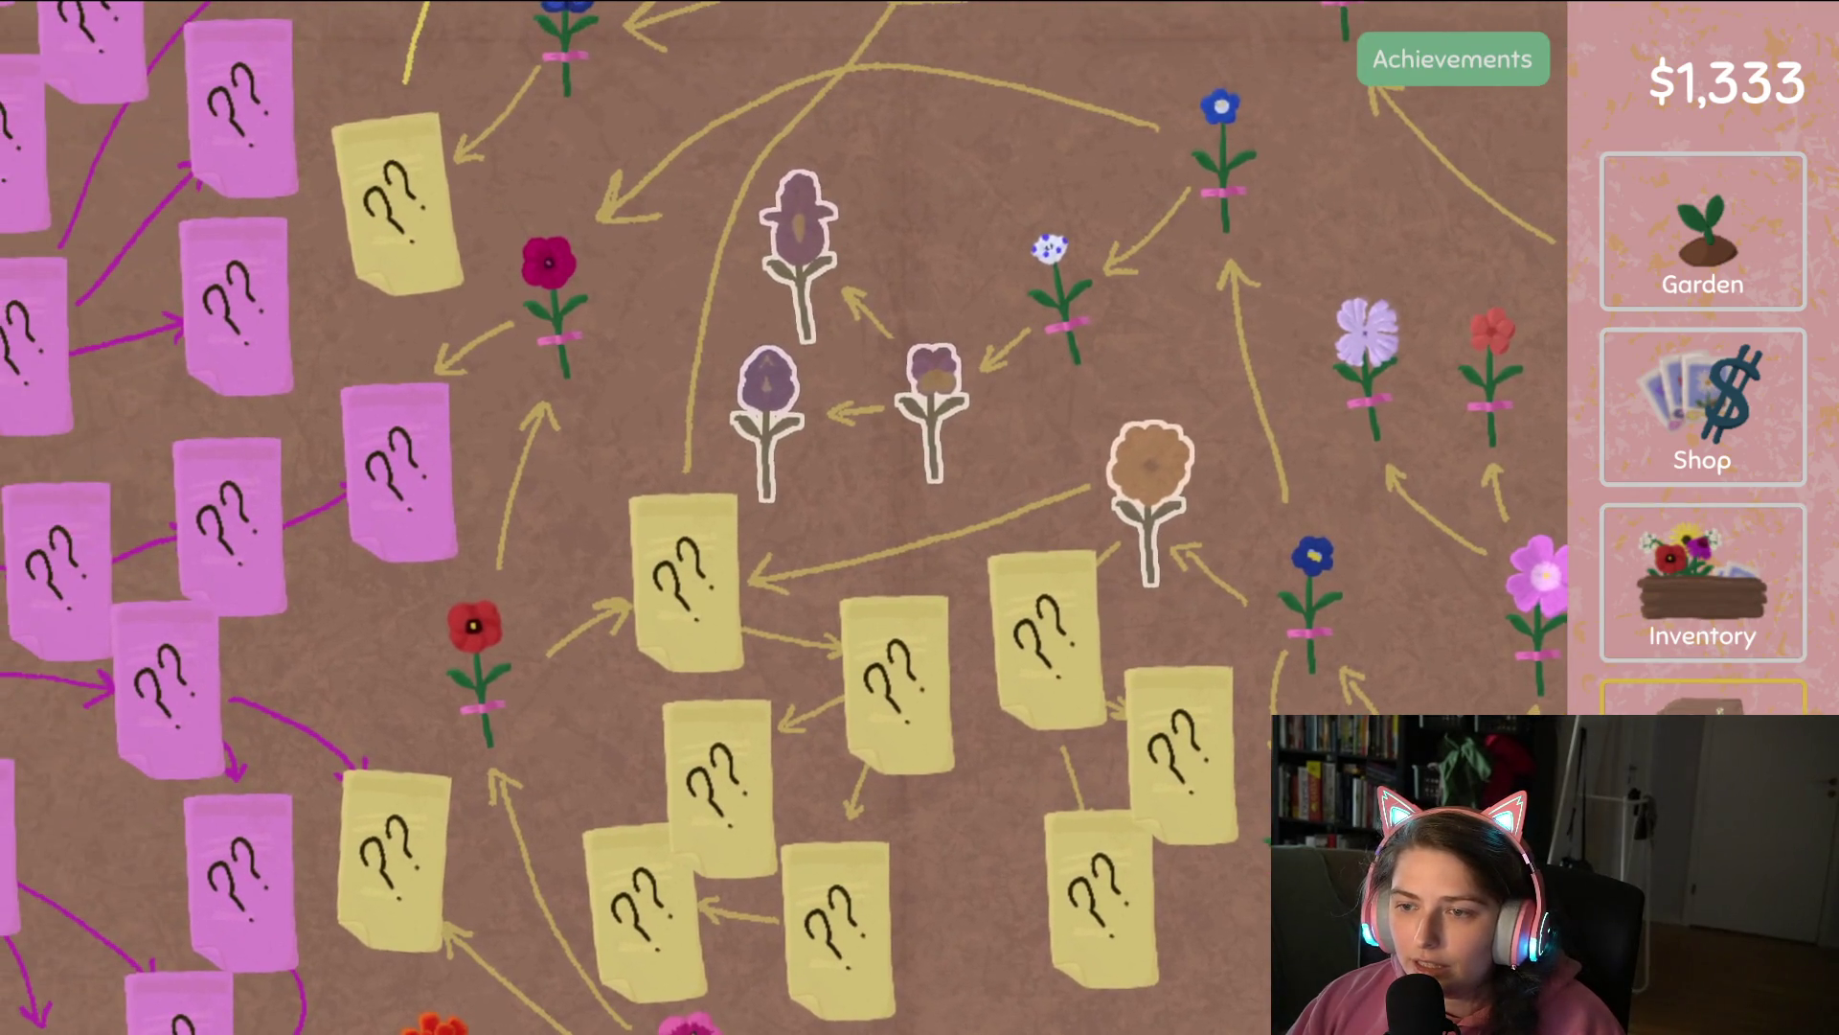
click(1733, 603)
drag(1011, 300, 298, 469)
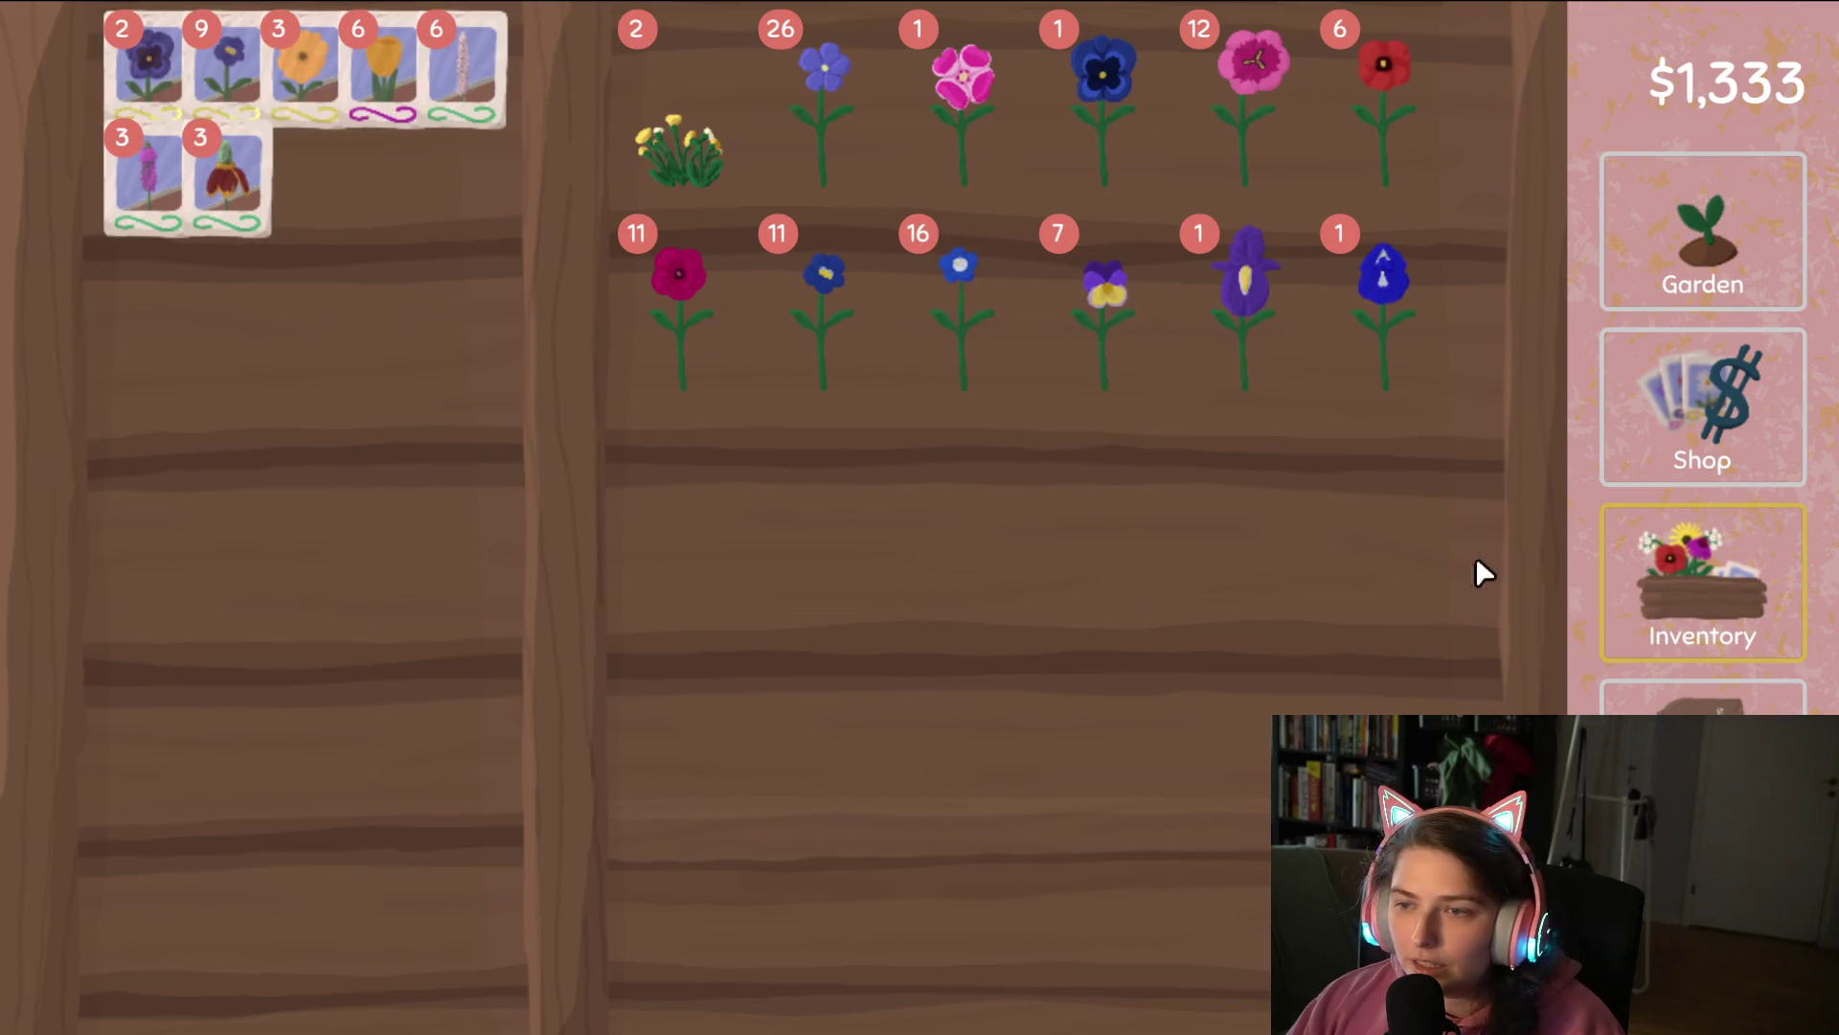
Check the discovery map, then turn the purple flowers into seeds.
click(1705, 757)
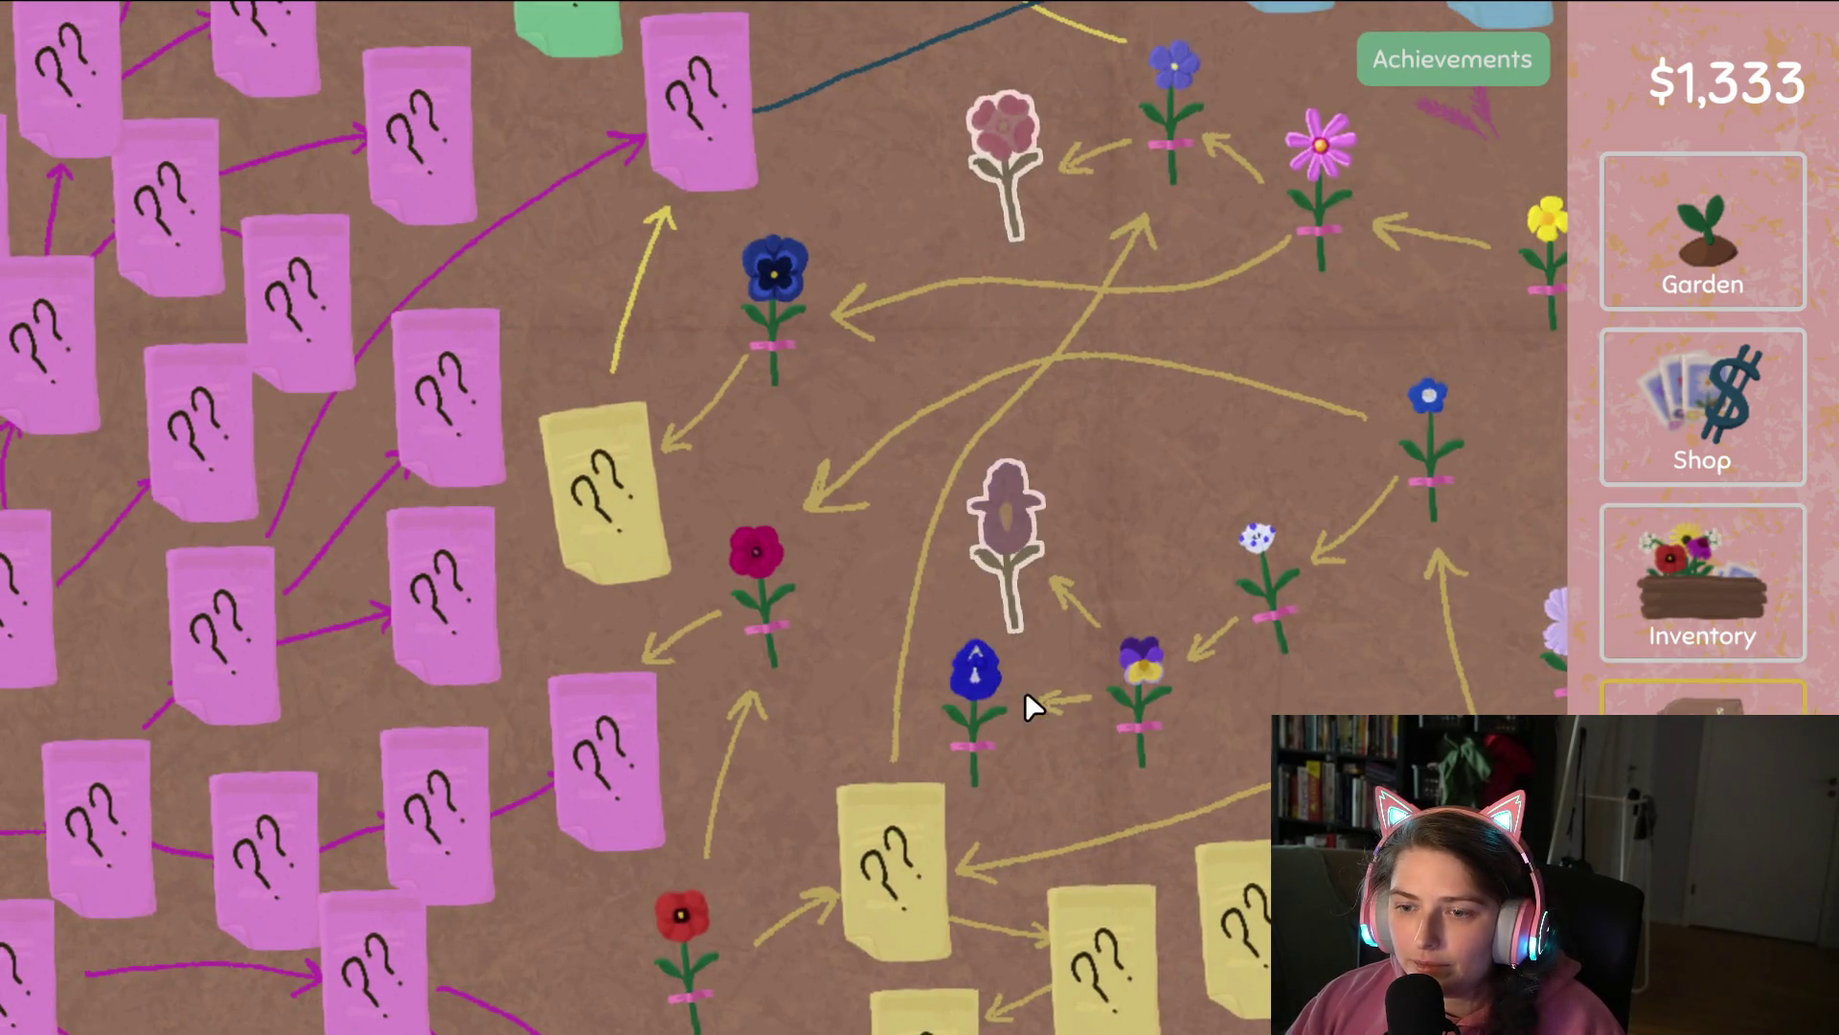
drag(1107, 249, 1044, 392)
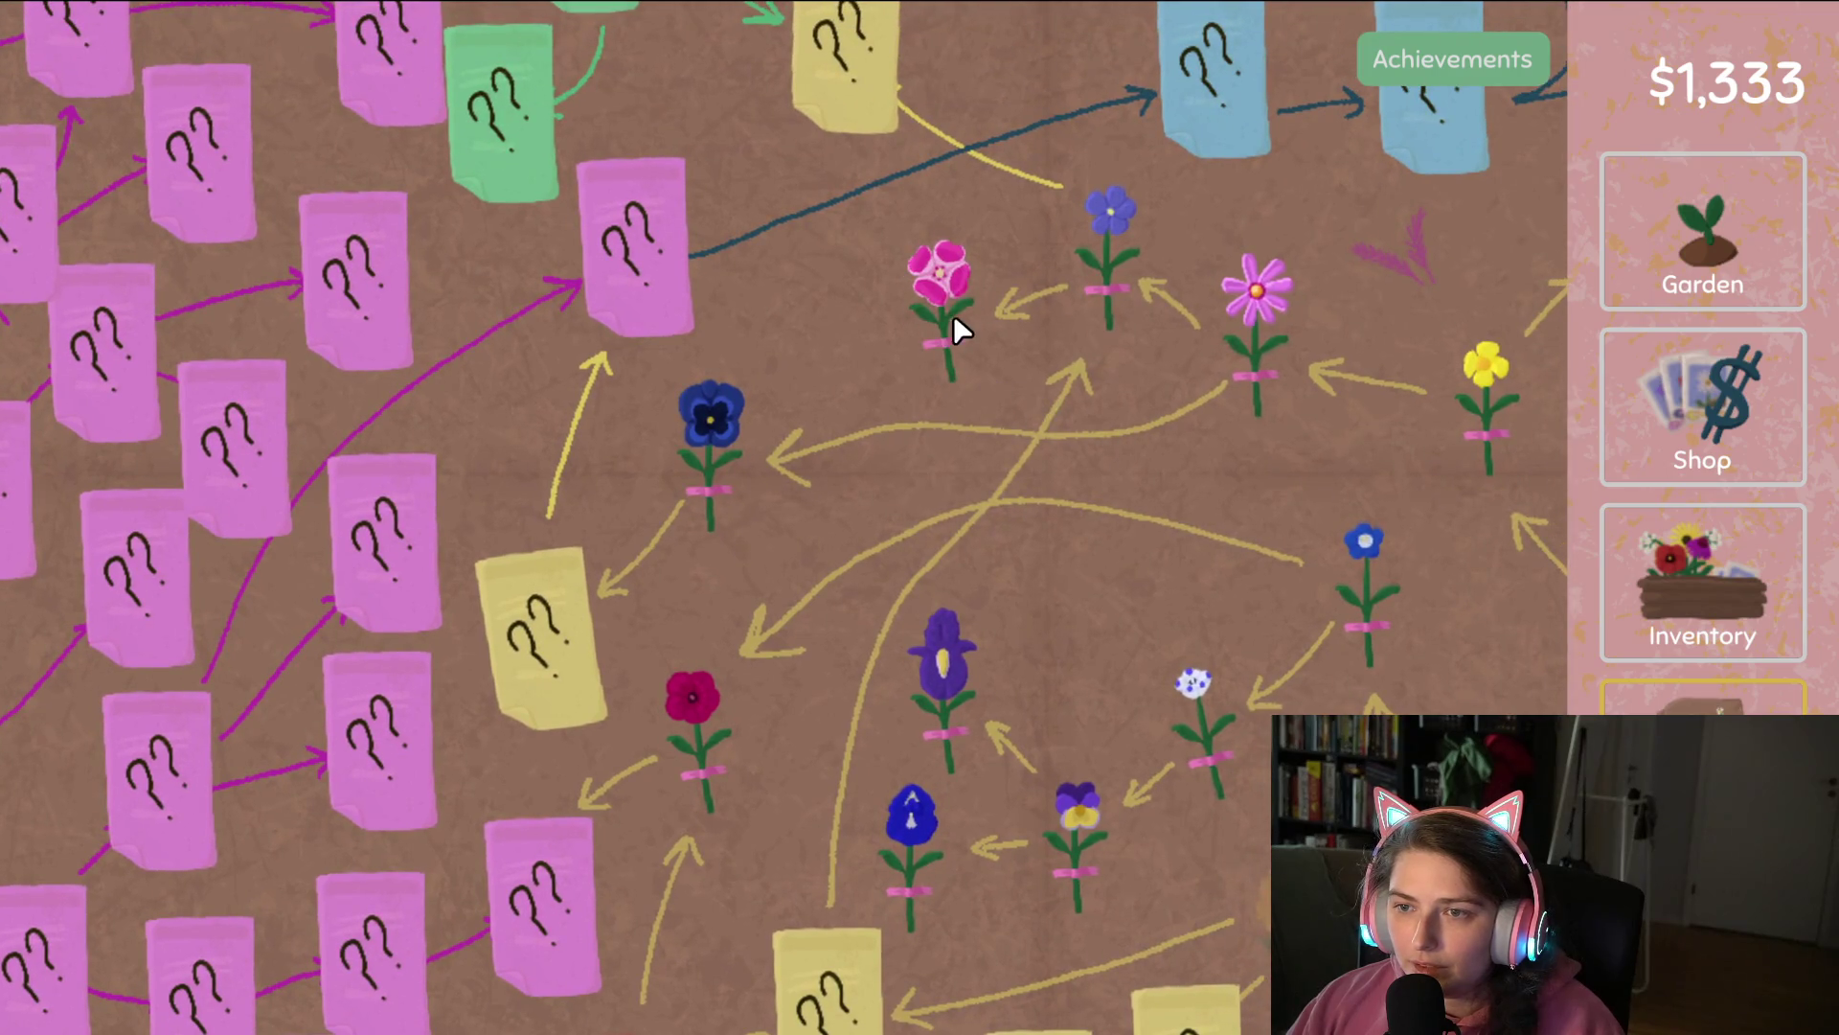
mouse_move(1199, 628)
mouse_down()
mouse_move(1150, 648)
mouse_move(911, 329)
mouse_move(998, 619)
mouse_move(1101, 739)
mouse_up()
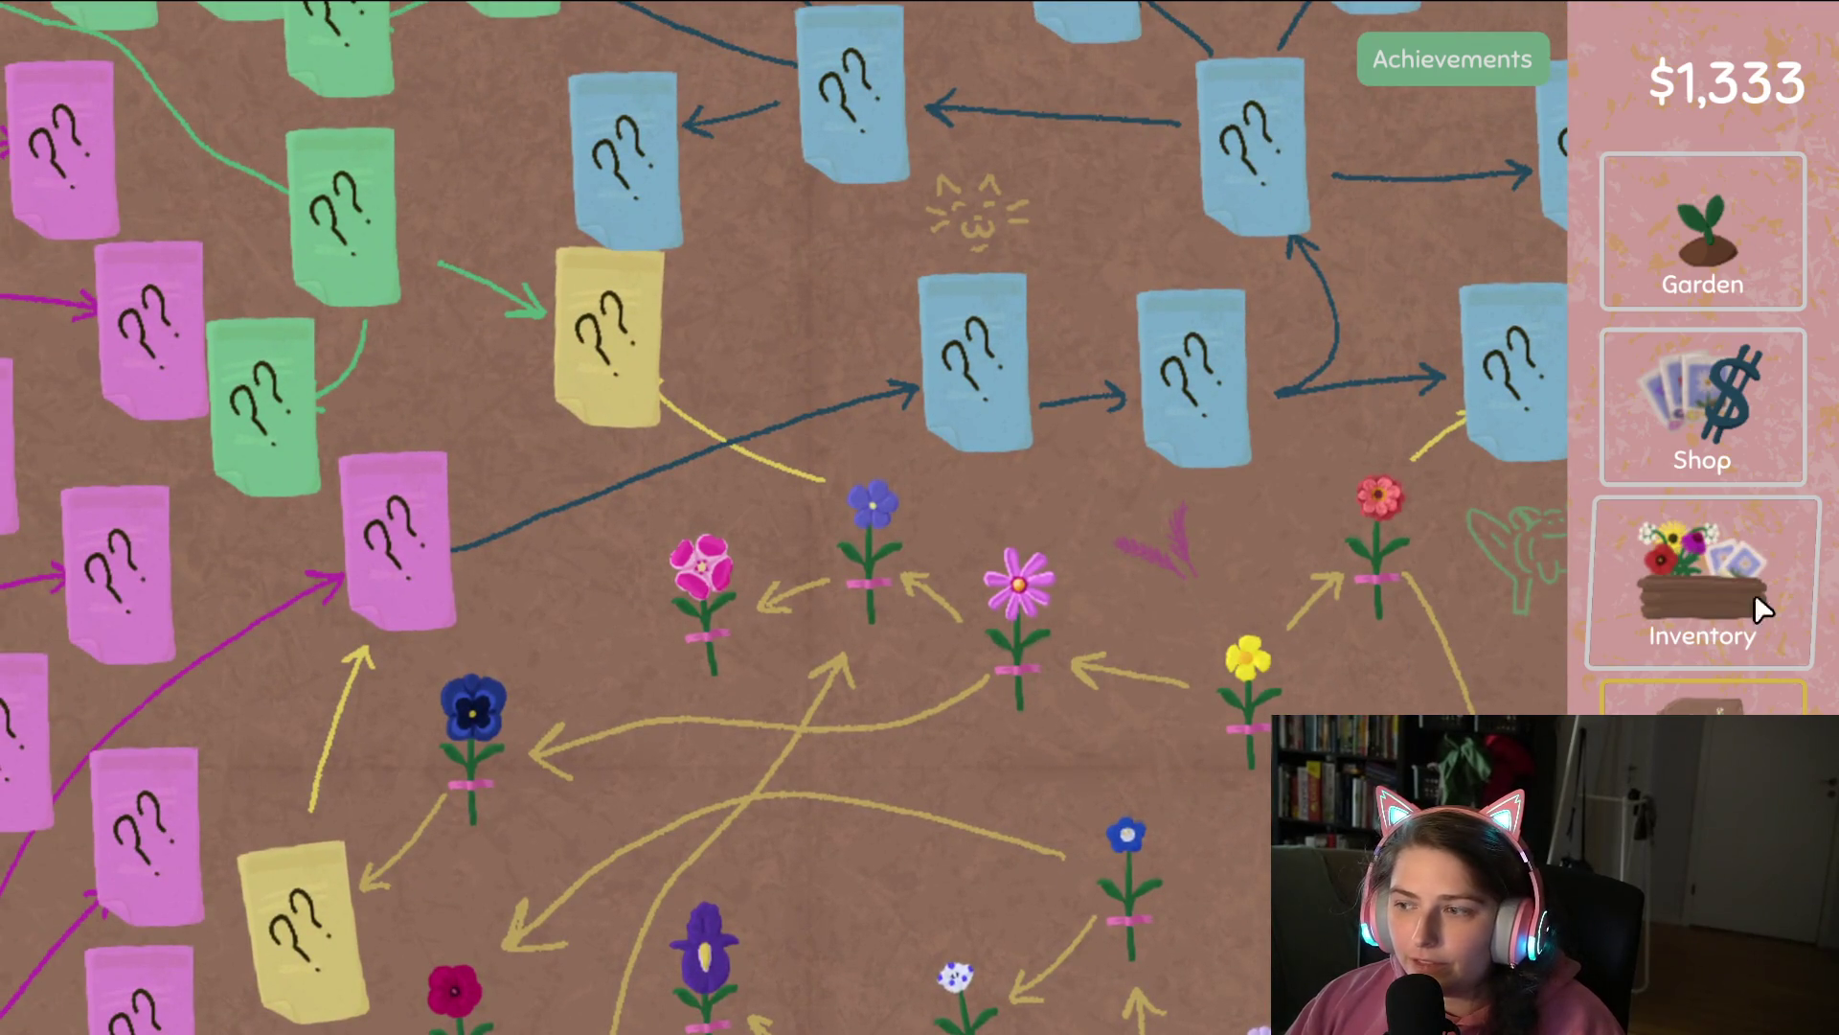
click(1763, 608)
click(846, 109)
click(847, 109)
click(846, 109)
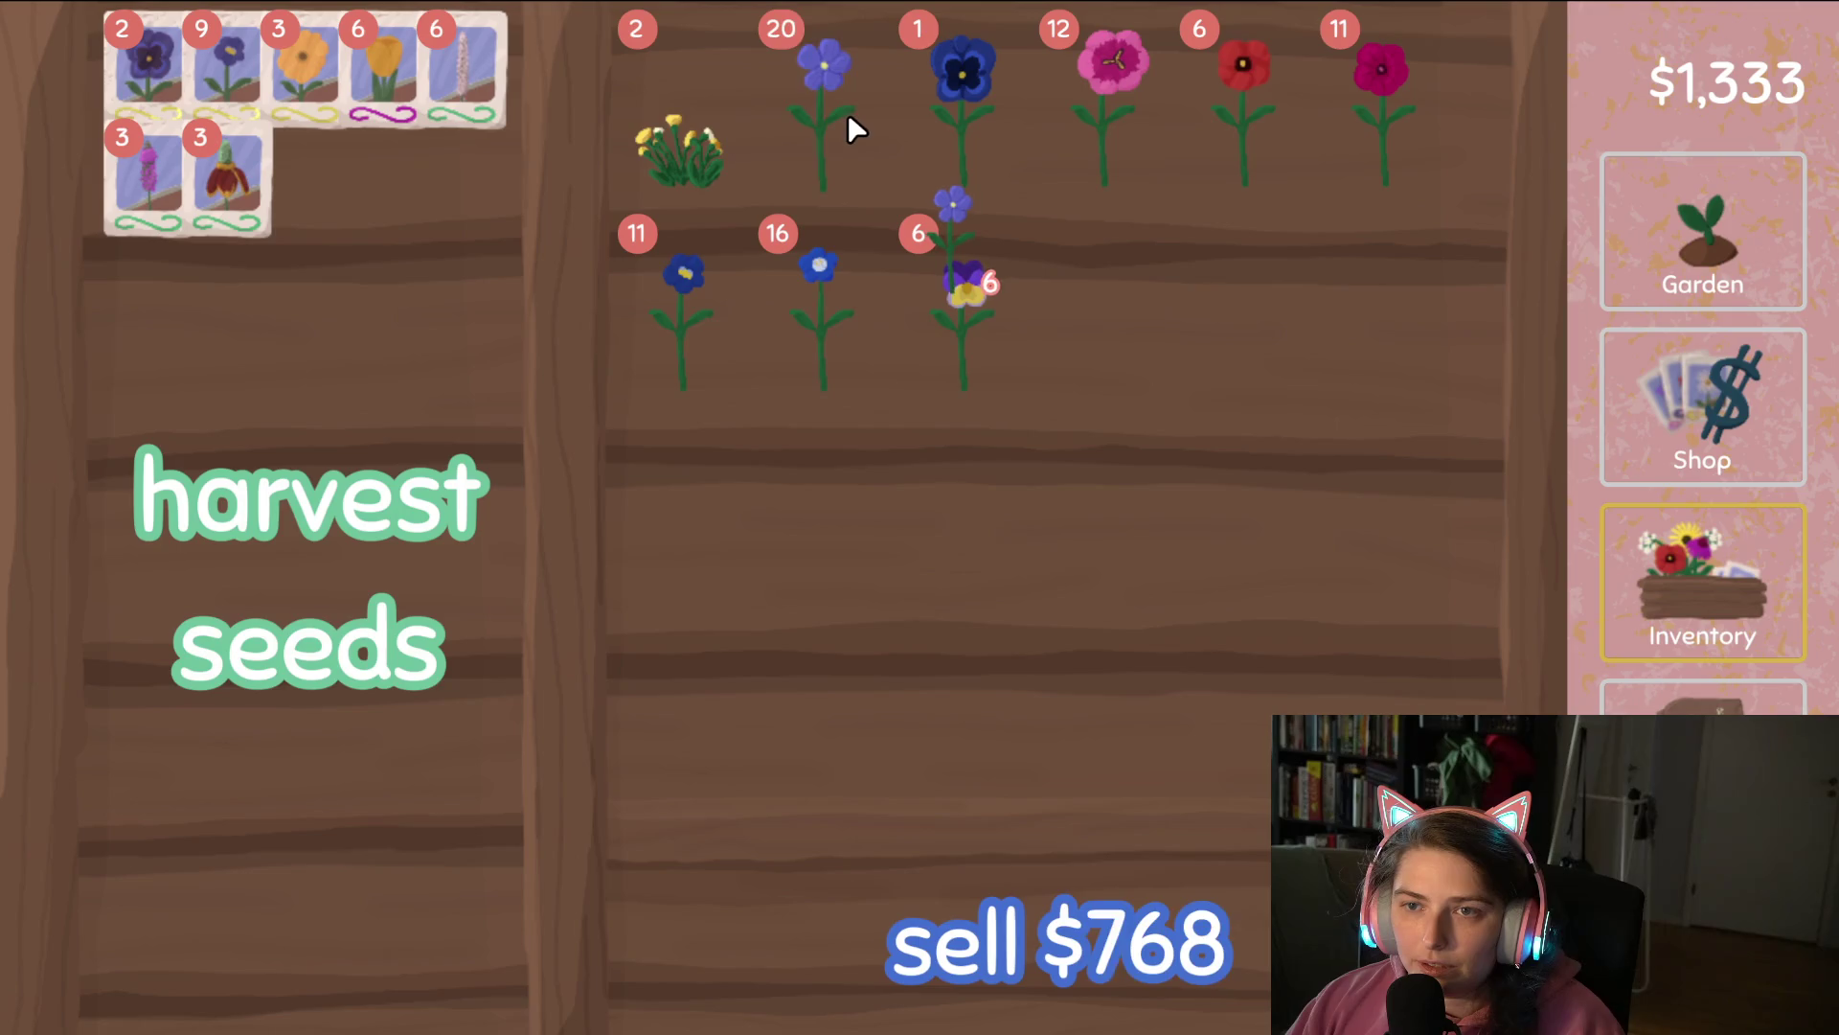
click(847, 113)
click(848, 113)
click(421, 364)
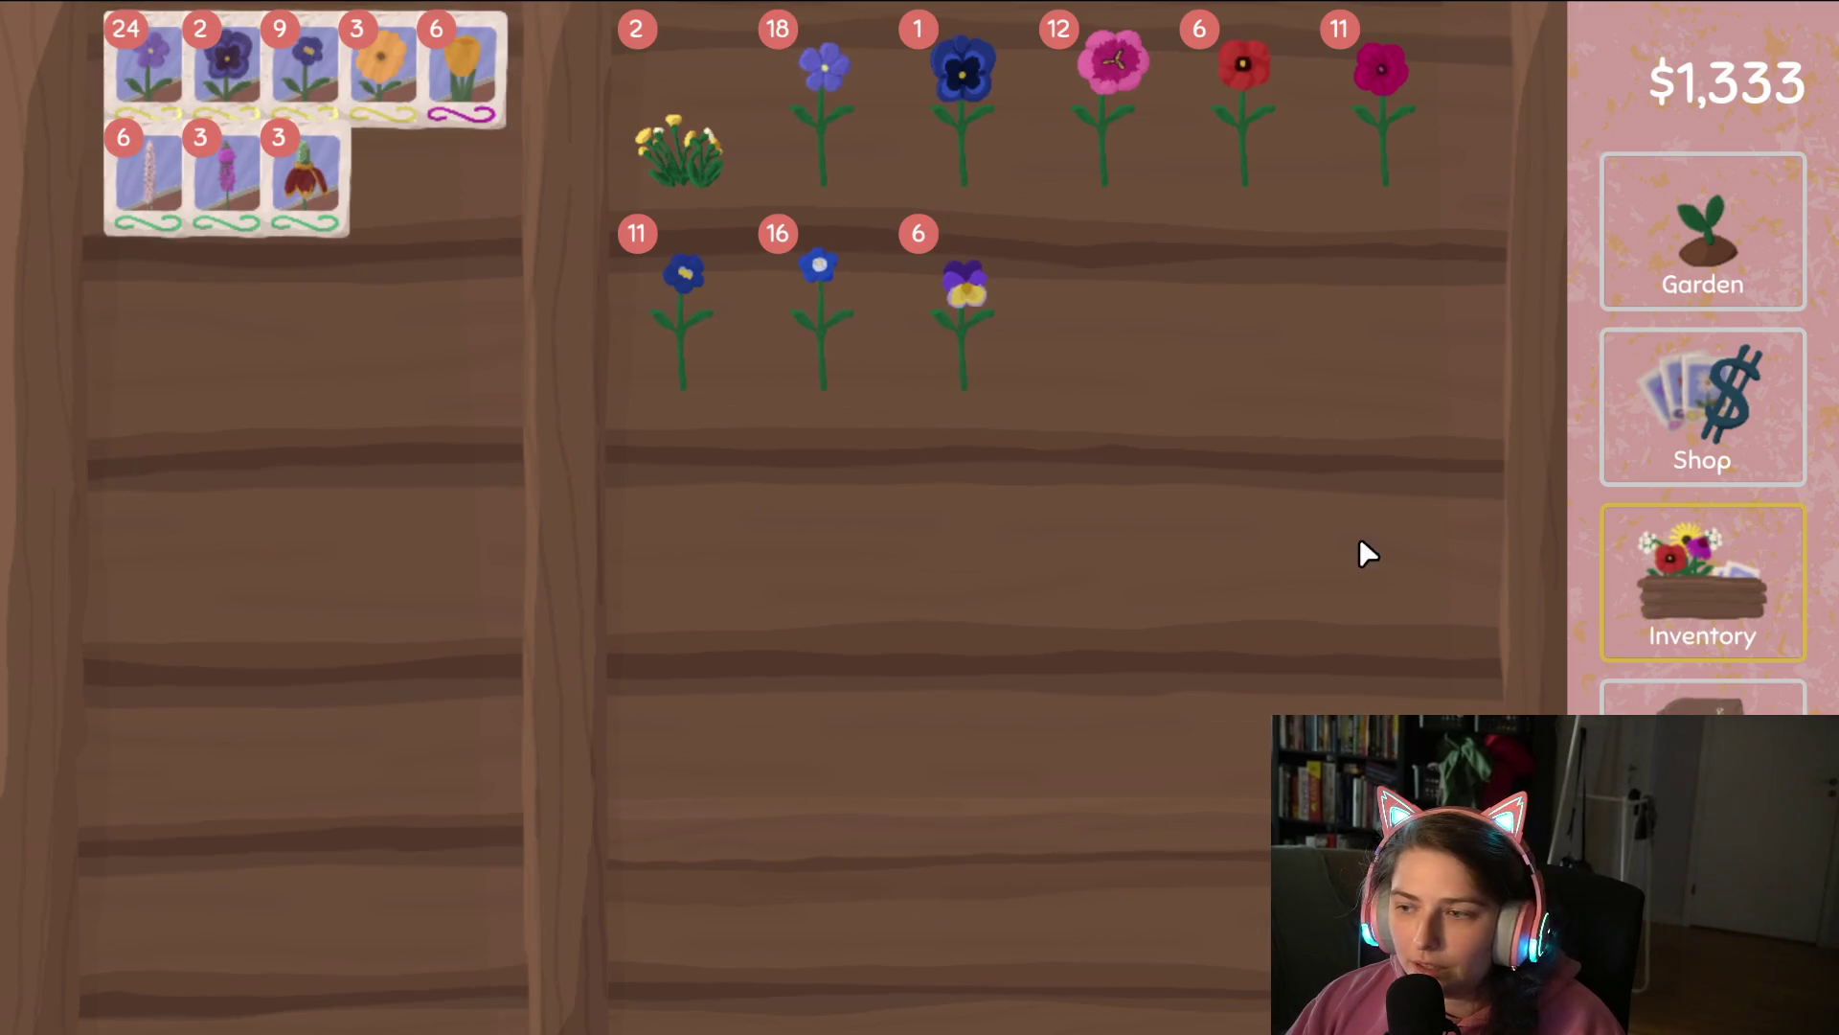
Sell the six pansies and the blue flower stack.
drag(964, 287, 1216, 952)
click(1695, 697)
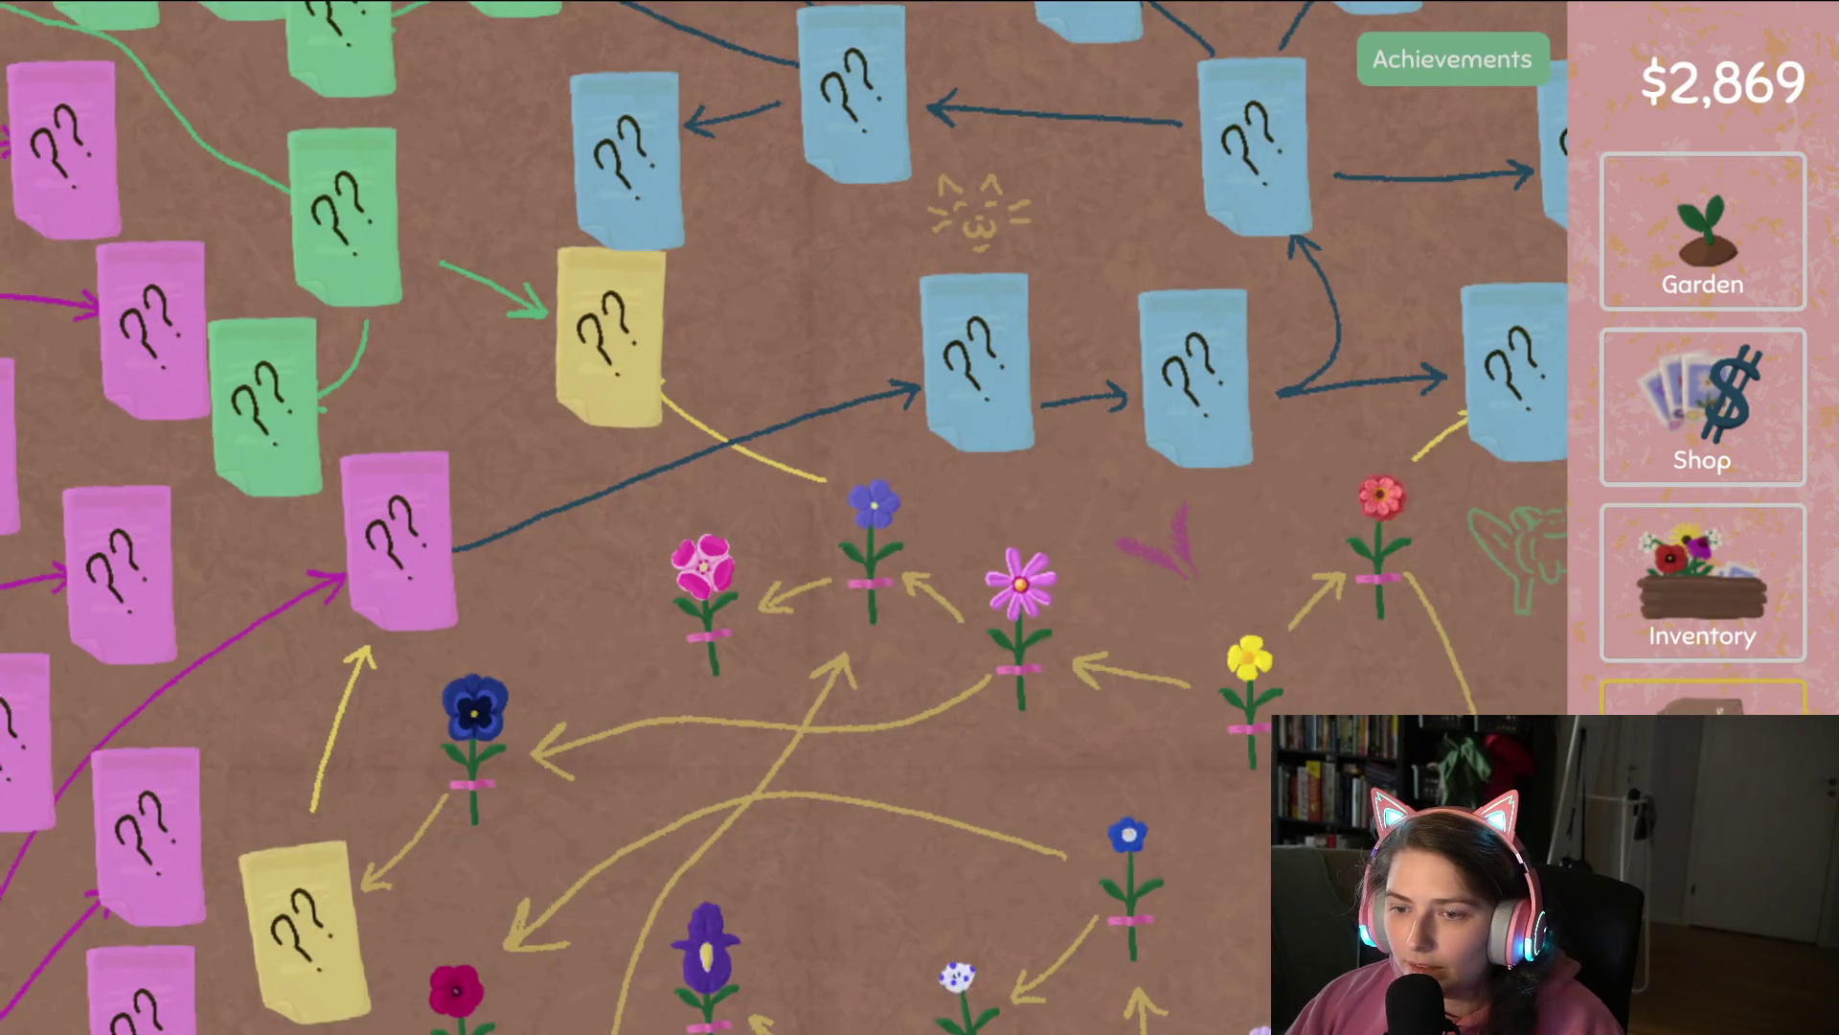
scroll(1278, 621, down, 5)
click(1609, 599)
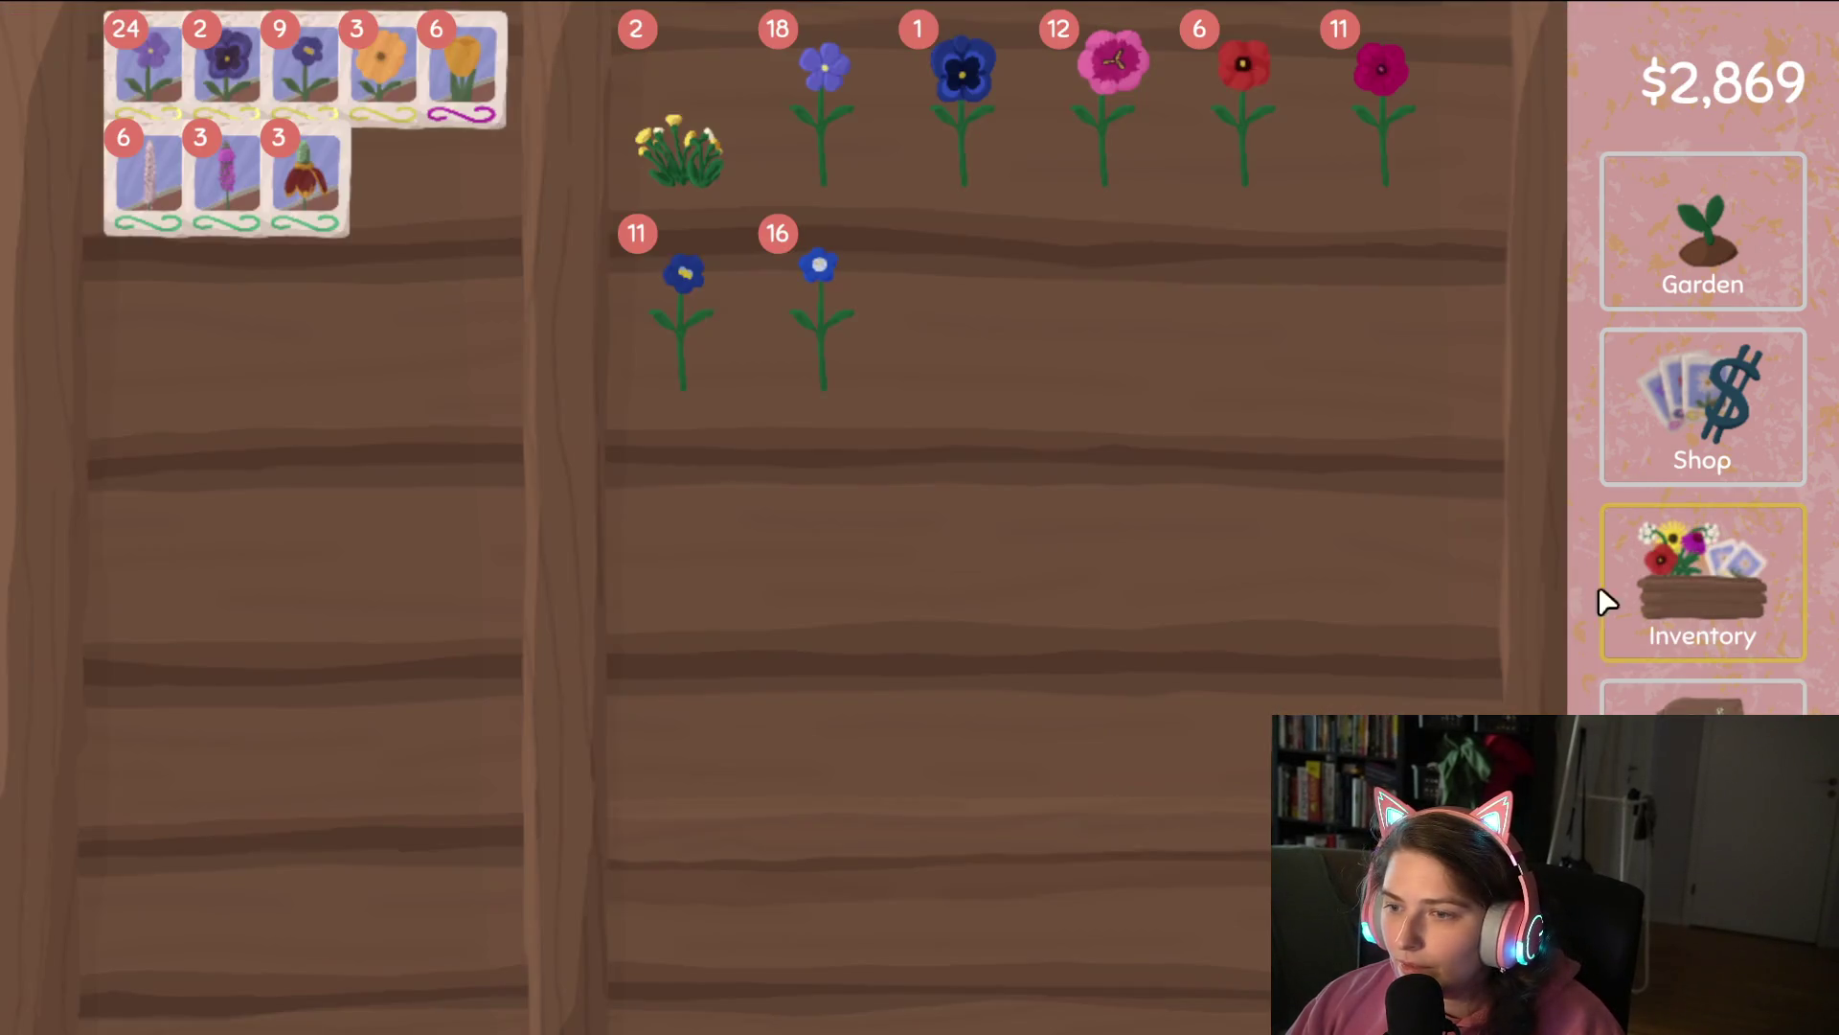
drag(821, 287, 1123, 830)
drag(1227, 986, 1227, 986)
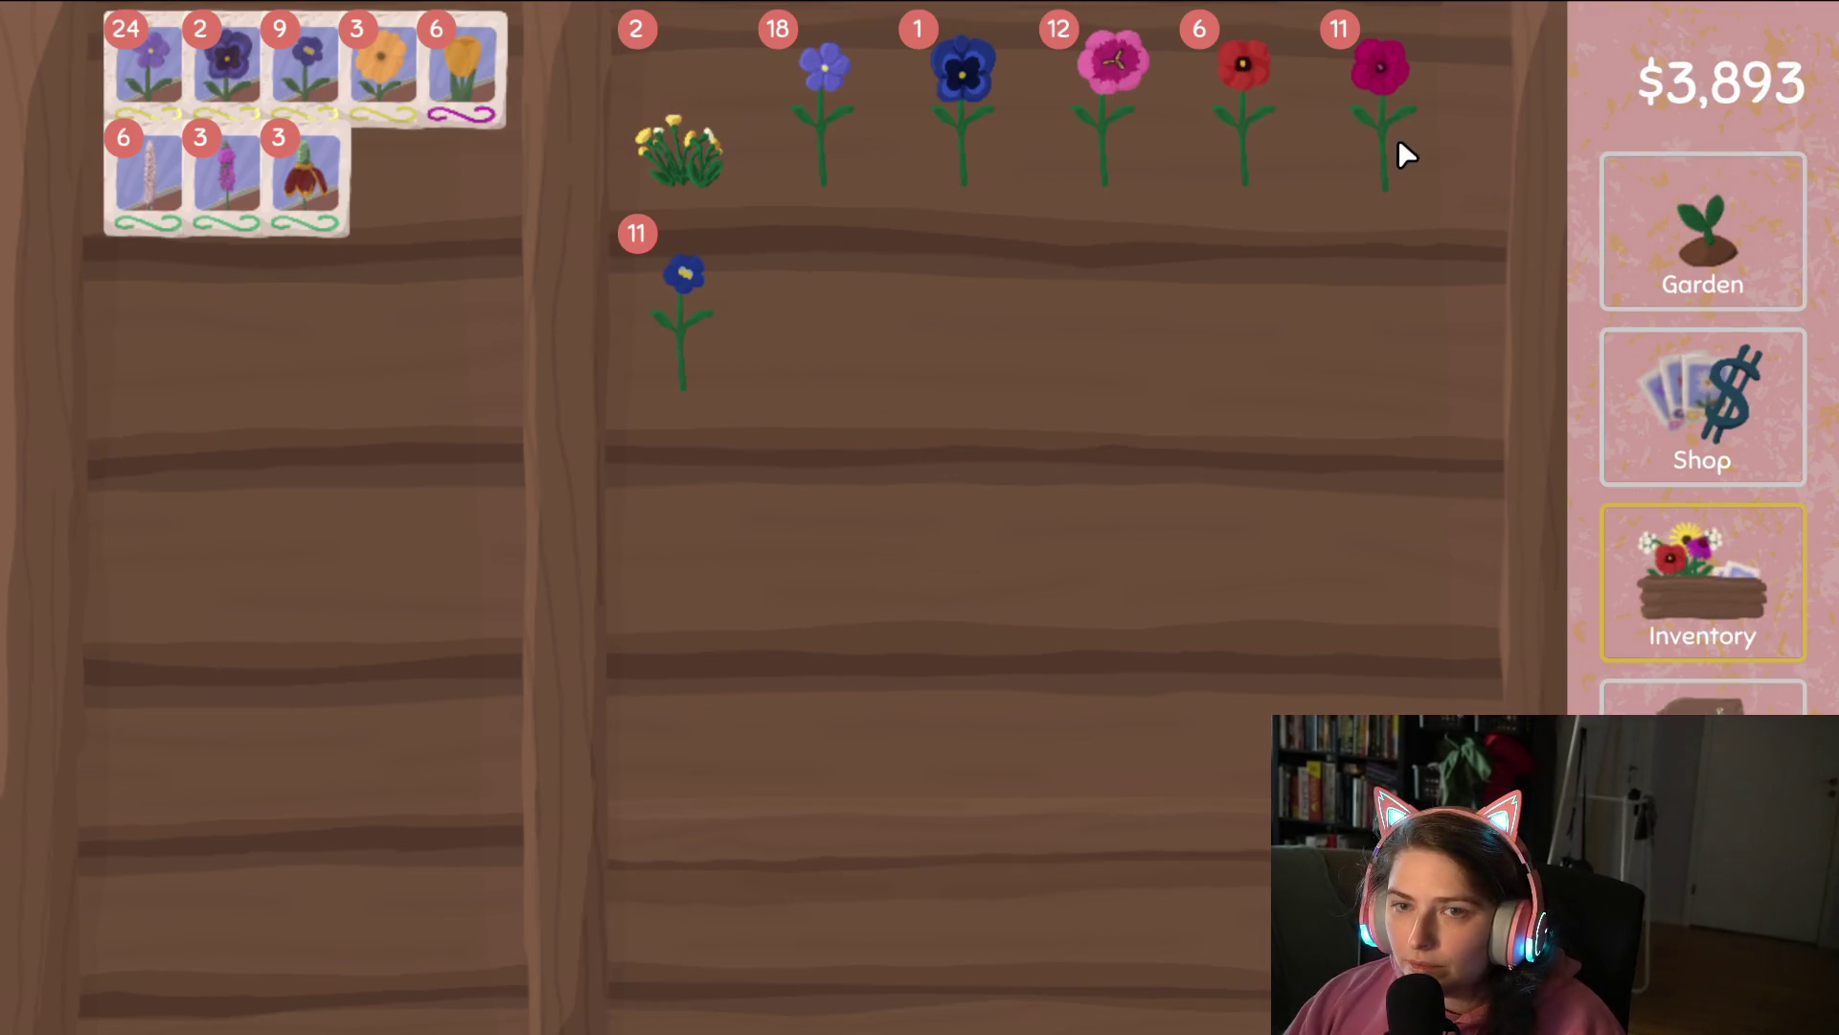
Turn nine magenta flowers into seeds.
drag(1398, 138, 252, 439)
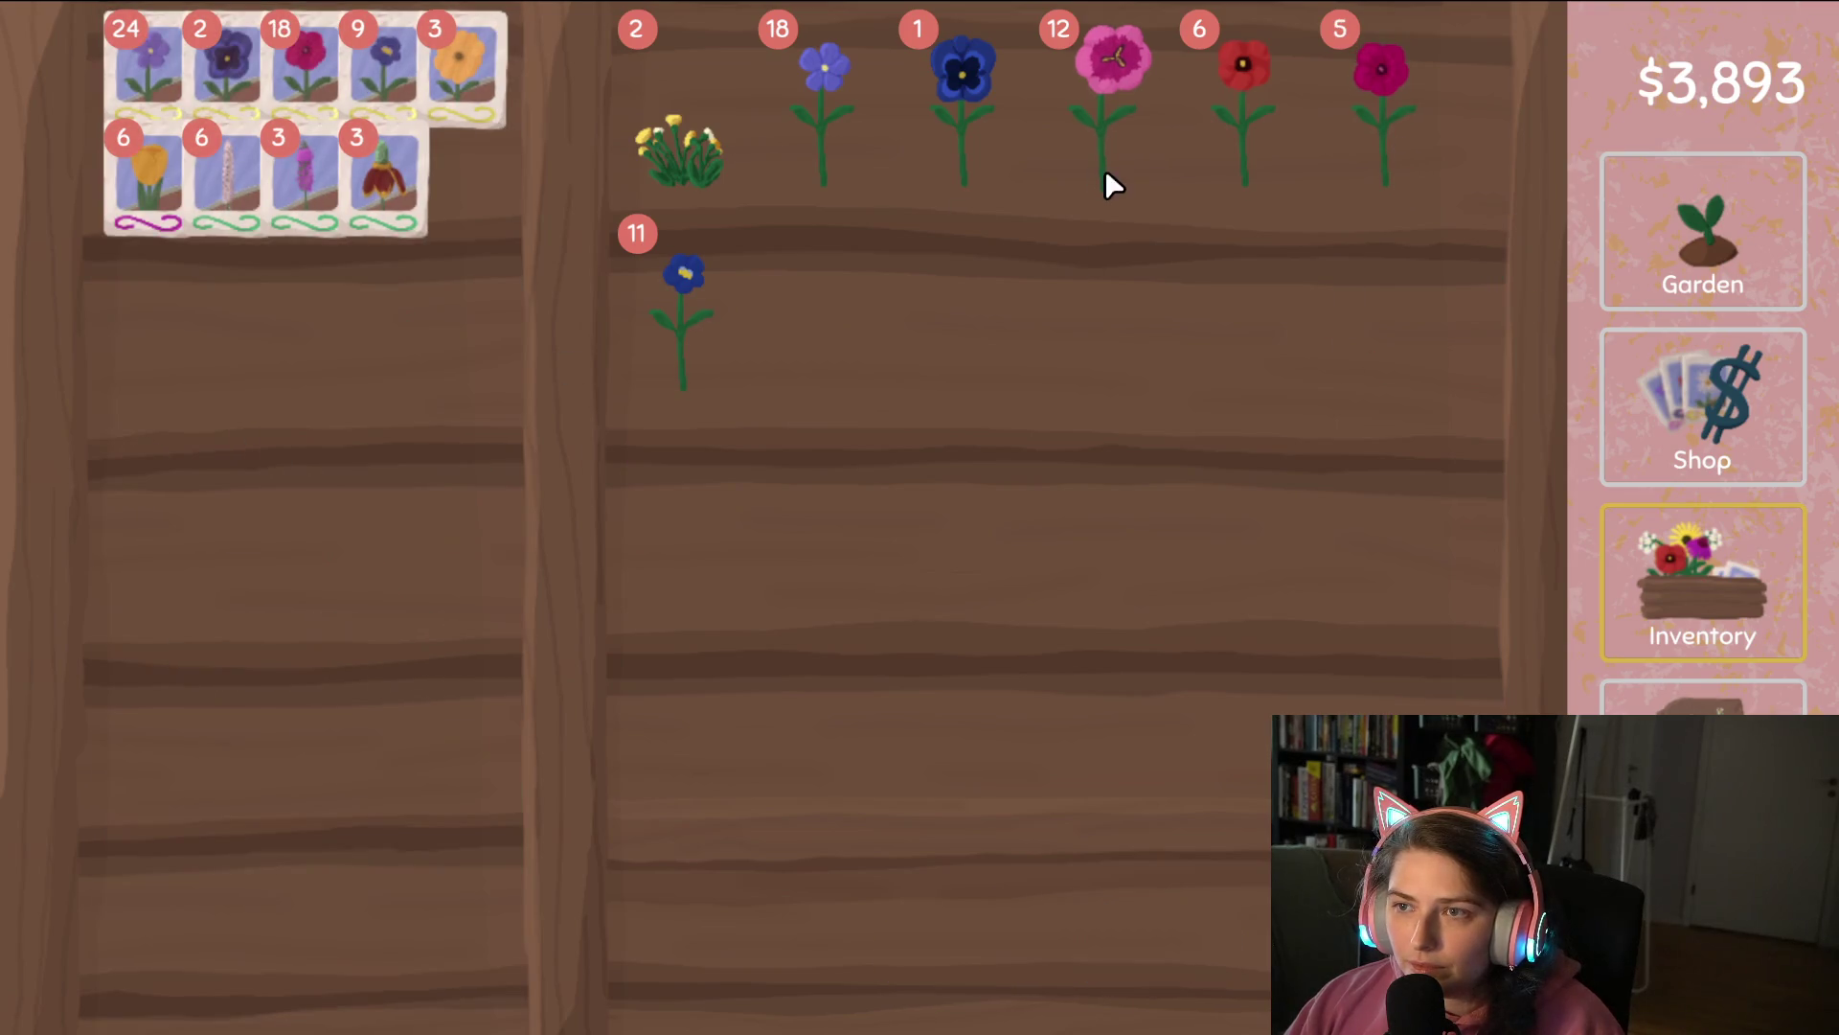
mouse_move(1432, 72)
mouse_down()
mouse_move(1133, 176)
mouse_move(416, 507)
mouse_up()
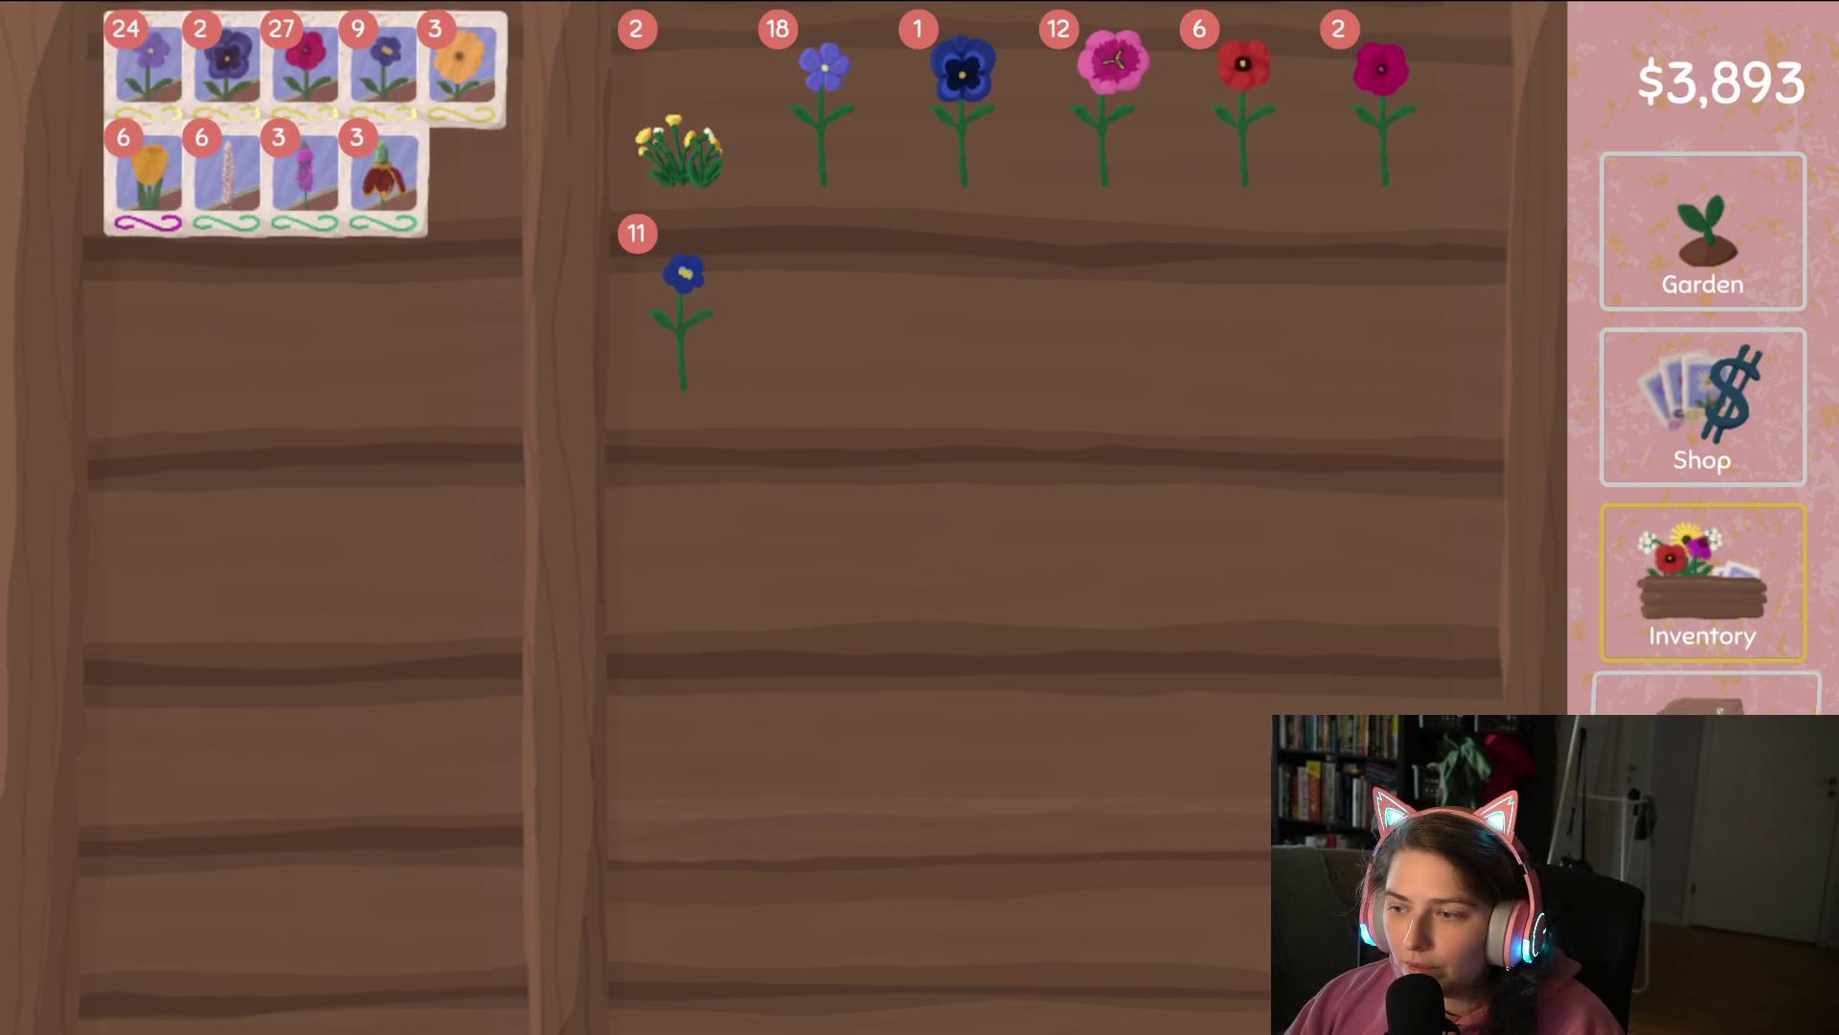
click(1685, 697)
key(a)
key(s)
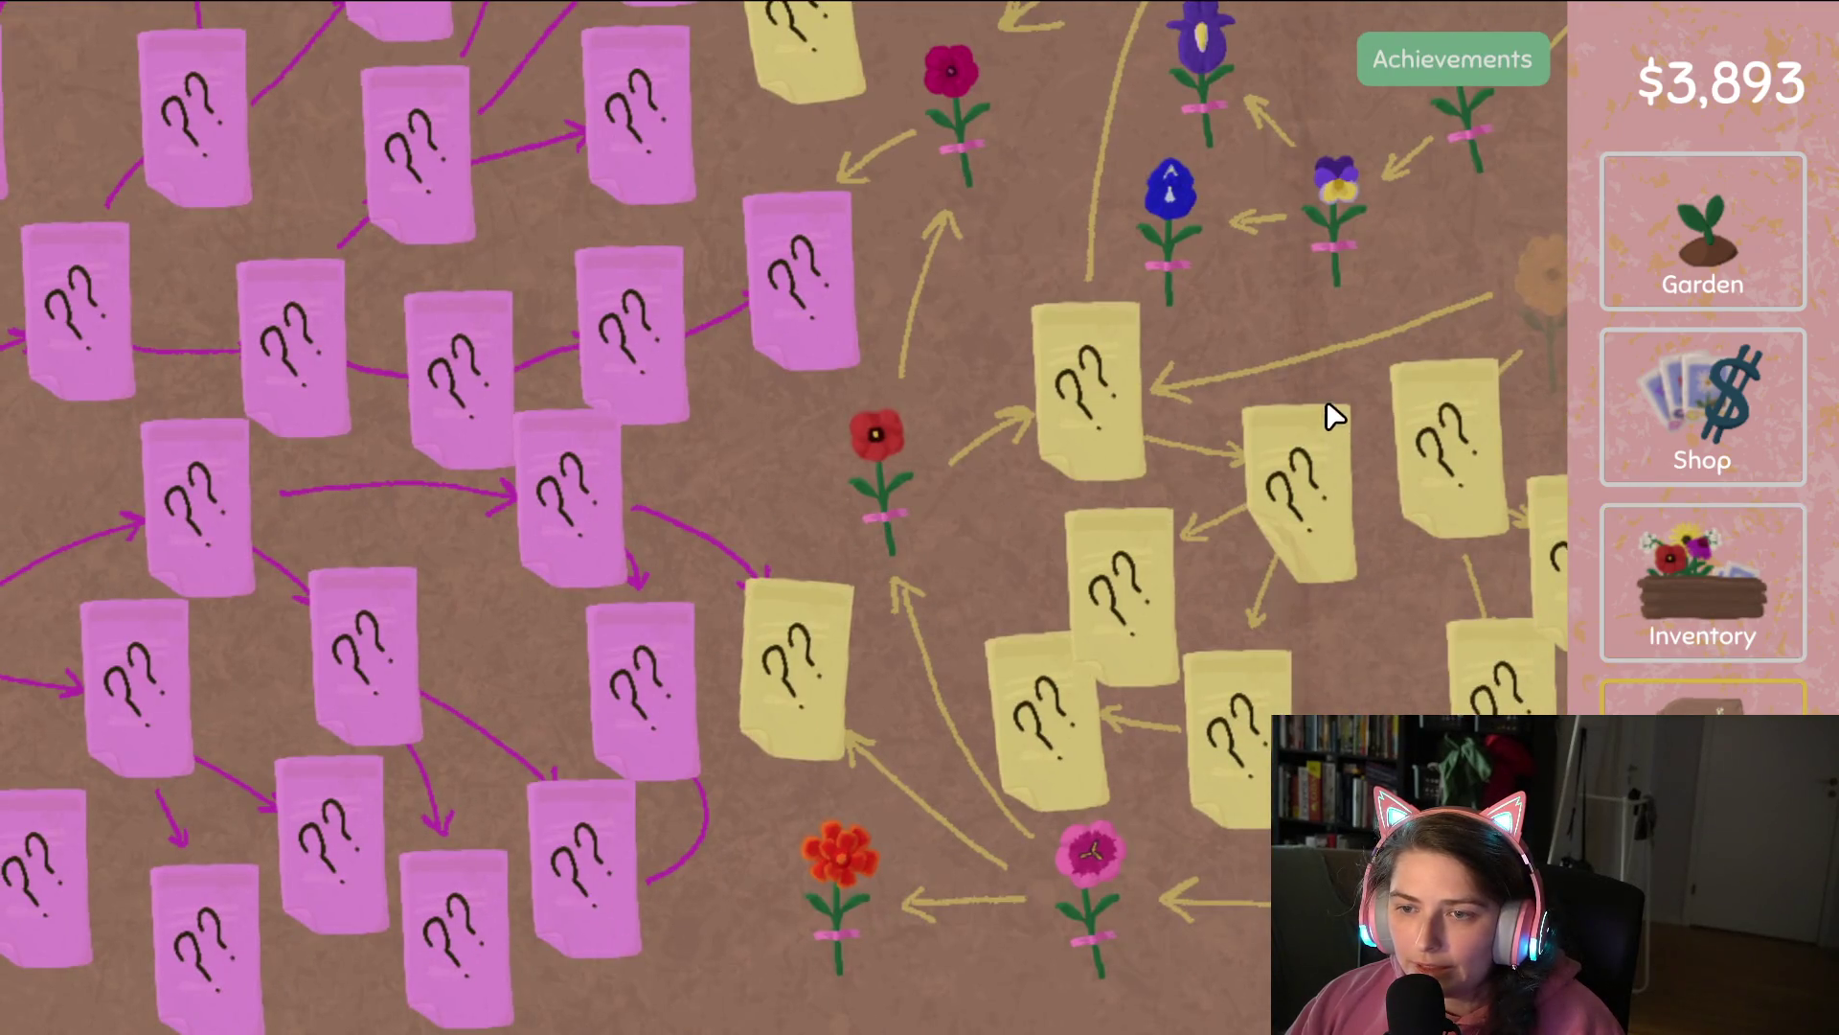
Turn the red poppies and the 12 pink flowers into seeds.
click(1681, 560)
drag(1261, 139, 431, 522)
click(1685, 704)
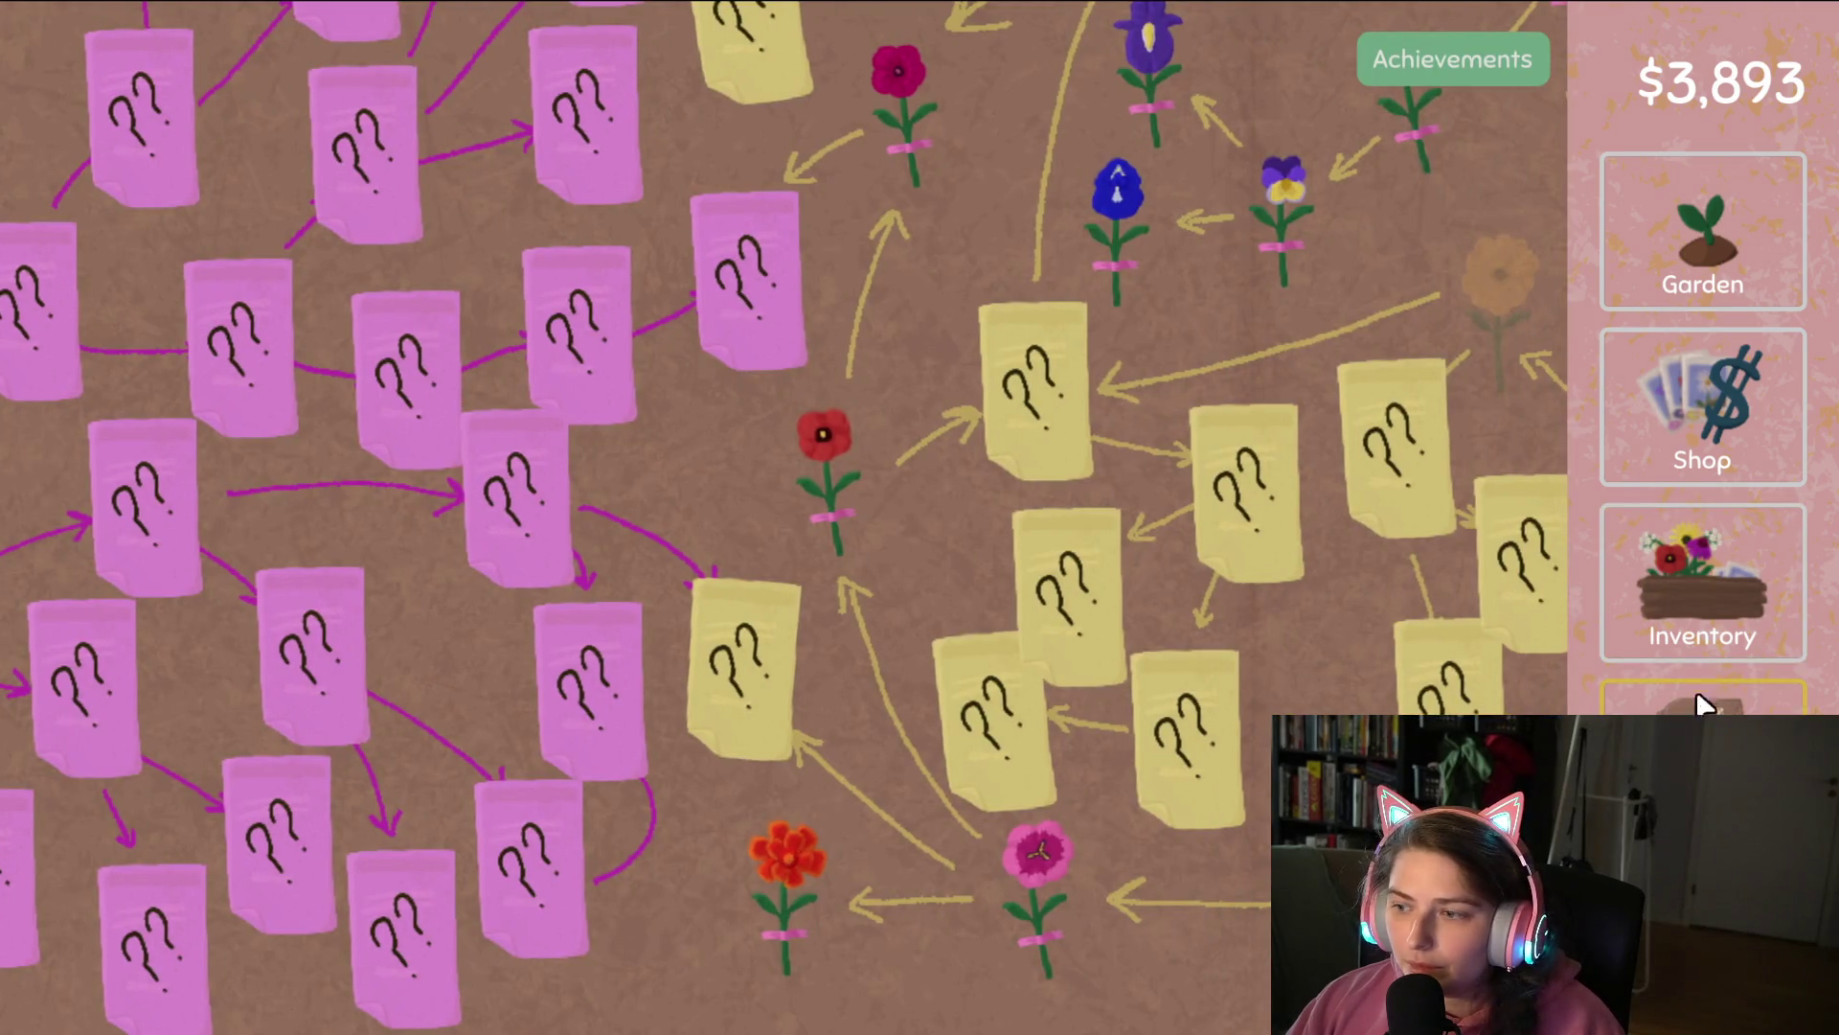
click(1702, 584)
mouse_move(1101, 77)
mouse_down()
mouse_move(1055, 134)
mouse_move(306, 518)
mouse_up()
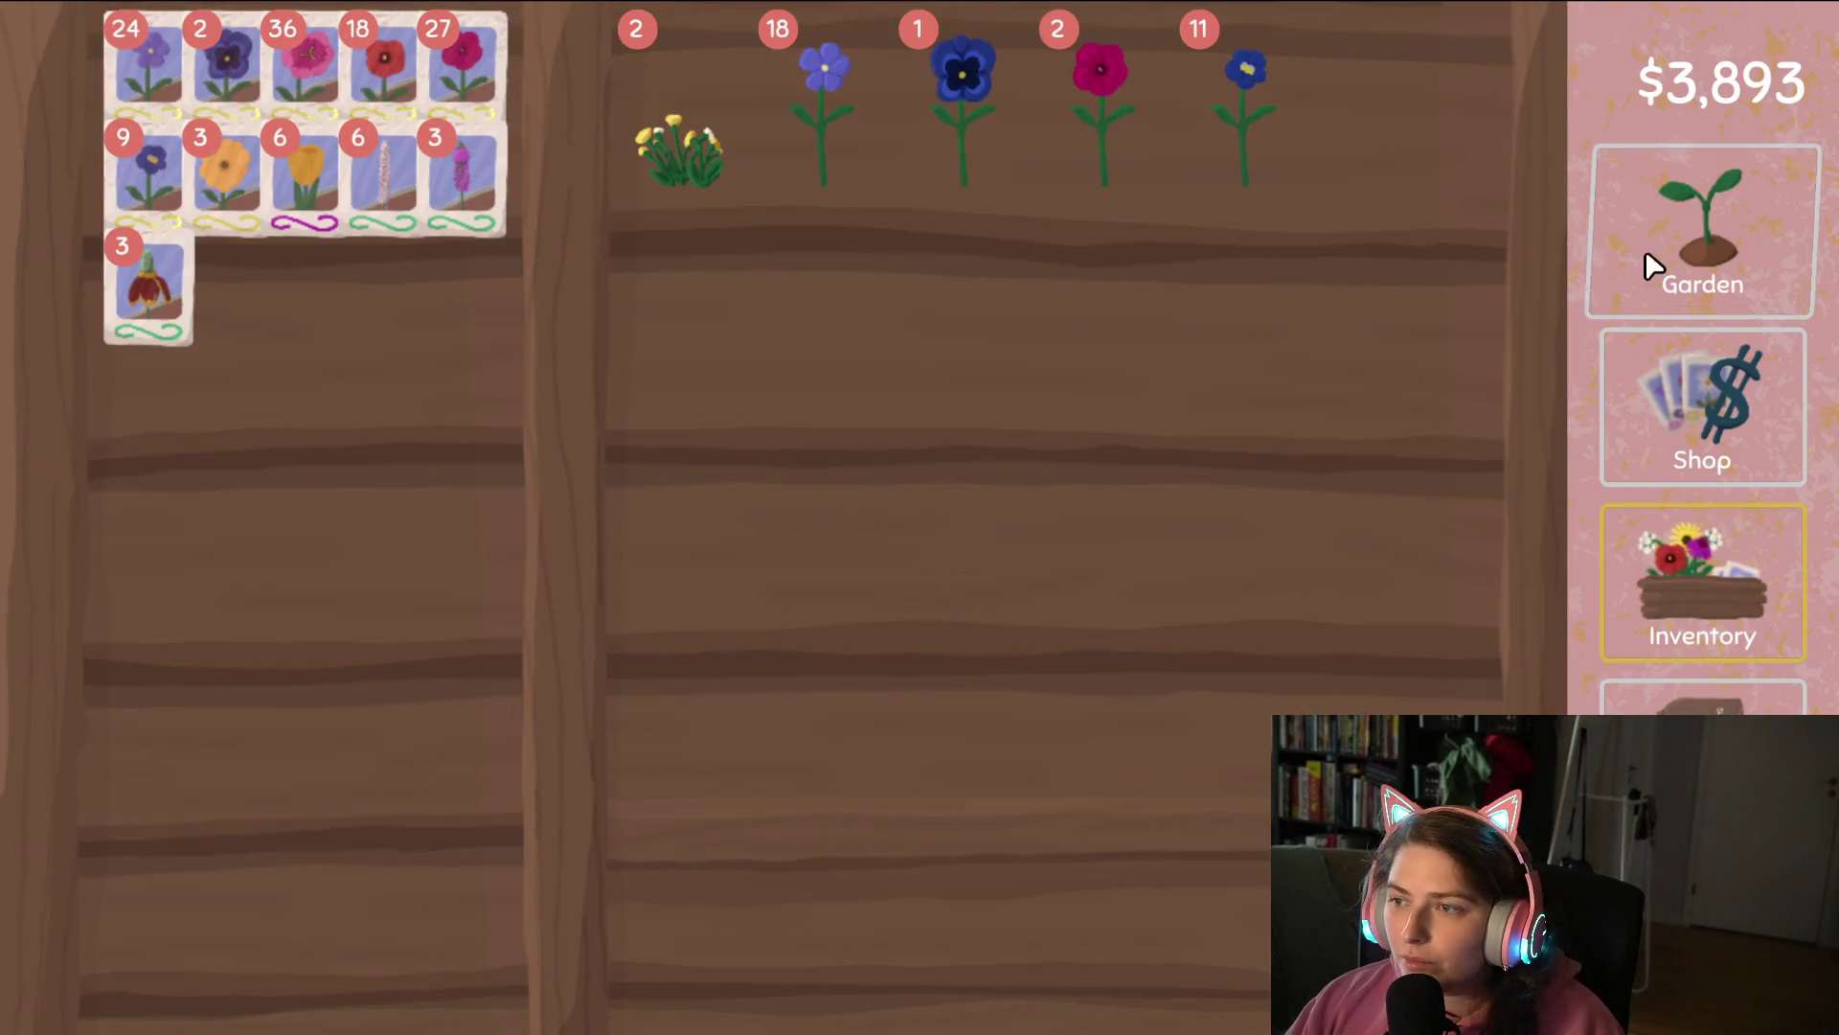
Sow pink seeds across both pansy rows and orange seeds in the middle-row plots.
click(1646, 255)
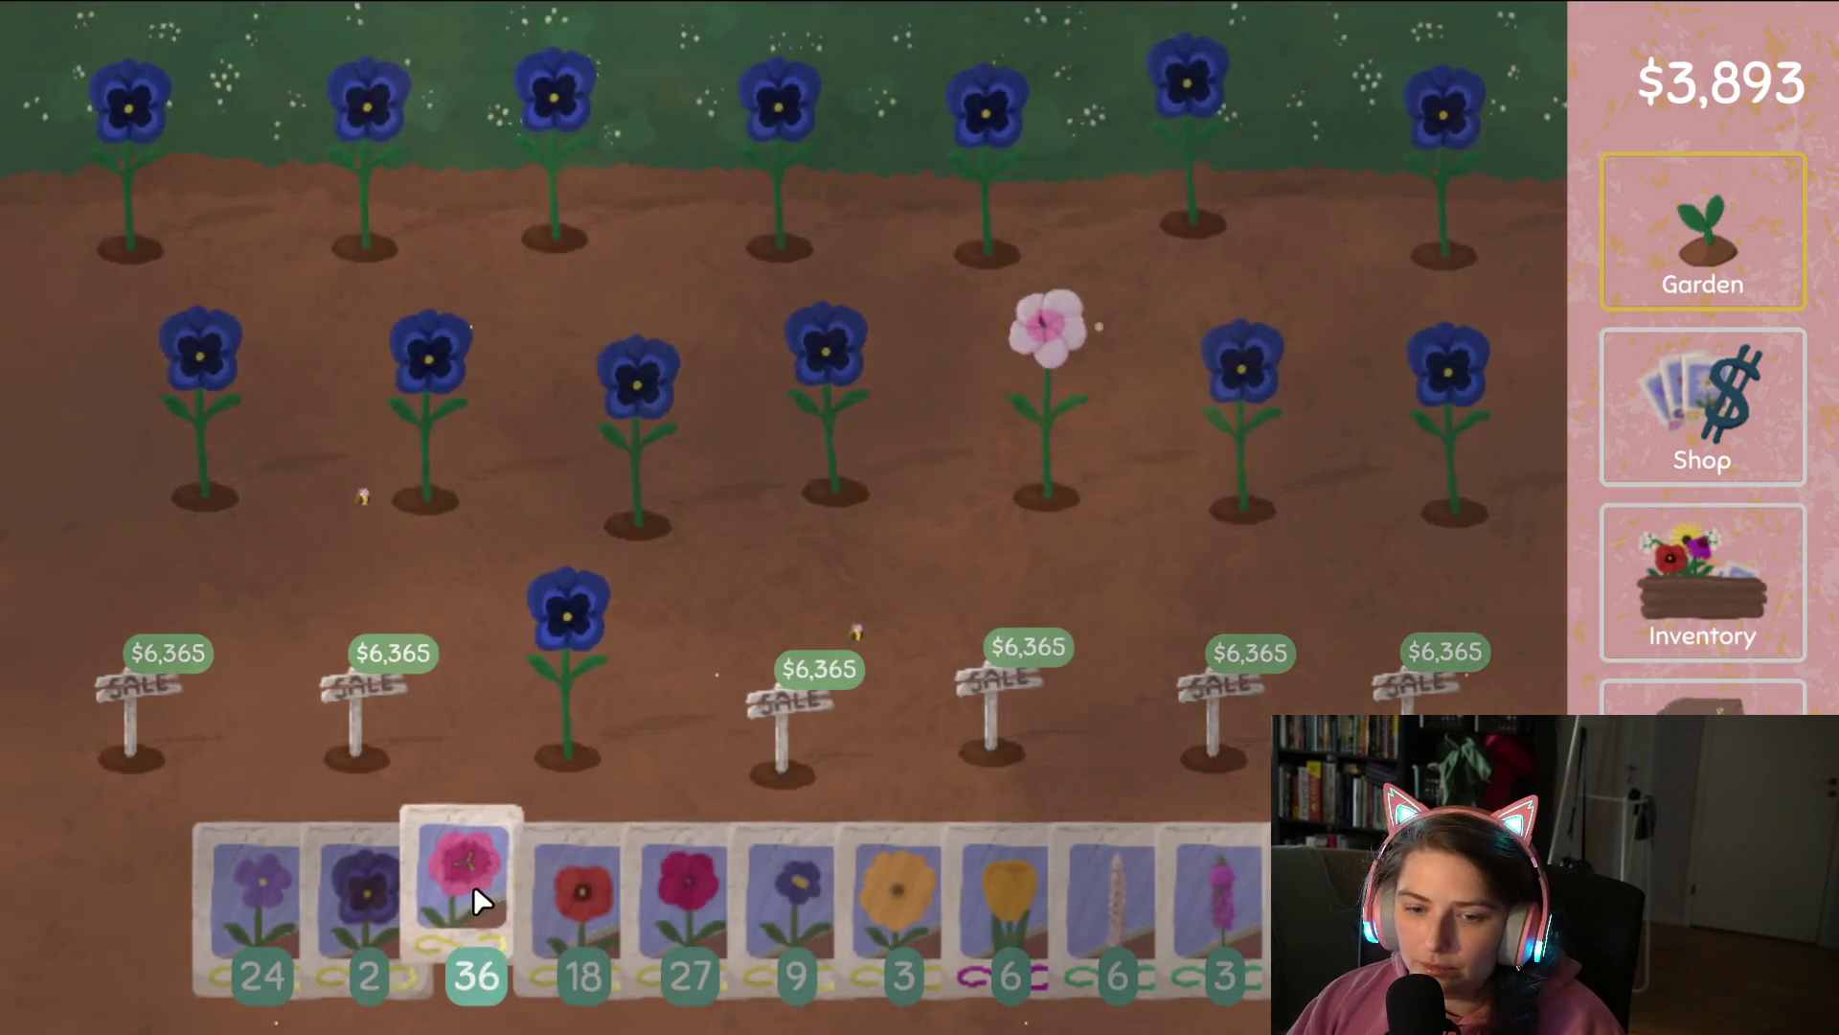
mouse_move(473, 902)
mouse_down()
mouse_move(1425, 423)
mouse_move(575, 411)
mouse_move(144, 139)
mouse_move(1418, 182)
mouse_move(583, 668)
mouse_move(847, 739)
mouse_move(709, 867)
mouse_move(1350, 427)
mouse_move(517, 373)
mouse_move(328, 131)
mouse_move(1471, 184)
mouse_move(588, 632)
mouse_move(667, 819)
mouse_move(716, 841)
mouse_move(1387, 406)
mouse_move(333, 377)
mouse_move(498, 105)
mouse_move(1336, 181)
mouse_up()
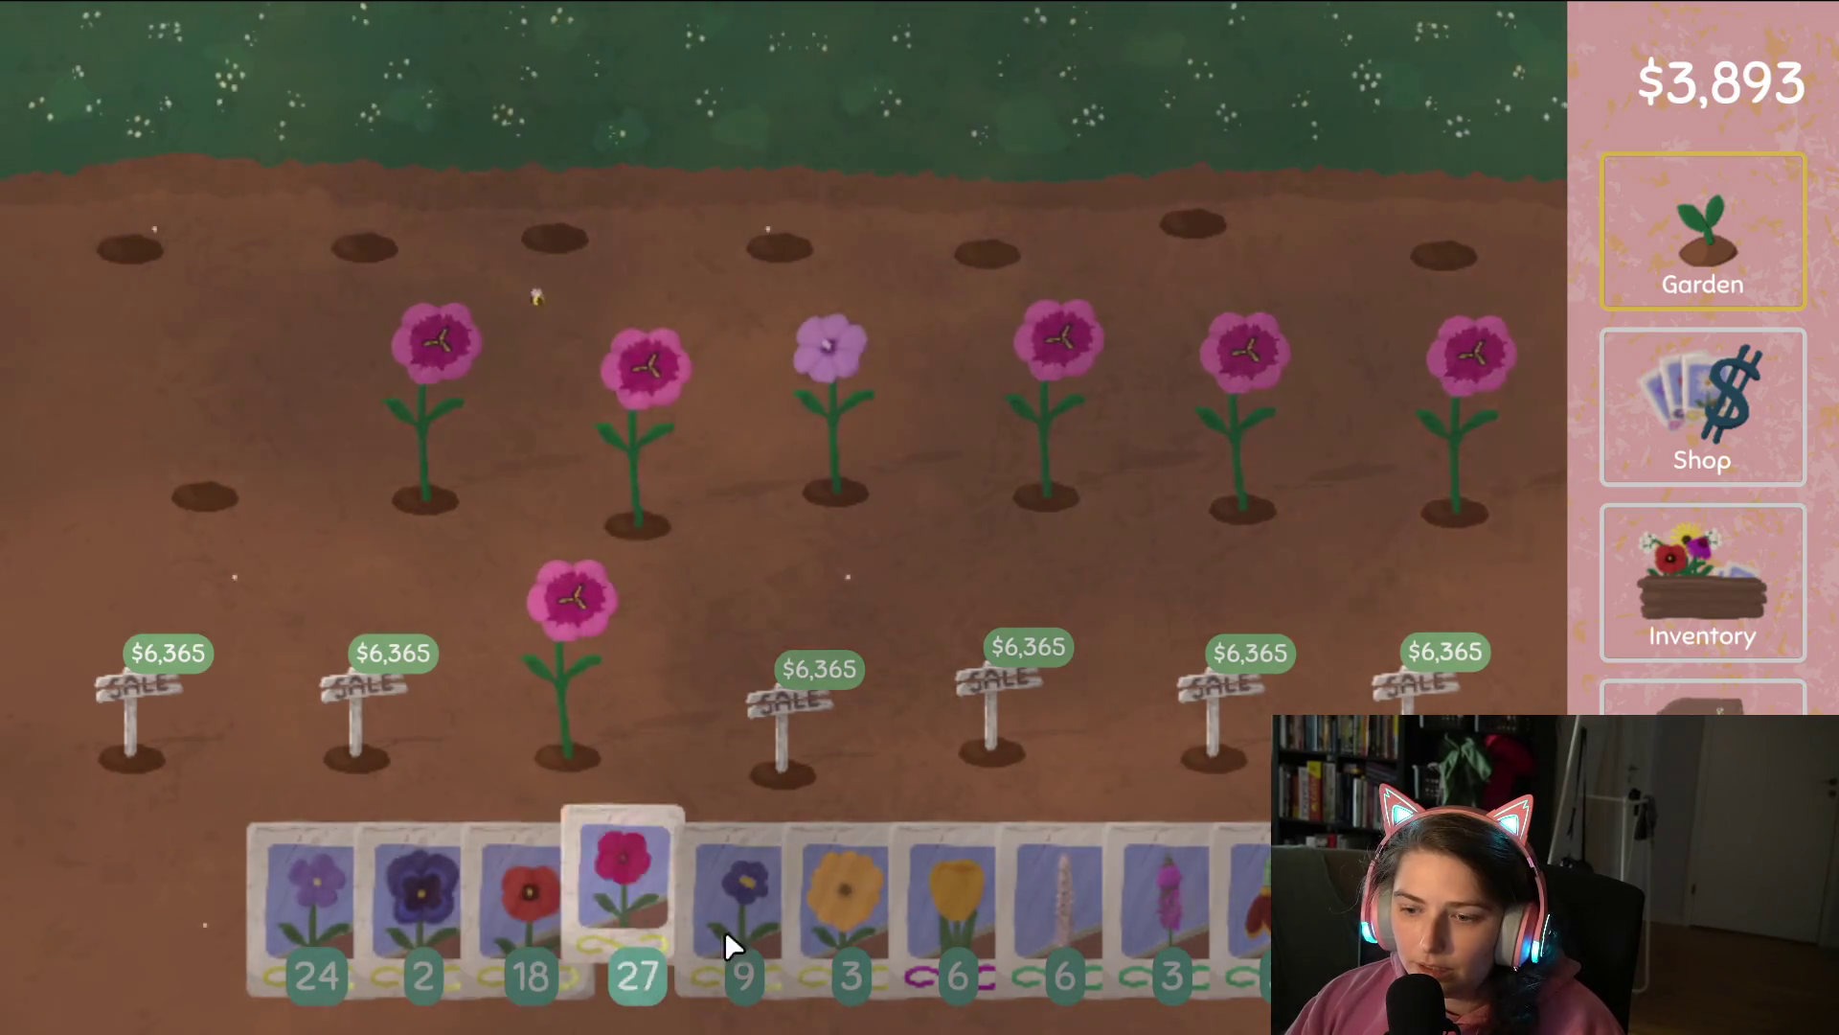
mouse_move(841, 929)
mouse_down()
mouse_move(1290, 445)
mouse_move(1388, 421)
mouse_move(642, 437)
mouse_up()
mouse_move(680, 891)
mouse_down()
mouse_move(807, 766)
mouse_move(739, 469)
mouse_move(234, 337)
mouse_move(962, 194)
mouse_move(1473, 233)
mouse_move(521, 658)
mouse_move(164, 162)
mouse_move(1416, 571)
mouse_move(1245, 450)
mouse_move(1194, 510)
mouse_up()
click(1683, 623)
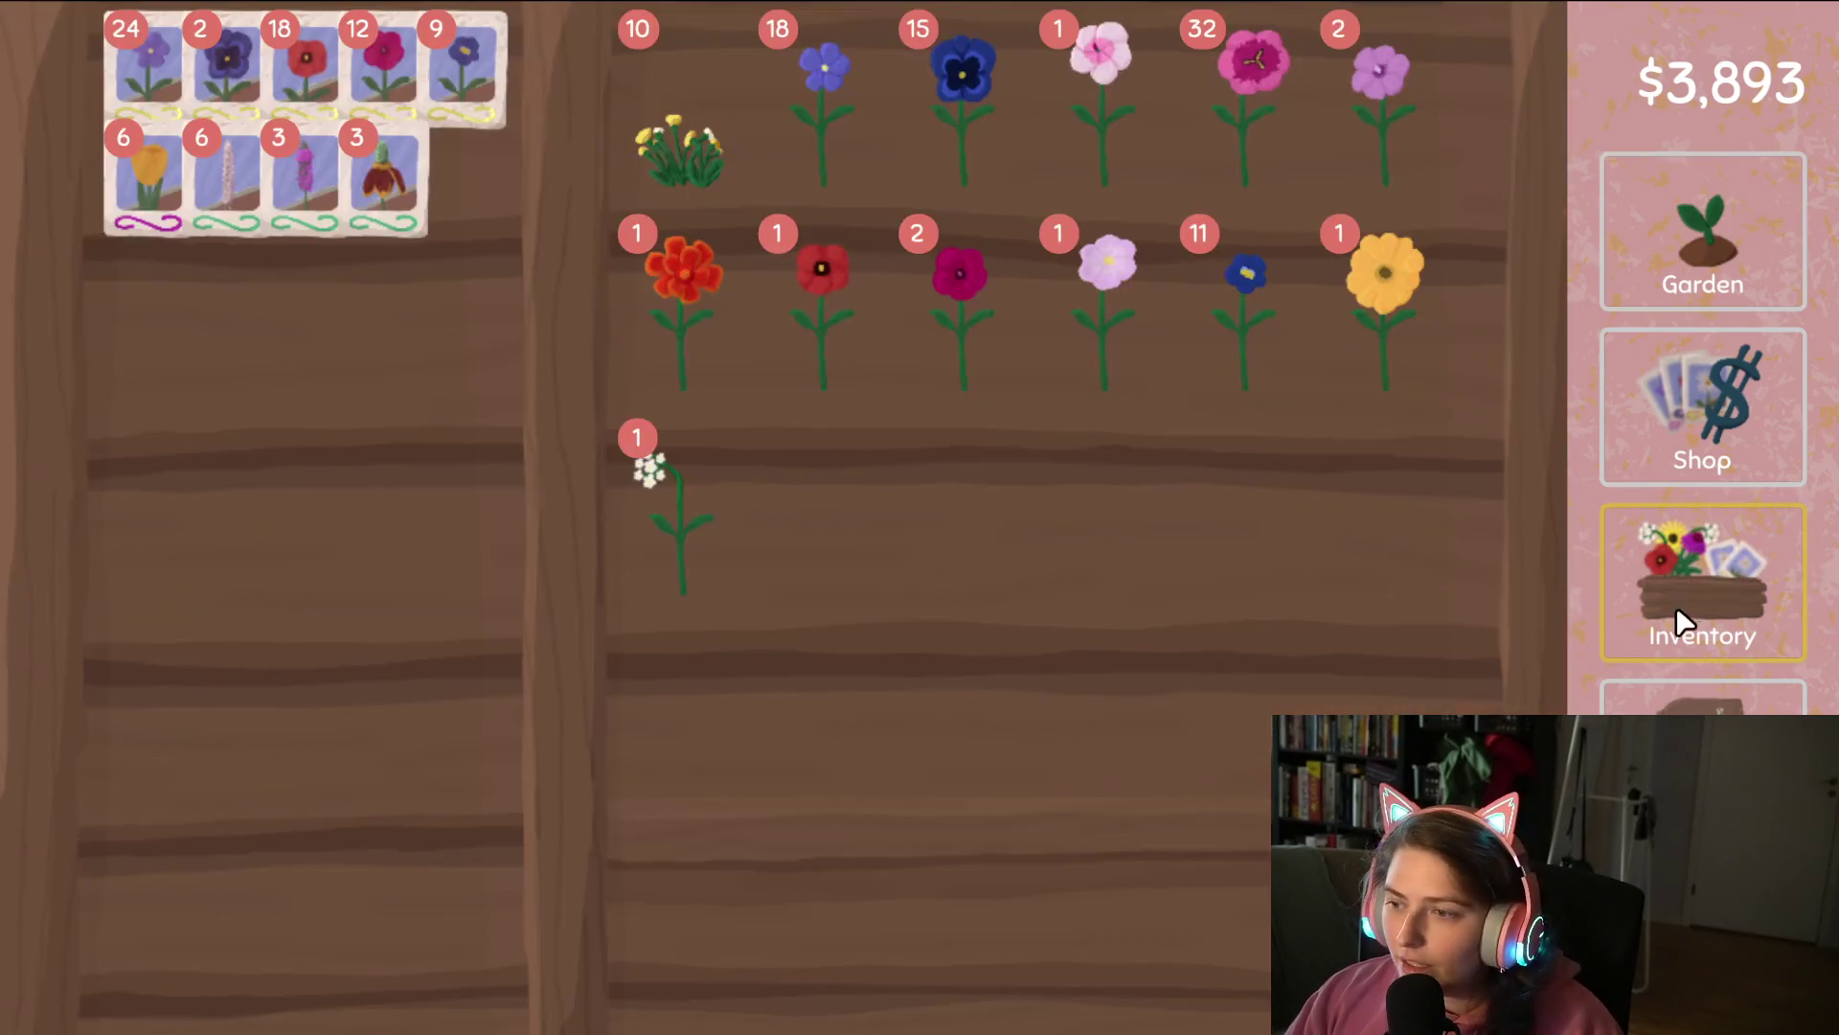
Look over the breeding map, then turn the white flower into seeds.
click(1703, 757)
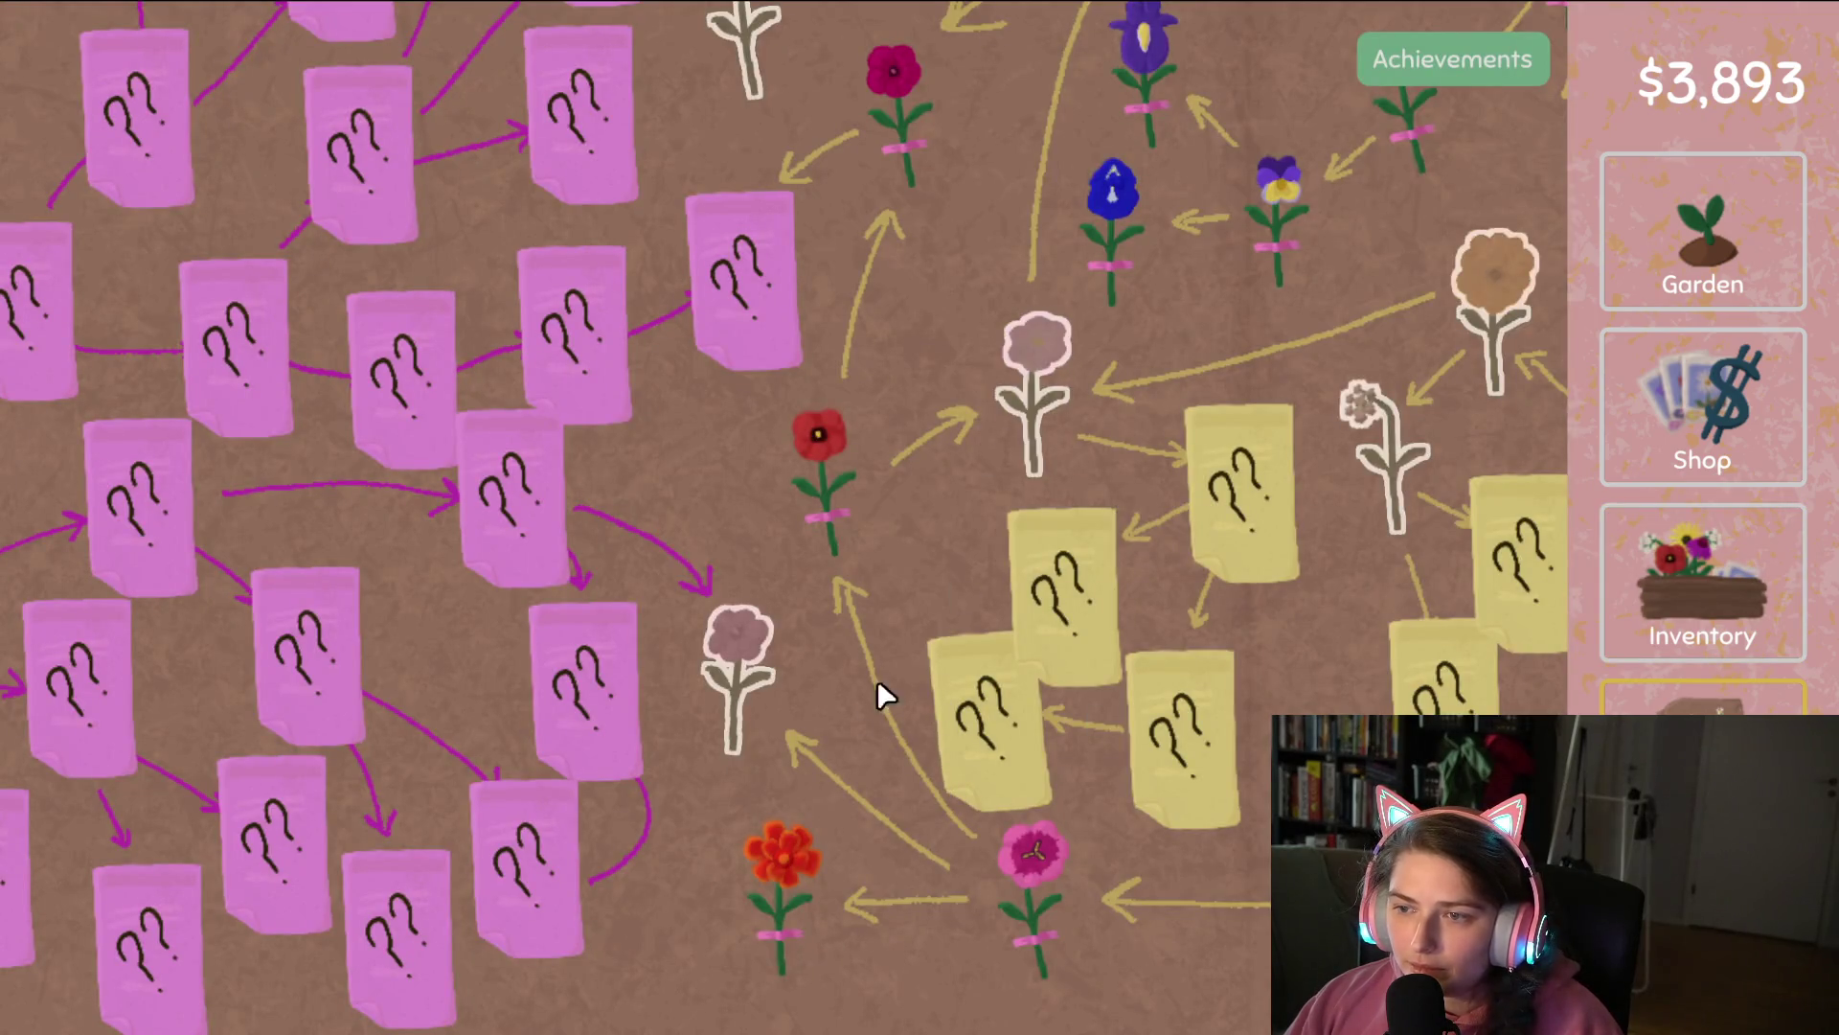
key(d)
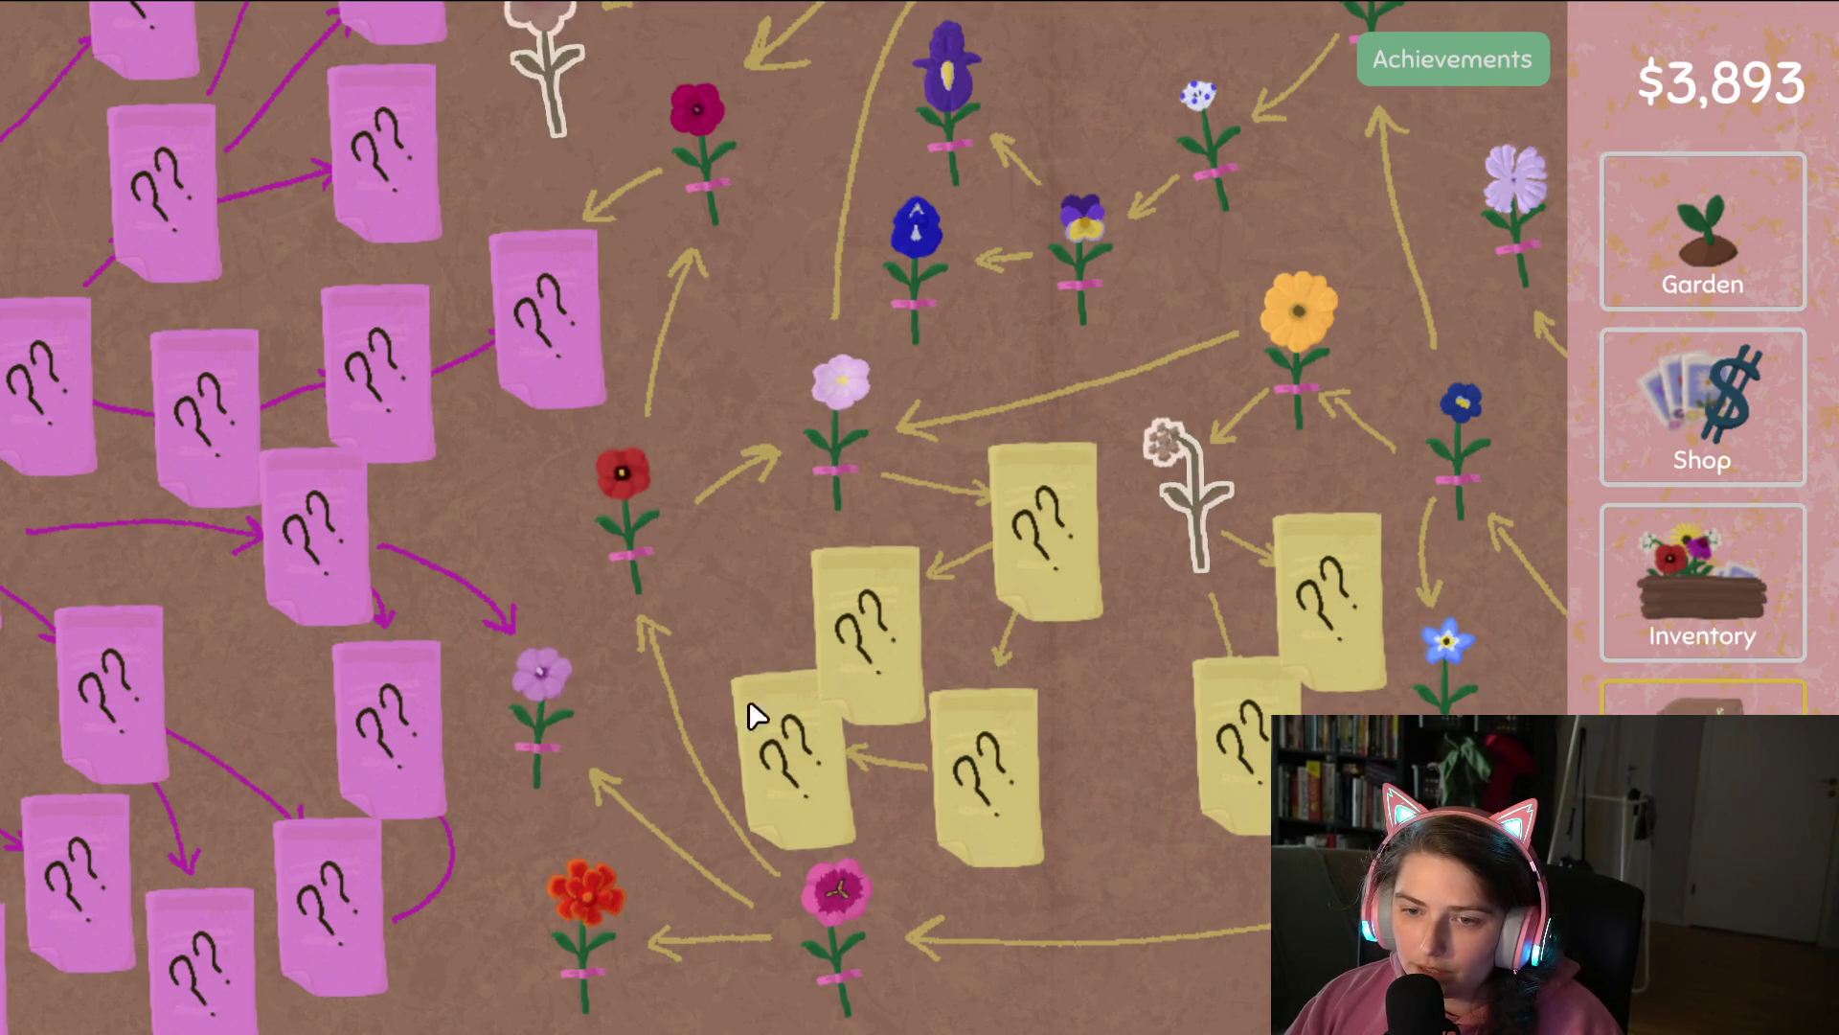
click(1637, 601)
drag(1234, 381, 407, 479)
Plant daisy seeds in three garden plots and red seeds in the right plots.
click(1648, 278)
mouse_move(833, 896)
mouse_down()
mouse_move(805, 891)
mouse_move(649, 517)
mouse_move(1296, 493)
mouse_up()
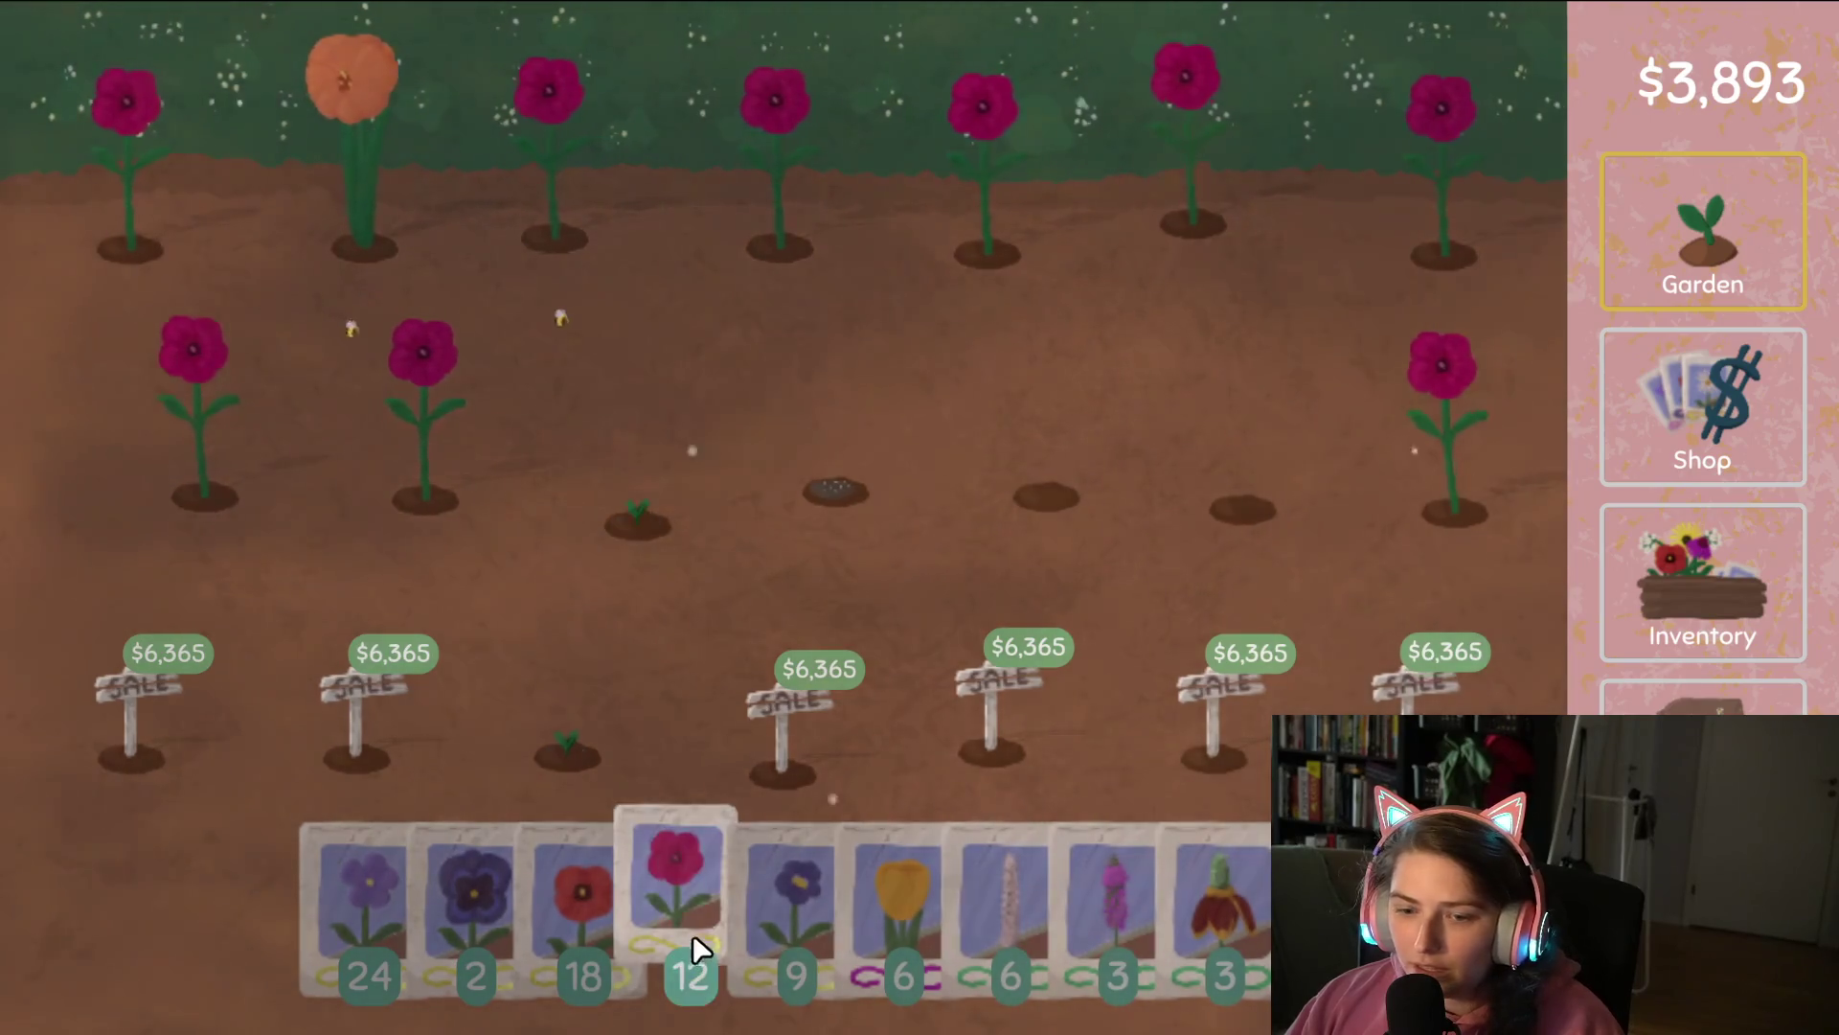
mouse_move(692, 926)
mouse_down()
mouse_move(1412, 431)
mouse_move(169, 488)
mouse_move(681, 159)
mouse_move(1564, 283)
mouse_move(1351, 218)
mouse_move(681, 484)
mouse_move(600, 763)
mouse_up()
Turn the remaining white flowers into seeds and bring up the seed shop.
click(1683, 594)
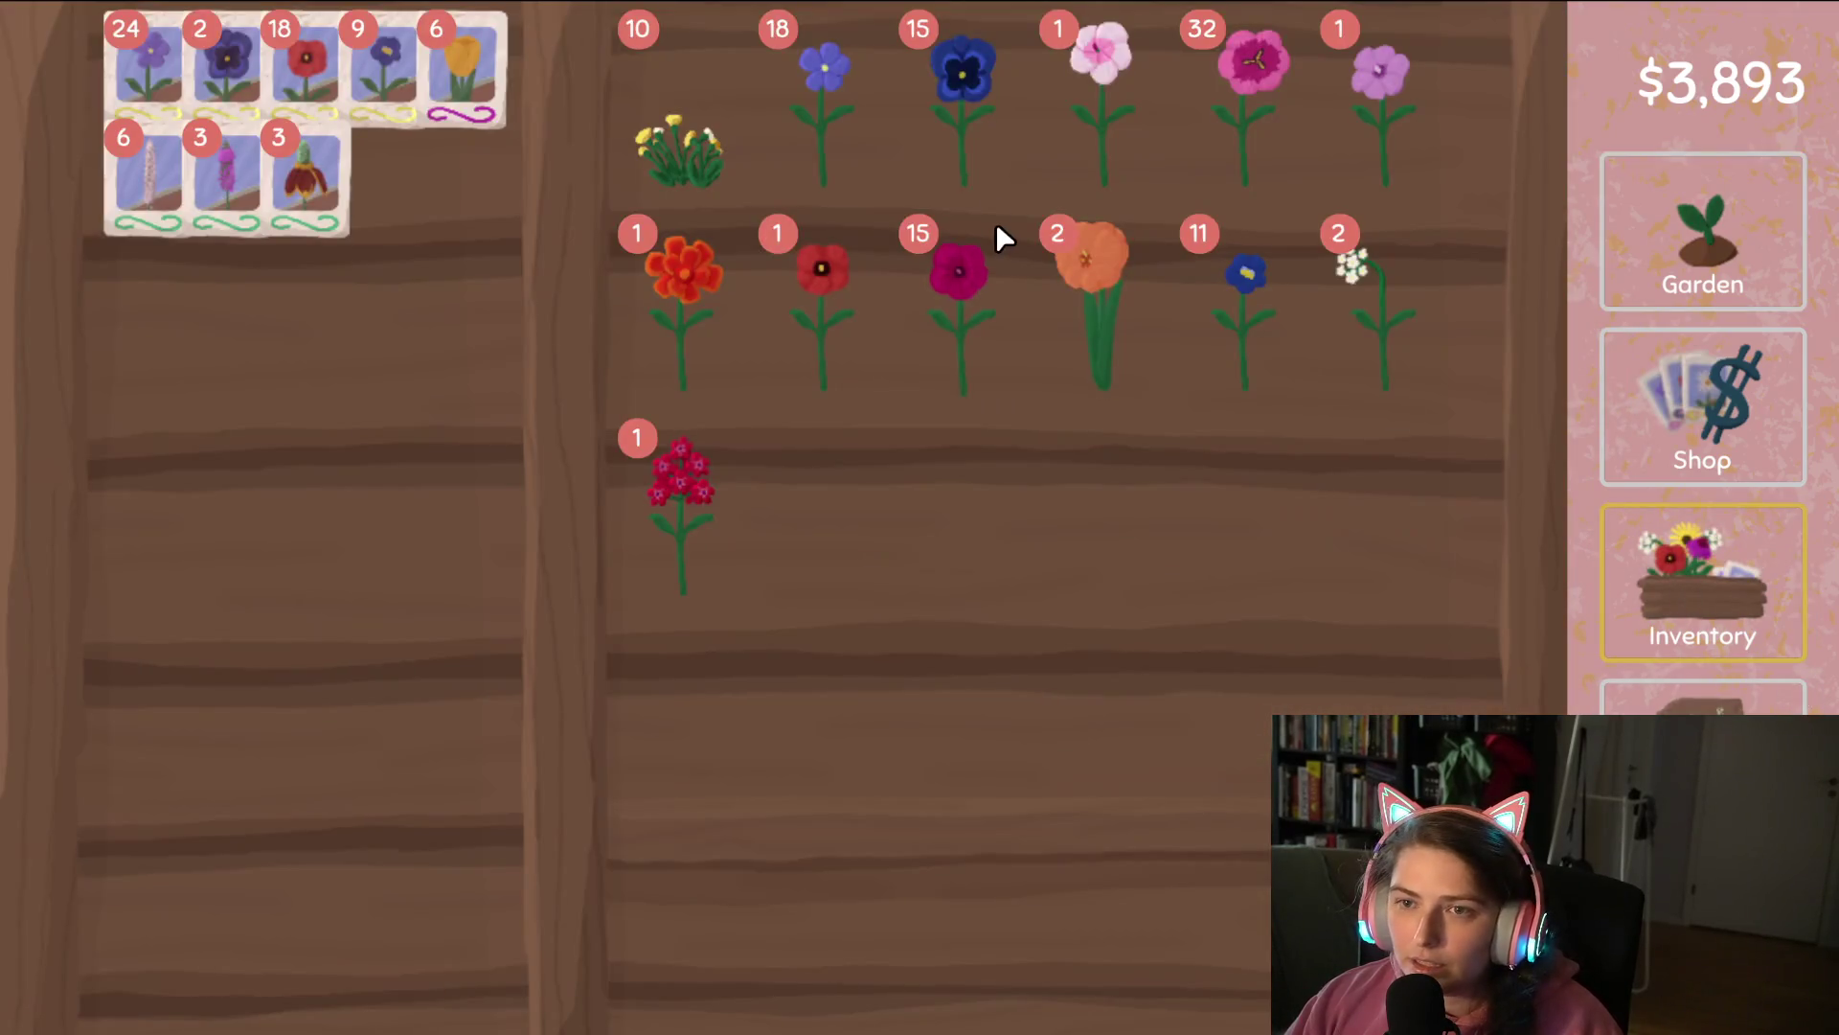
click(1313, 287)
click(1364, 287)
mouse_move(1362, 285)
mouse_down()
mouse_move(463, 358)
mouse_move(316, 641)
mouse_up()
click(1698, 403)
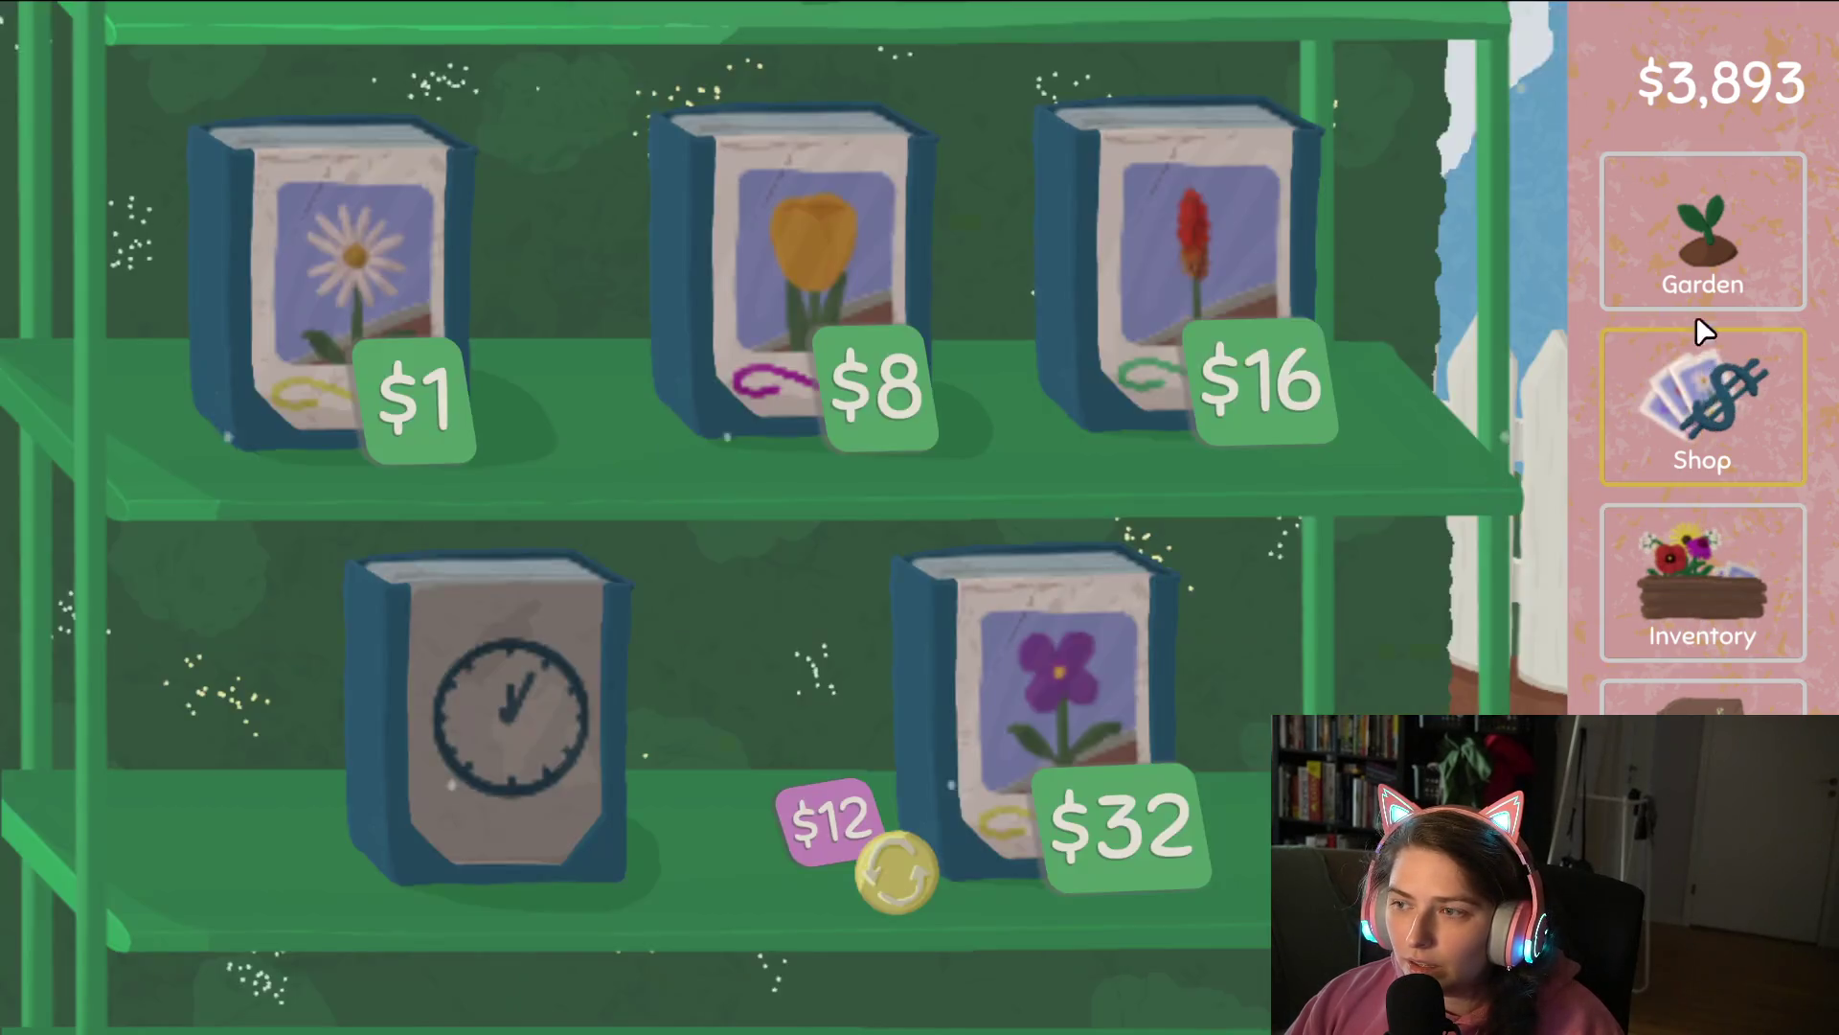
Sow white flower seeds across the top garden row, then look over the family tree.
click(1701, 239)
mouse_move(918, 733)
mouse_down()
mouse_move(1382, 148)
mouse_move(364, 149)
mouse_up()
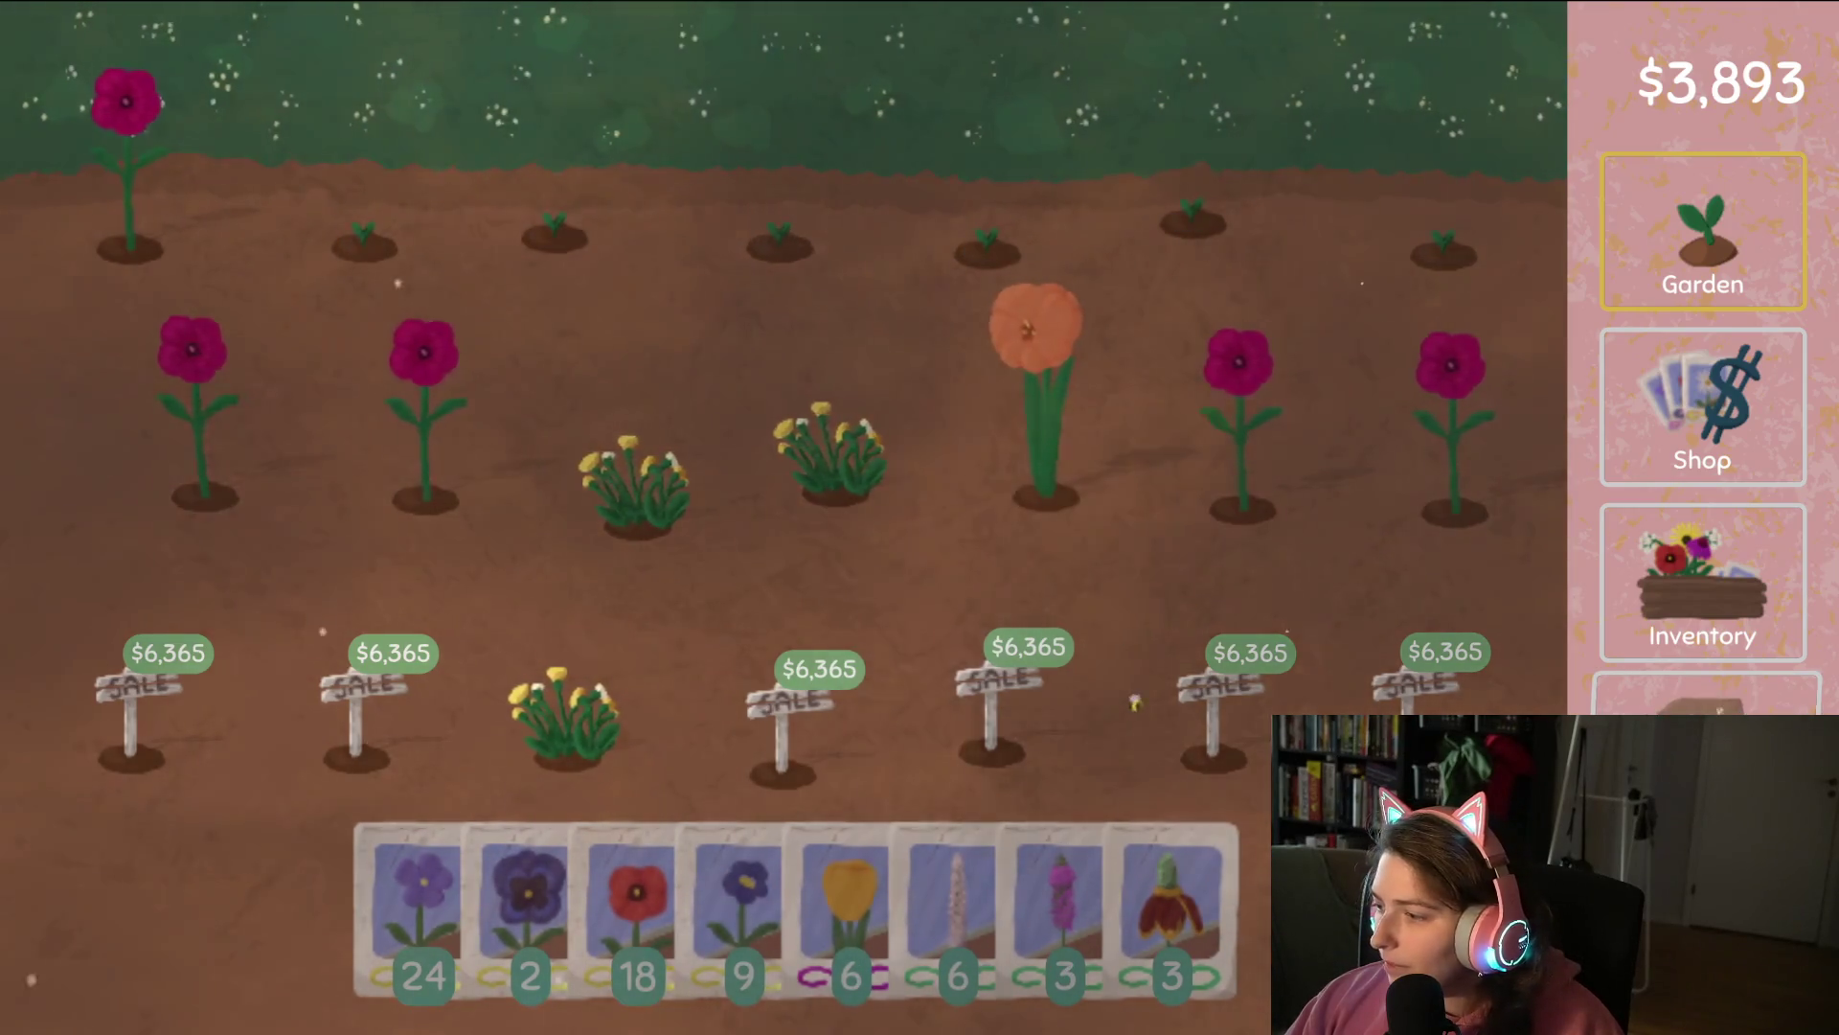
click(1728, 702)
drag(862, 517, 656, 541)
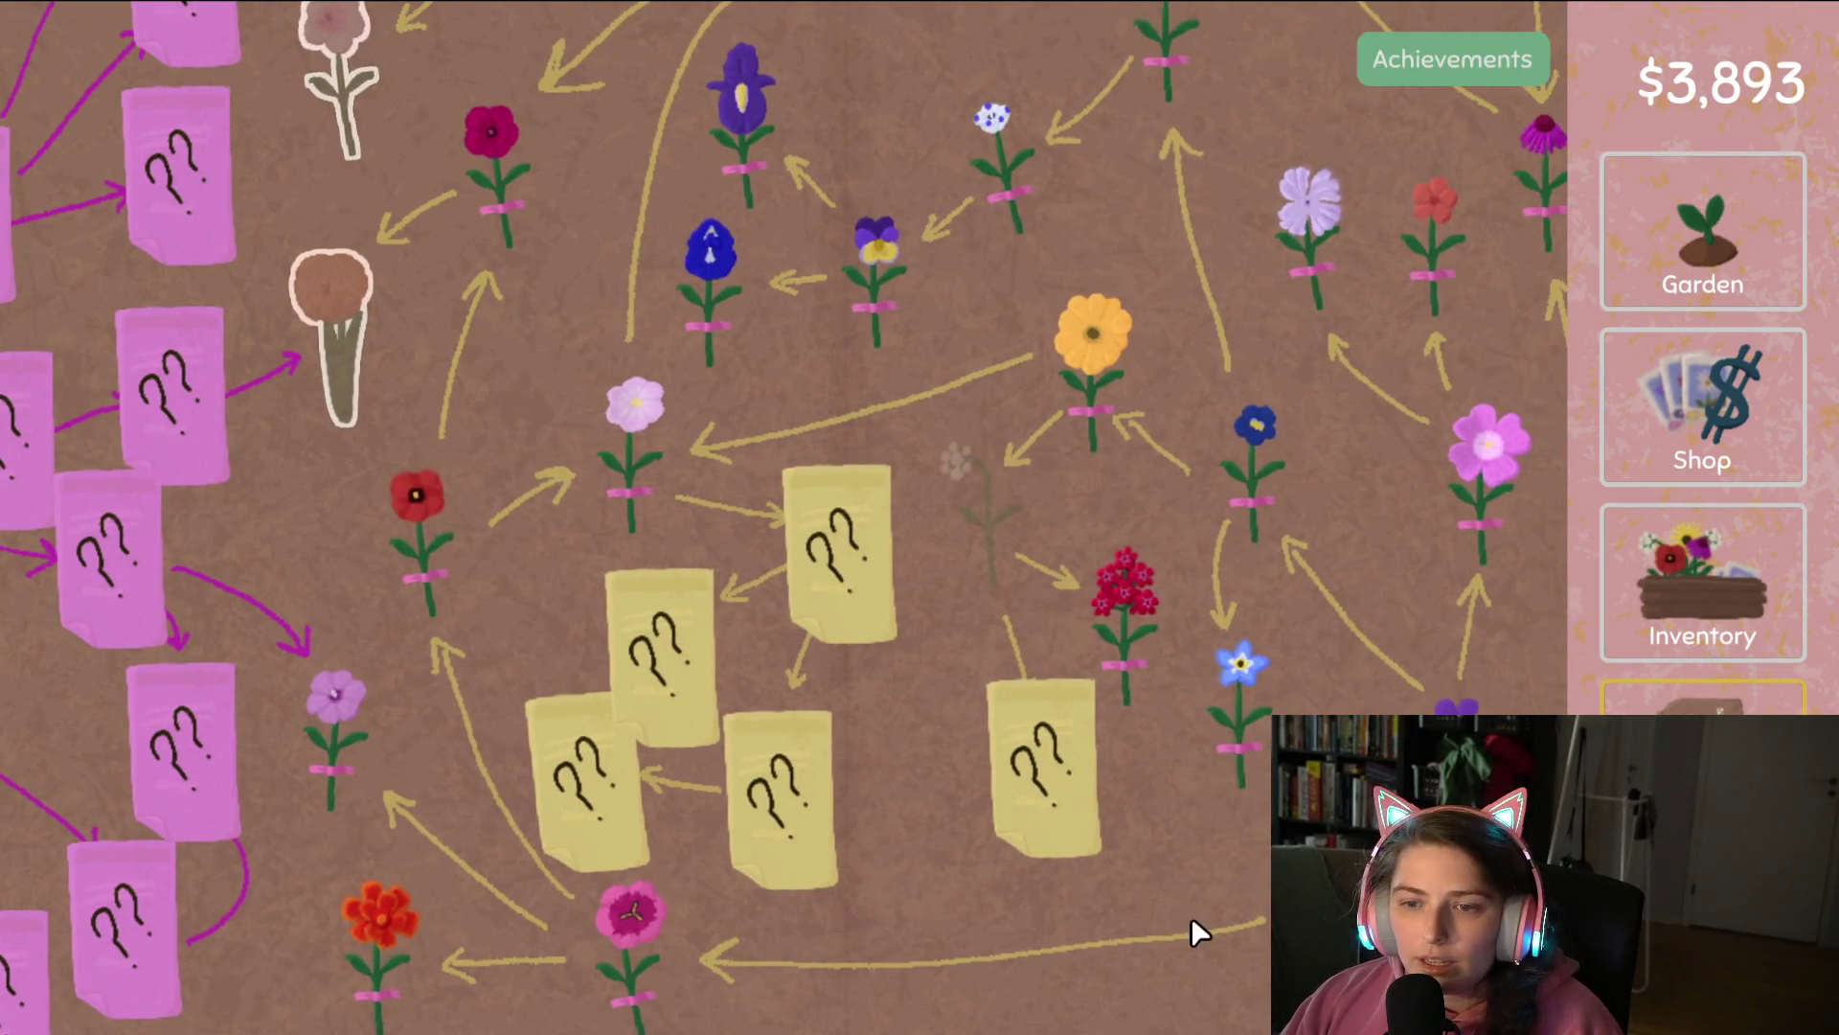
key(a)
key(w)
key(a)
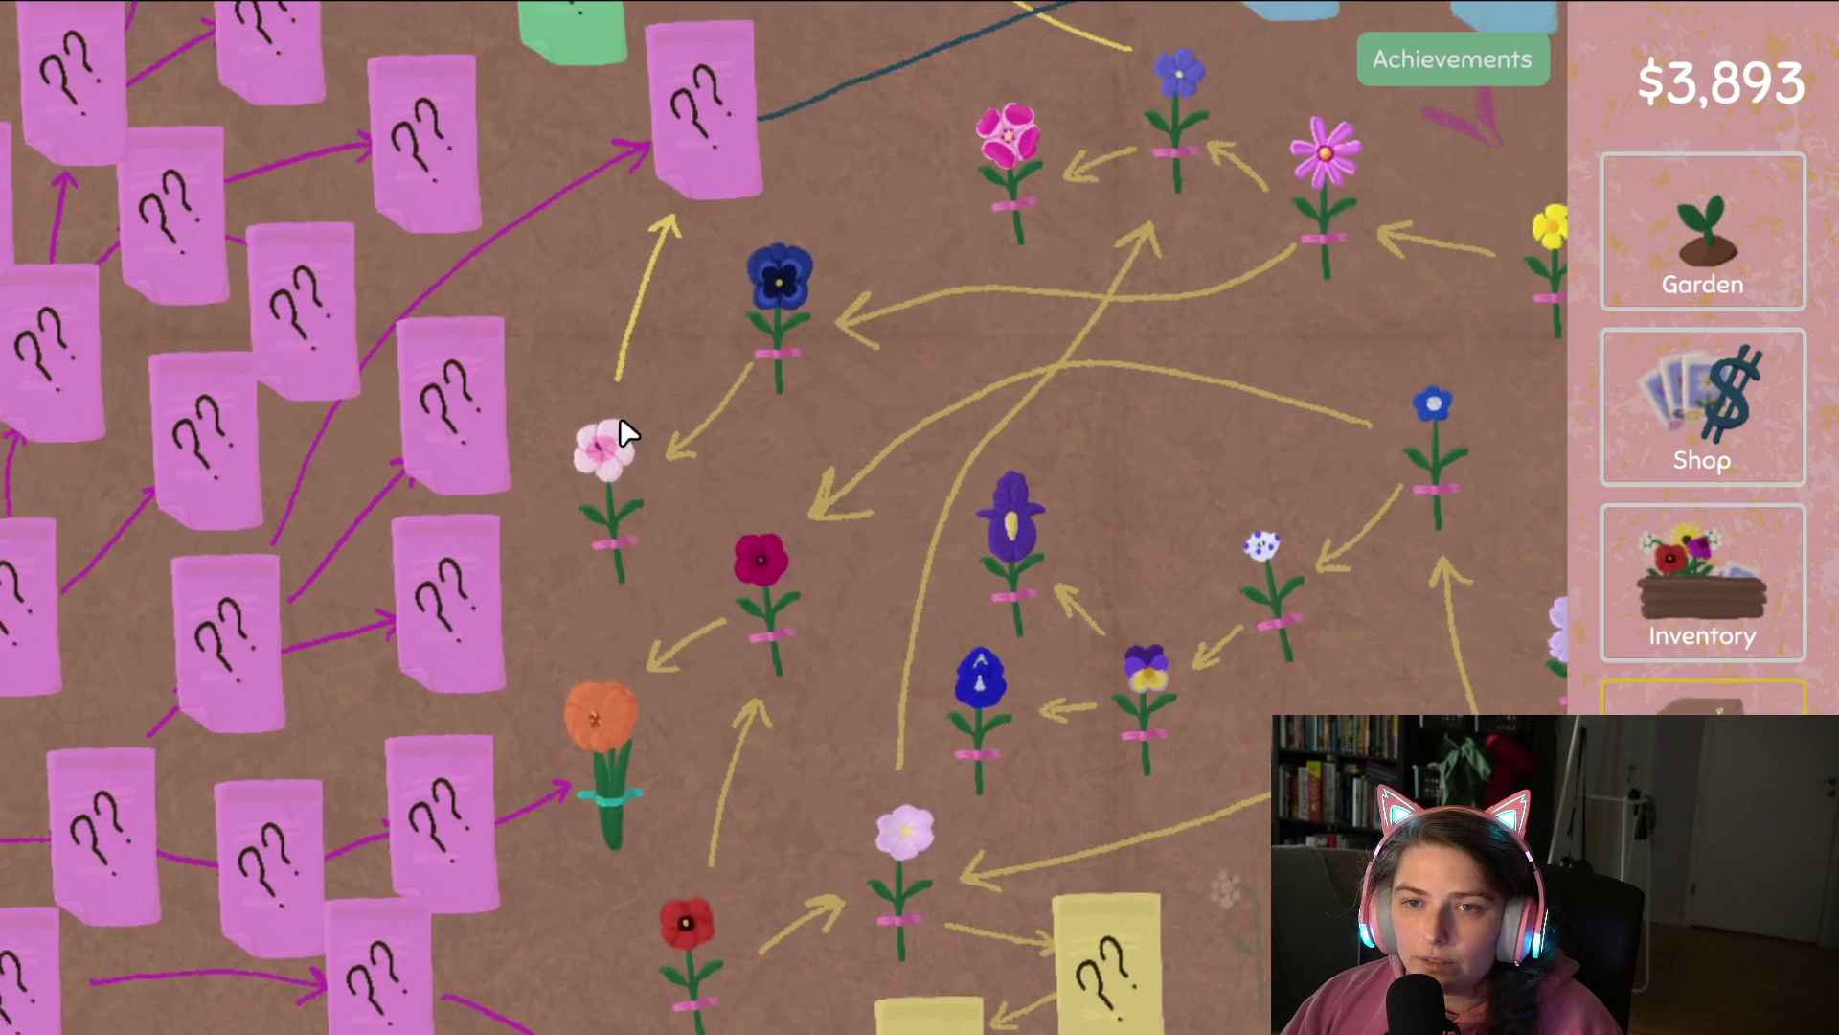
Turn the single pink flower into seeds and sow them across the middle row.
click(1749, 616)
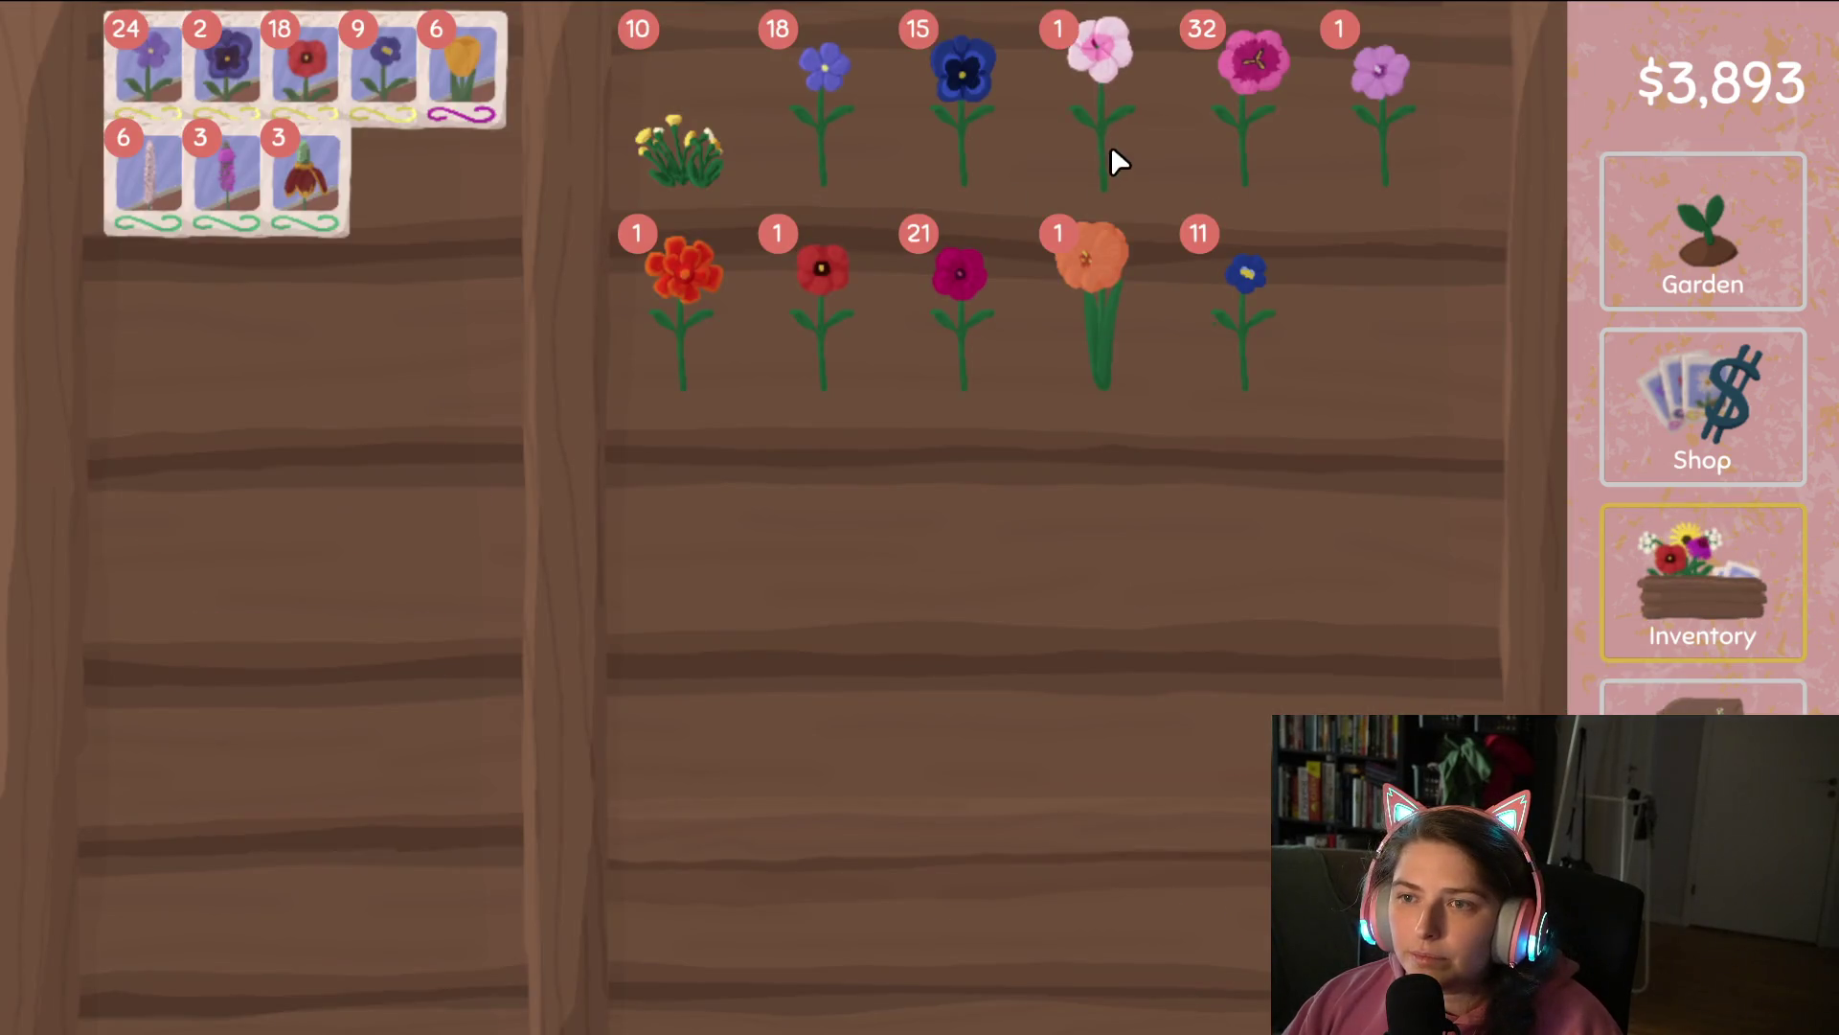
click(1112, 150)
click(1738, 241)
click(567, 882)
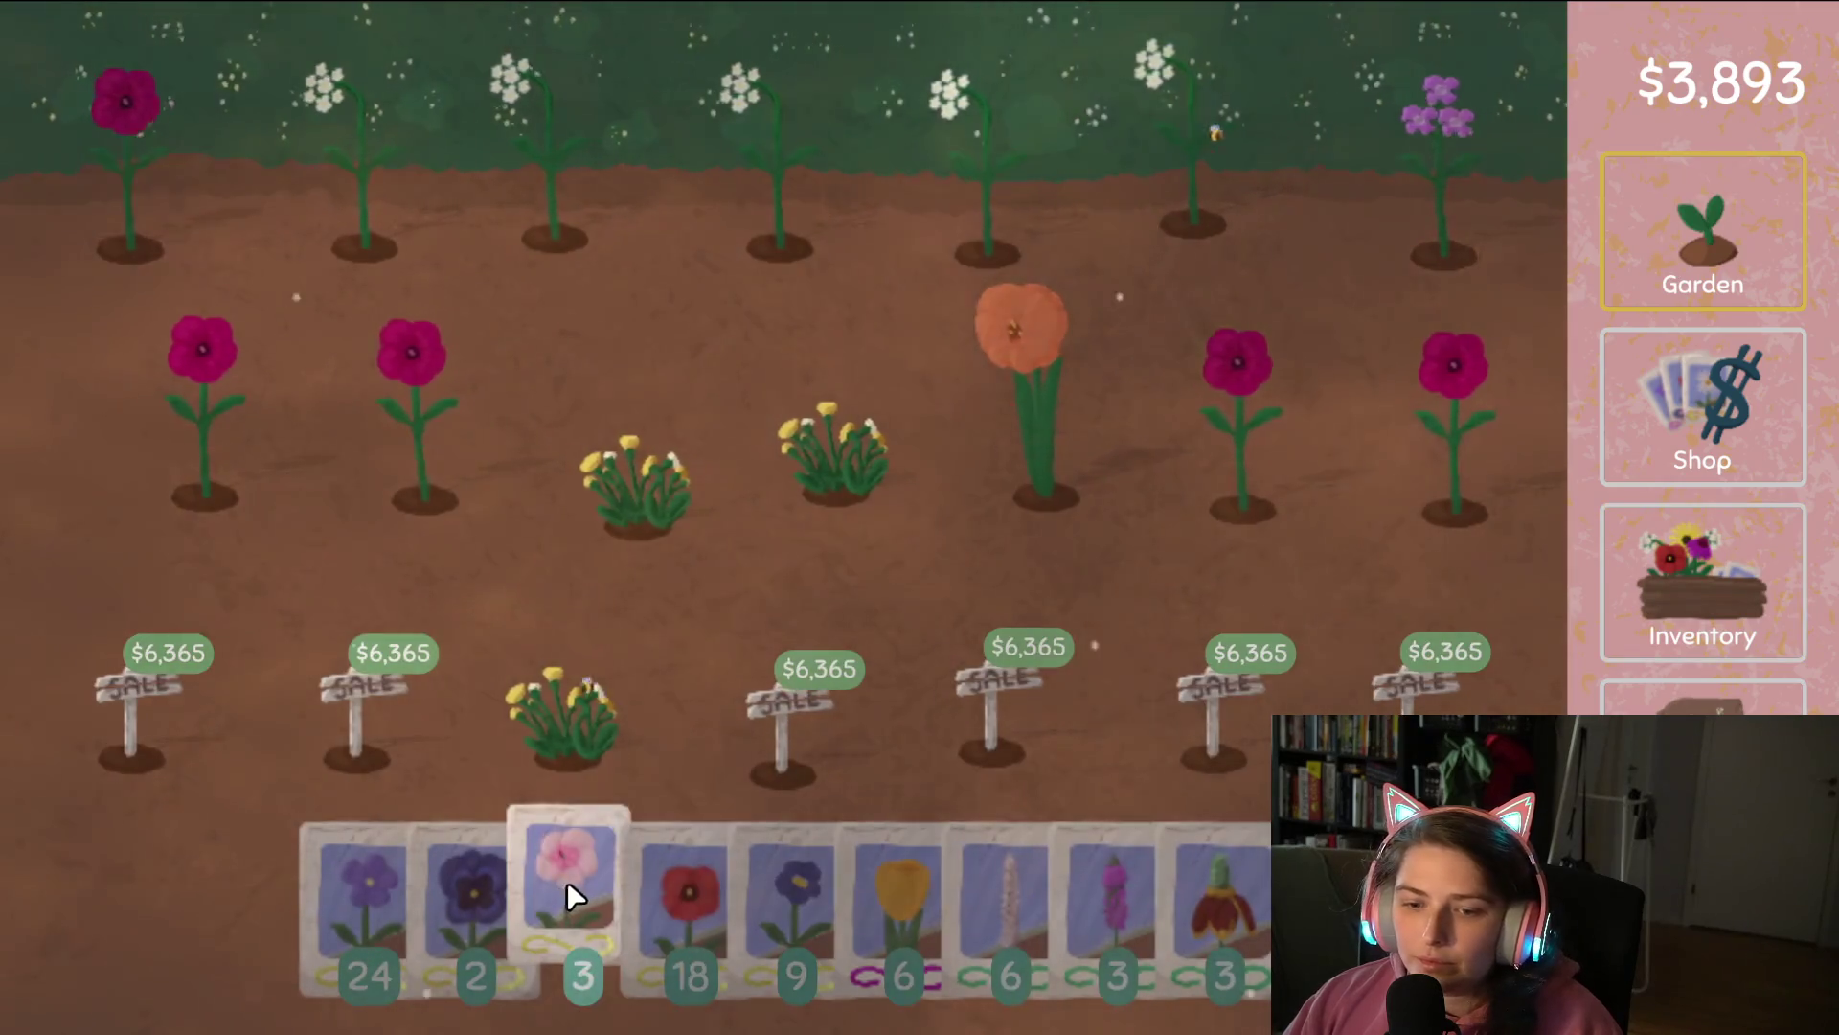
drag(820, 440, 1402, 430)
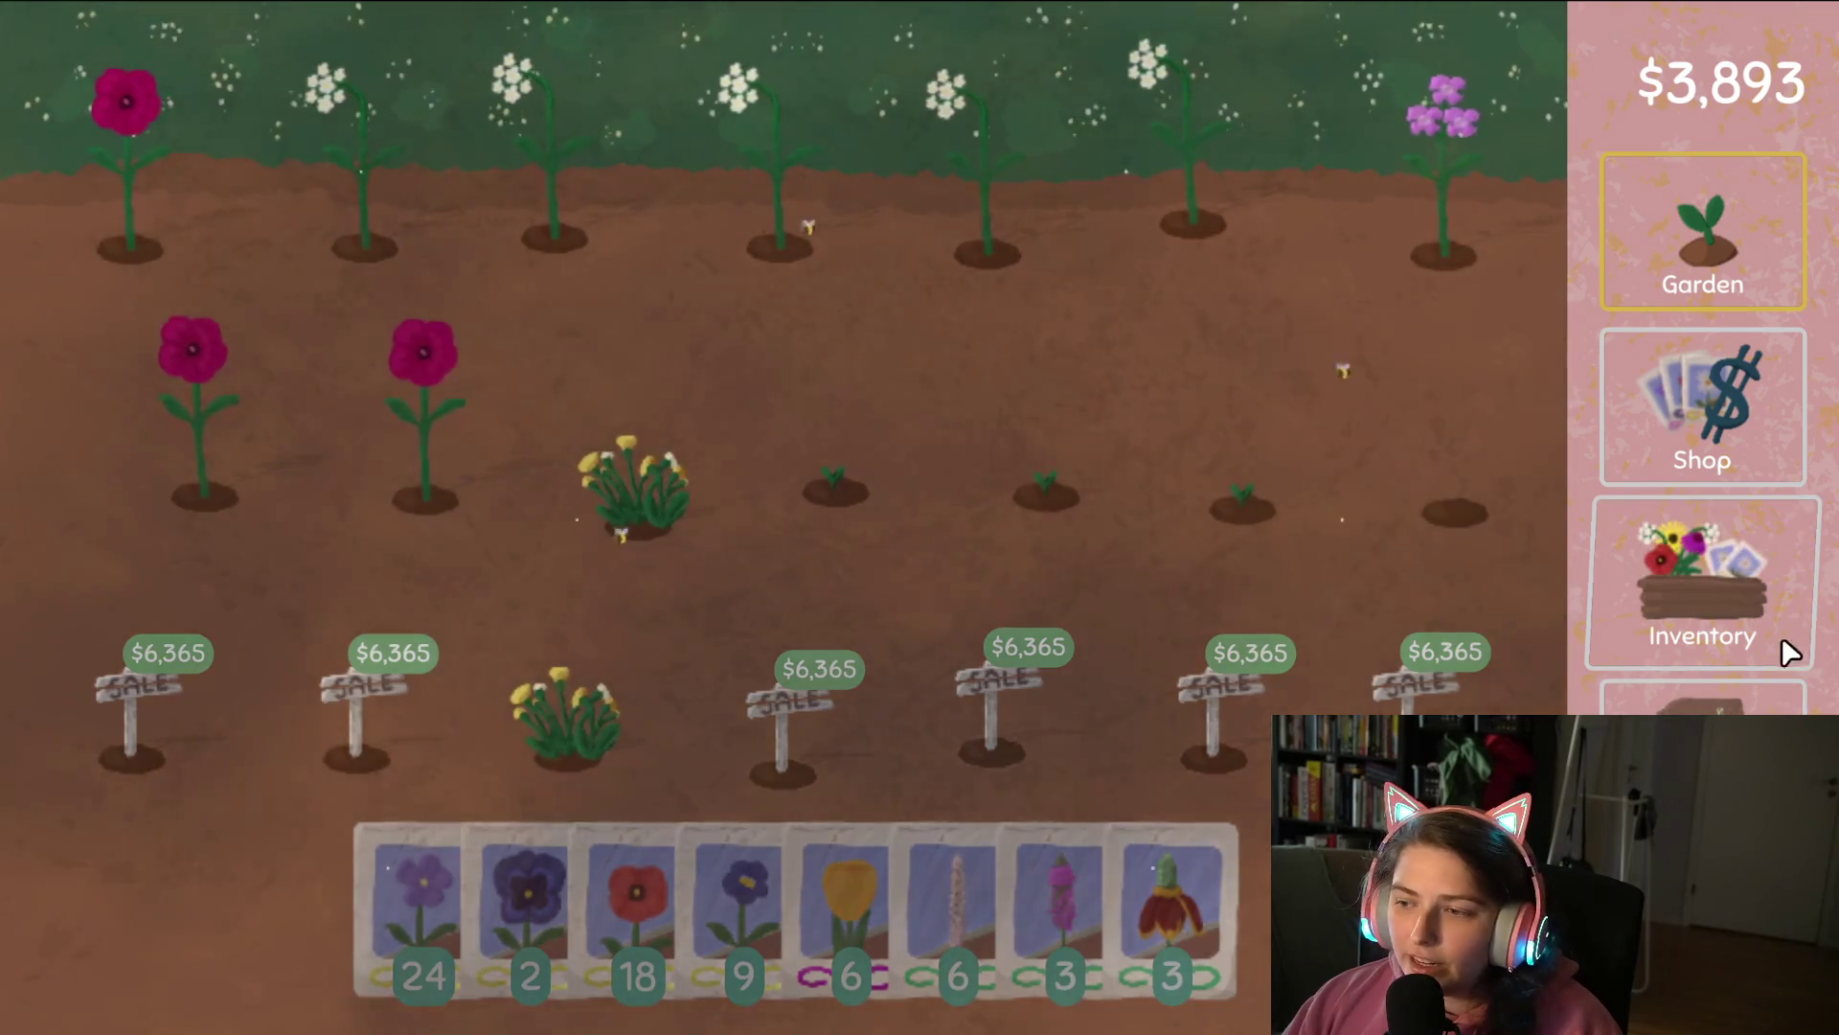
Review the inventory and garden, ending on the flower inventory.
click(1781, 636)
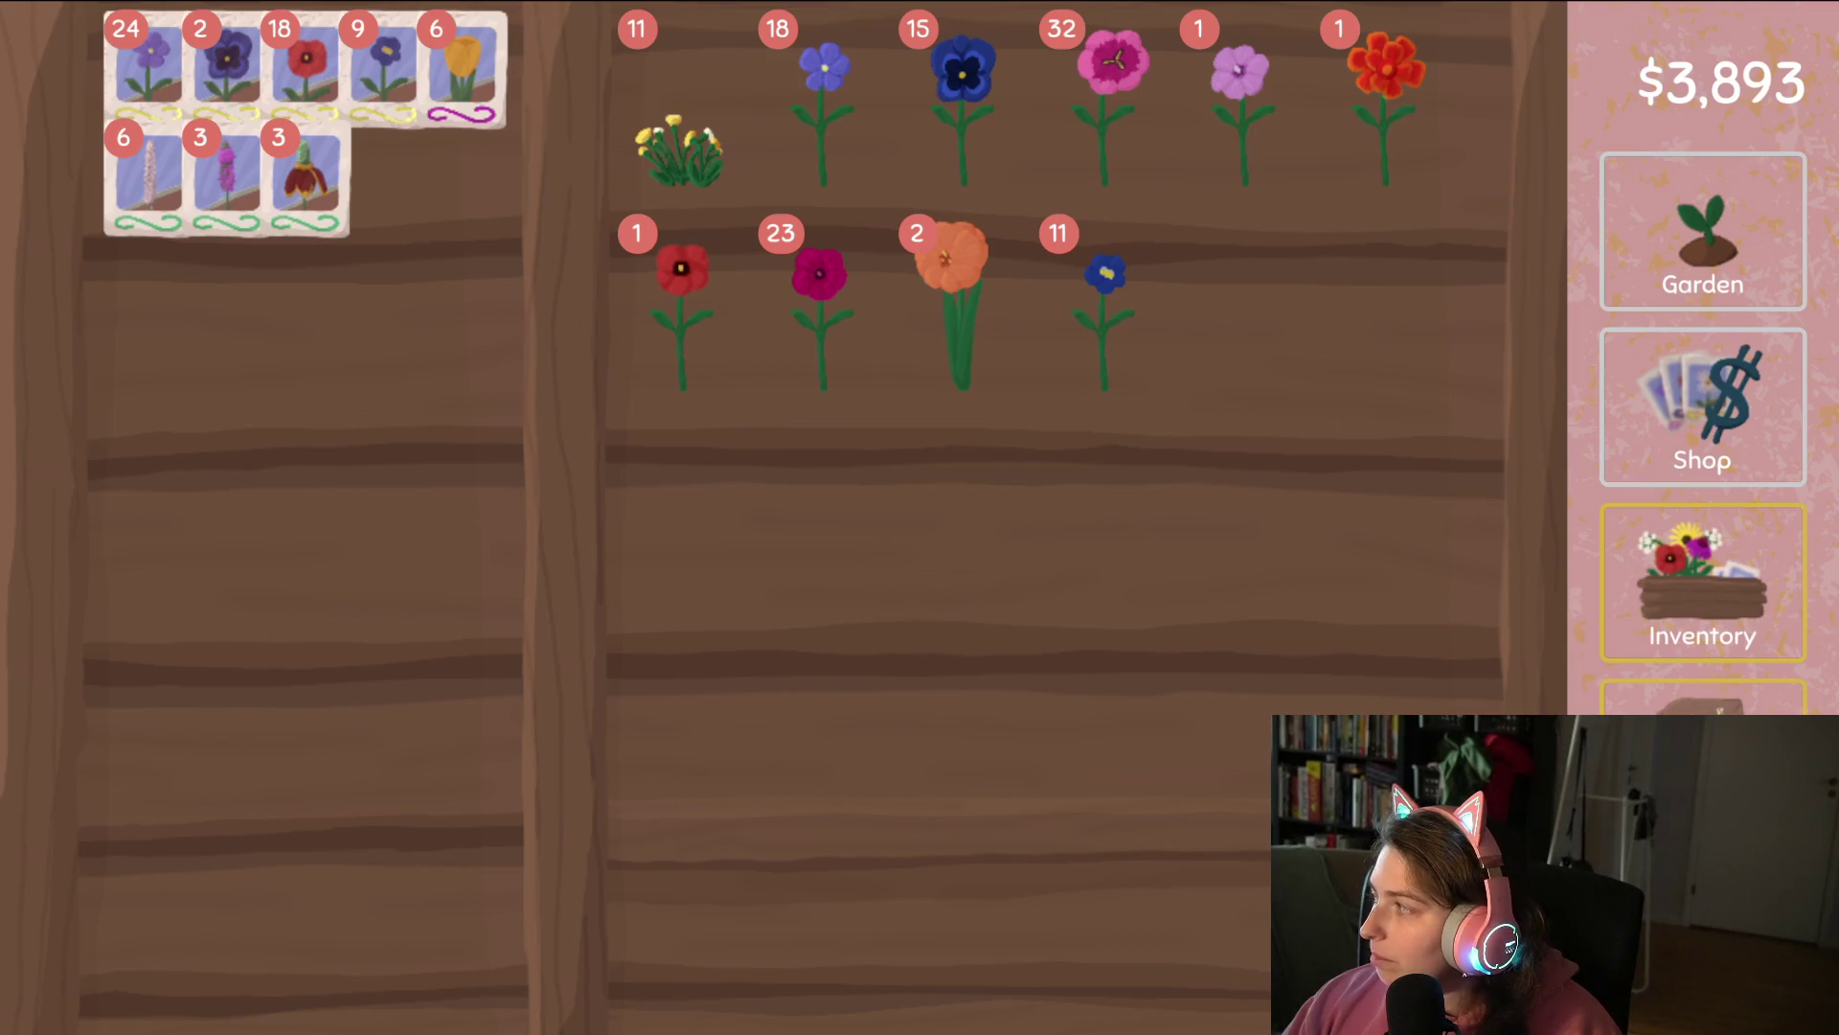
click(1696, 277)
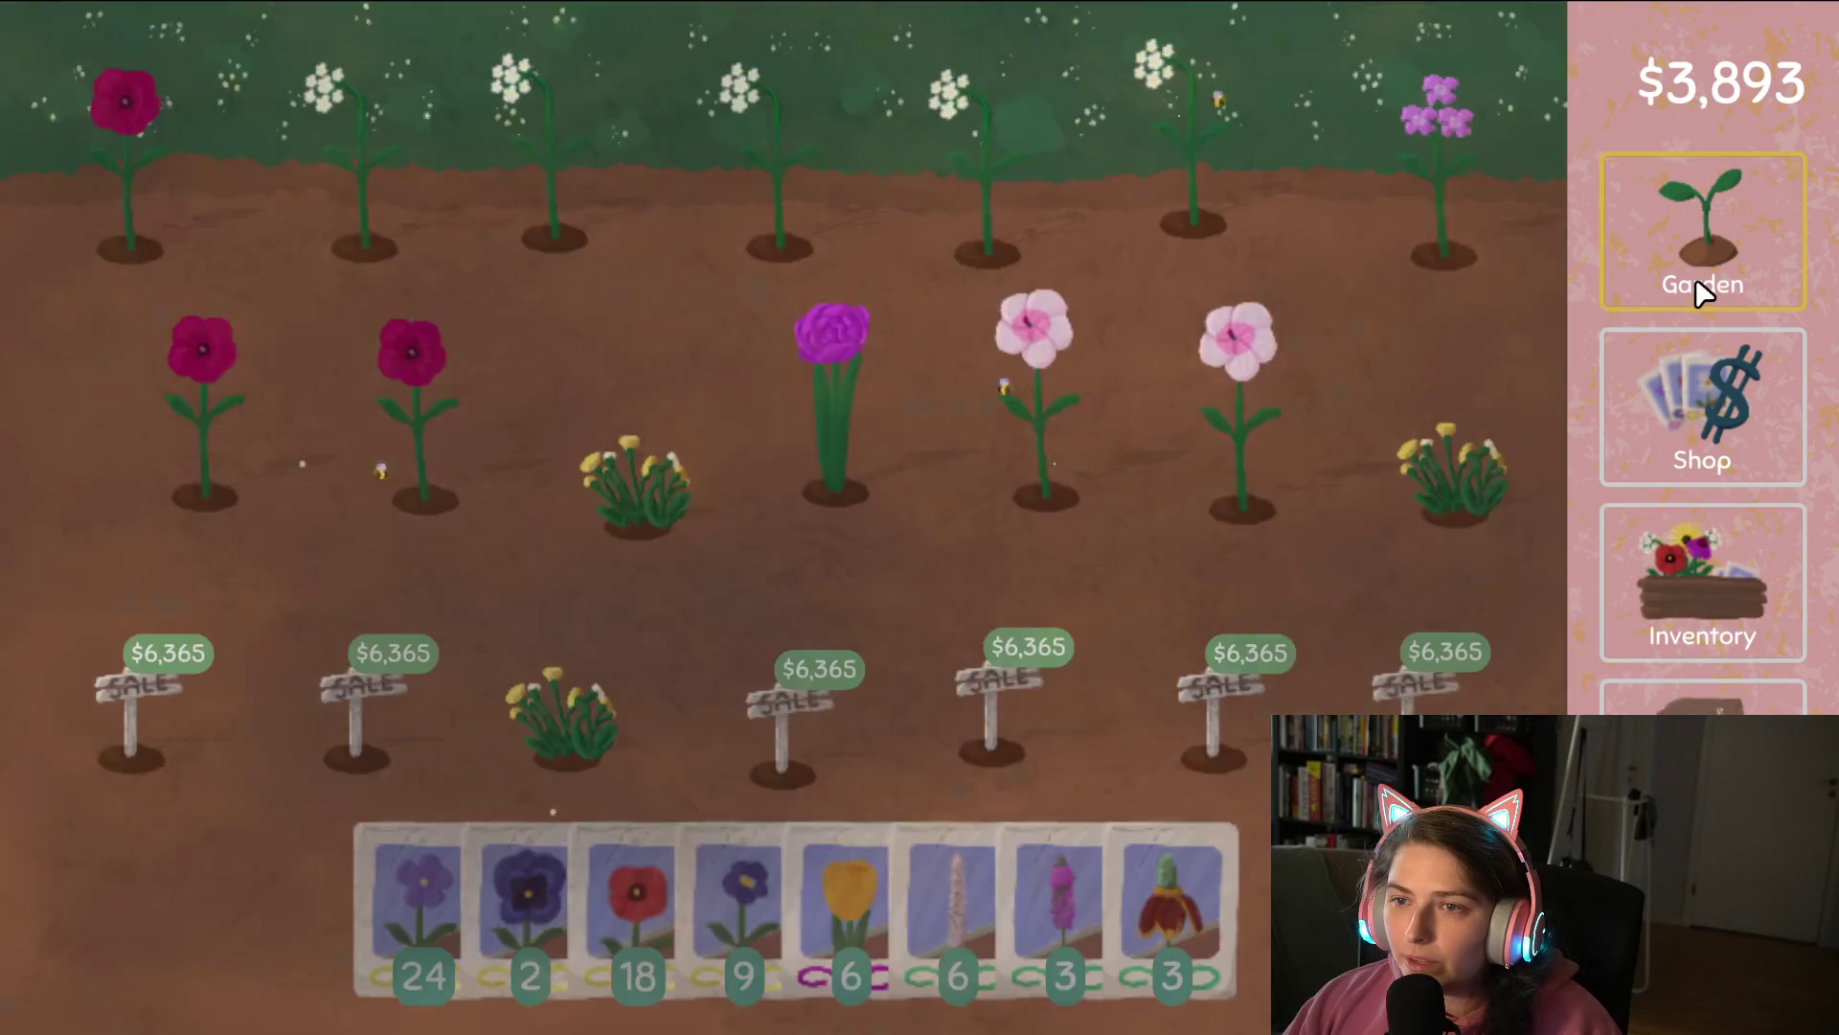
click(1711, 609)
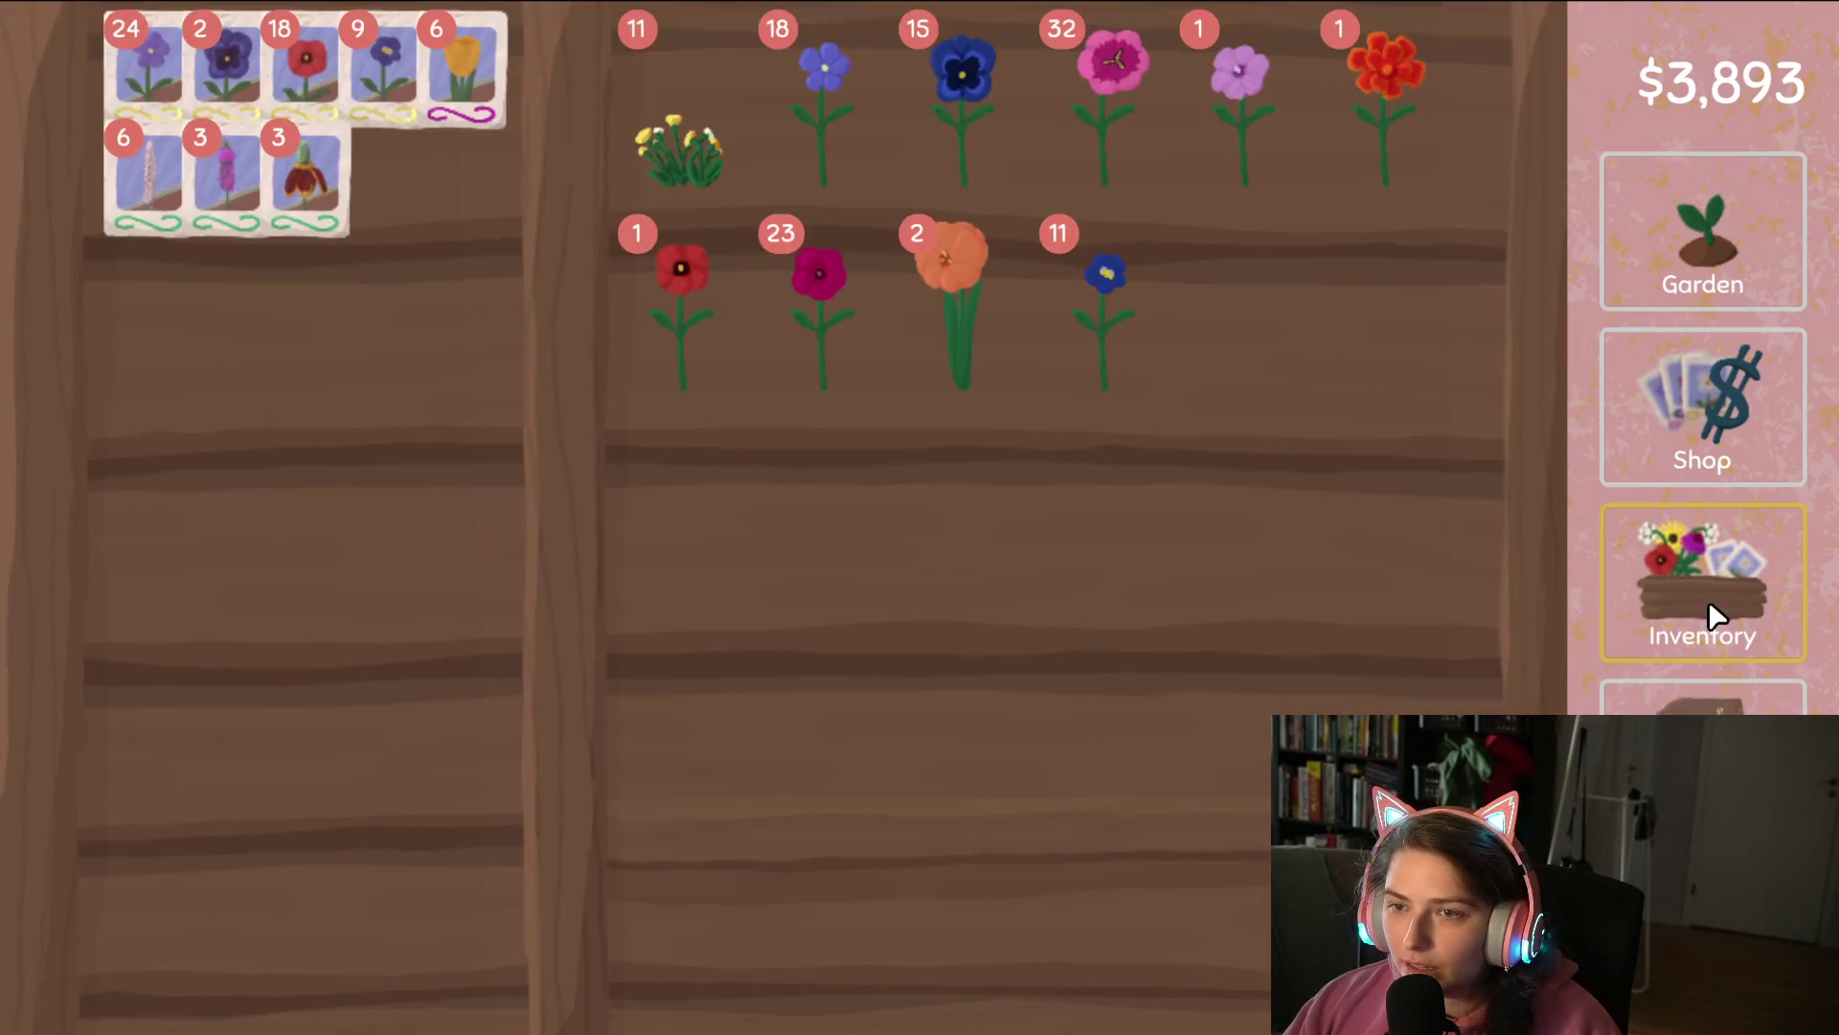
Inspect the pale pink flower on the flower-tree map and turn it into seeds.
click(1703, 742)
mouse_move(1239, 520)
mouse_down()
mouse_move(1175, 365)
mouse_move(1227, 223)
mouse_move(1247, 226)
mouse_move(1337, 463)
mouse_move(1338, 612)
mouse_move(1322, 226)
mouse_move(1279, 196)
mouse_move(1213, 260)
mouse_move(1234, 136)
mouse_move(1004, 234)
mouse_move(916, 433)
mouse_move(992, 587)
mouse_move(1052, 587)
mouse_move(1161, 330)
mouse_move(1198, 156)
mouse_move(1154, 140)
mouse_up()
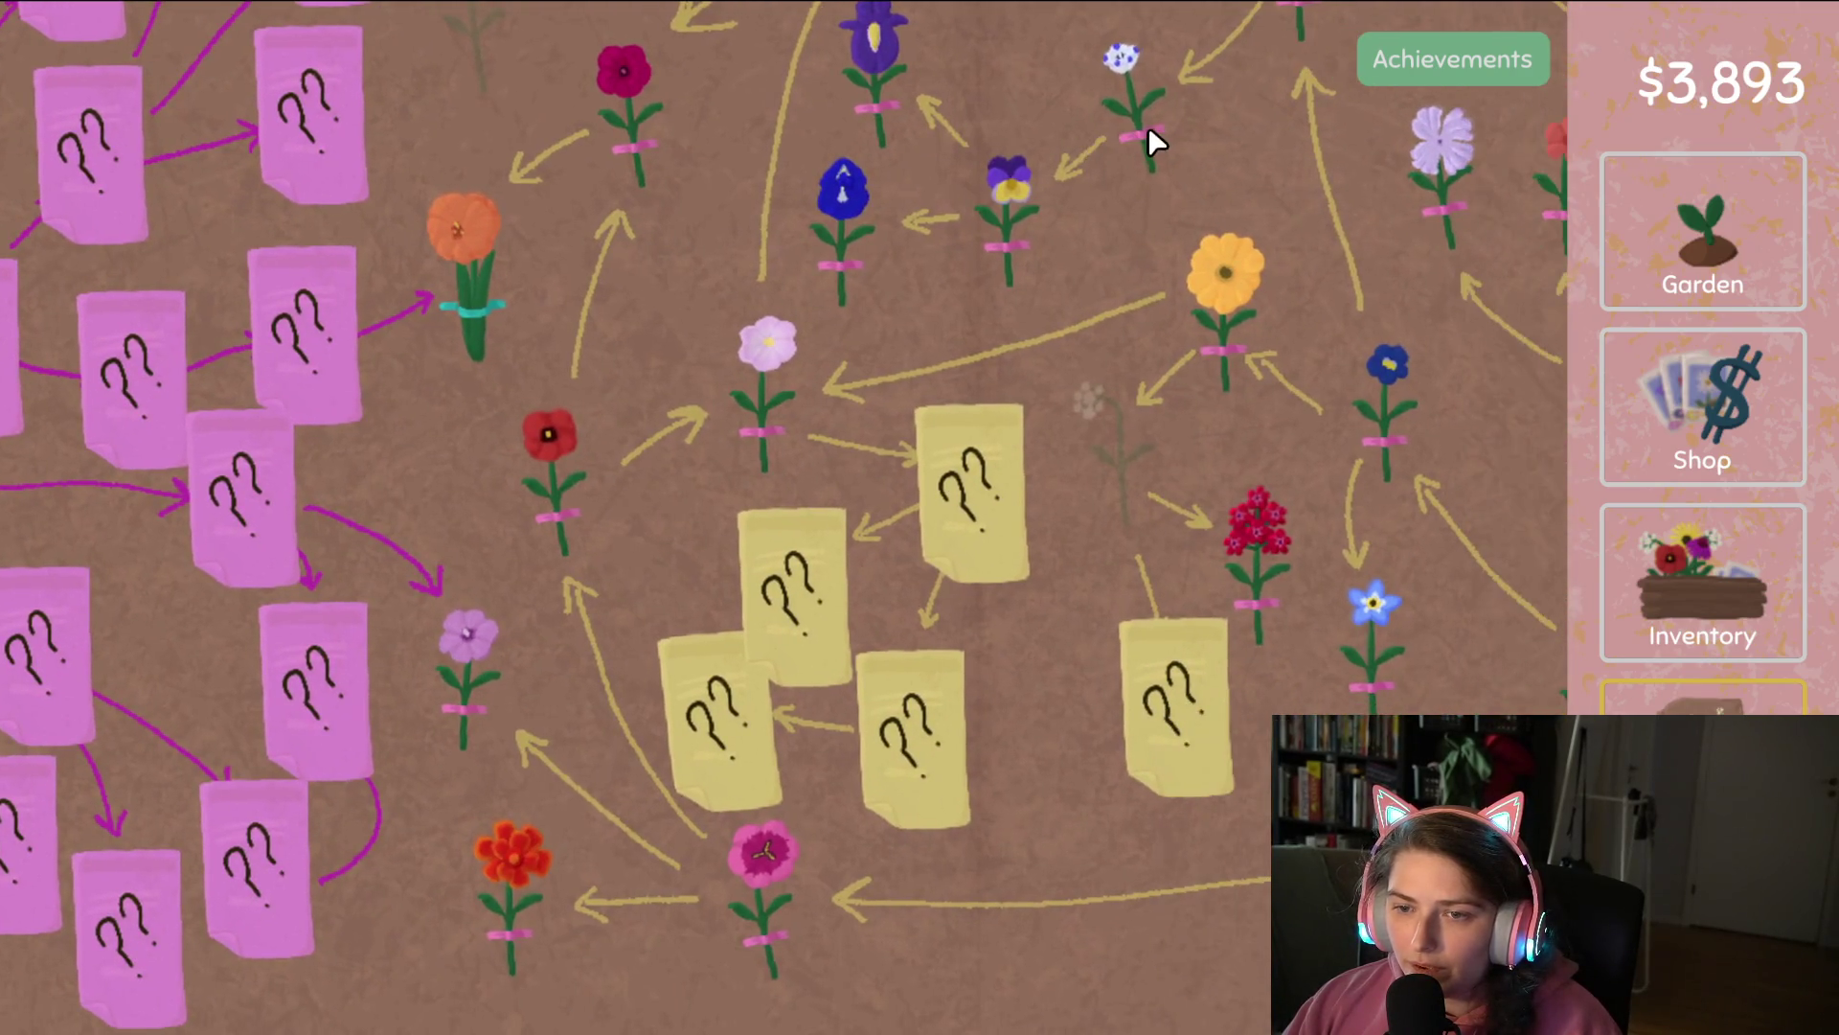
click(1698, 613)
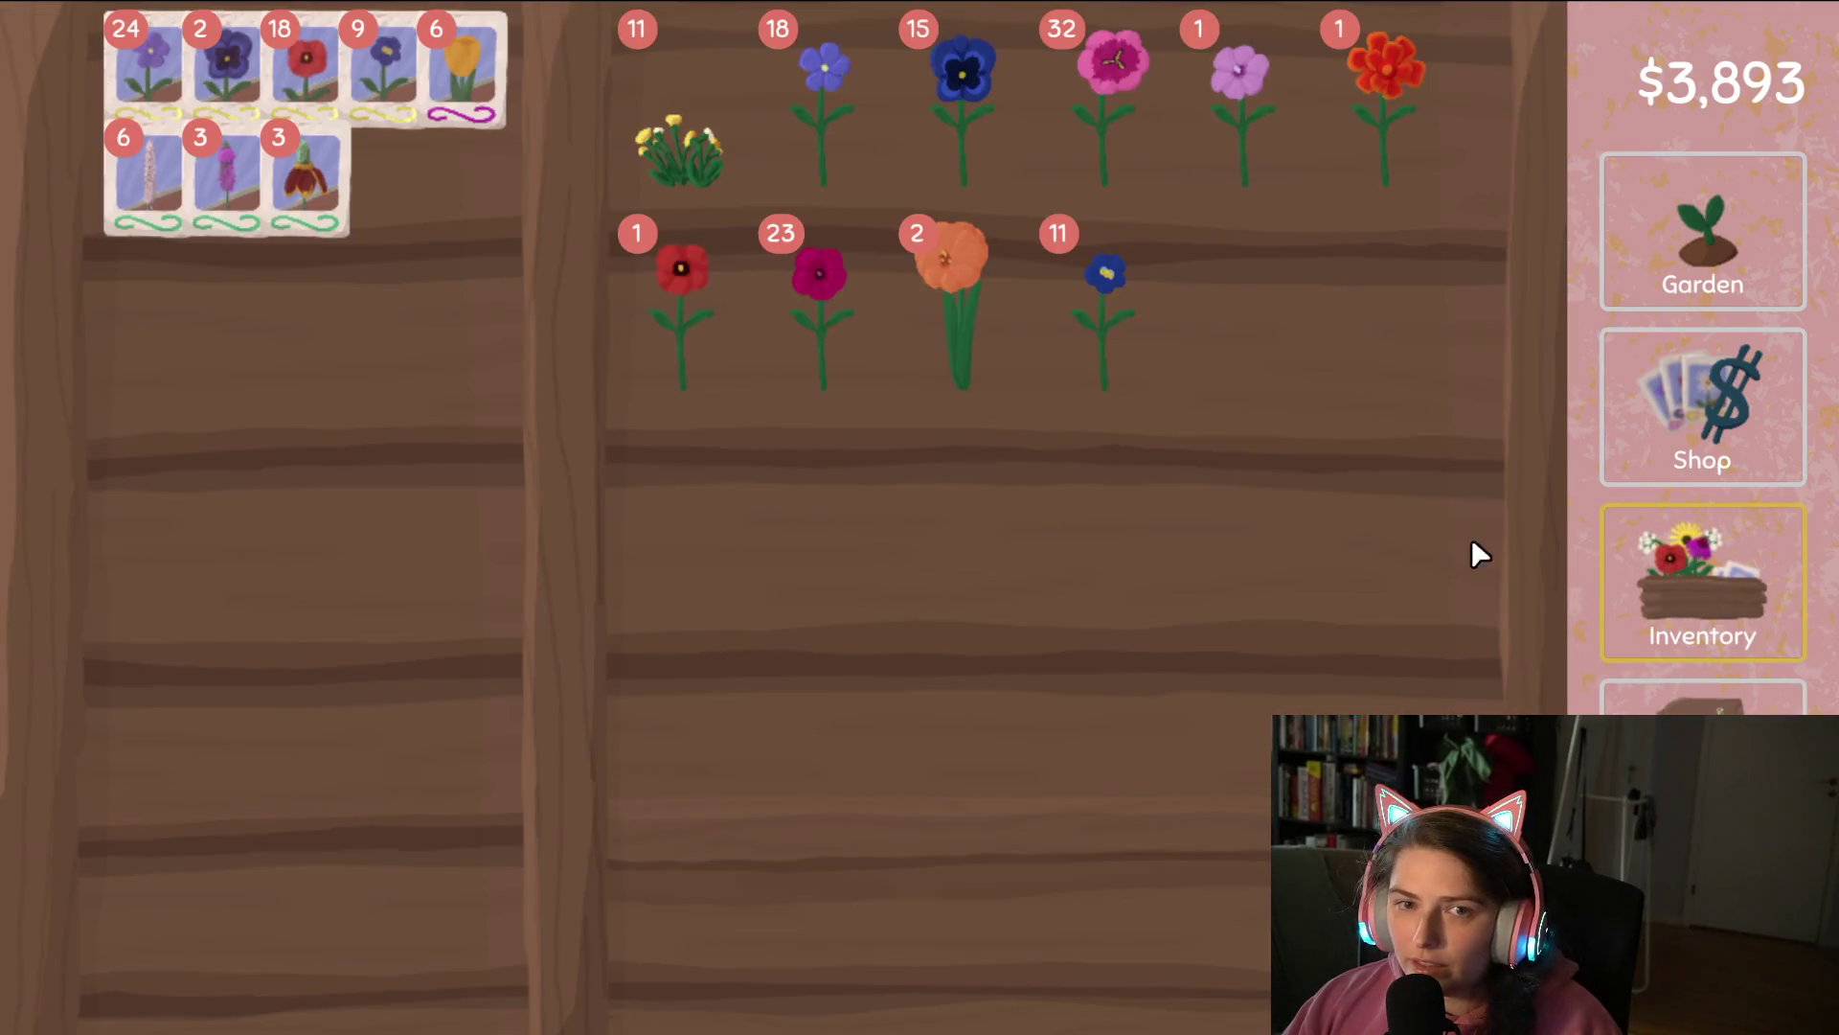
key(Escape)
click(751, 400)
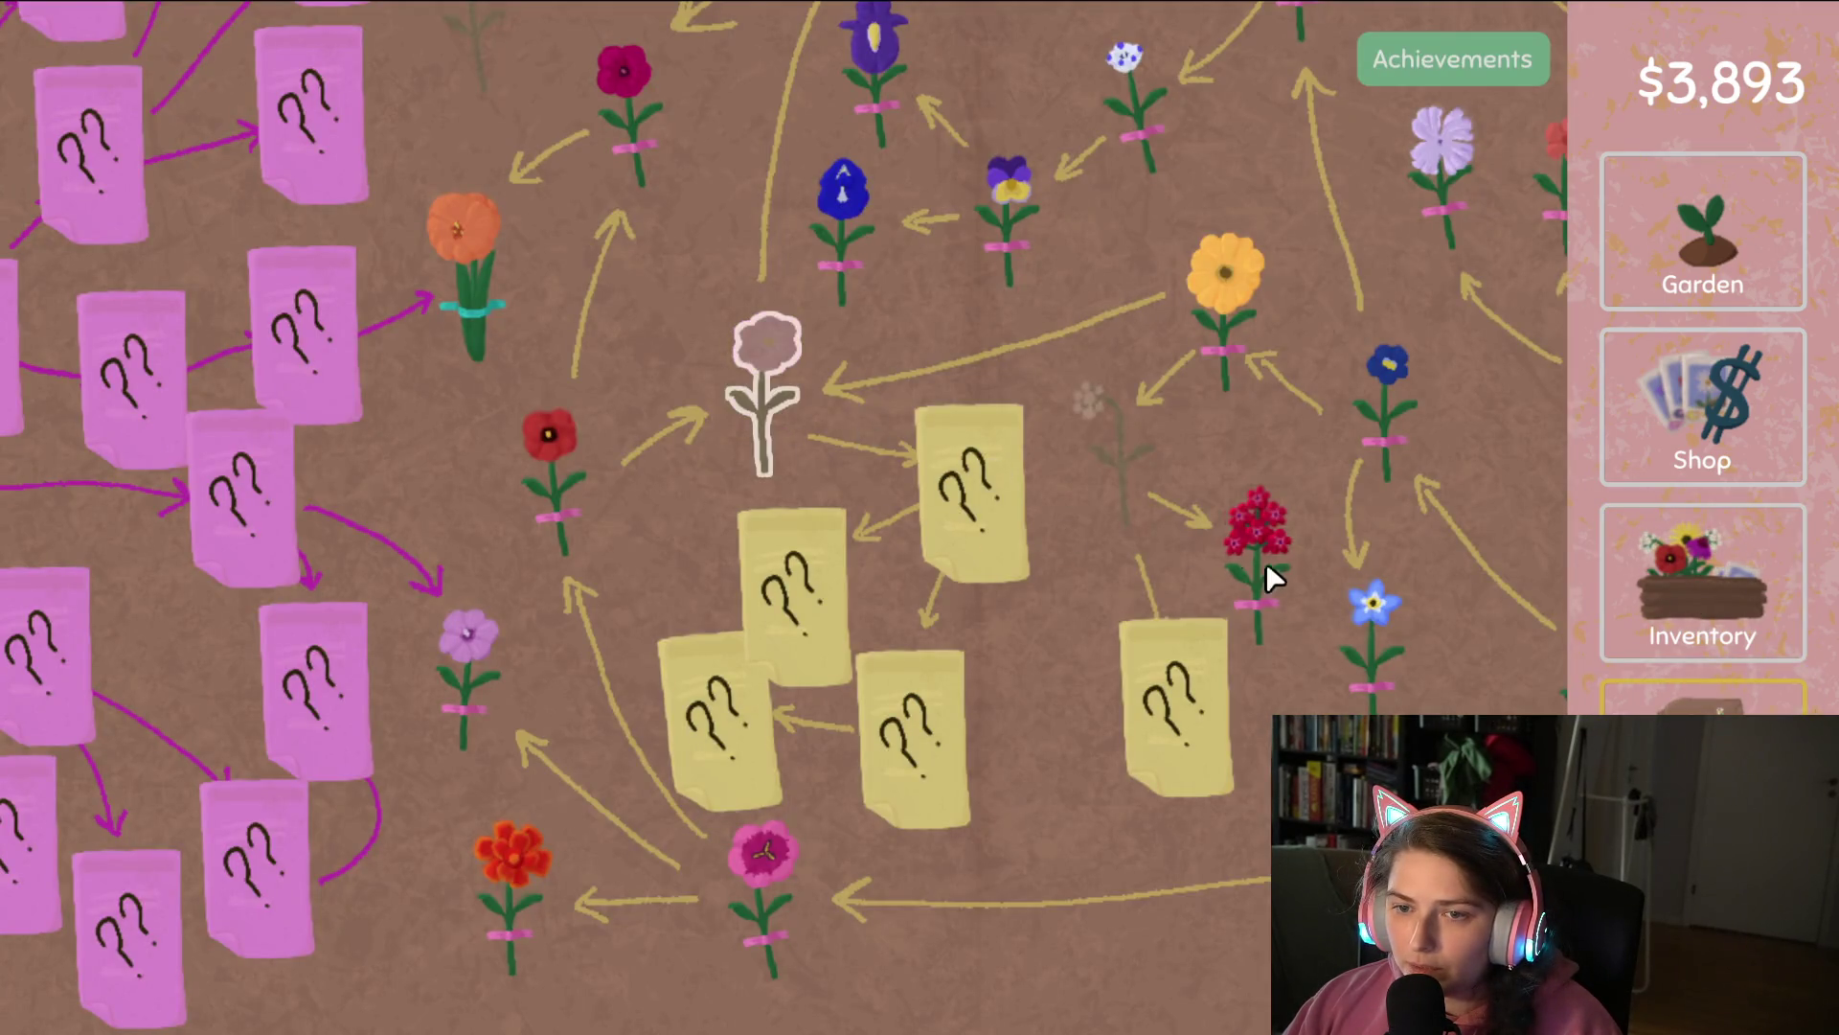
click(1654, 556)
drag(1159, 307, 384, 522)
Sow the pale pink seeds in the middle garden row and pick up the purple seeds.
key(Escape)
mouse_move(1207, 883)
mouse_down()
mouse_move(1270, 915)
mouse_move(1287, 988)
mouse_move(1243, 1029)
mouse_move(1101, 693)
mouse_move(1080, 751)
mouse_move(990, 742)
mouse_move(969, 809)
mouse_move(1018, 920)
mouse_move(1121, 636)
mouse_up()
click(1705, 558)
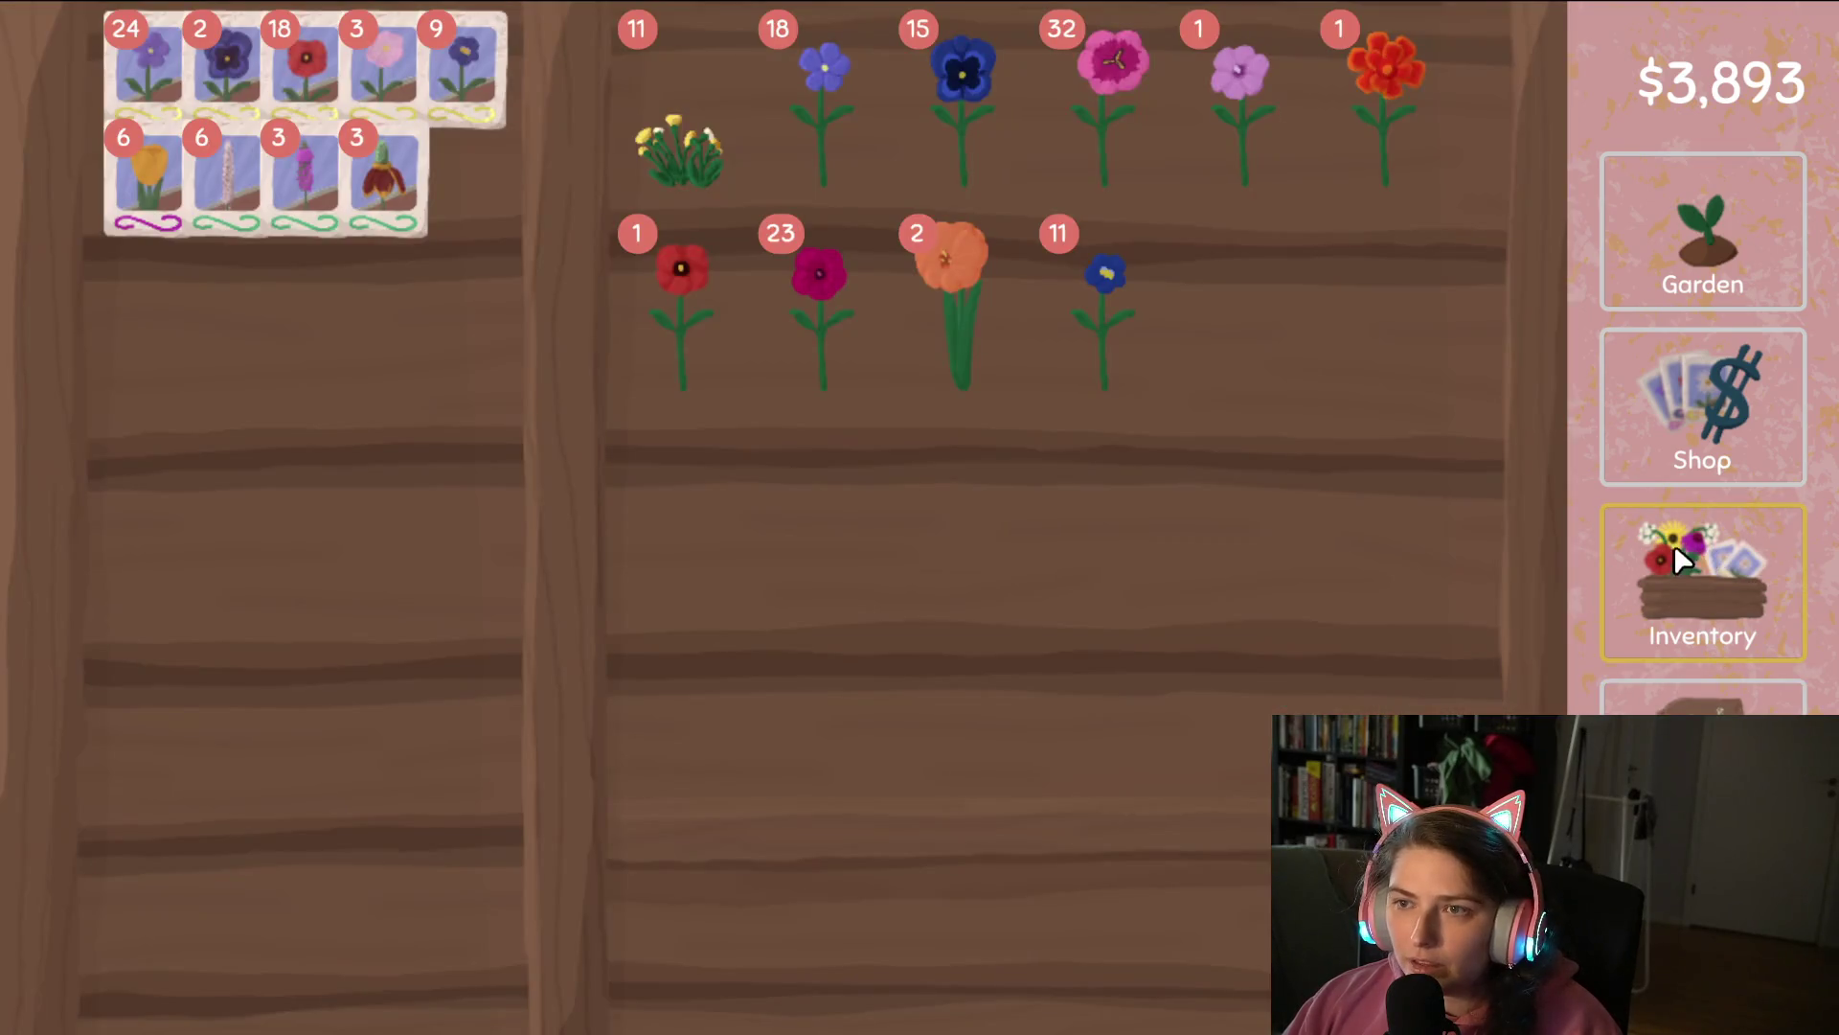
click(1686, 220)
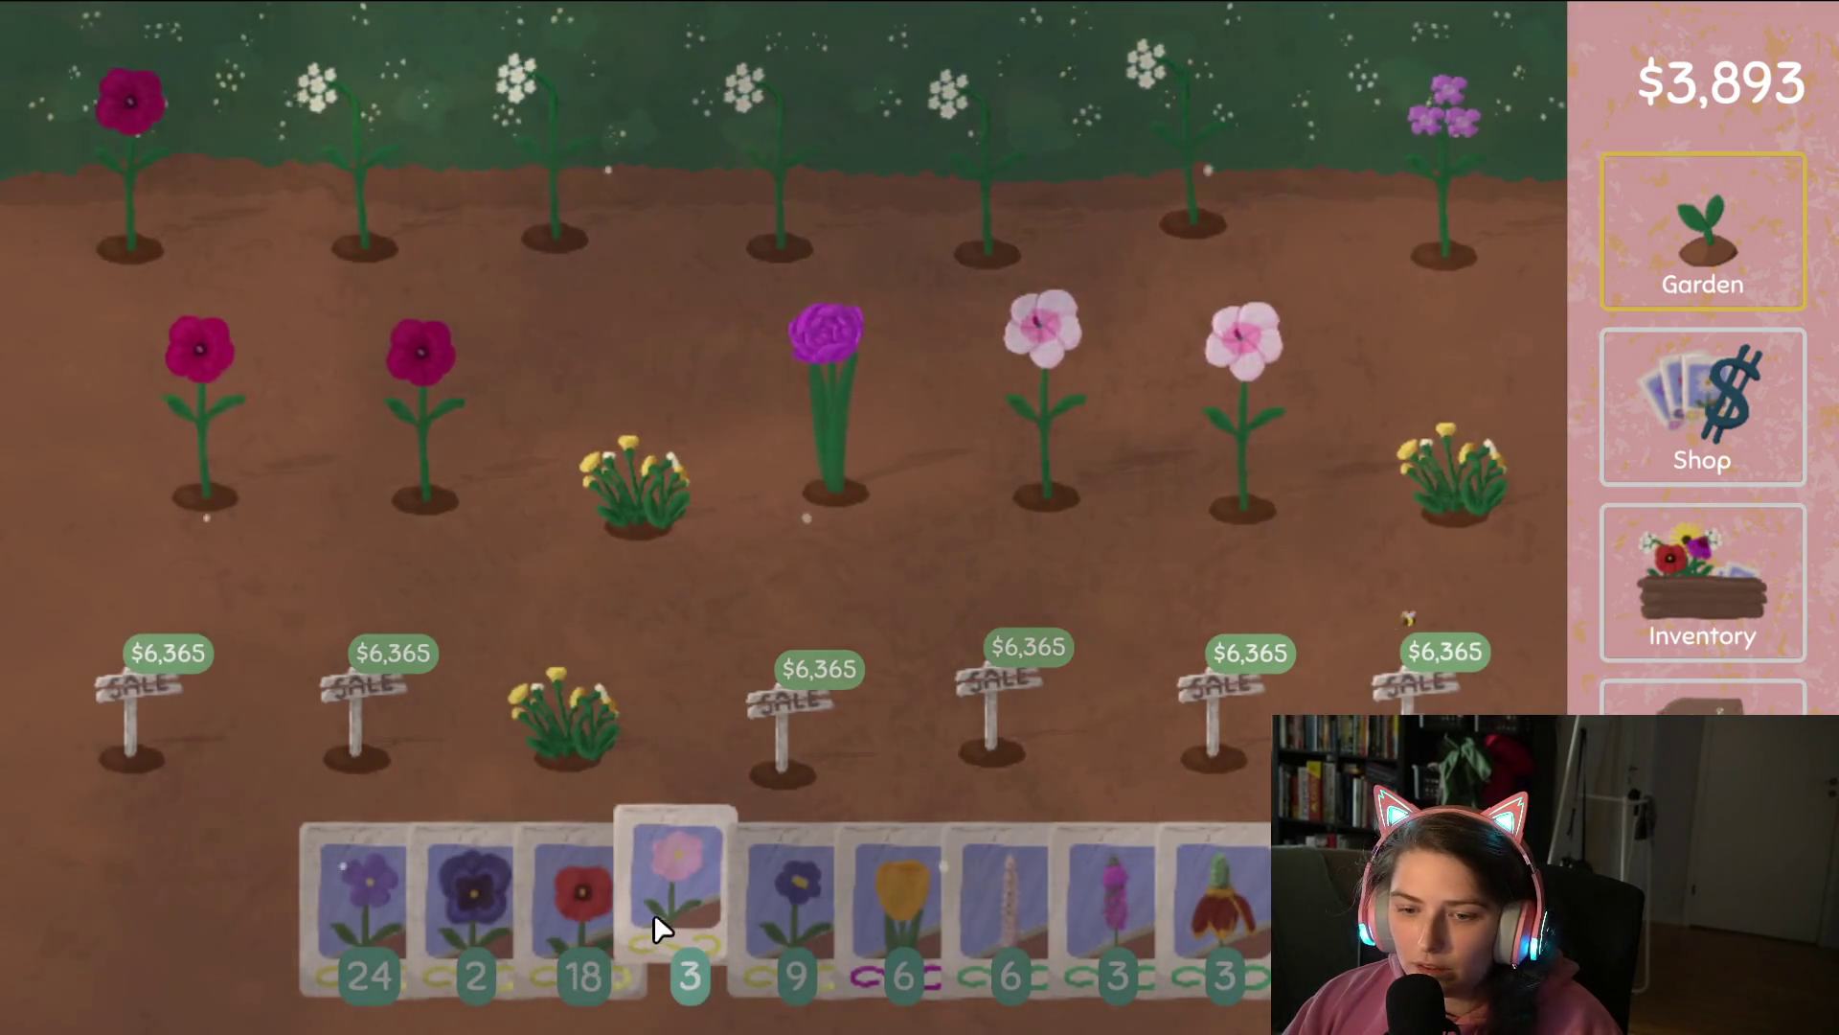
drag(657, 924, 1397, 396)
click(1375, 398)
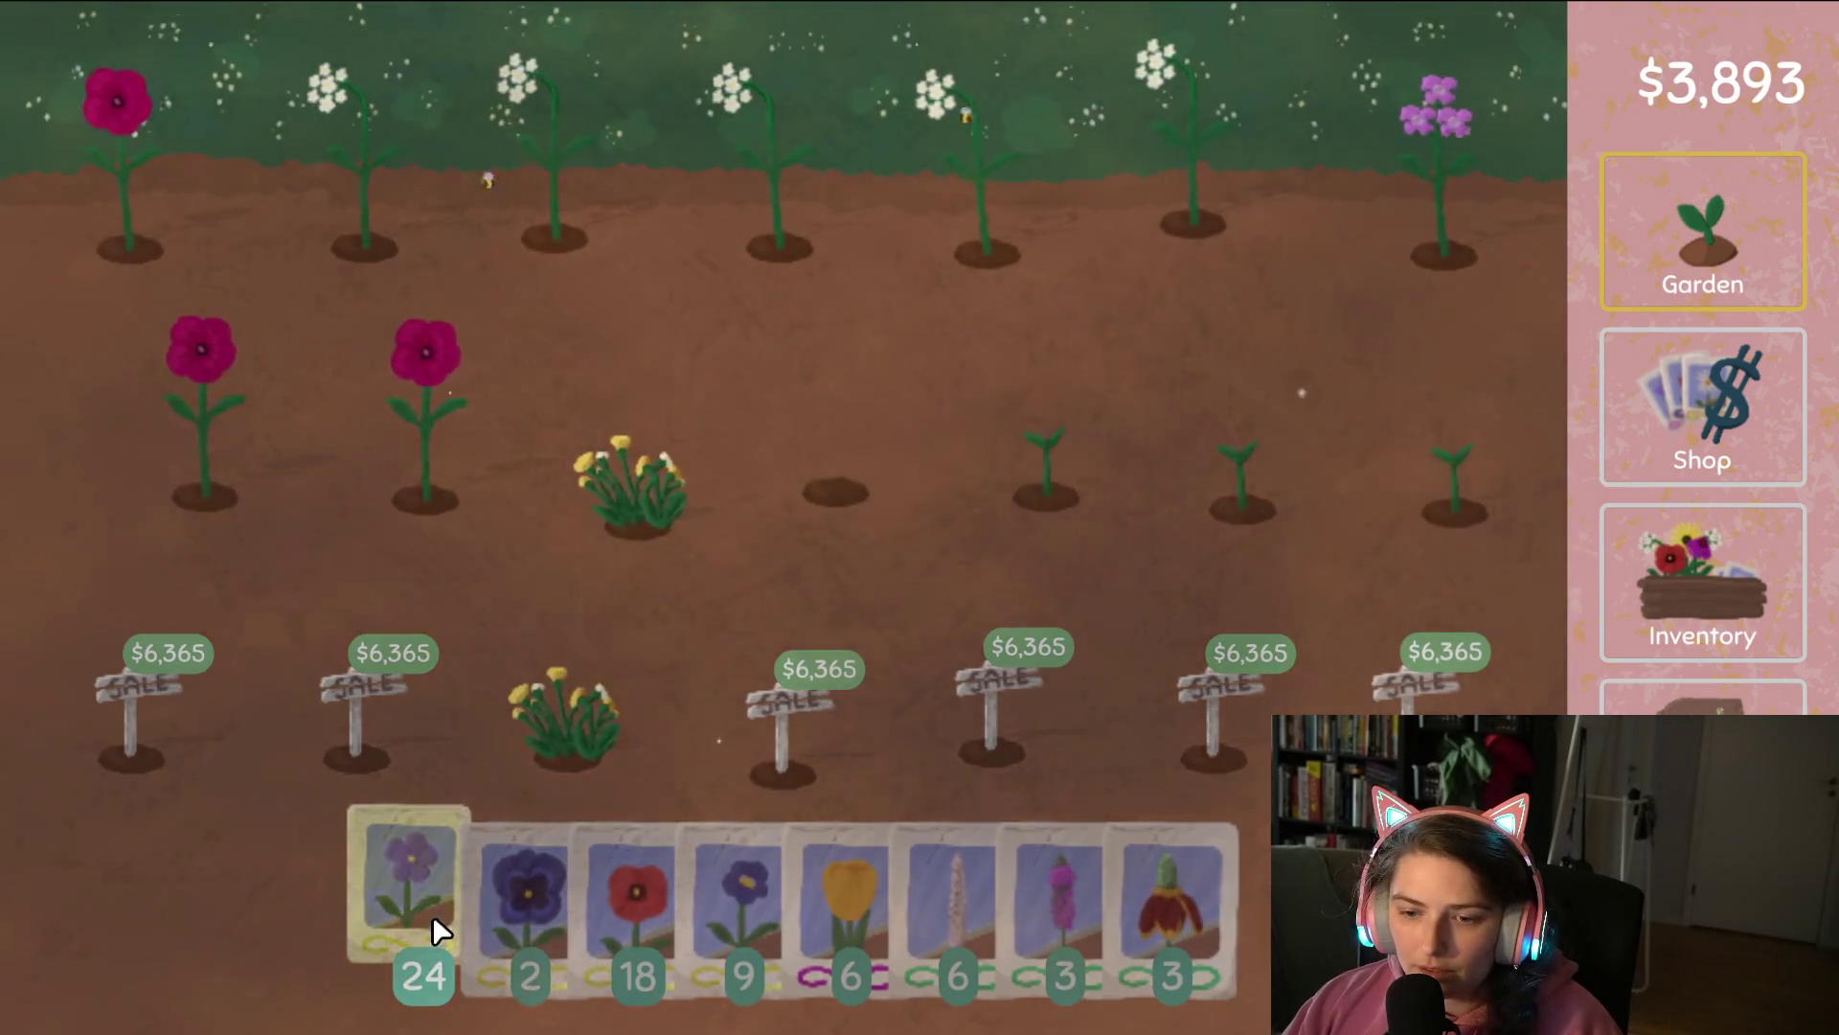
mouse_move(433, 917)
mouse_down()
mouse_move(959, 395)
mouse_move(128, 345)
mouse_move(1198, 168)
mouse_move(1420, 331)
mouse_move(990, 388)
mouse_up()
Turn the pink and white flowers into new seed packets.
click(1703, 571)
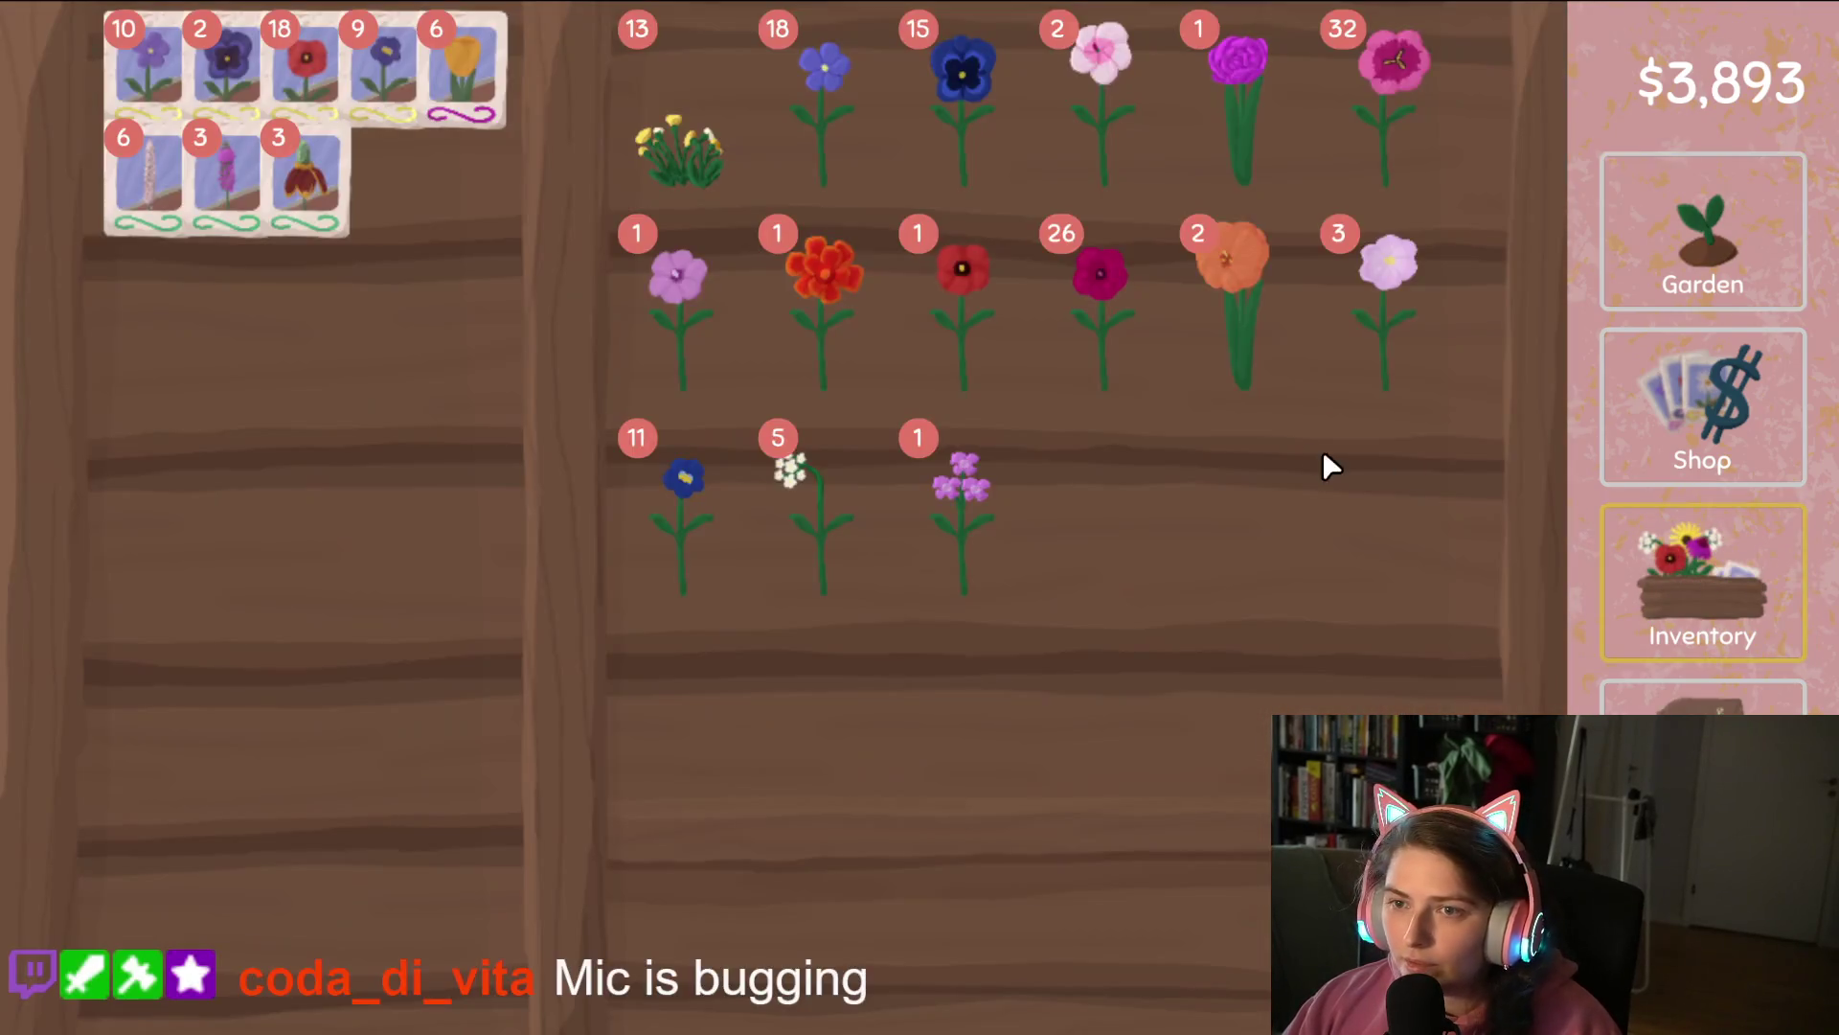
mouse_move(1130, 144)
mouse_down()
mouse_move(699, 272)
mouse_move(309, 435)
mouse_move(316, 451)
mouse_up()
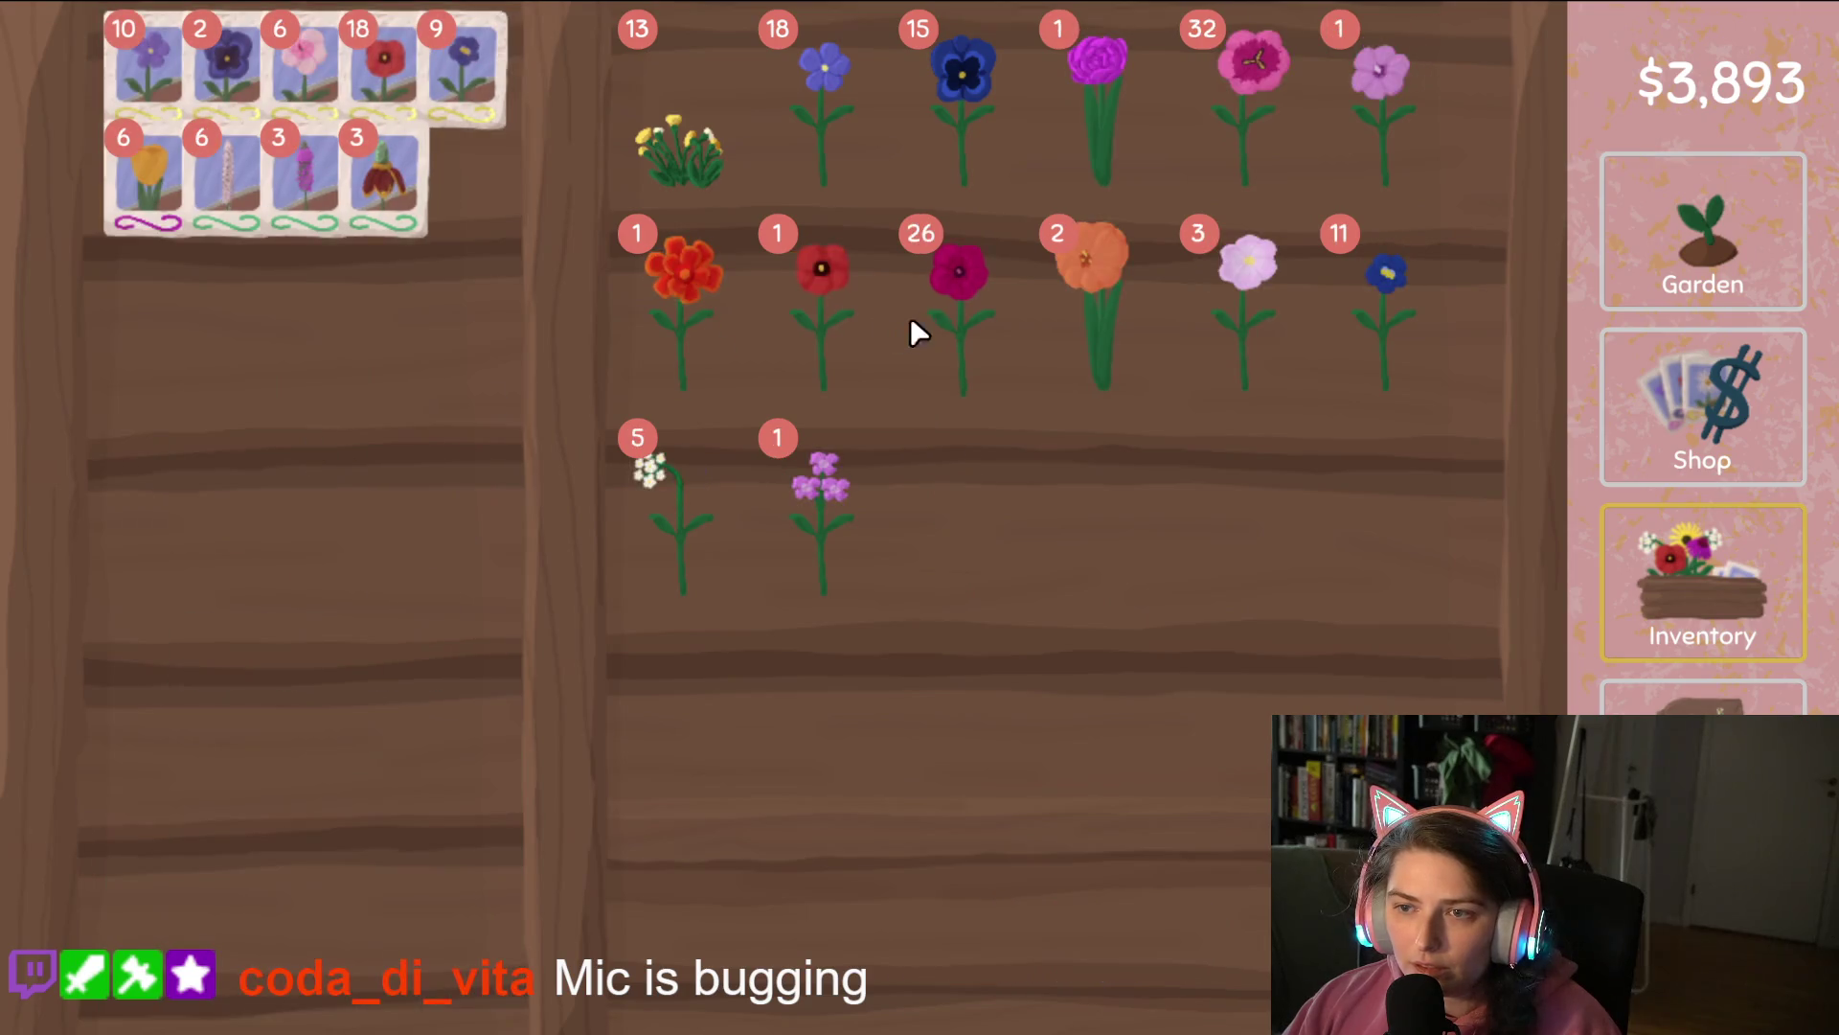
drag(644, 517, 642, 546)
click(641, 542)
click(642, 541)
click(431, 594)
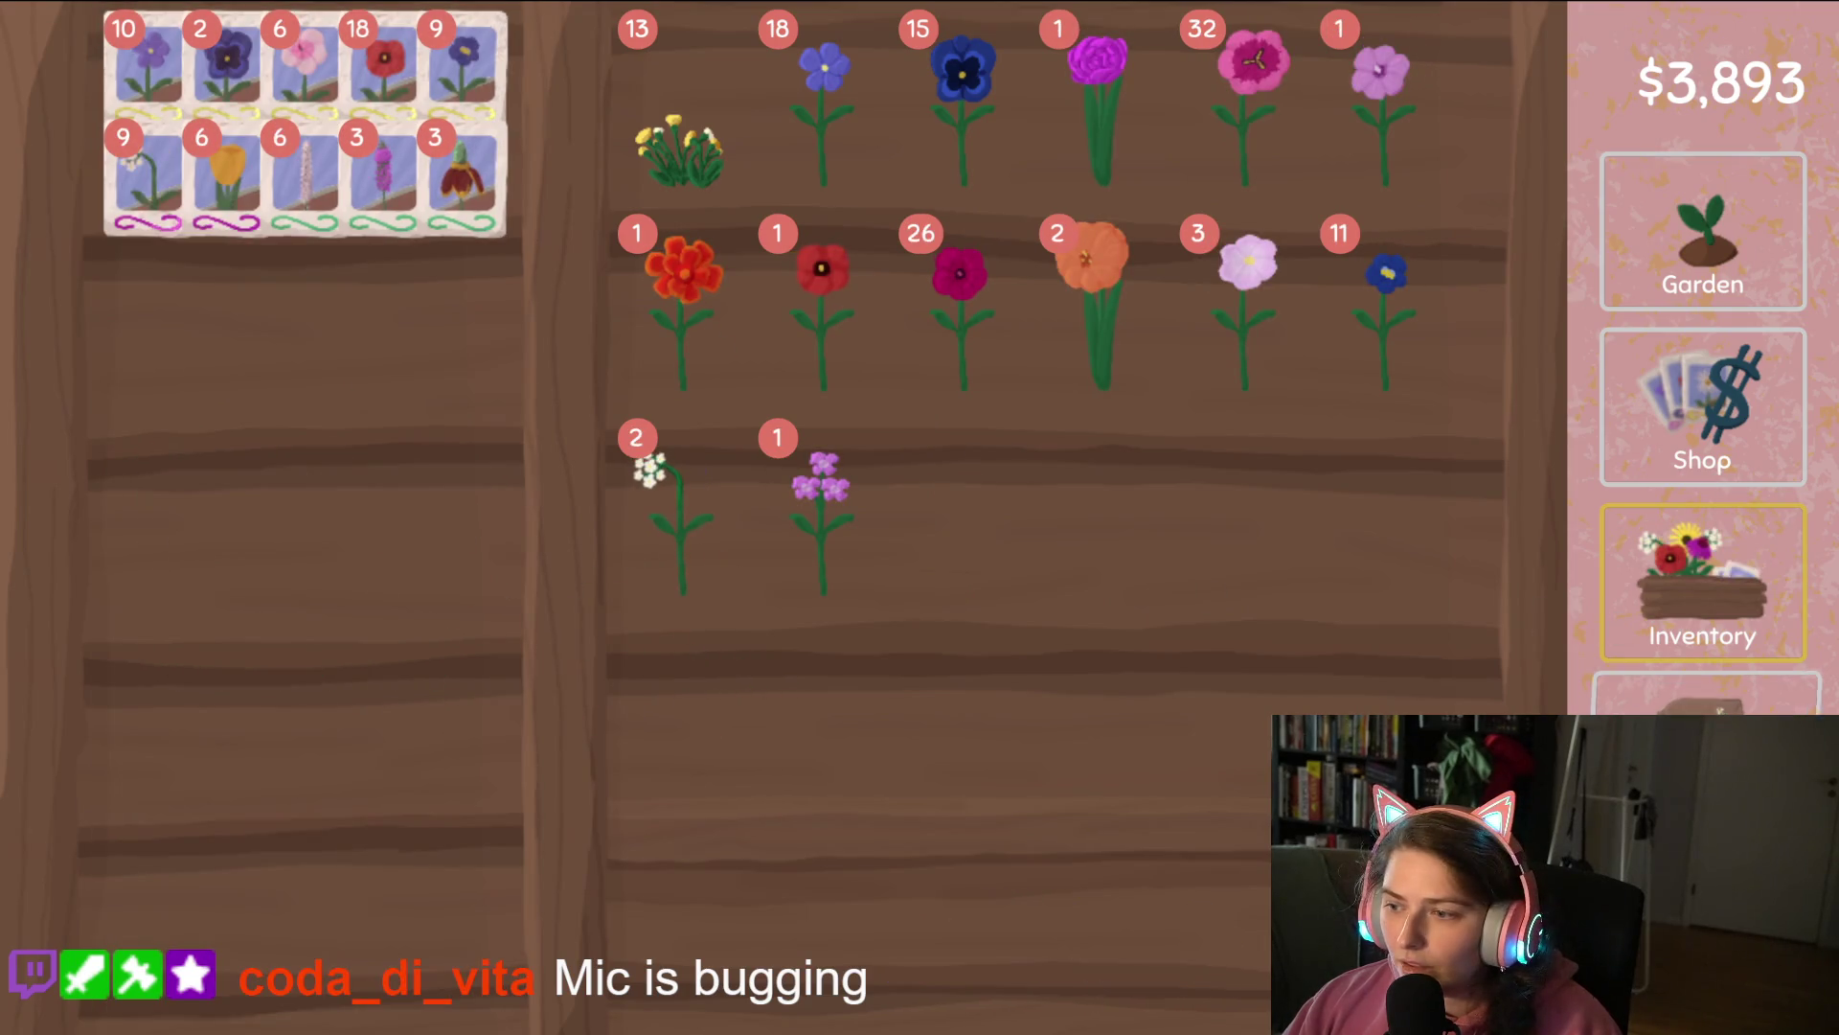
click(1704, 698)
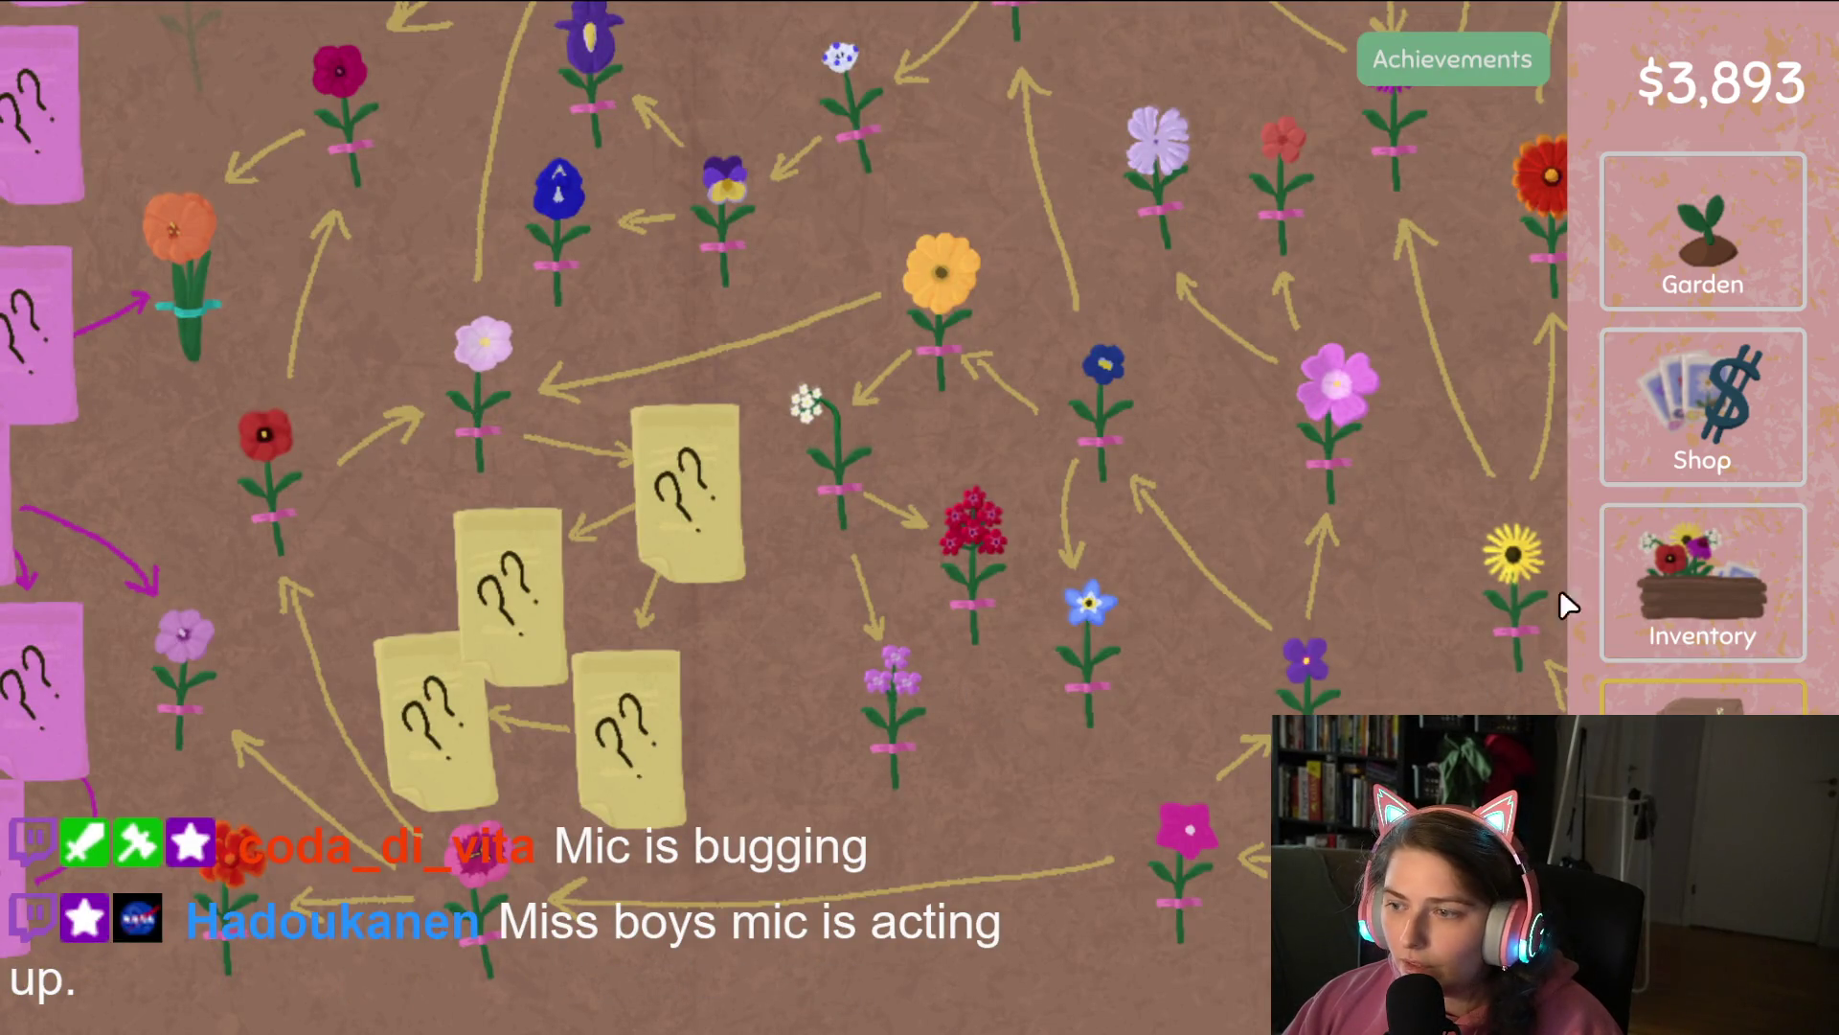
click(1686, 585)
drag(1266, 316, 392, 476)
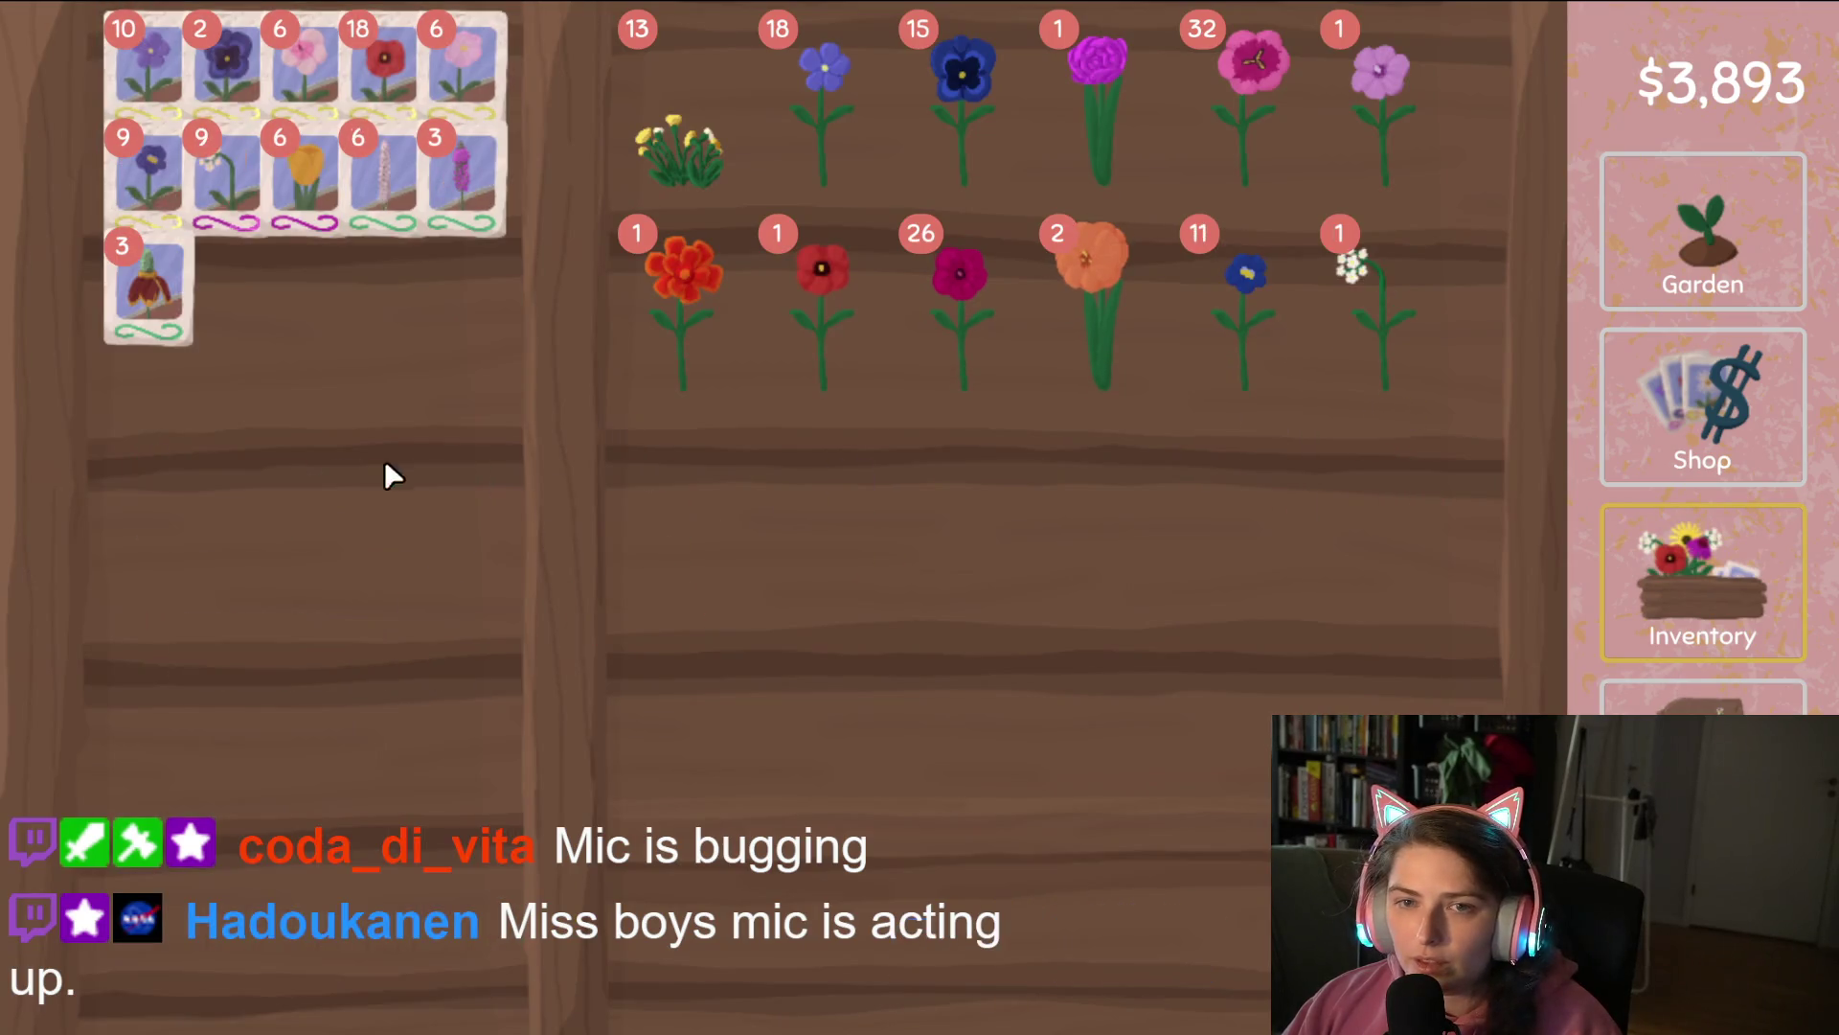
Sow pink seeds along the top garden row and white-flower seeds along the middle row.
click(1703, 292)
mouse_move(714, 881)
mouse_down()
mouse_move(1197, 460)
mouse_move(1441, 438)
mouse_move(480, 476)
mouse_move(197, 390)
mouse_up()
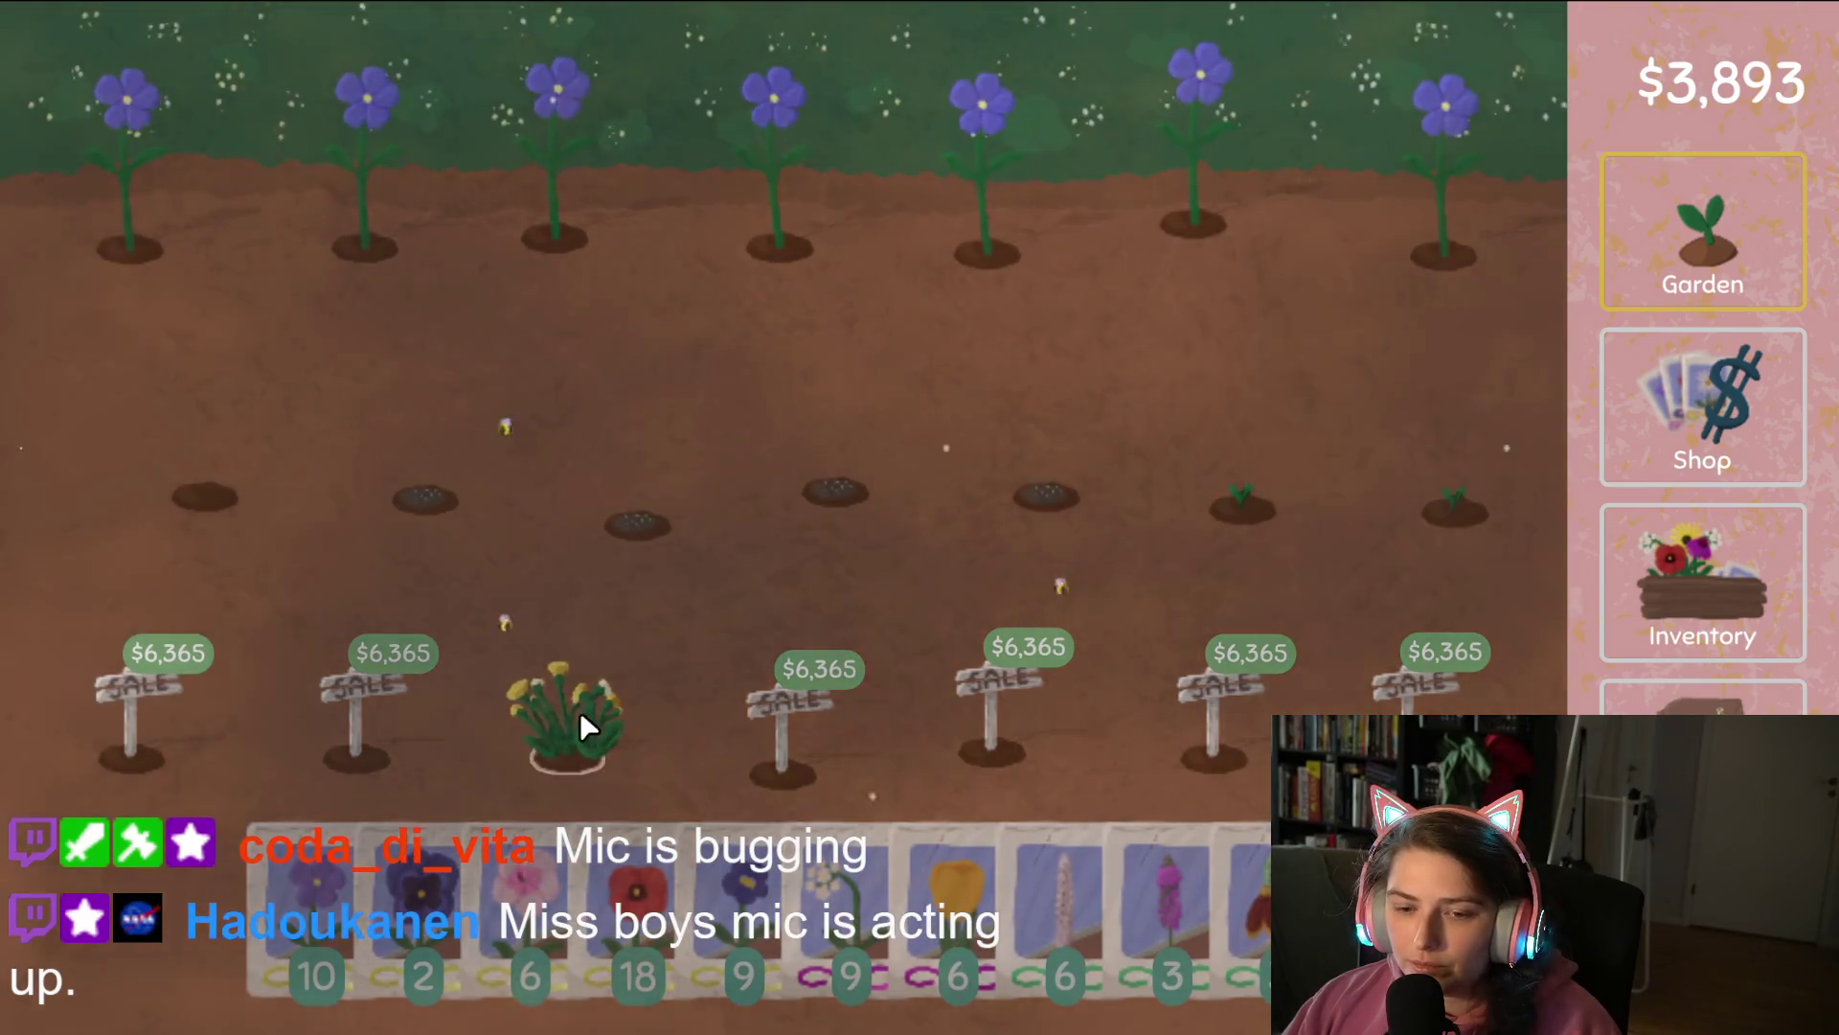
mouse_move(554, 927)
mouse_down()
mouse_move(297, 436)
mouse_move(698, 199)
mouse_move(1506, 243)
mouse_up()
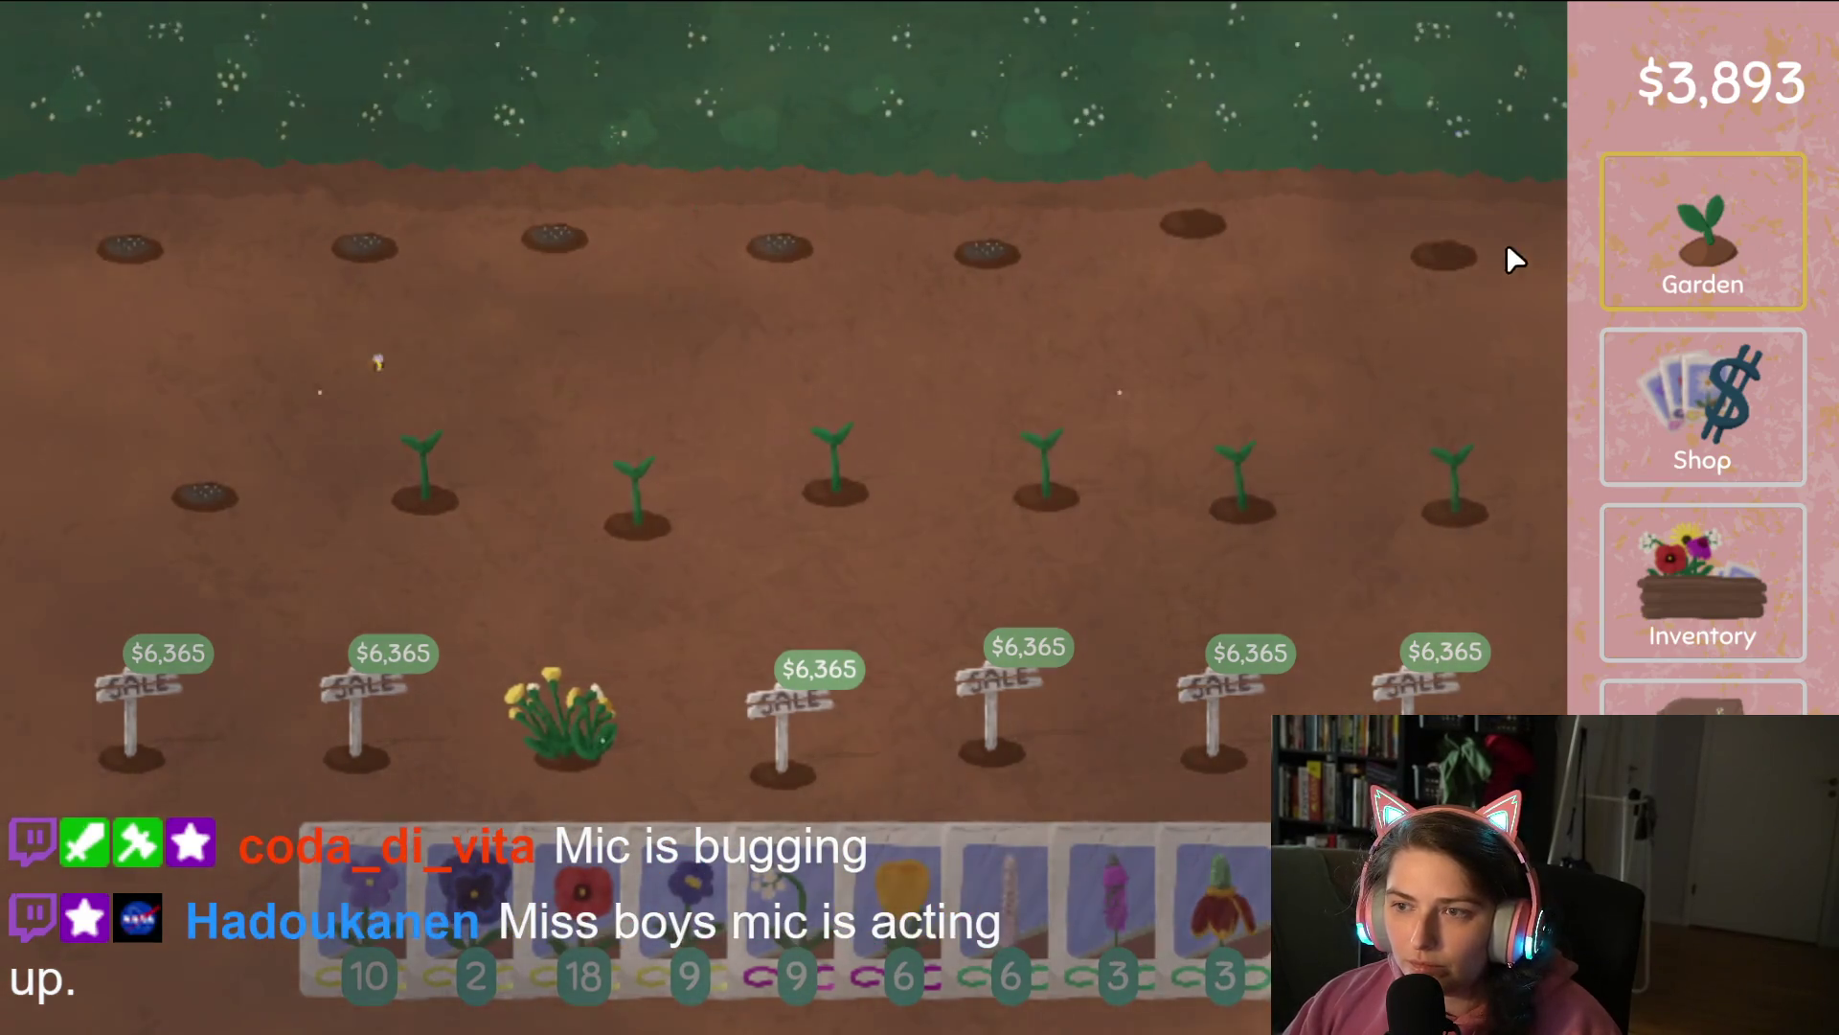
mouse_move(788, 886)
mouse_down()
mouse_move(440, 504)
mouse_move(1471, 492)
mouse_move(1164, 235)
mouse_move(1470, 288)
mouse_move(1445, 431)
mouse_up()
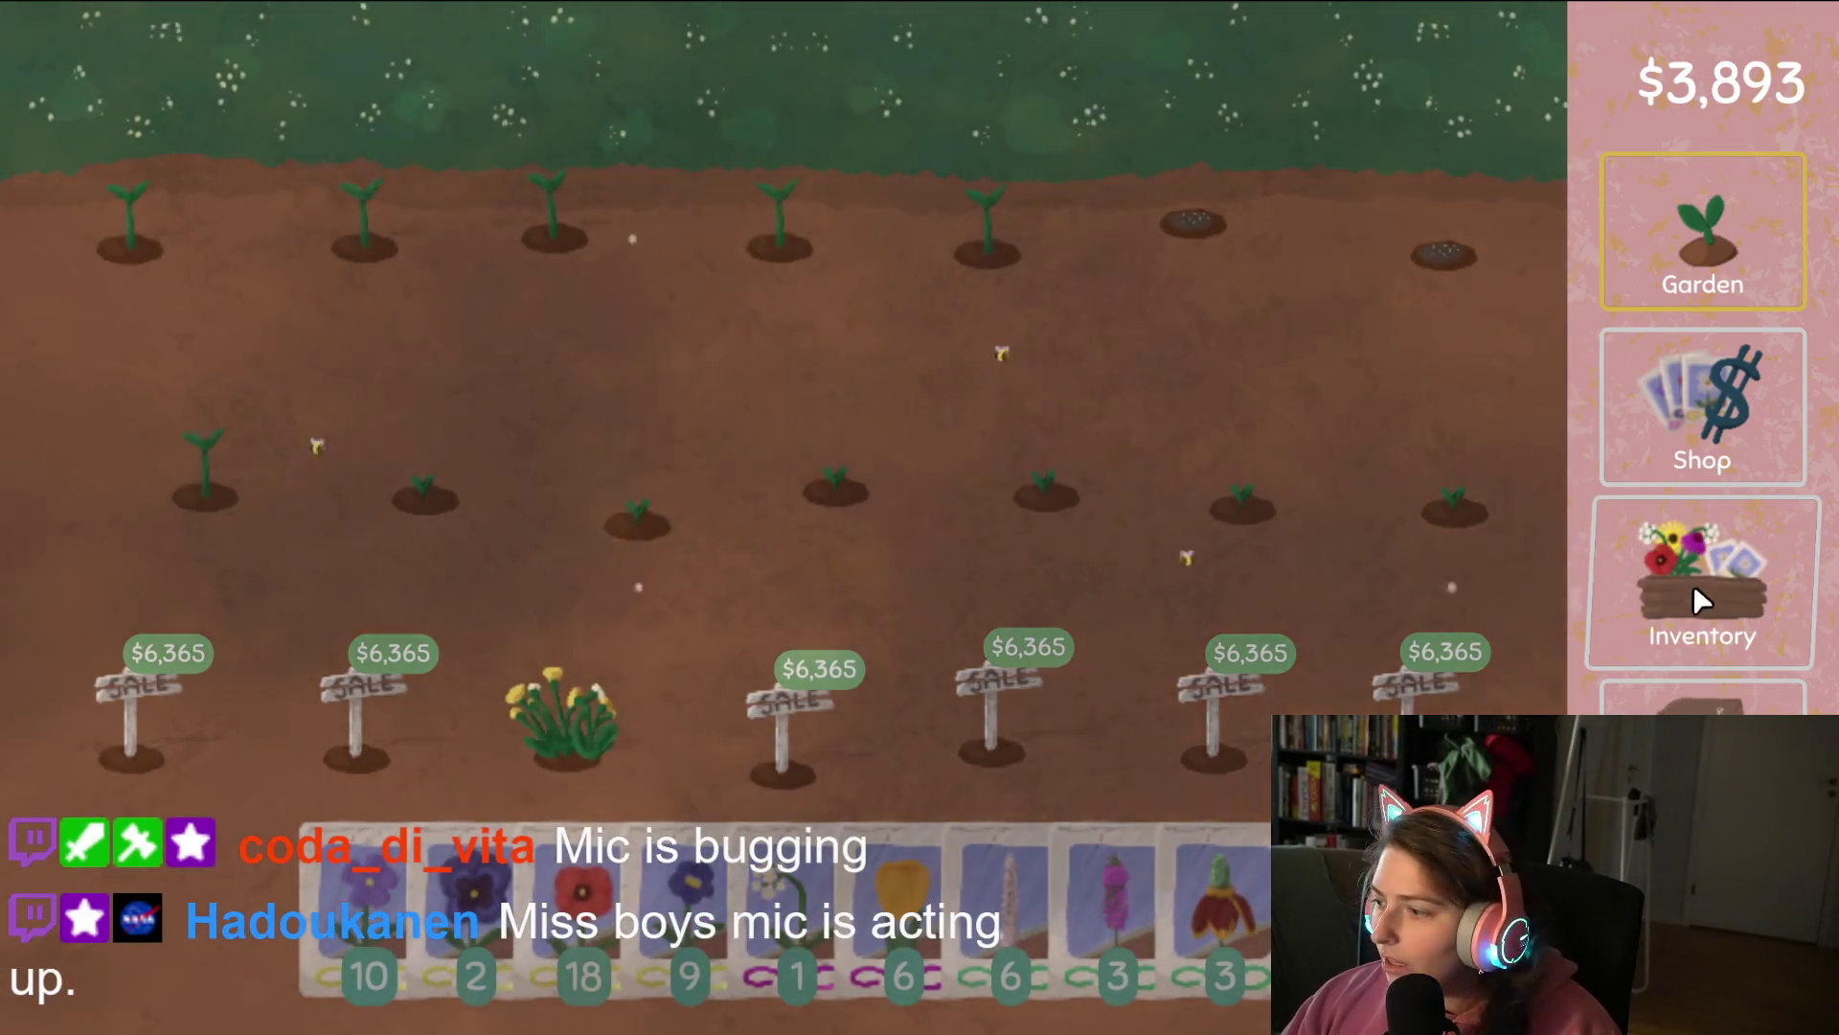
Browse new areas of the flower-tree map and return to the inventory.
click(1693, 589)
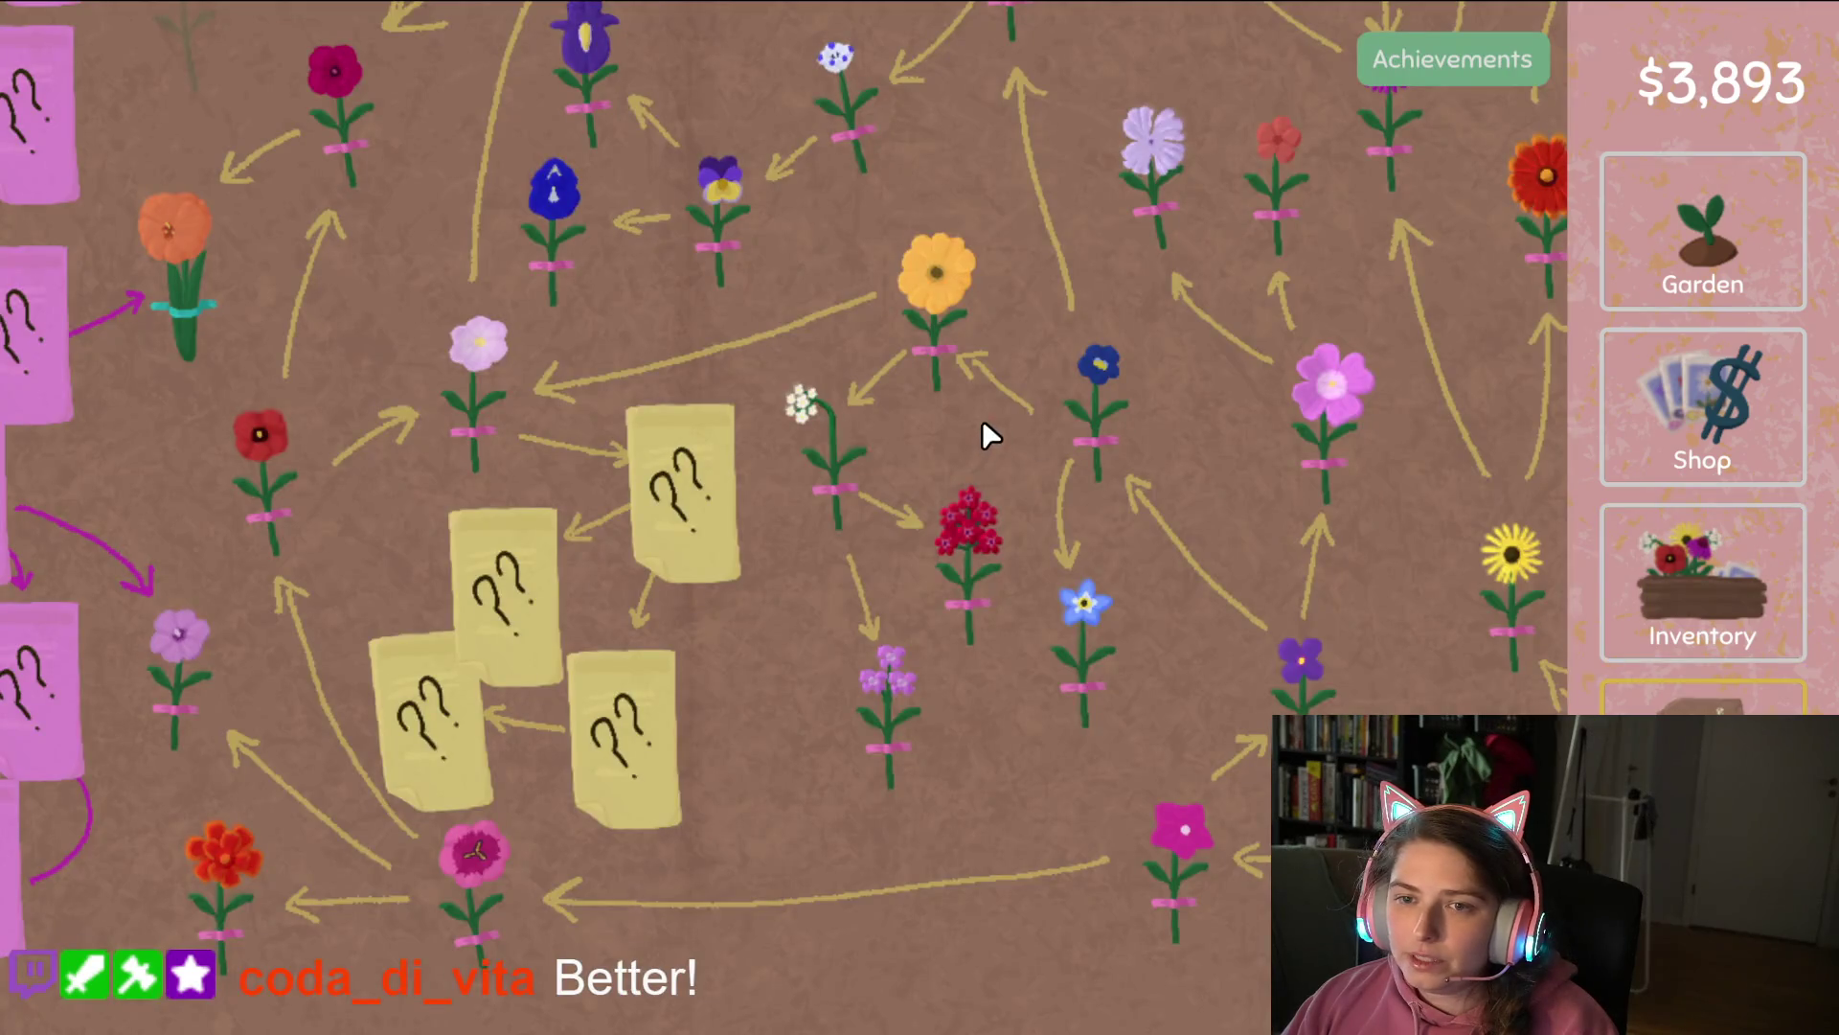
mouse_move(981, 418)
mouse_down()
mouse_move(1147, 648)
mouse_move(1157, 748)
mouse_up()
click(720, 437)
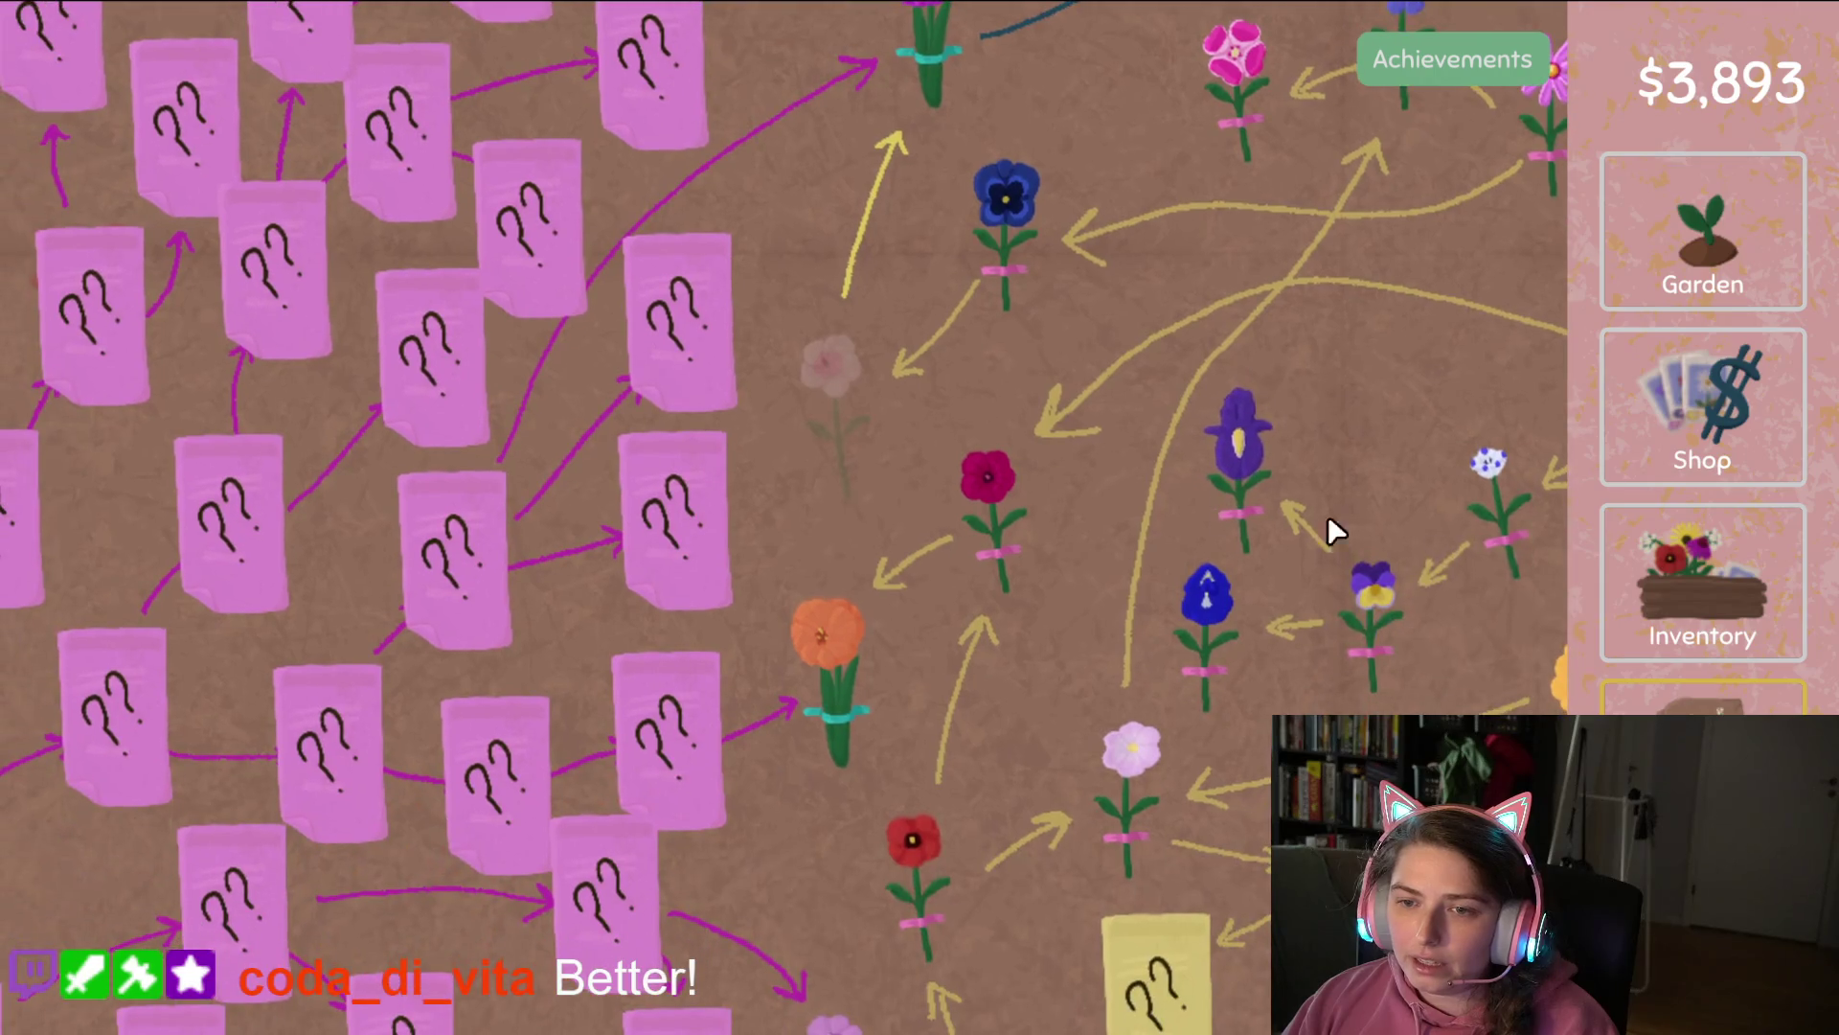
click(1709, 603)
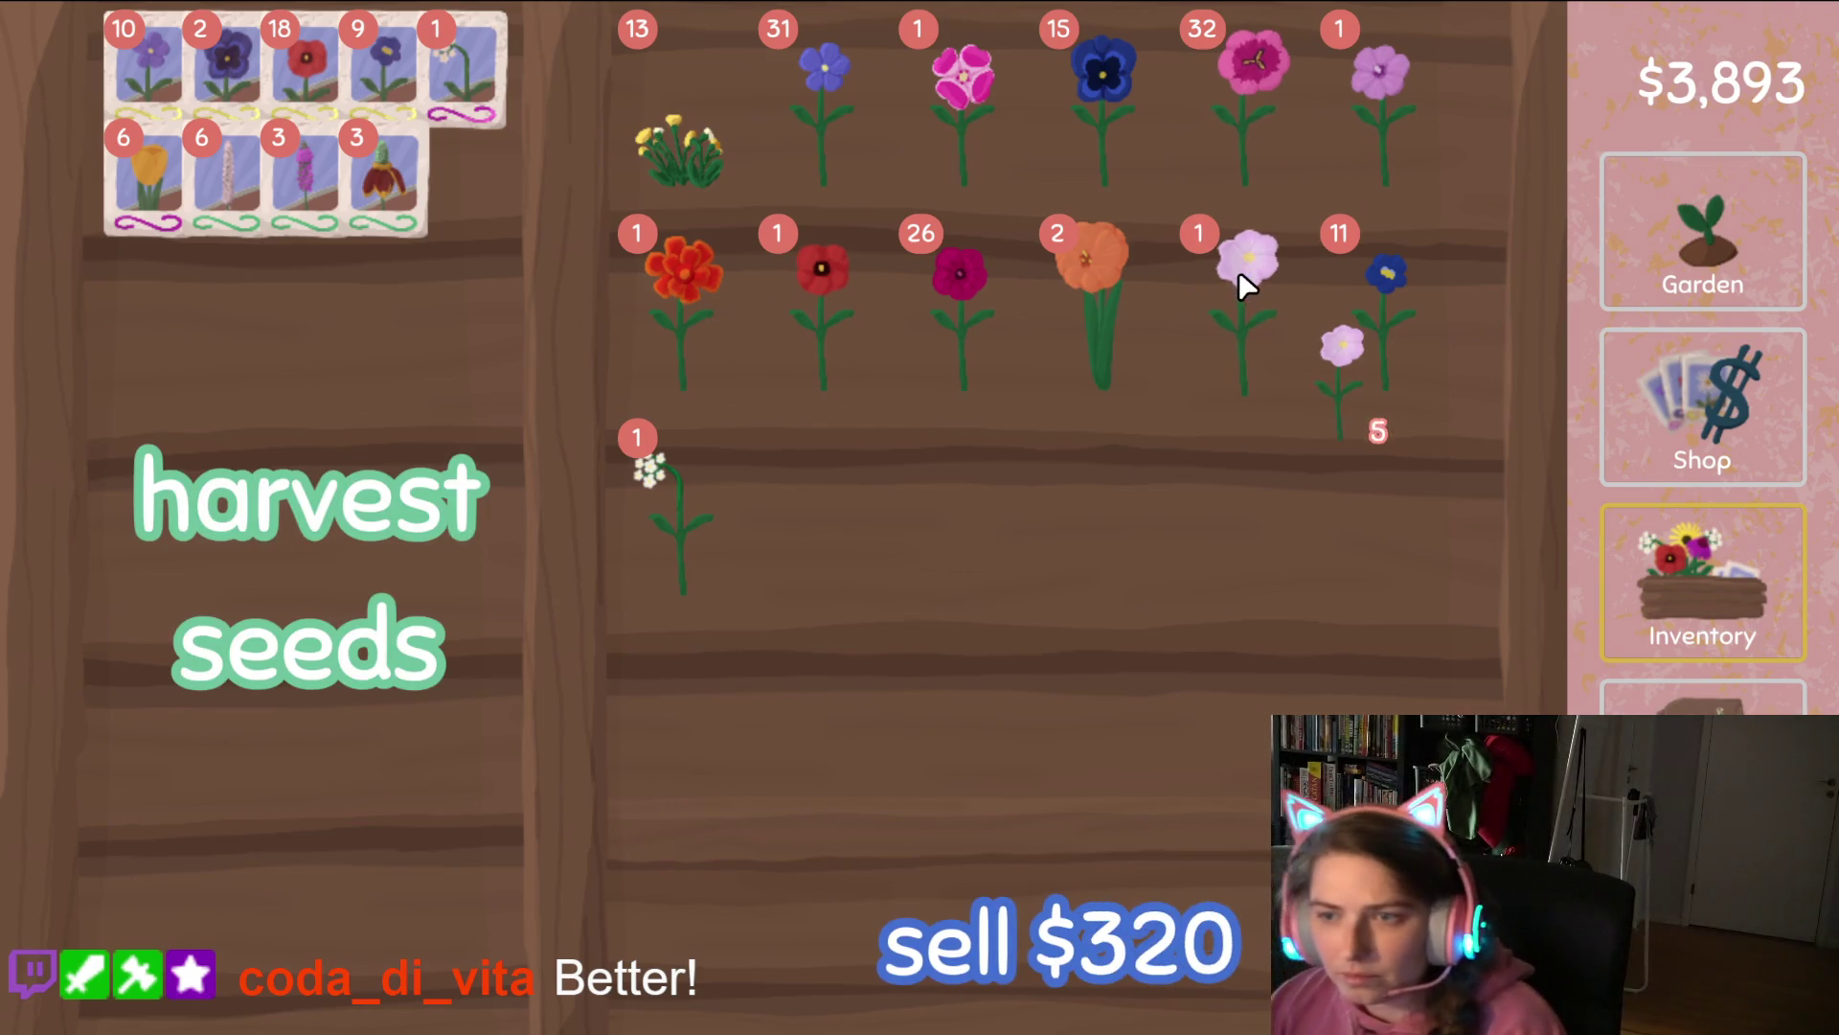
Harvest the grown pale pink blooms and reseed the top row with pink seeds.
click(1758, 247)
mouse_move(640, 881)
mouse_down()
mouse_move(1013, 251)
mouse_move(1297, 191)
mouse_move(182, 165)
mouse_move(243, 358)
mouse_move(1412, 440)
mouse_move(555, 704)
mouse_up()
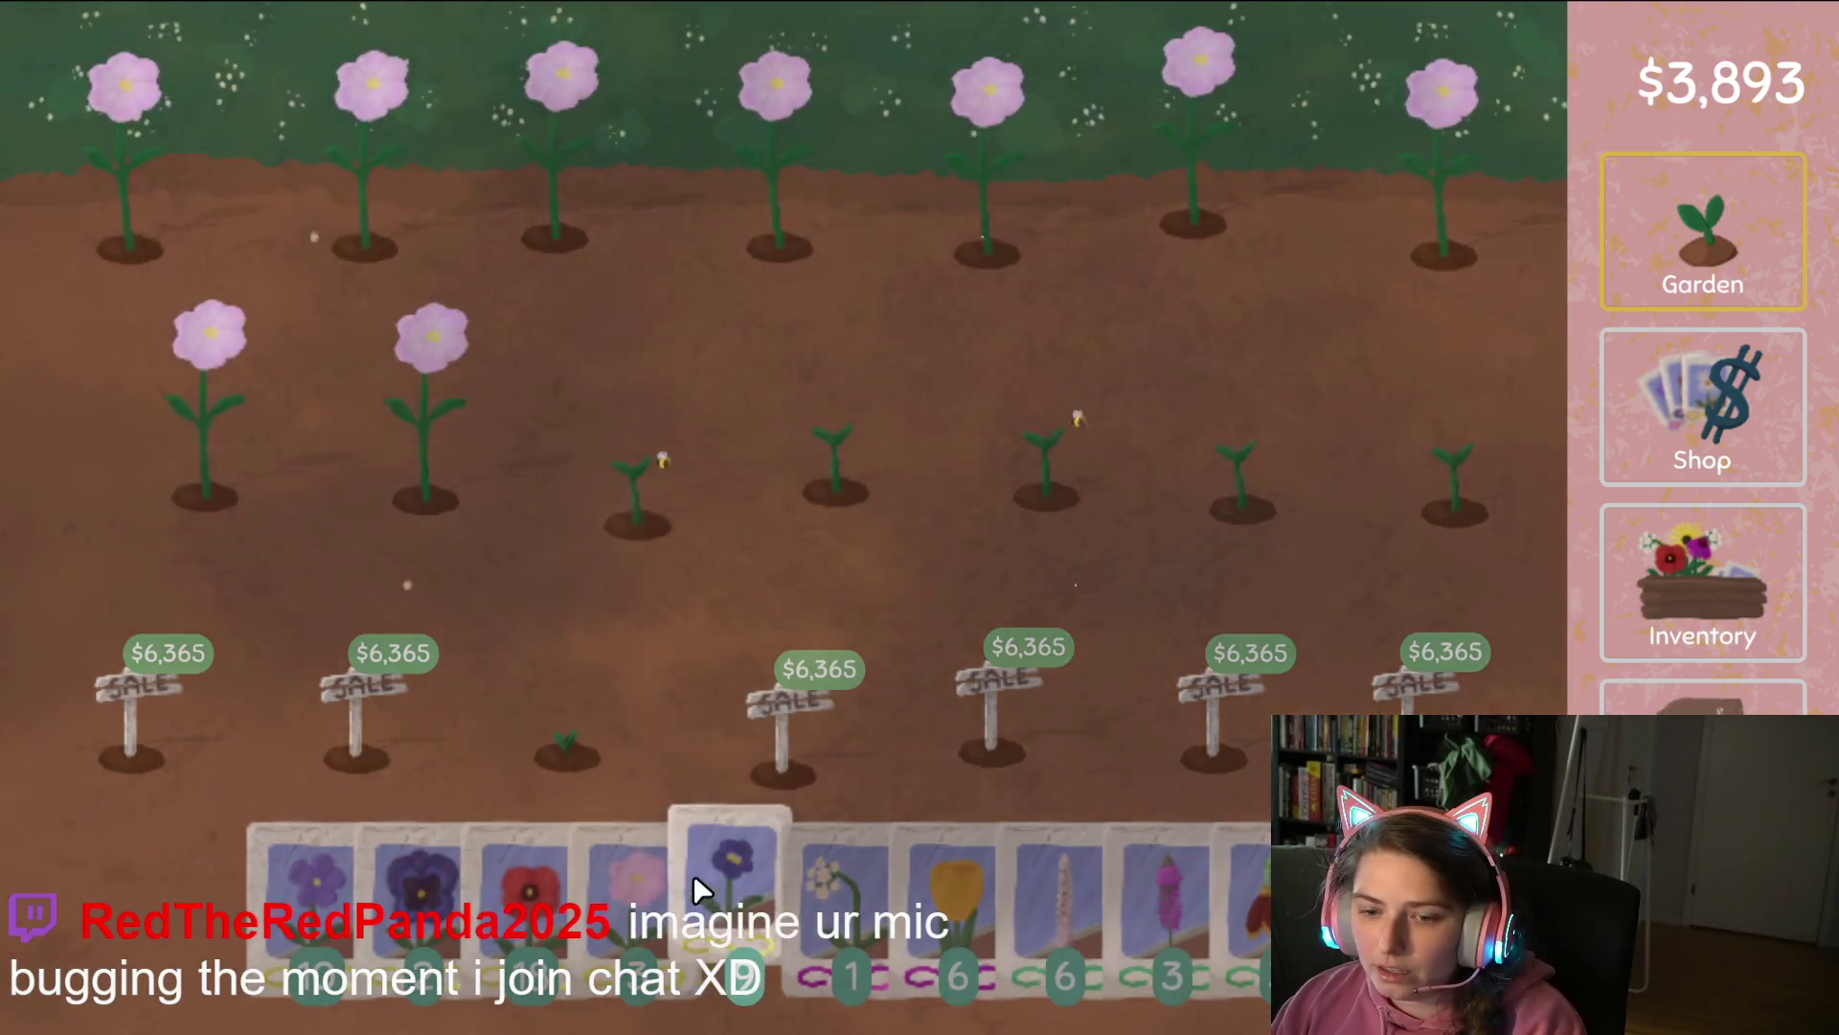
mouse_move(695, 877)
mouse_down()
mouse_move(1382, 132)
mouse_move(108, 316)
mouse_move(1384, 413)
mouse_up()
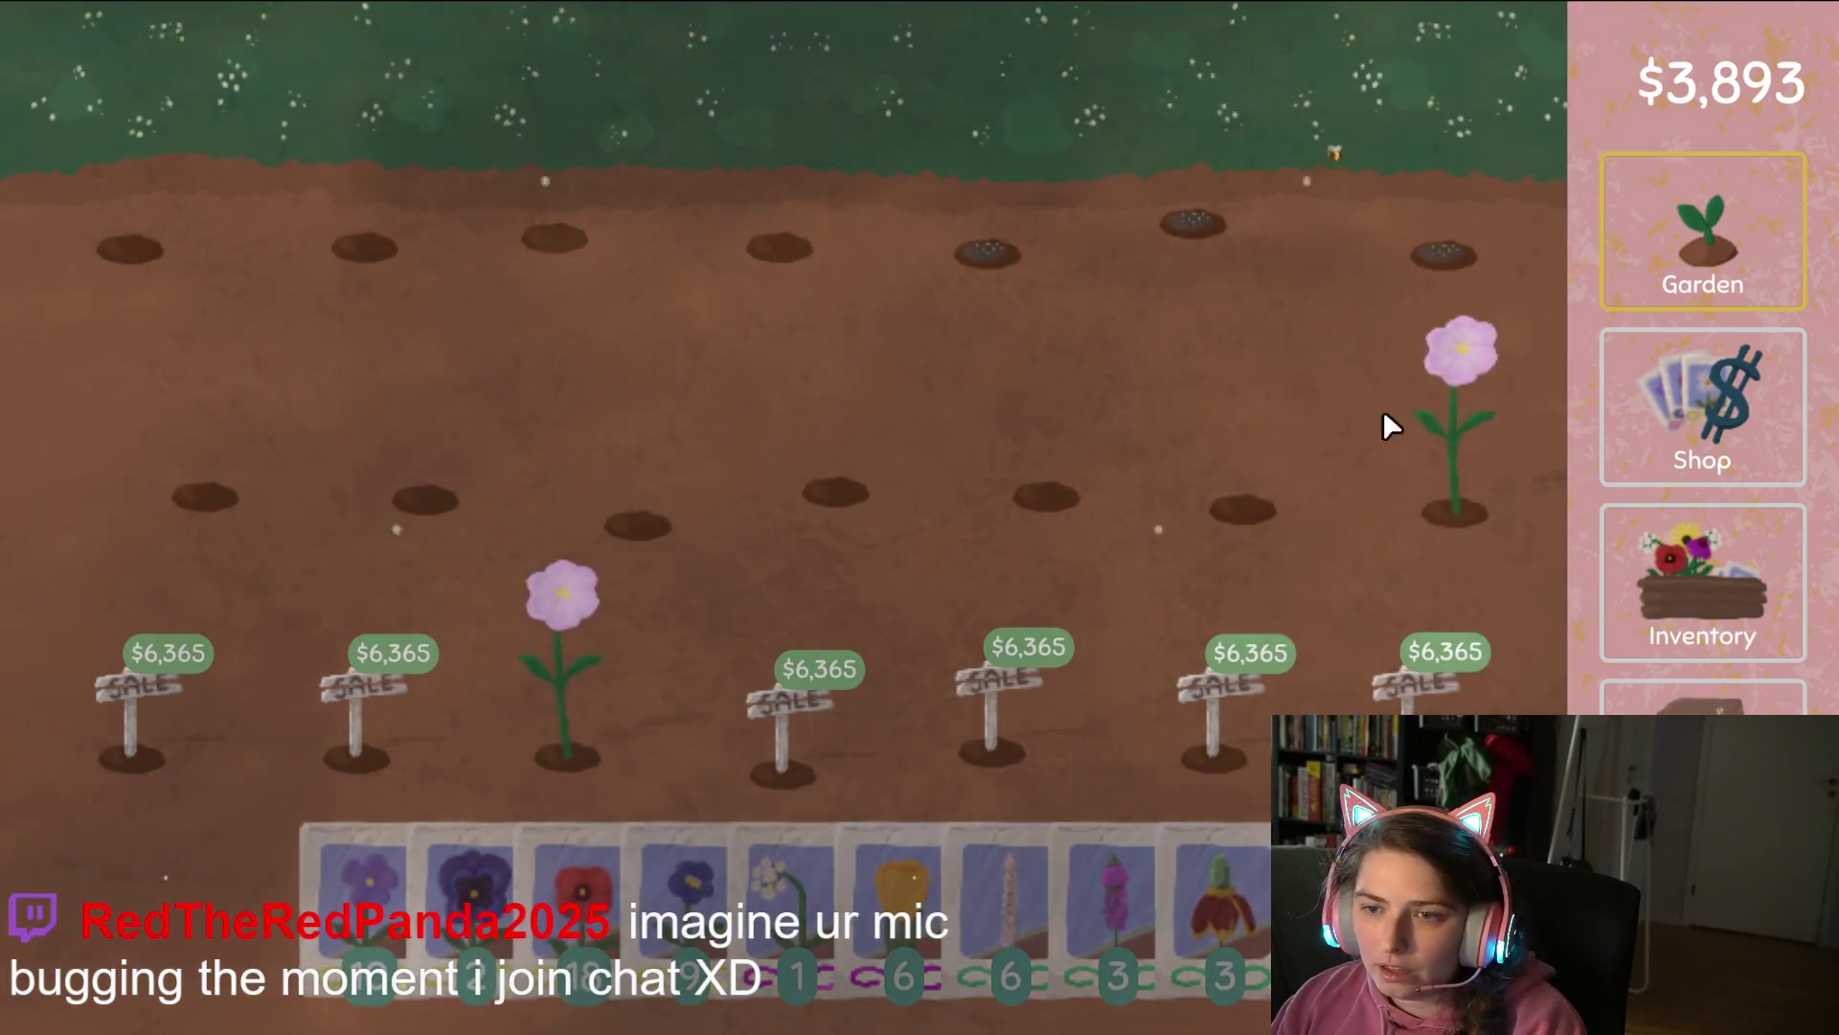
Turn the 15 pale pink flowers and the 31 blue flowers into seeds.
click(1734, 599)
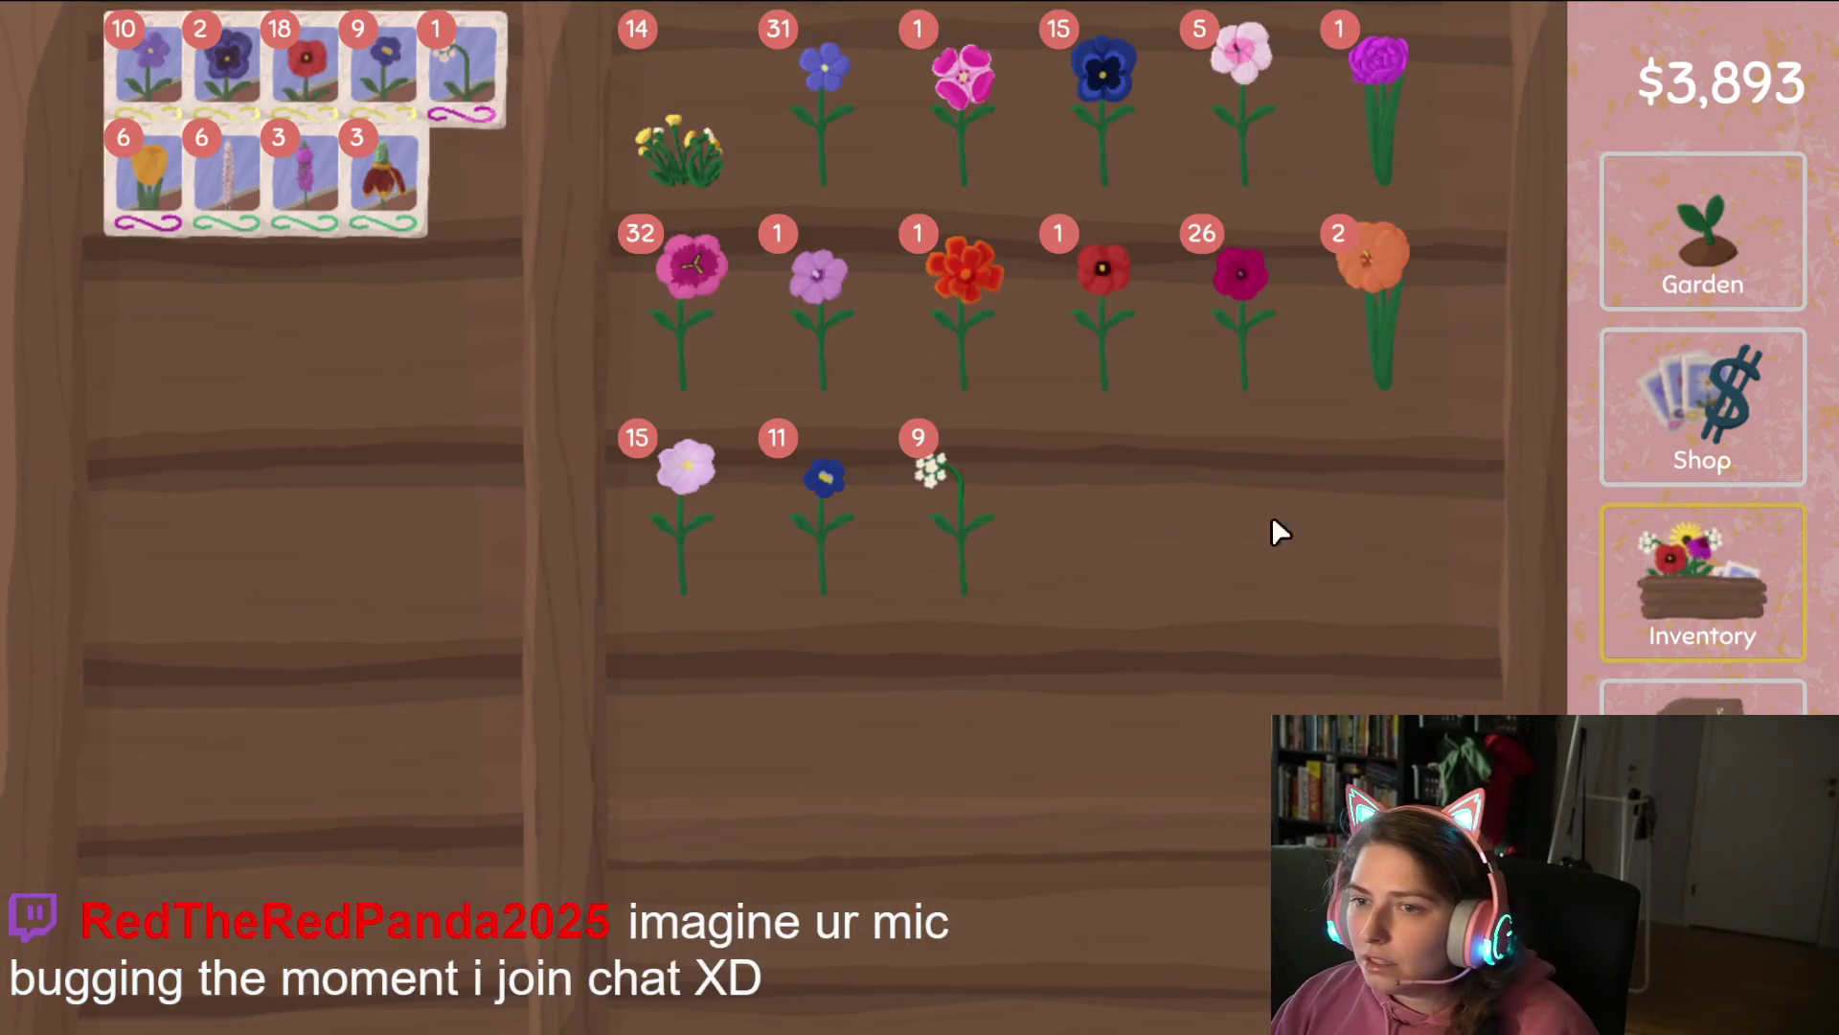
drag(728, 513, 335, 537)
click(1695, 697)
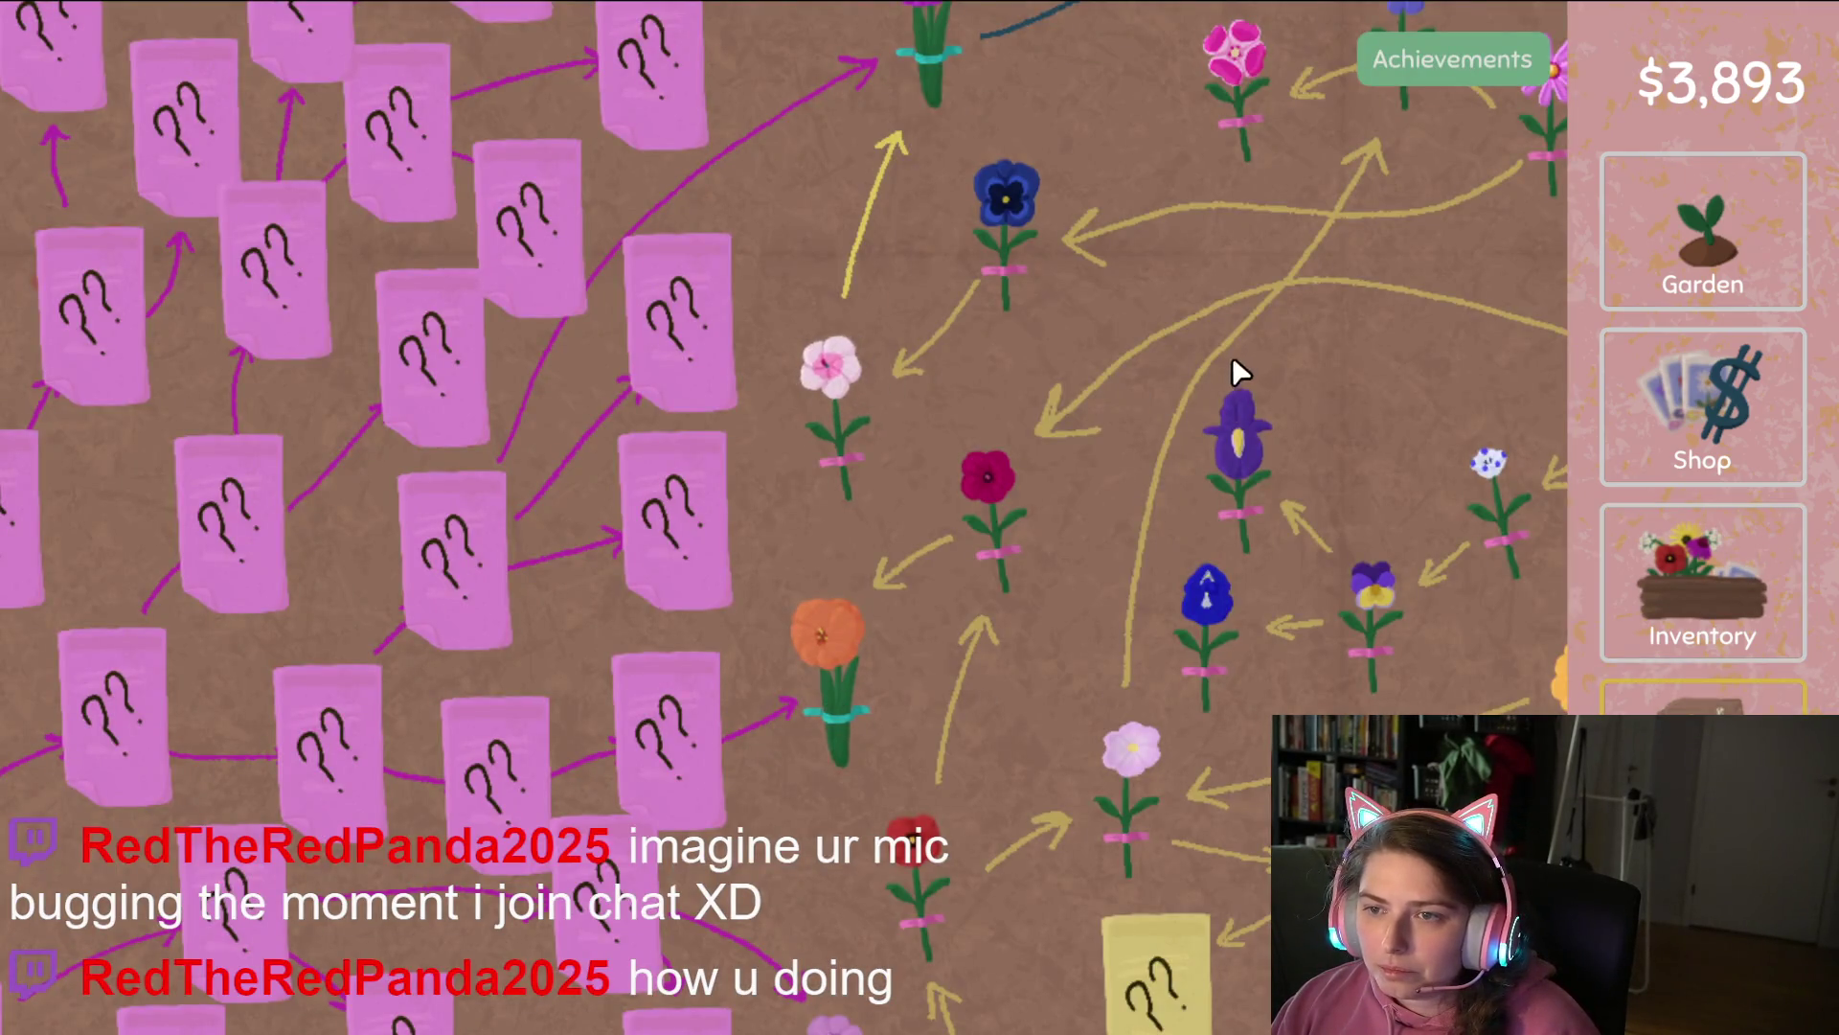
mouse_move(1232, 355)
mouse_down()
mouse_move(1133, 636)
mouse_move(842, 444)
mouse_move(751, 267)
mouse_move(951, 100)
mouse_move(1009, 101)
mouse_move(985, 122)
mouse_move(996, 350)
mouse_move(1042, 488)
mouse_move(1037, 519)
mouse_move(993, 521)
mouse_up()
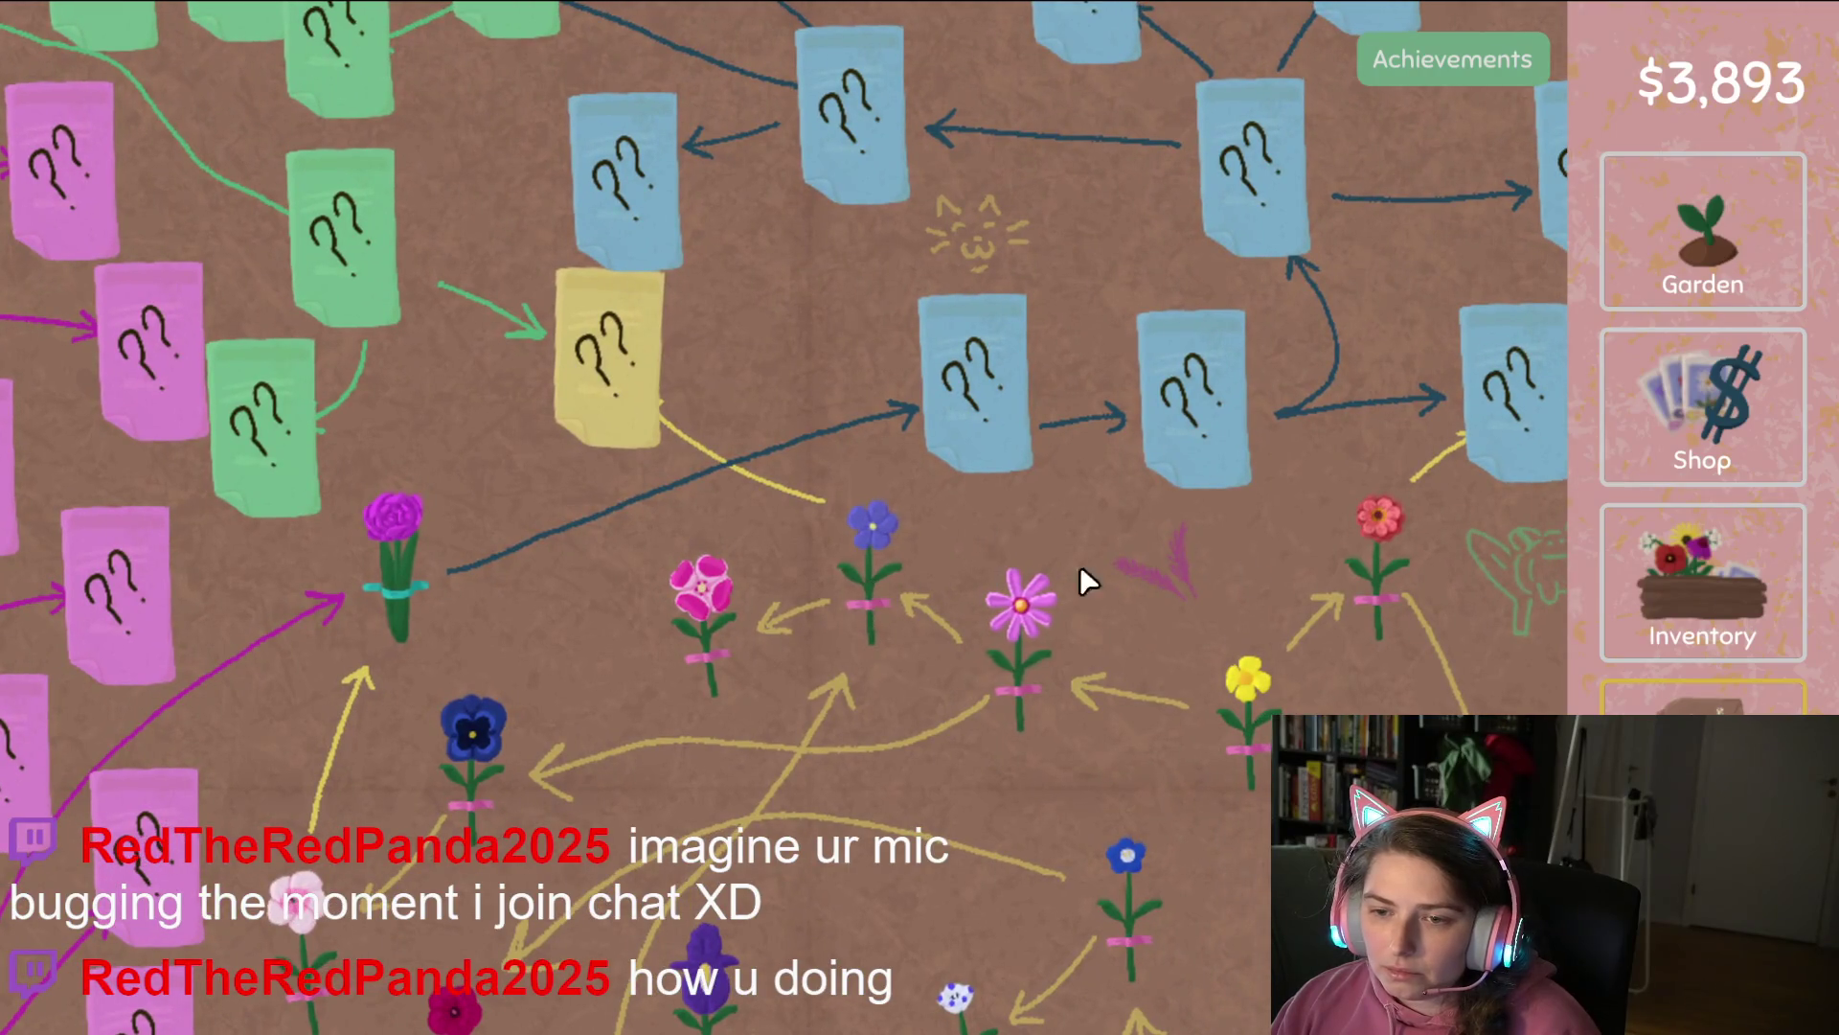
click(1692, 596)
click(830, 117)
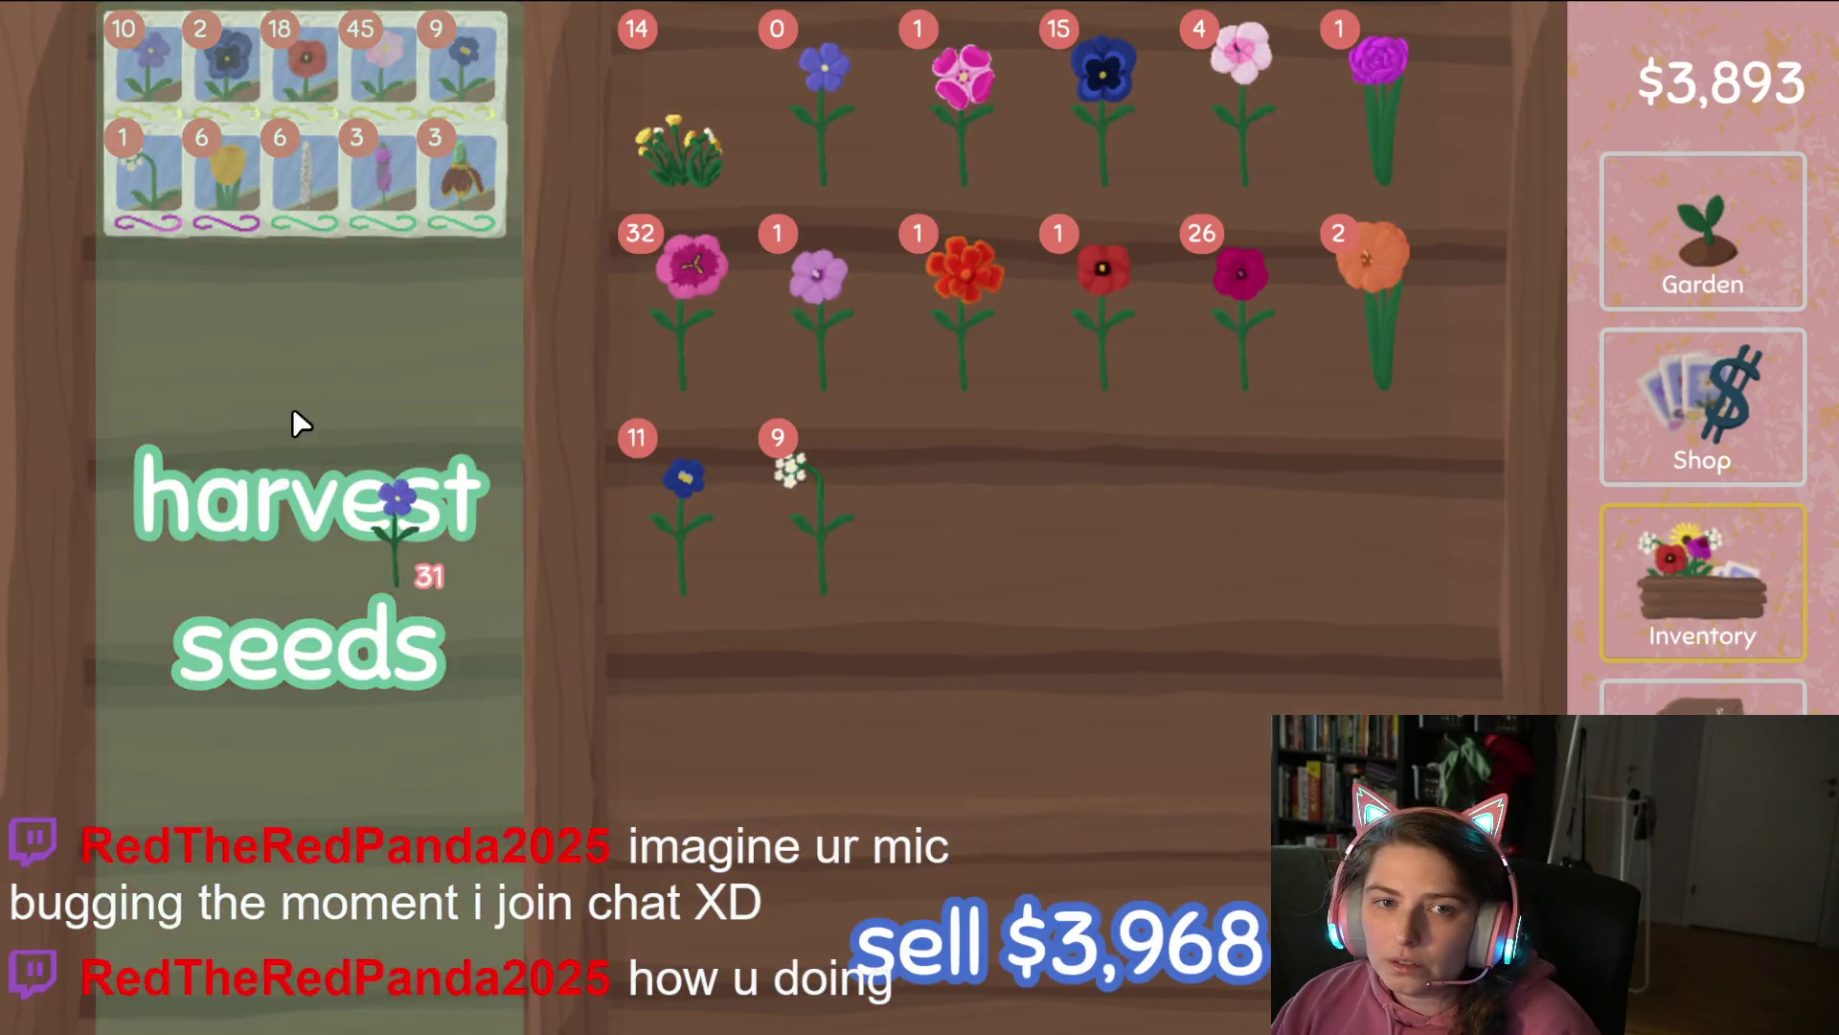
Plant purple seeds across the top row and sell the harvested flowers, raising cash to $4,149.
click(1779, 293)
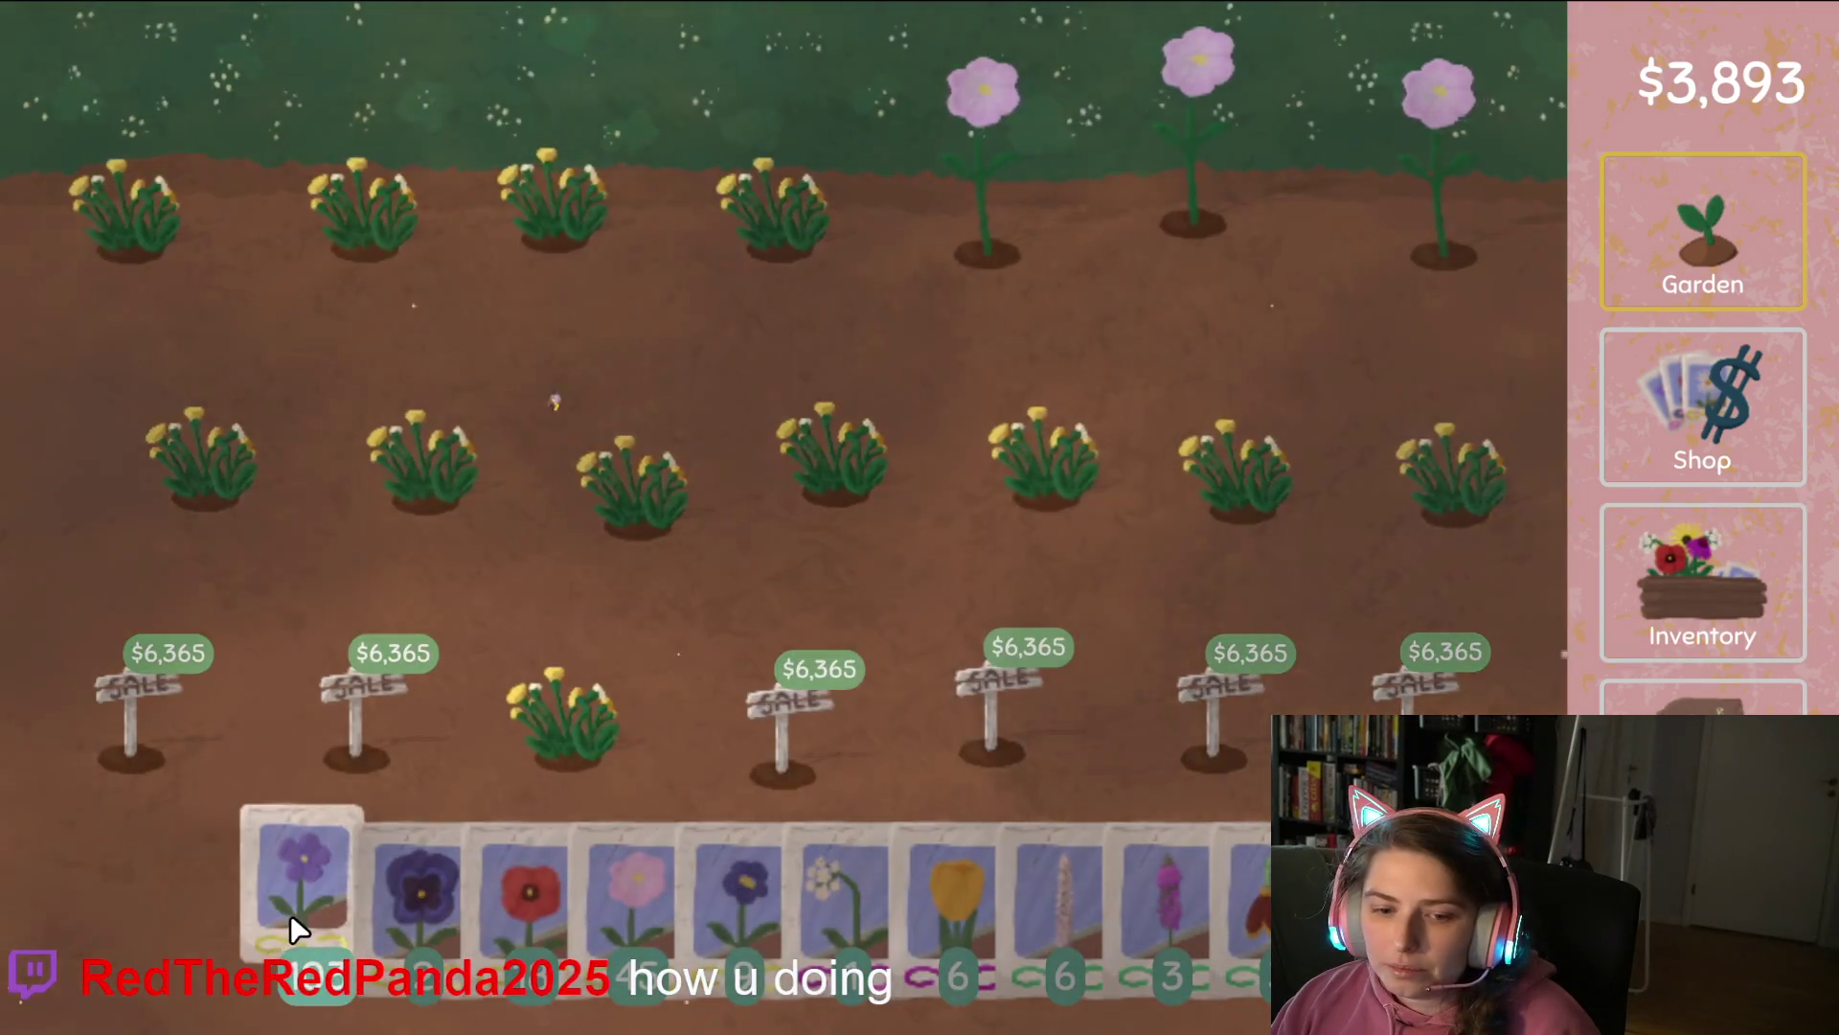
mouse_move(290, 912)
mouse_down()
mouse_move(135, 190)
mouse_move(1324, 250)
mouse_move(1372, 228)
mouse_move(1491, 526)
mouse_move(341, 485)
mouse_move(1215, 440)
mouse_move(569, 661)
mouse_move(566, 690)
mouse_move(821, 863)
mouse_move(669, 722)
mouse_up()
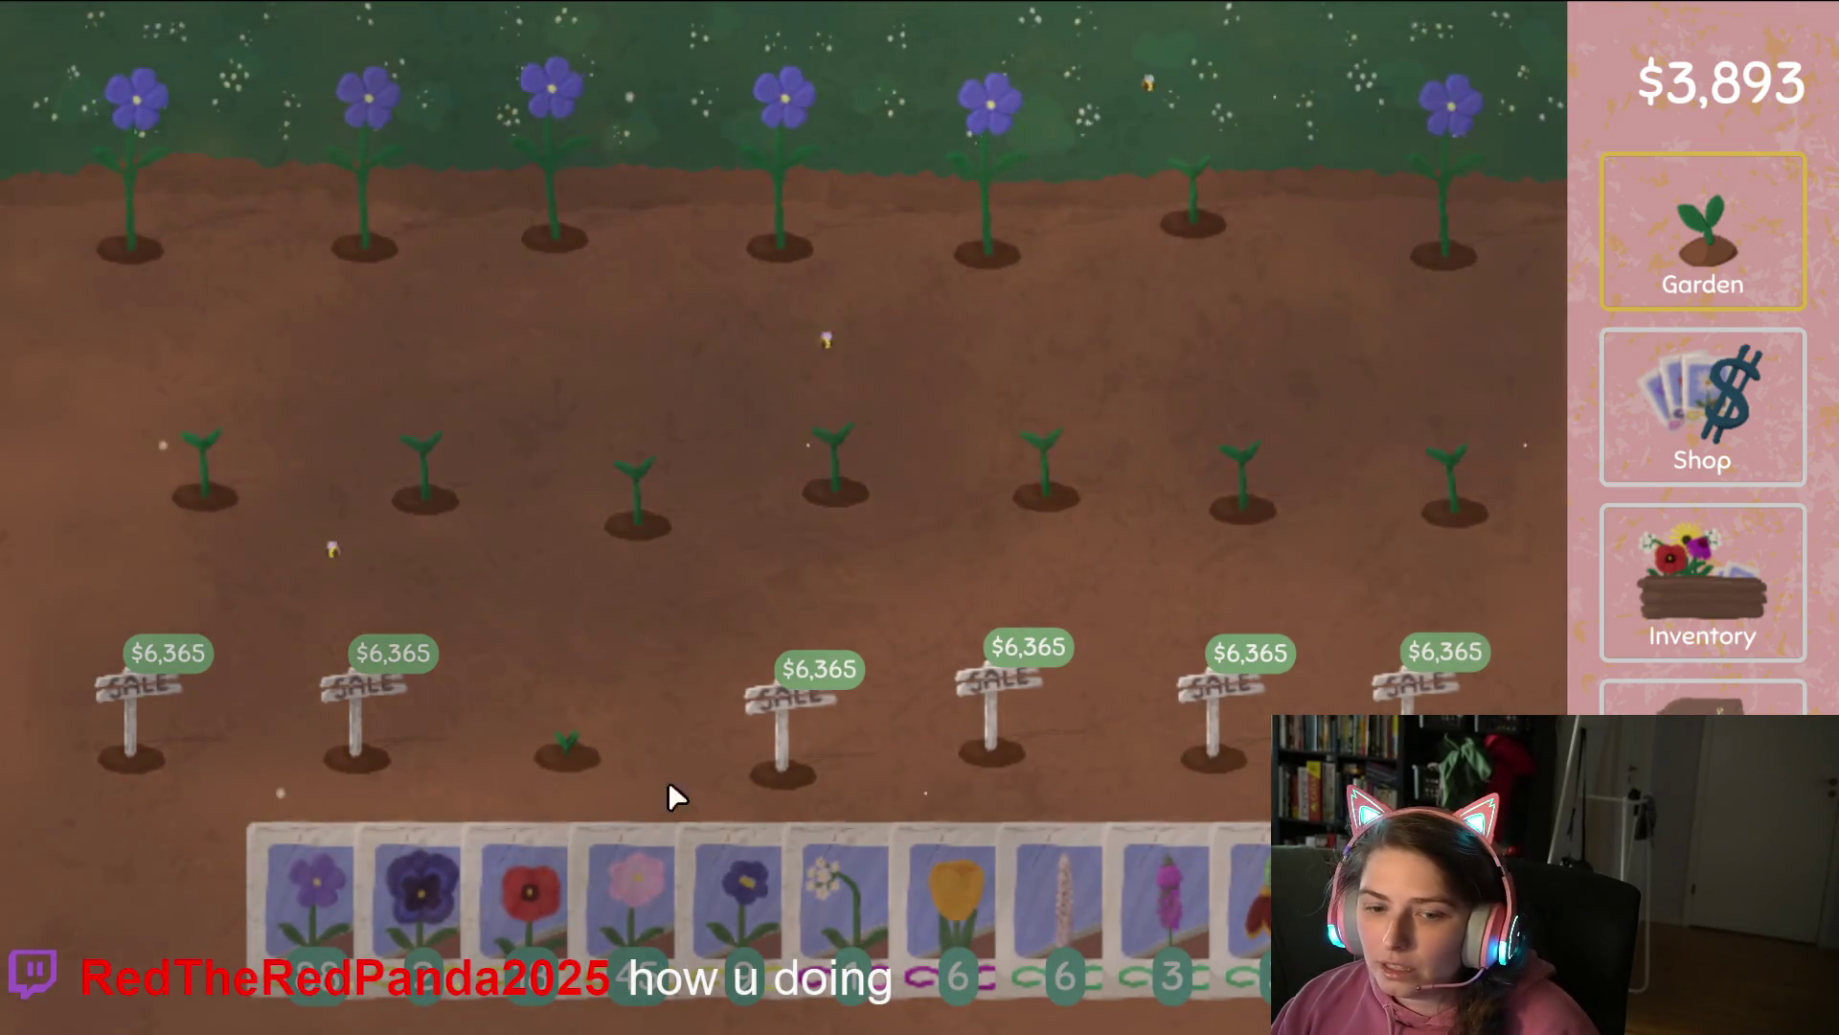
mouse_move(362, 809)
mouse_down()
mouse_move(109, 186)
mouse_move(1499, 211)
mouse_move(573, 373)
mouse_move(411, 607)
mouse_move(666, 657)
mouse_up()
click(1694, 576)
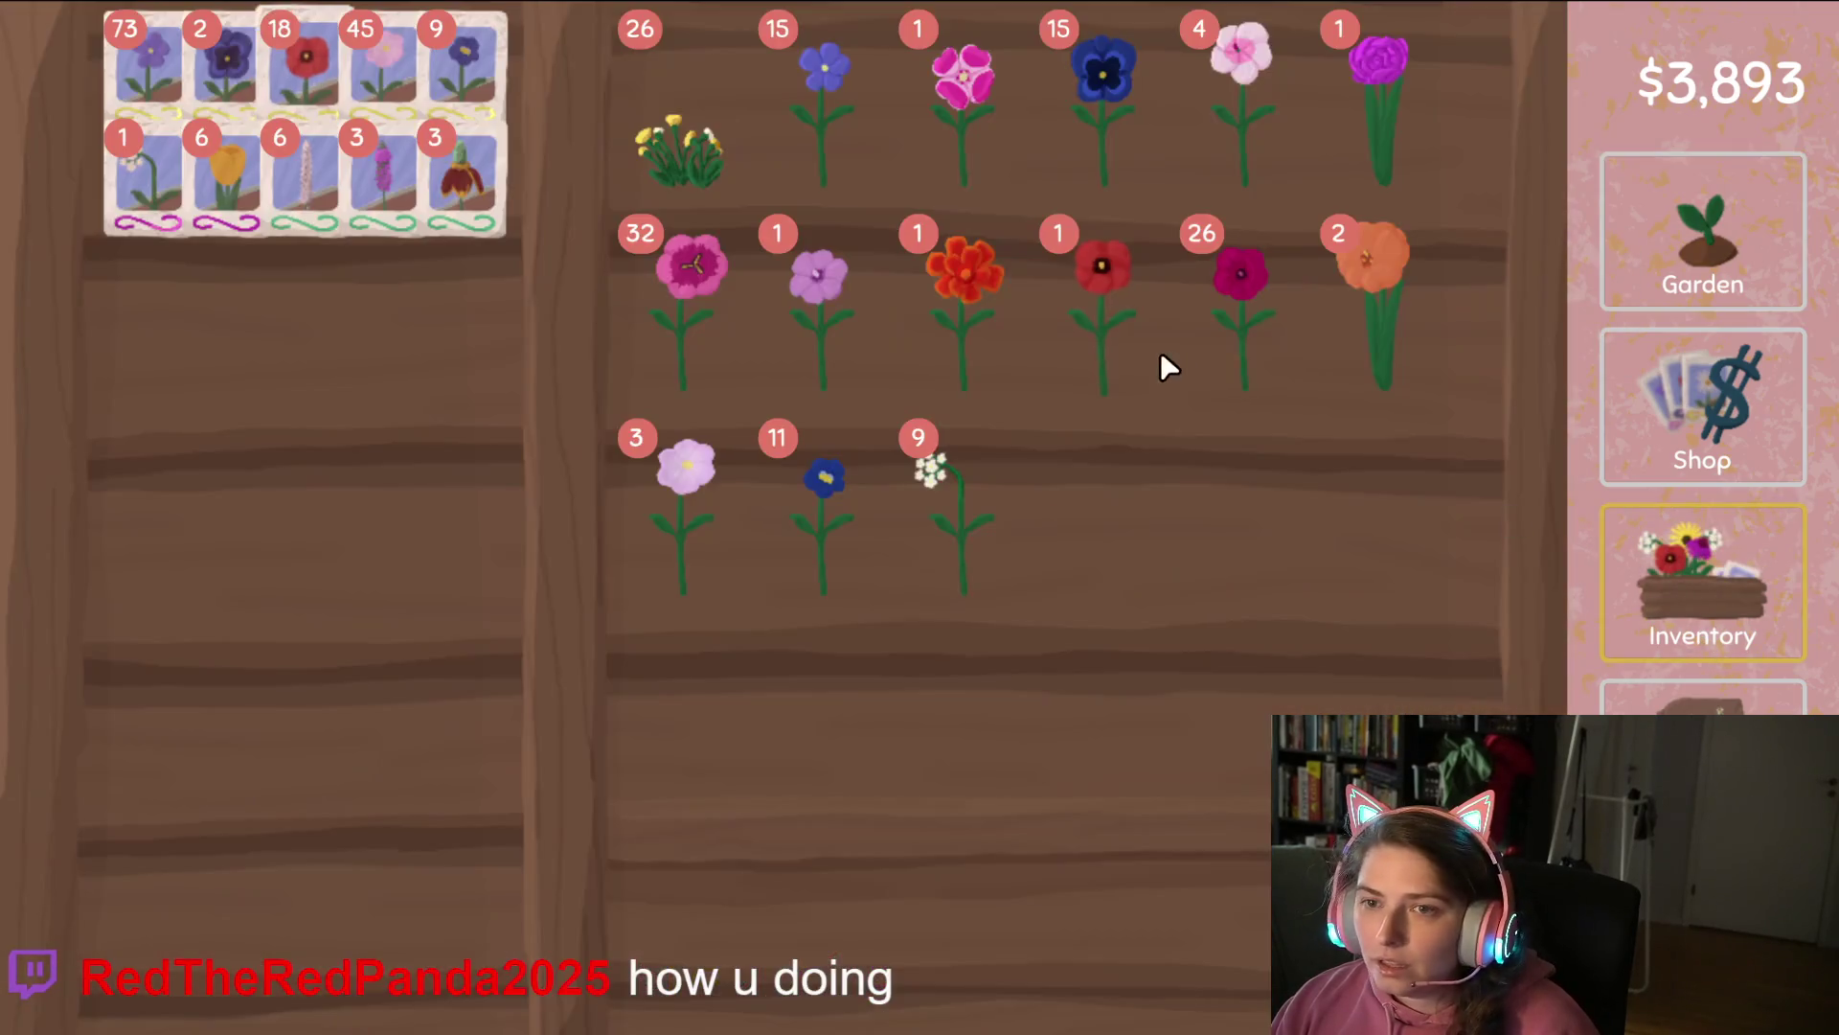
click(1108, 910)
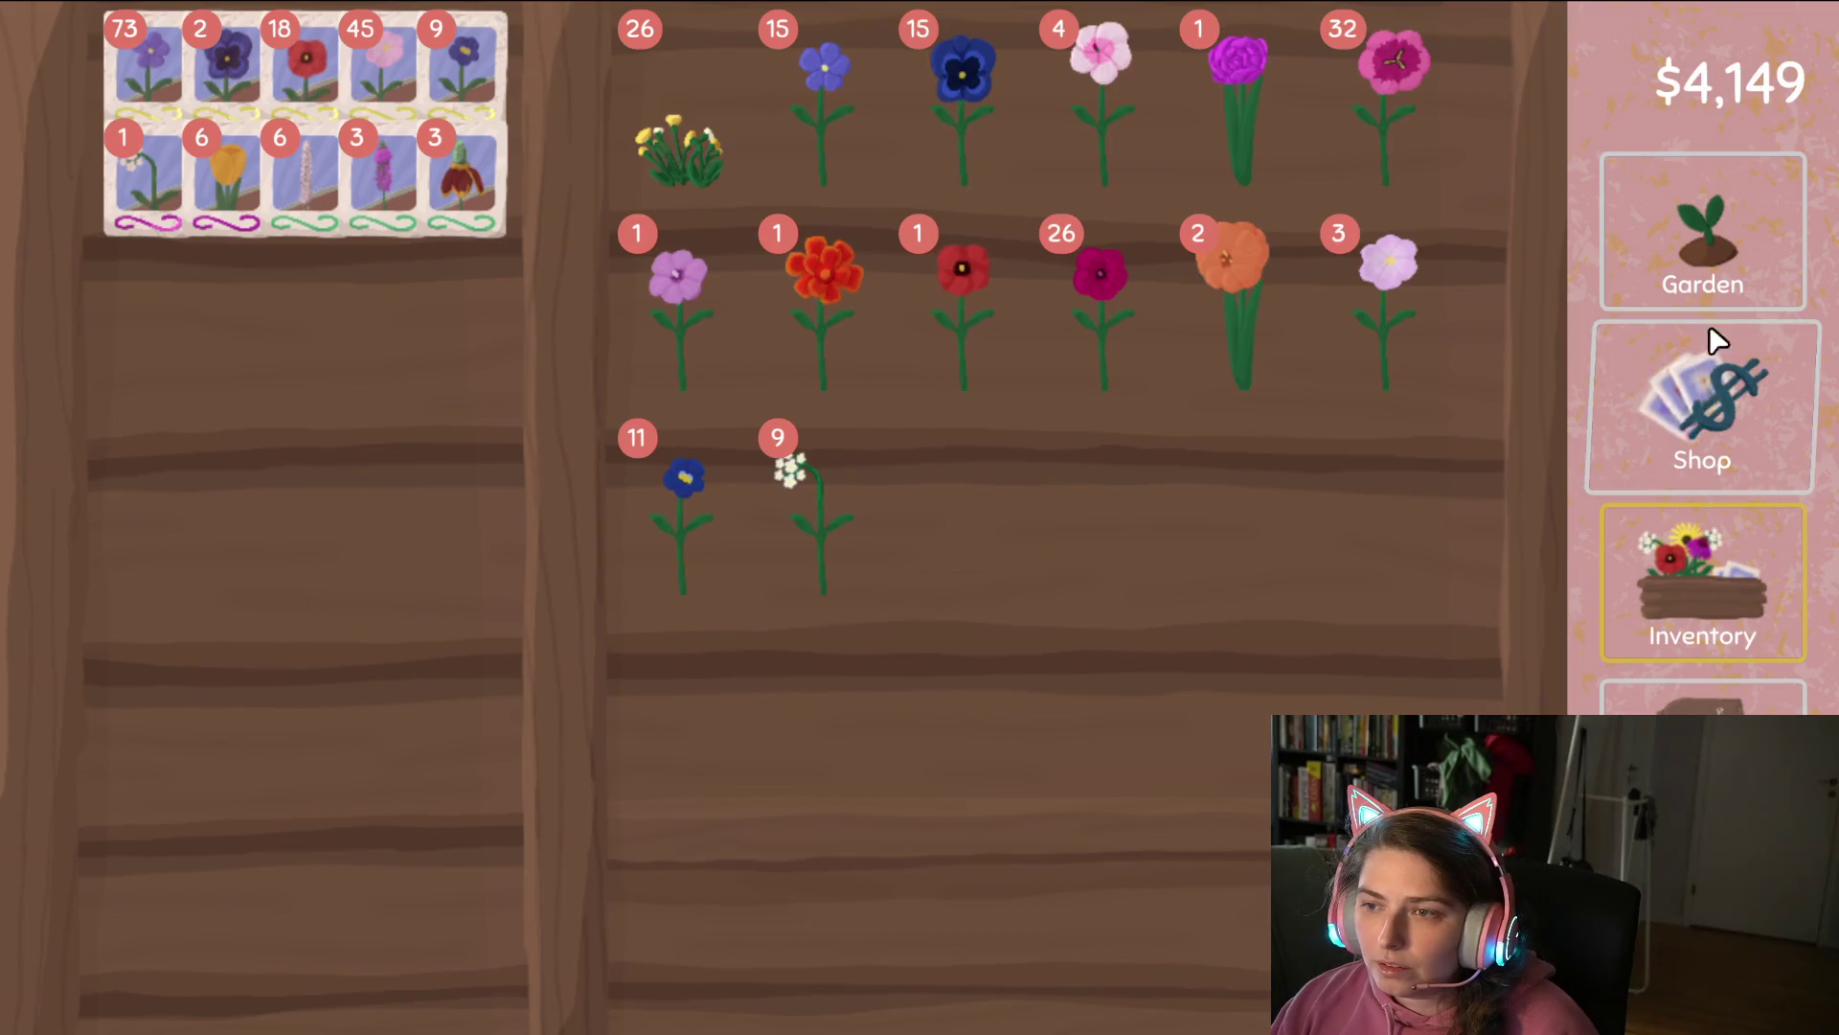
Replant the cleared top rows with pink seeds.
click(1734, 268)
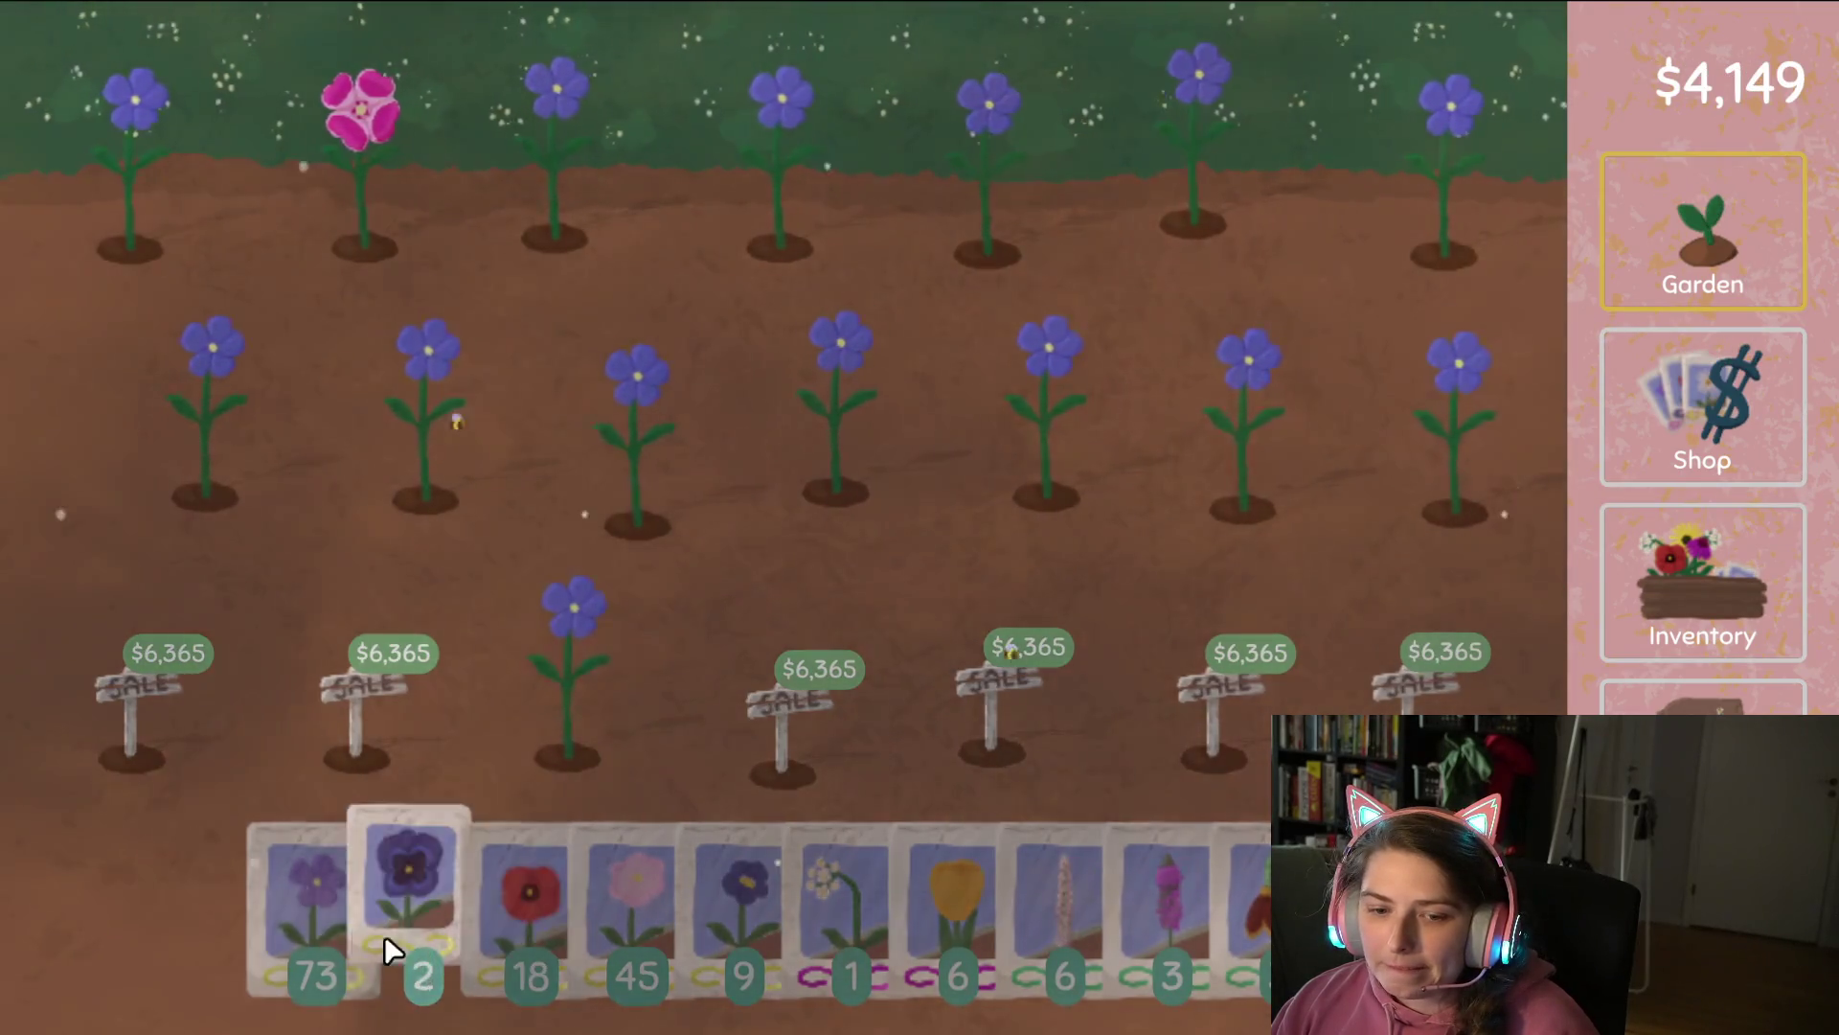
mouse_move(594, 924)
mouse_down()
mouse_move(234, 377)
mouse_move(1178, 176)
mouse_move(1401, 484)
mouse_move(223, 414)
mouse_move(641, 651)
mouse_up()
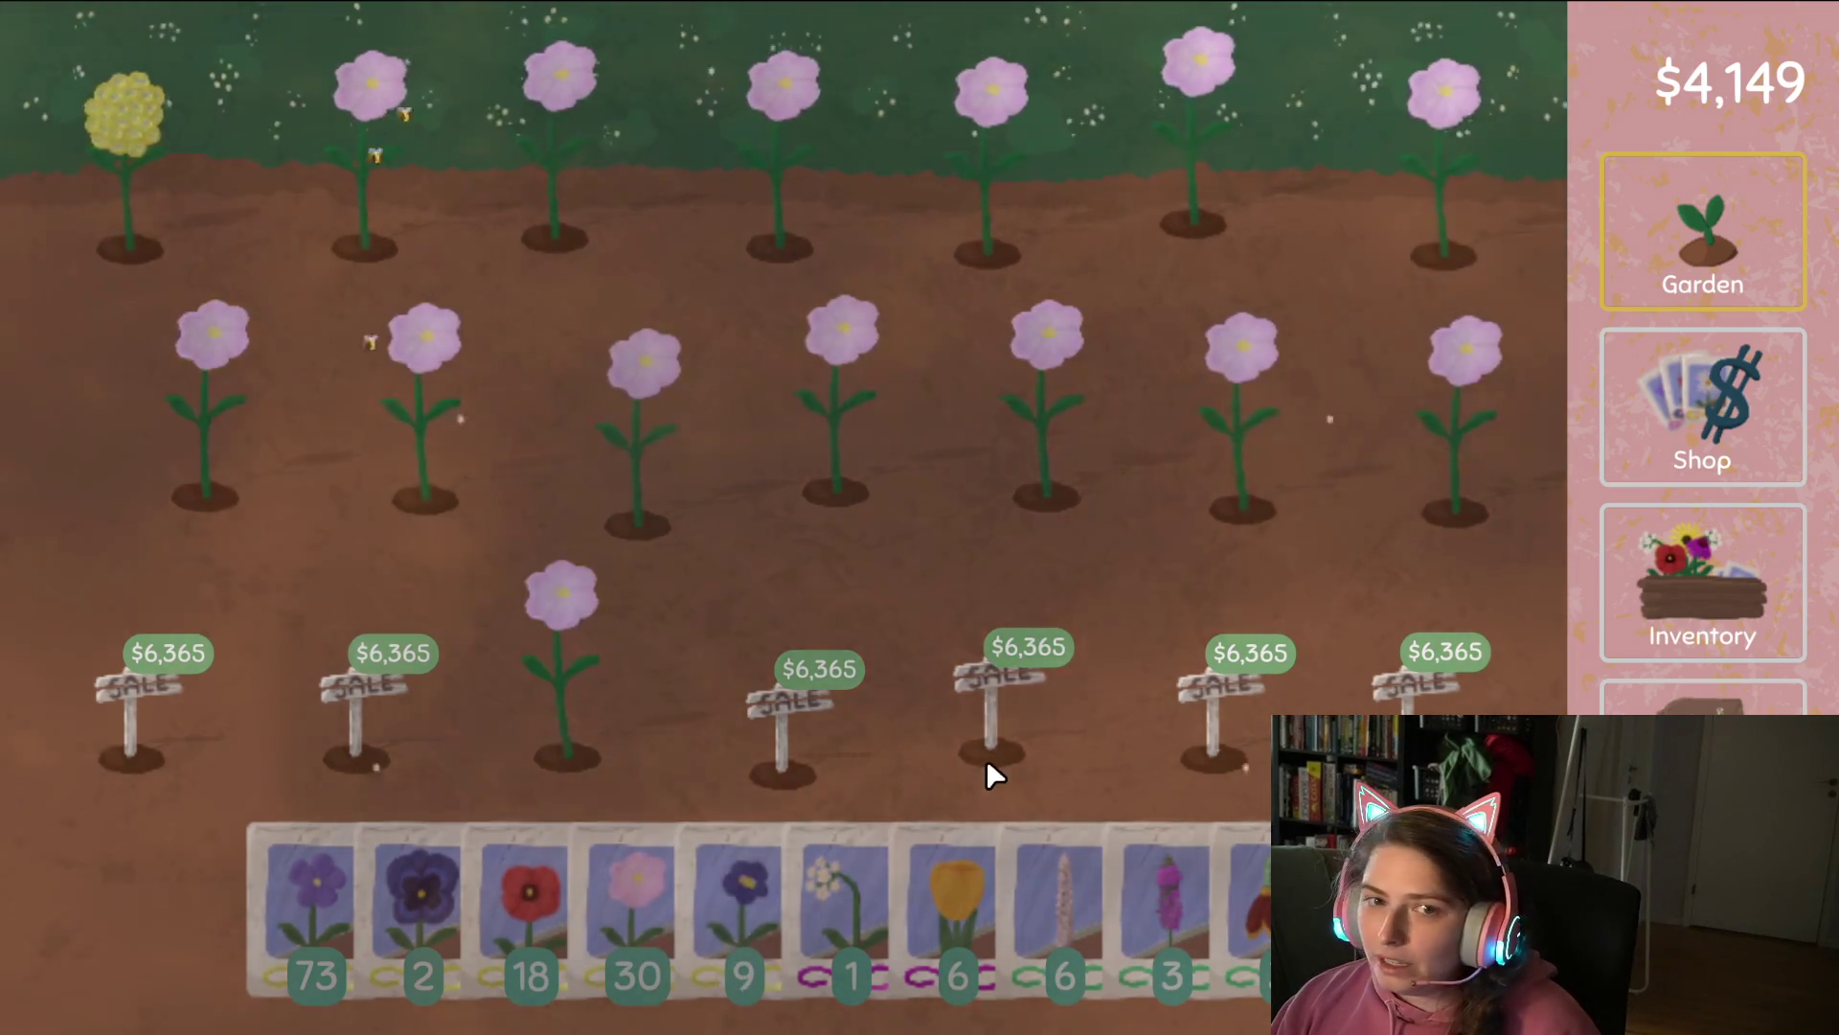
mouse_move(636, 936)
mouse_down()
mouse_move(111, 193)
mouse_move(1456, 210)
mouse_move(853, 404)
mouse_move(328, 492)
mouse_move(731, 665)
mouse_move(766, 659)
mouse_up()
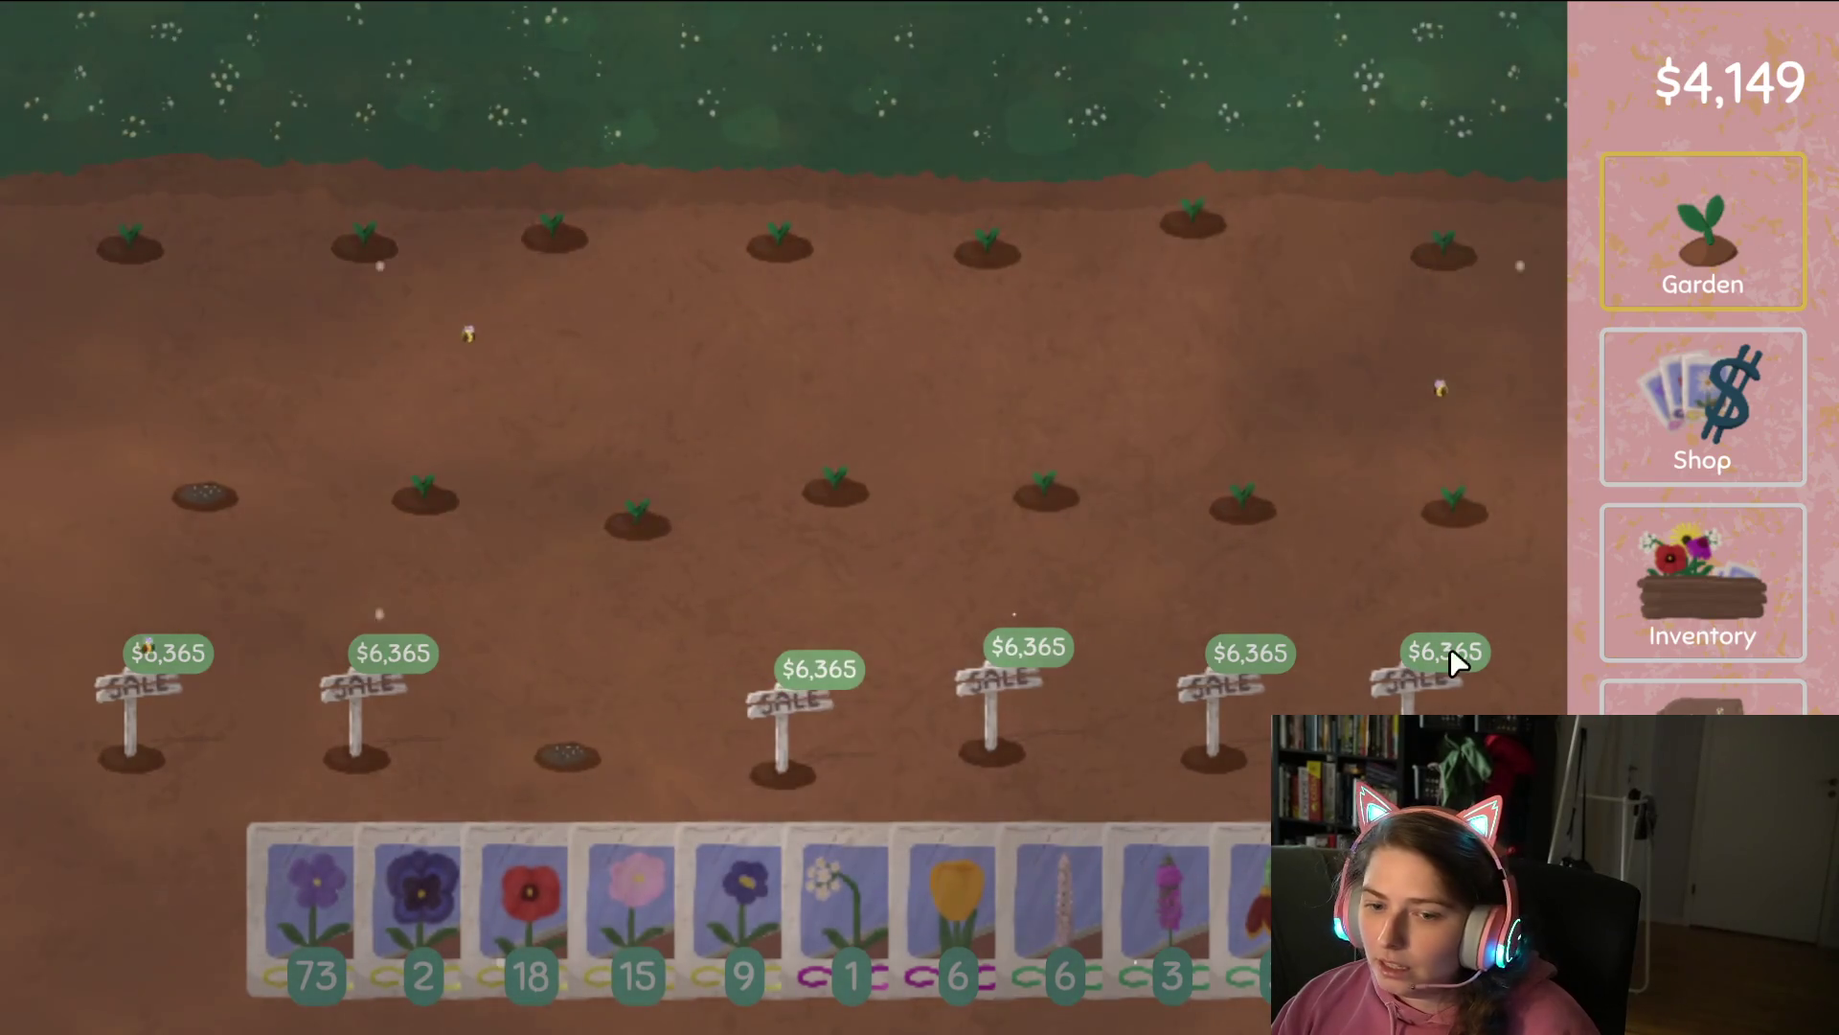
click(1760, 597)
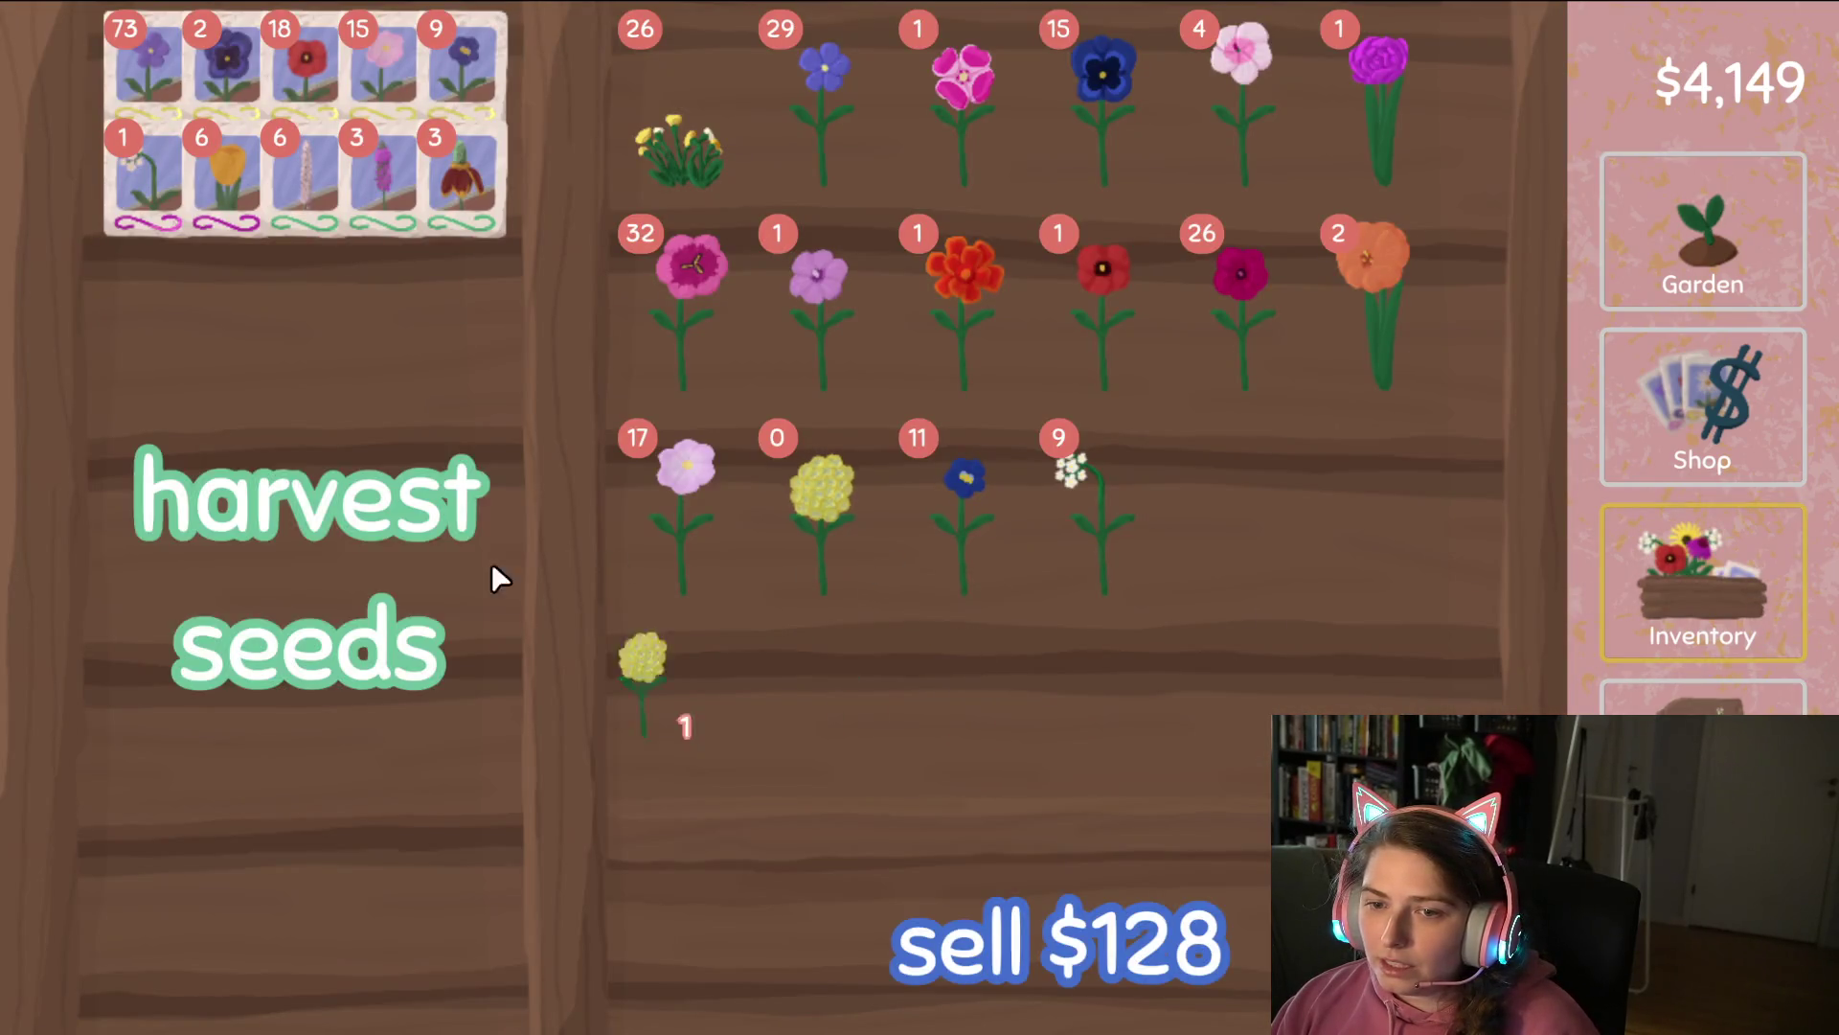
Plant the single white seed and pink seeds into the empty middle-row plots.
click(1704, 697)
scroll(1341, 498, down, 8)
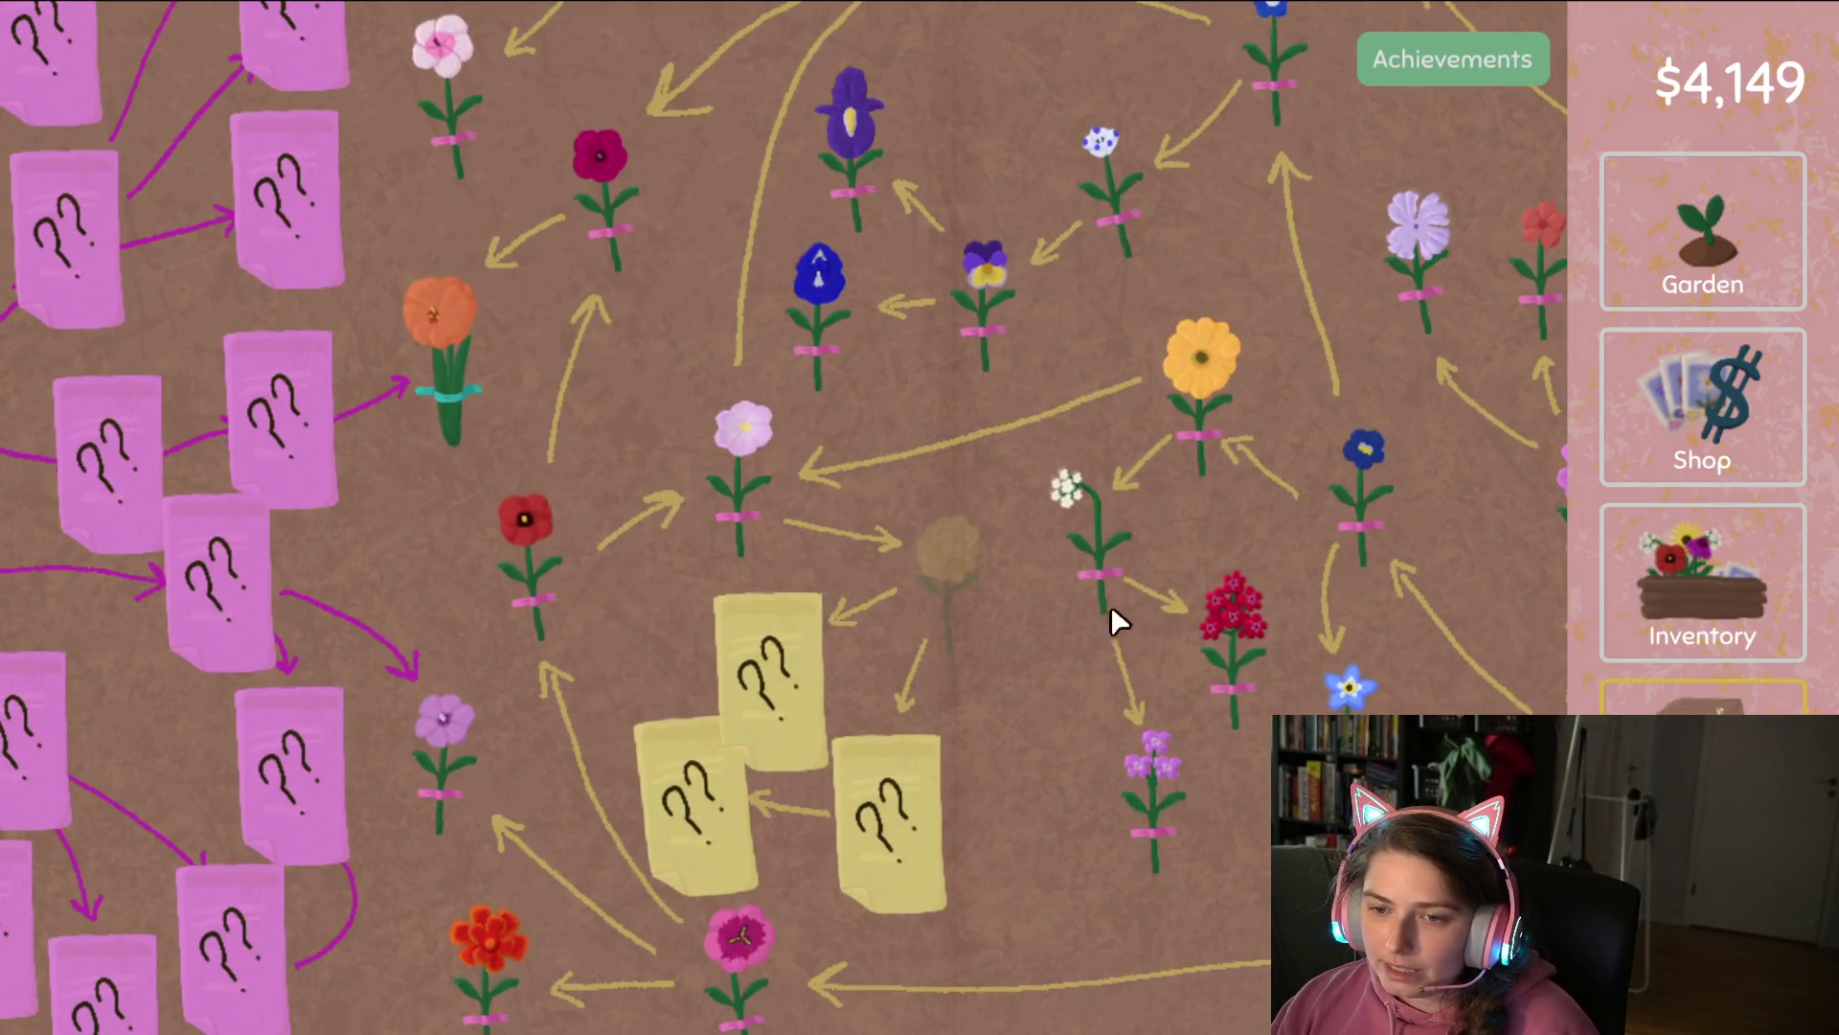
click(1686, 277)
mouse_move(677, 891)
mouse_down()
mouse_move(582, 496)
mouse_move(165, 438)
mouse_move(836, 488)
mouse_up()
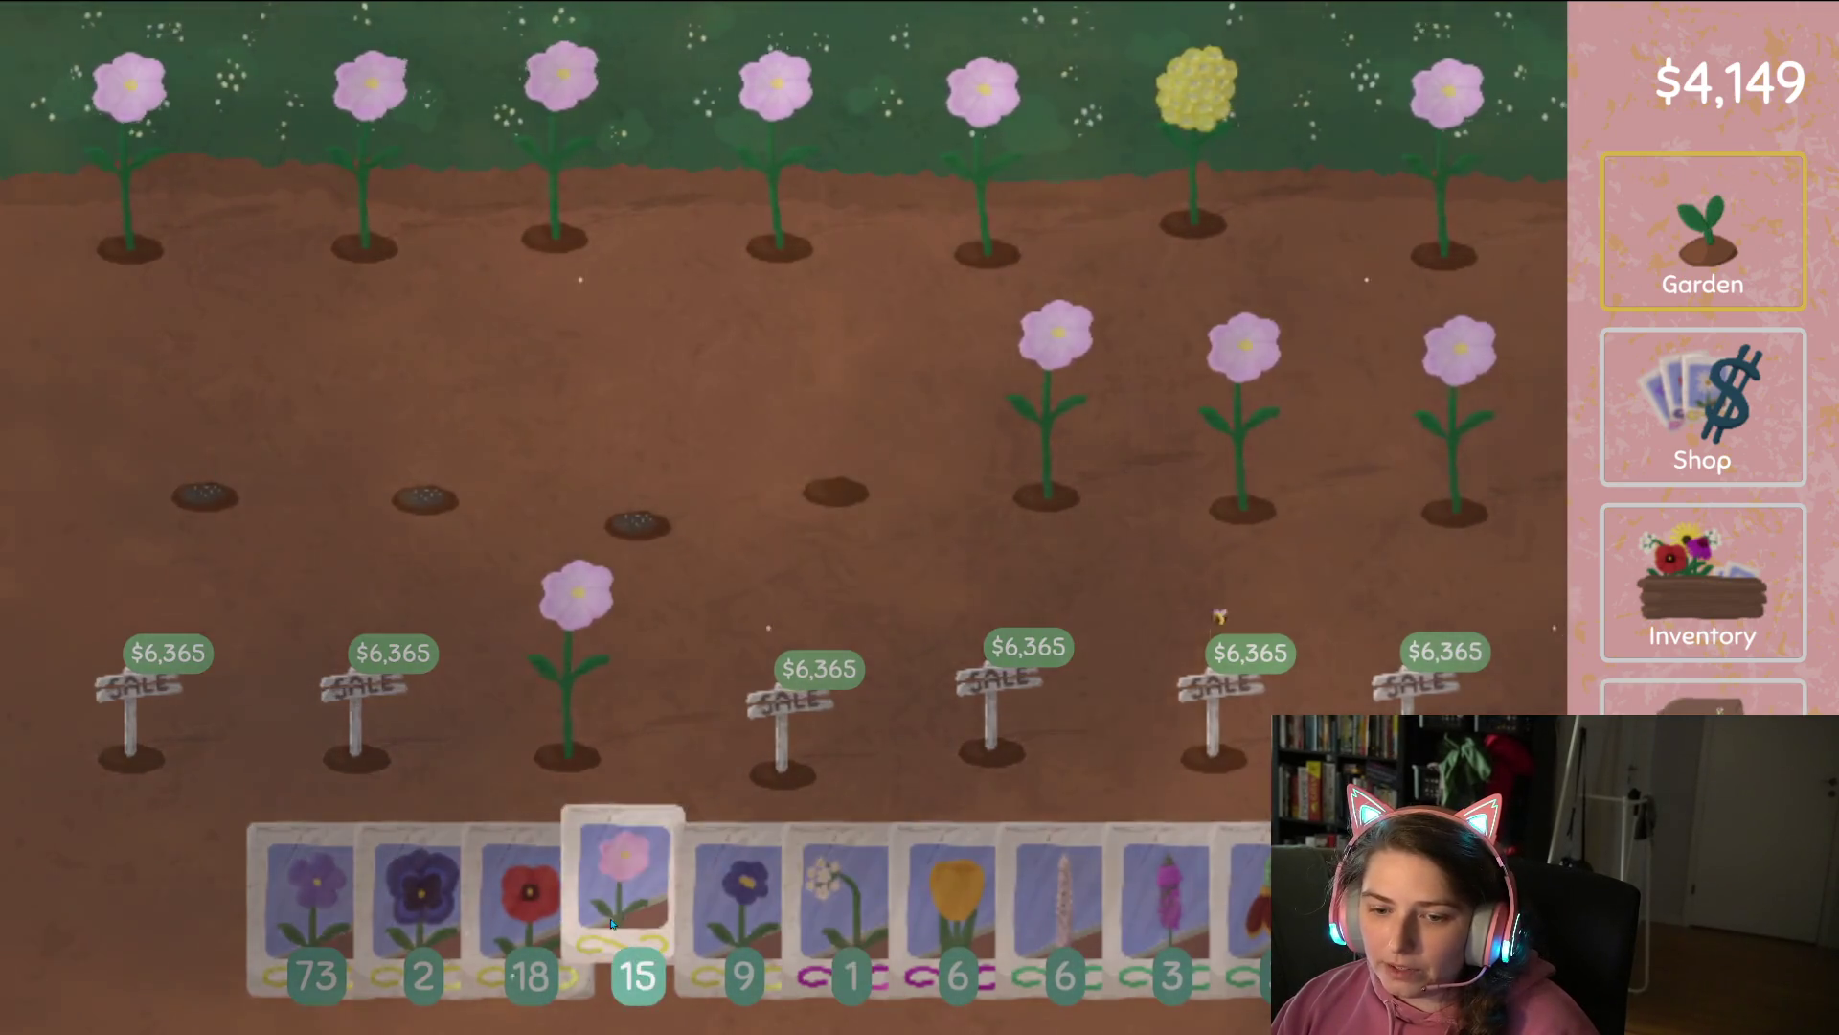
mouse_move(833, 910)
mouse_down()
mouse_move(940, 727)
mouse_move(835, 494)
mouse_up()
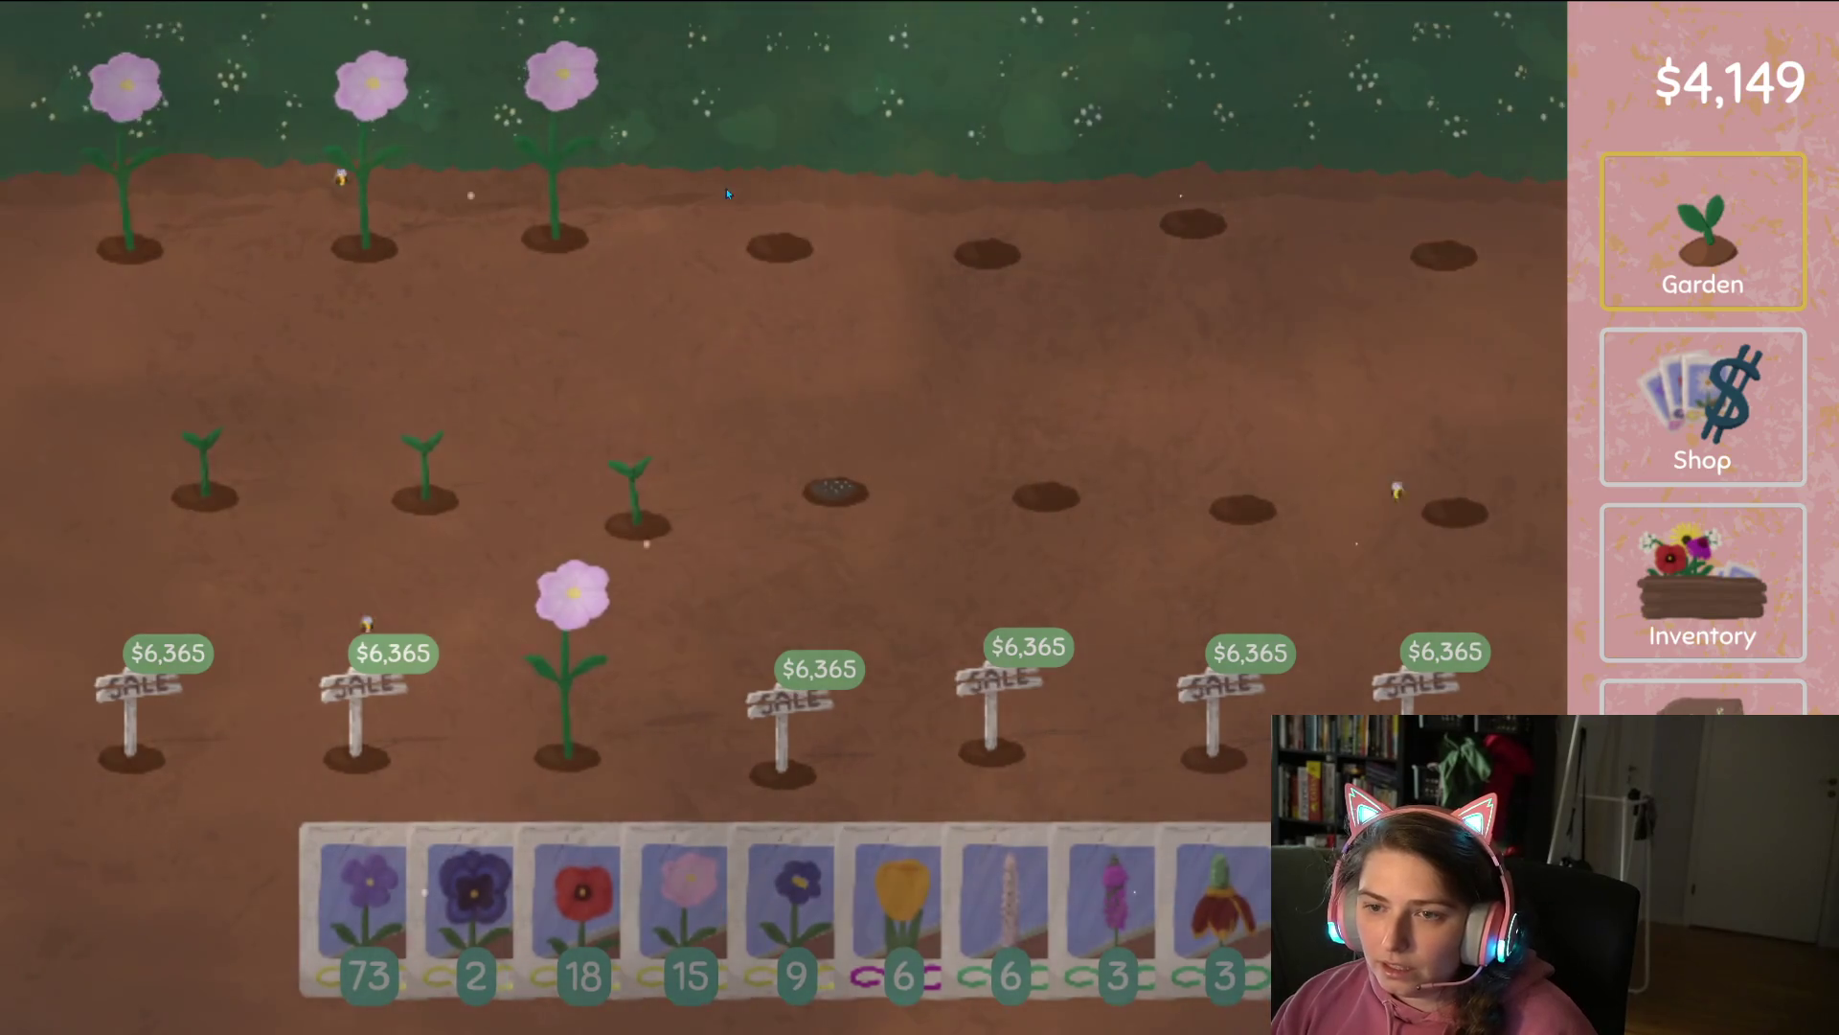
click(655, 934)
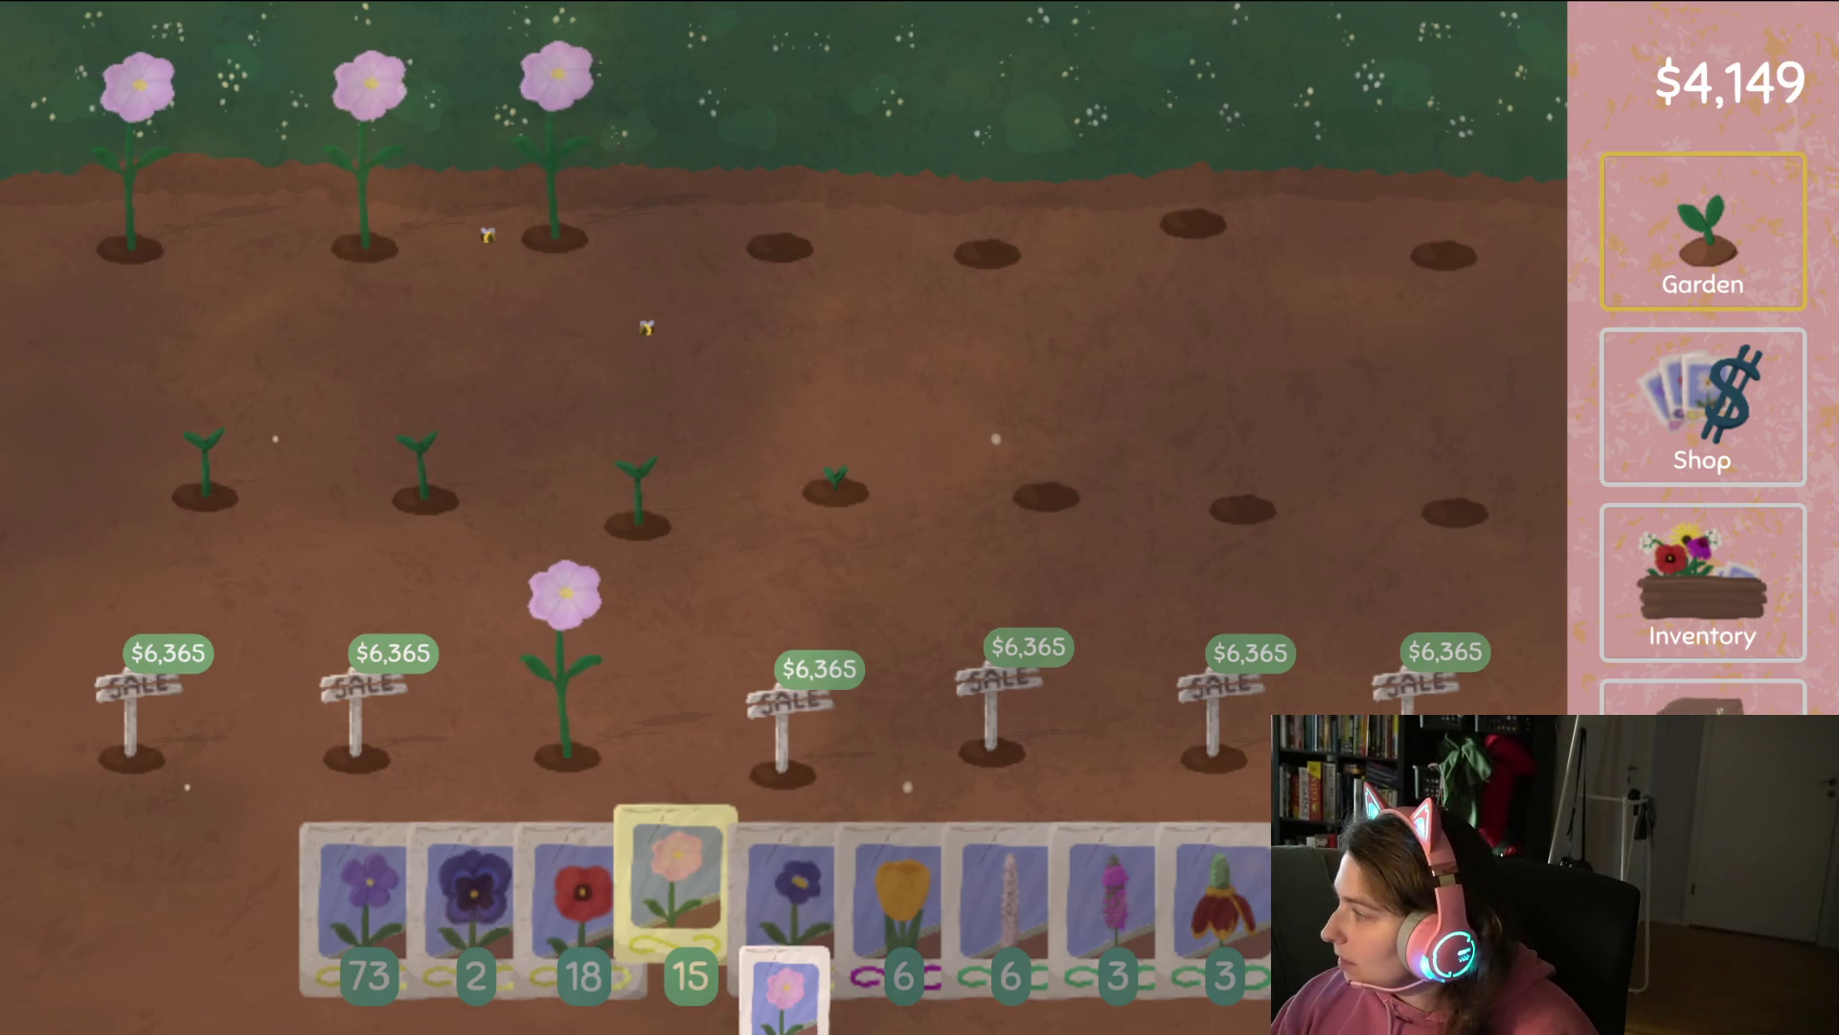
mouse_move(783, 987)
mouse_down()
mouse_move(1014, 489)
mouse_move(681, 469)
mouse_move(119, 492)
mouse_up()
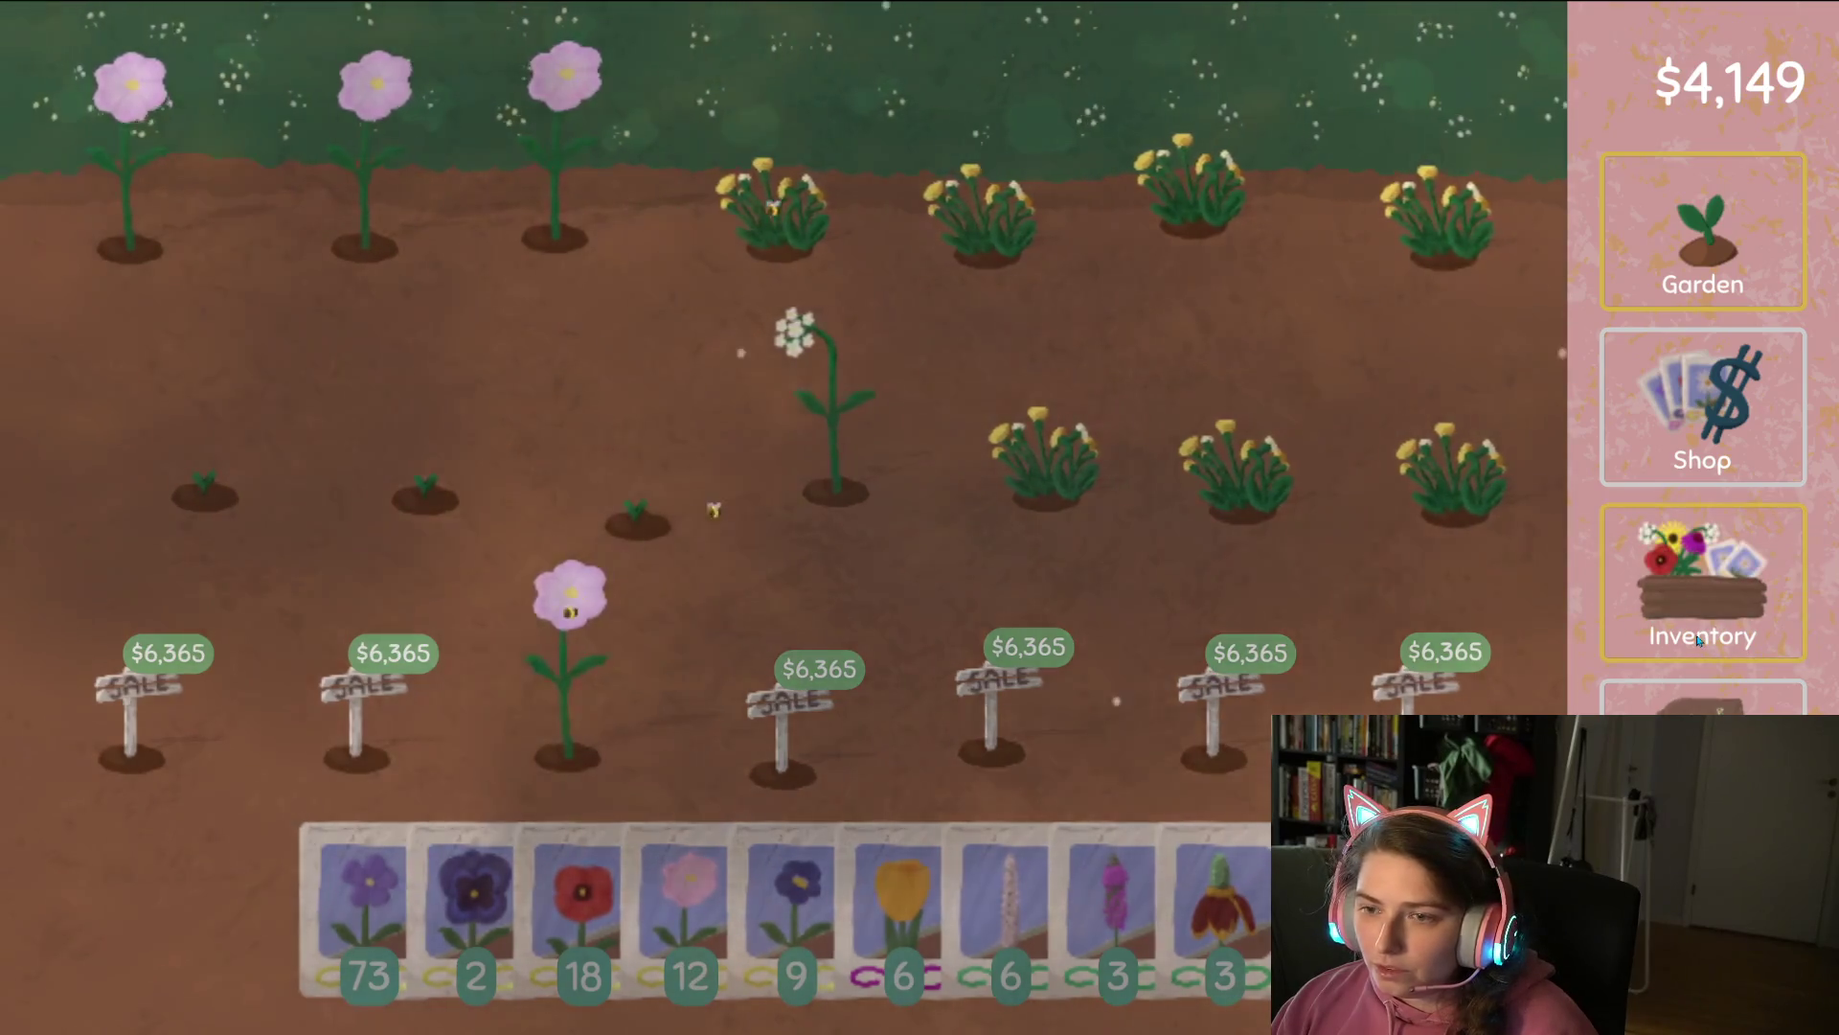
Compare the inventory with the breeding map showing the new yellow and blue flowers.
click(1698, 640)
click(1701, 747)
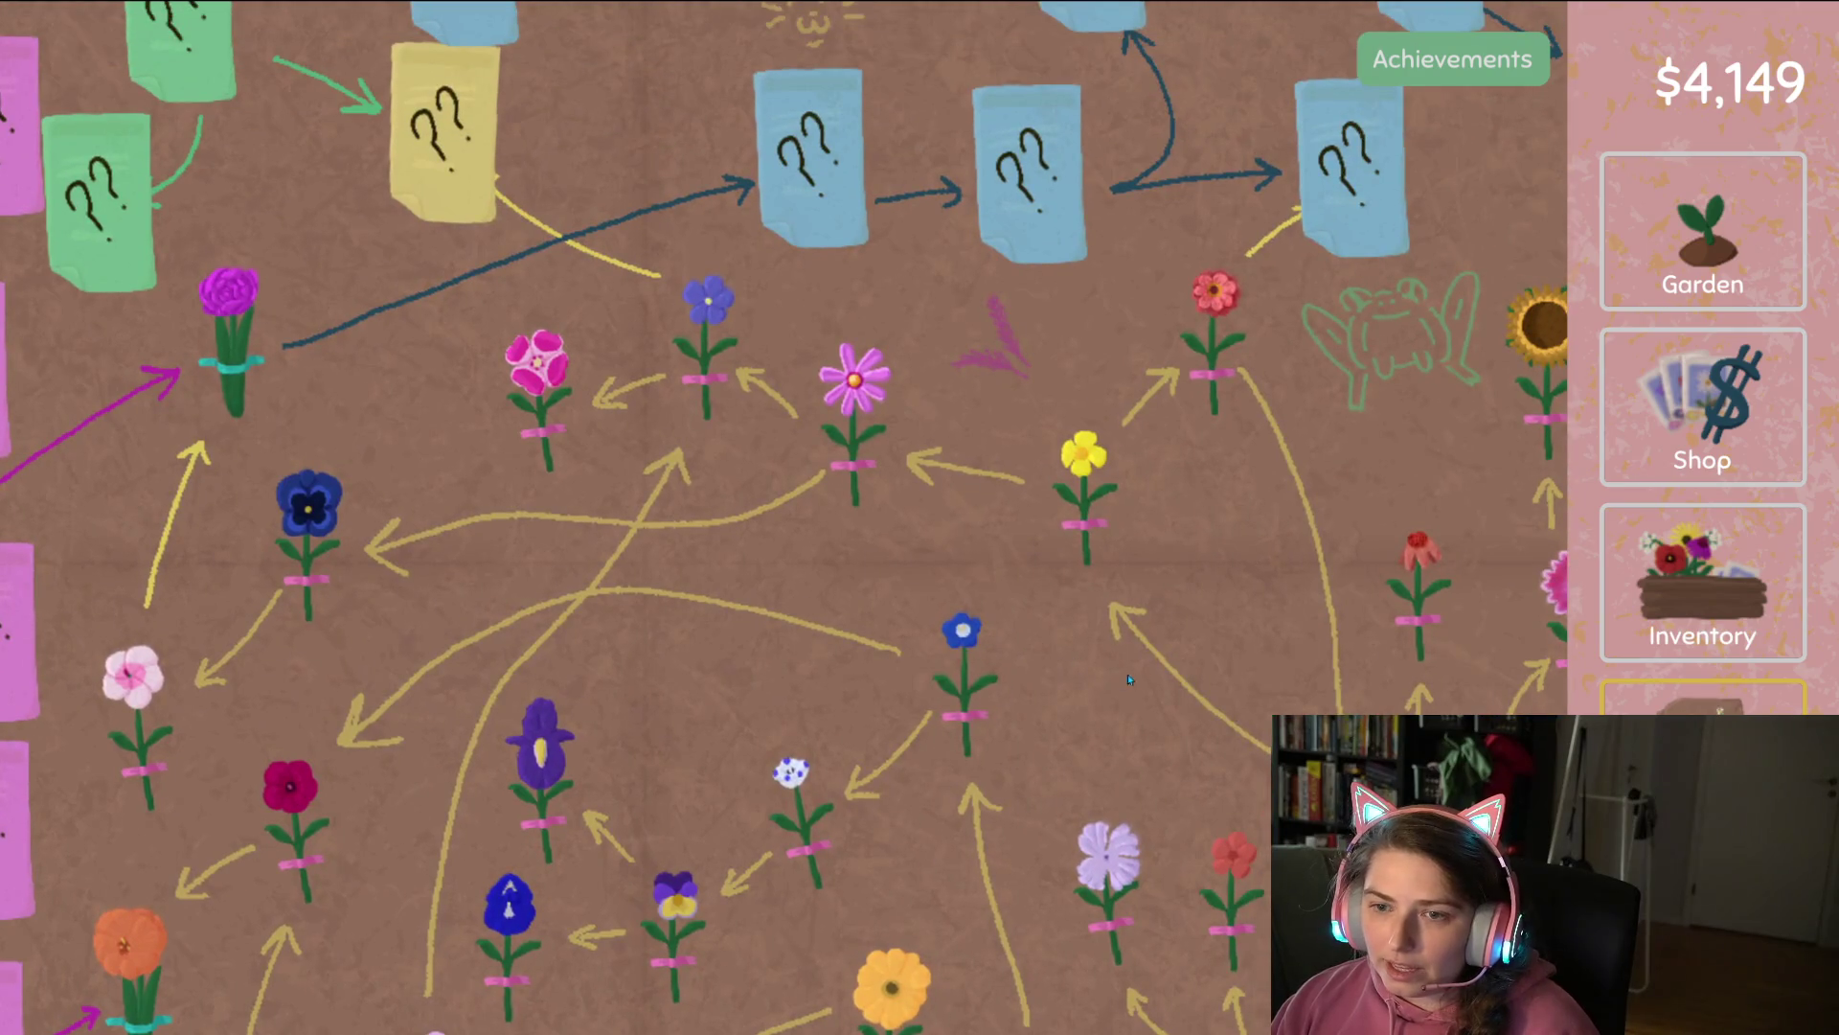
click(1713, 594)
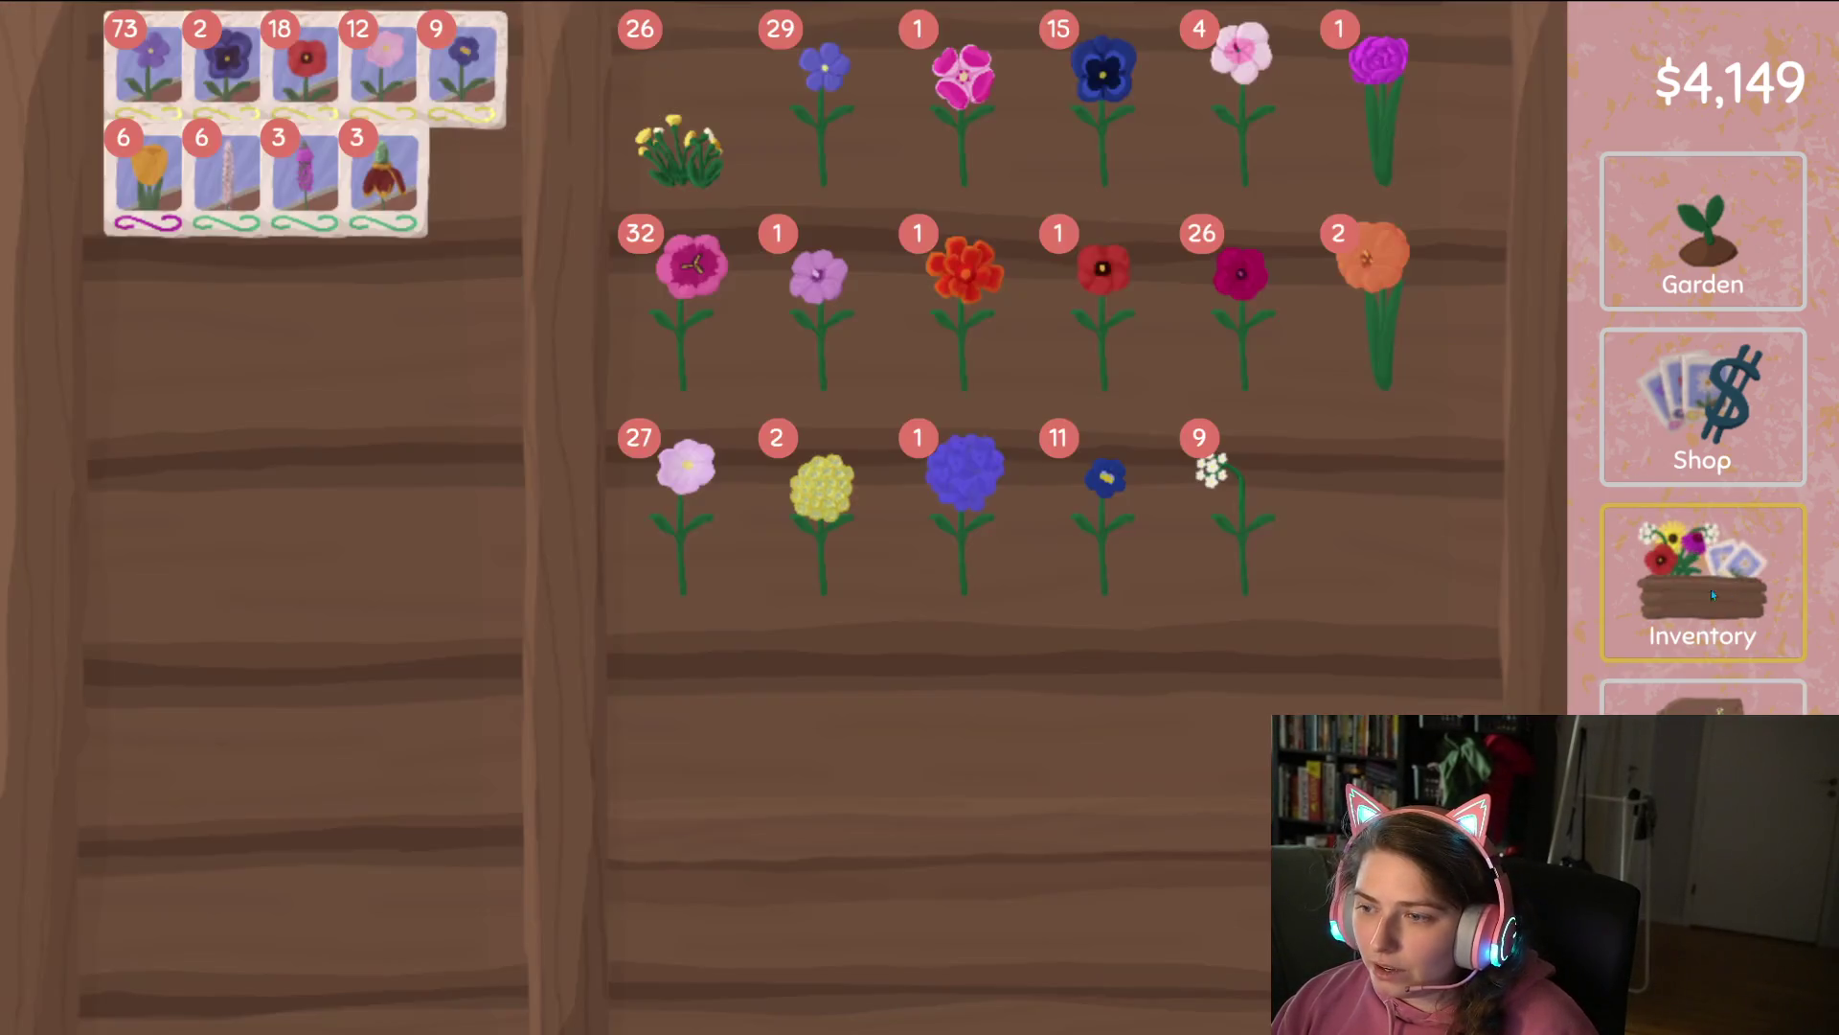
click(1702, 595)
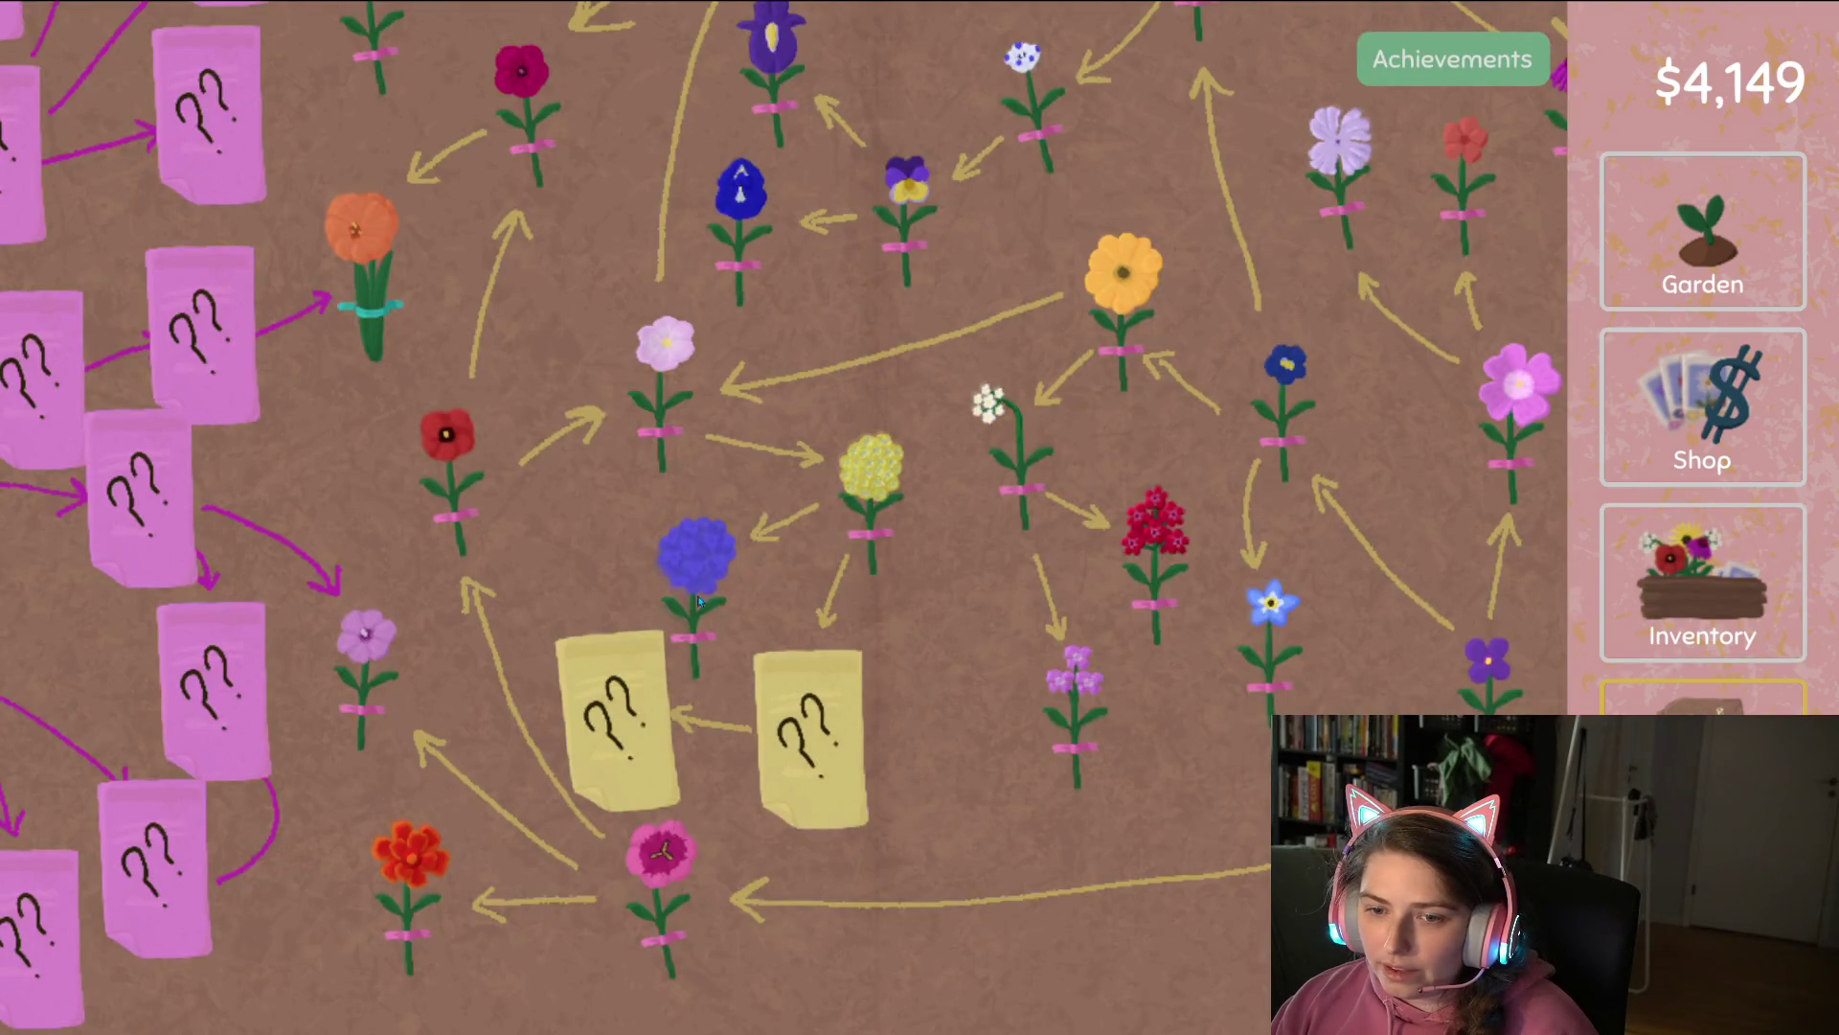
click(1648, 643)
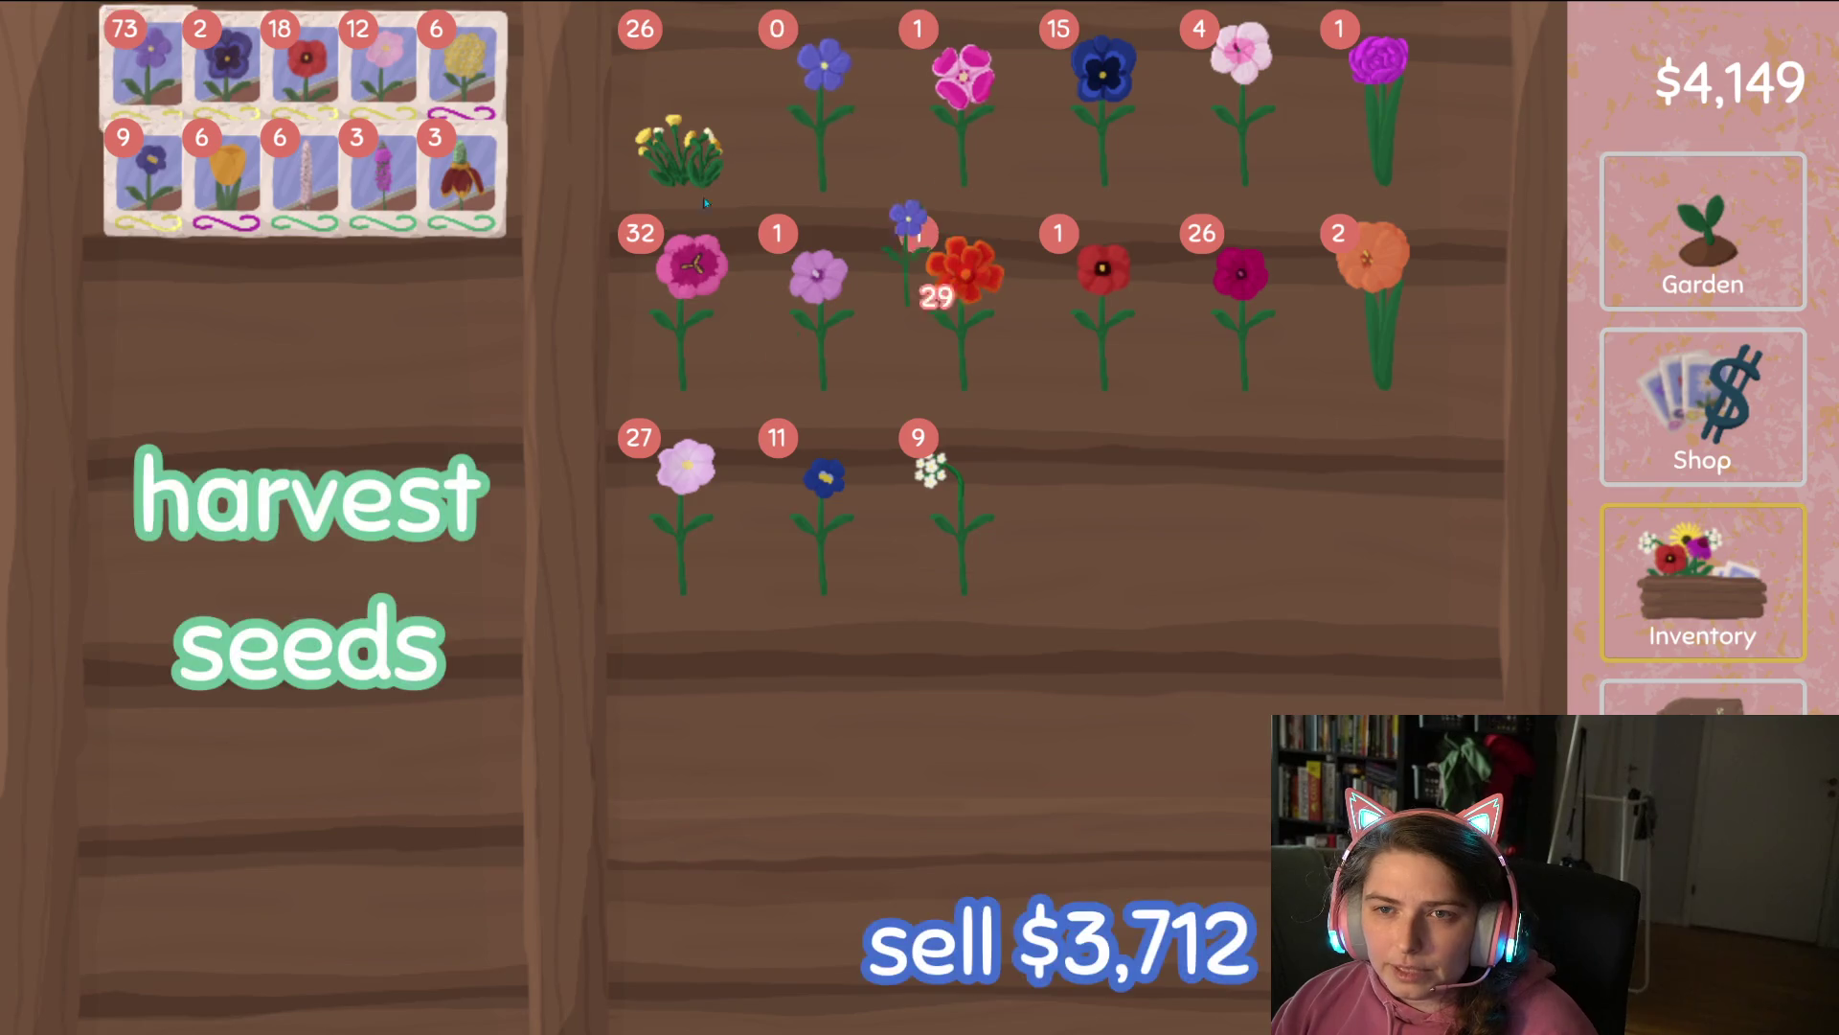
Sow purple seeds in the bottom, top and middle rows, and pink seeds in the right middle plot.
click(1702, 230)
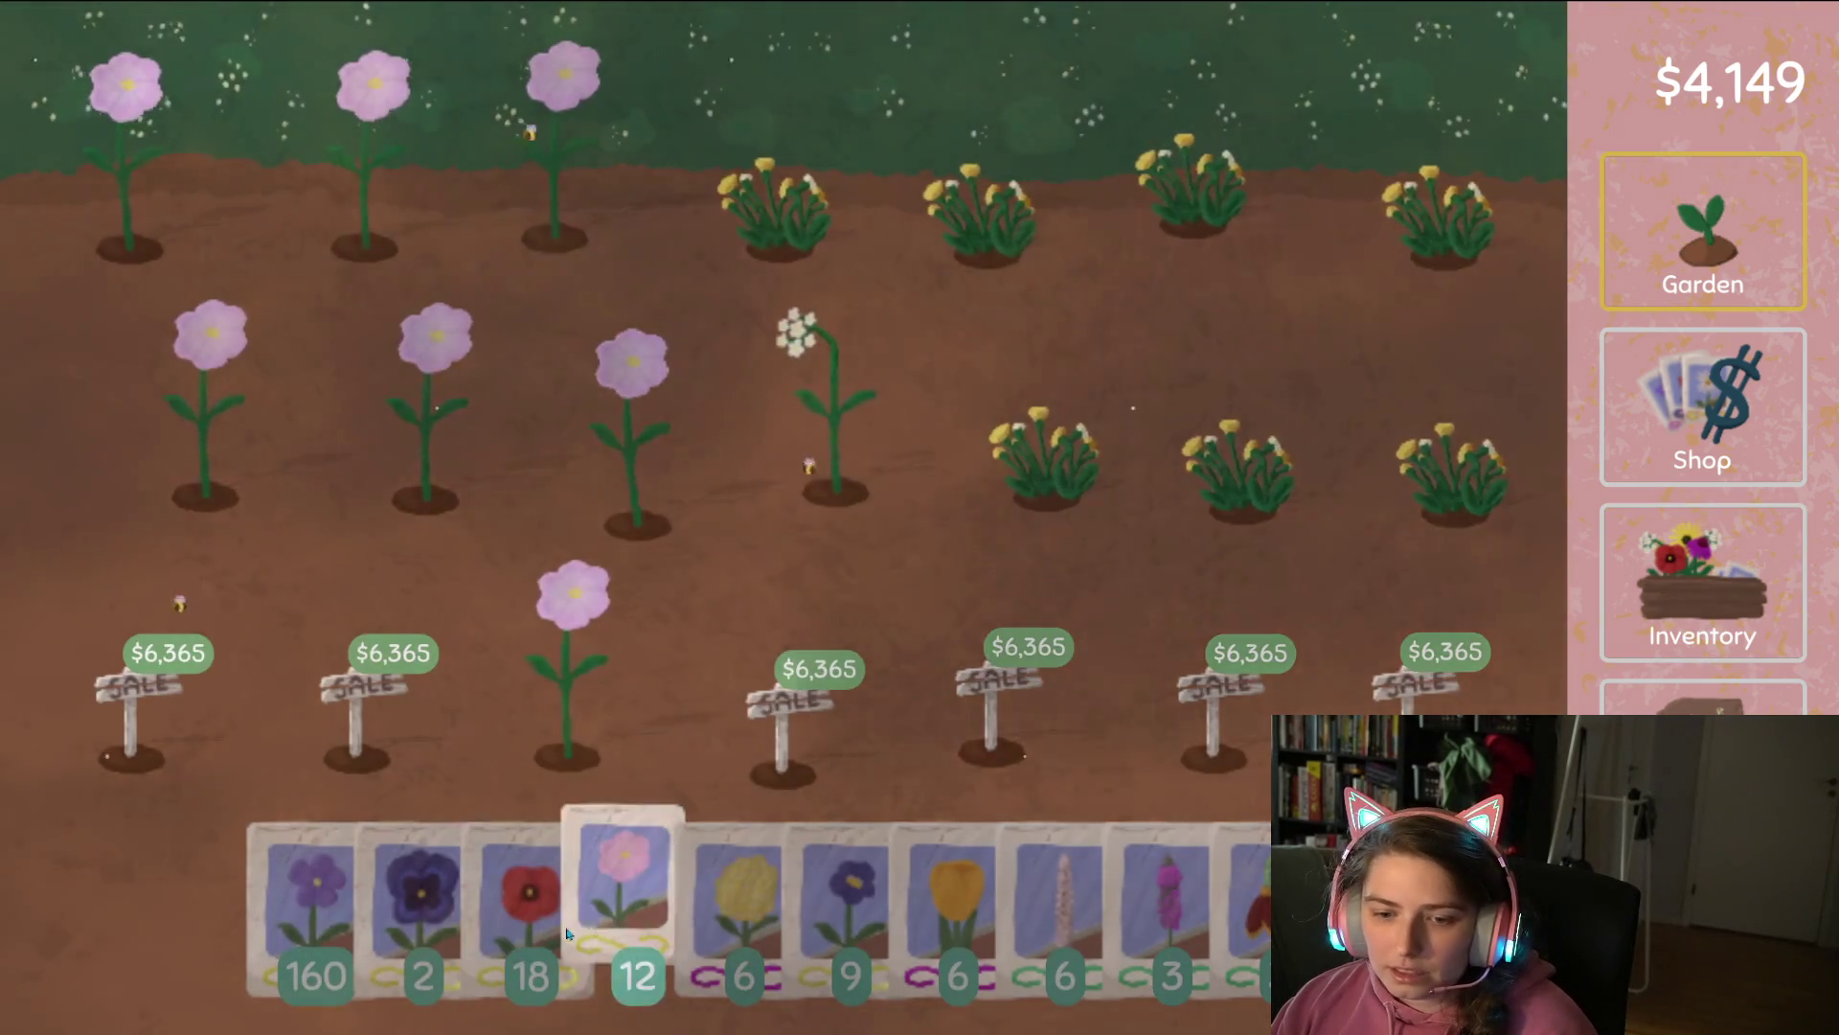
drag(733, 891, 1282, 518)
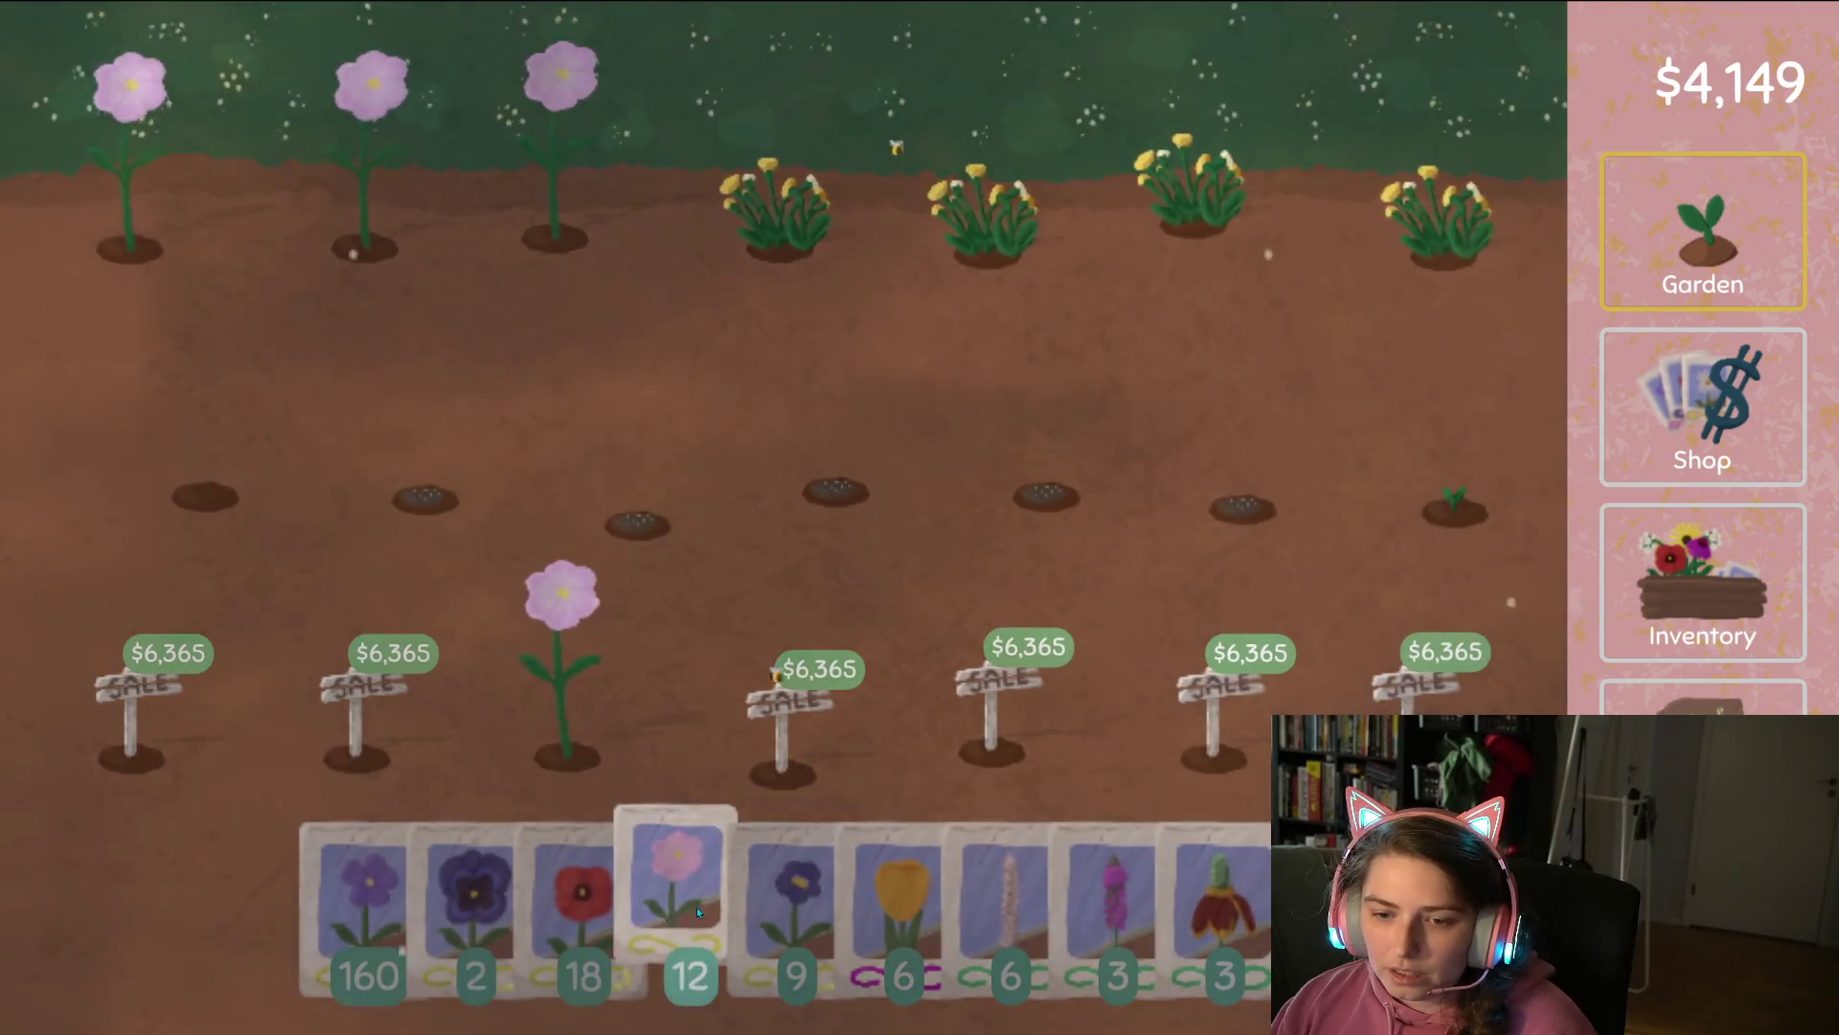
mouse_move(364, 891)
mouse_down()
mouse_move(718, 636)
mouse_move(279, 431)
mouse_move(819, 163)
mouse_move(1441, 230)
mouse_move(1429, 255)
mouse_up()
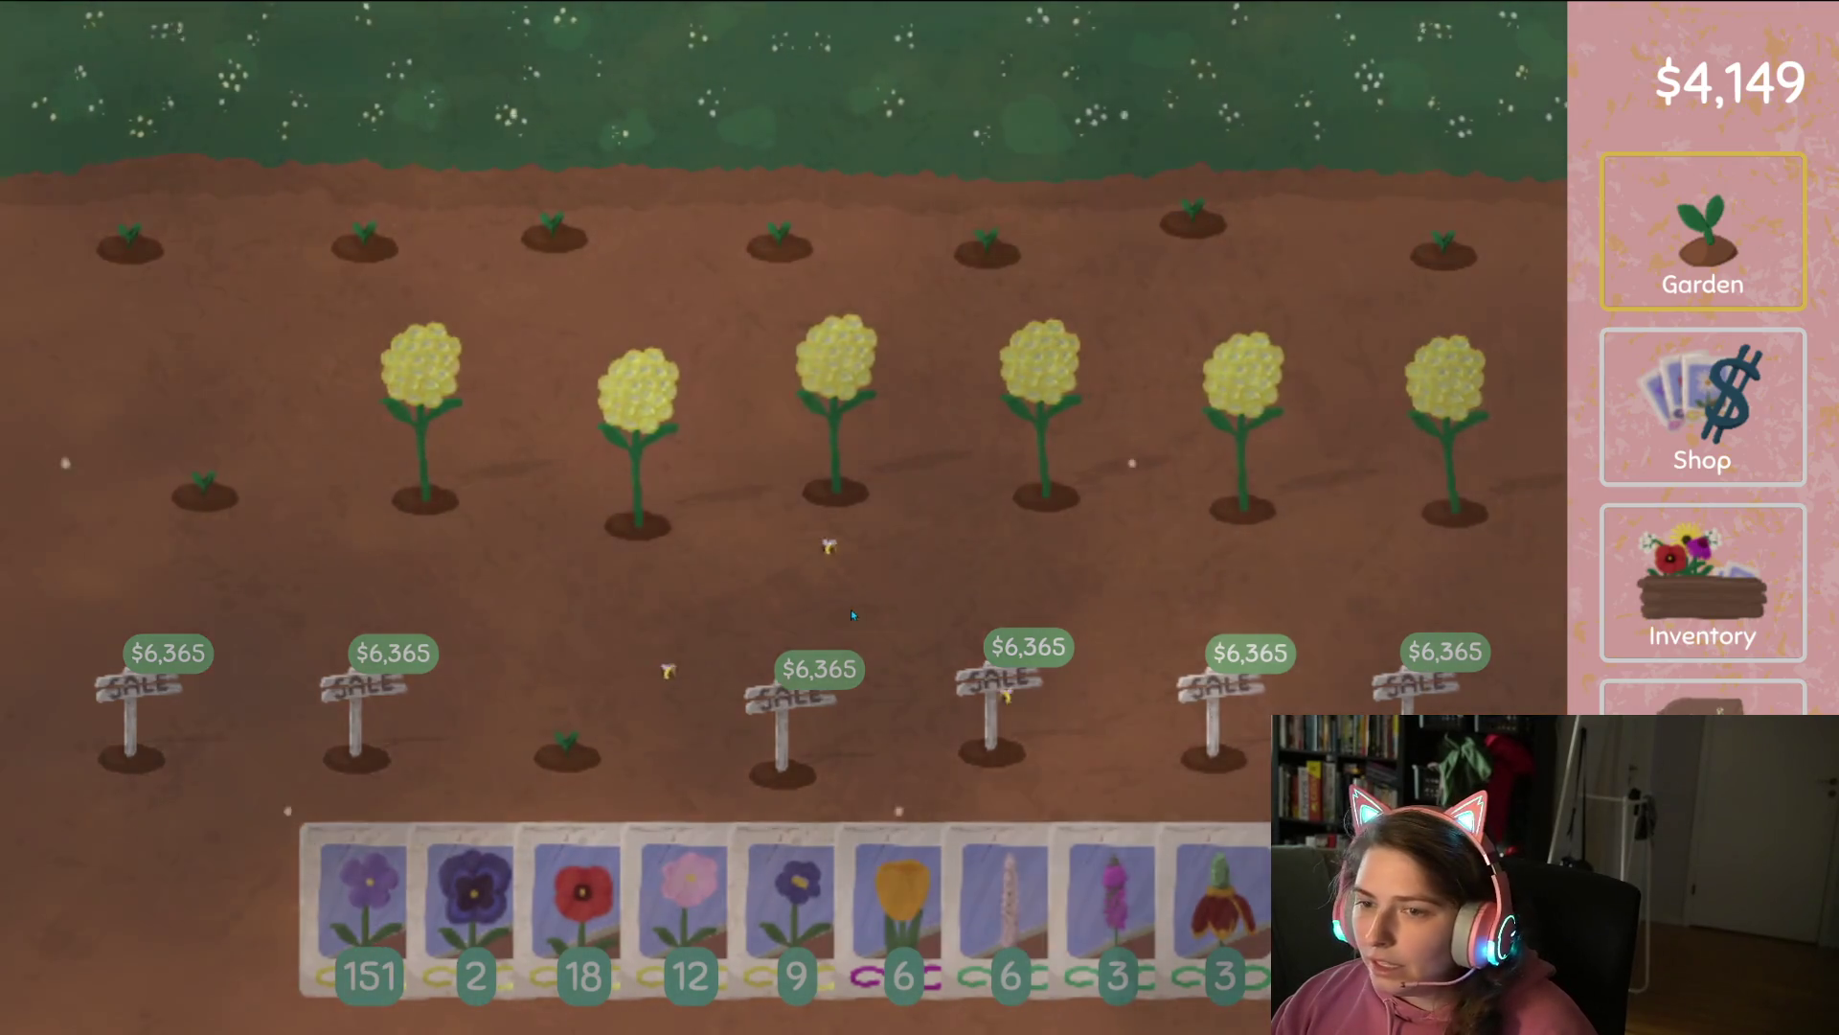
mouse_move(359, 886)
mouse_down()
mouse_move(1320, 476)
mouse_move(1475, 508)
mouse_move(563, 641)
mouse_up()
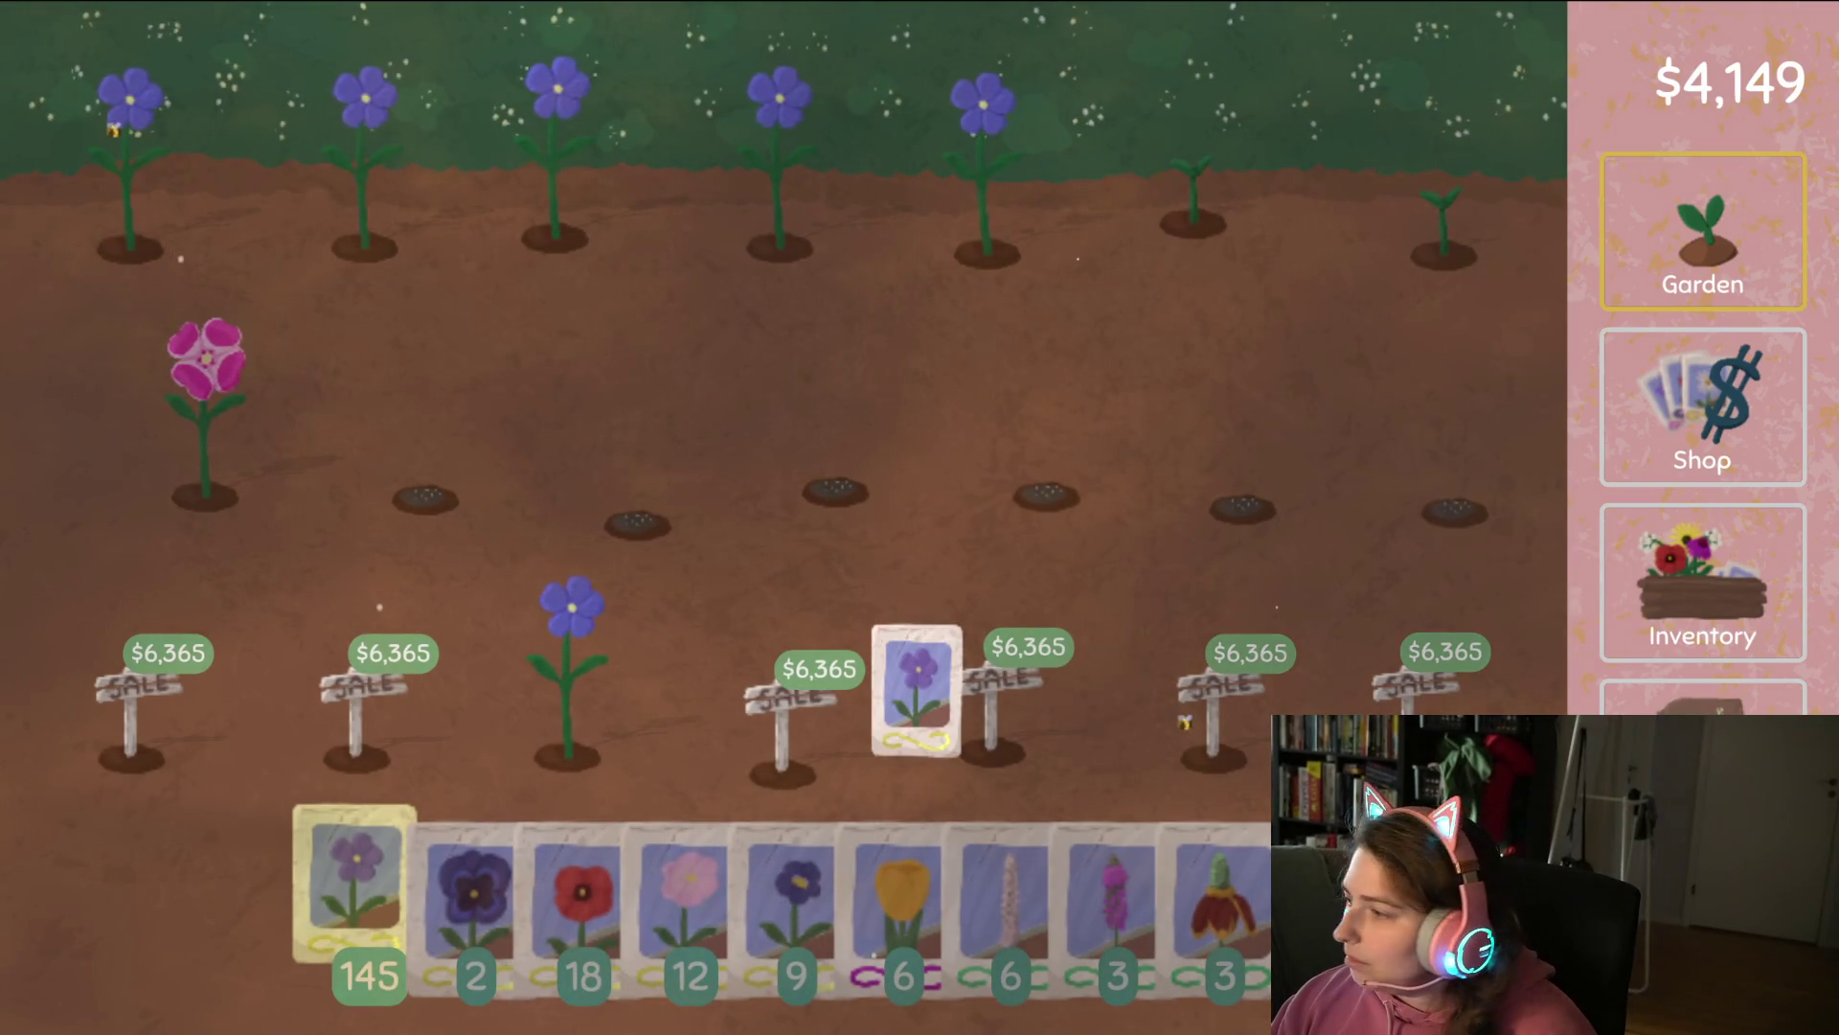
drag(439, 657, 505, 637)
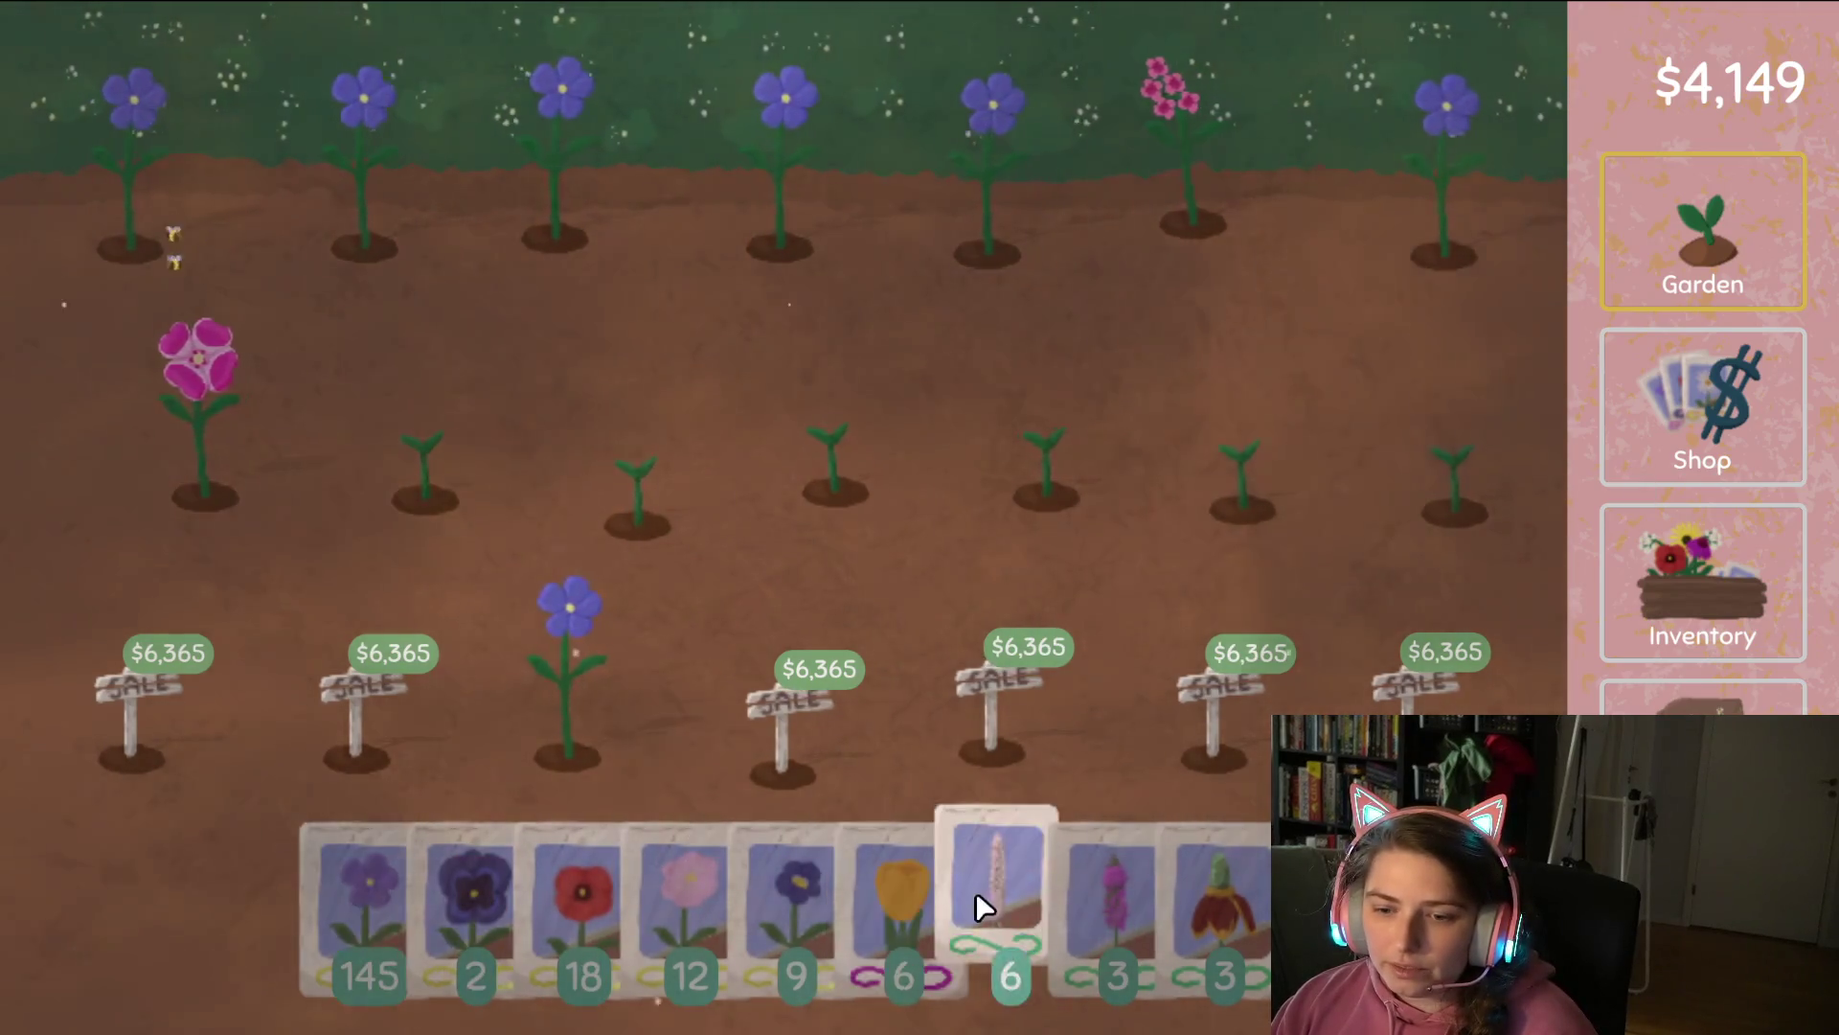
mouse_move(686, 879)
mouse_down()
mouse_move(1442, 305)
mouse_move(1388, 128)
mouse_move(1420, 197)
mouse_move(164, 135)
mouse_move(1260, 374)
mouse_move(575, 594)
mouse_move(710, 587)
mouse_up()
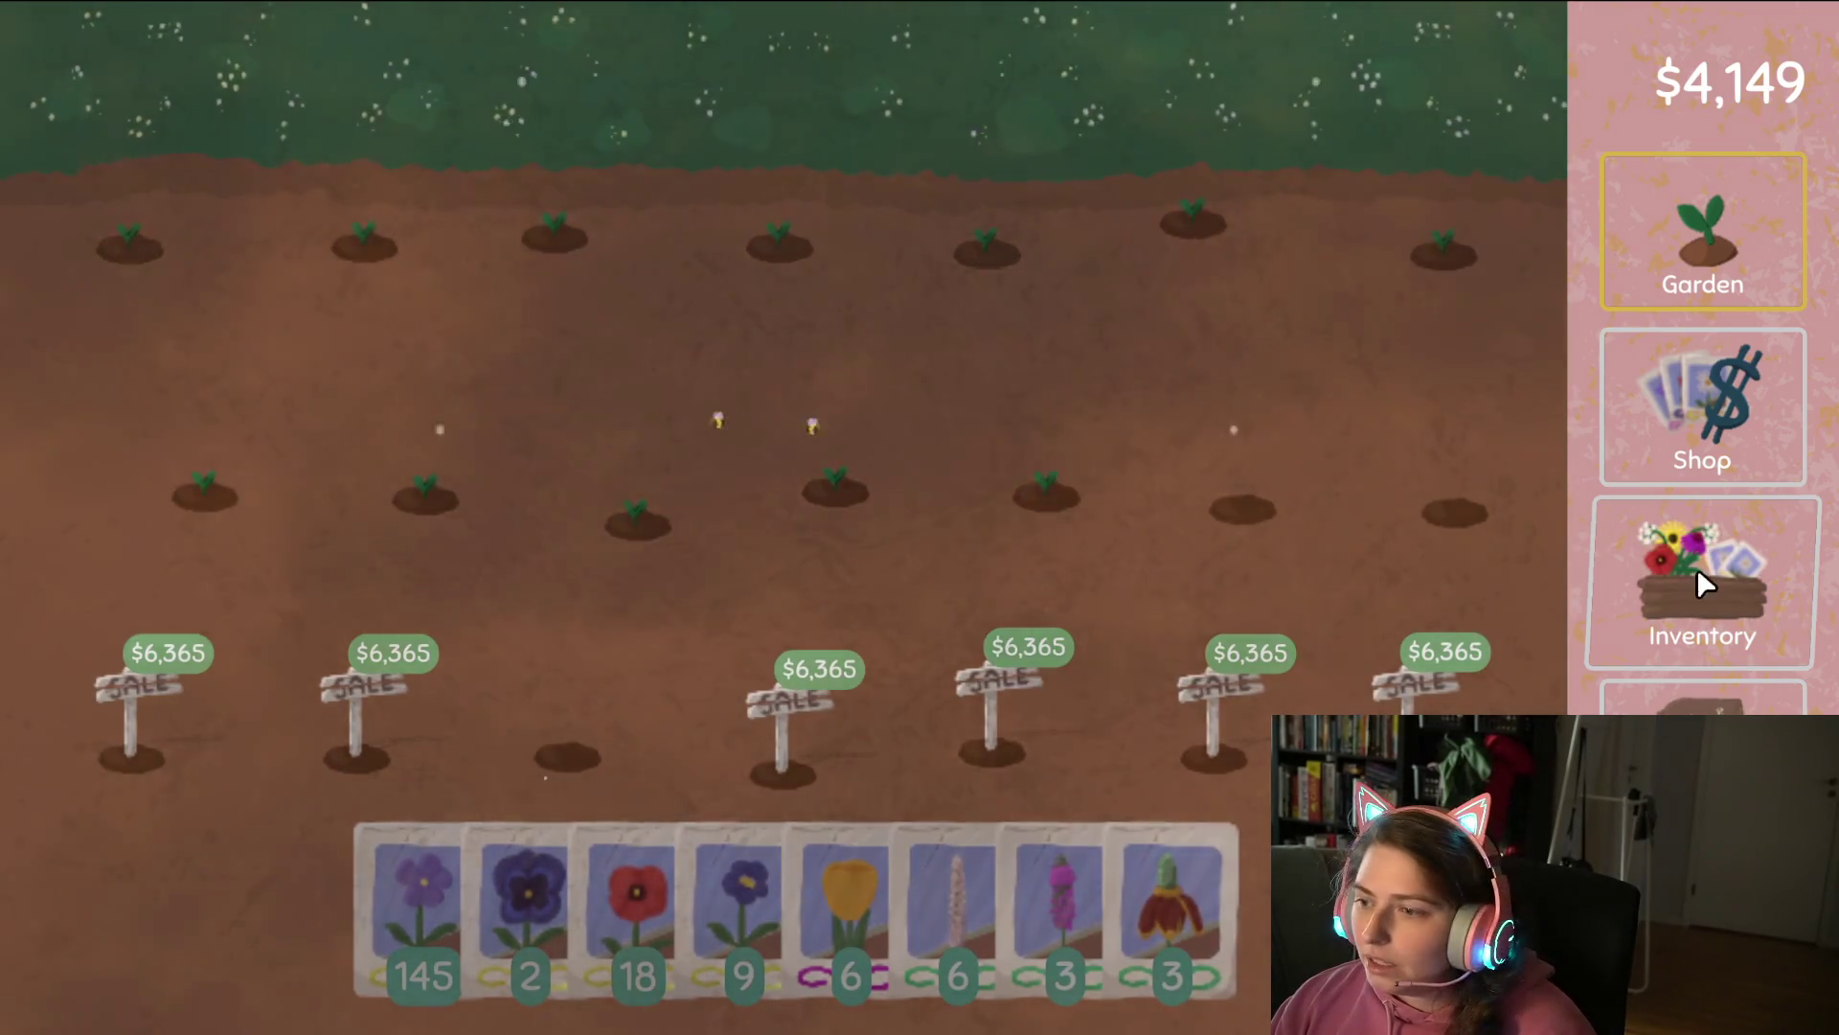
Turn the yellow flowers into seeds, sow them in the top plots, and harvest grown yellow flowers.
click(1786, 575)
drag(1001, 530, 364, 434)
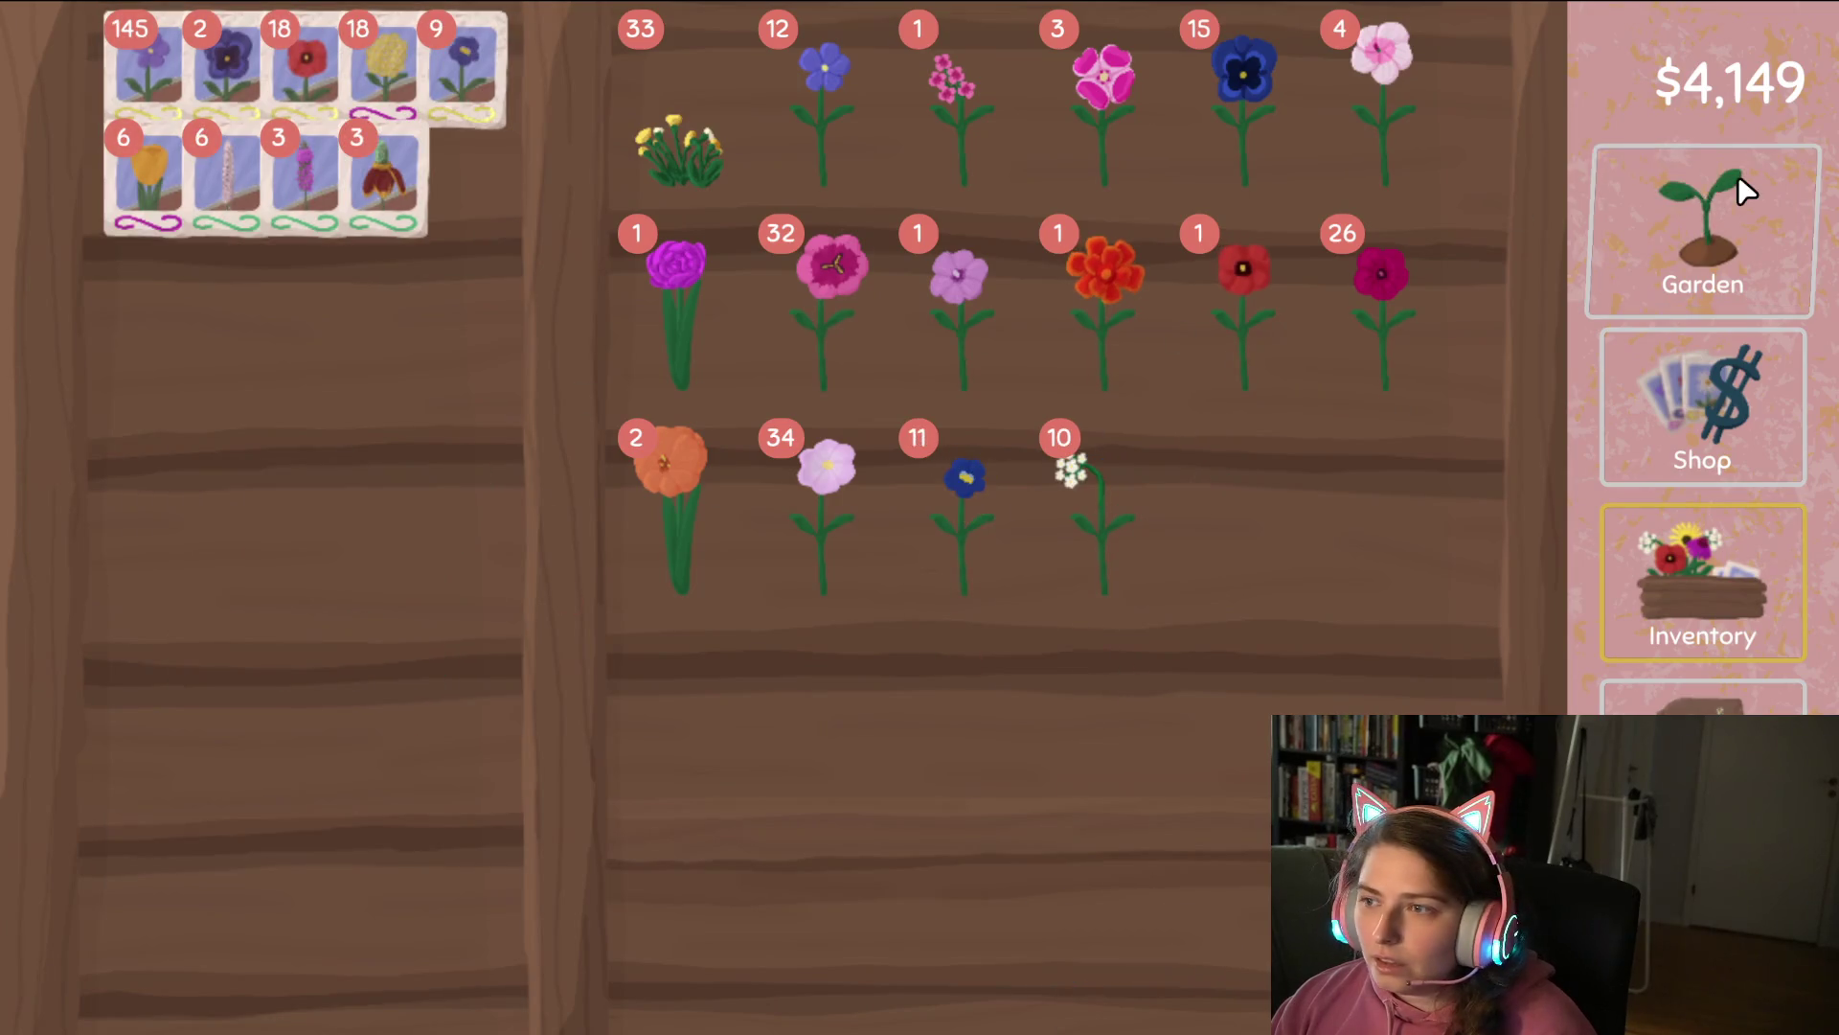
click(1739, 182)
mouse_move(678, 911)
mouse_down()
mouse_move(213, 193)
mouse_move(1188, 187)
mouse_move(1437, 399)
mouse_move(411, 398)
mouse_move(533, 645)
mouse_move(585, 661)
mouse_move(740, 490)
mouse_up()
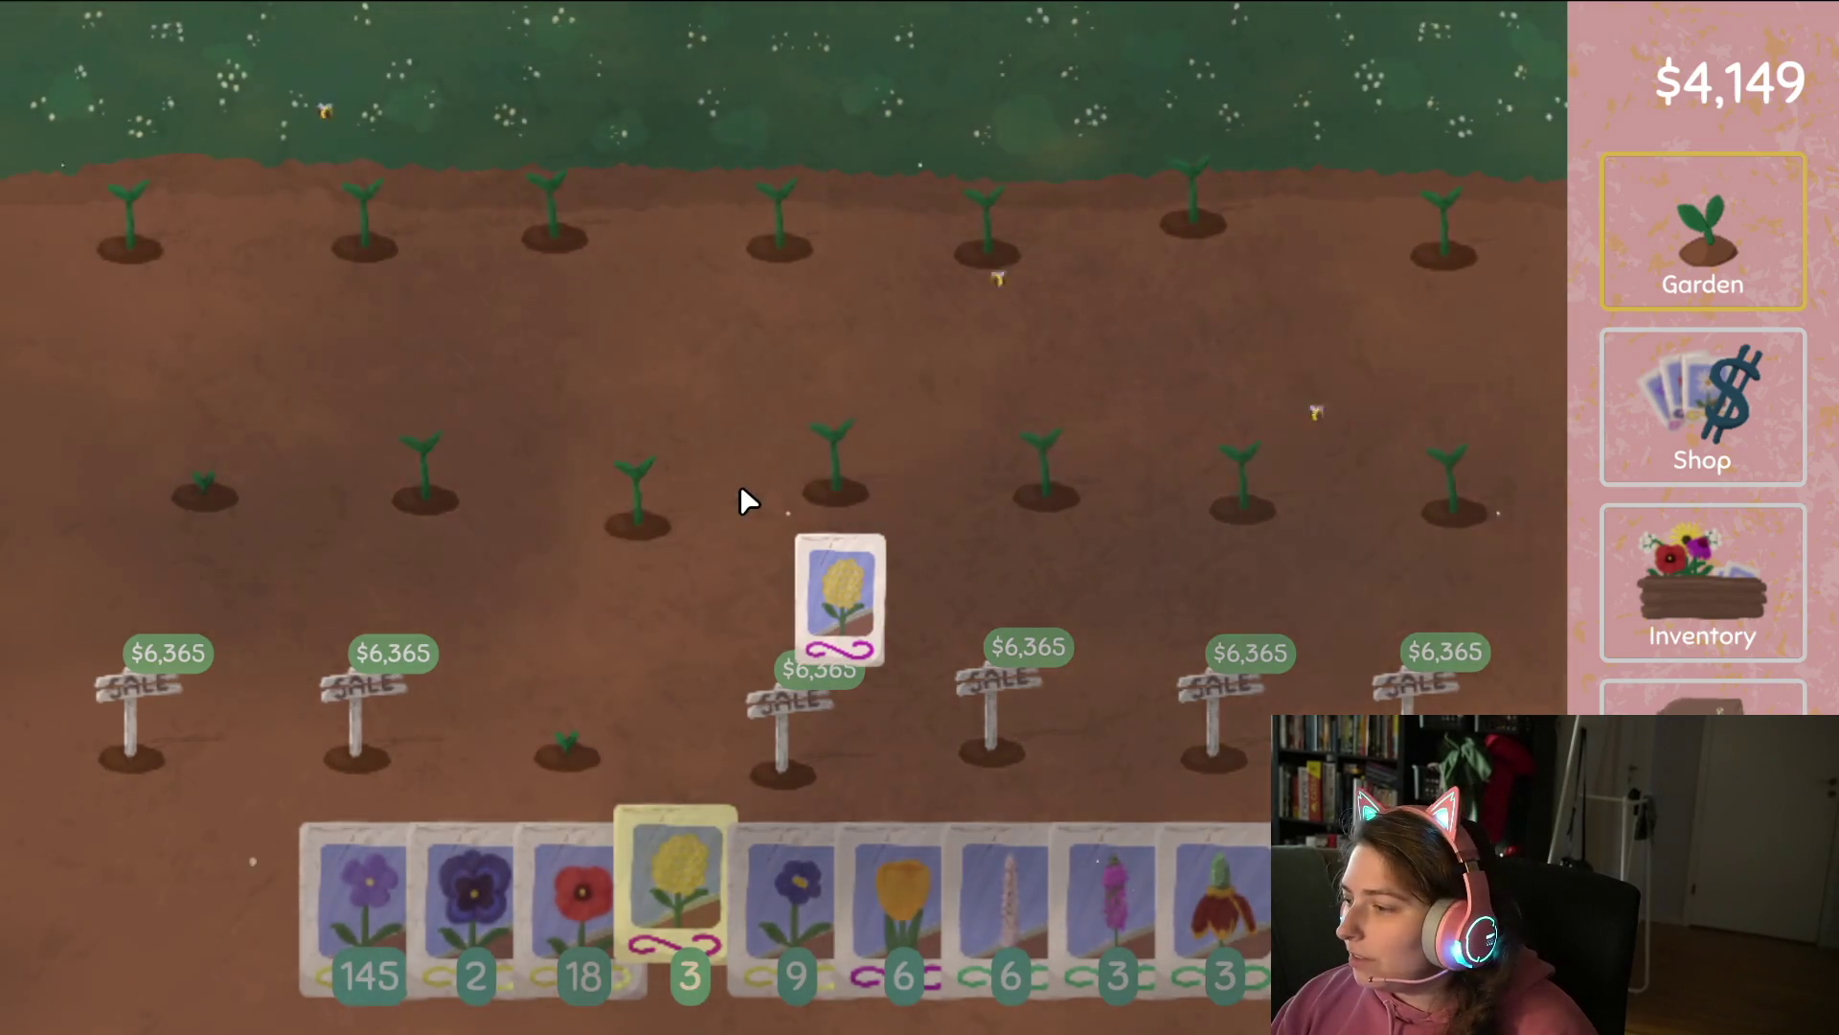
mouse_move(740, 490)
mouse_down()
mouse_move(226, 172)
mouse_move(101, 153)
mouse_move(740, 120)
mouse_up()
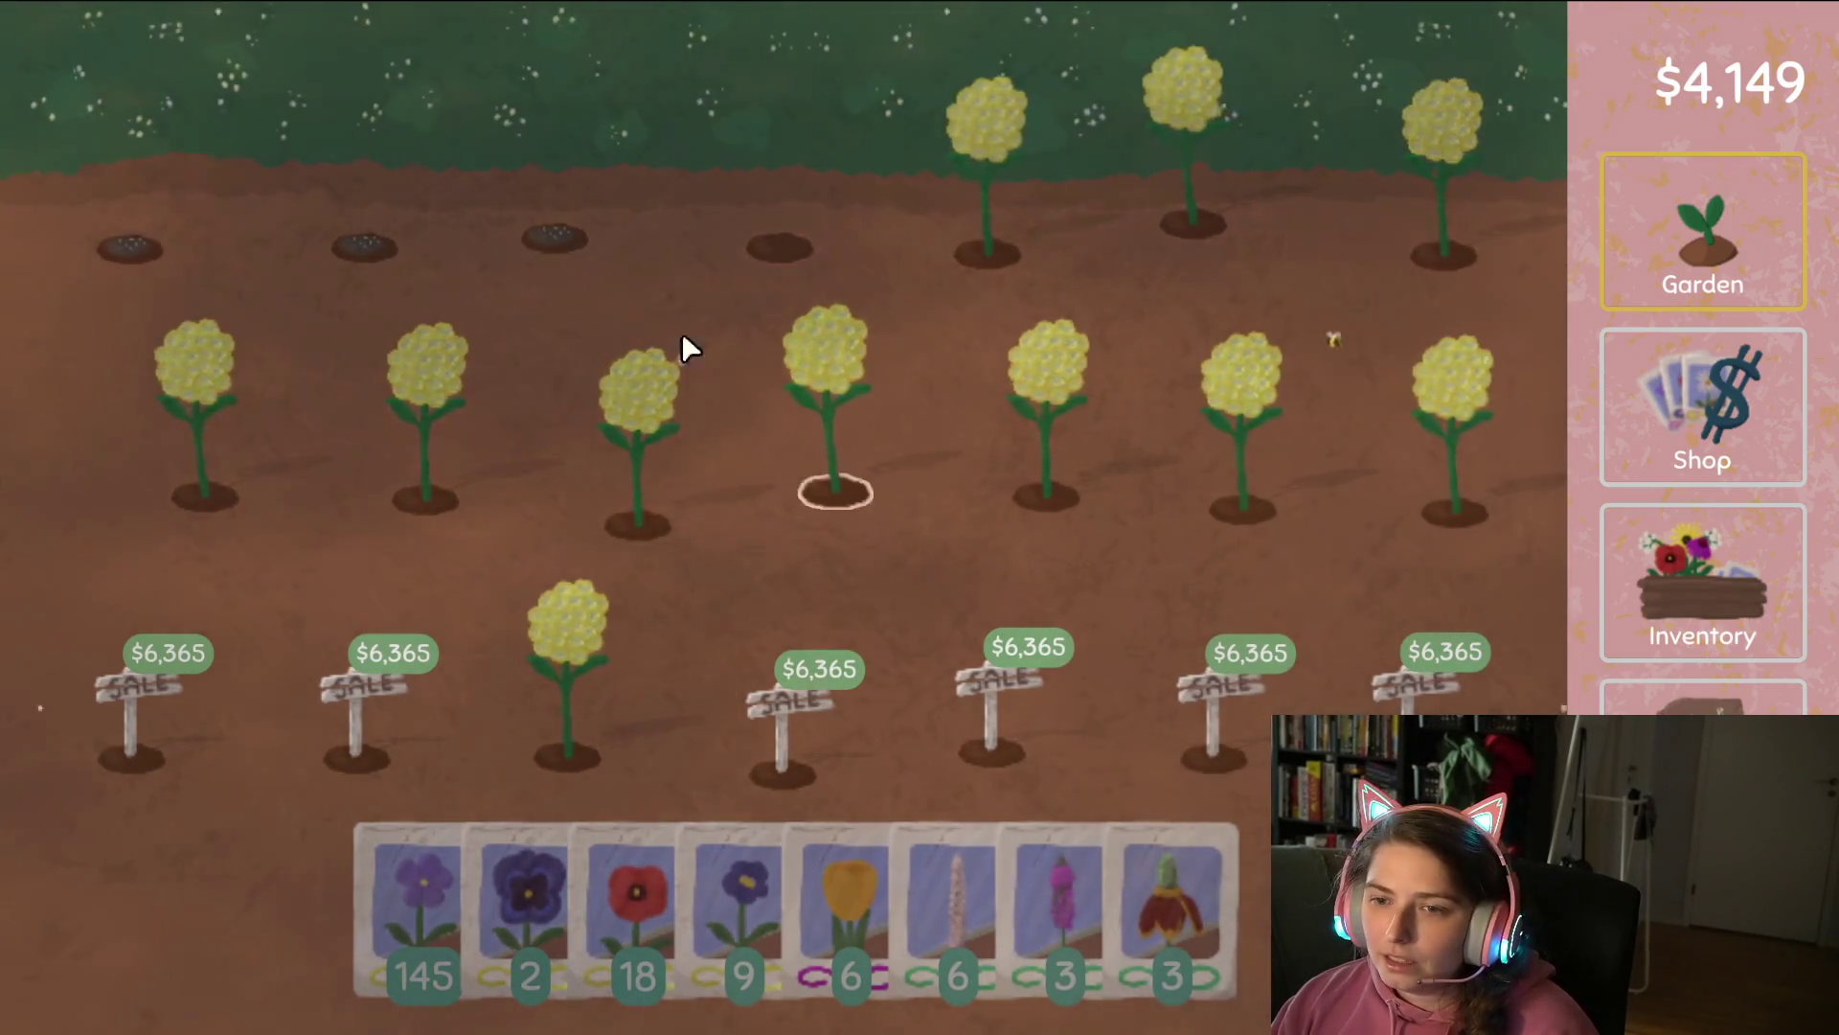
mouse_move(688, 350)
mouse_down()
mouse_move(1338, 214)
mouse_move(1338, 476)
mouse_move(143, 402)
mouse_move(764, 625)
mouse_up()
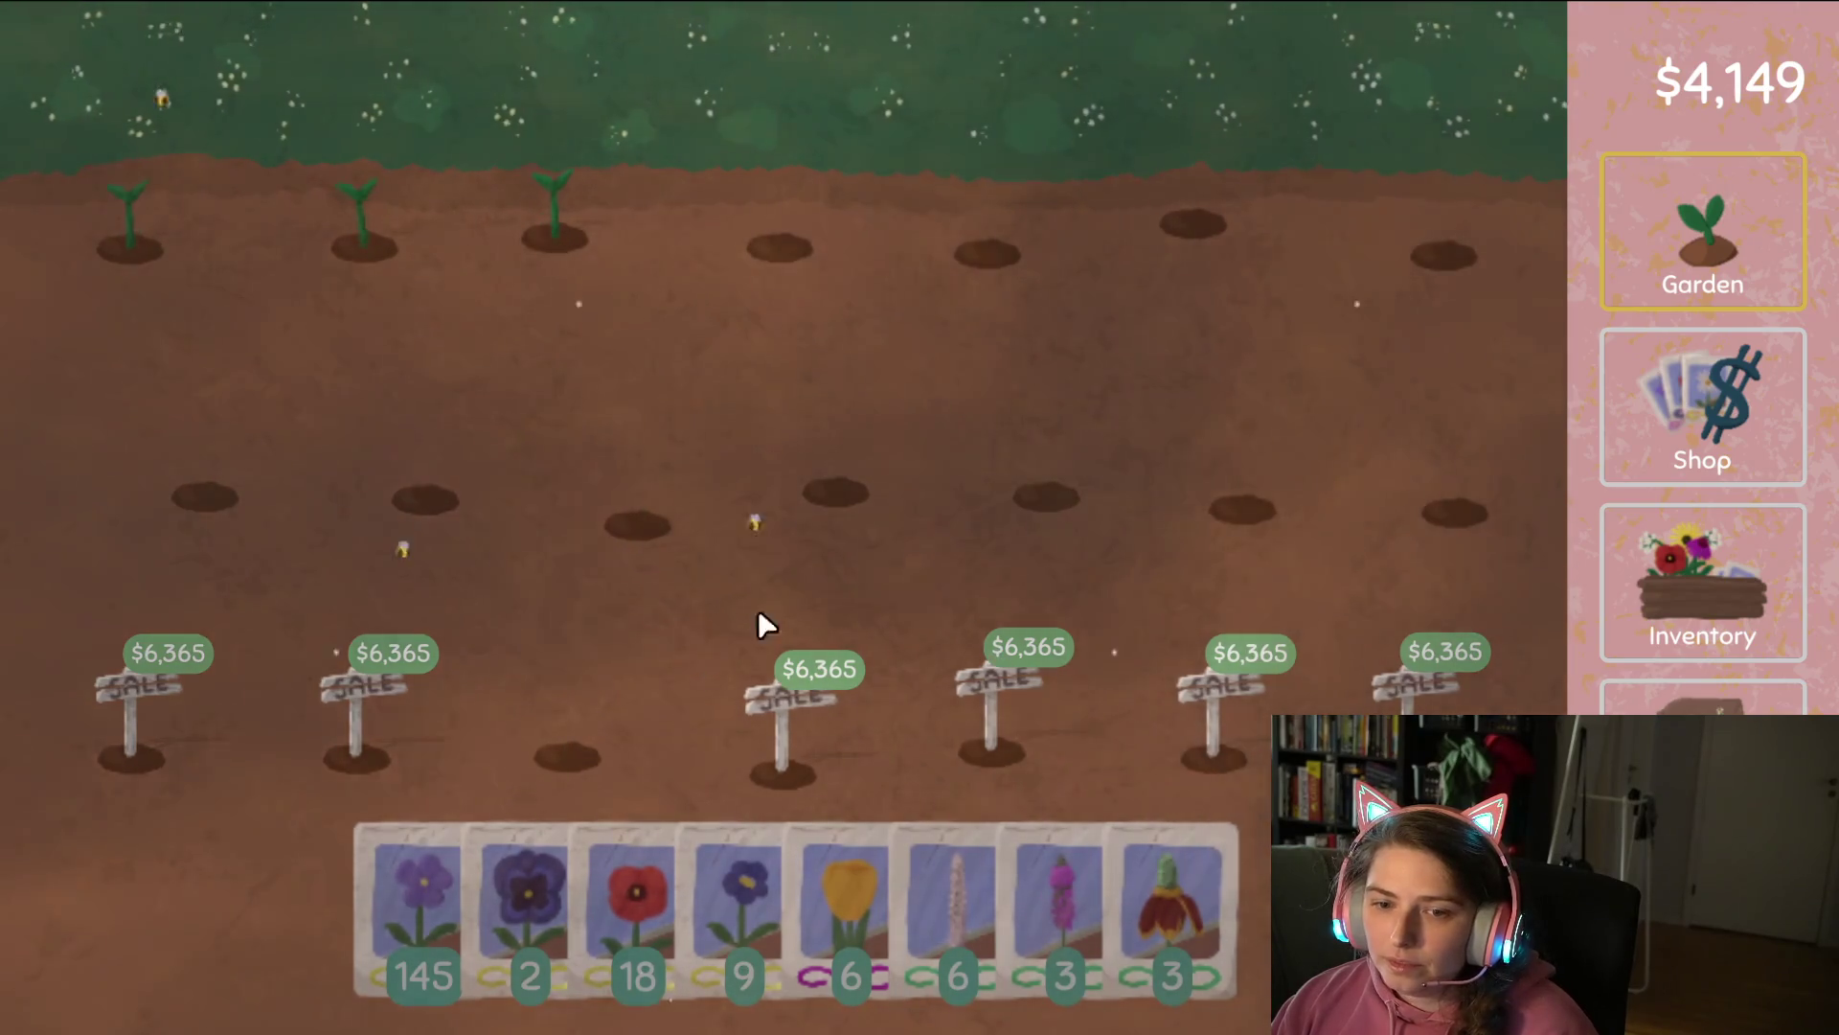
click(1787, 634)
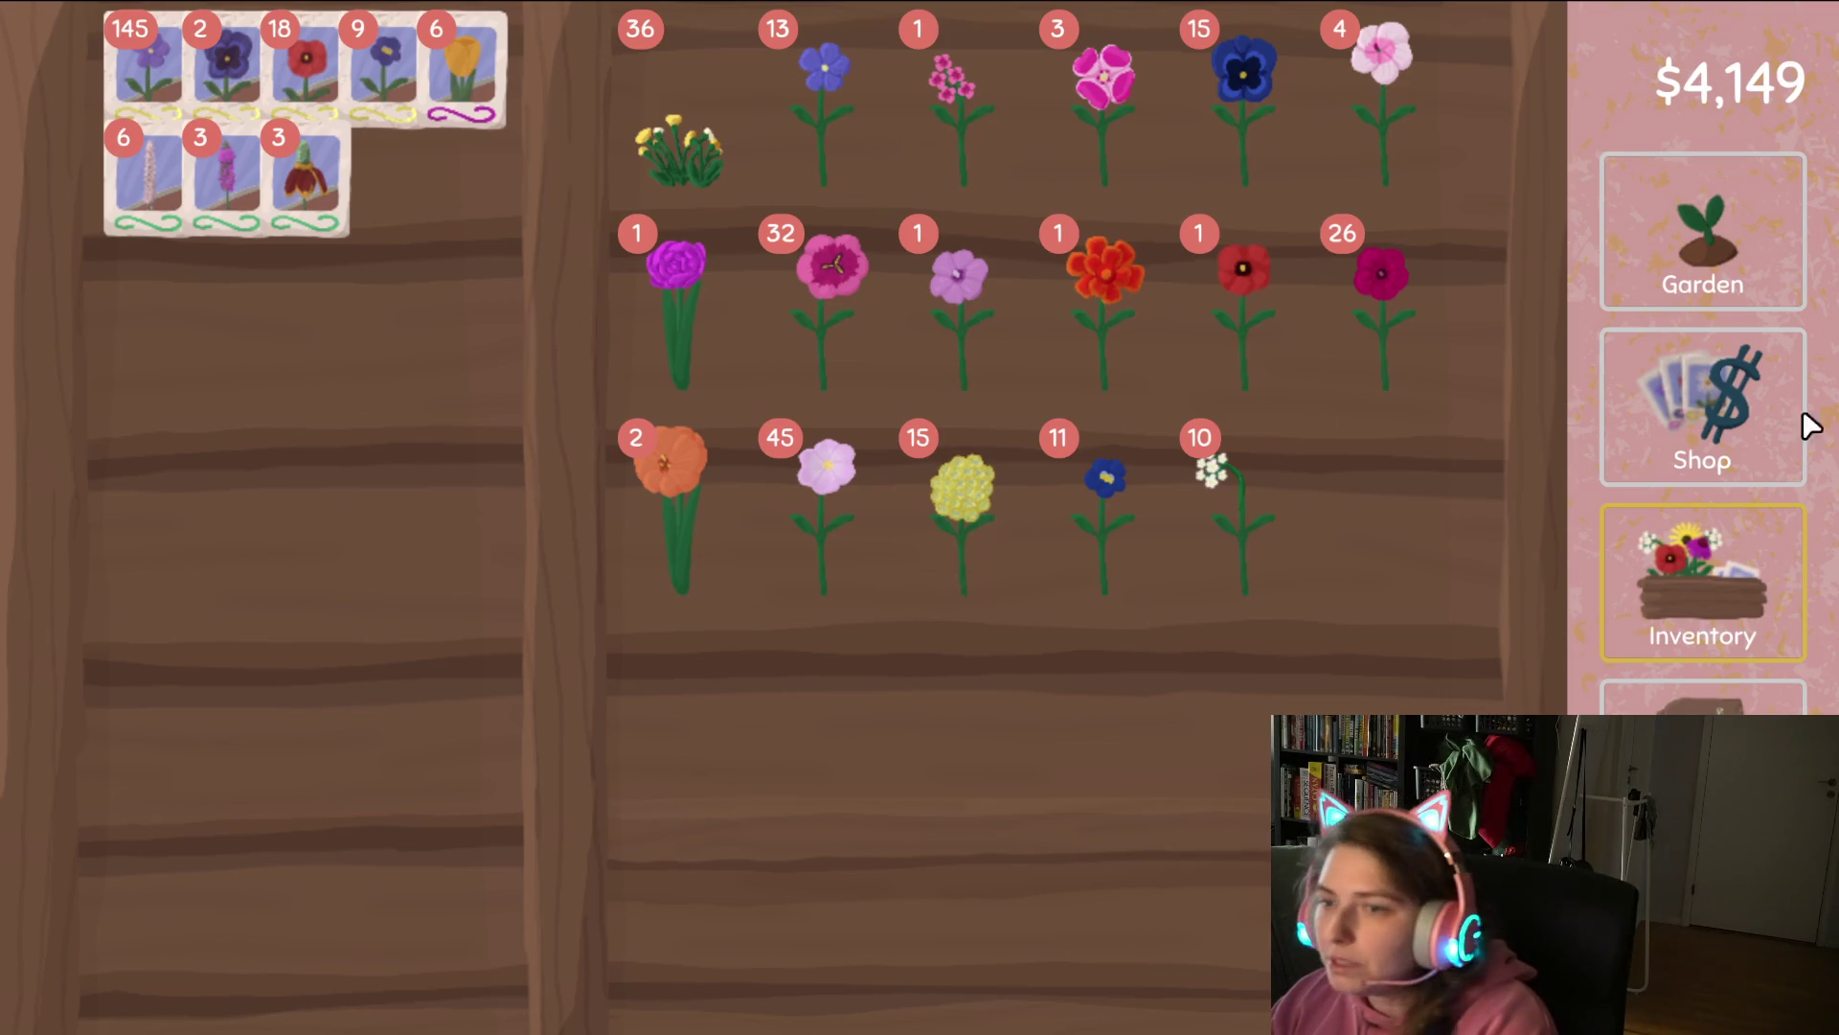
Plant new golden yellow seeds, harvest the middle row's rightmost red flower, and open the breeding chart.
click(1671, 251)
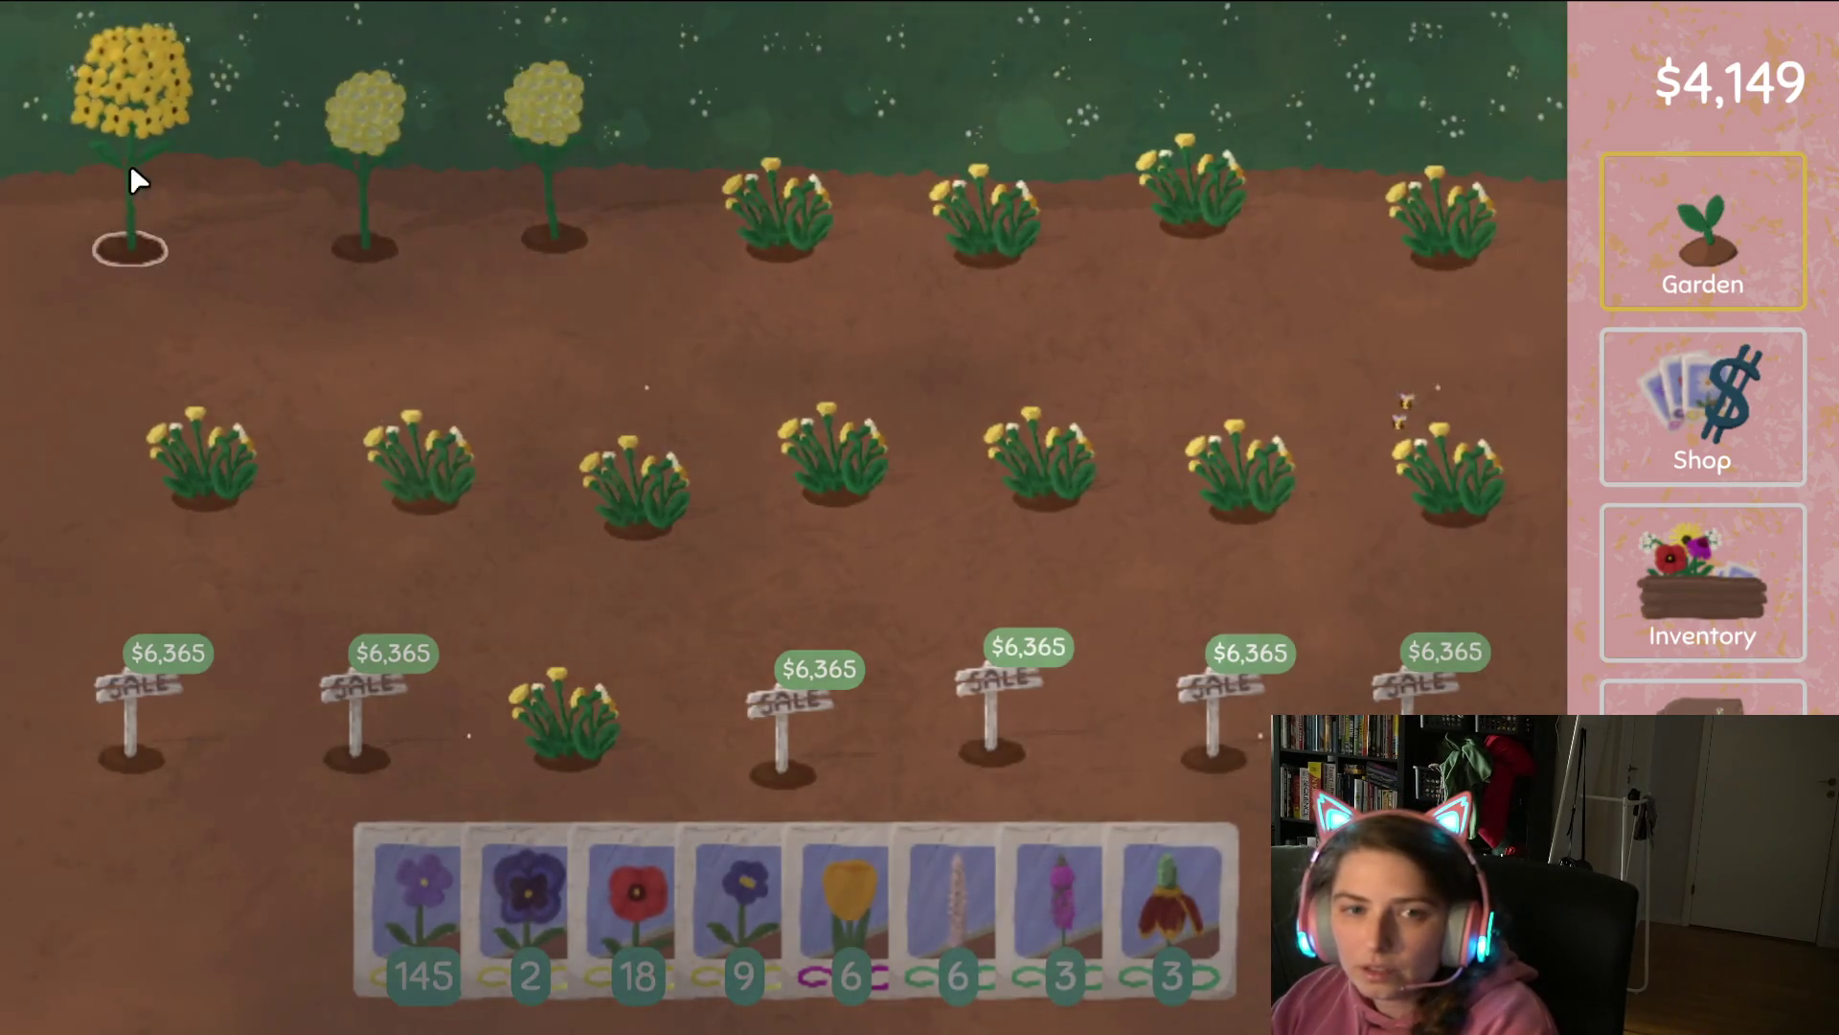
click(1648, 584)
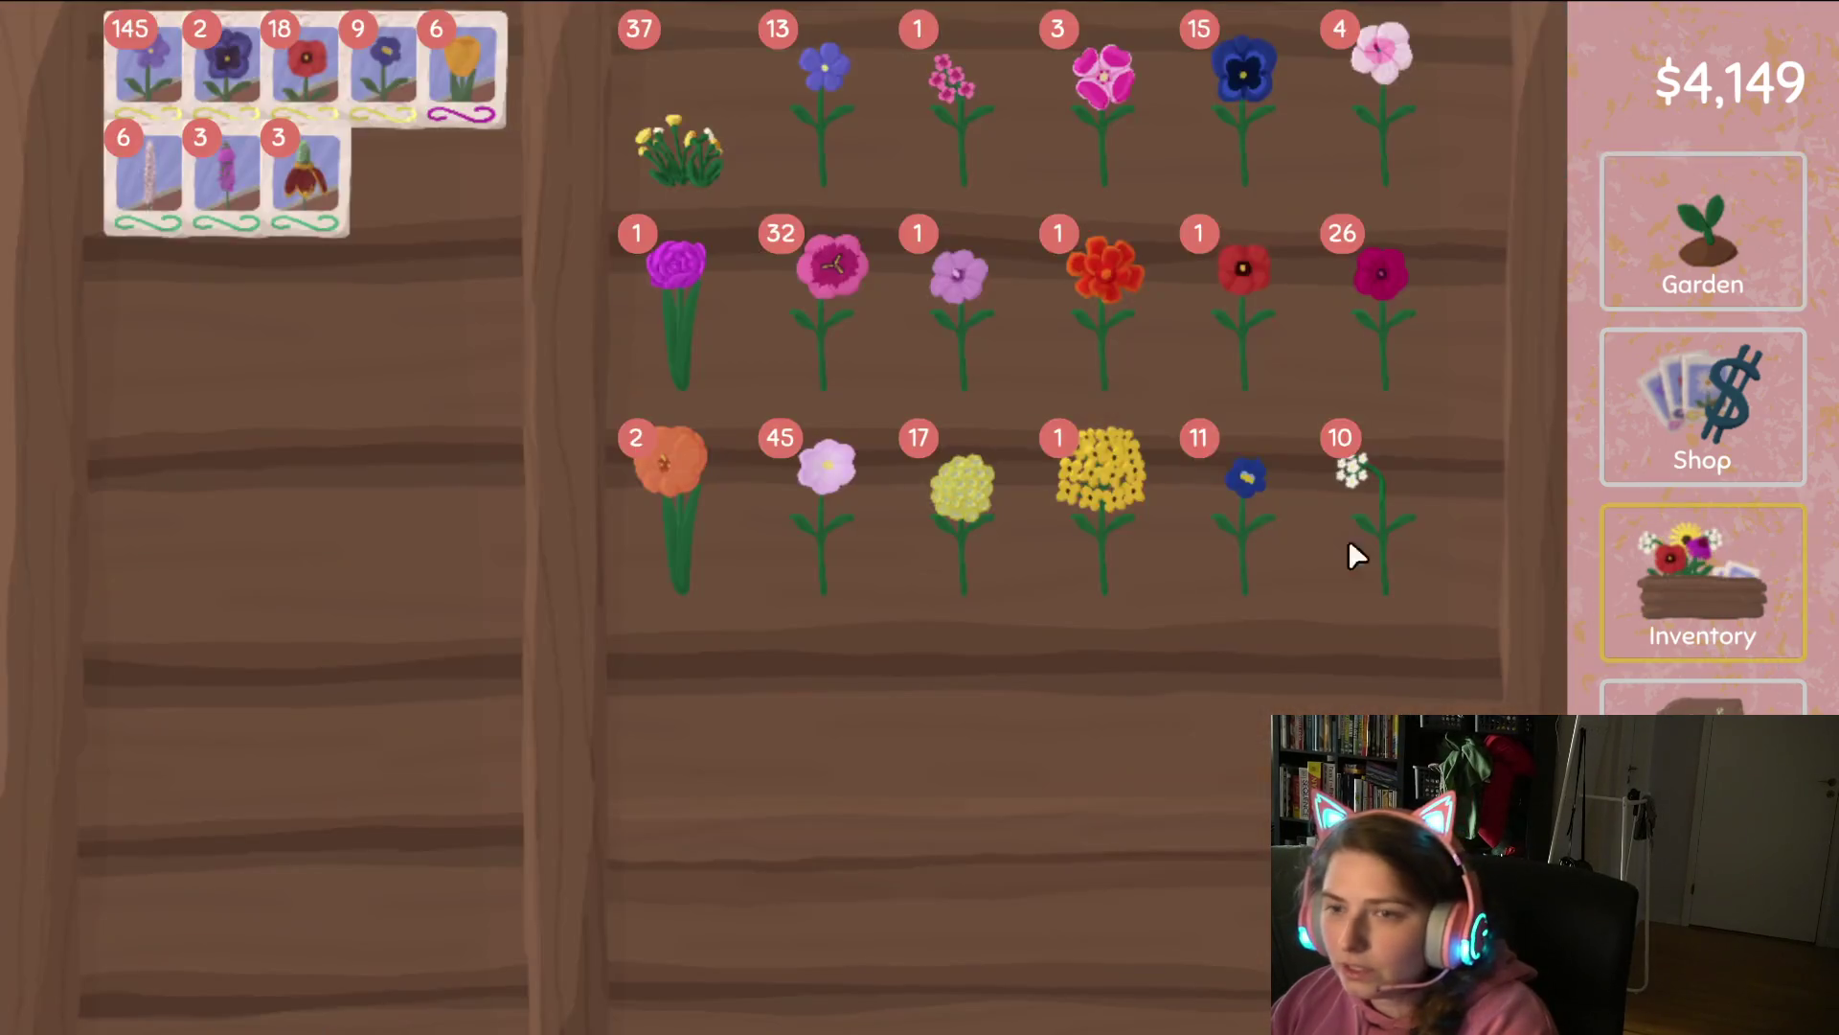
drag(498, 405, 503, 403)
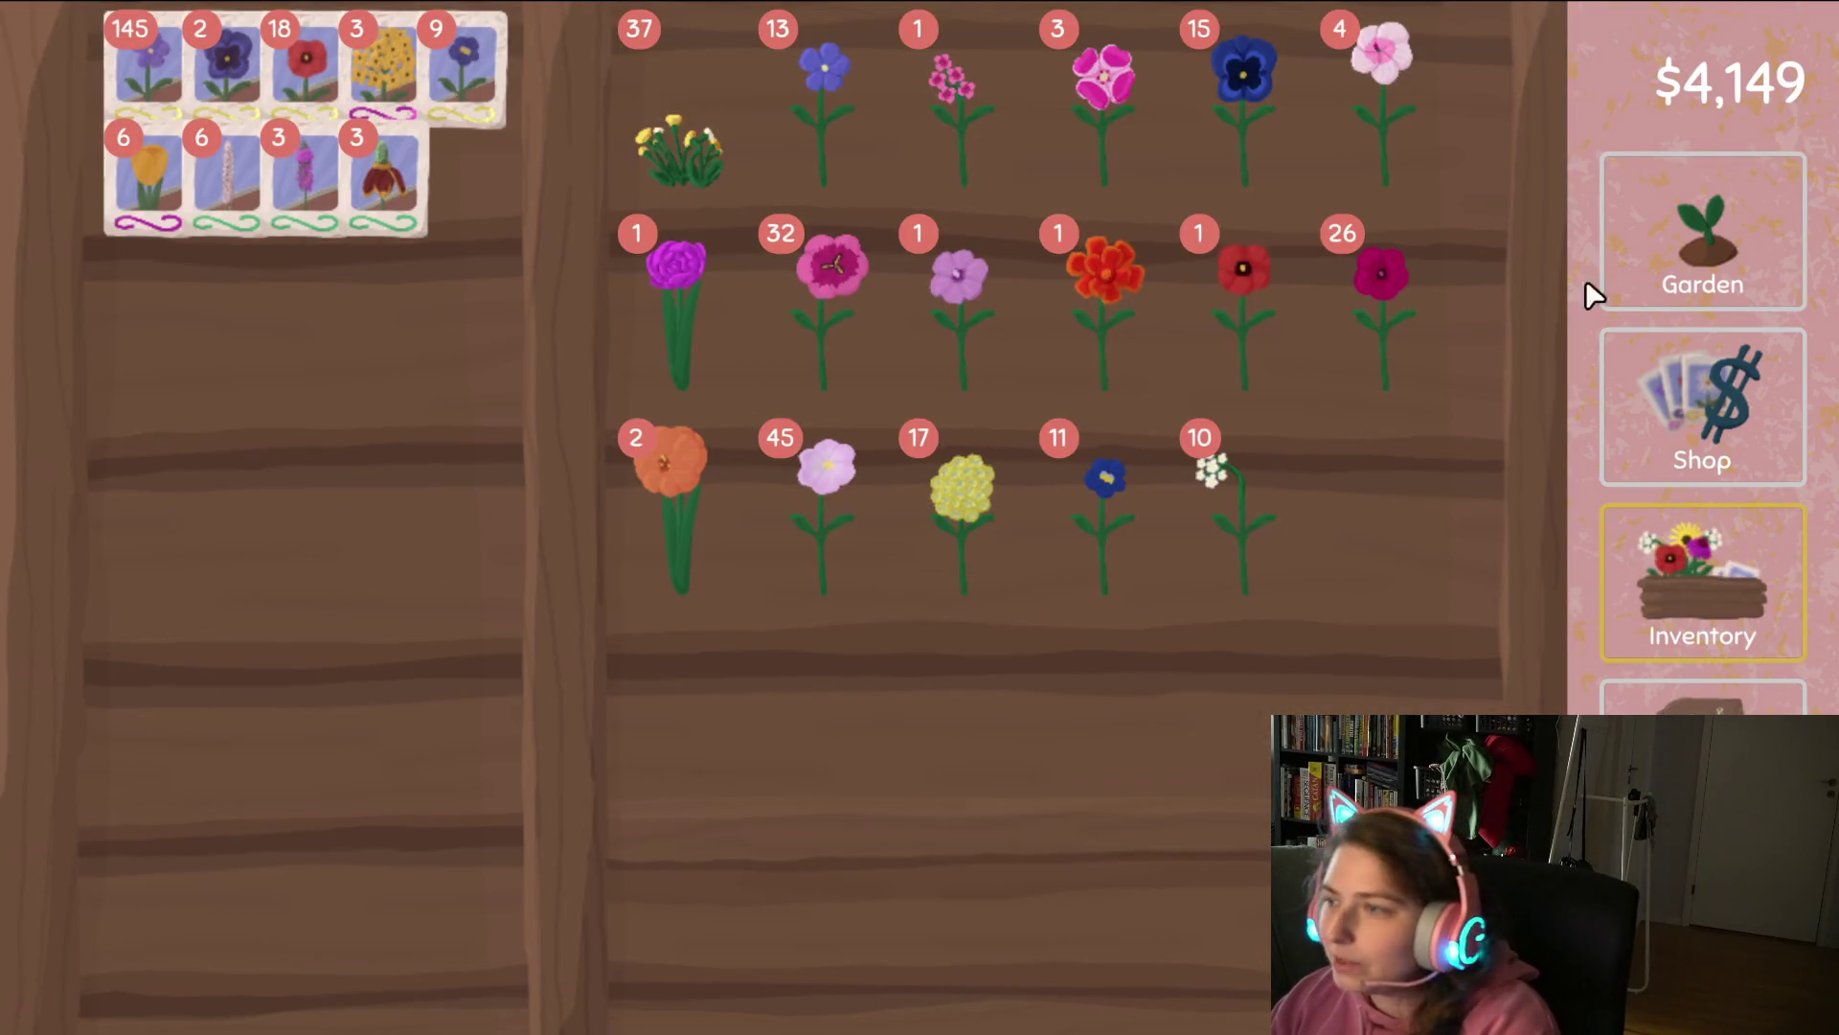
click(1665, 288)
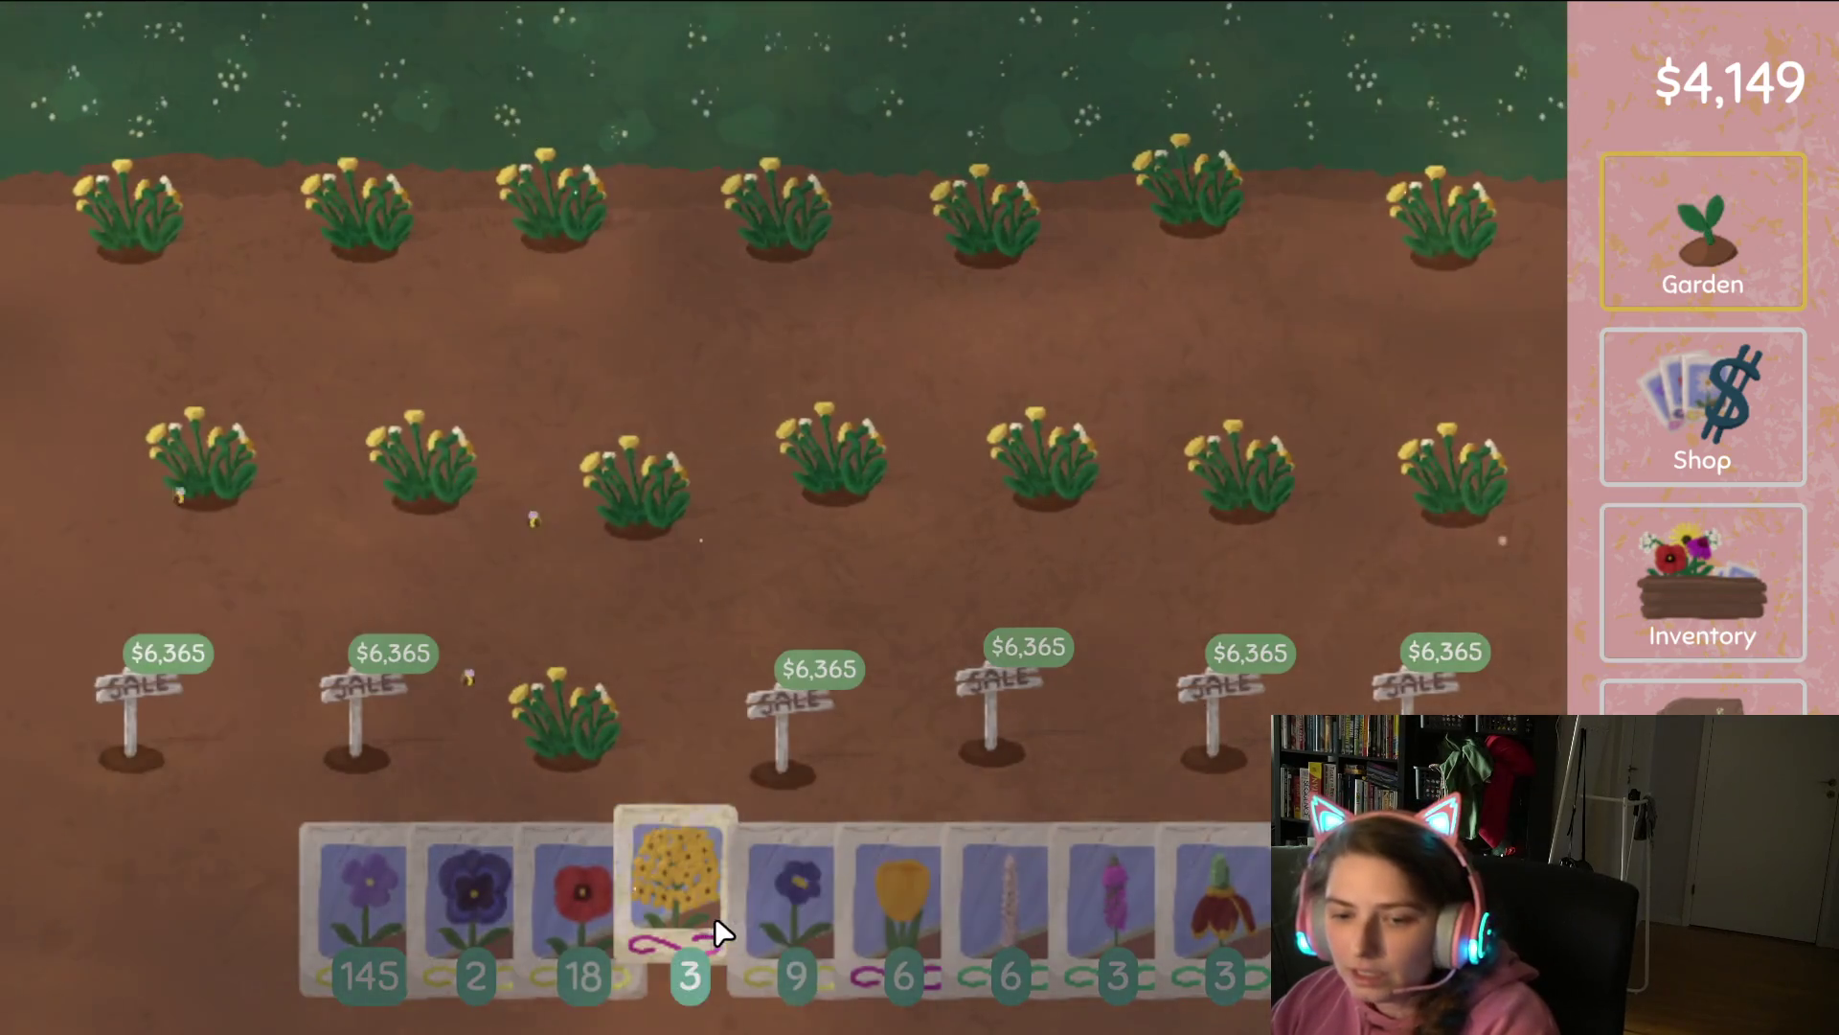
drag(680, 882, 1380, 484)
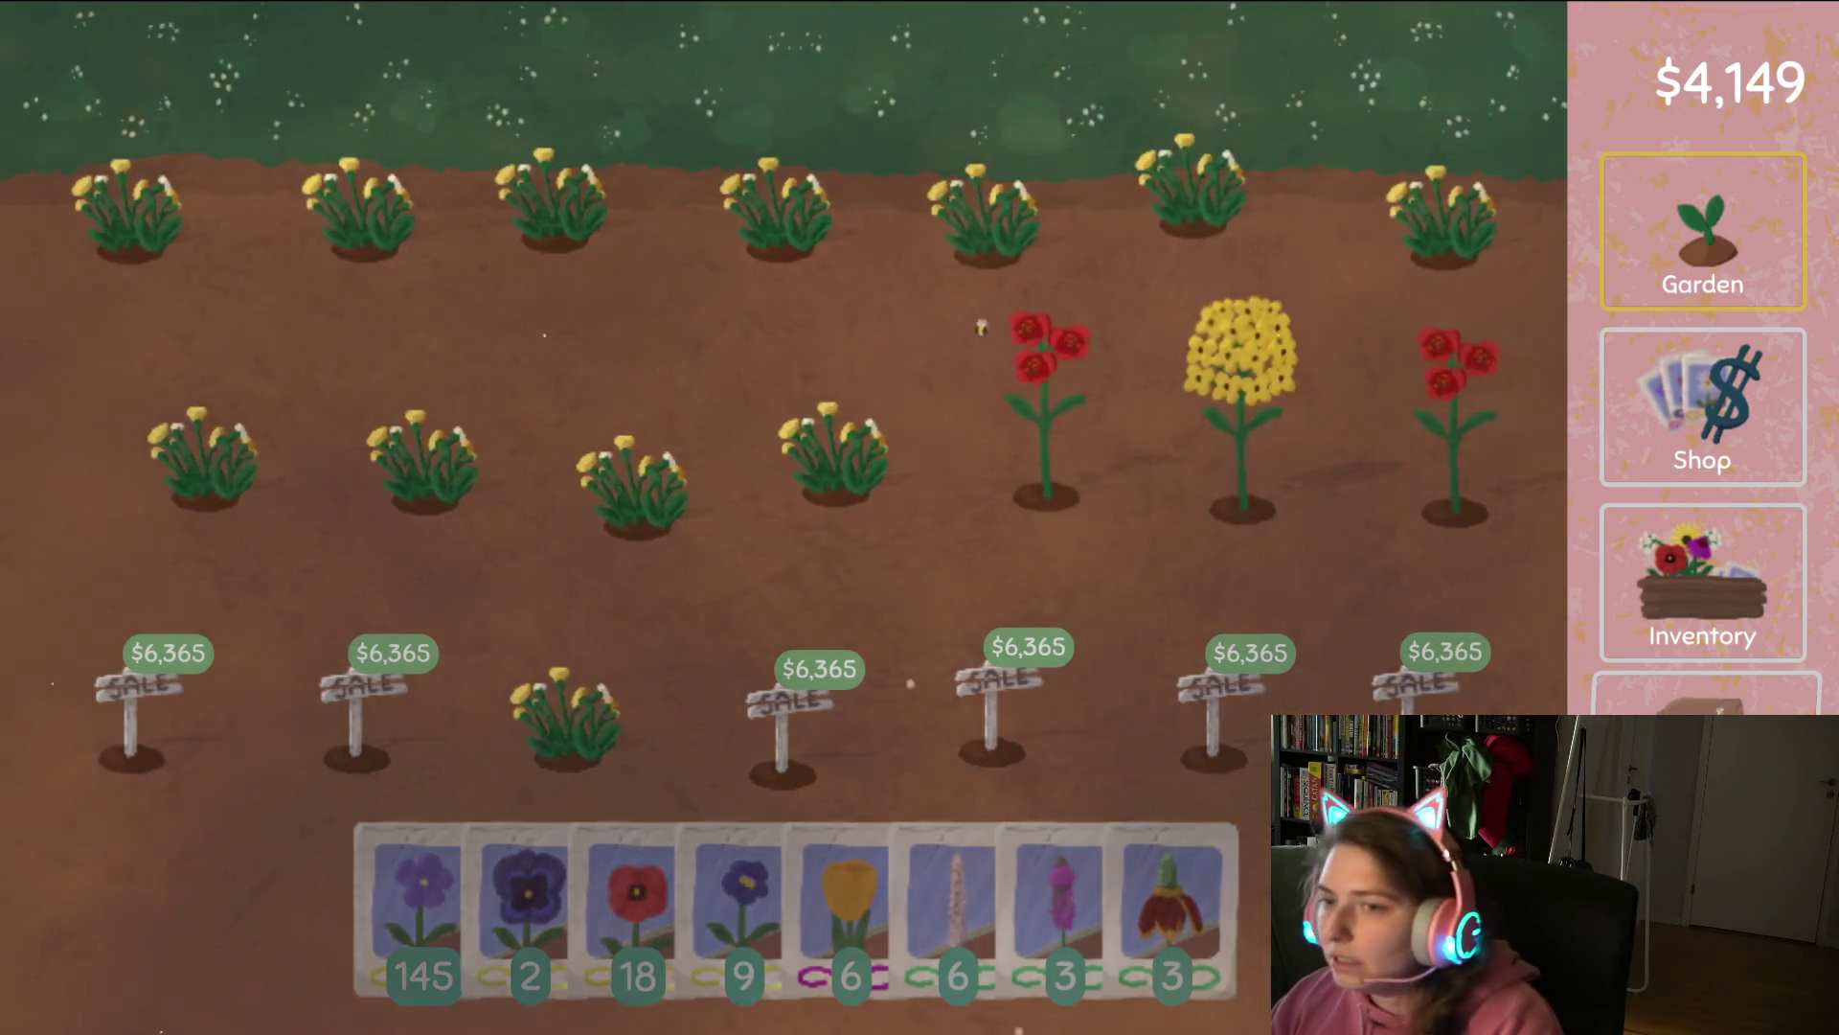
click(1499, 498)
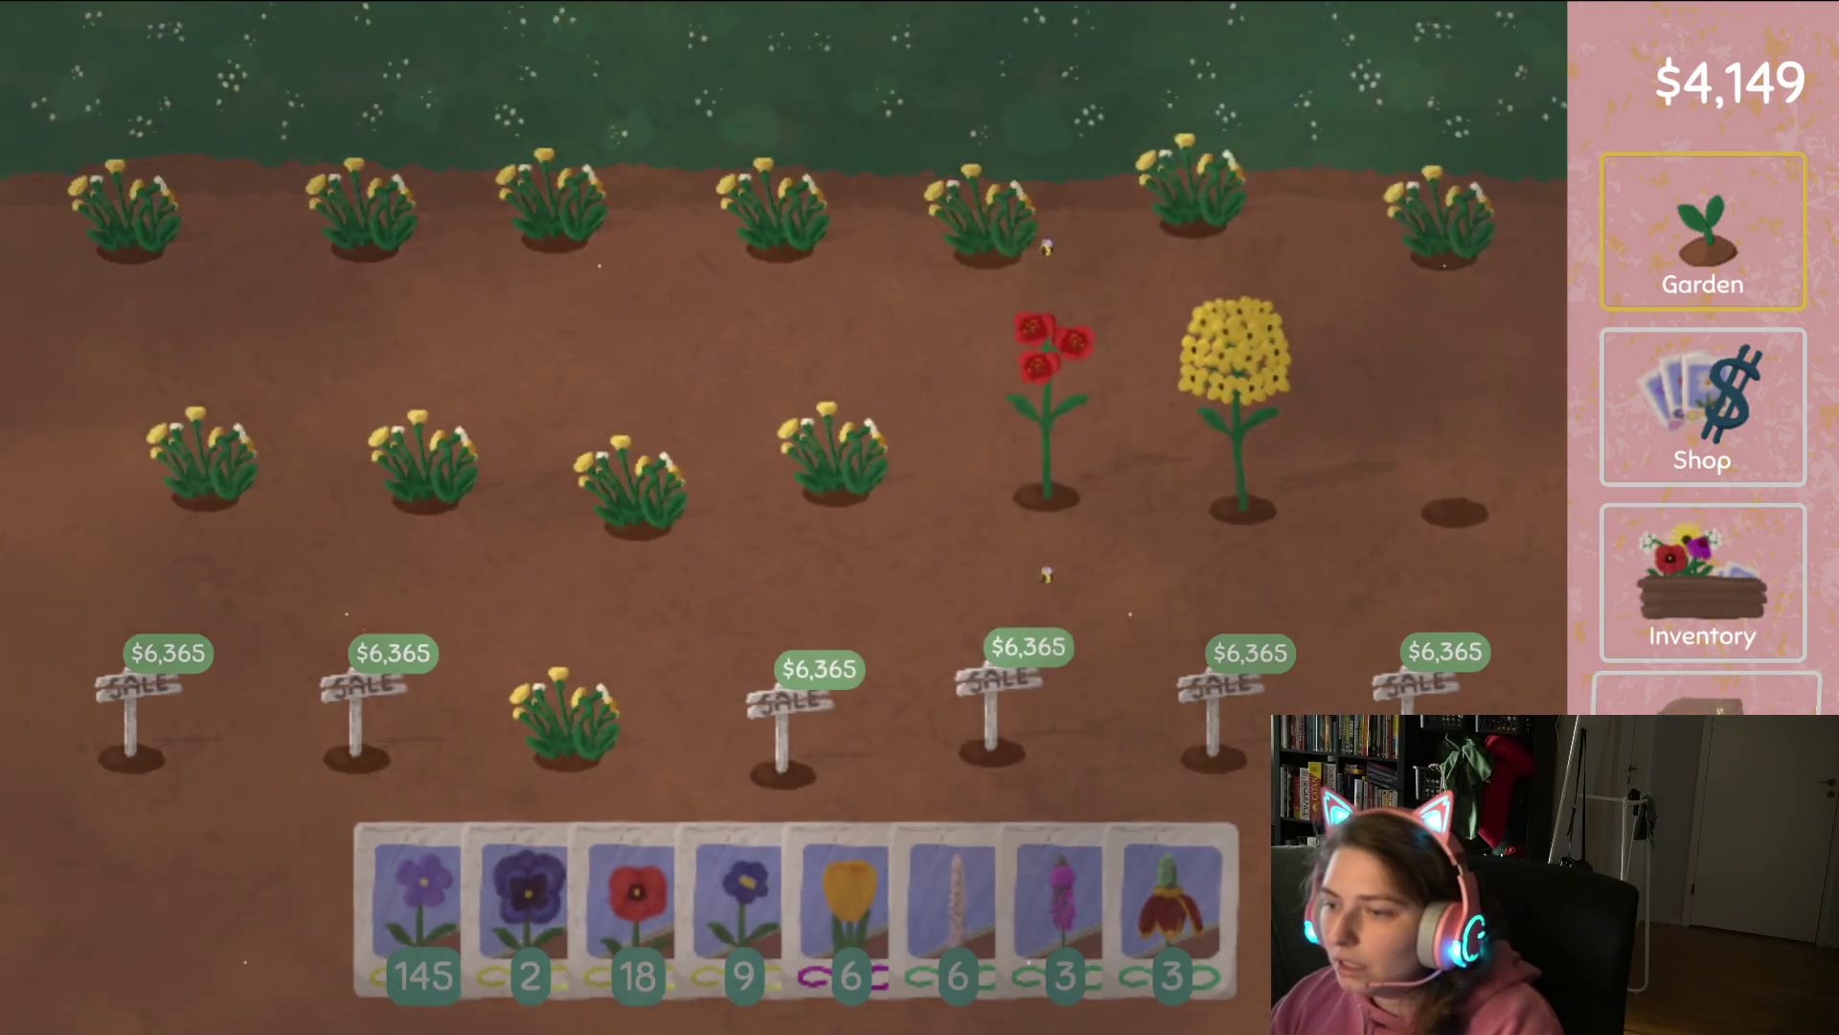
click(1702, 695)
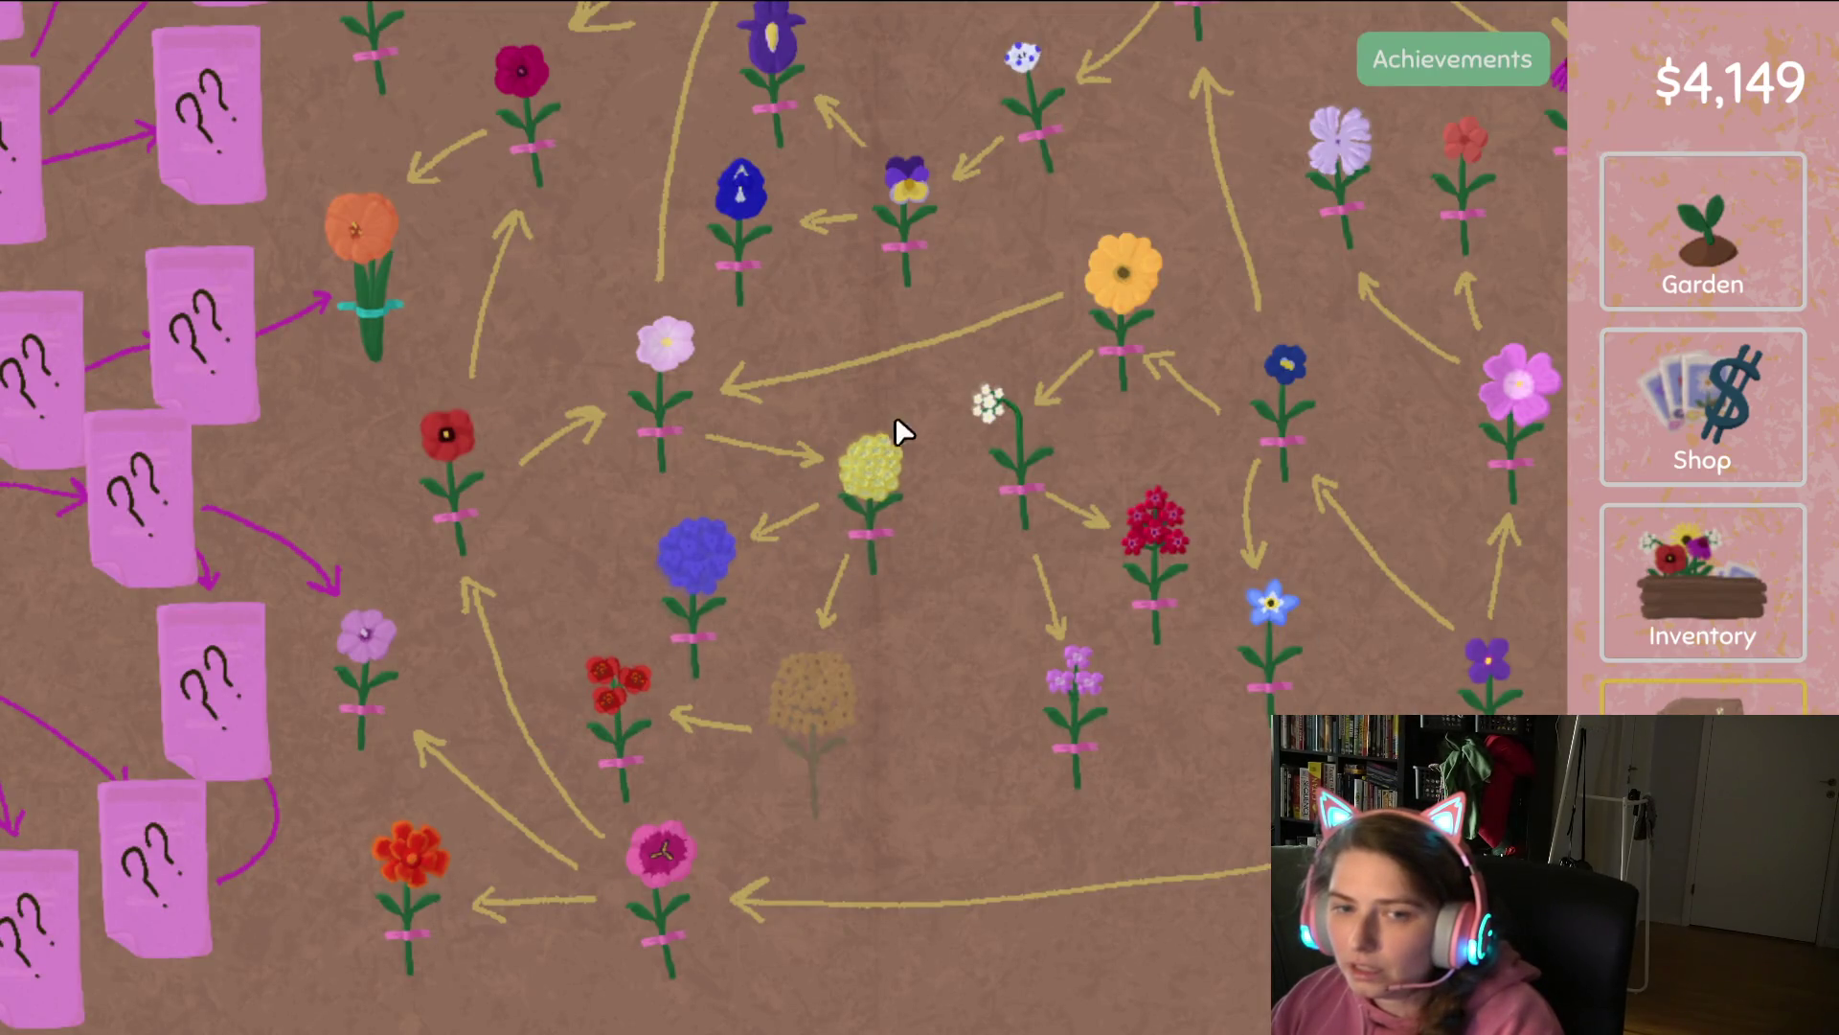
Pan the breeding chart over the seed-packet and pink ?? nodes, then check inventory and garden.
mouse_move(980, 398)
mouse_down()
mouse_move(1038, 362)
mouse_move(1037, 793)
mouse_up()
click(877, 433)
mouse_move(1078, 383)
mouse_down()
mouse_move(1036, 364)
mouse_move(709, 389)
mouse_move(630, 270)
mouse_up()
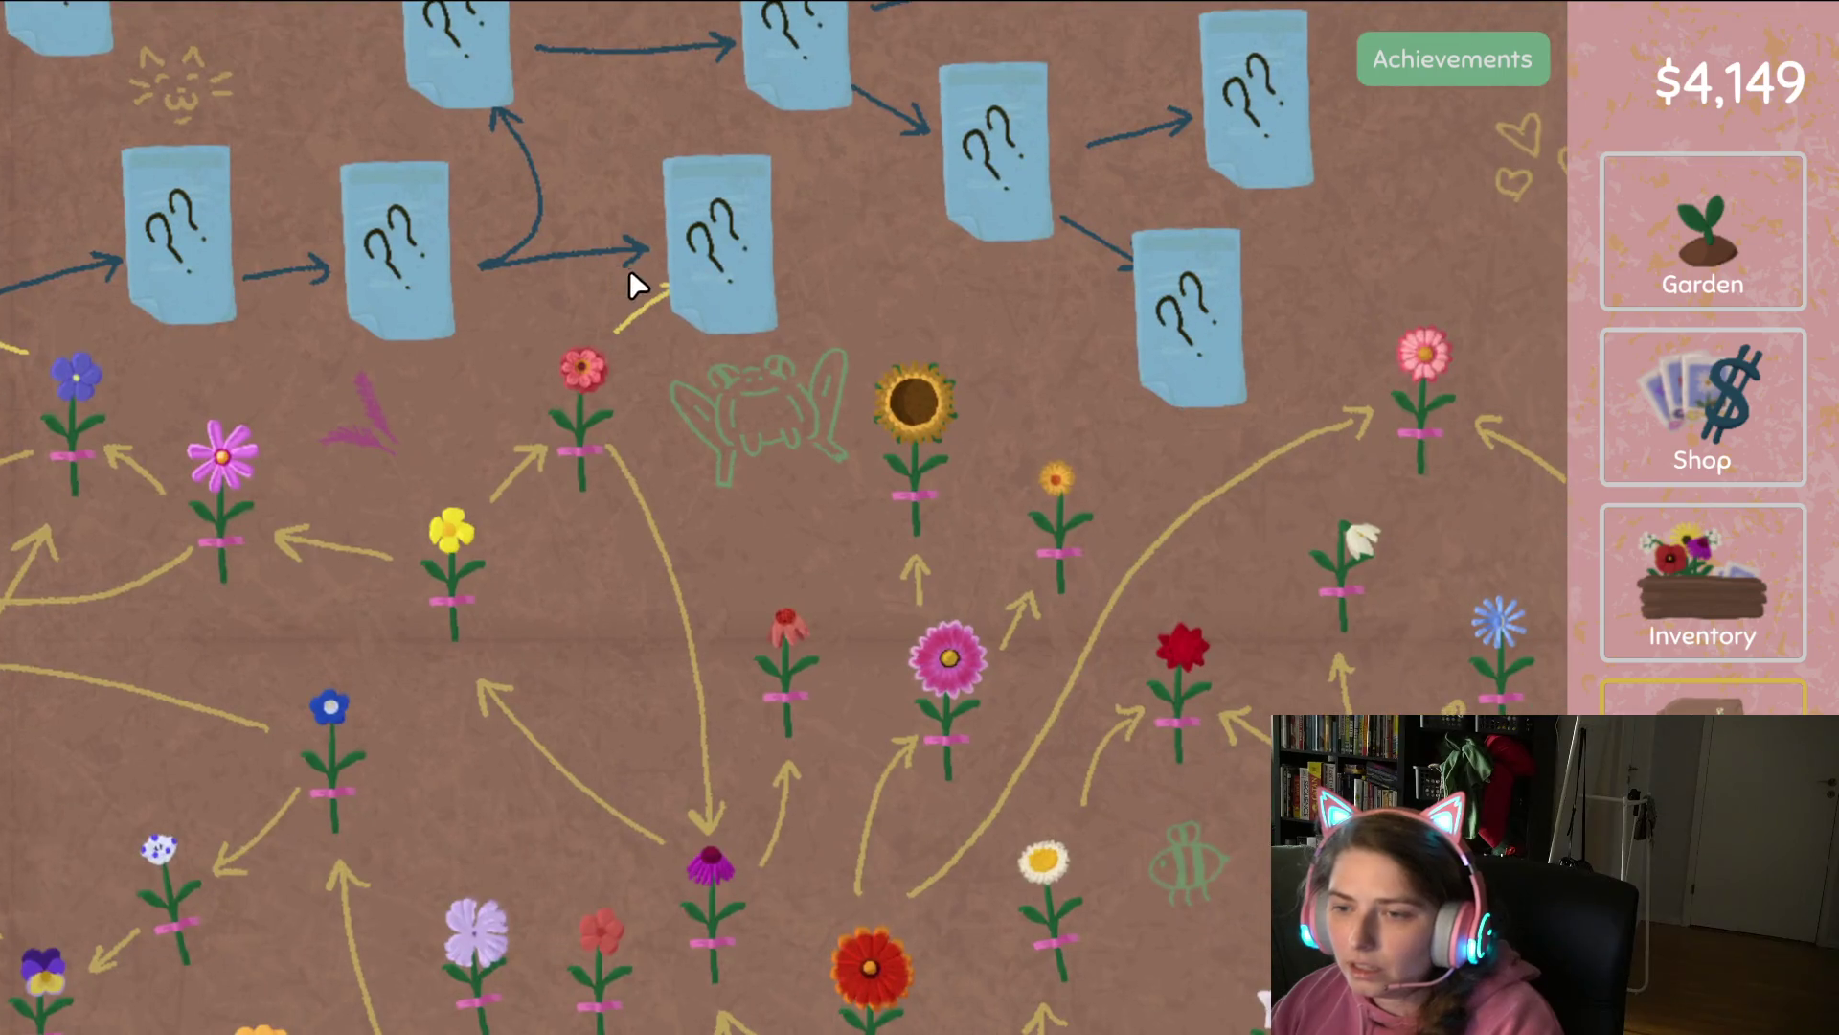
mouse_move(1184, 460)
mouse_down()
mouse_move(927, 354)
mouse_move(613, 154)
mouse_move(652, 17)
mouse_up()
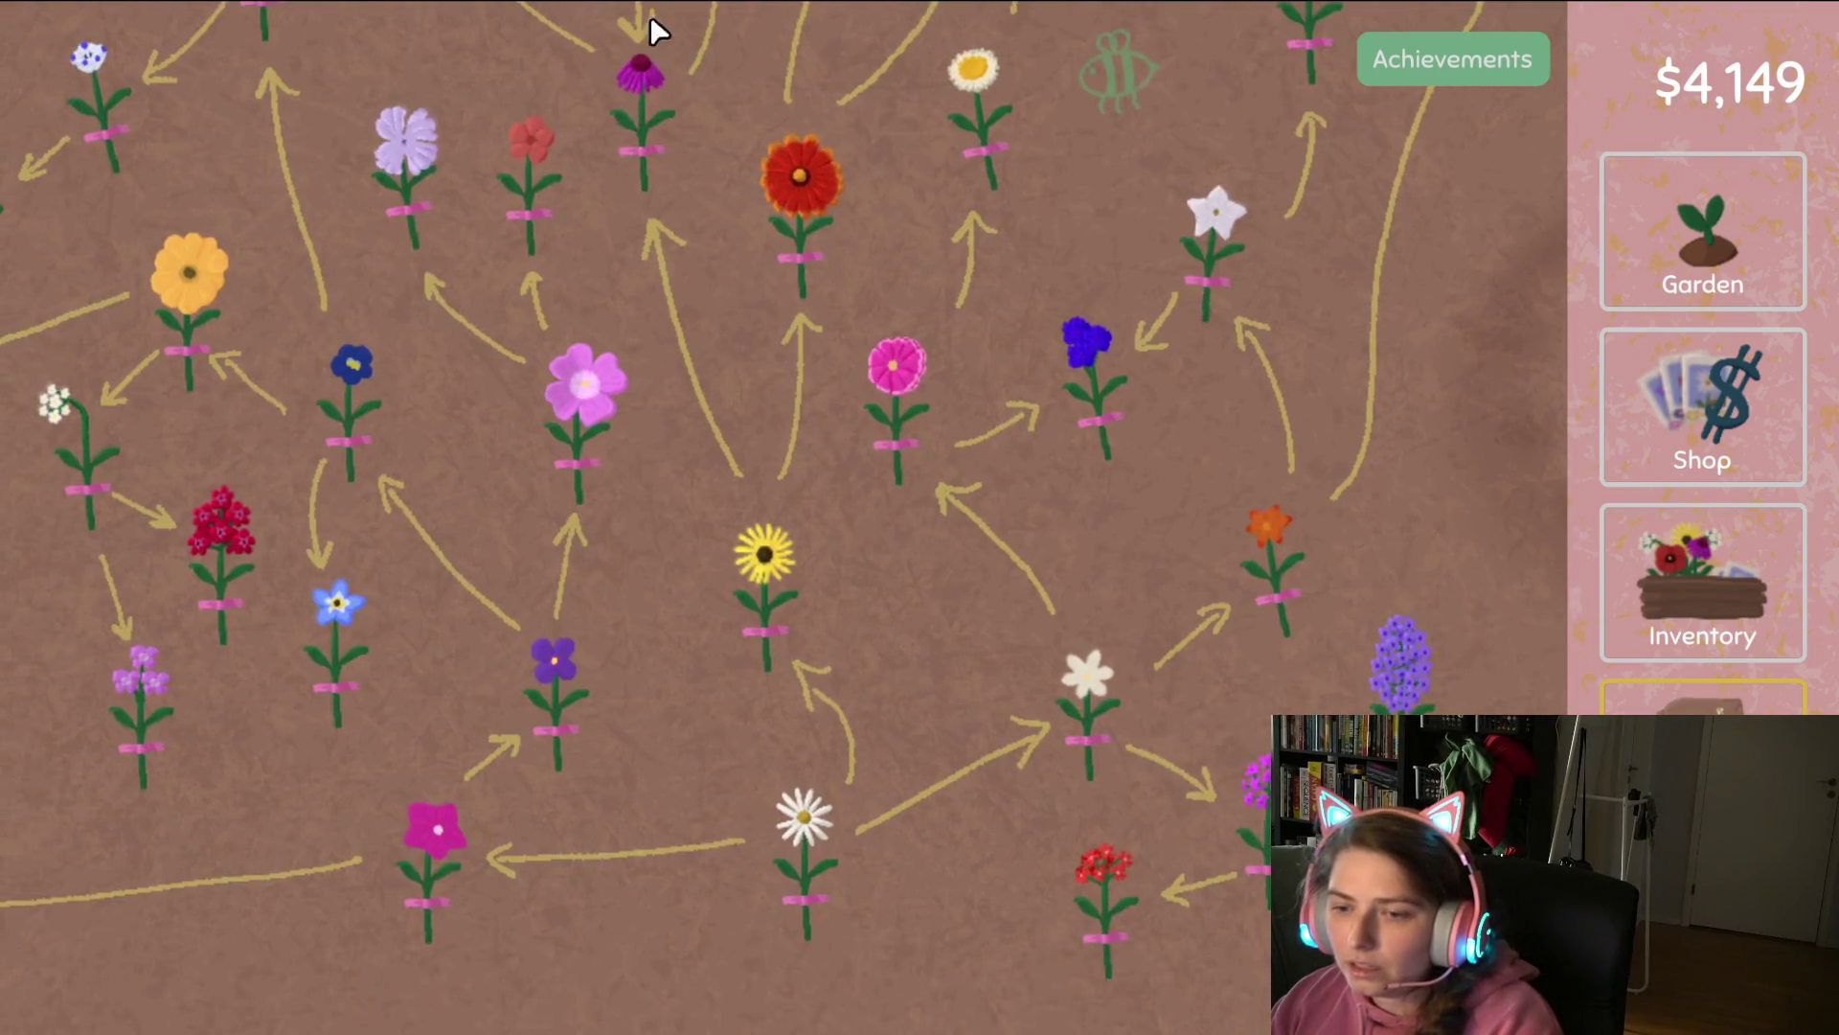
mouse_move(756, 599)
mouse_down()
mouse_move(1190, 644)
mouse_move(1149, 526)
mouse_up()
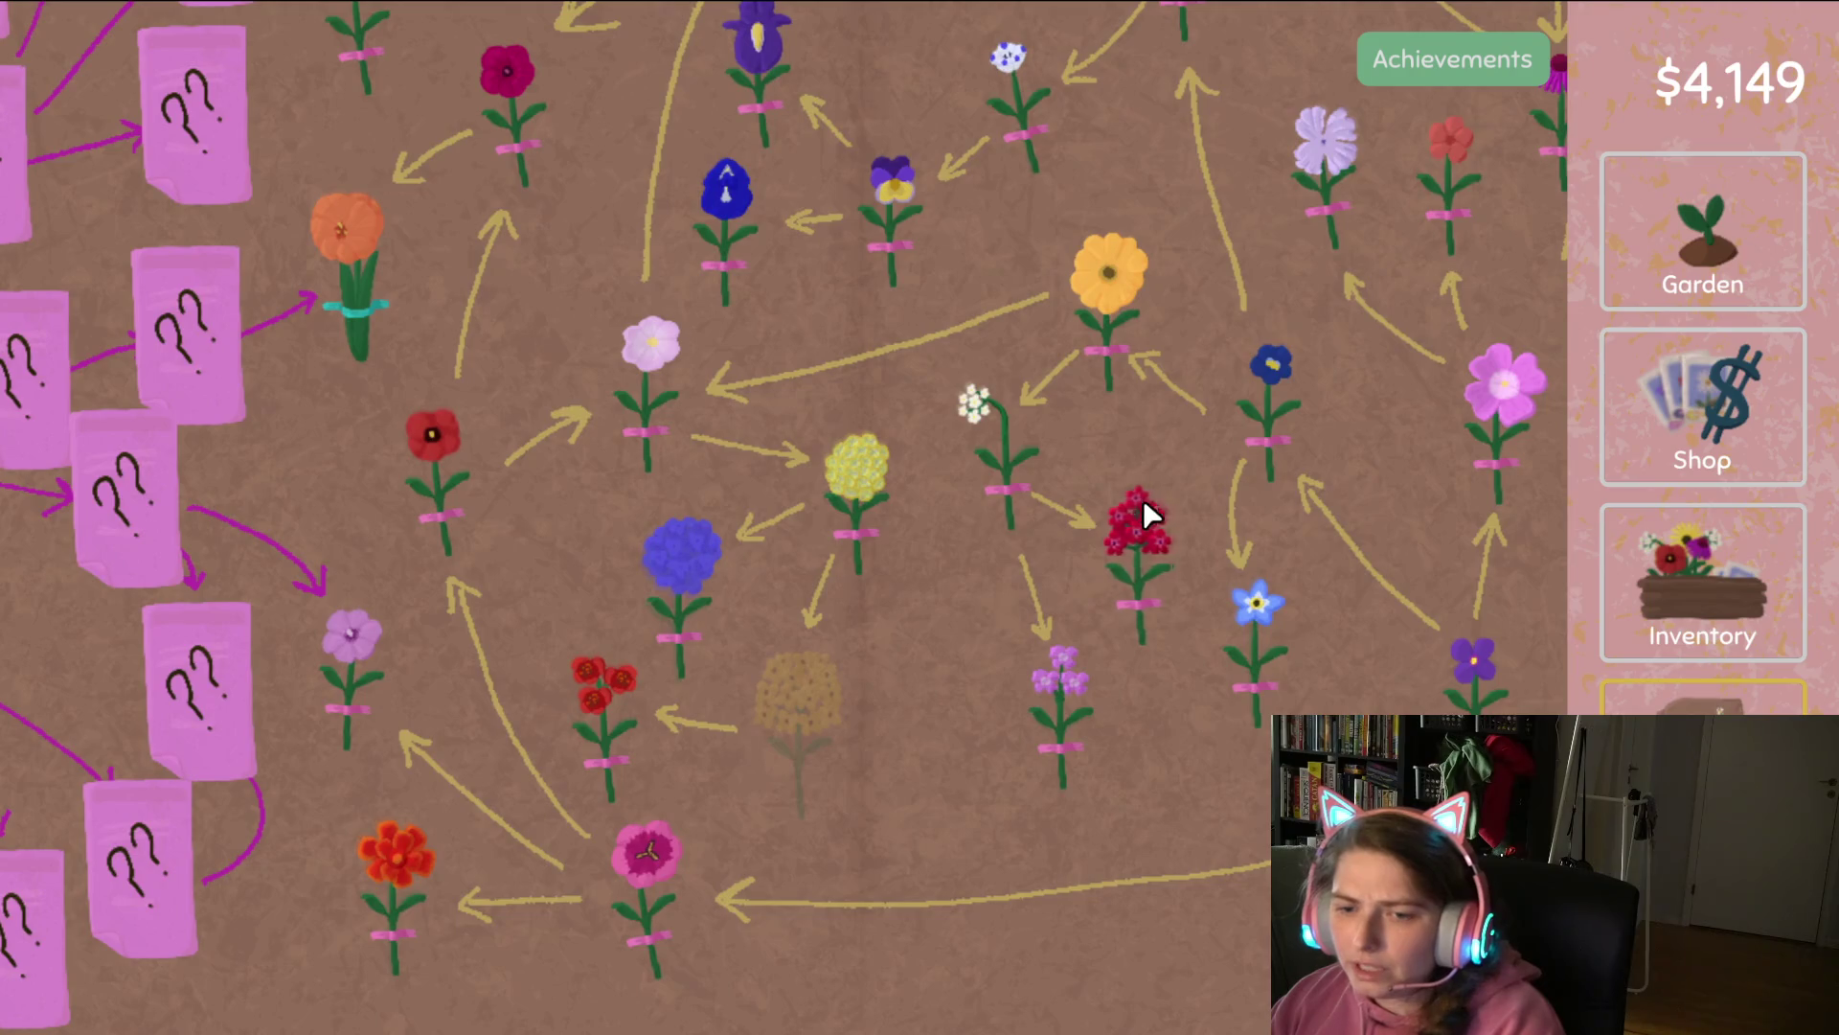
click(1621, 651)
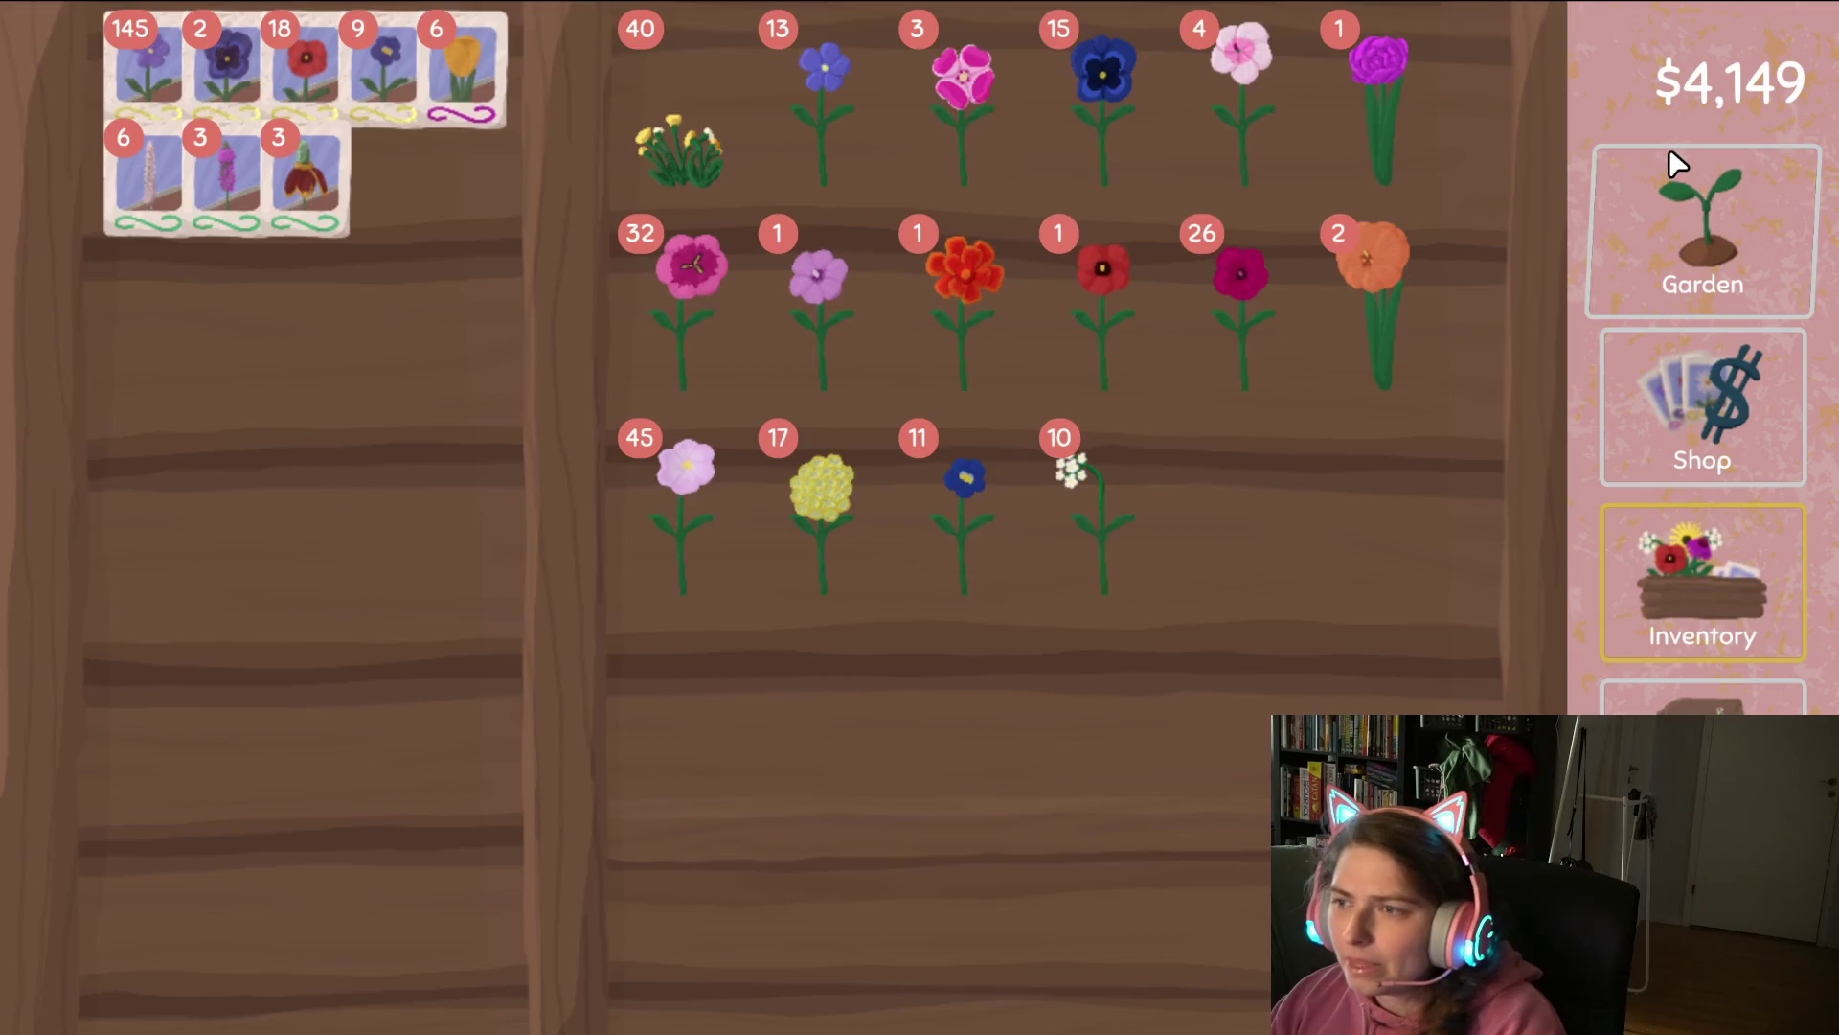
click(1678, 177)
Survey the breeding chart's blue, pink and green ?? entries.
click(1691, 710)
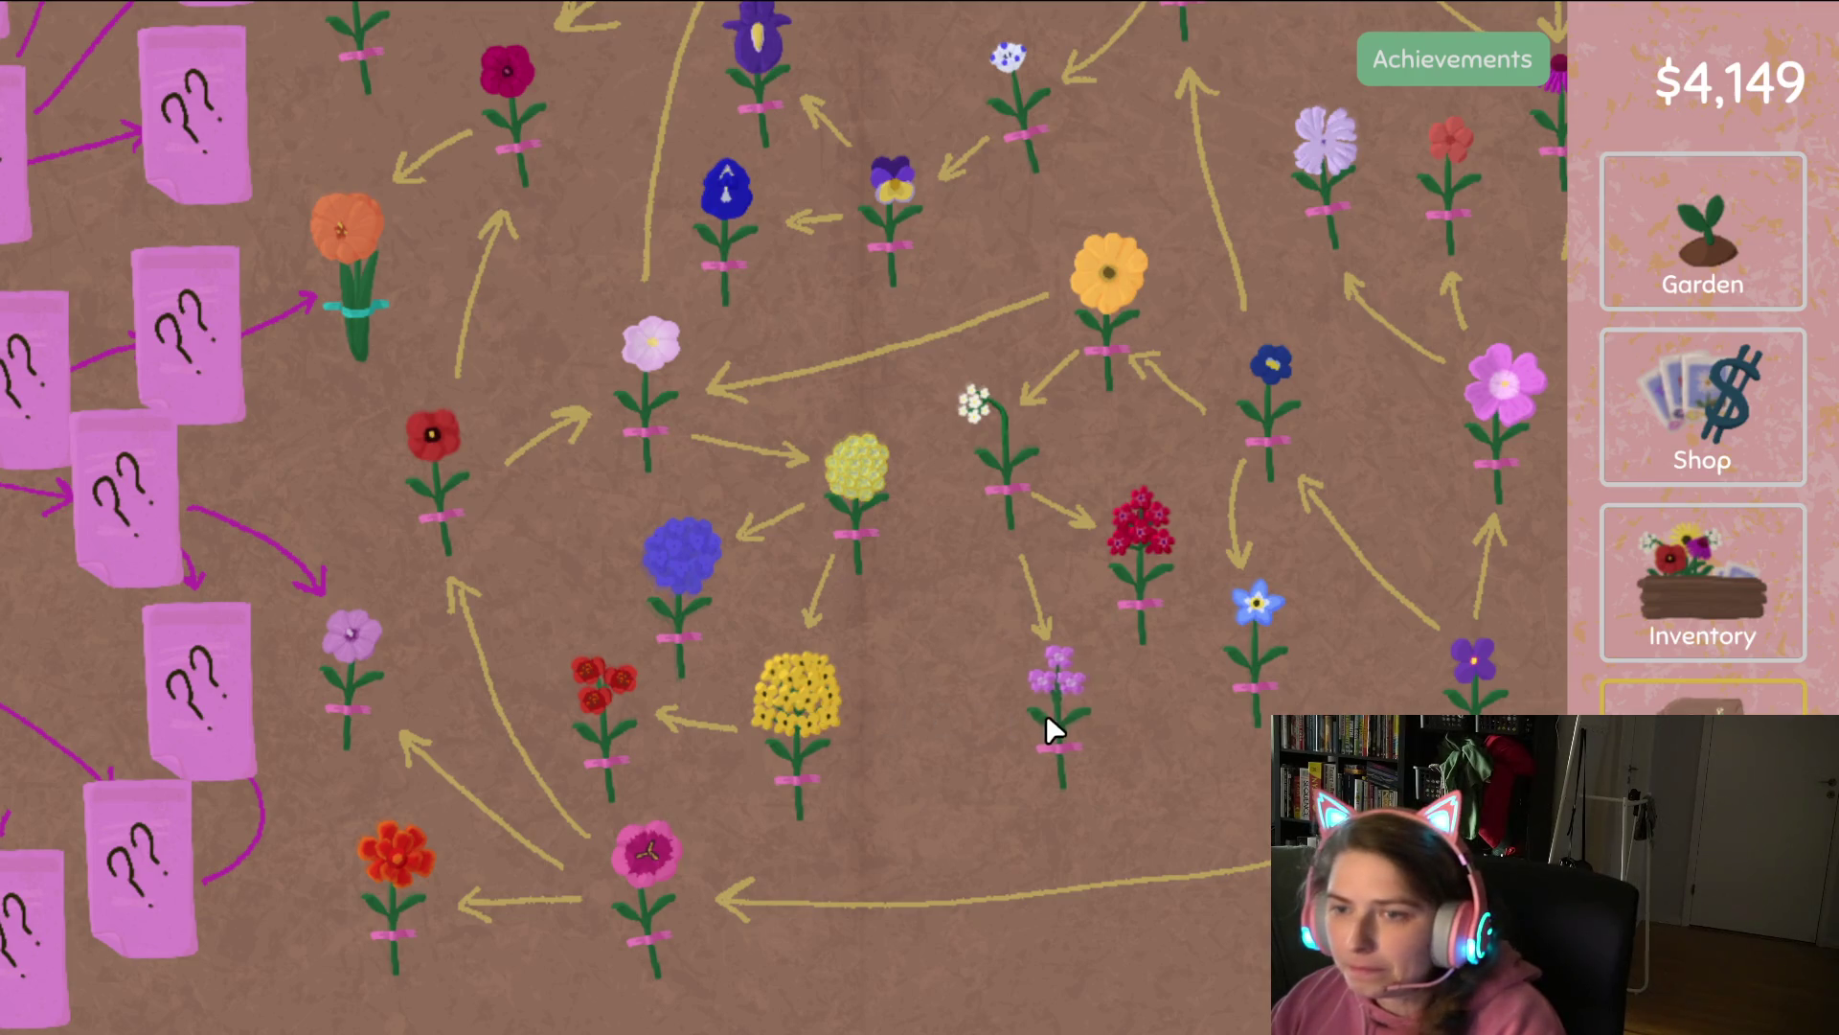
drag(939, 592, 878, 789)
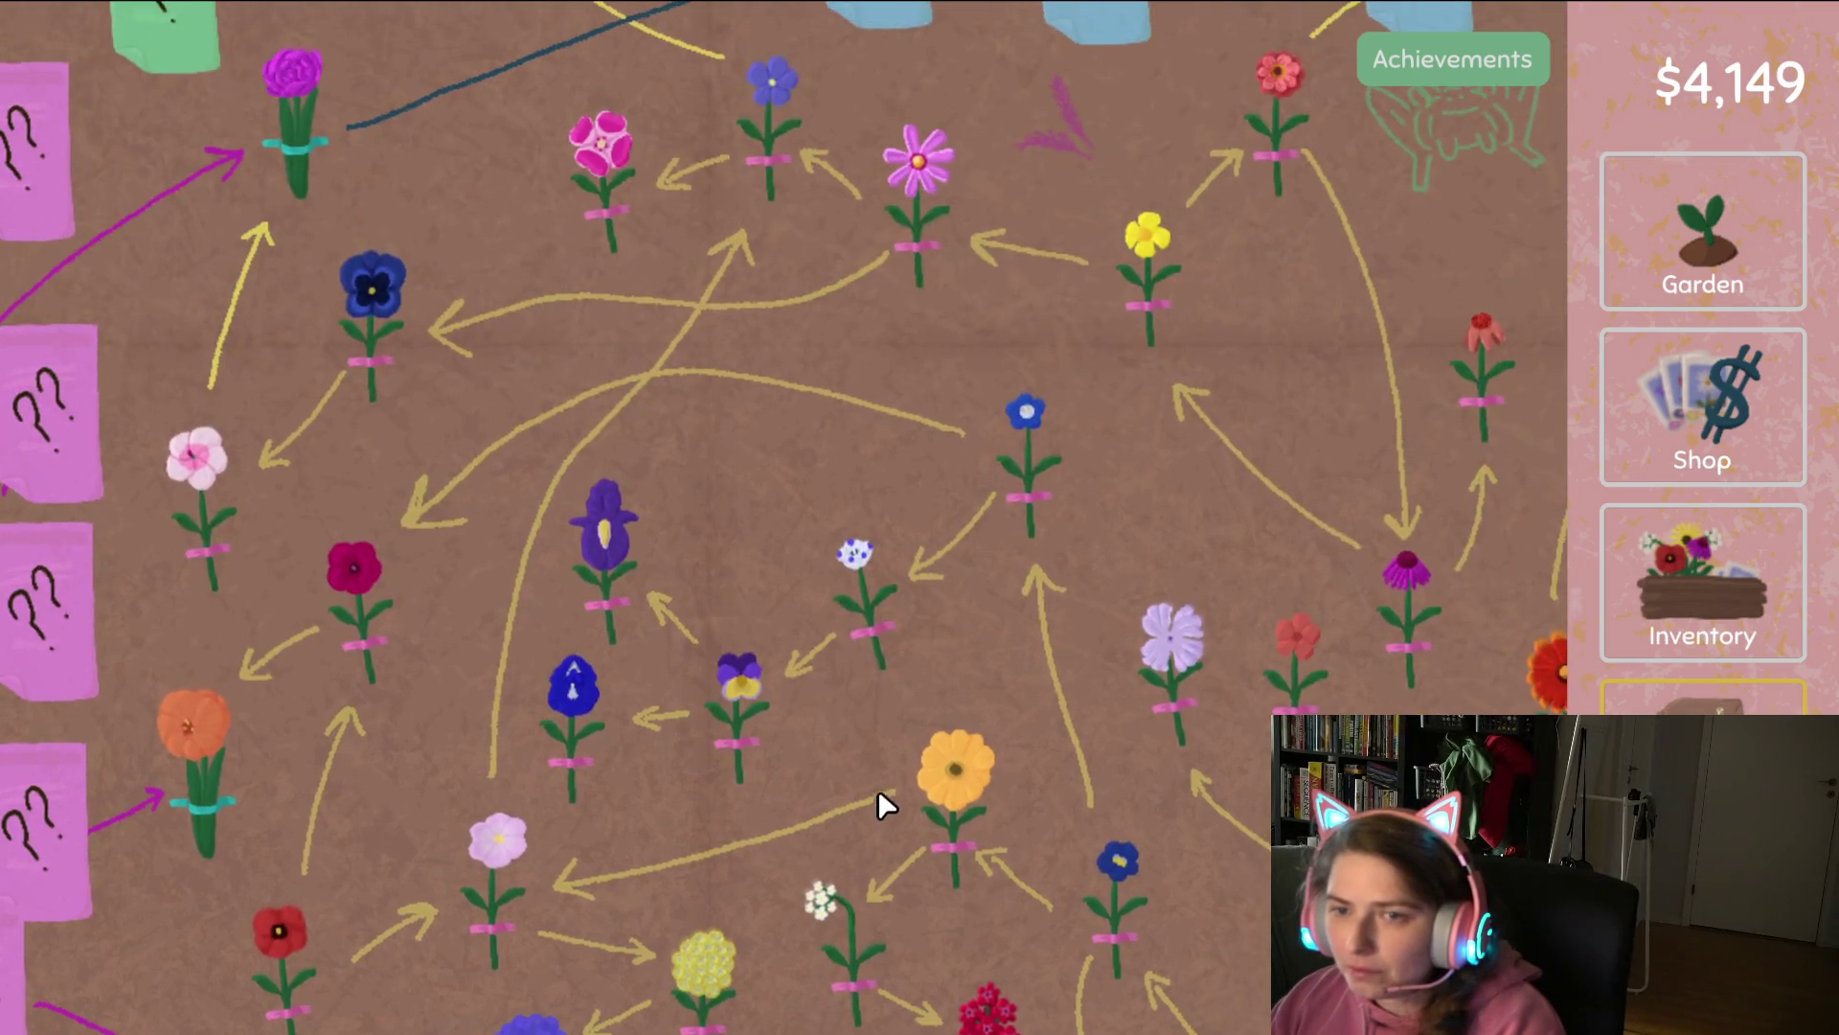
mouse_move(887, 408)
mouse_down()
mouse_move(1054, 670)
mouse_move(1036, 727)
mouse_move(704, 620)
mouse_move(550, 351)
mouse_up()
mouse_move(1065, 487)
mouse_down()
mouse_move(924, 683)
mouse_move(834, 176)
mouse_move(1355, 226)
mouse_up()
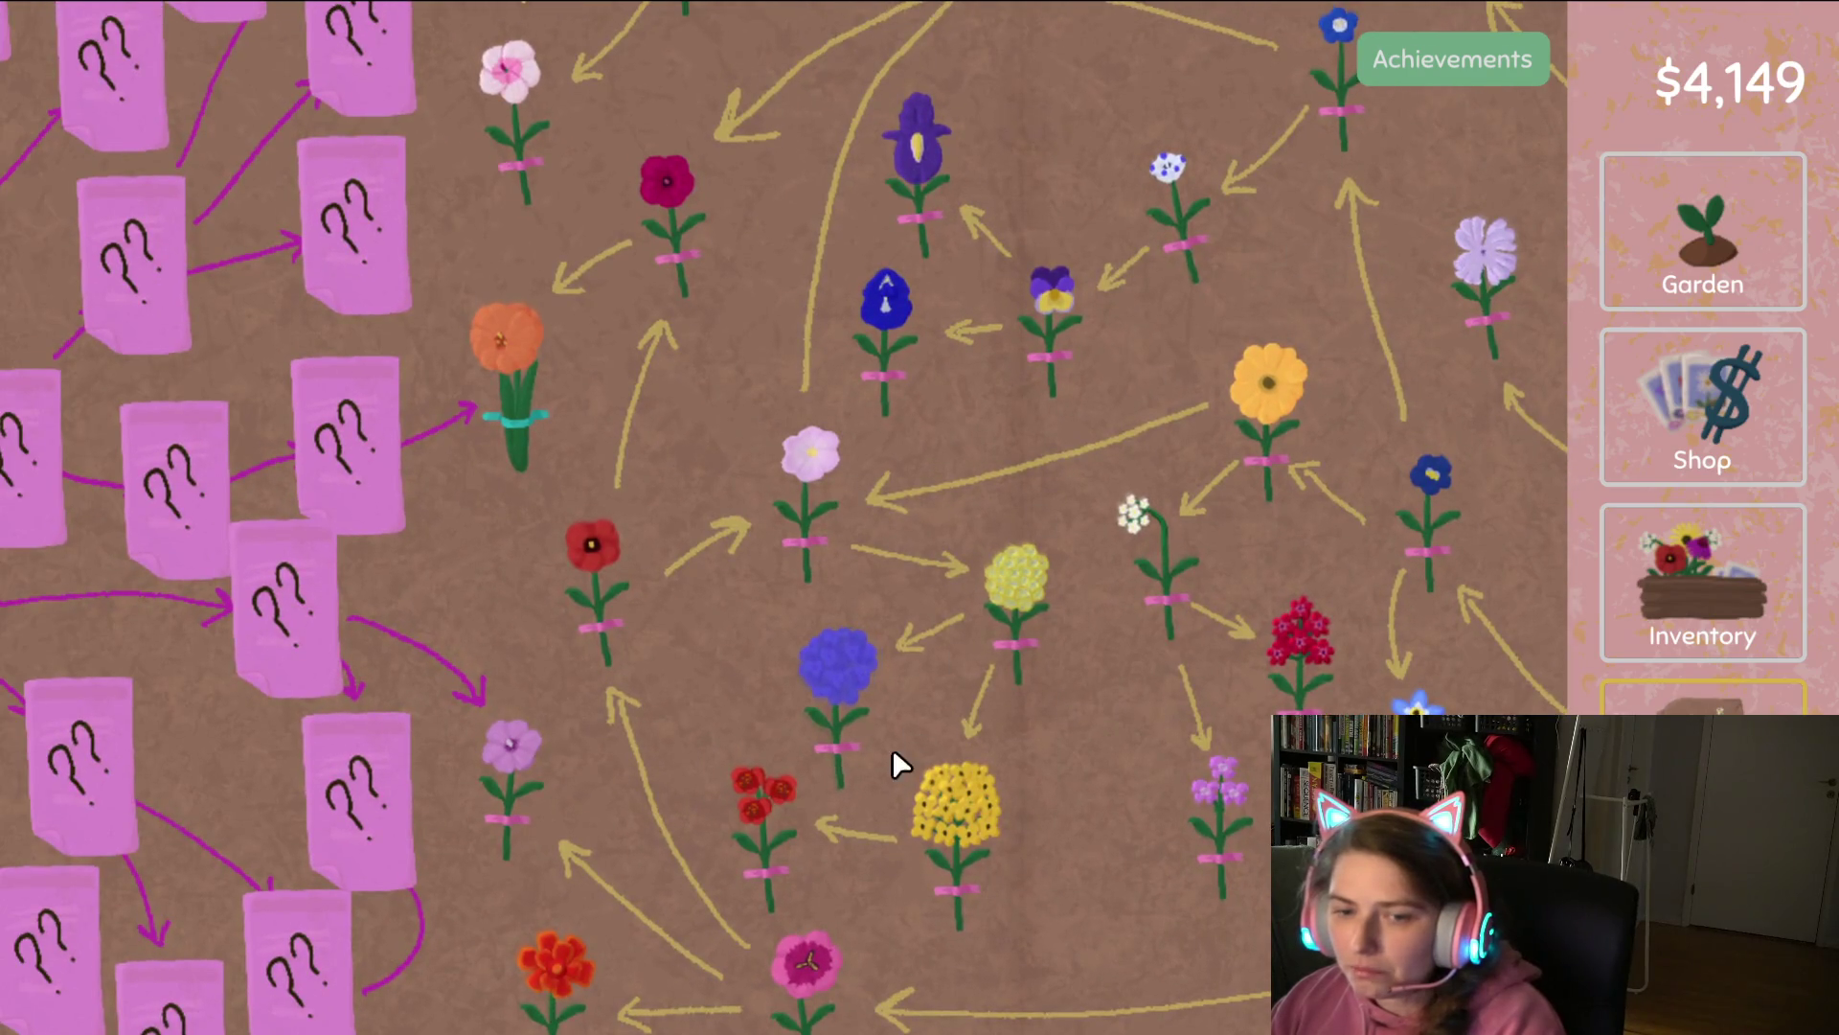
mouse_move(895, 760)
mouse_down()
mouse_move(1033, 636)
mouse_move(1035, 747)
mouse_move(1121, 603)
mouse_move(1100, 722)
mouse_up()
drag(1099, 580, 993, 654)
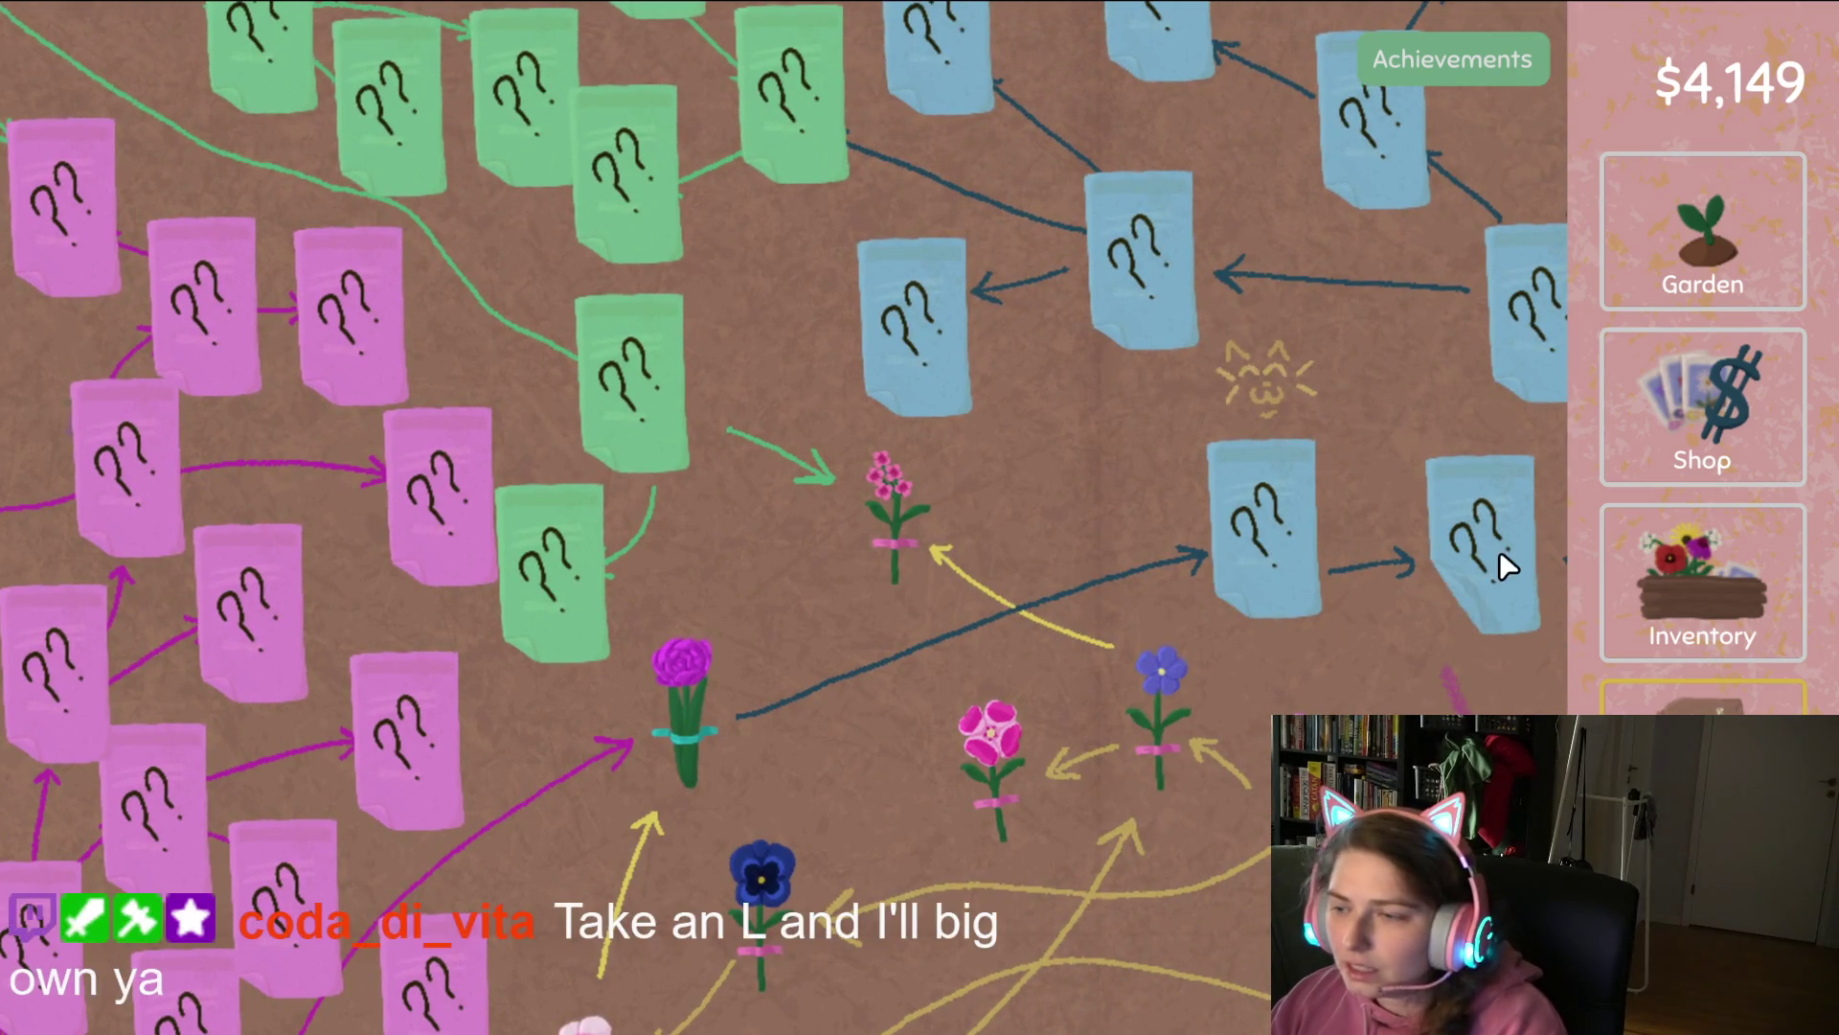
Check the inventory and garden, then bring up settings showing Master, Music and Sound Effects volumes.
click(1709, 554)
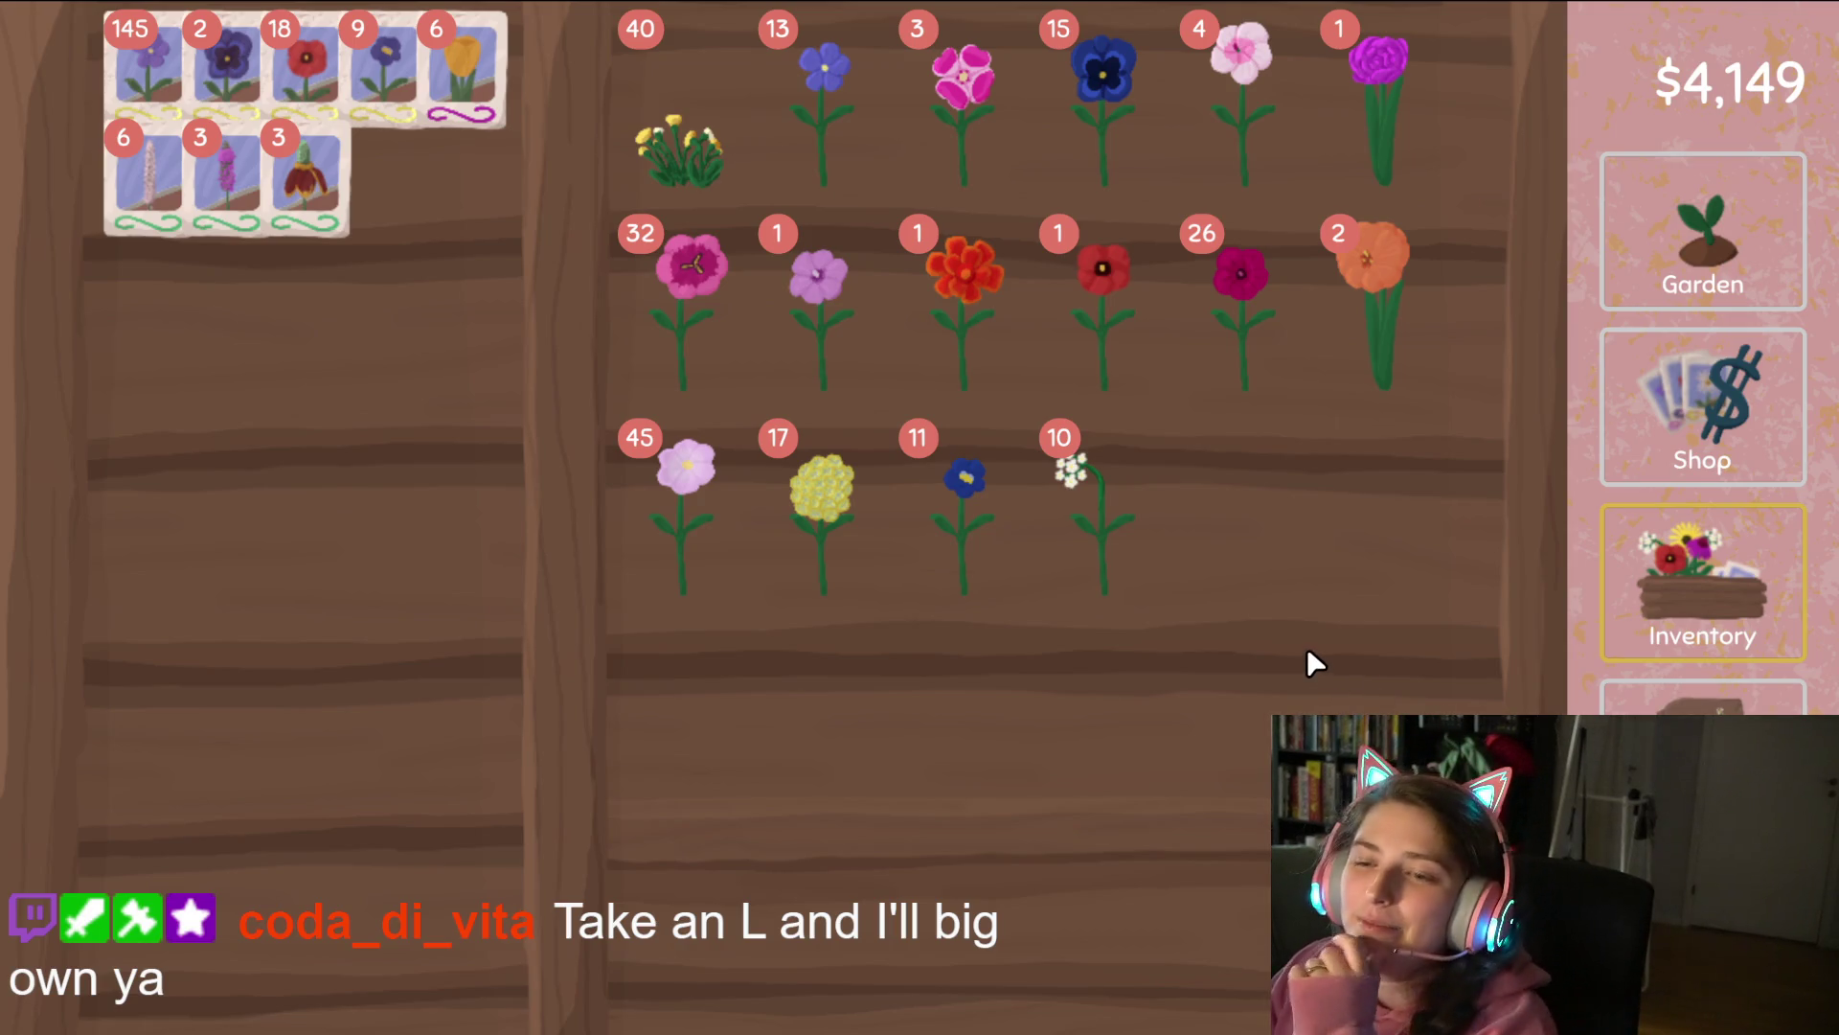
click(1700, 199)
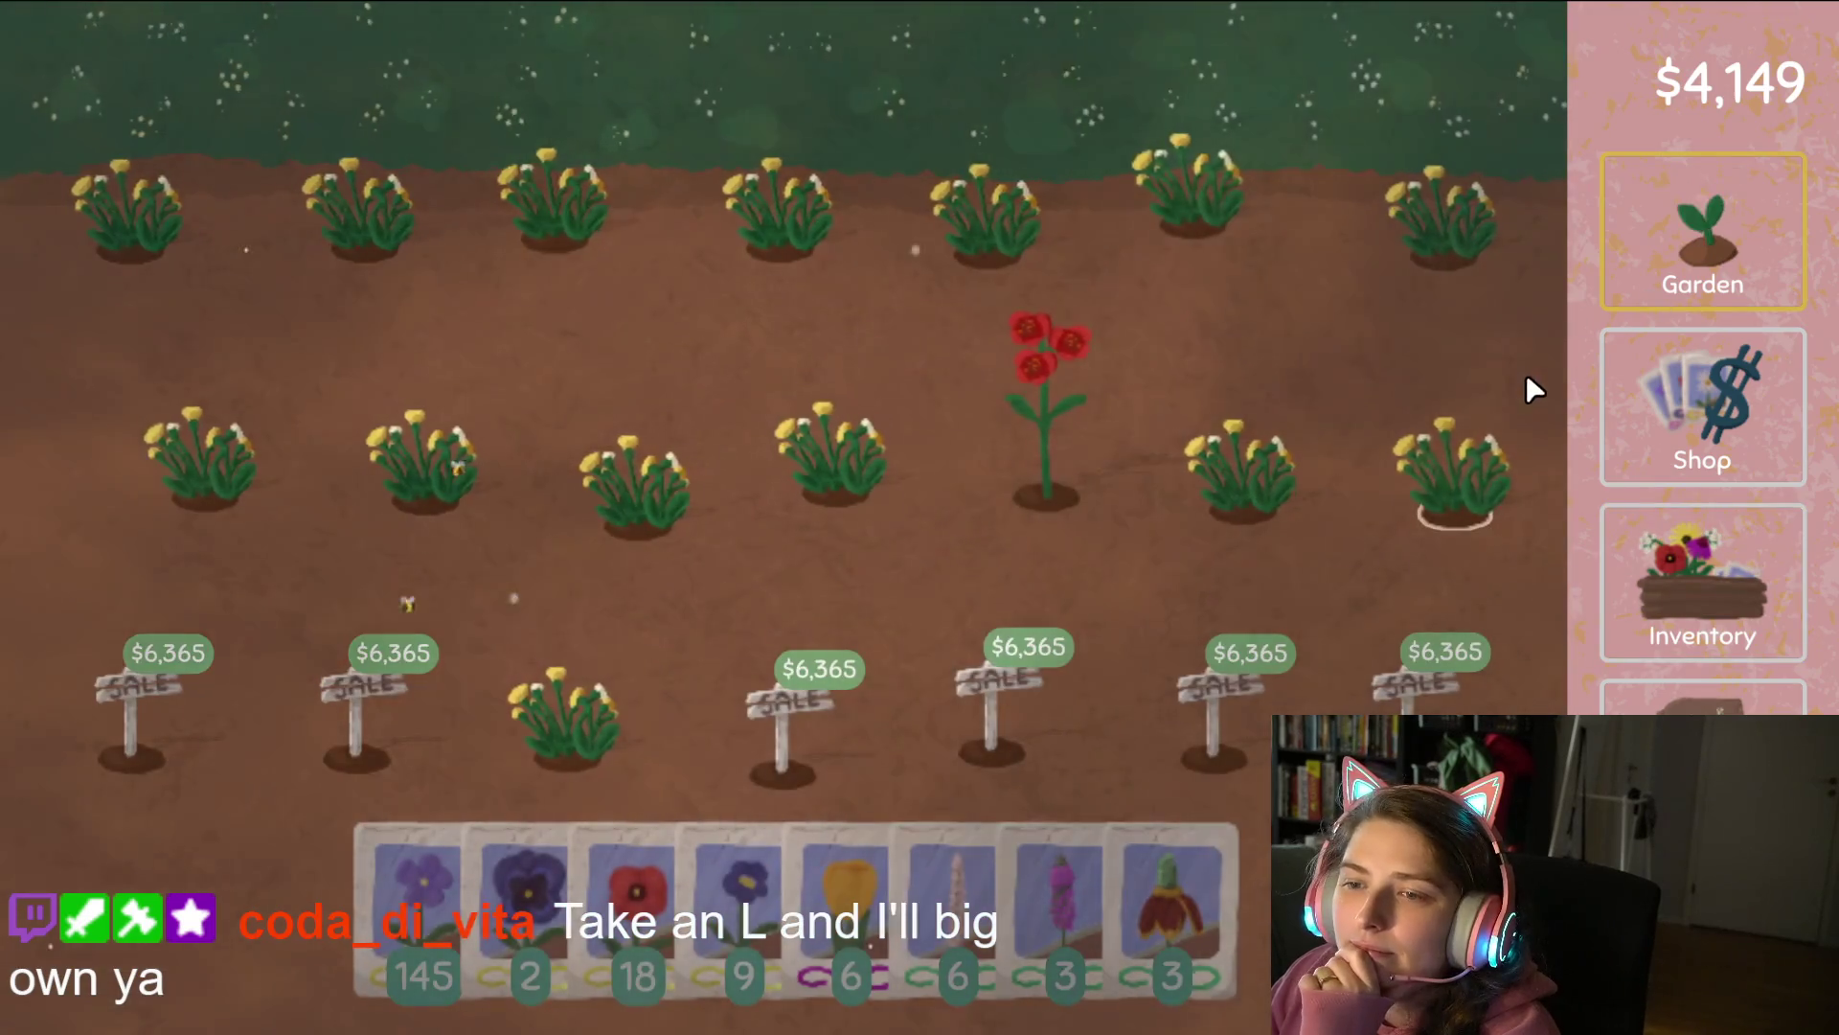
click(1667, 690)
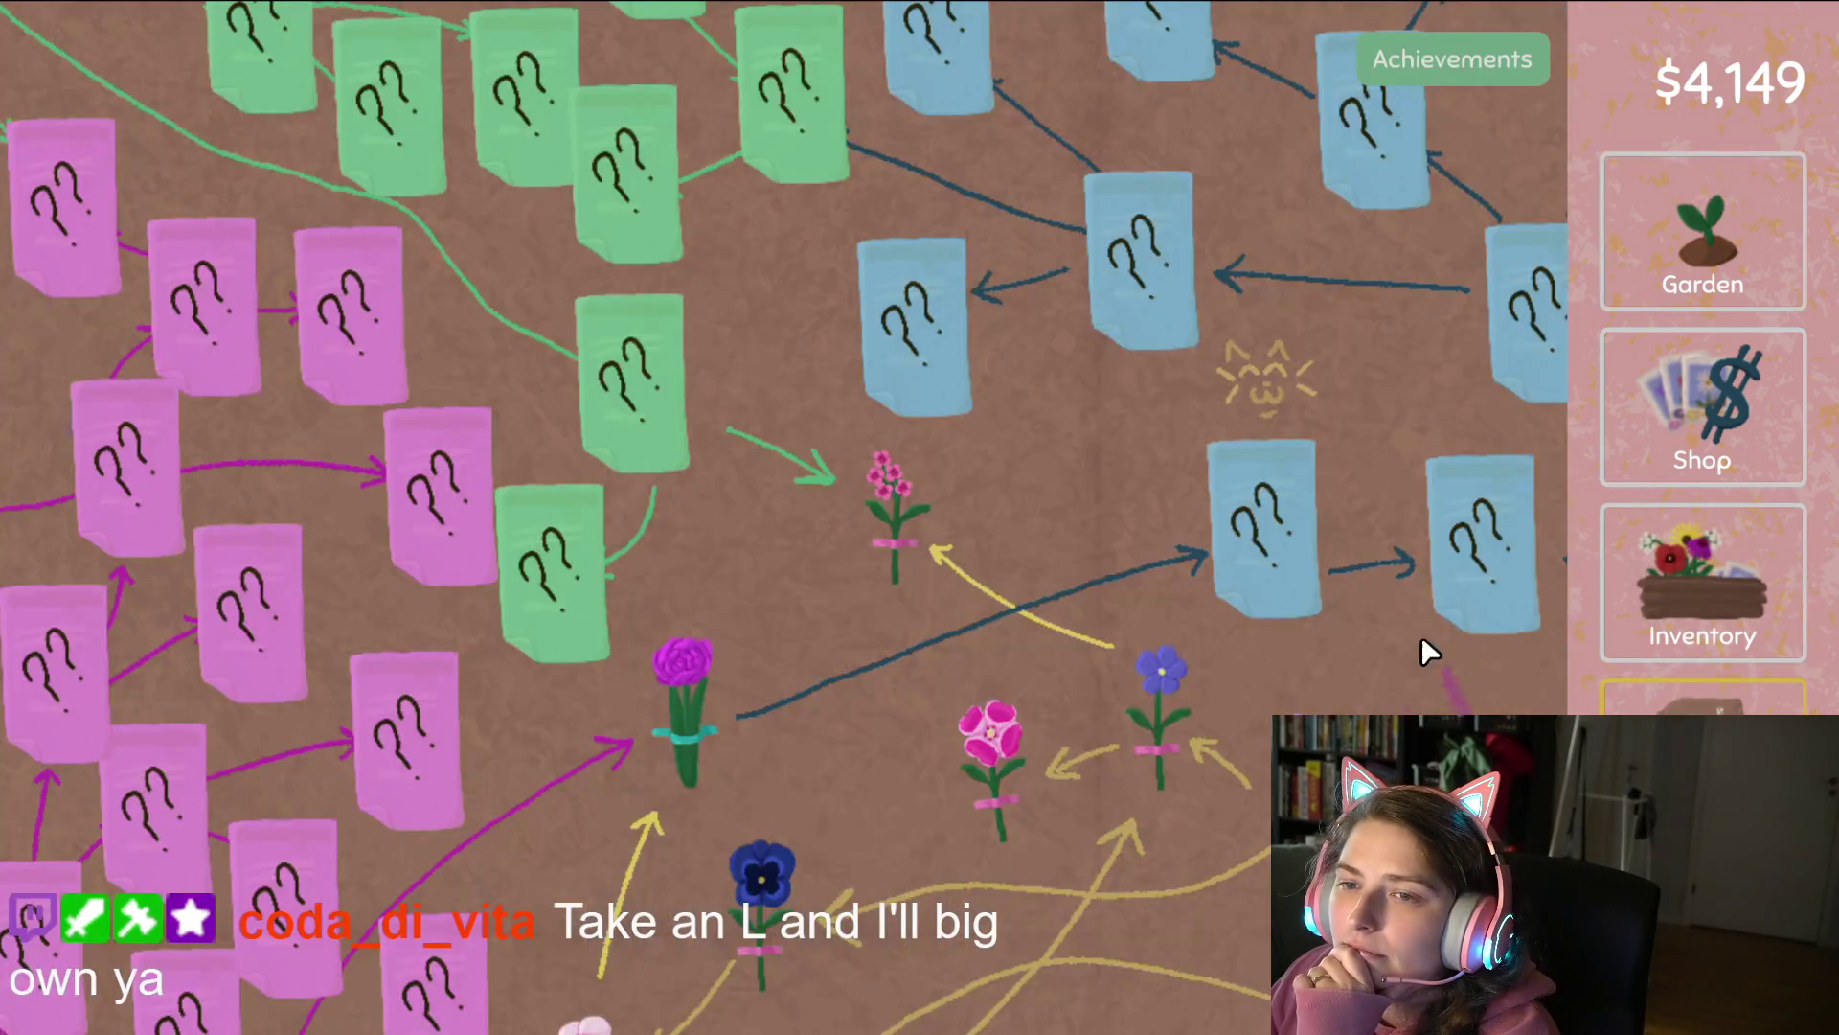
key(Escape)
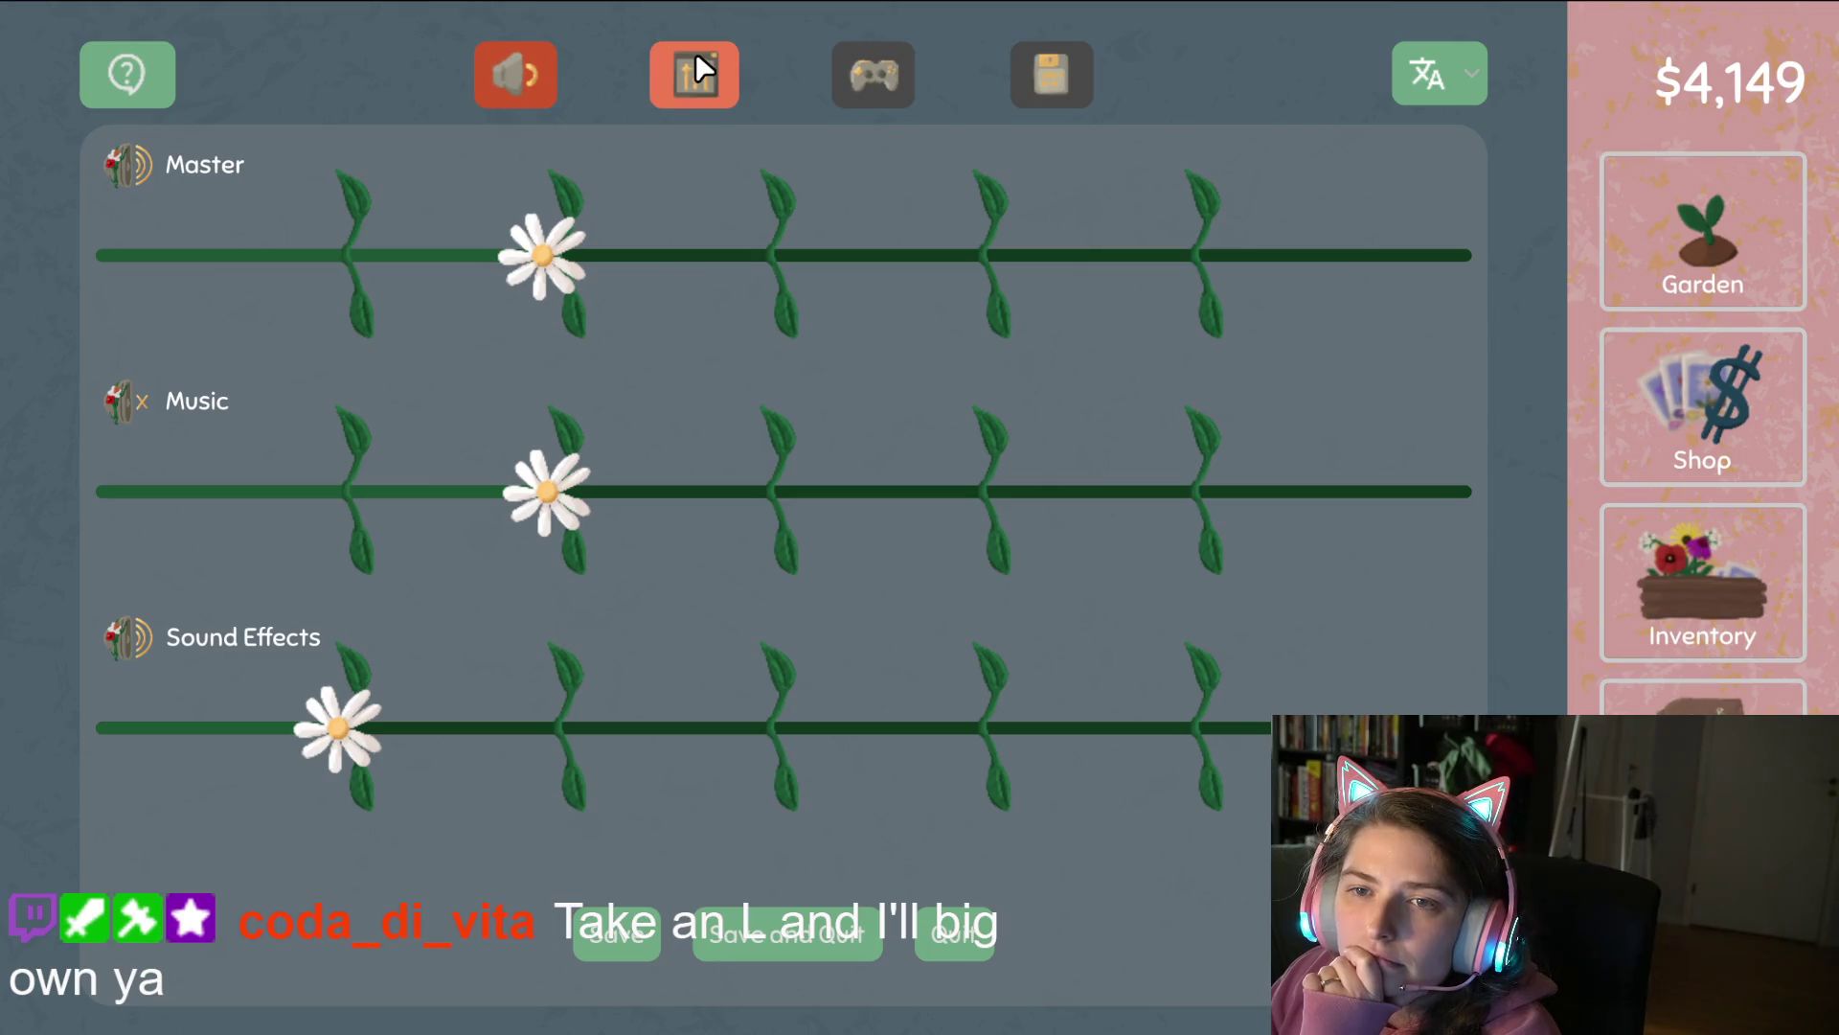
Turn on Tooltips in the game's control settings.
click(697, 59)
click(858, 73)
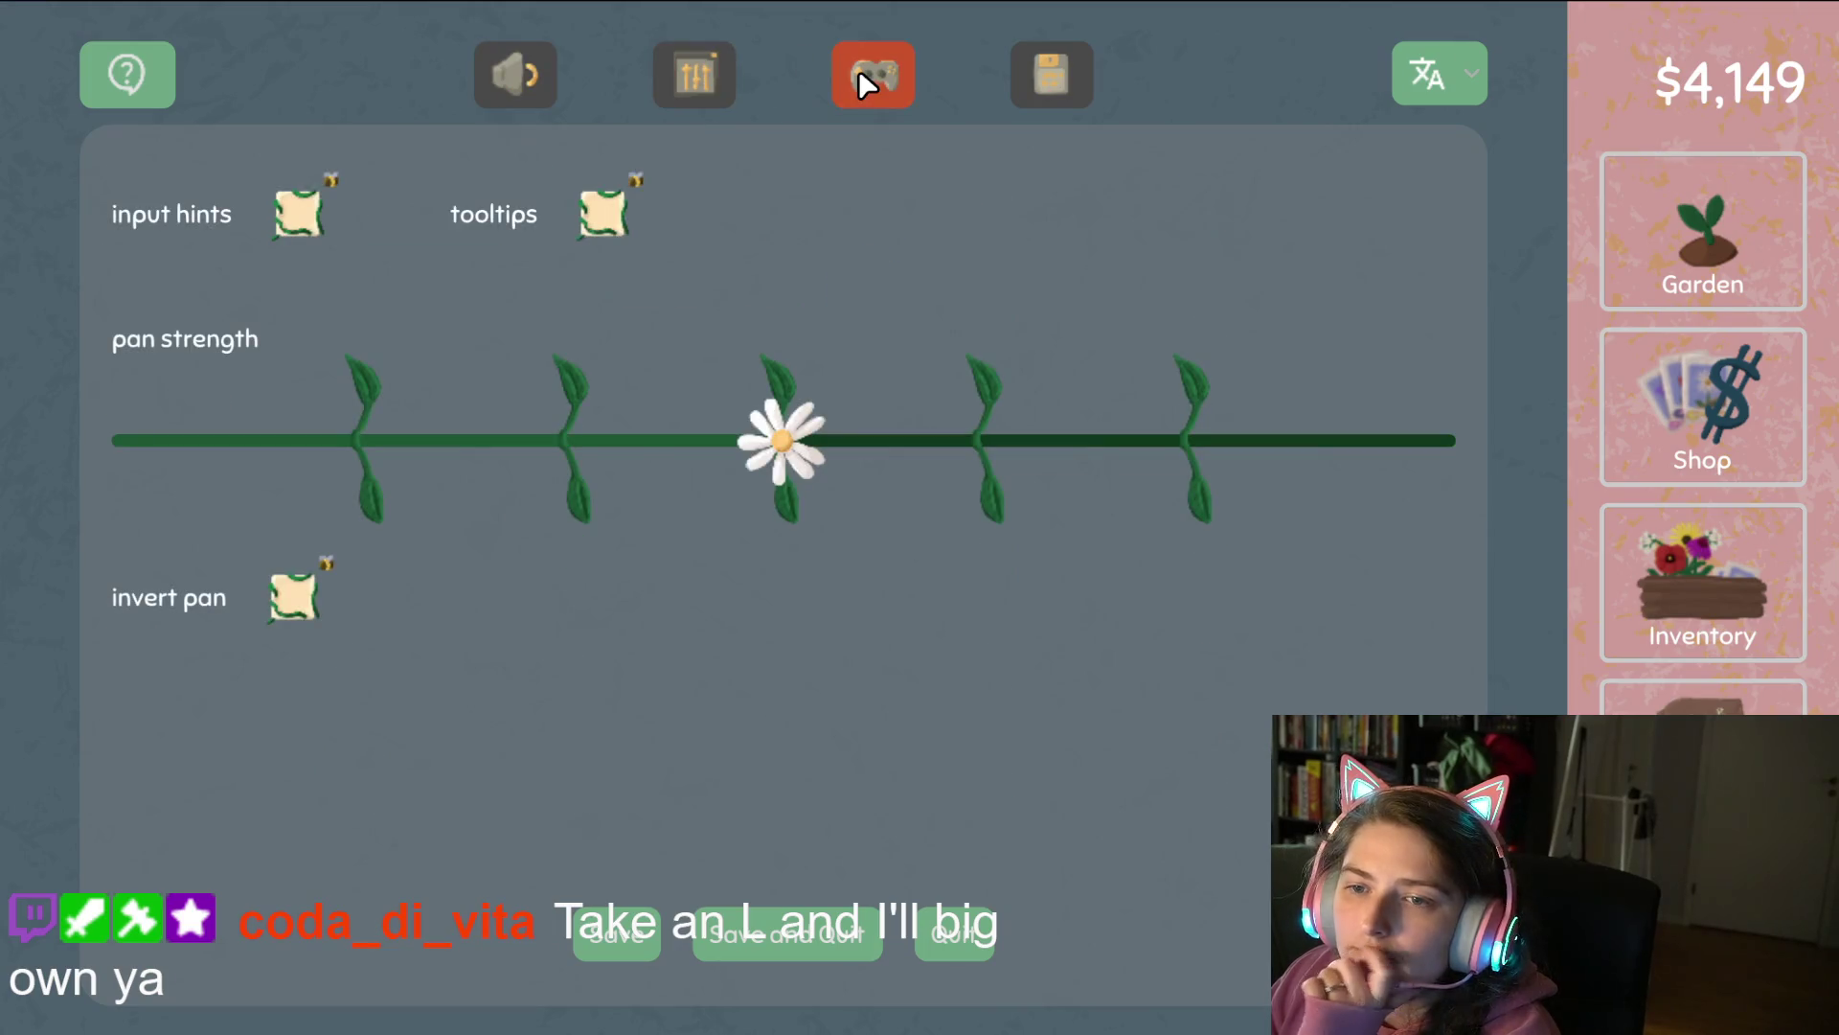
click(603, 213)
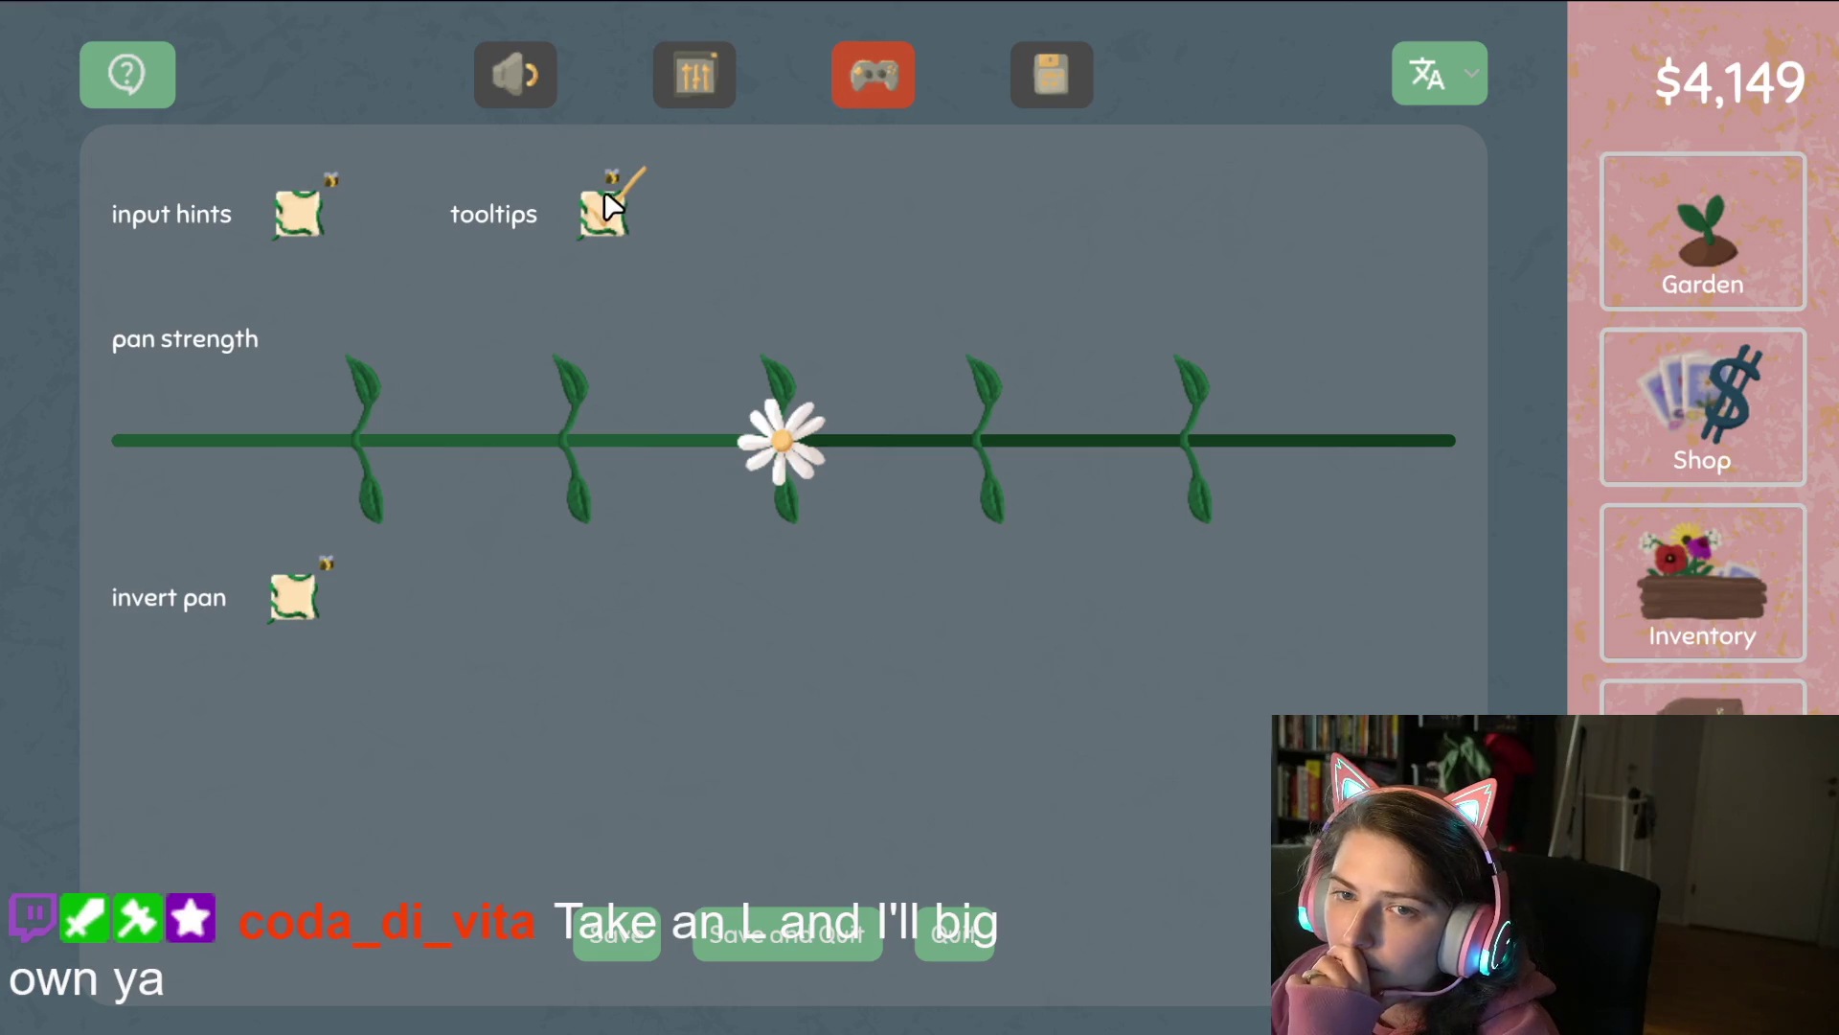
Change the Screen Setting from Full Screen to Windowed.
click(711, 76)
click(879, 180)
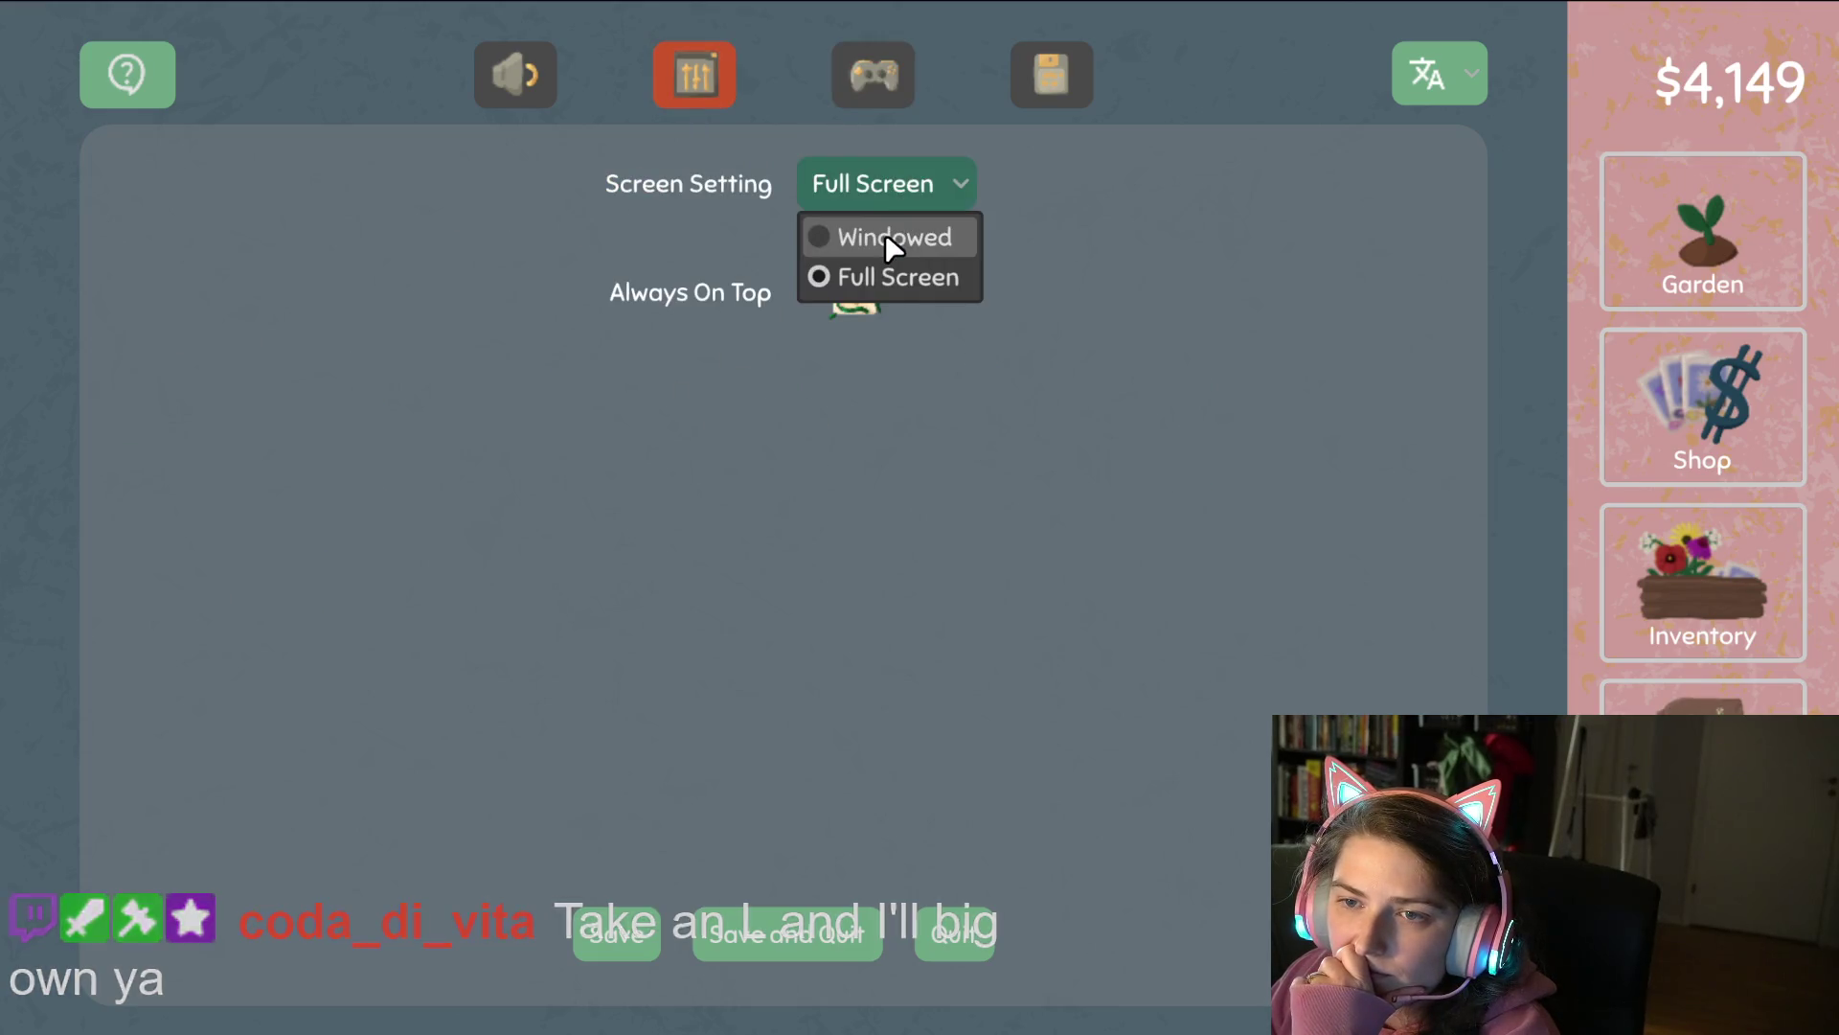
click(885, 233)
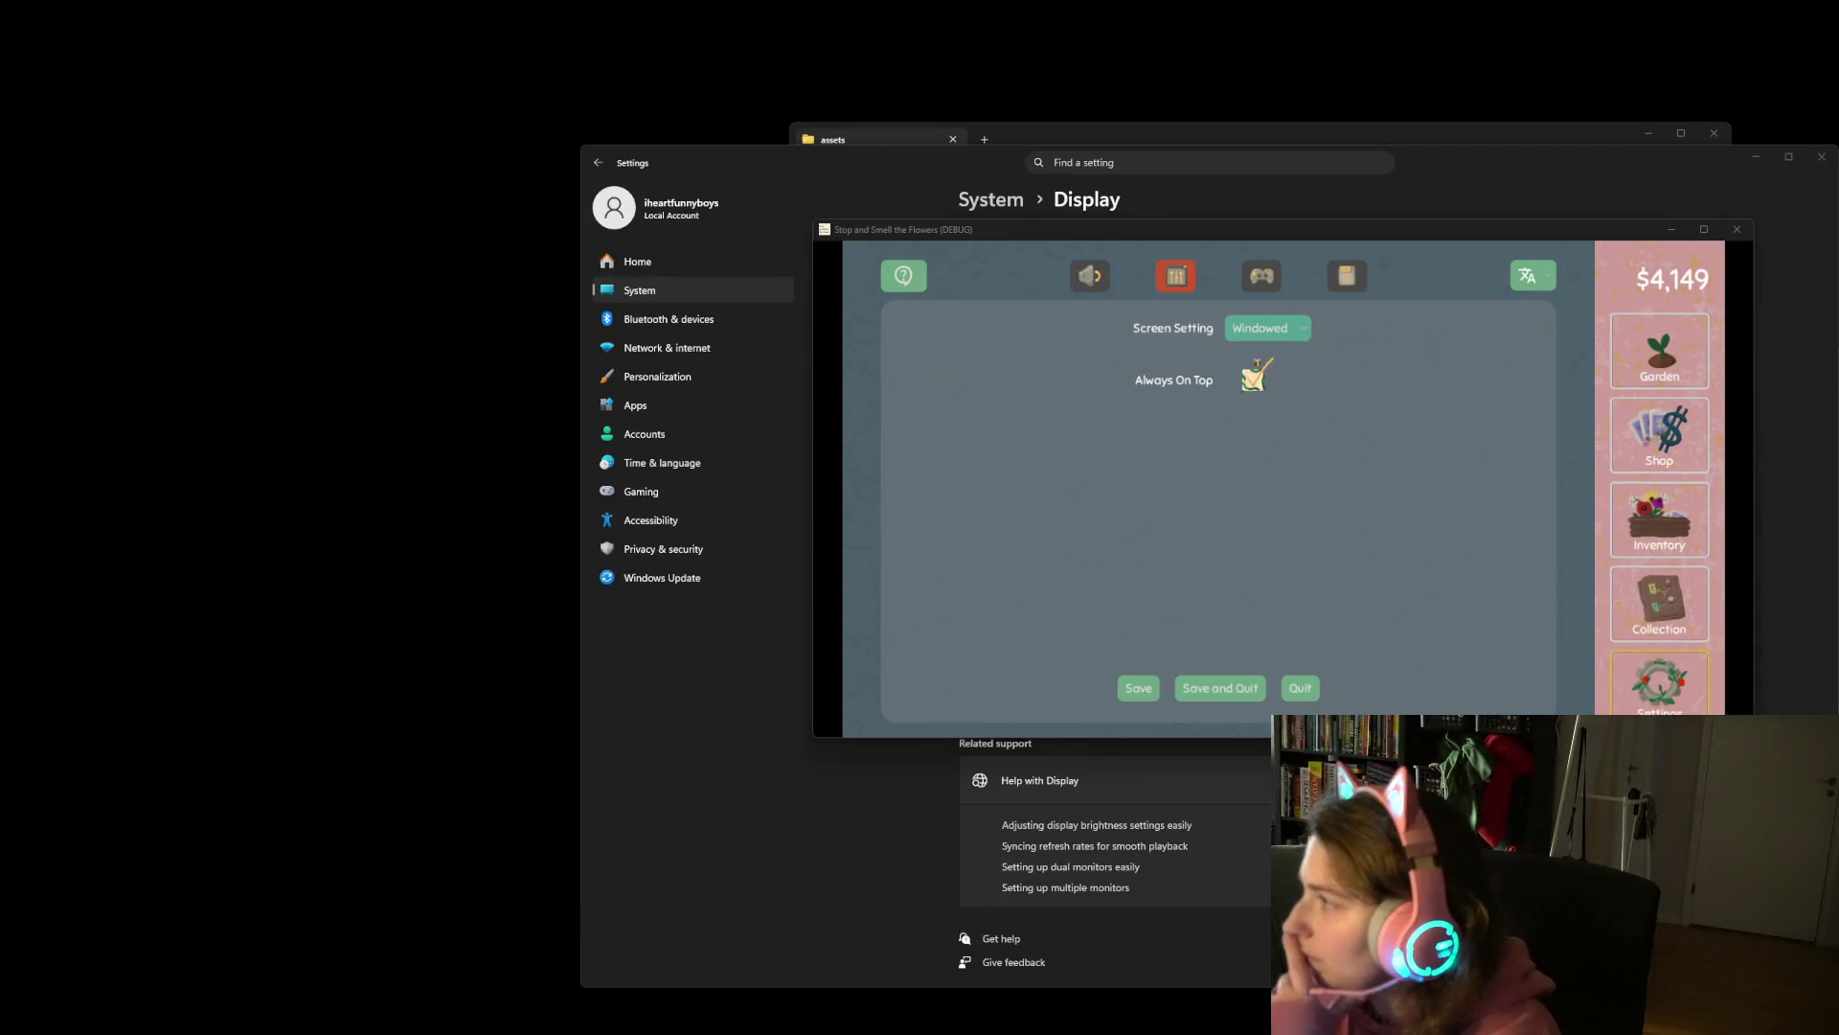
Bring Godot forward, move the game window aside and exit distraction-free mode.
key(alt+Tab)
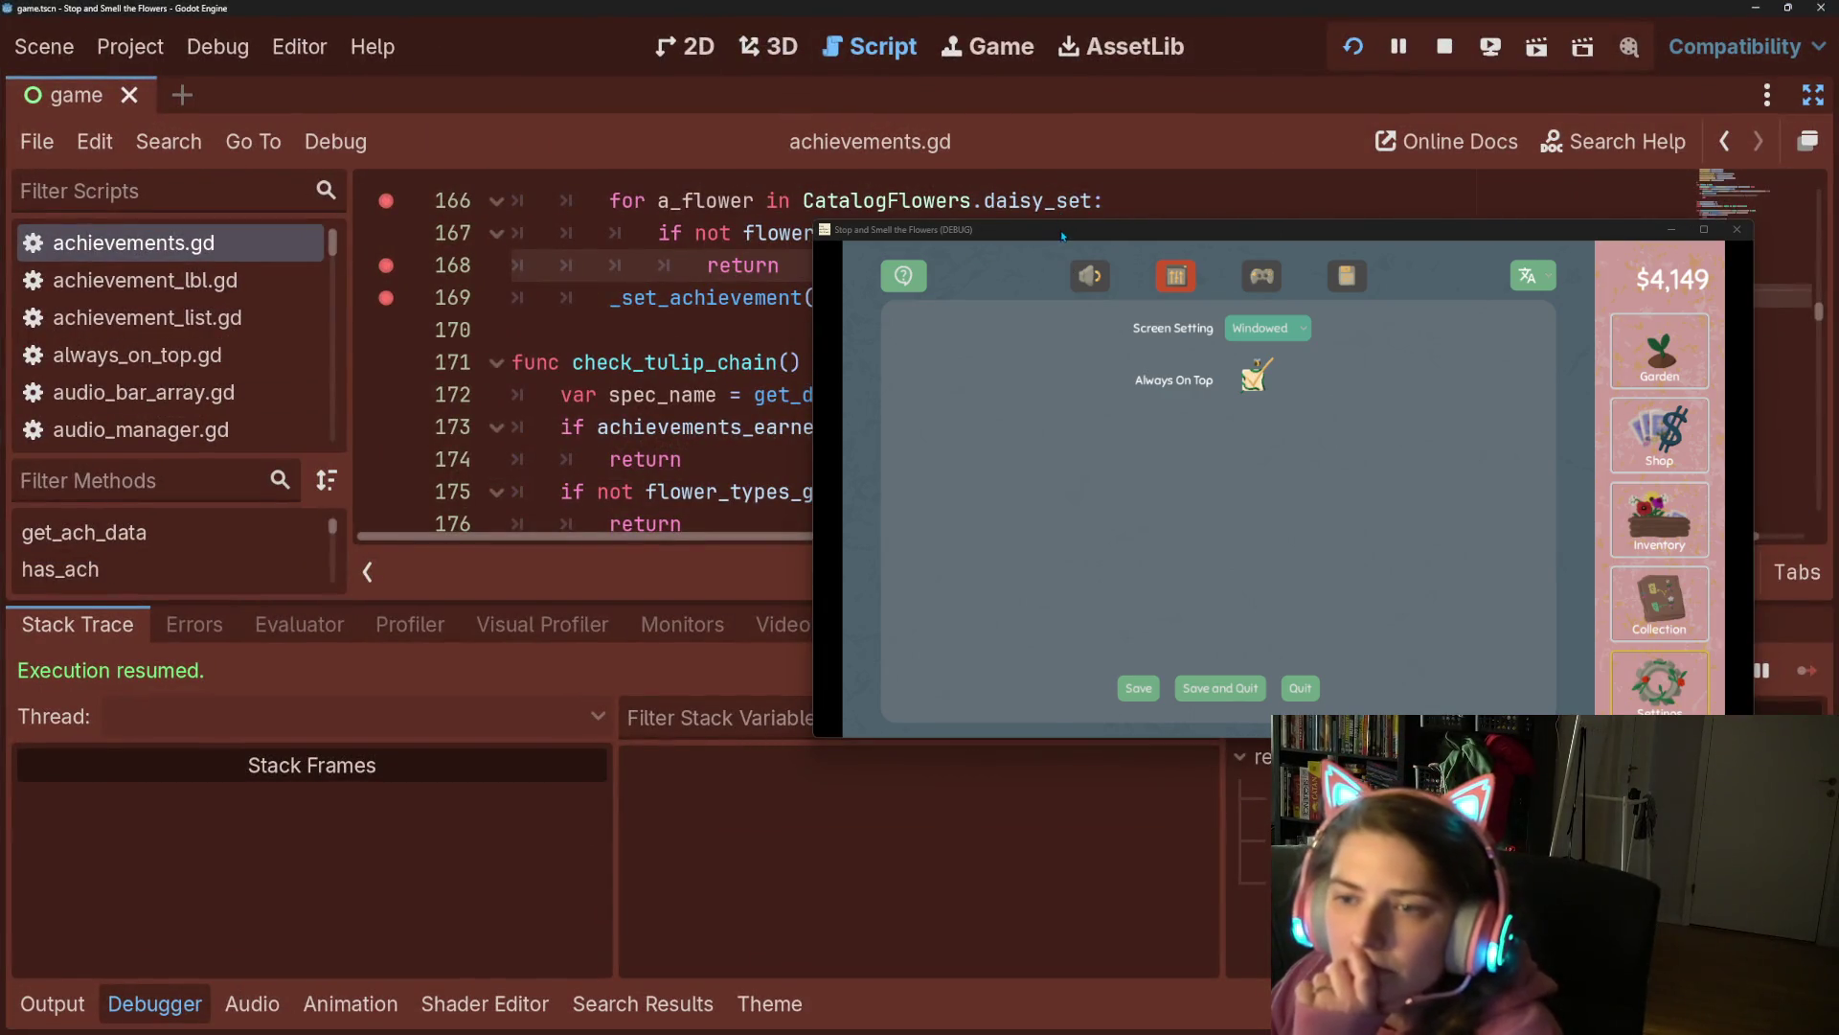
mouse_move(1061, 236)
mouse_down()
mouse_move(1232, 521)
mouse_move(1215, 565)
mouse_up()
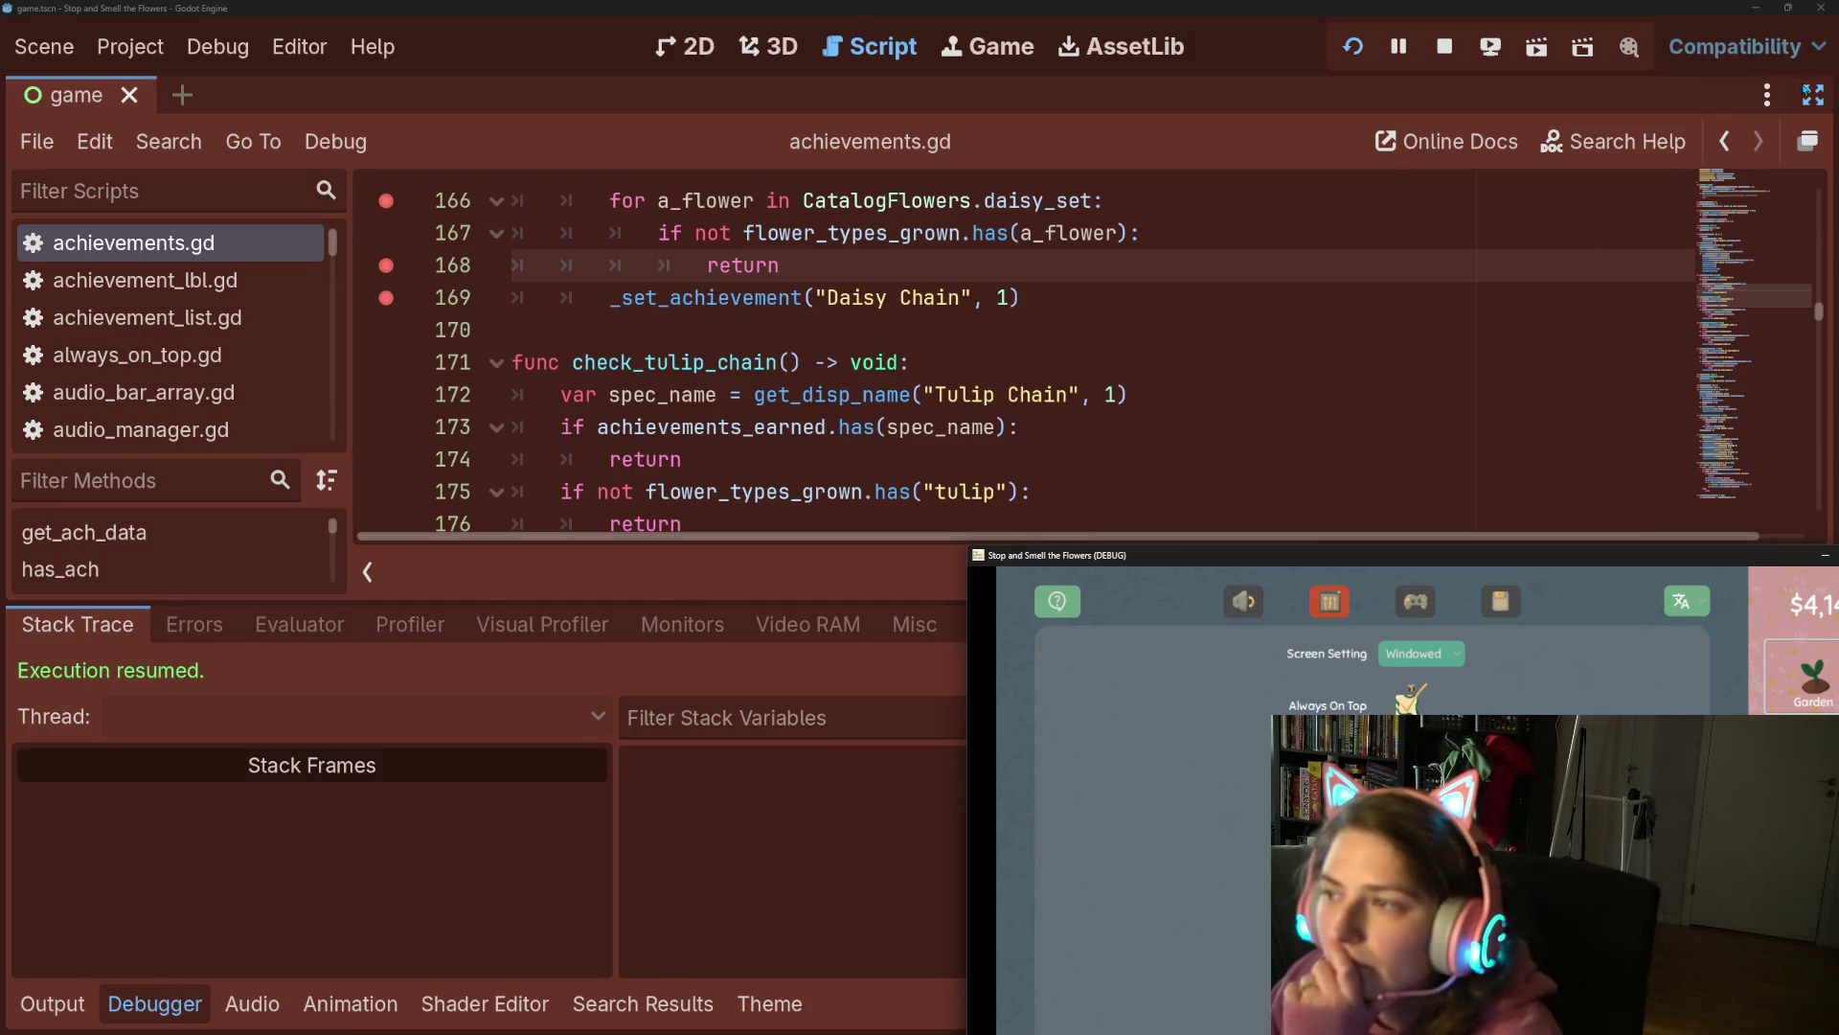
key(ctrl+shift+F11)
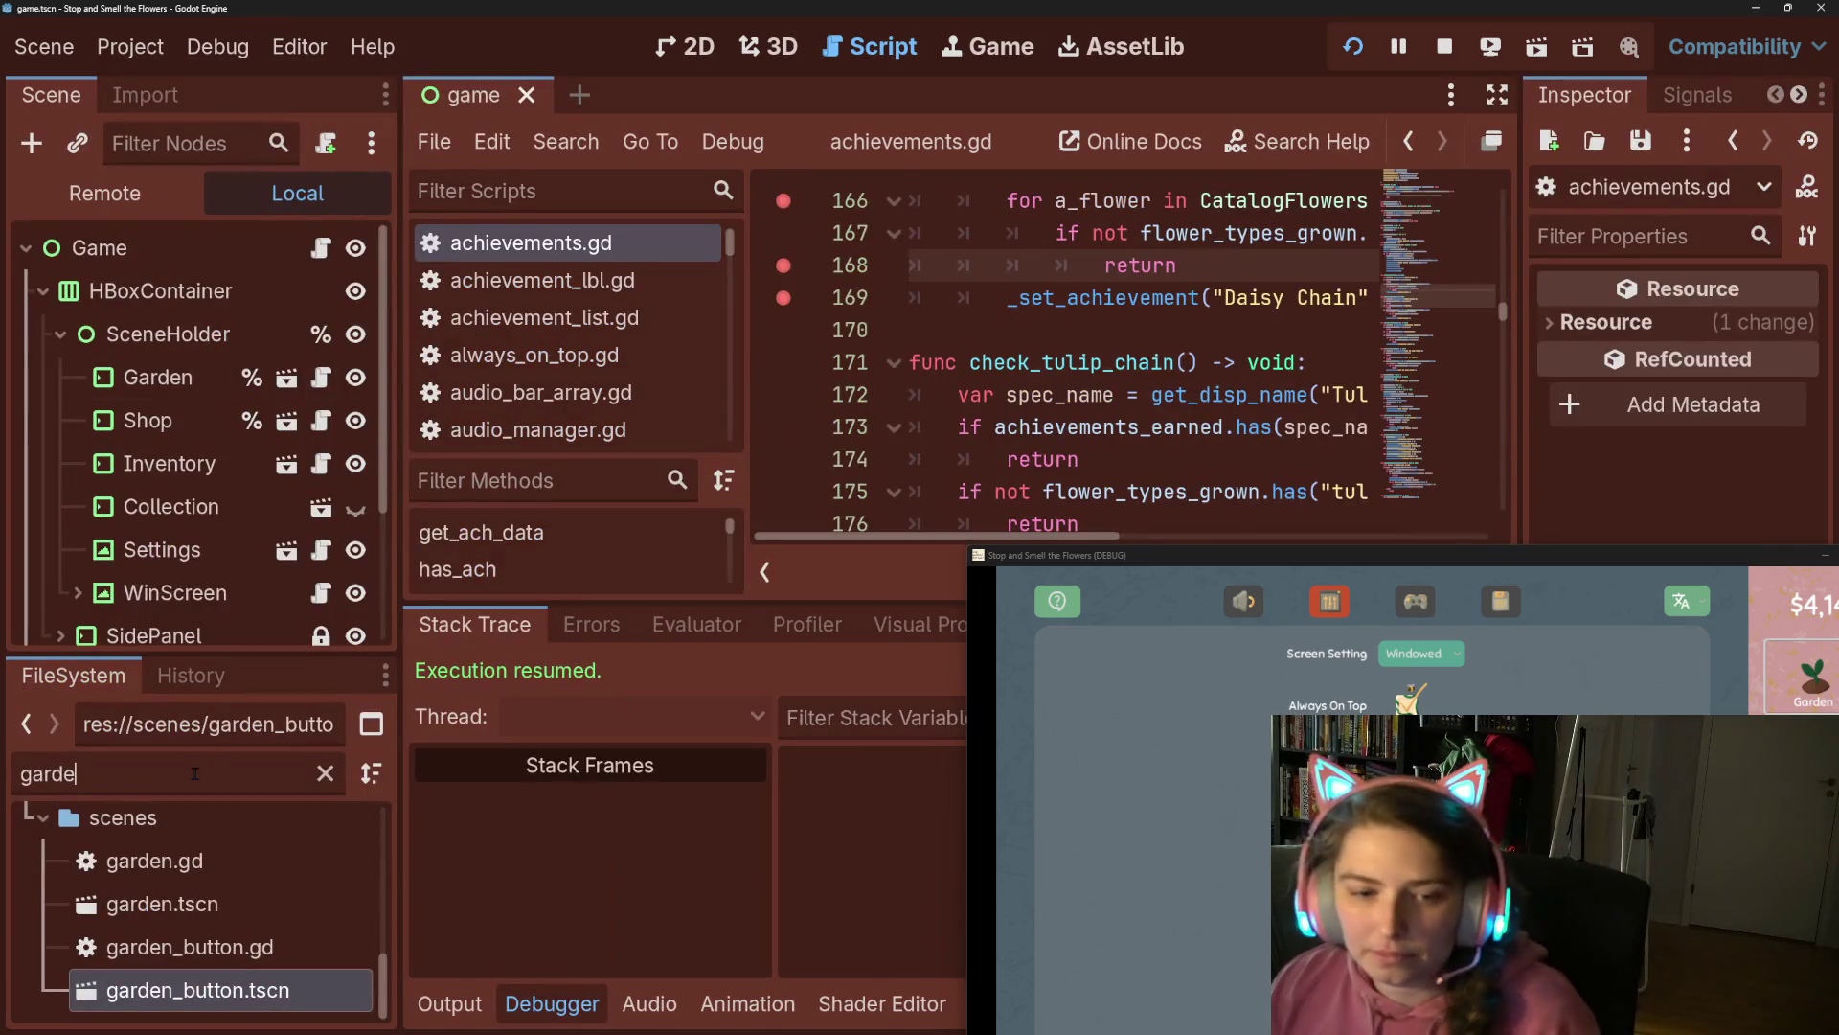
Filter the FileSystem dock by 'beg', then maximize the game window again.
double_click(191, 772)
text(beg)
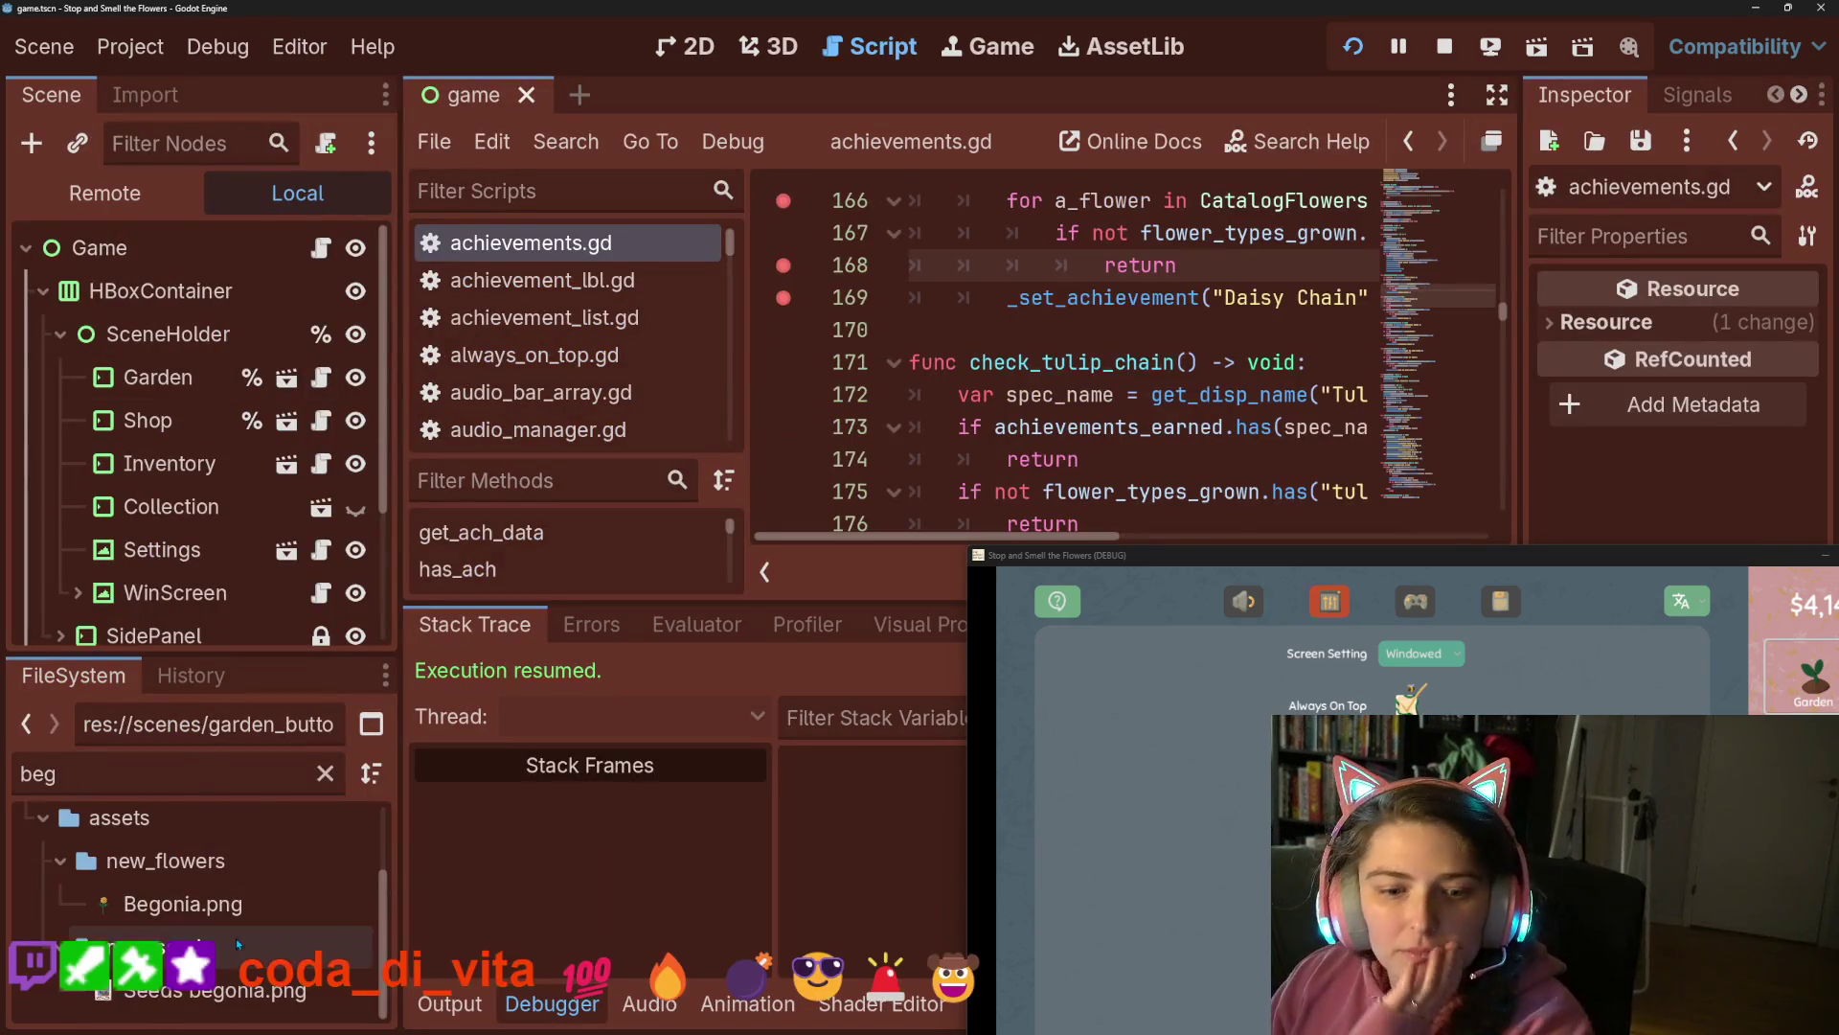
mouse_move(226, 921)
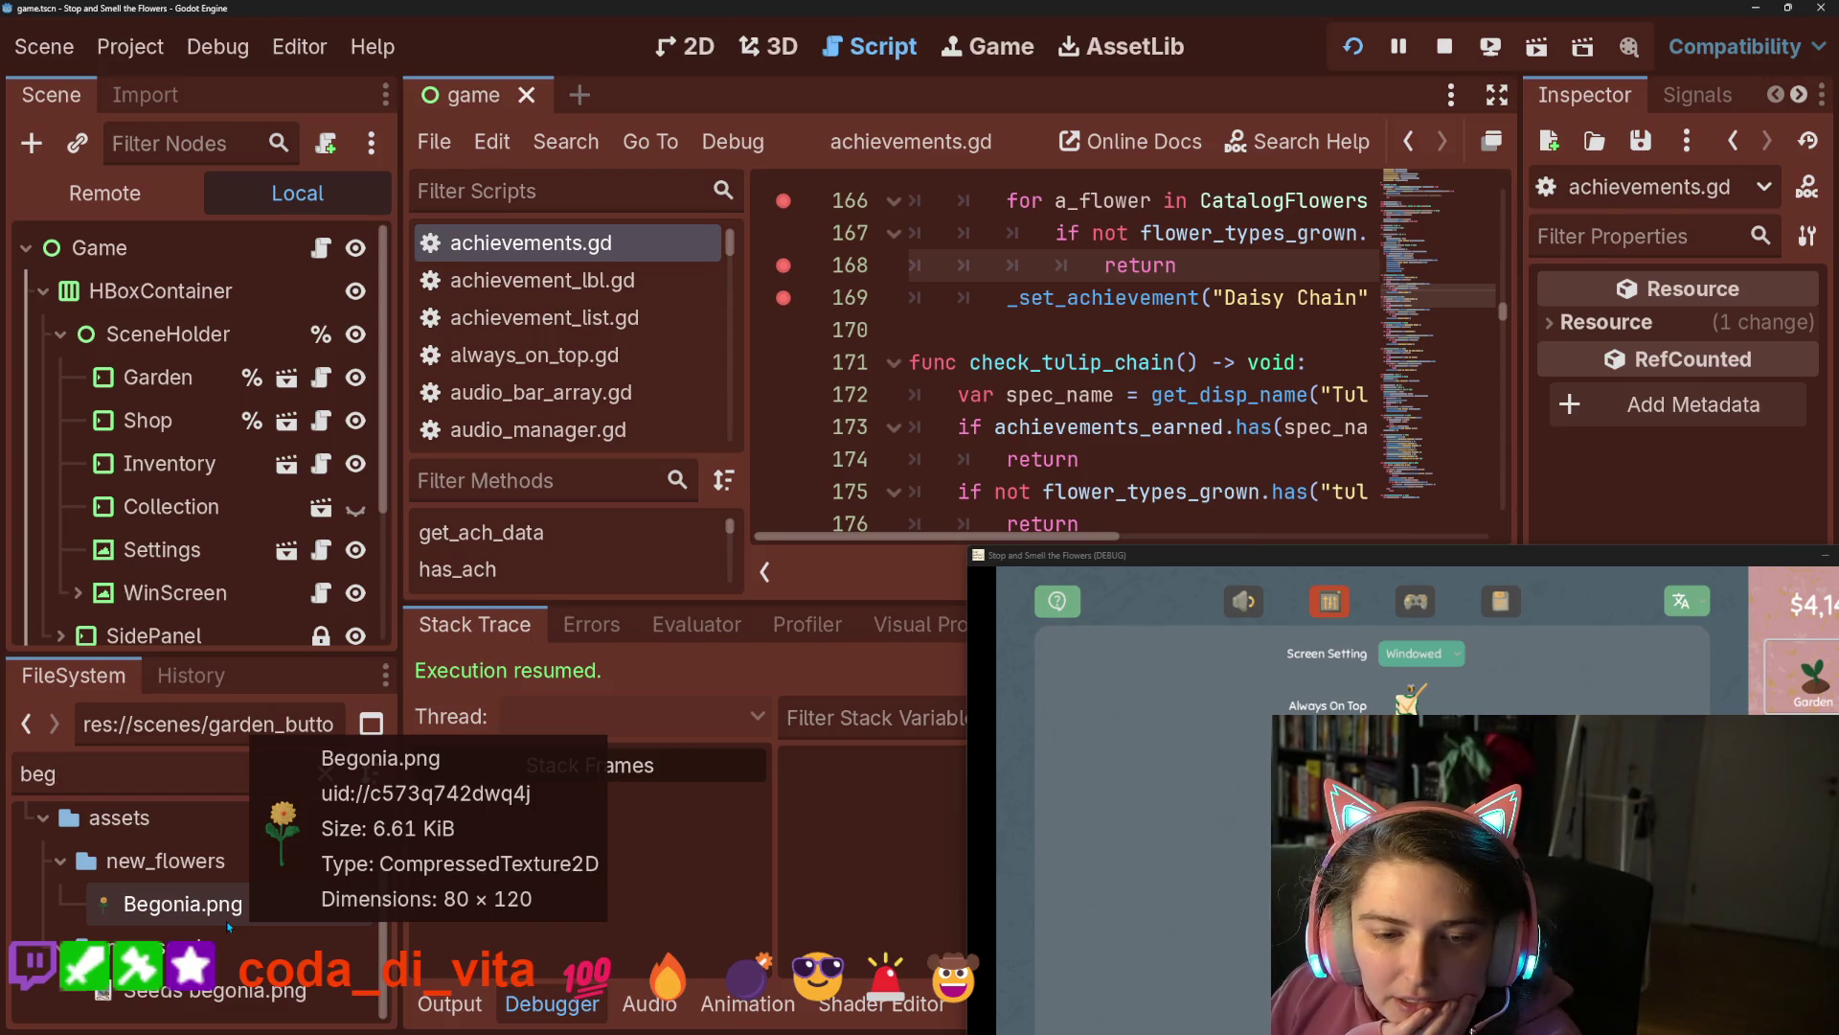
drag(1126, 559, 822, 12)
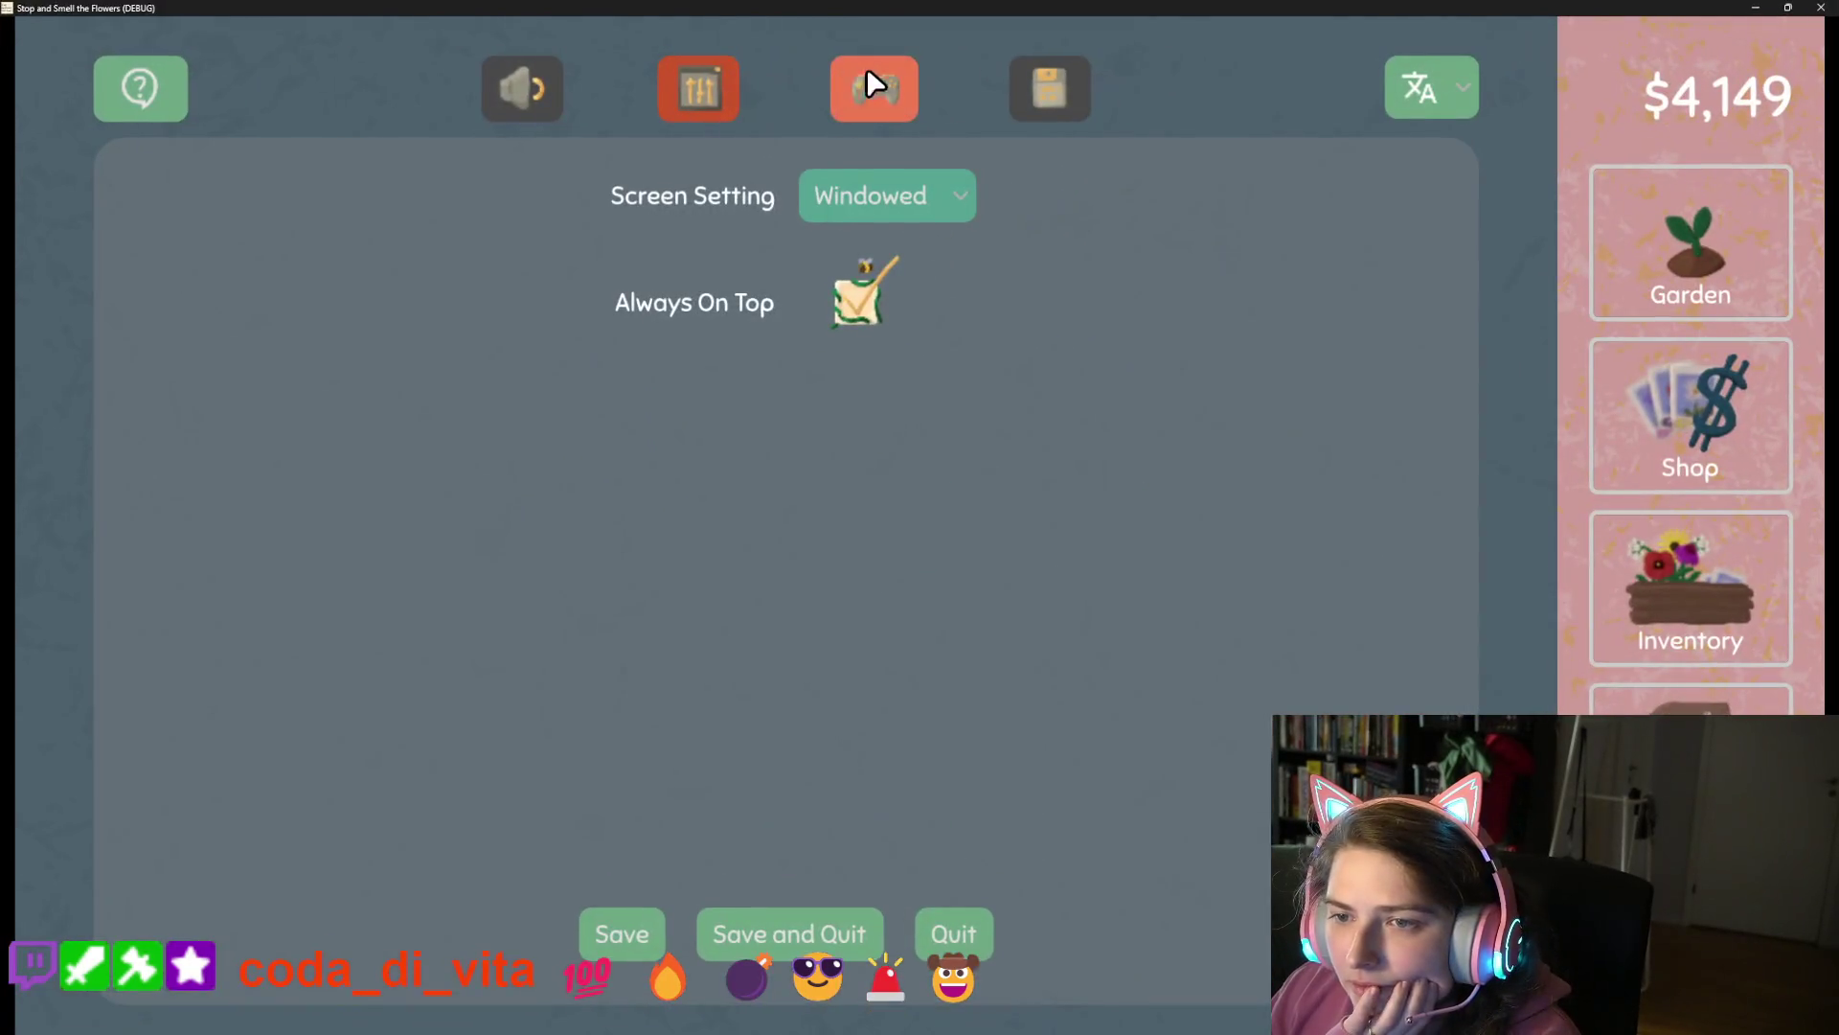
View the flower research board and inventory, then minimize the game.
click(1691, 698)
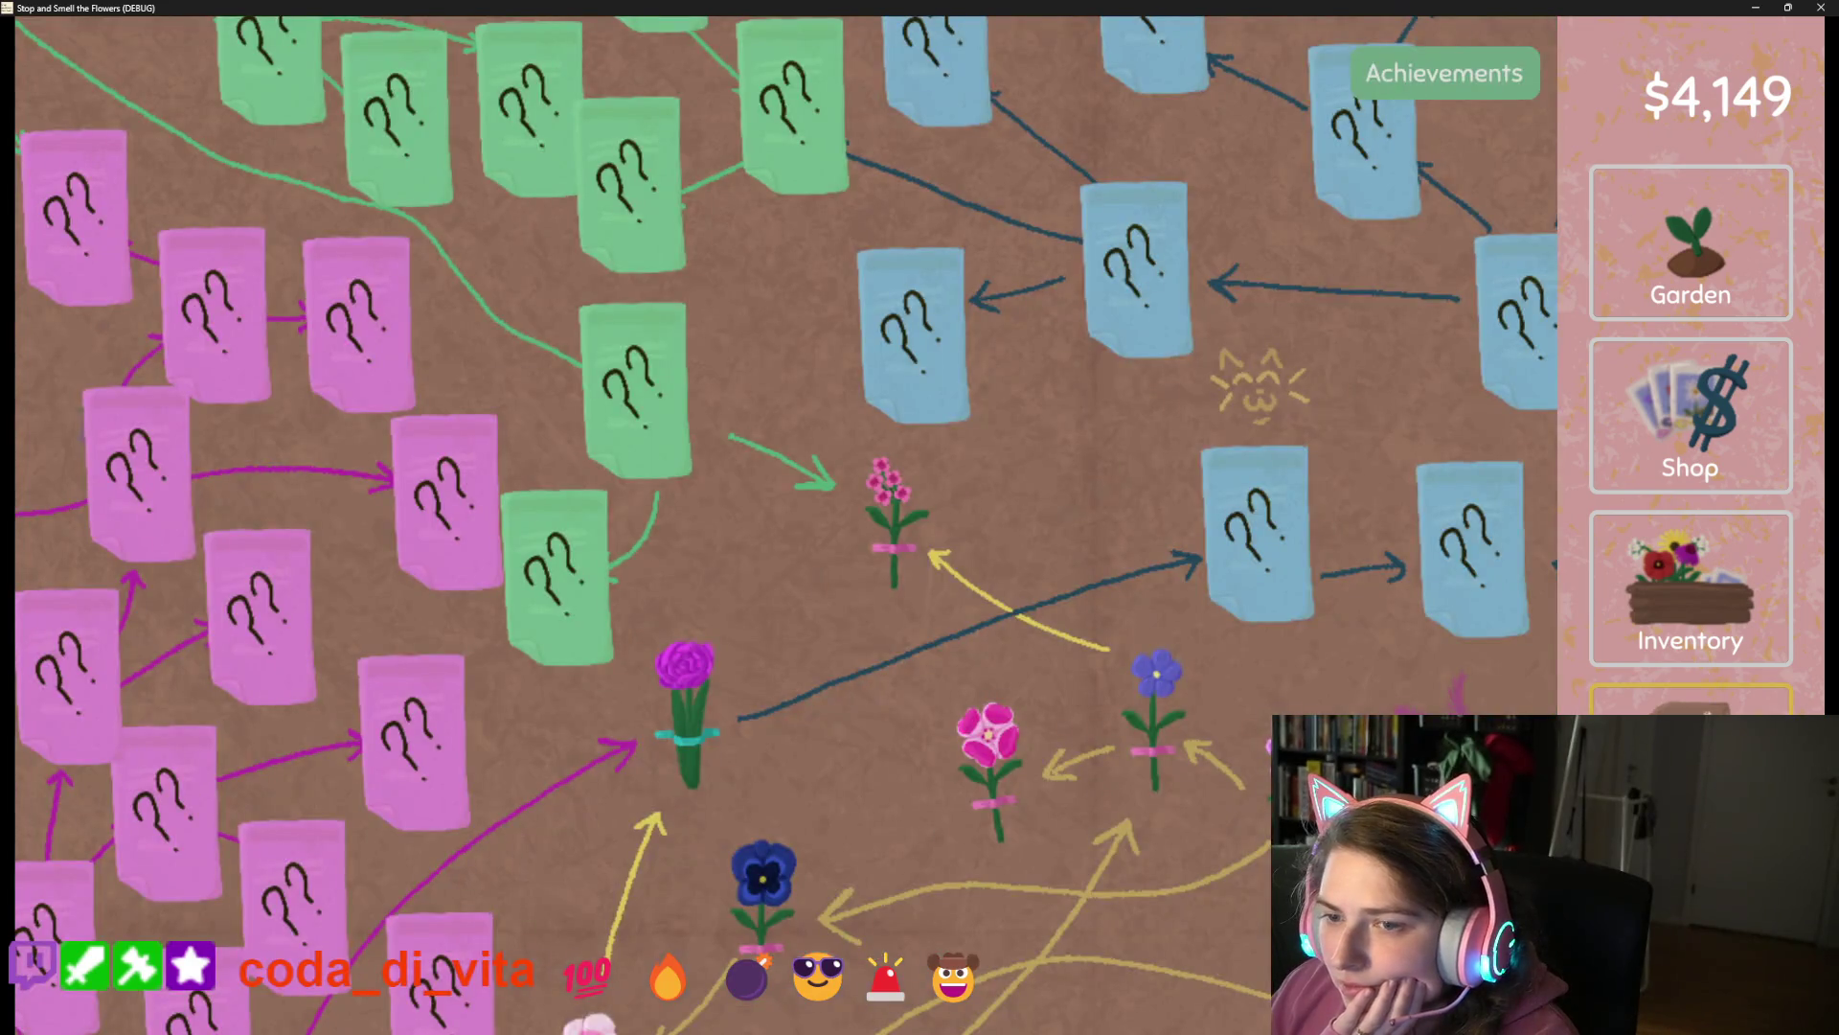
click(1730, 619)
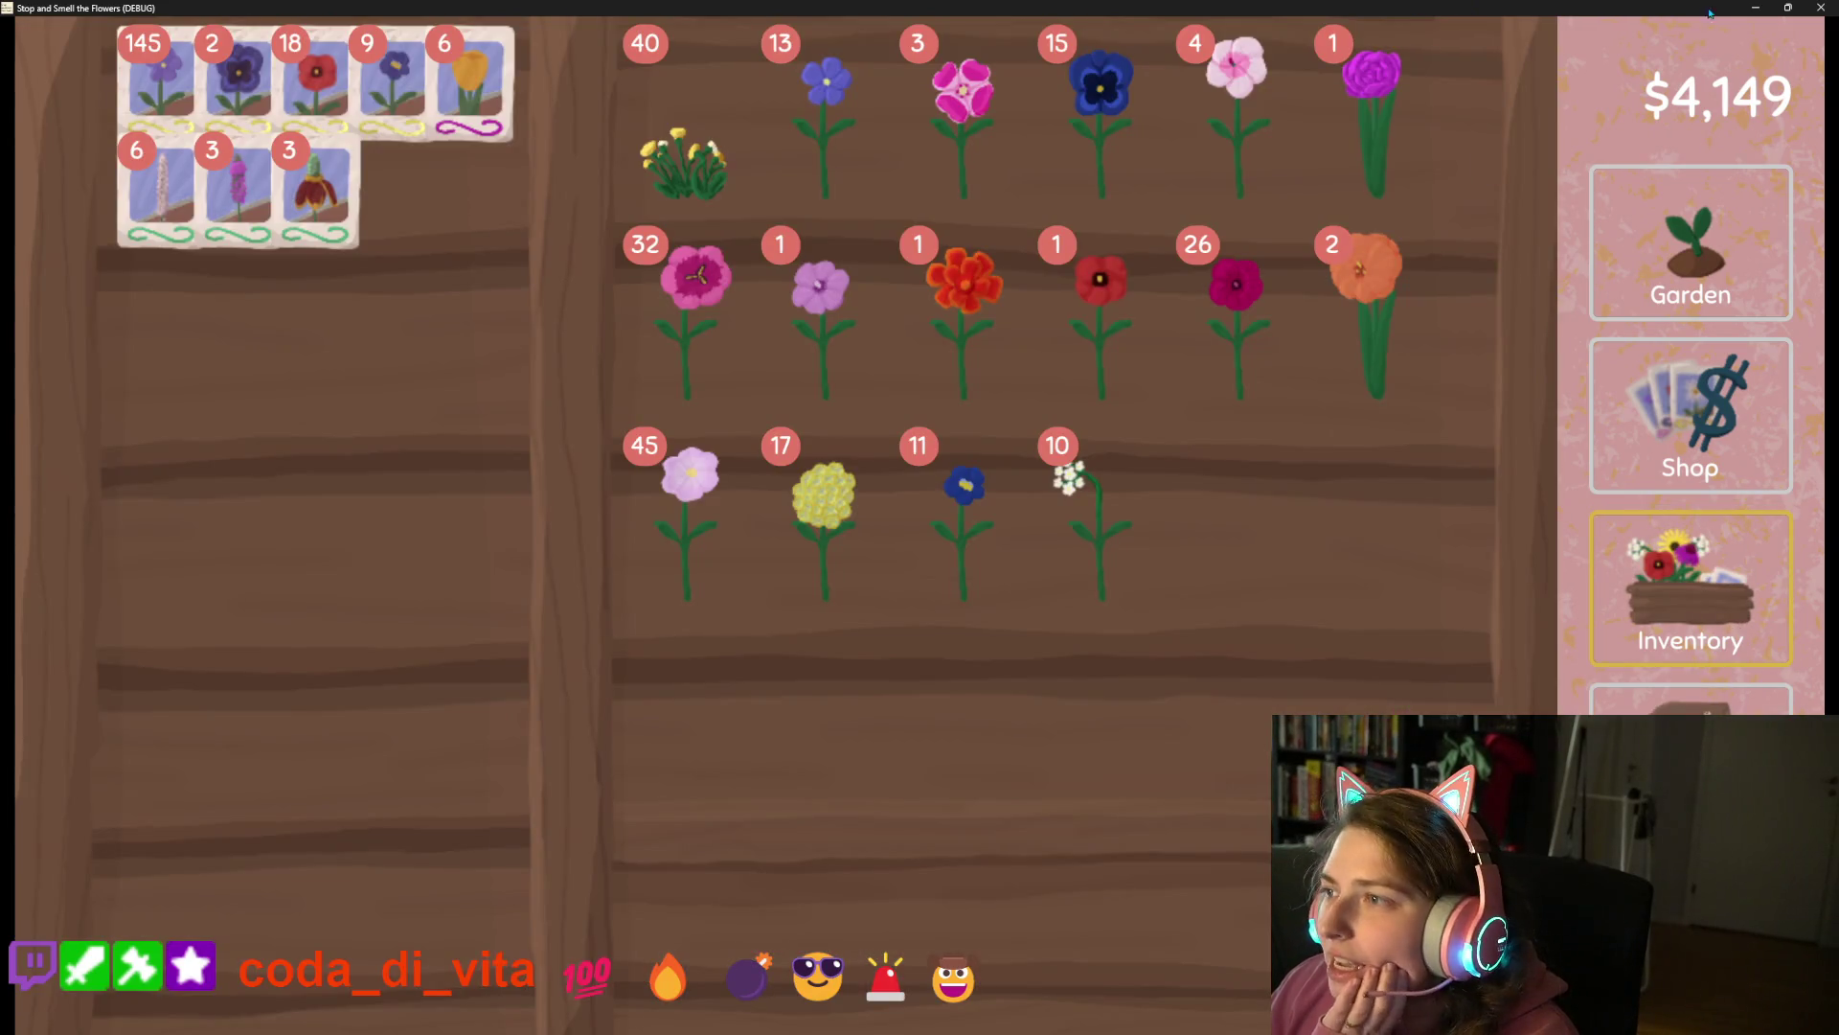
click(1755, 8)
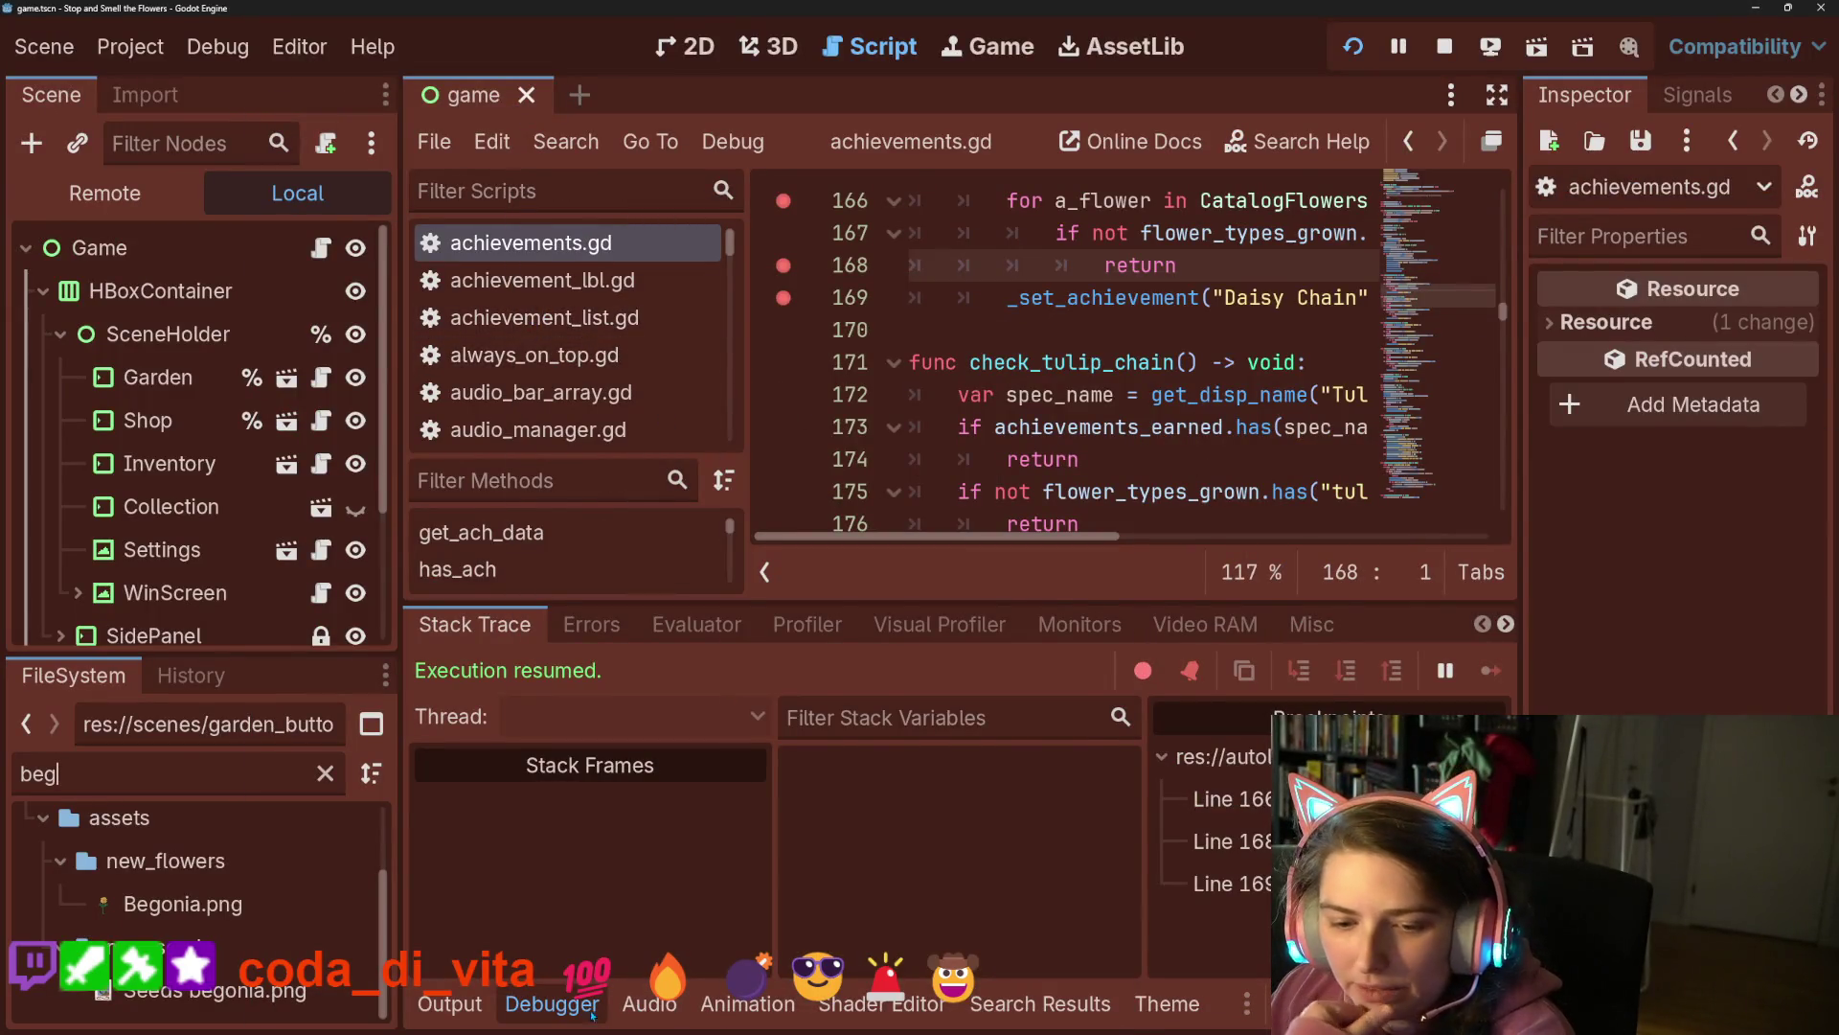
Collapse the debugger panel and open catalog_flowers.gd in the script editor.
click(552, 1003)
scroll(500, 525, down, 2)
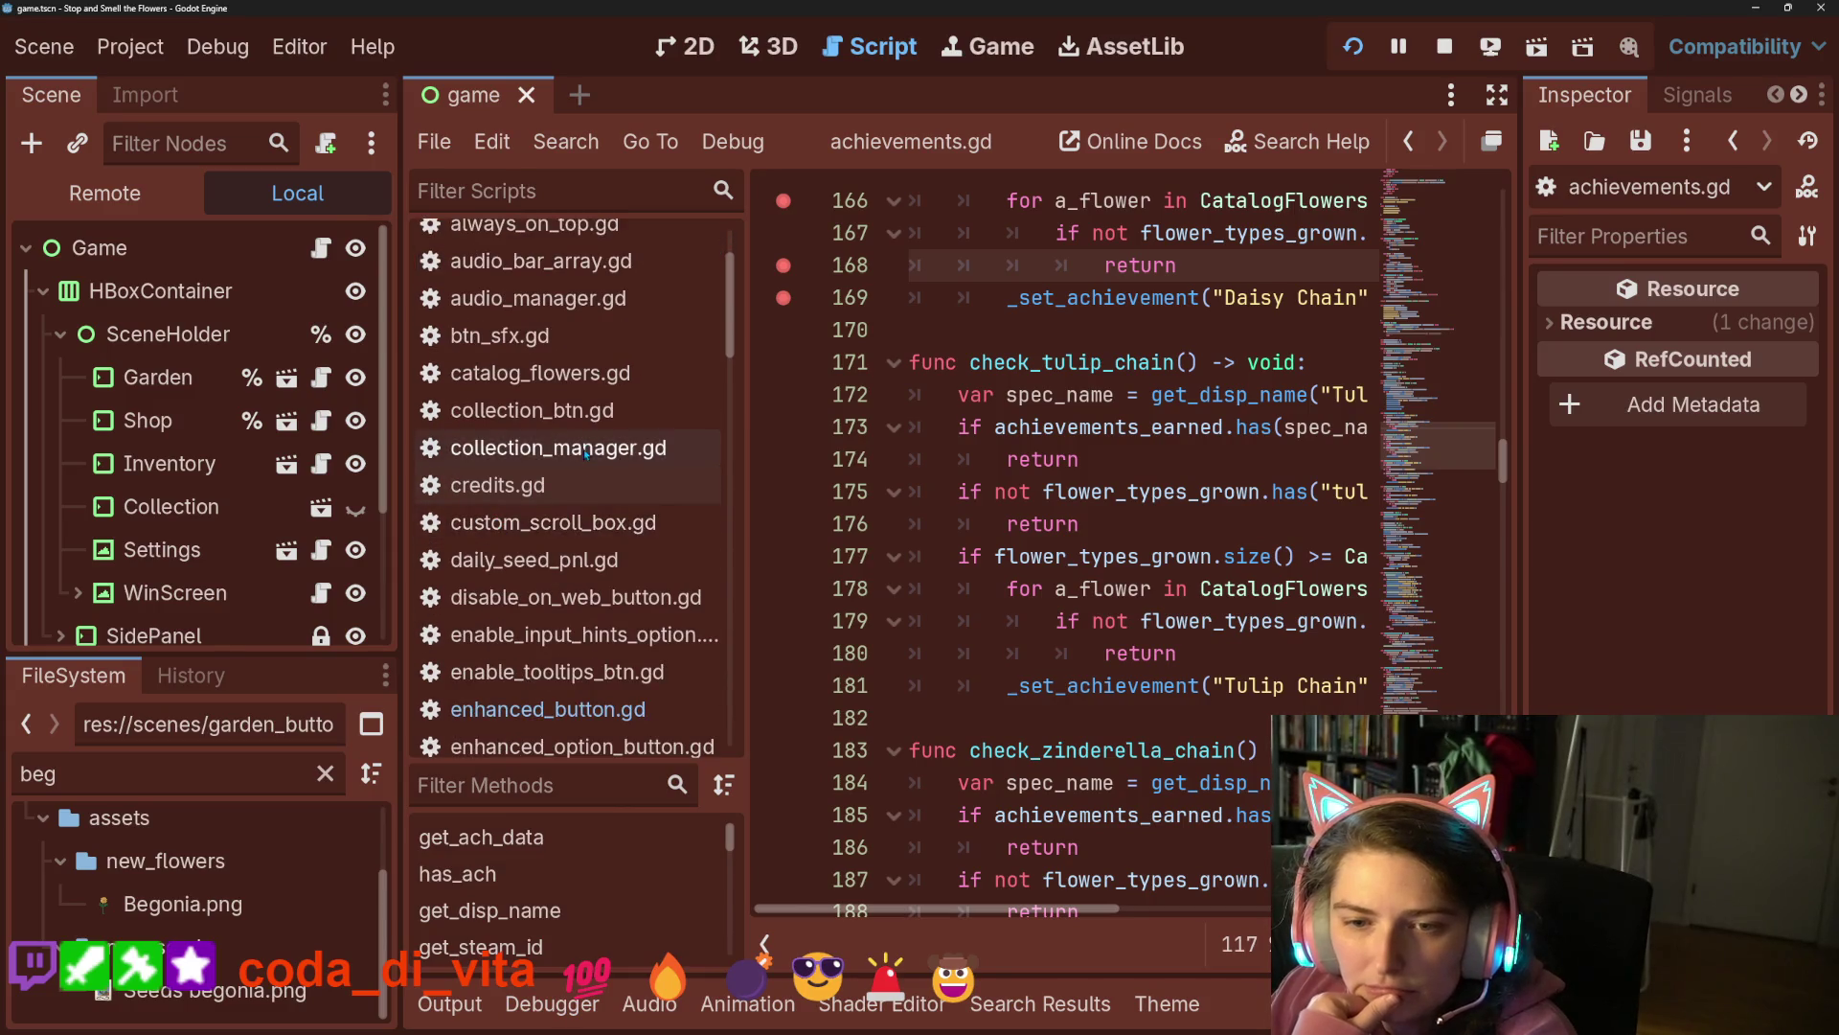
scroll(531, 536, up, 3)
scroll(530, 536, down, 3)
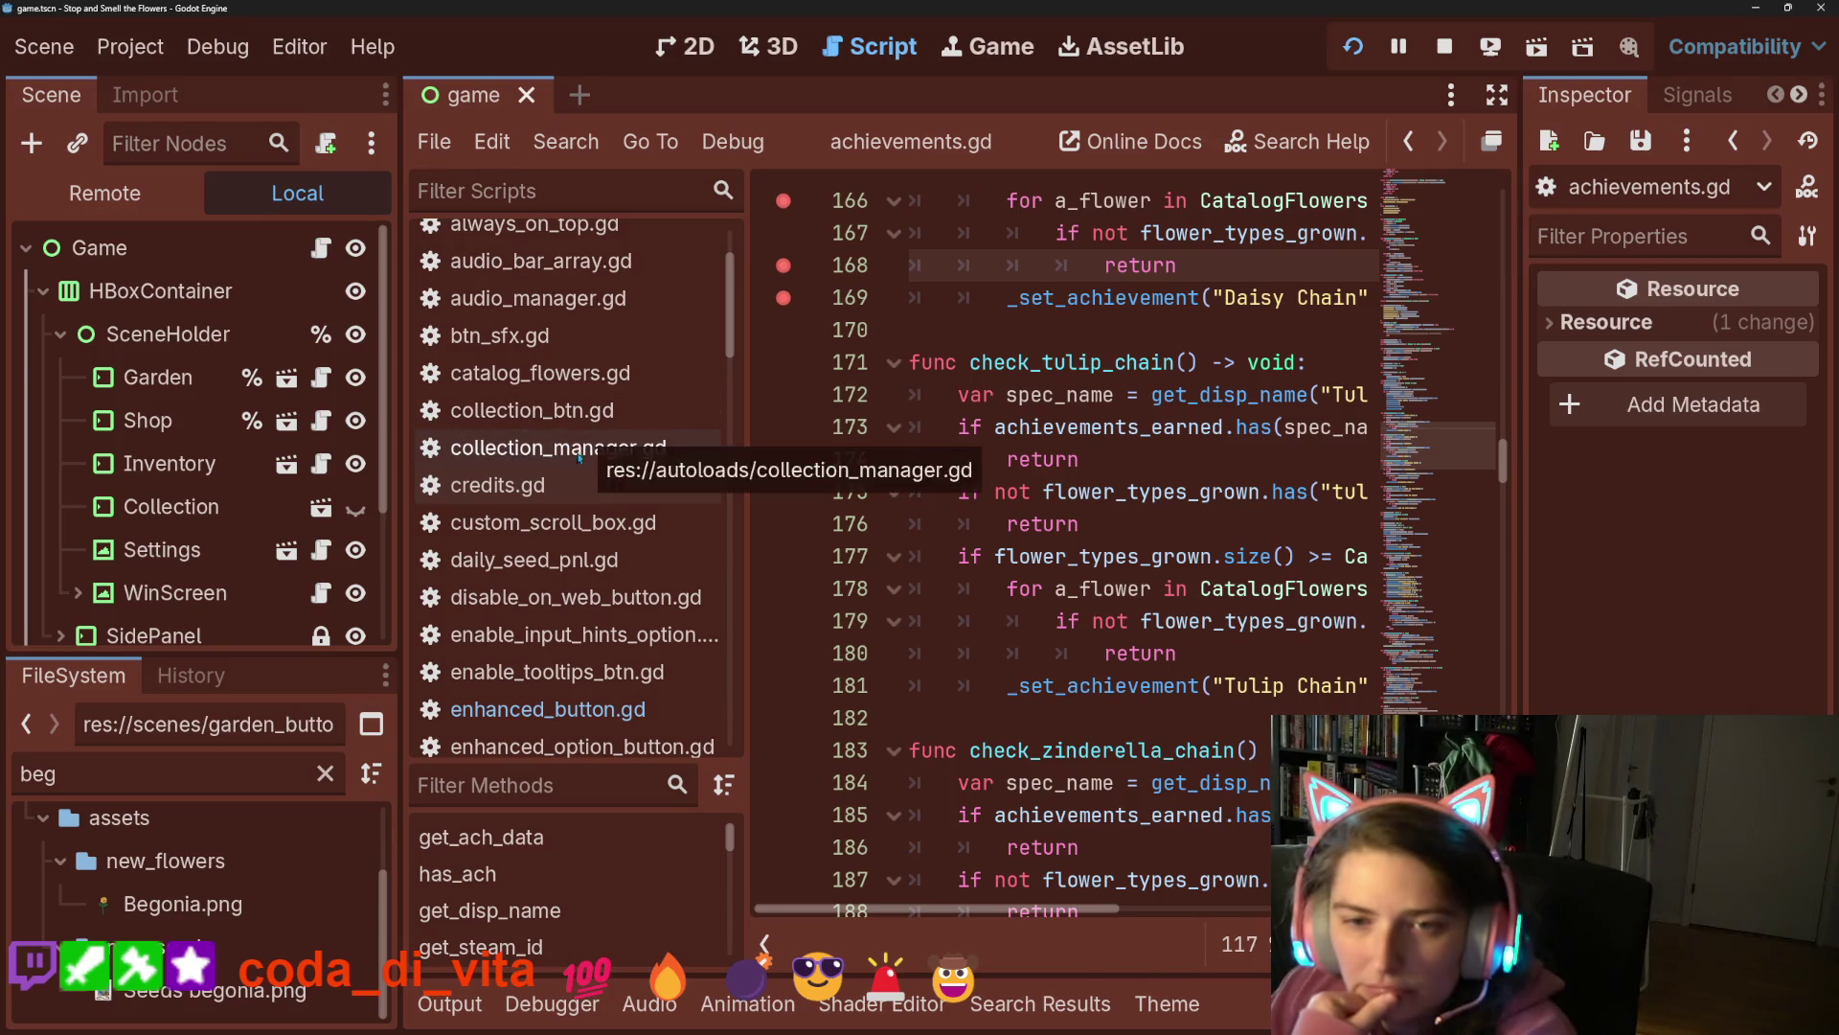
scroll(581, 431, down, 5)
scroll(580, 368, up, 5)
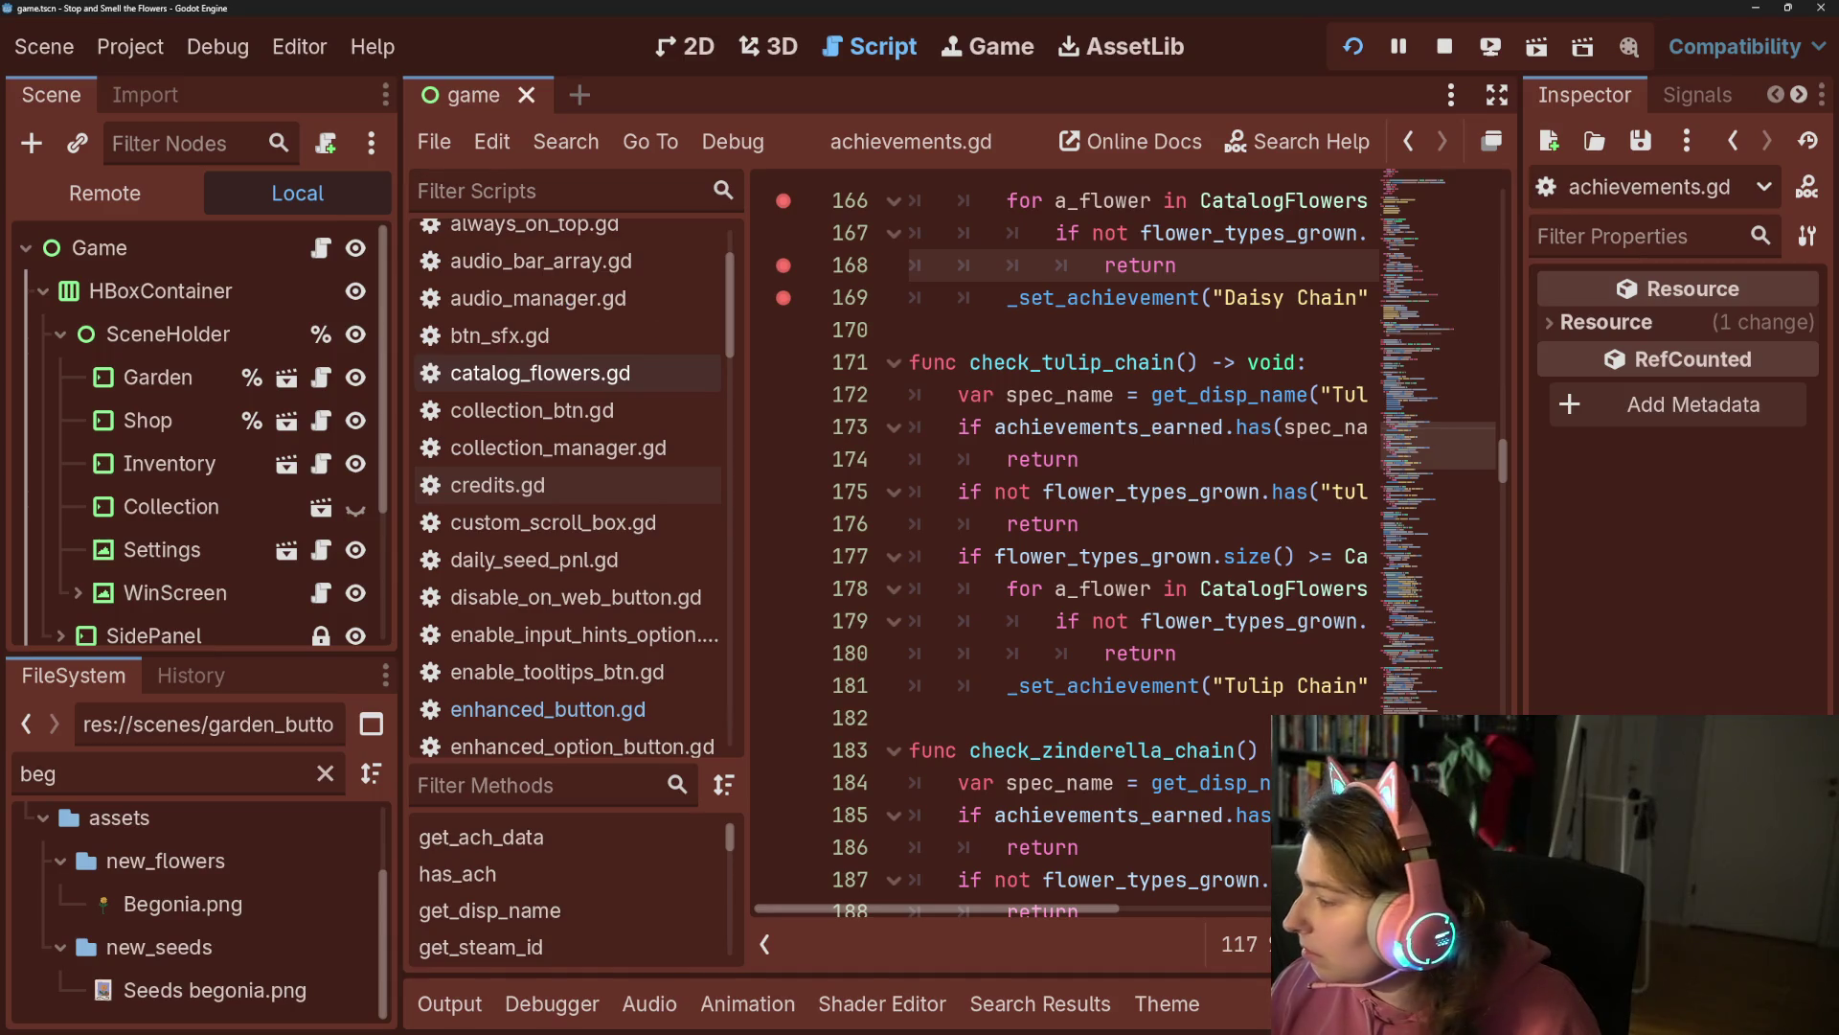
click(575, 372)
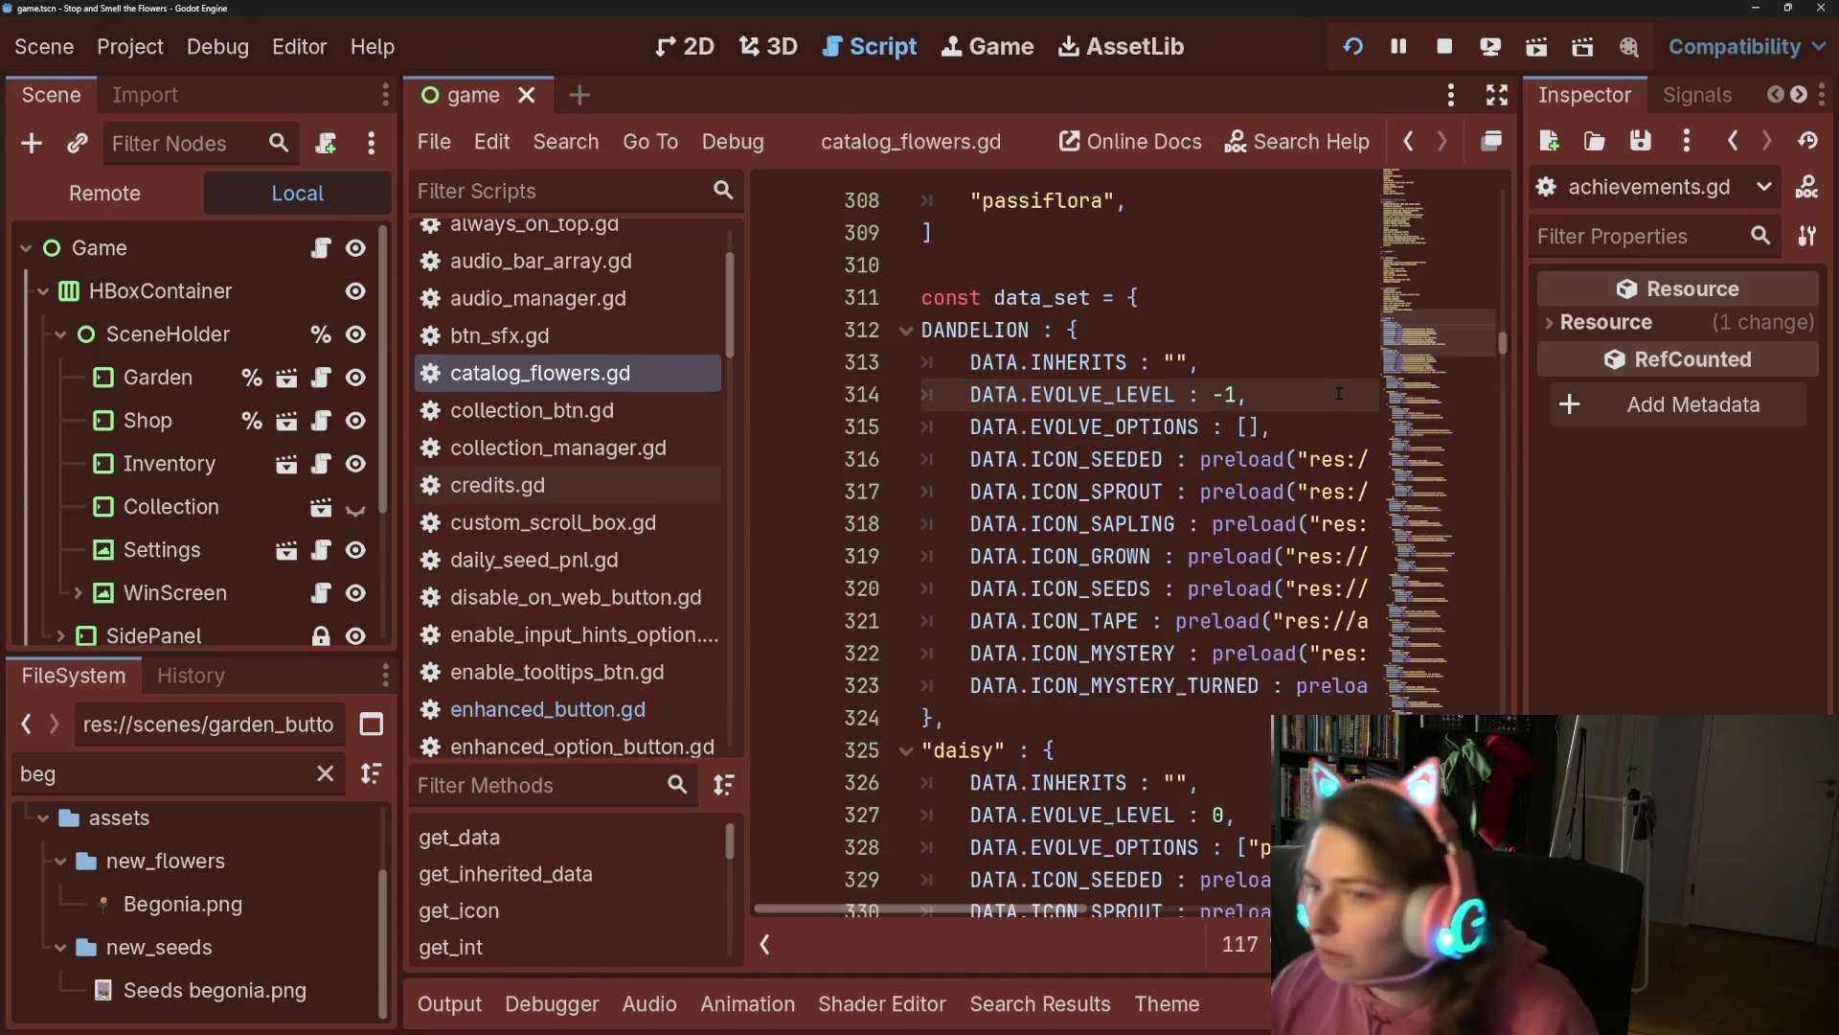
Reset the running game's speed to 1.0x in the Game workspace.
click(989, 46)
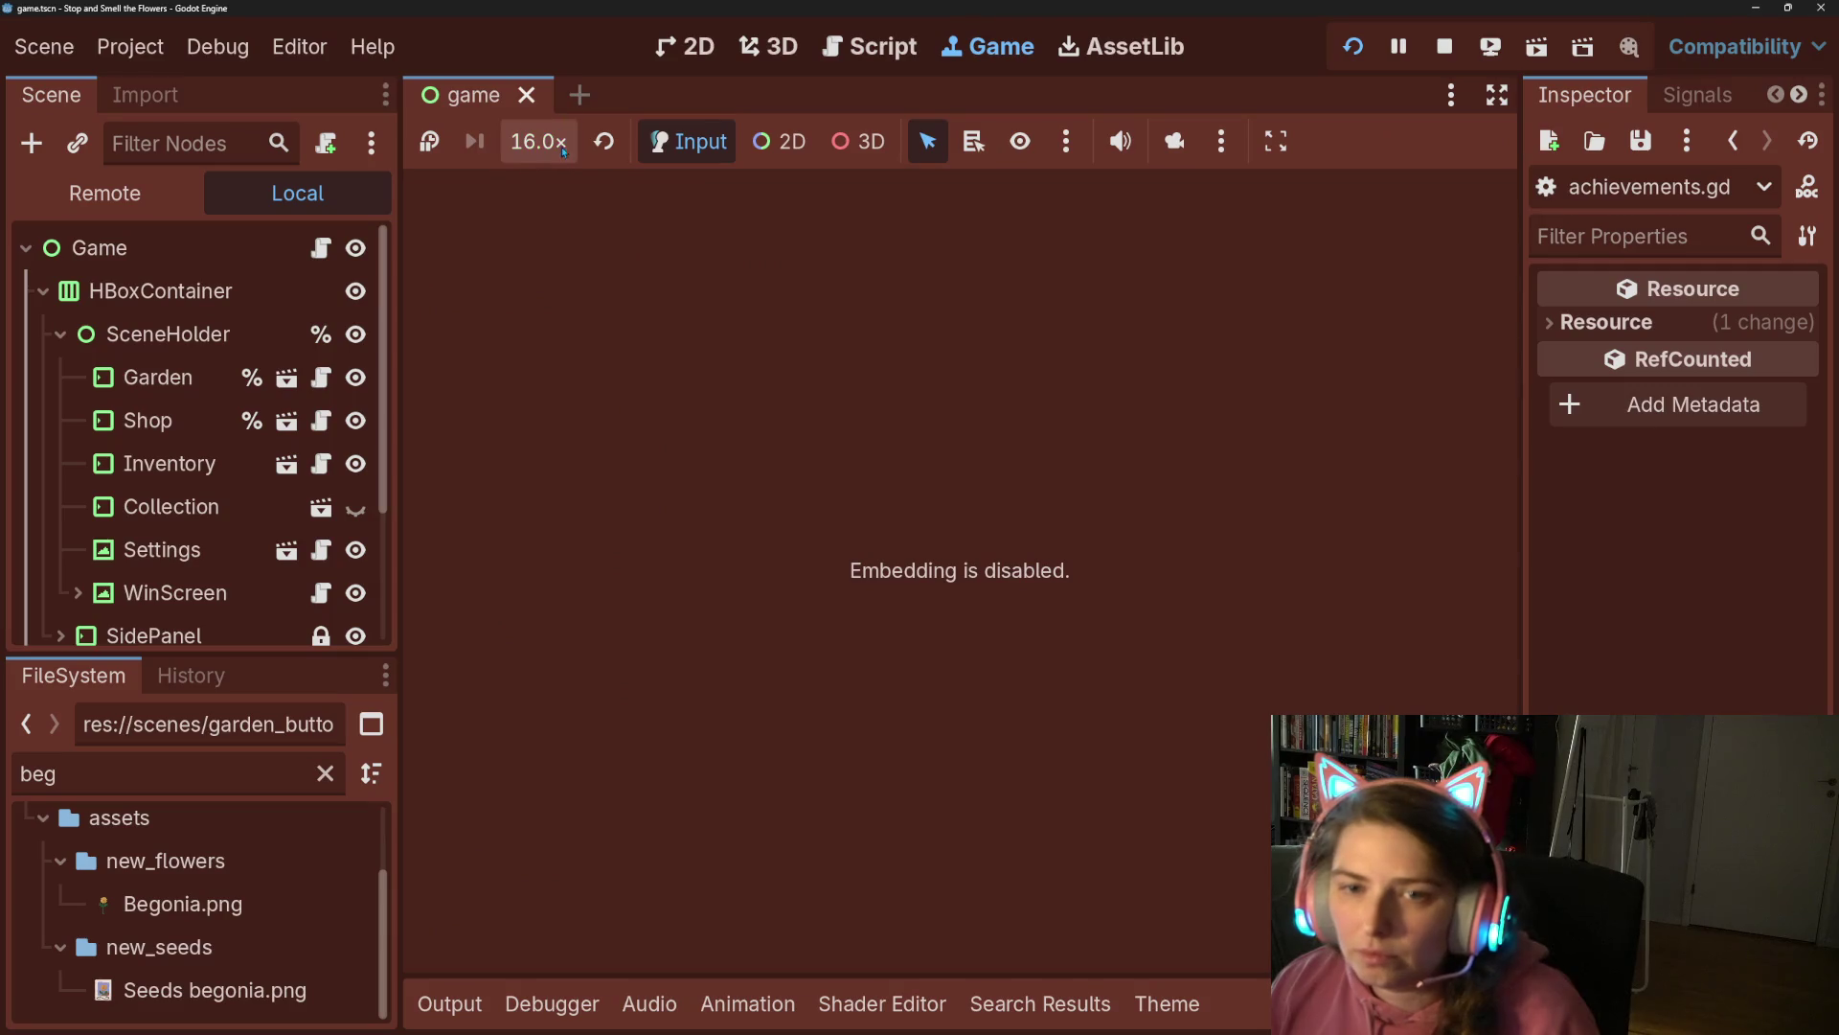
click(556, 144)
click(577, 369)
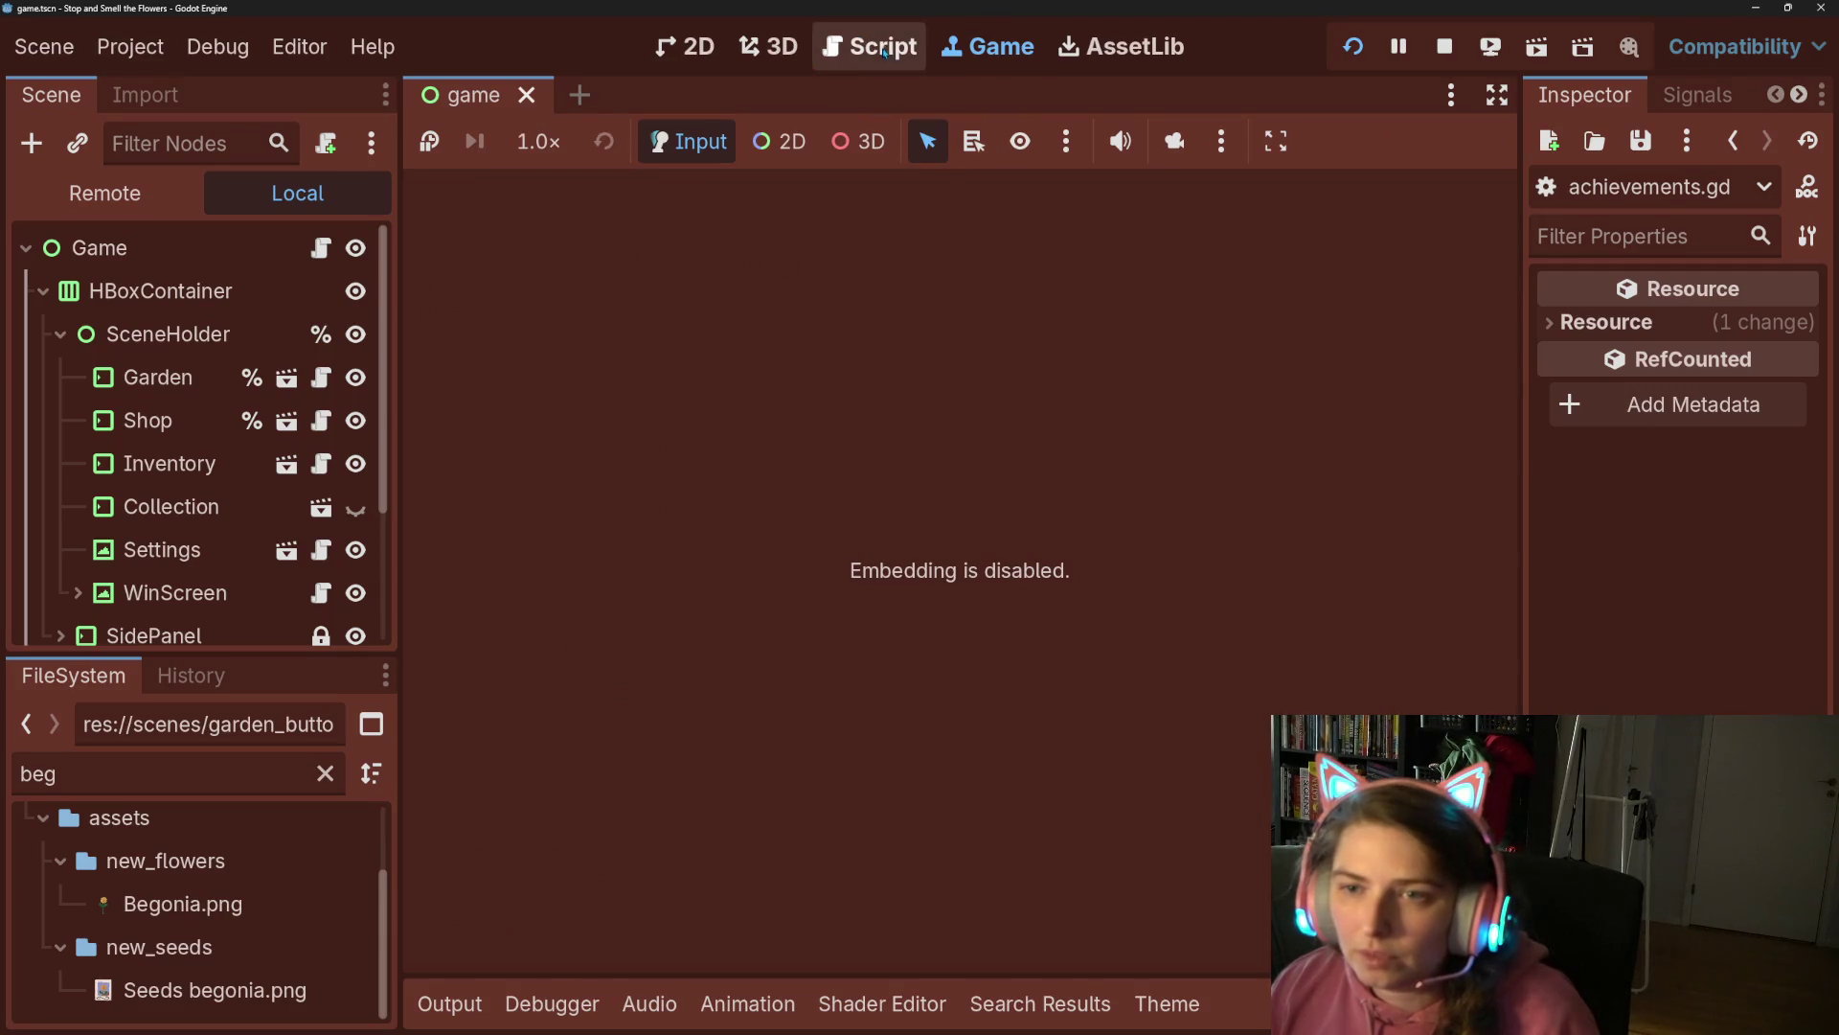
click(870, 46)
Search the script for 'begonia' and step through matches back to line 253.
click(1157, 491)
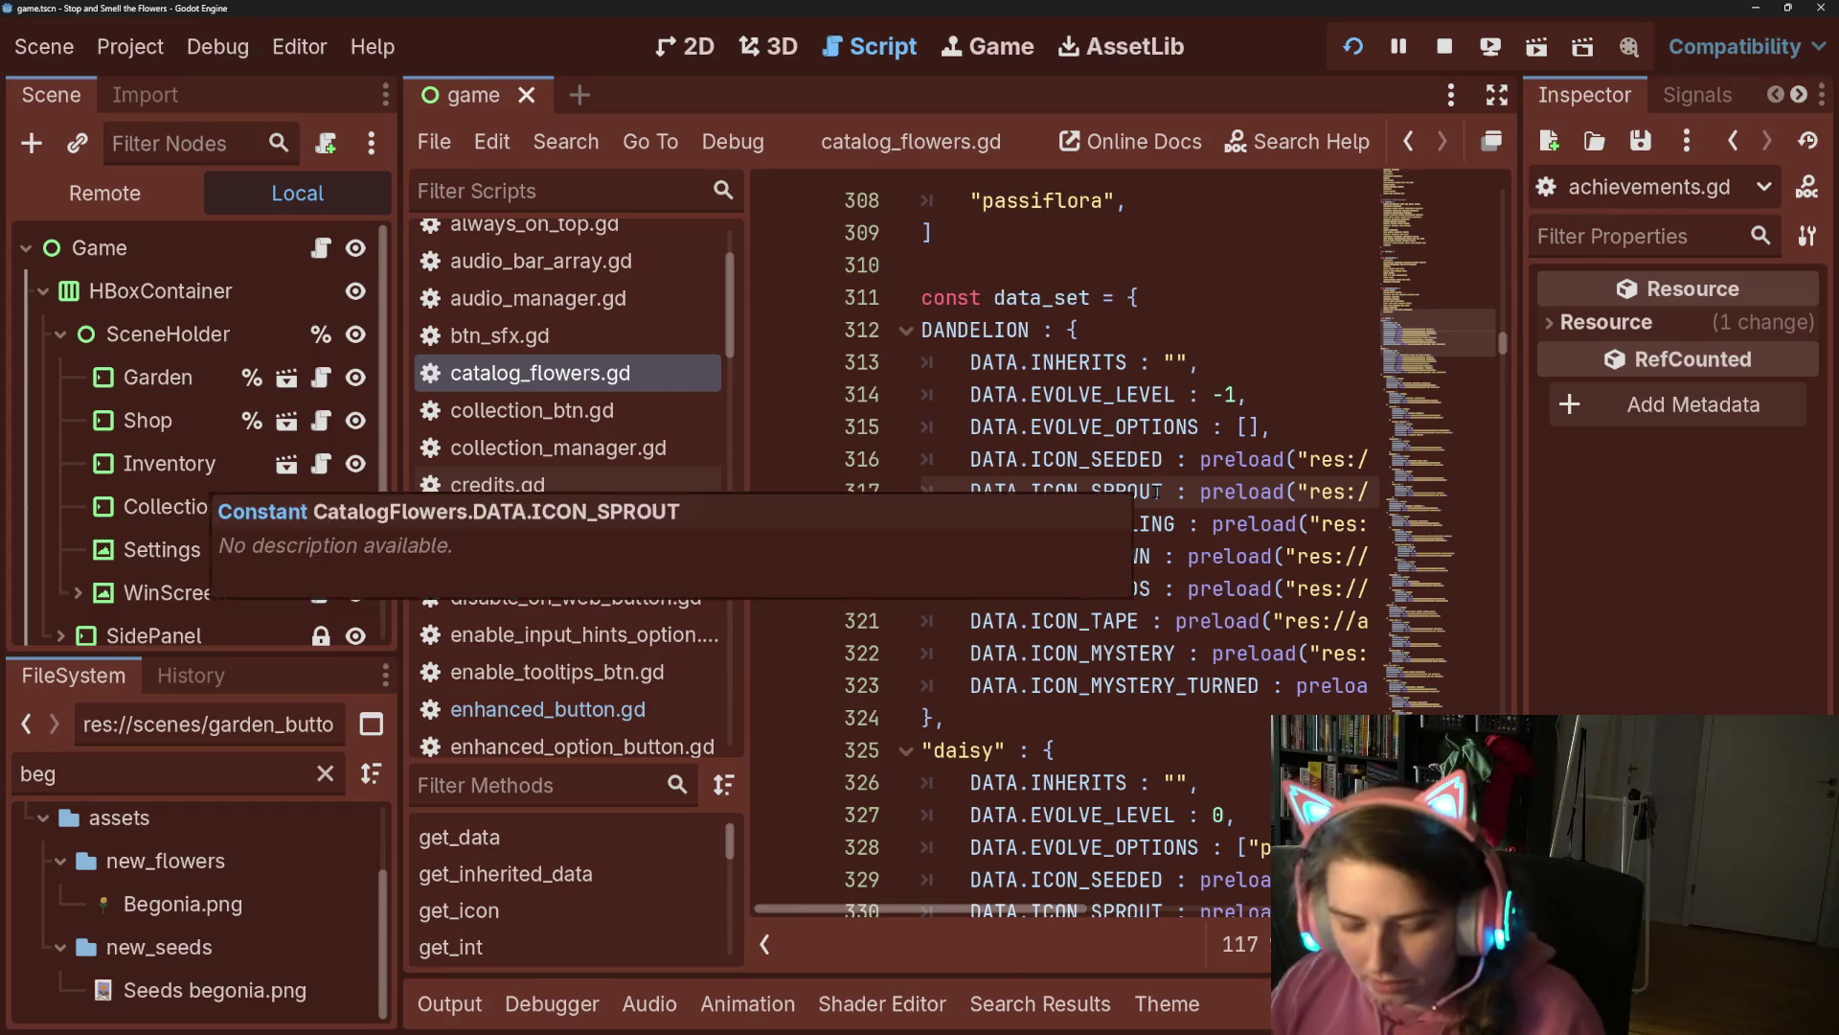
key(ctrl+f)
text(beg)
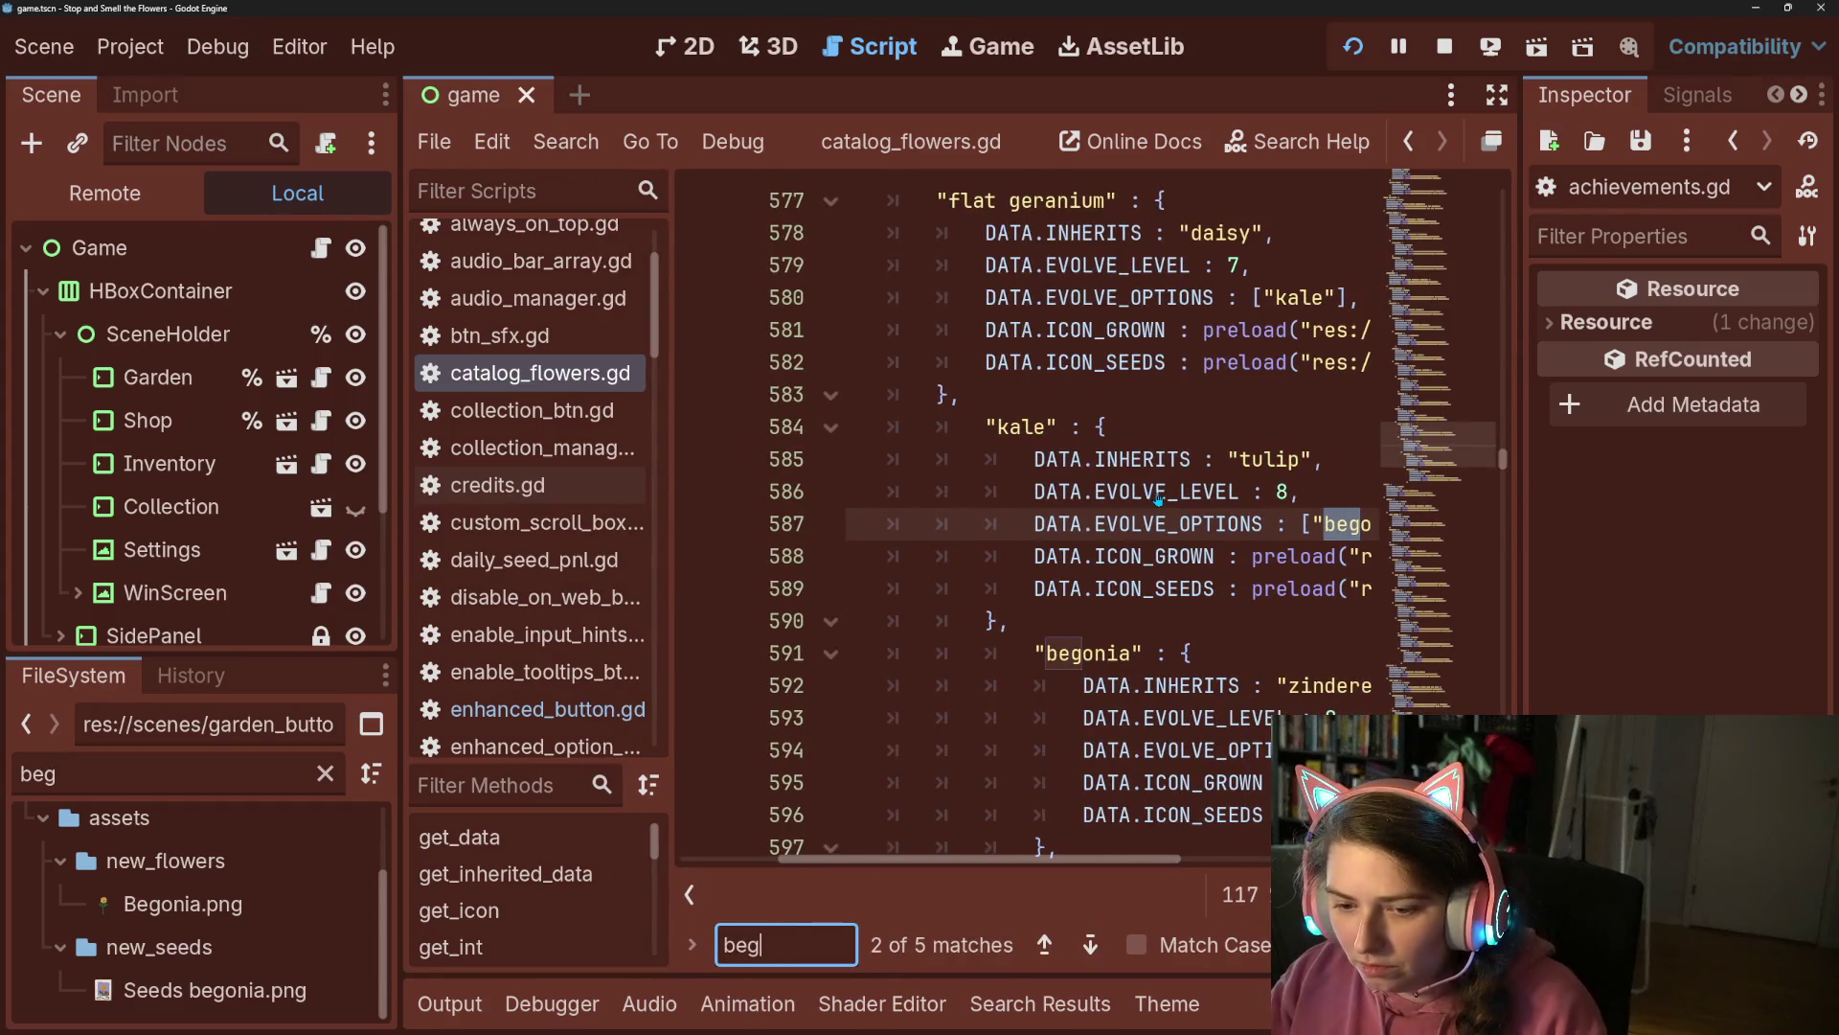
text(po)
key(BackSpace)
text(onia)
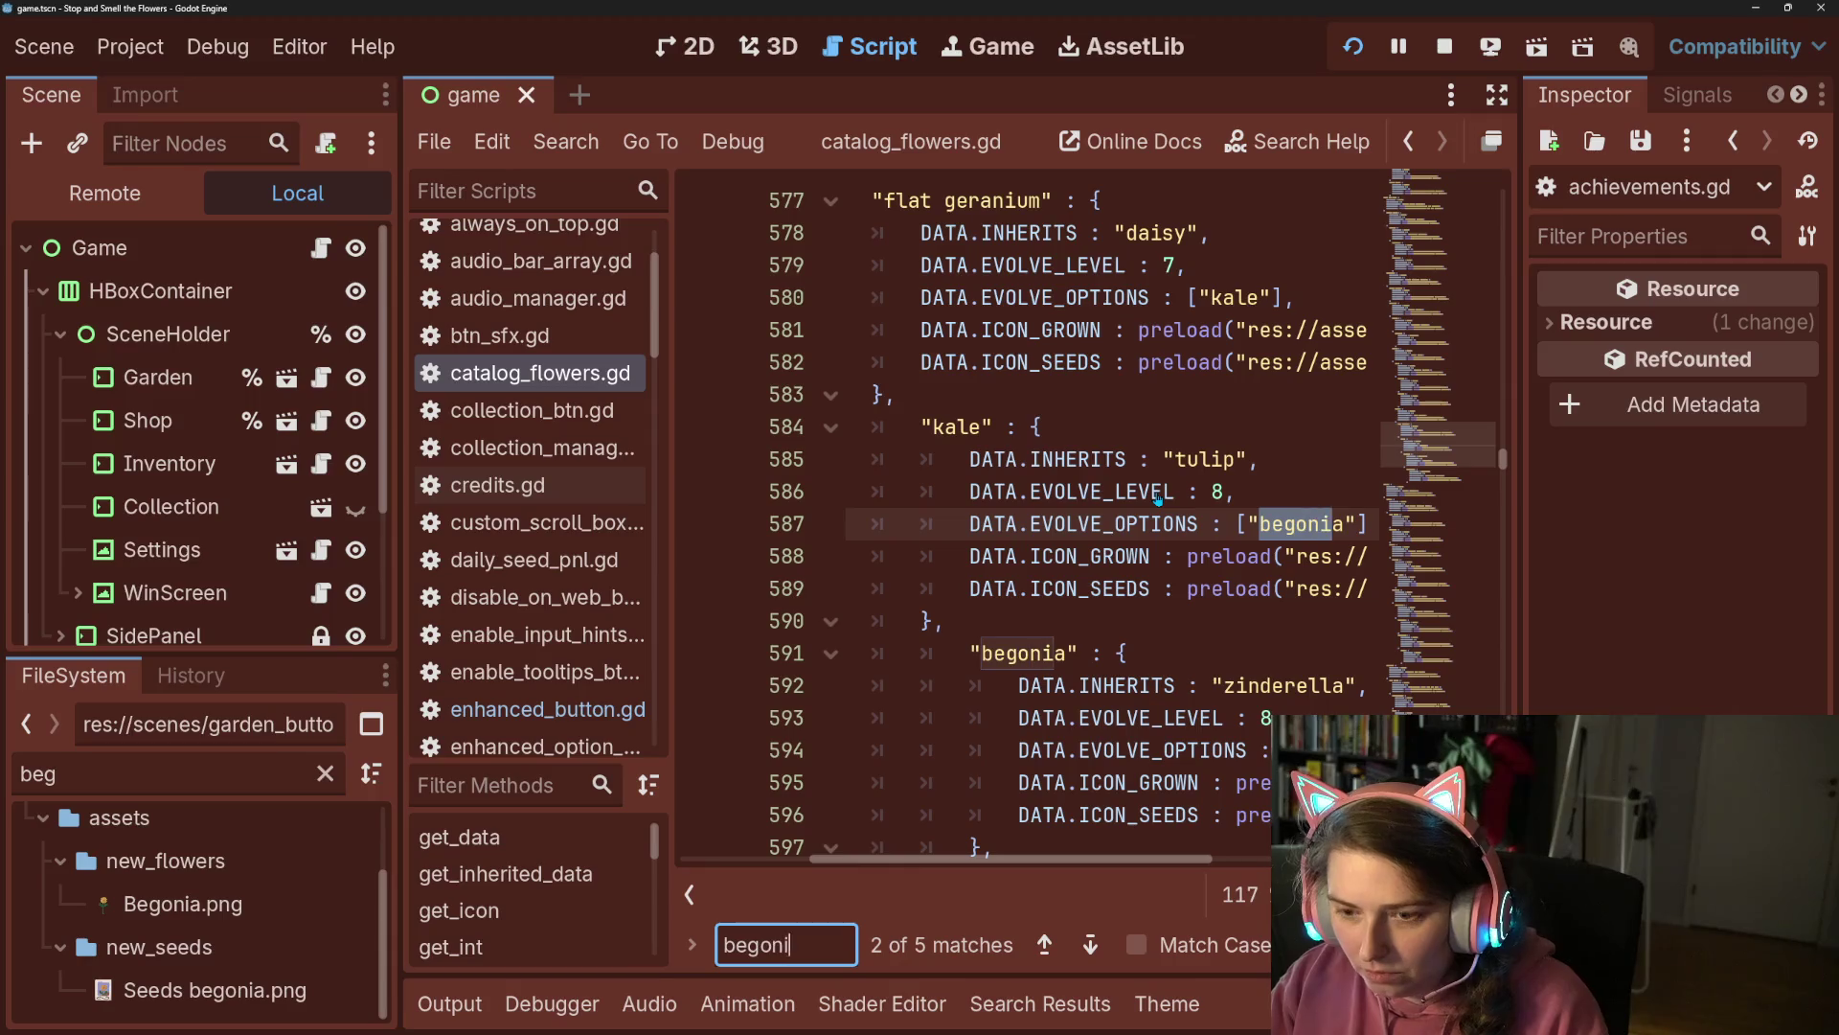
key(Return)
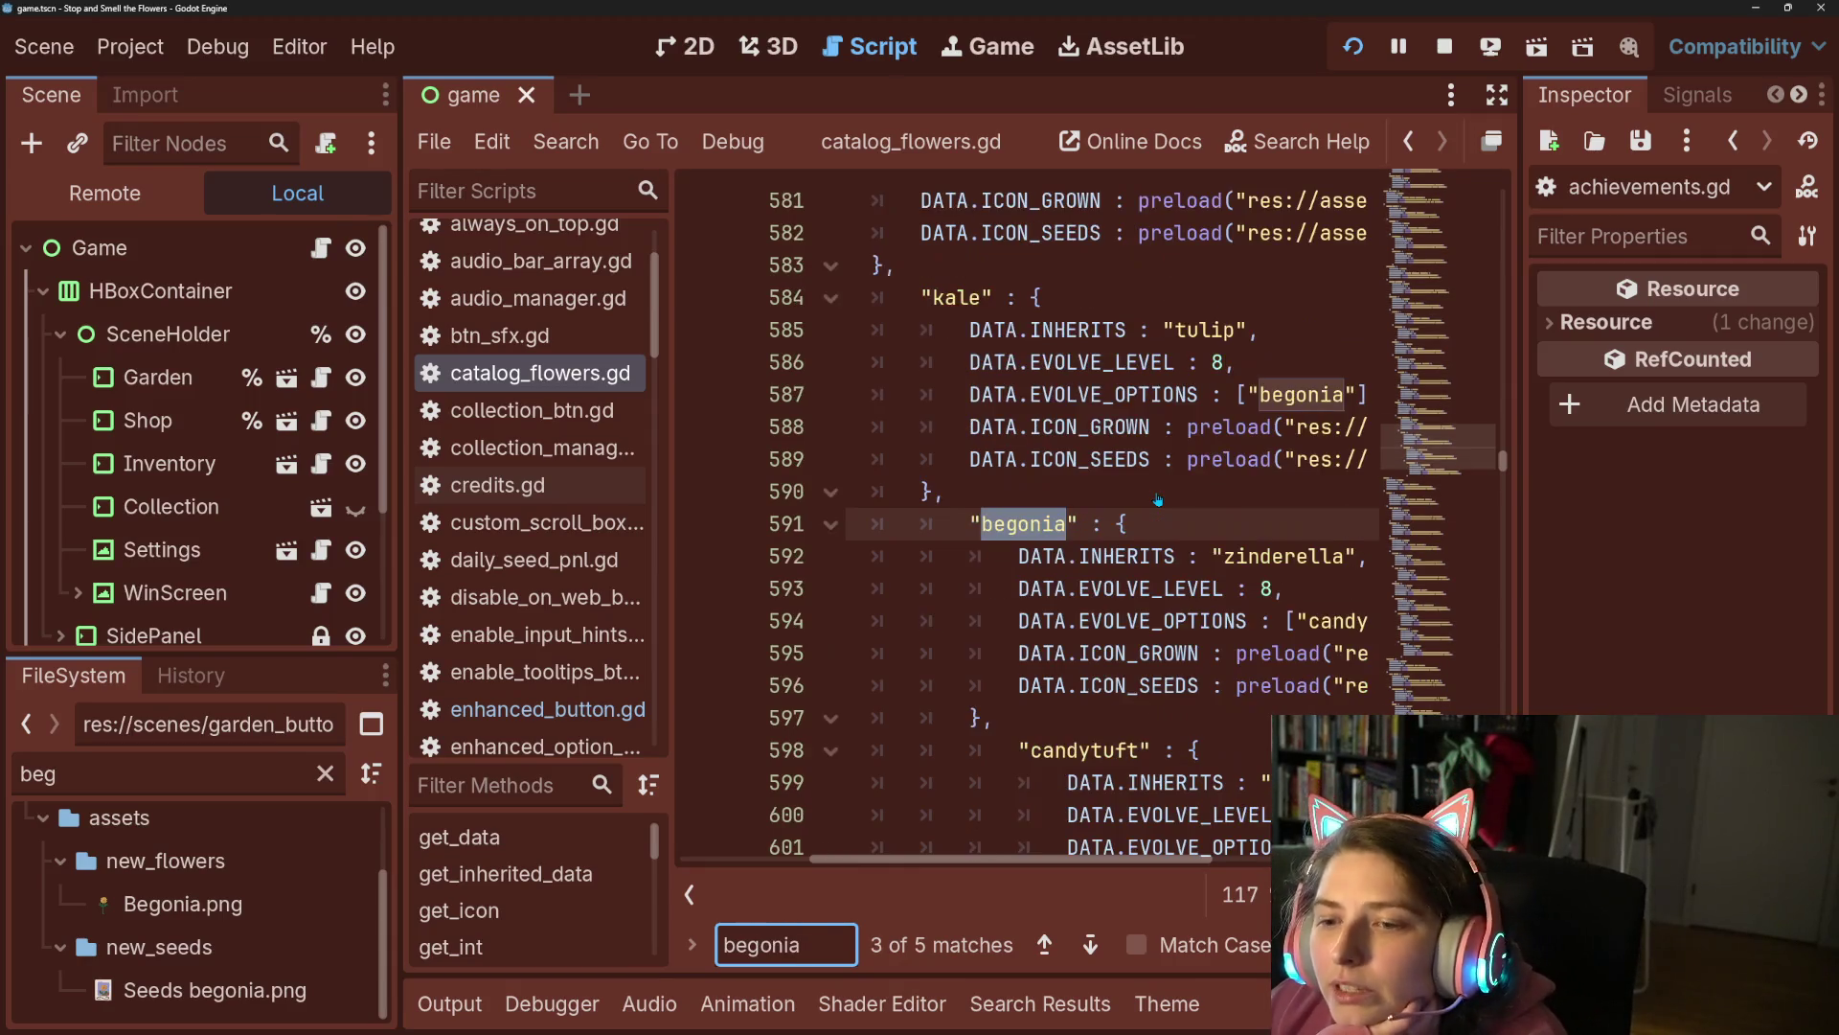
key(Return)
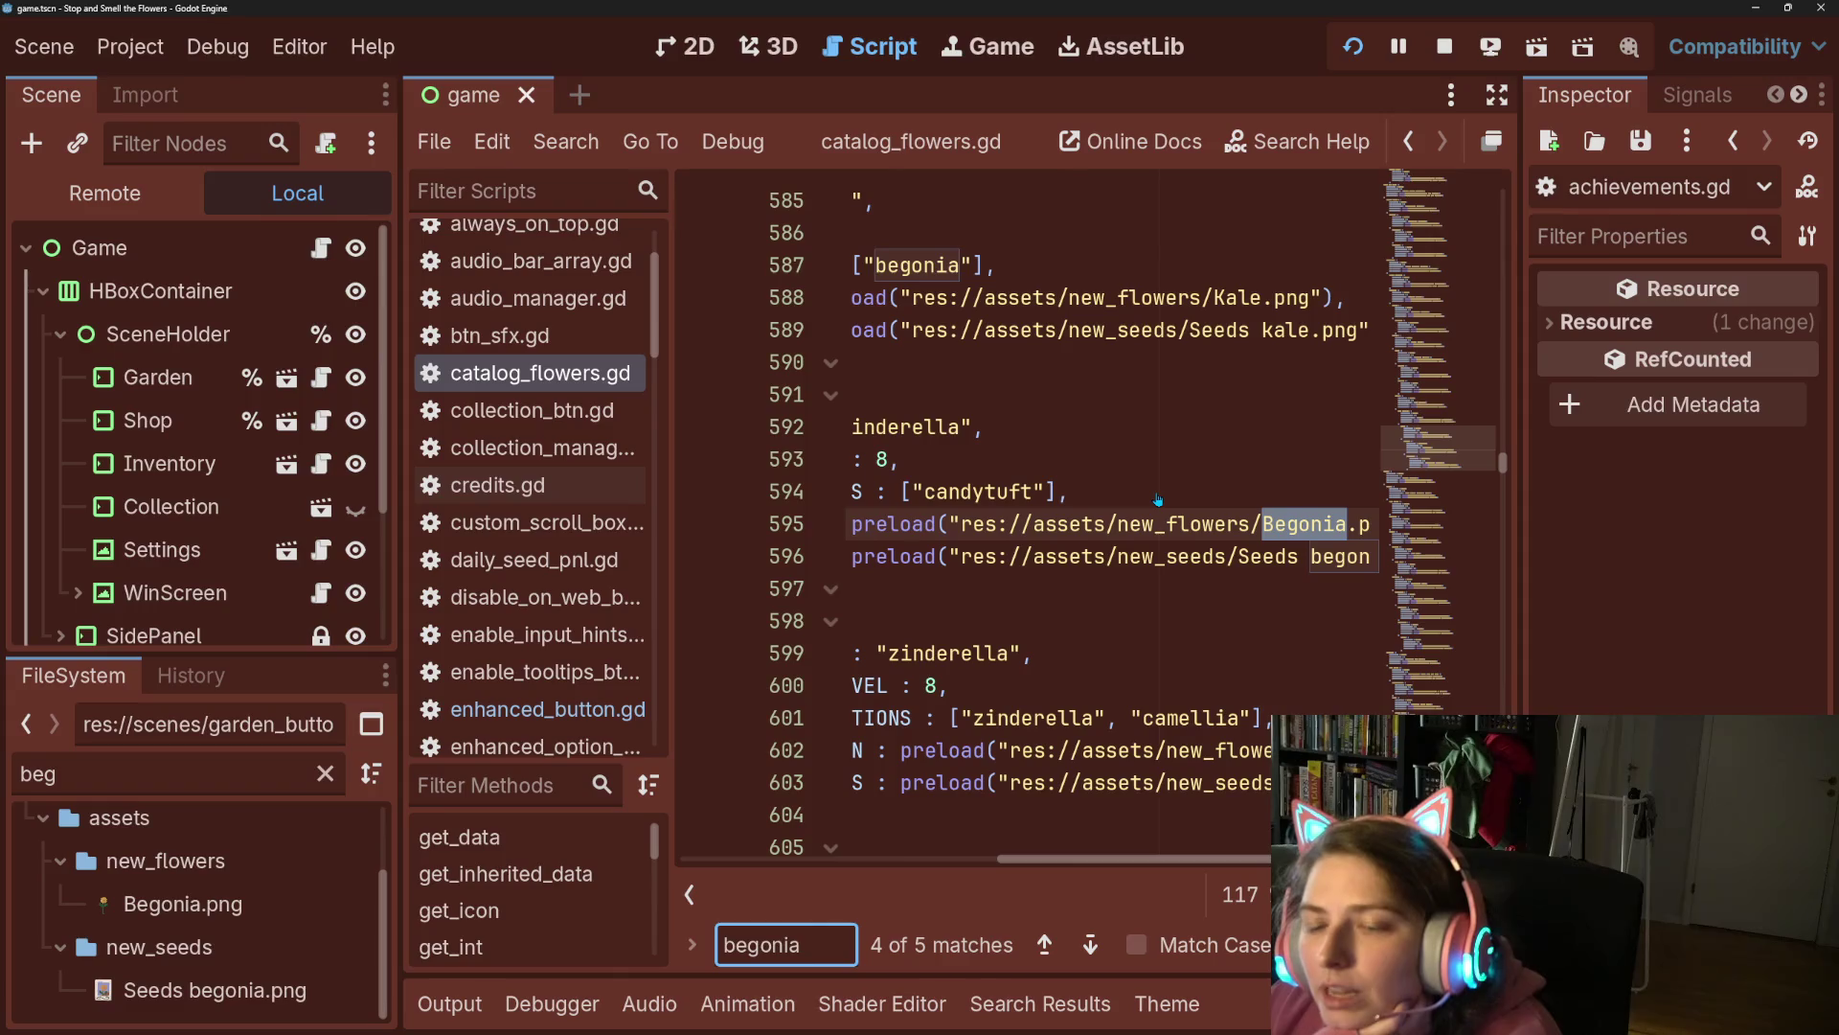
key(Return)
key(Return)
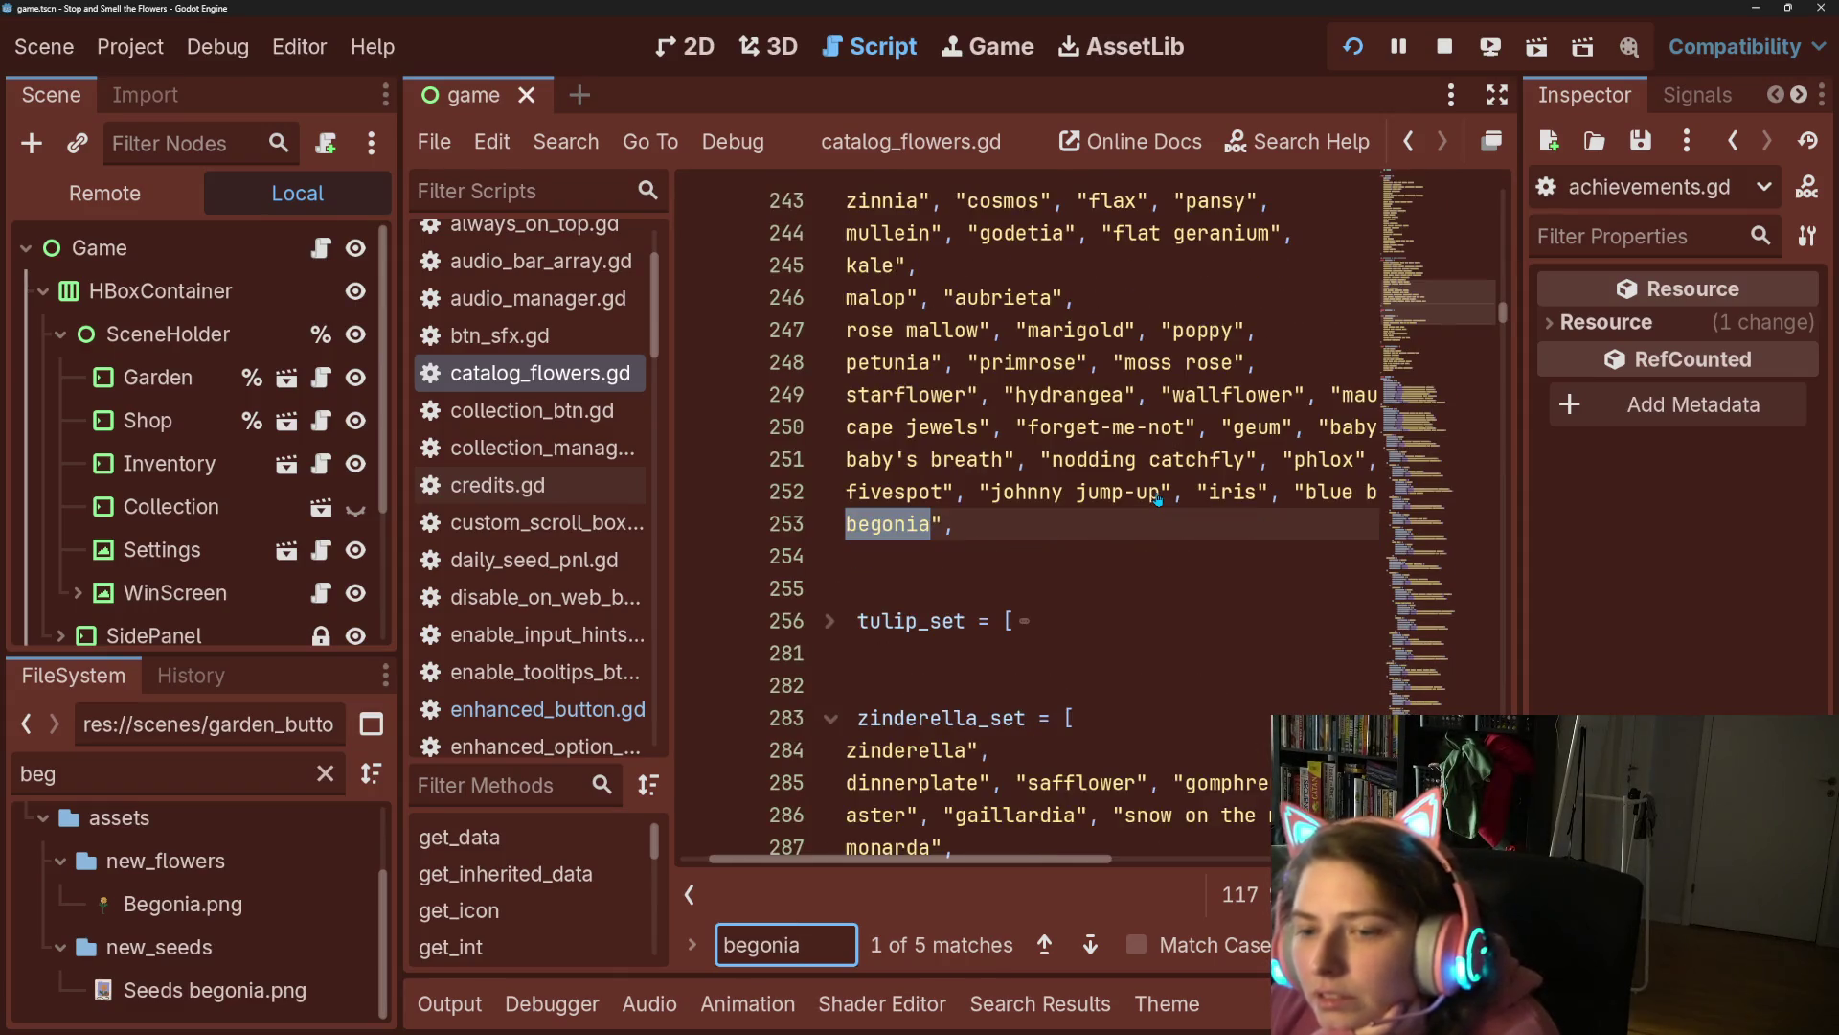
Hide the side docks for a full-width code view and deselect the line 253 match.
click(1497, 93)
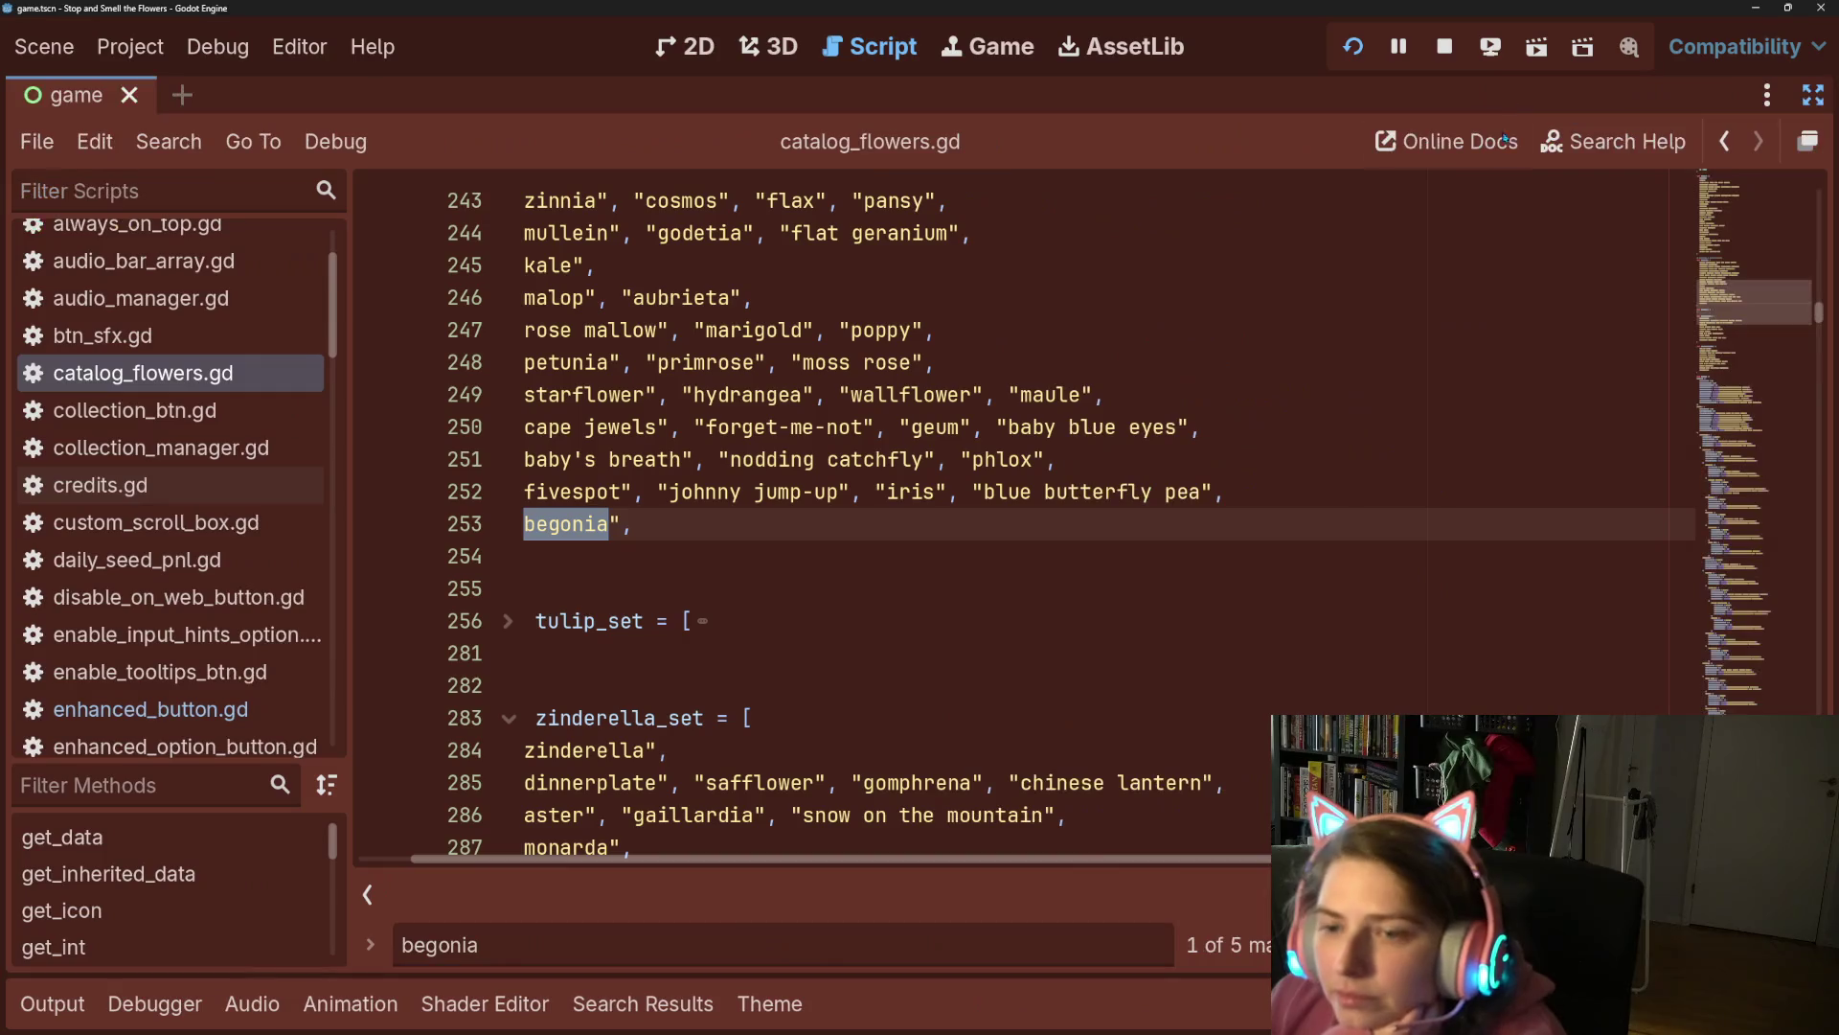
drag(1151, 861, 728, 835)
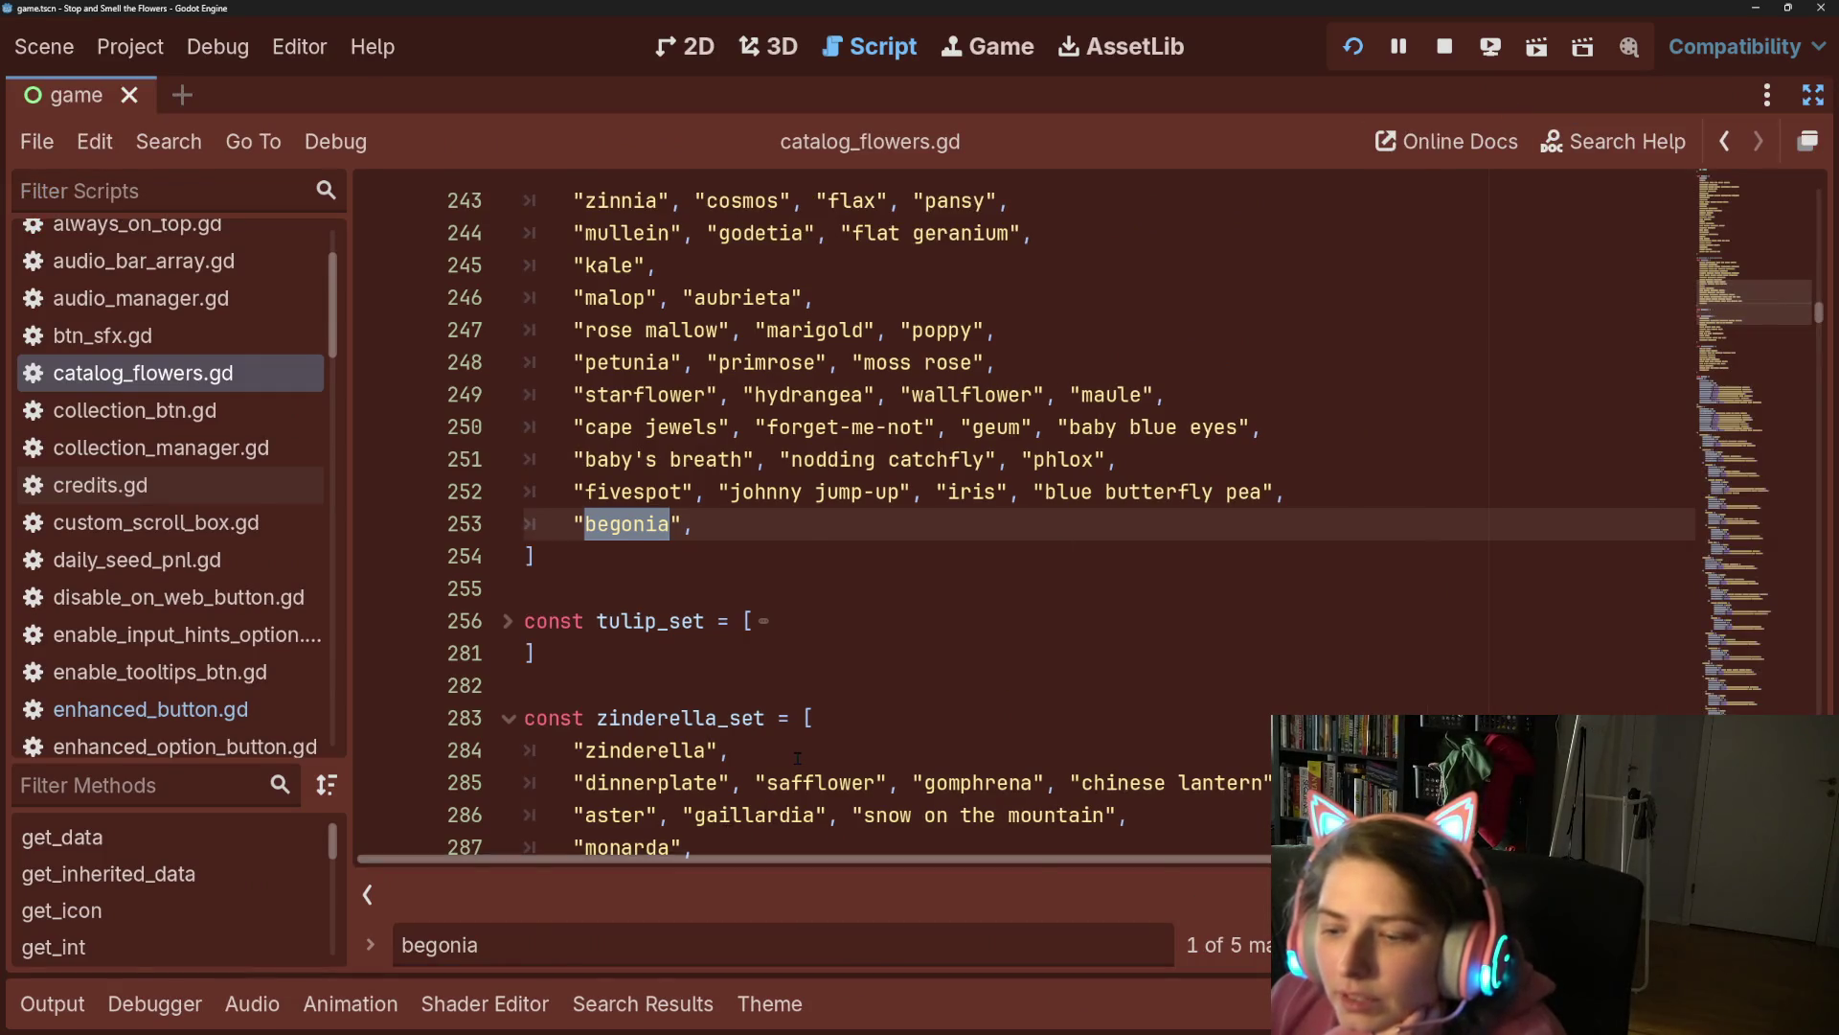
scroll(797, 758, up, 15)
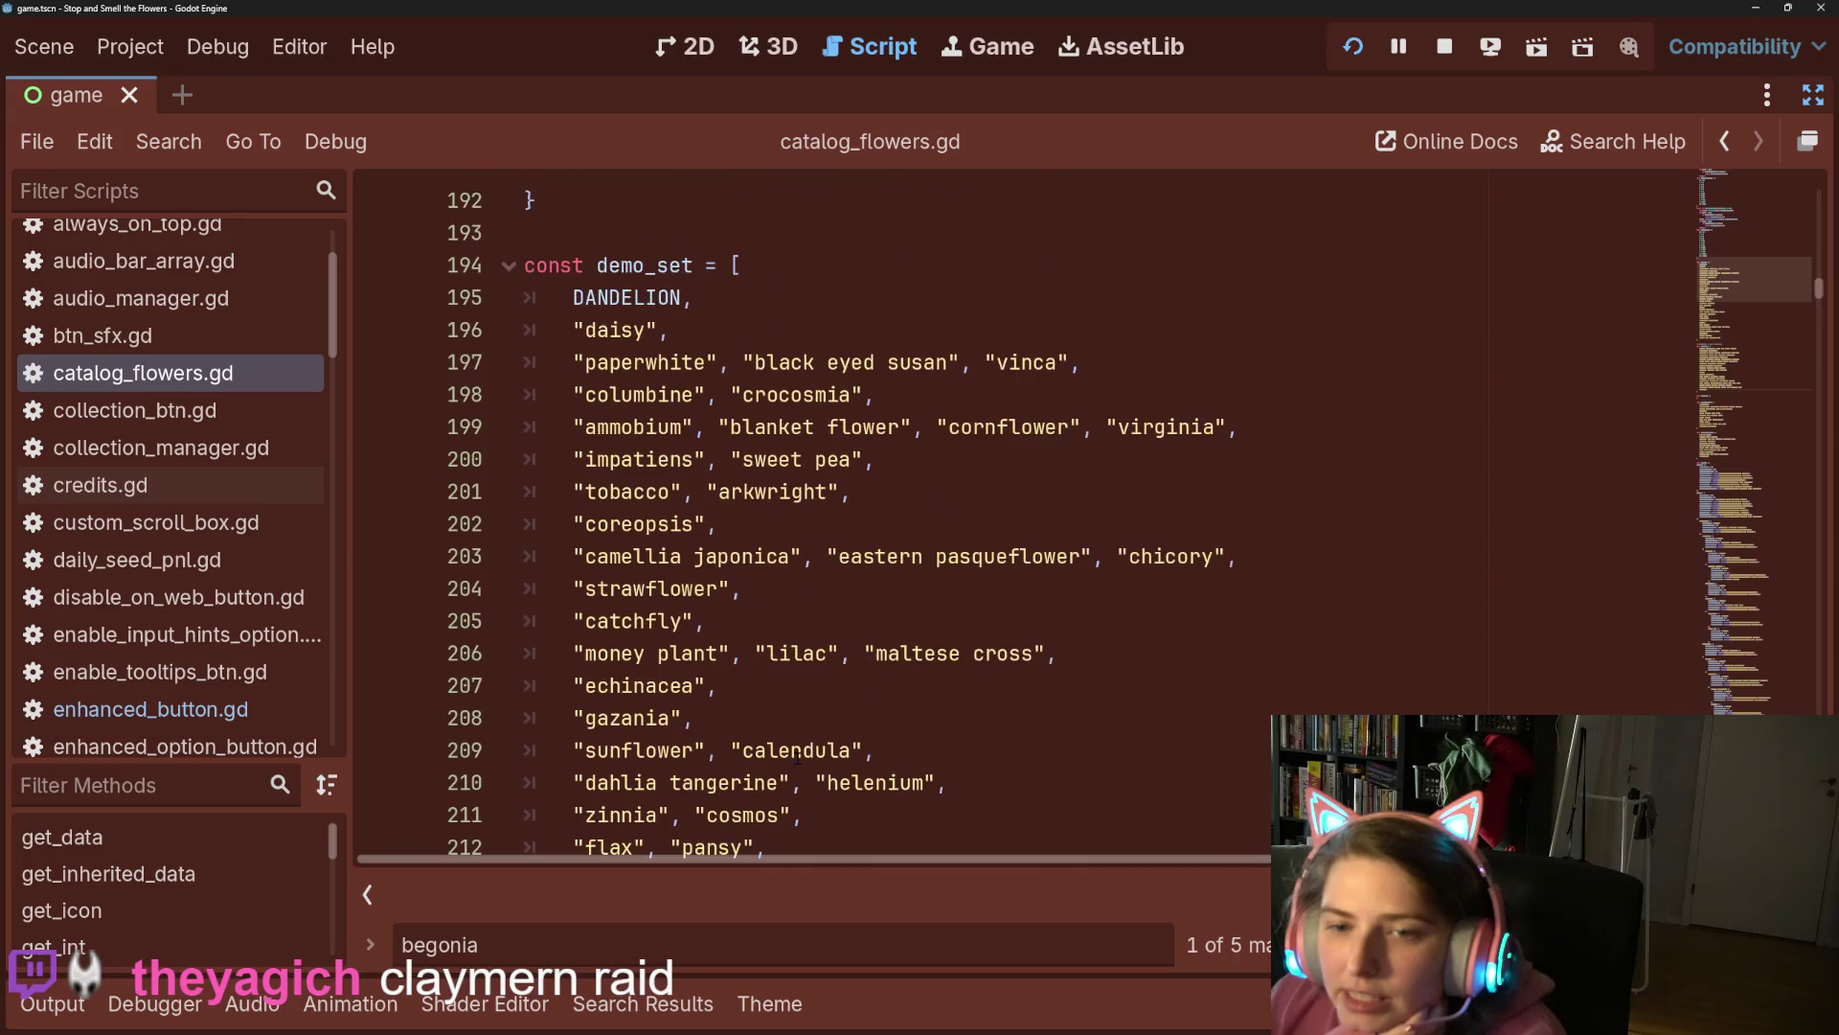
scroll(795, 755, down, 11)
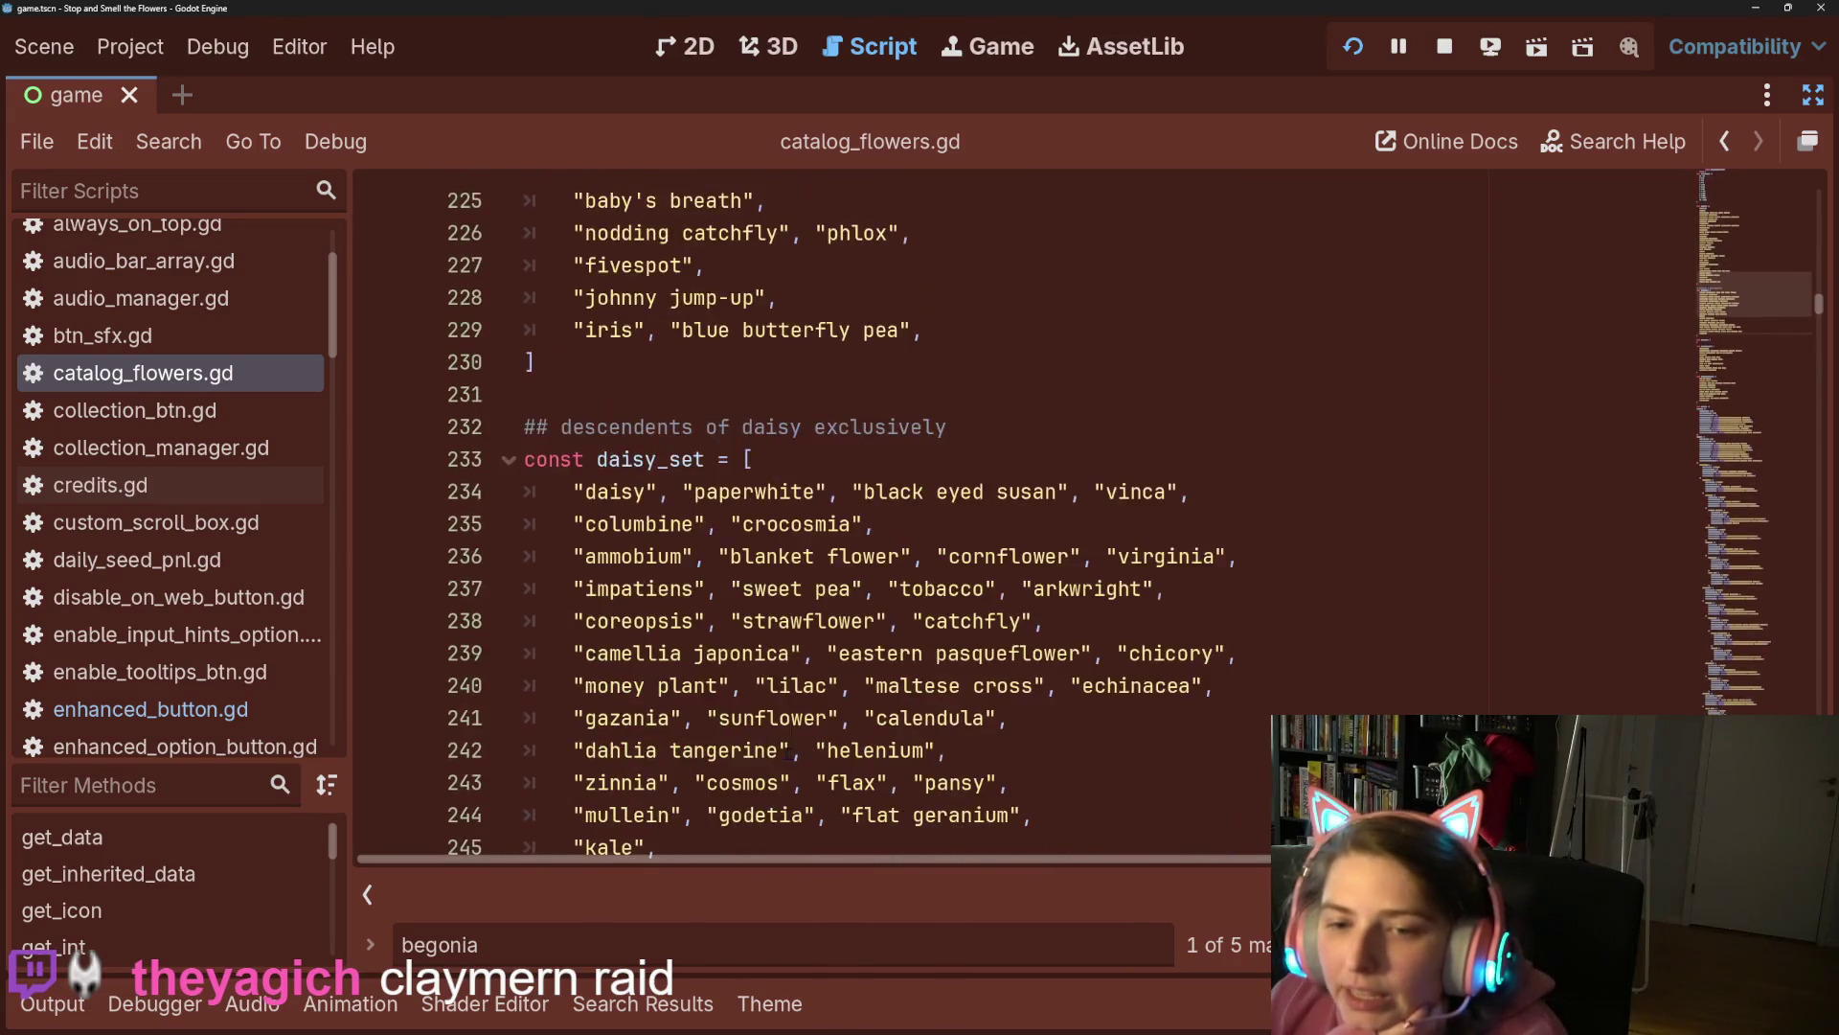
scroll(789, 752, down, 6)
click(708, 528)
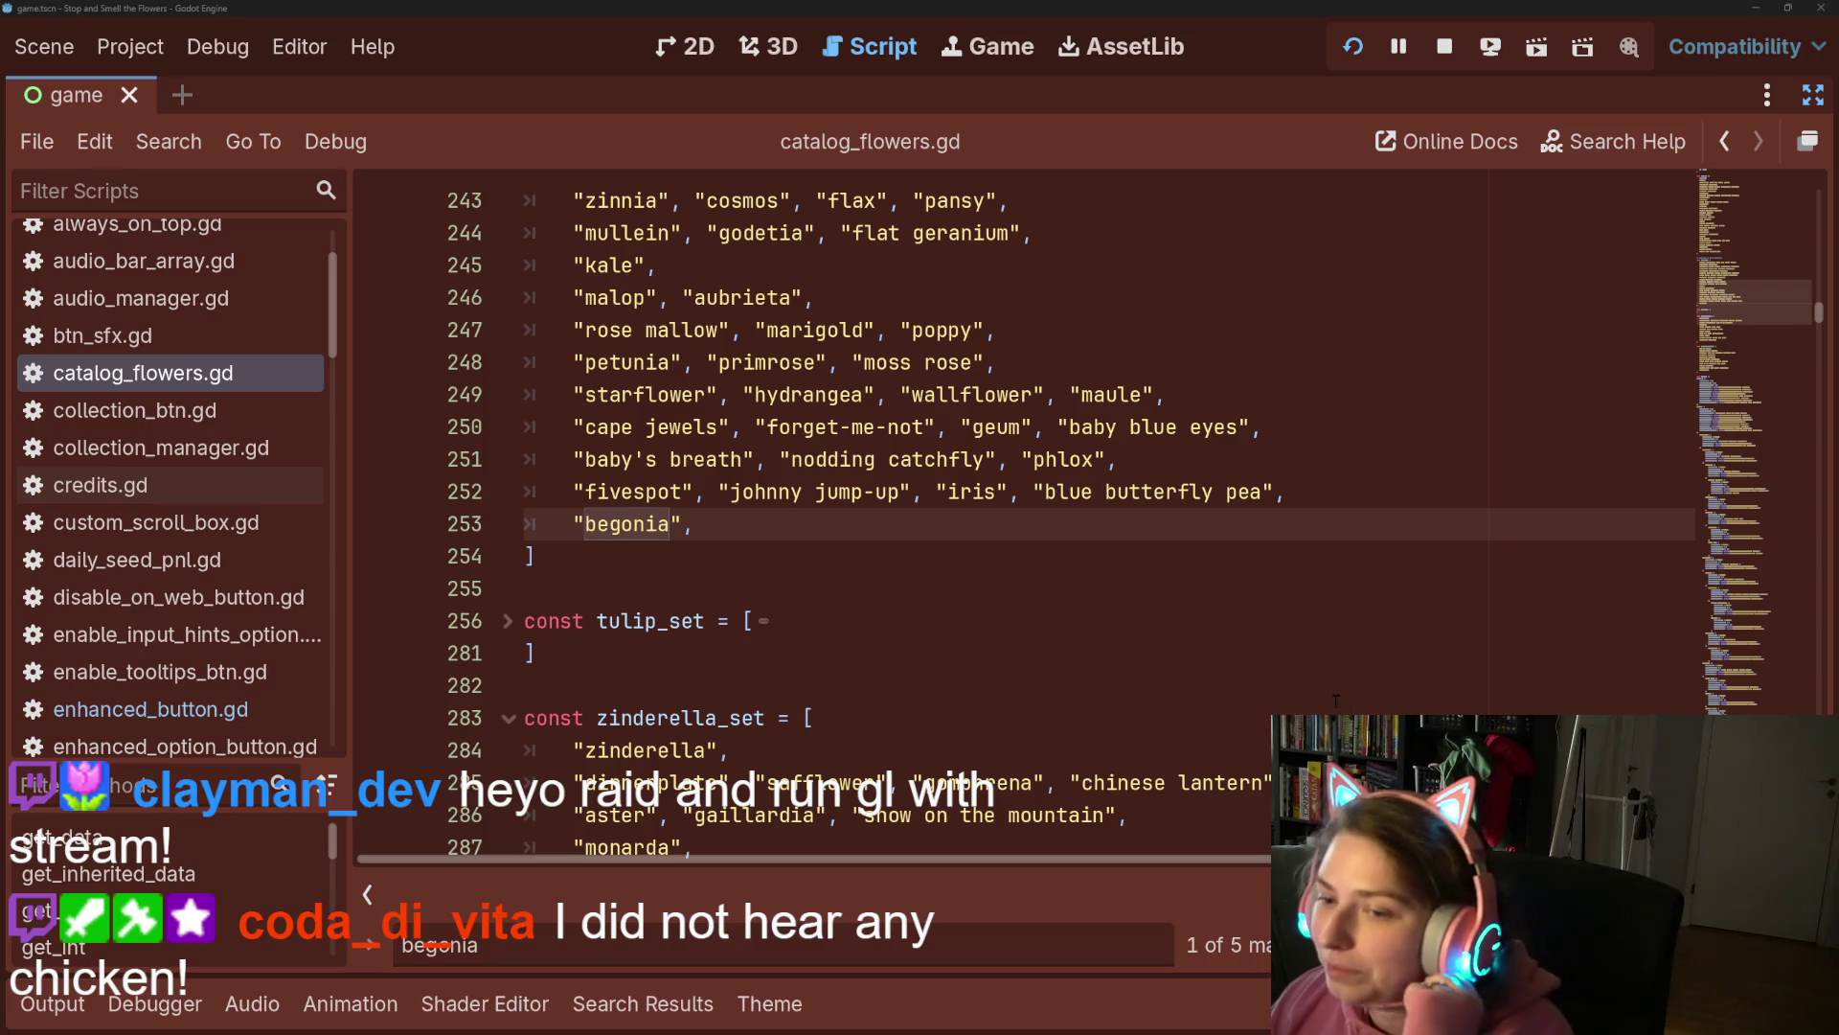
Place the cursor on empty line 282 and move the Godot window aside.
click(1304, 697)
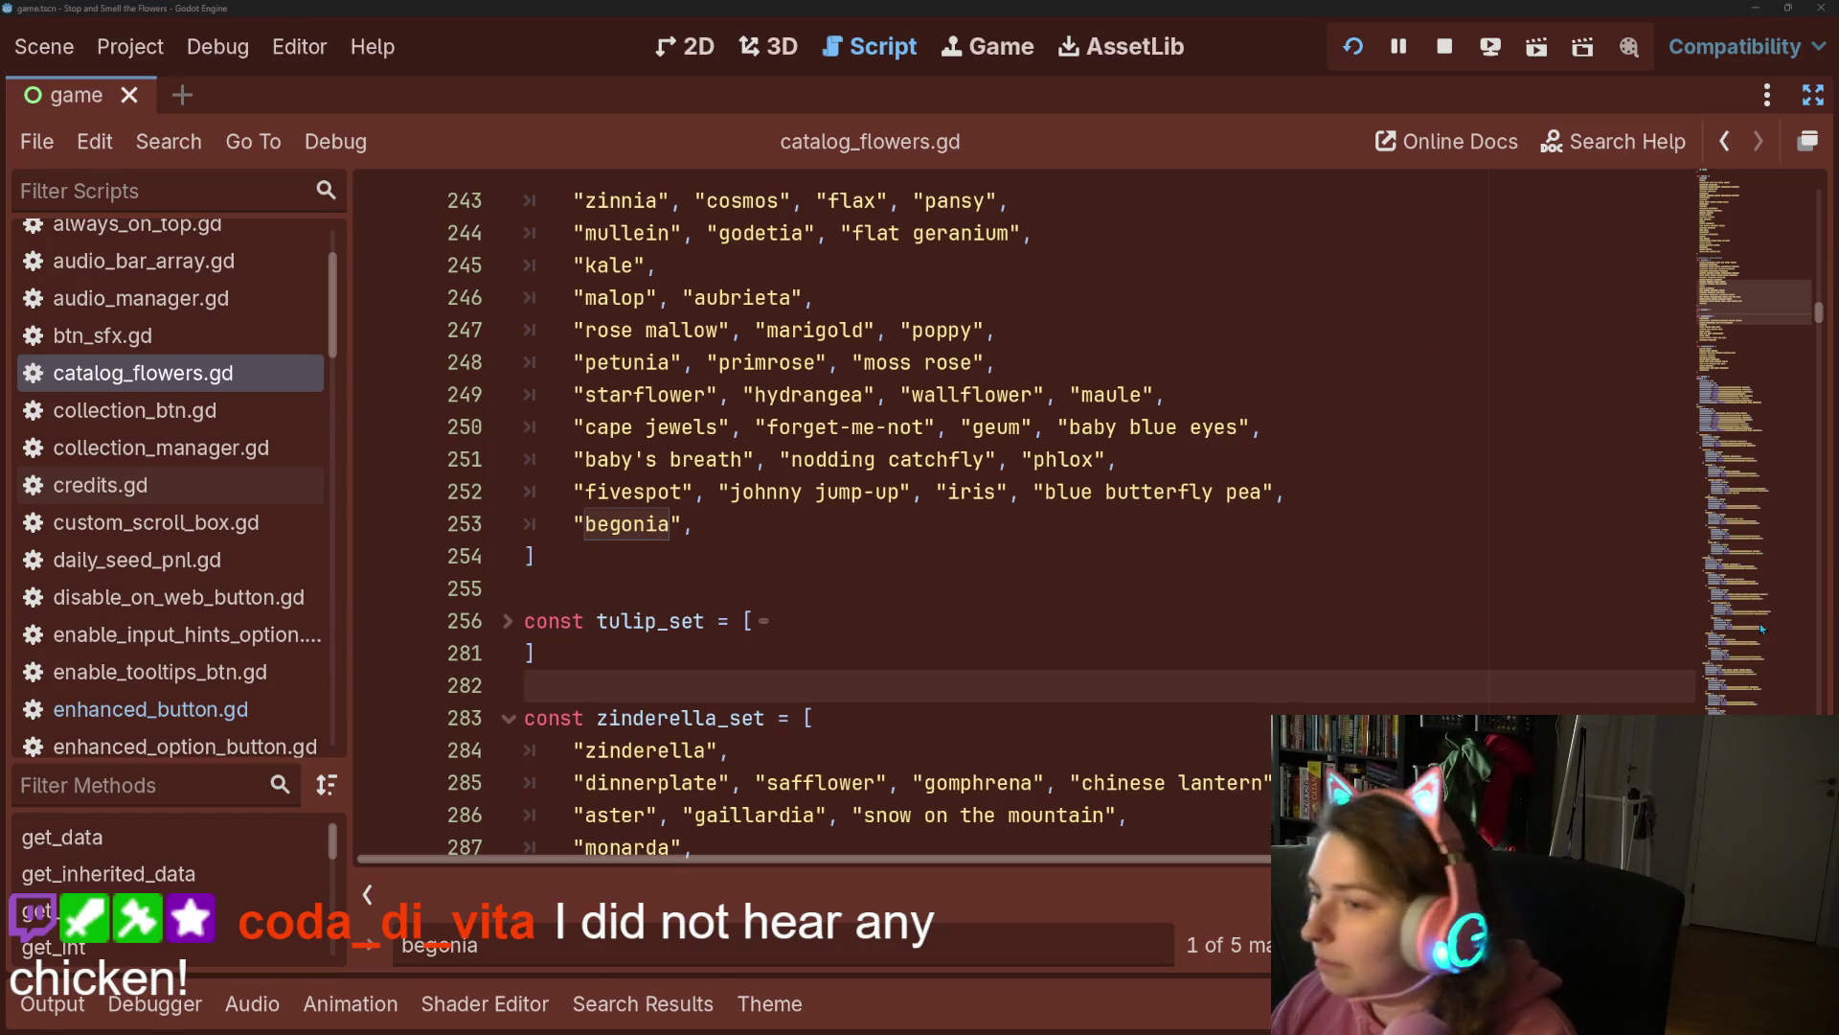
mouse_move(1571, 8)
mouse_down()
mouse_move(1561, 175)
mouse_move(1508, 435)
mouse_move(1533, 3)
mouse_up()
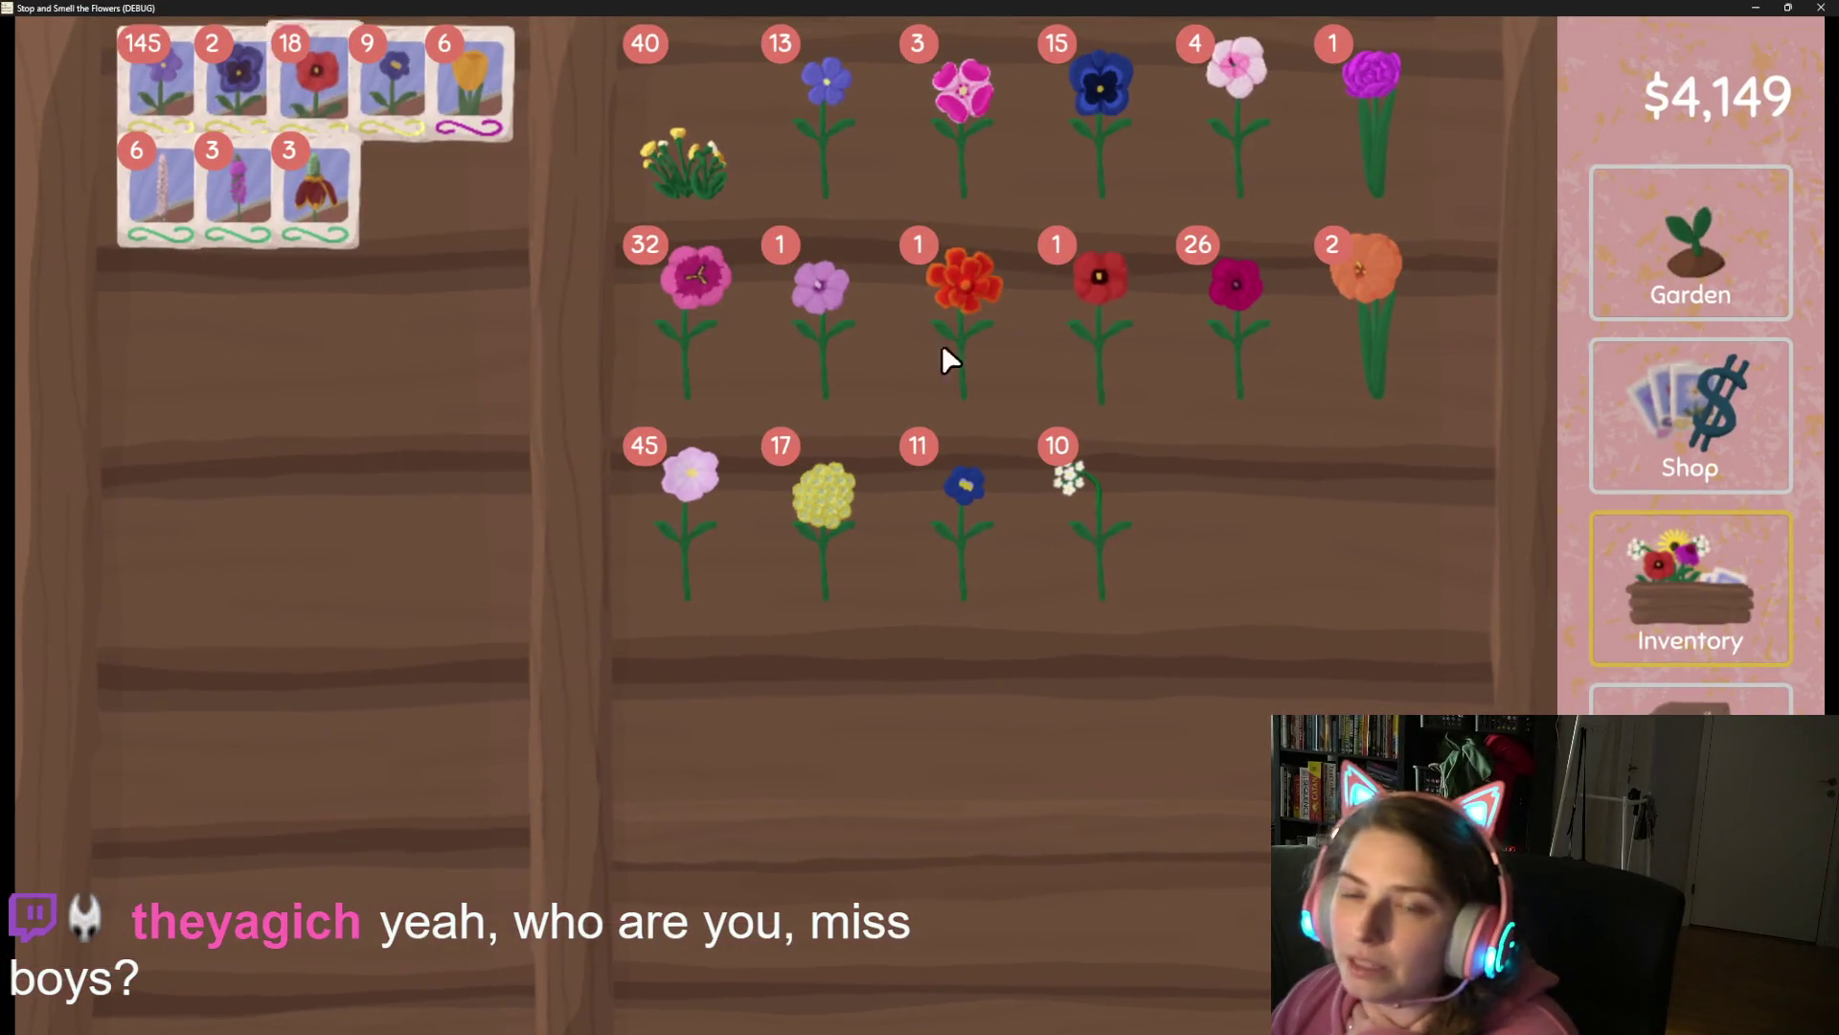
Browse the Garden's achievements flower tree with WASD, then Save and Quit from Settings.
click(1763, 289)
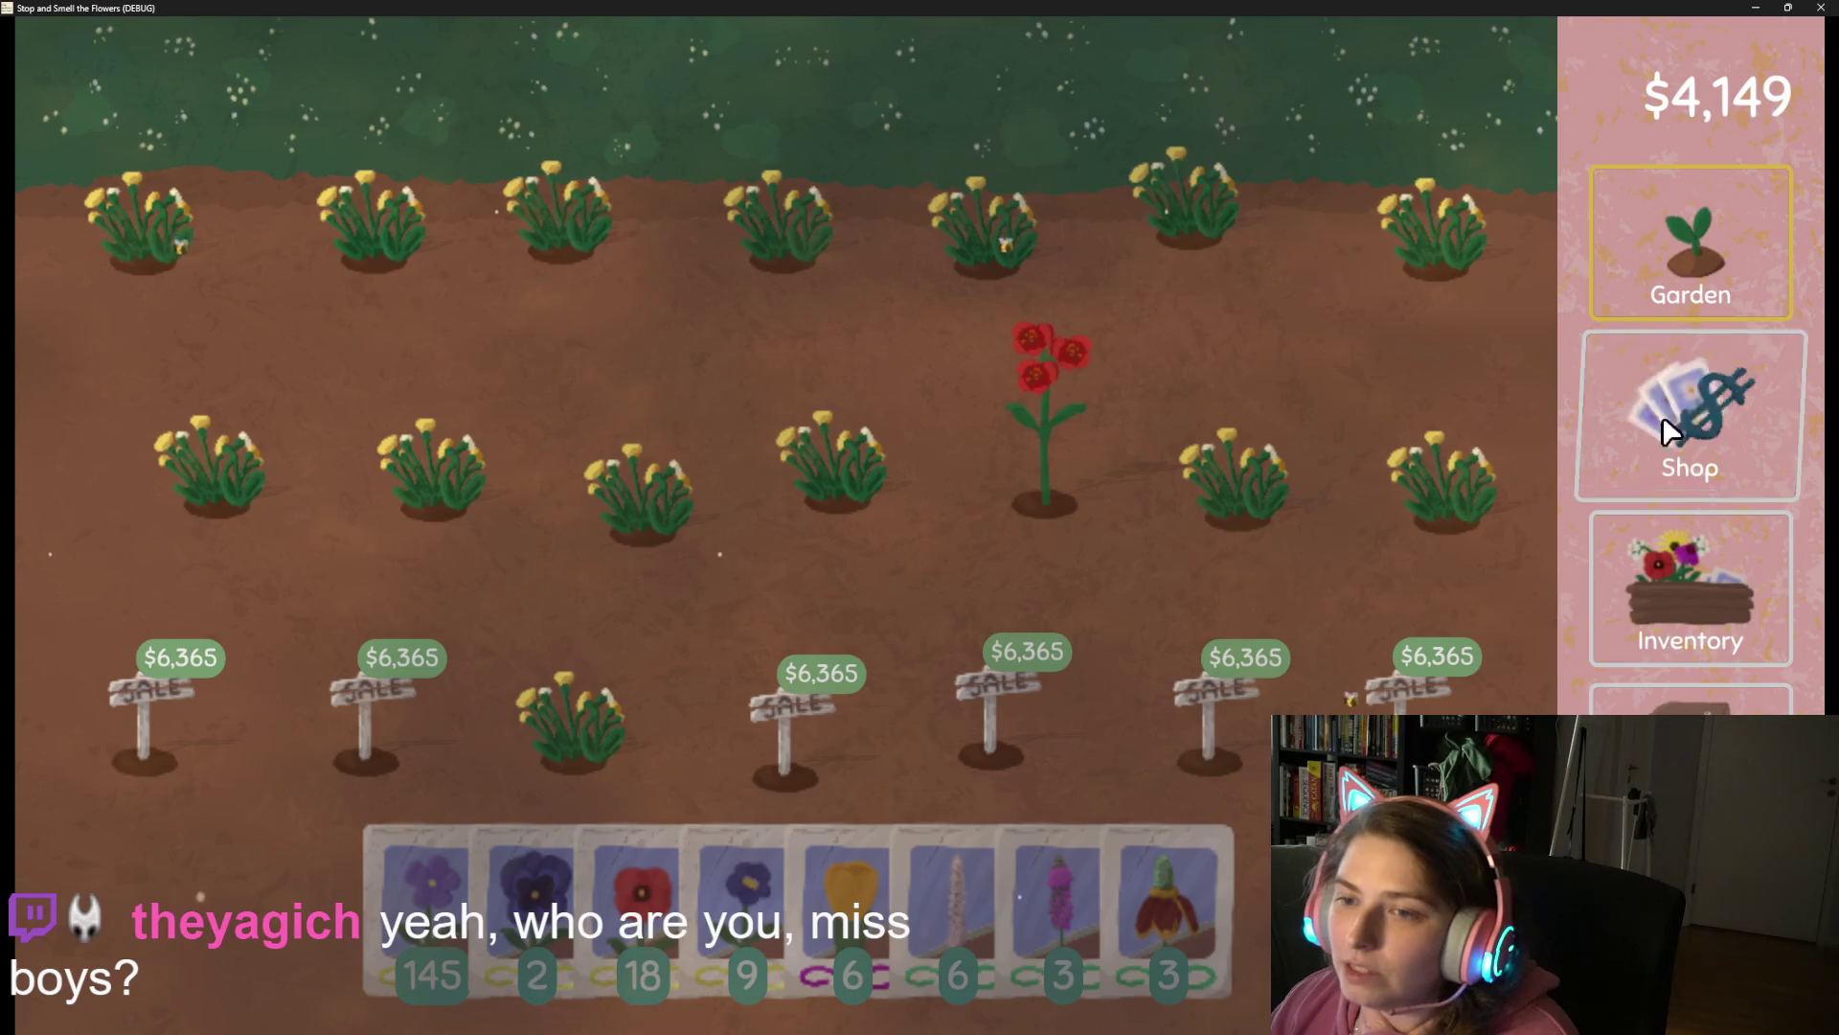
click(1691, 704)
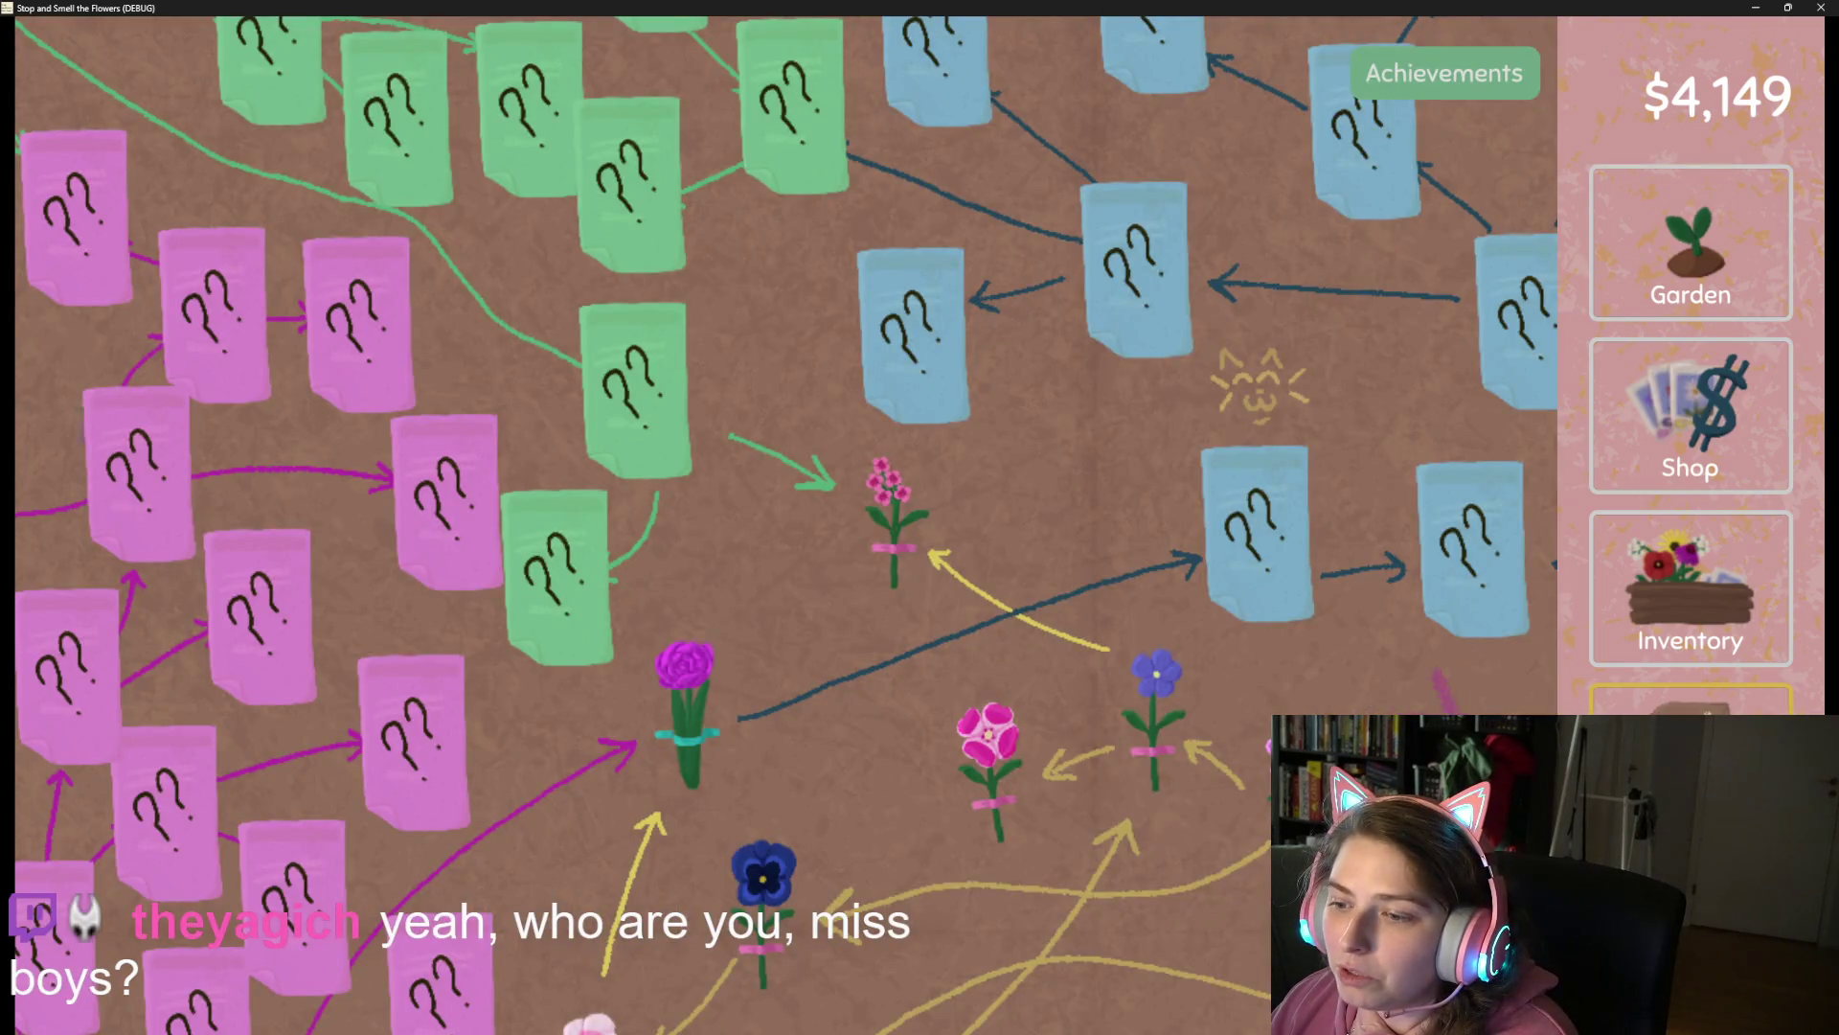
key(s)
key(d)
key(w)
key(d)
key(d)
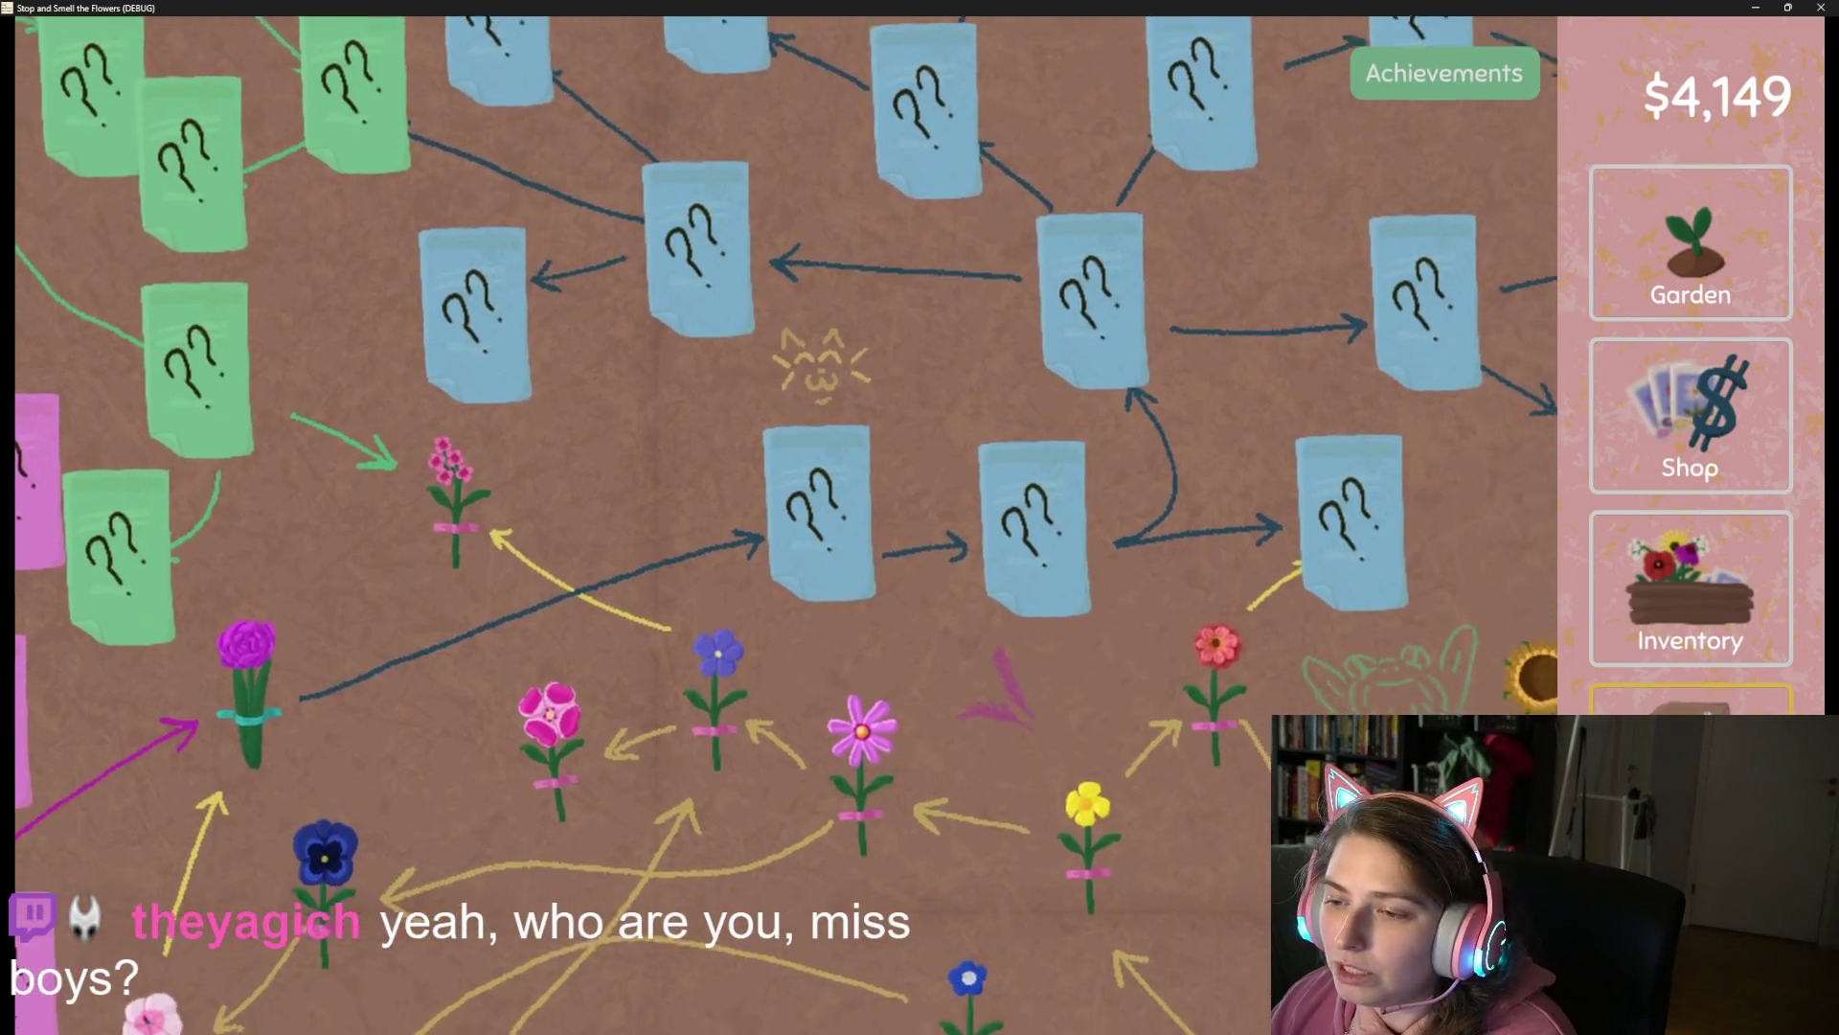
key(s)
key(a)
key(w)
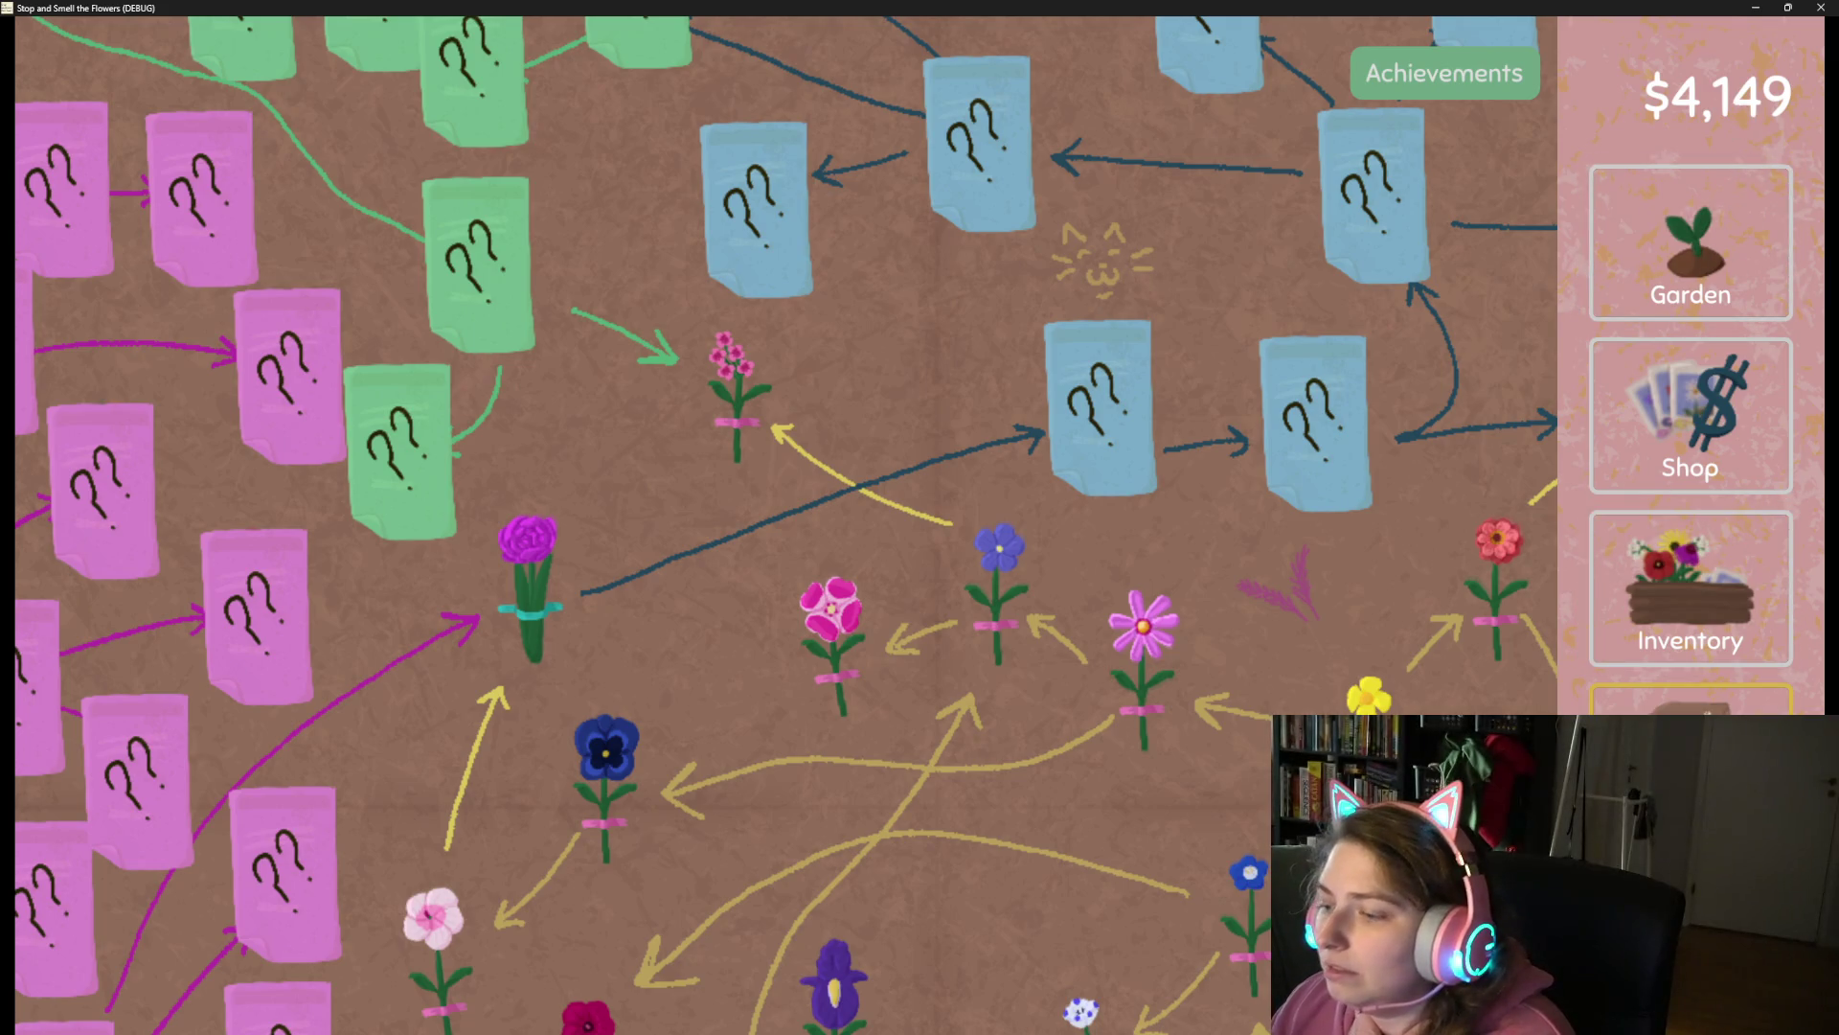
key(Escape)
click(806, 937)
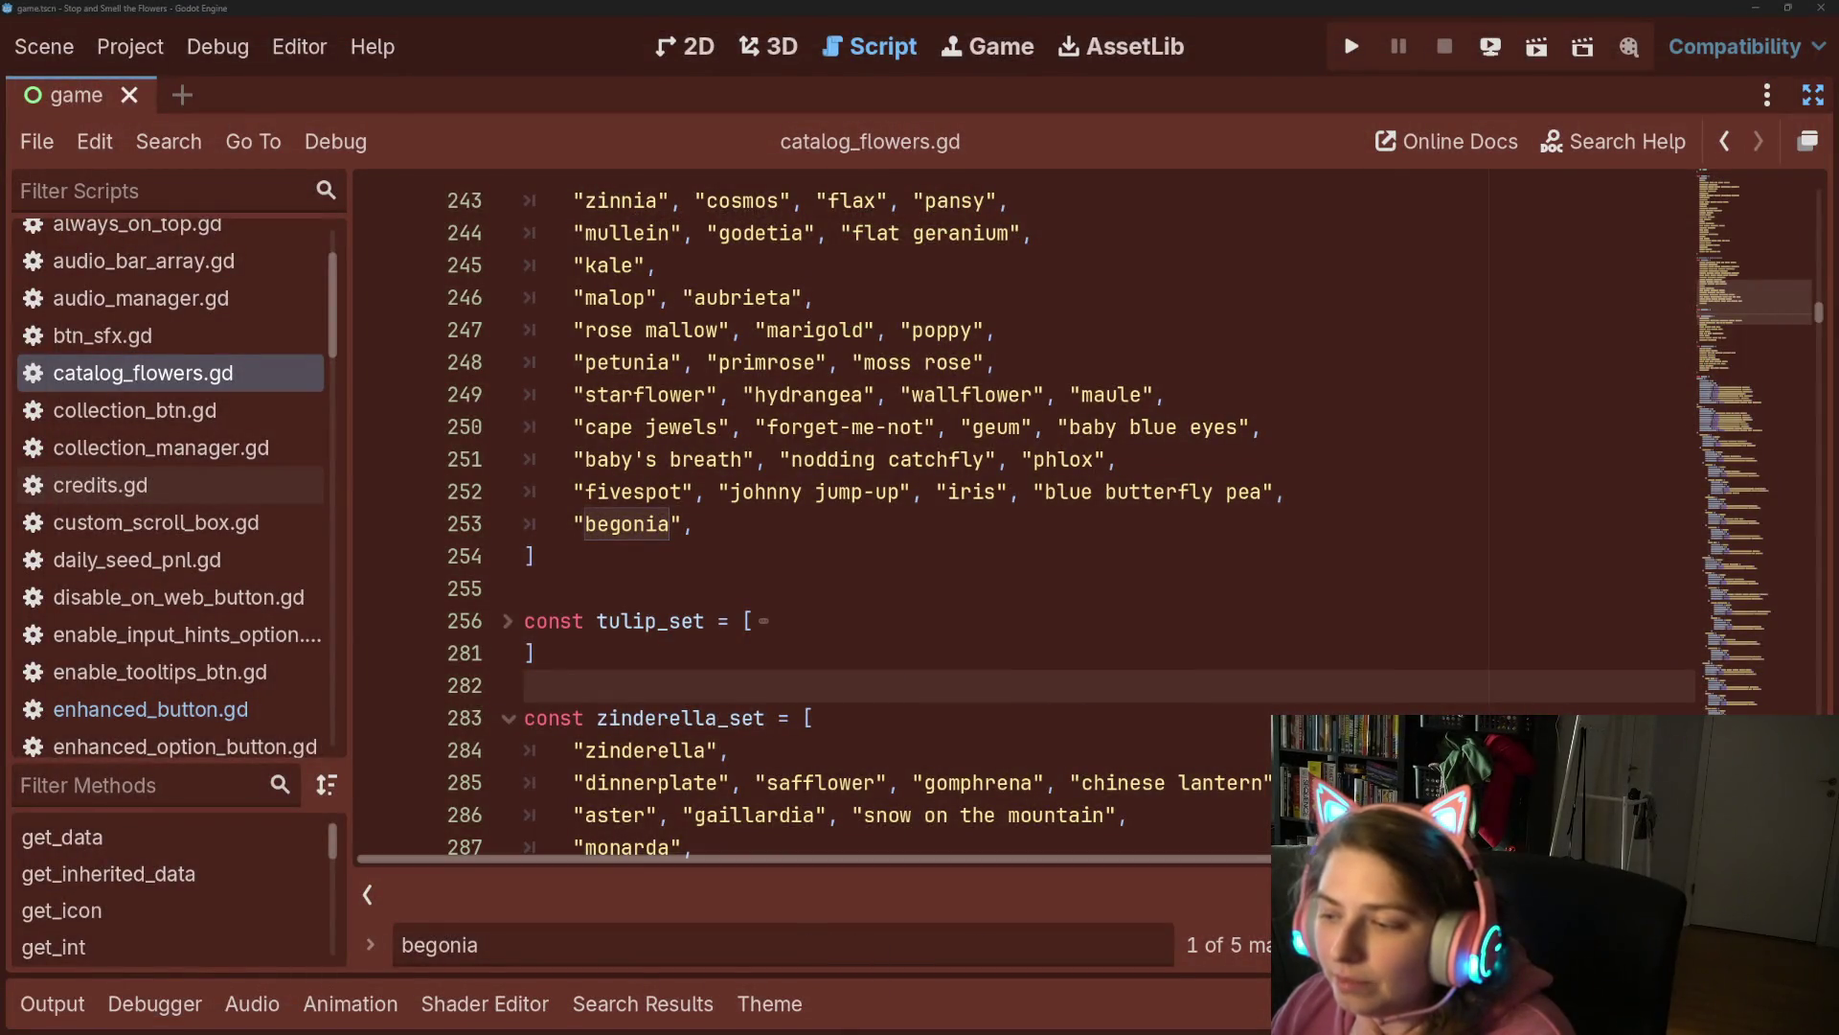
Set the project Config version to 0.14d in Project Settings, then run with F5.
click(130, 46)
click(163, 82)
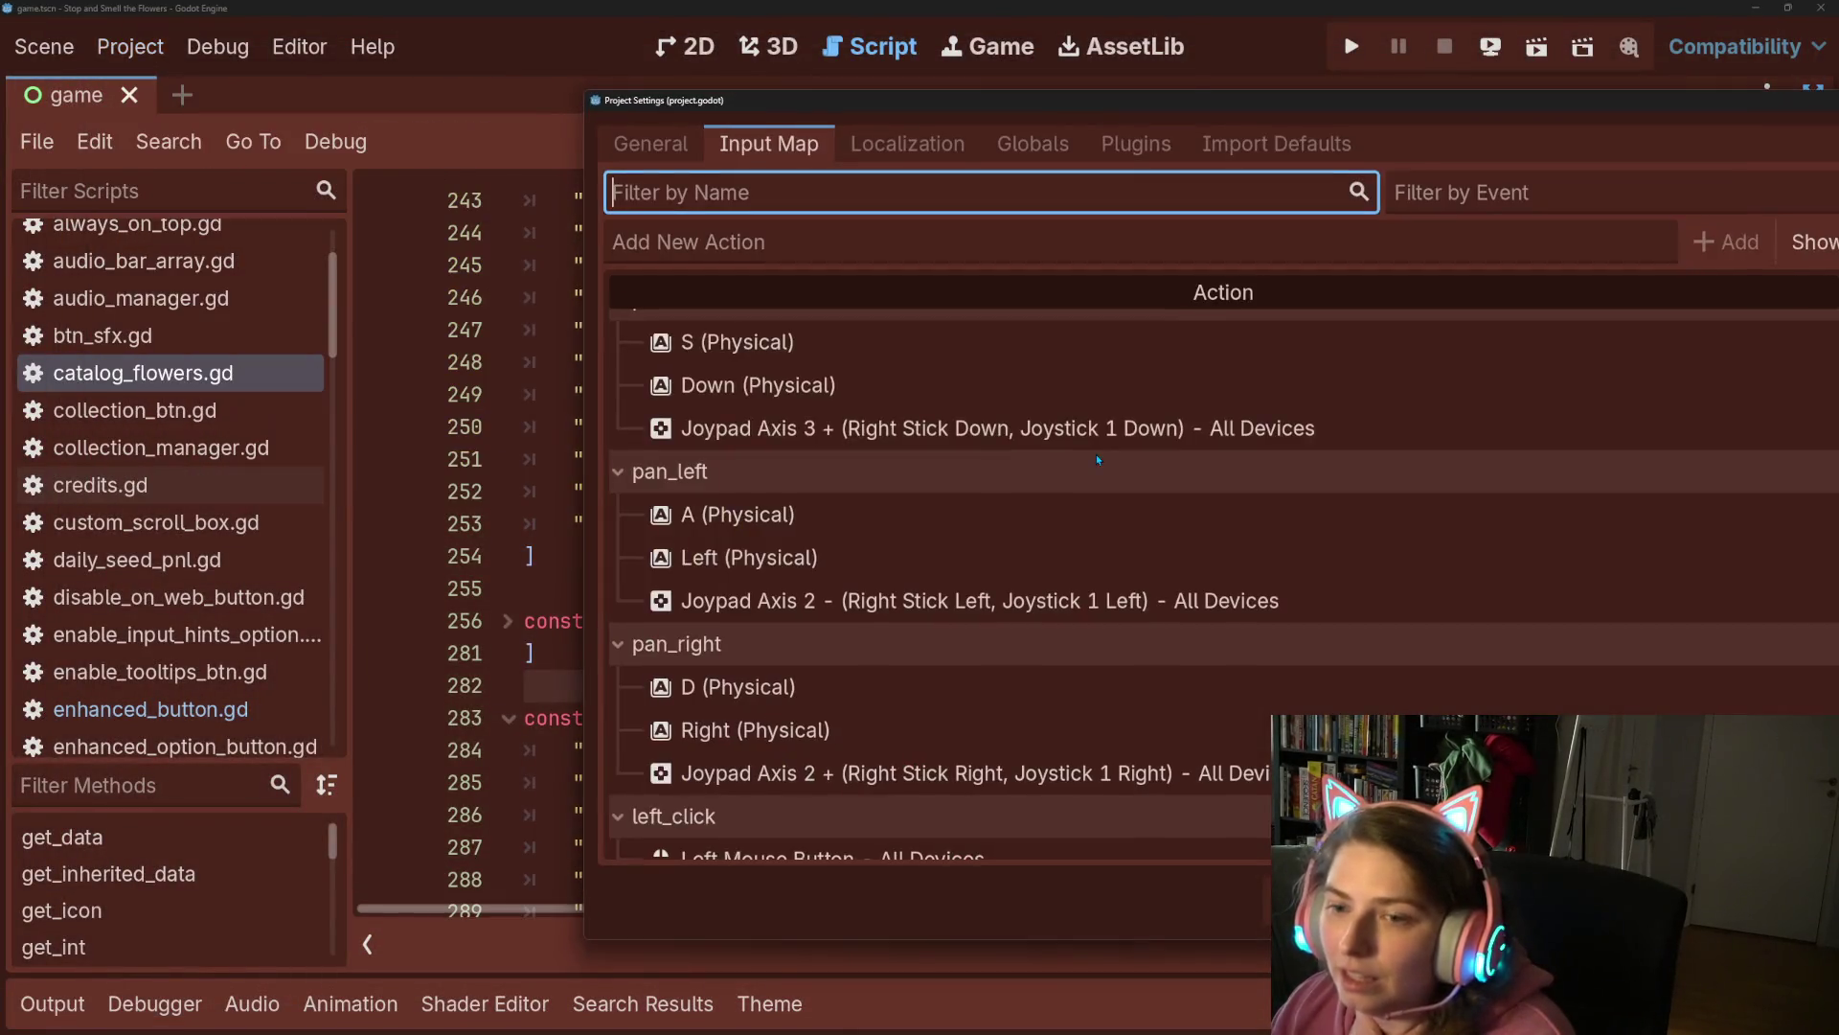
click(650, 144)
drag(735, 102, 373, 29)
click(1197, 548)
text(d)
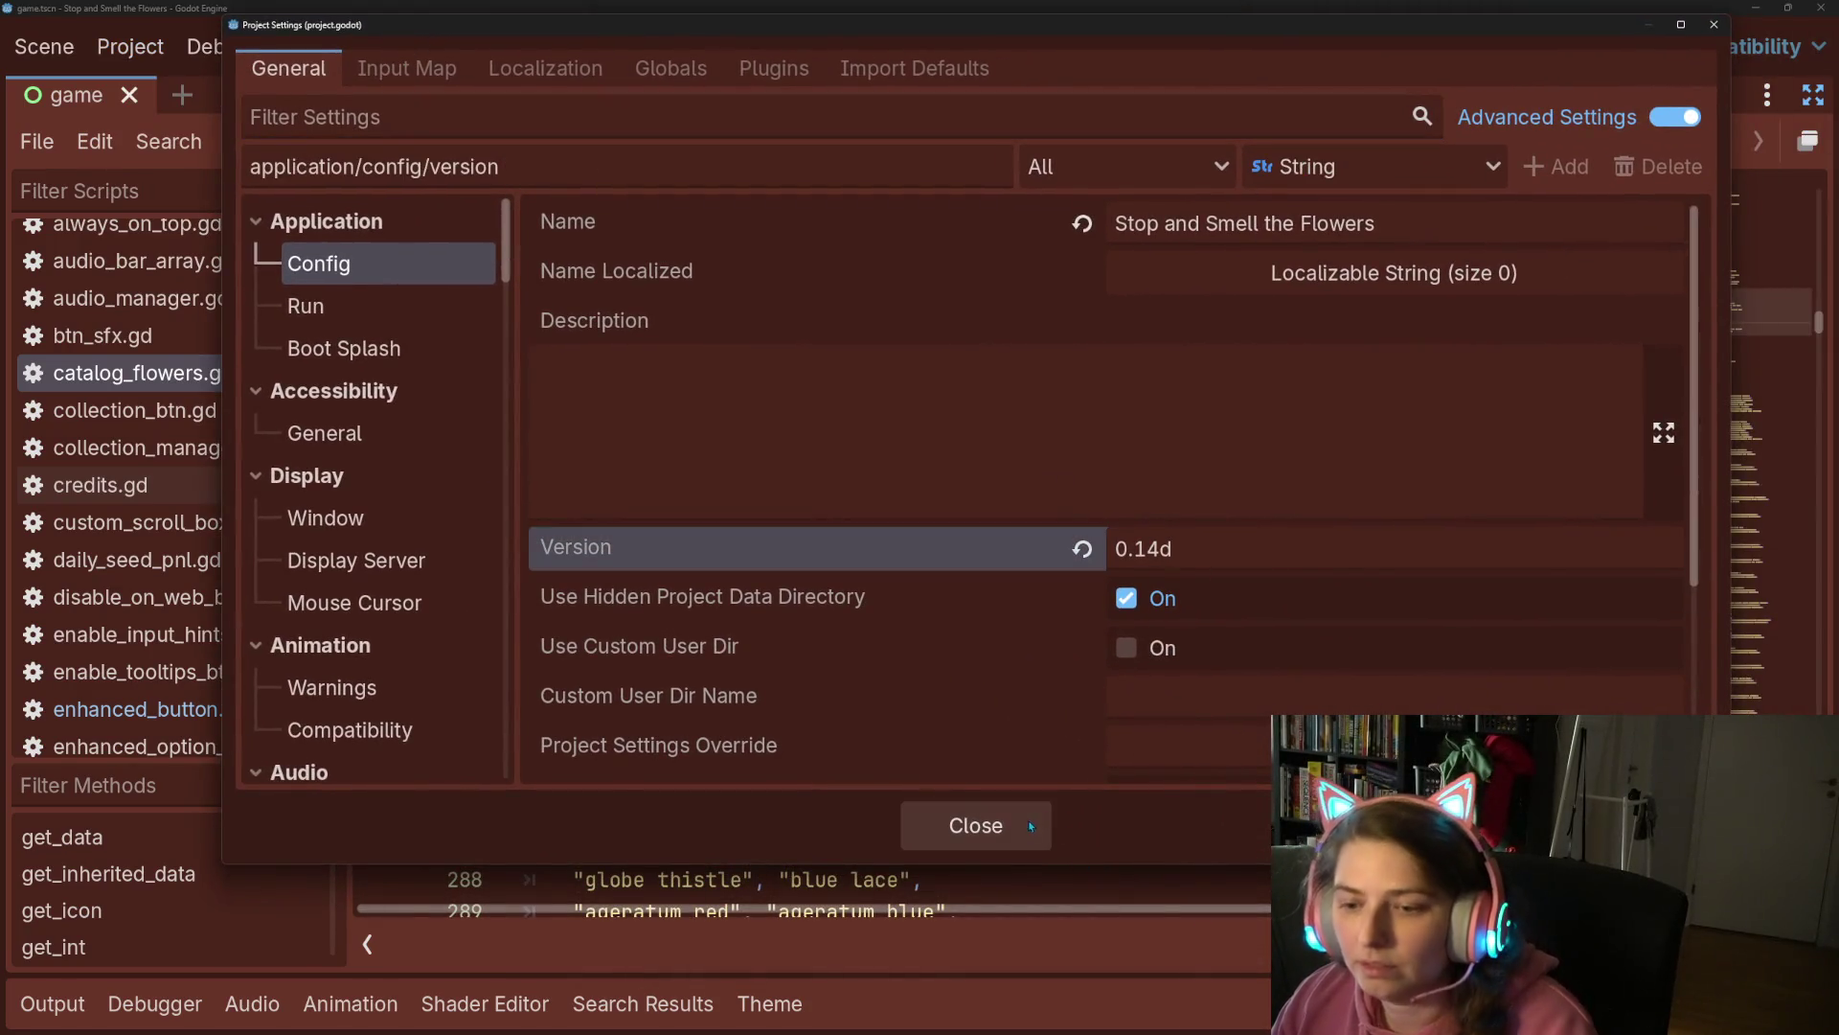
click(1031, 826)
key(F5)
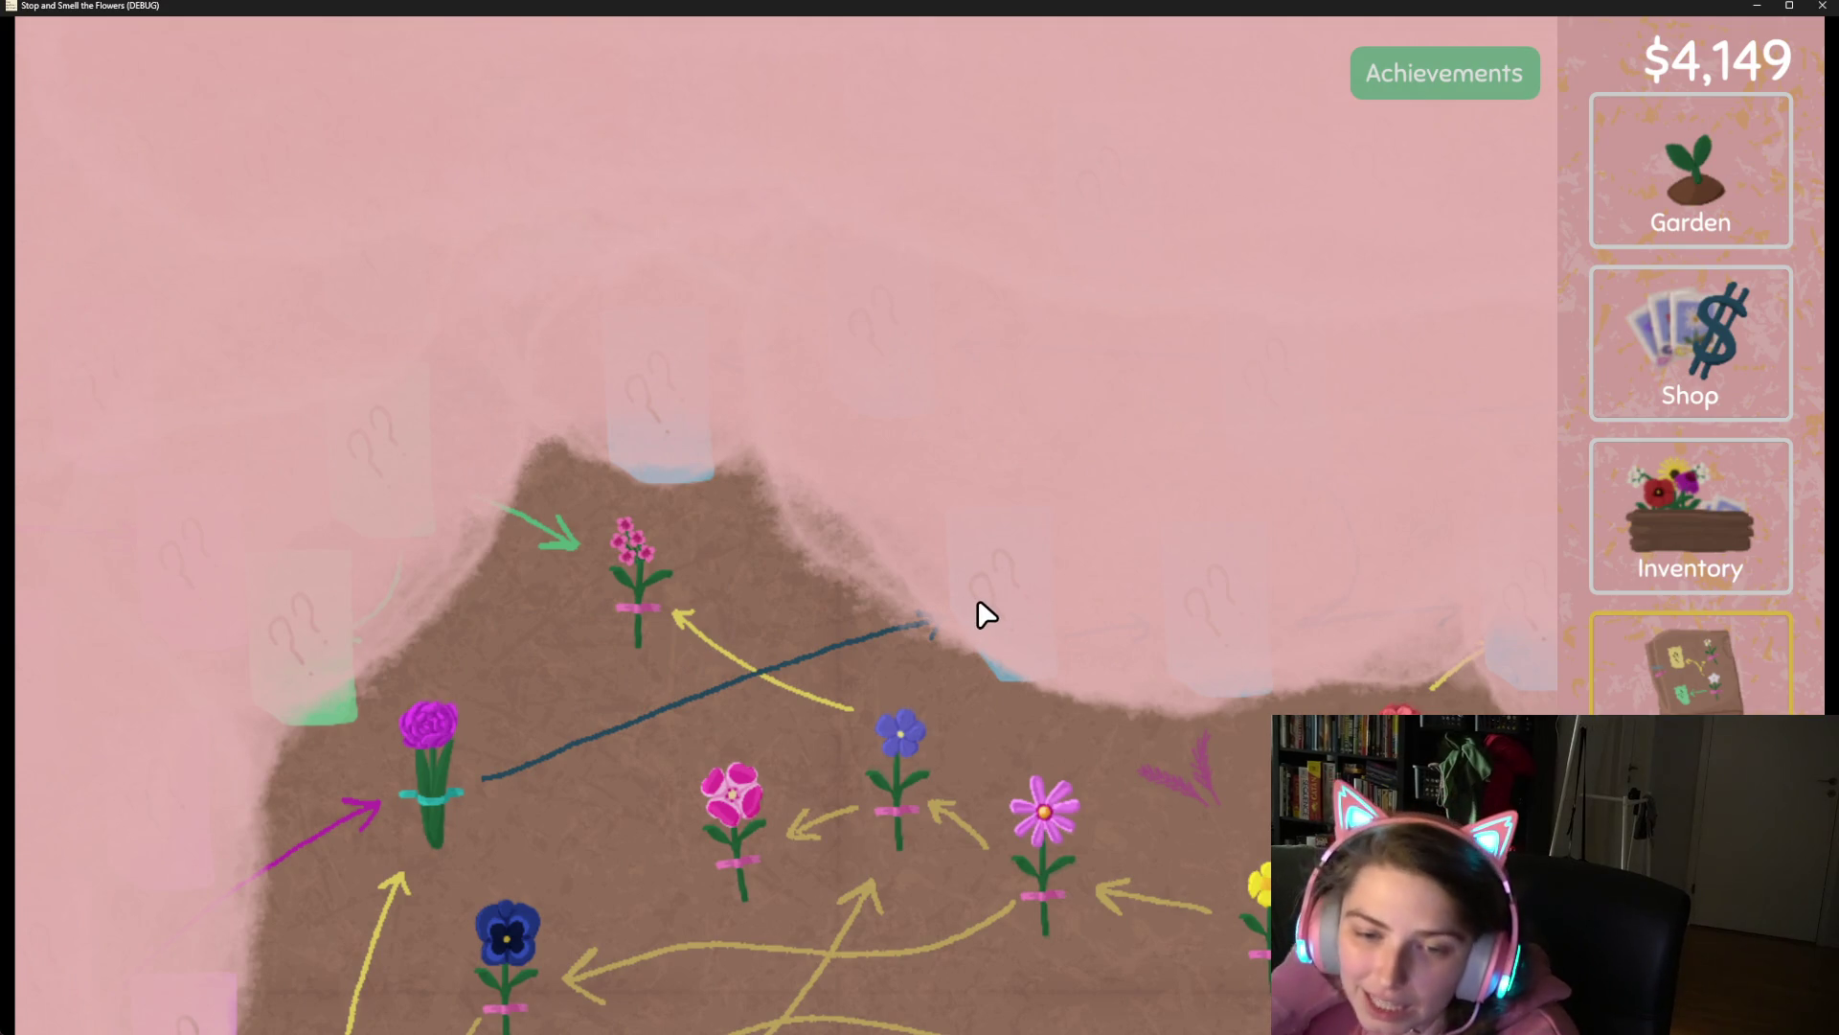
Scroll and pan around the flower tree, then close the game choosing Just Quit.
scroll(996, 585, down, 5)
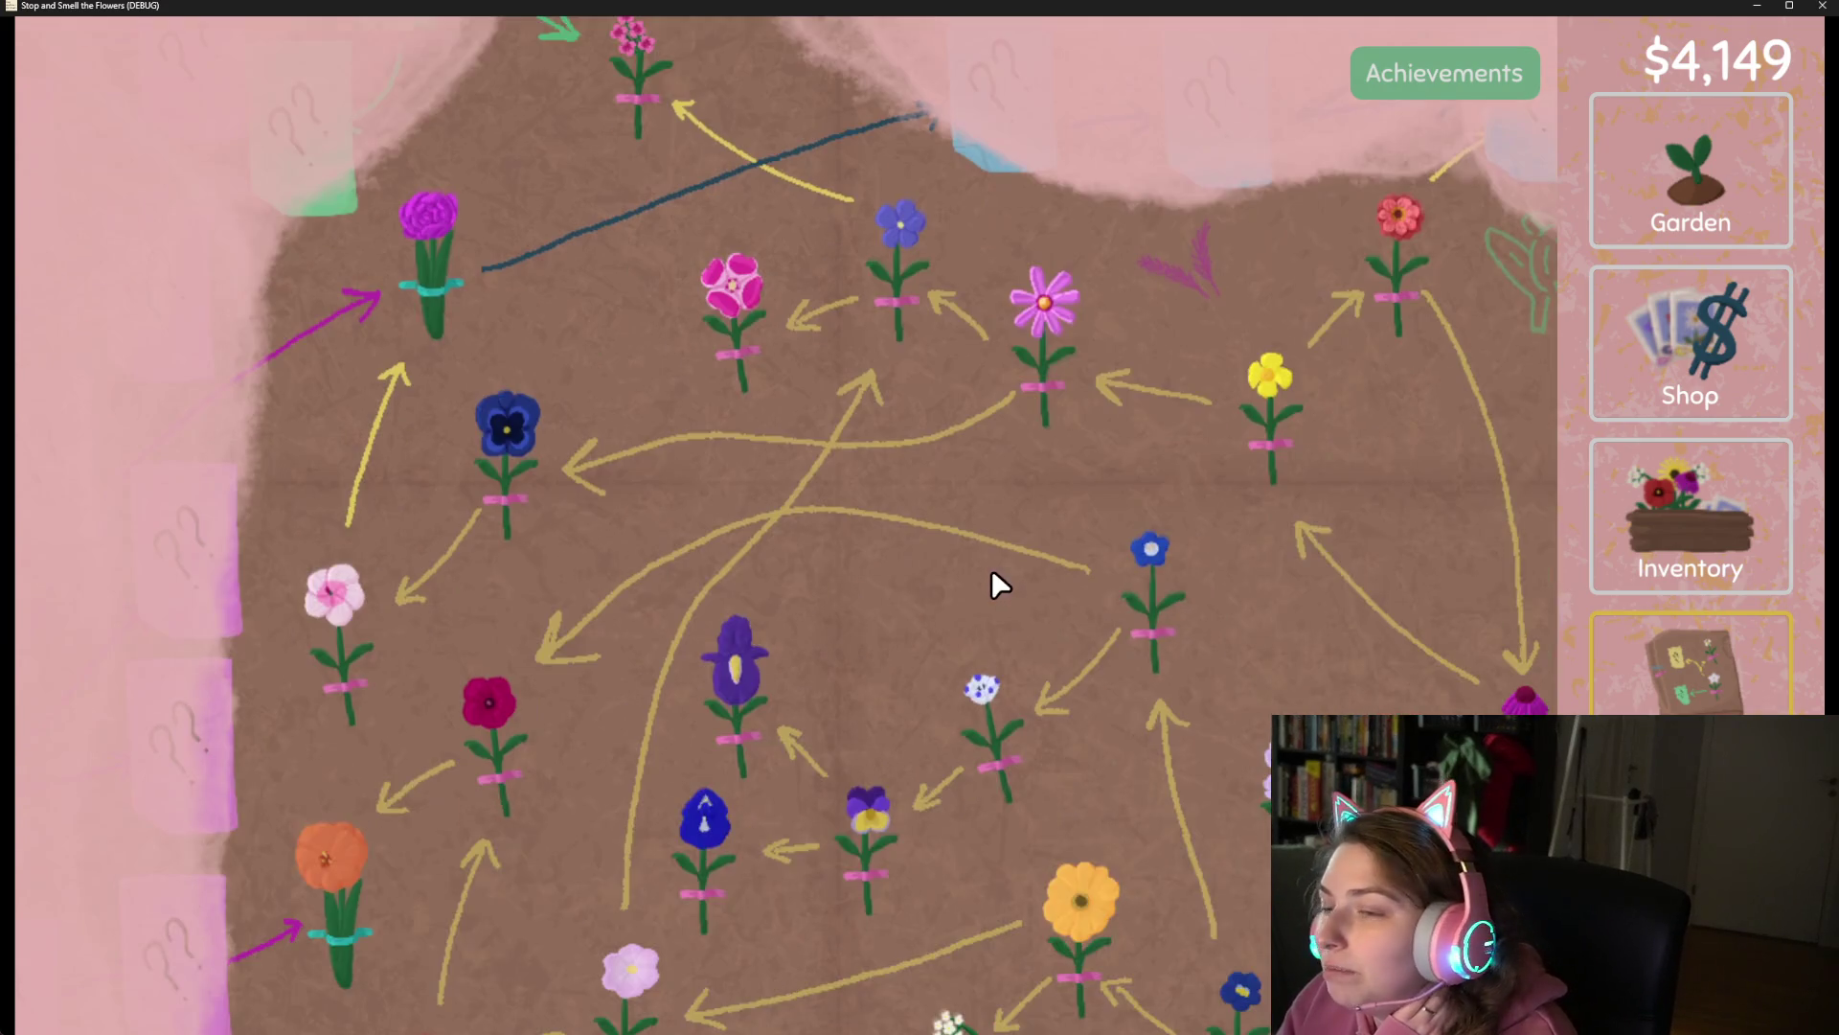
scroll(1016, 589, down, 1)
scroll(1092, 603, up, 5)
scroll(1140, 607, down, 3)
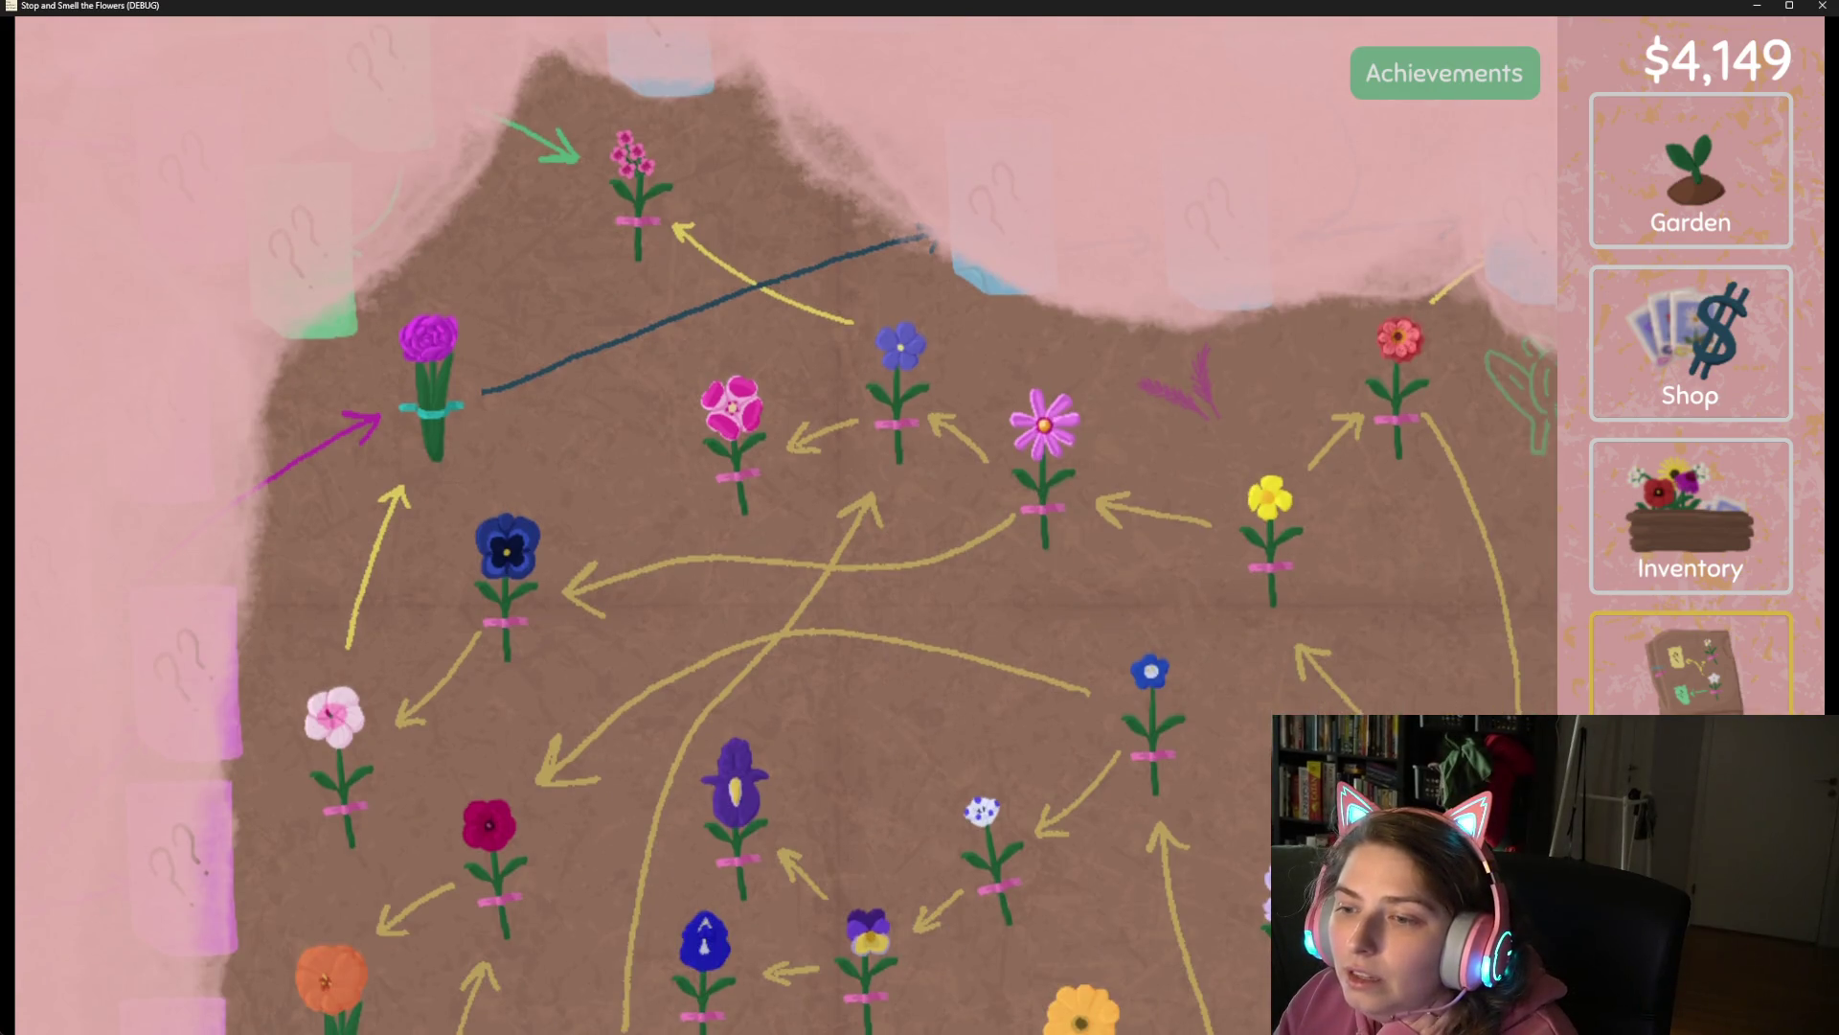
scroll(1335, 604, down, 8)
scroll(1437, 605, up, 6)
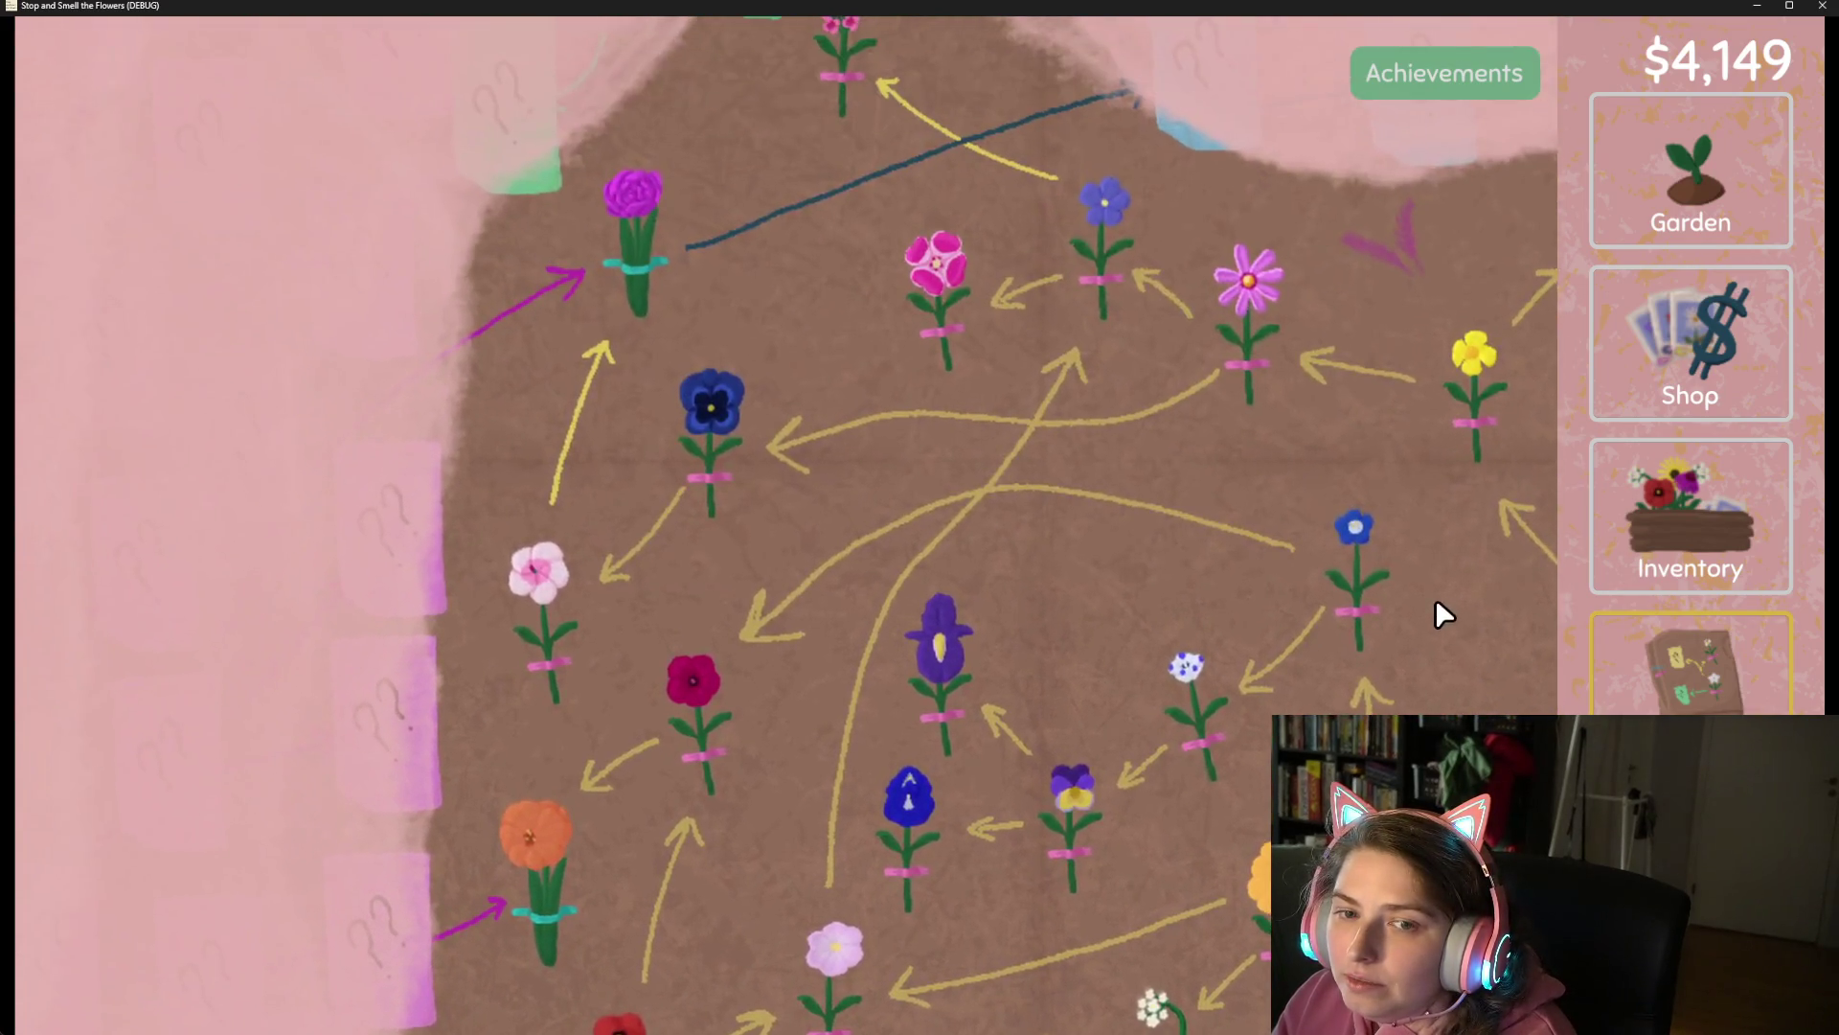
scroll(1437, 611, up, 3)
scroll(1337, 690, down, 1)
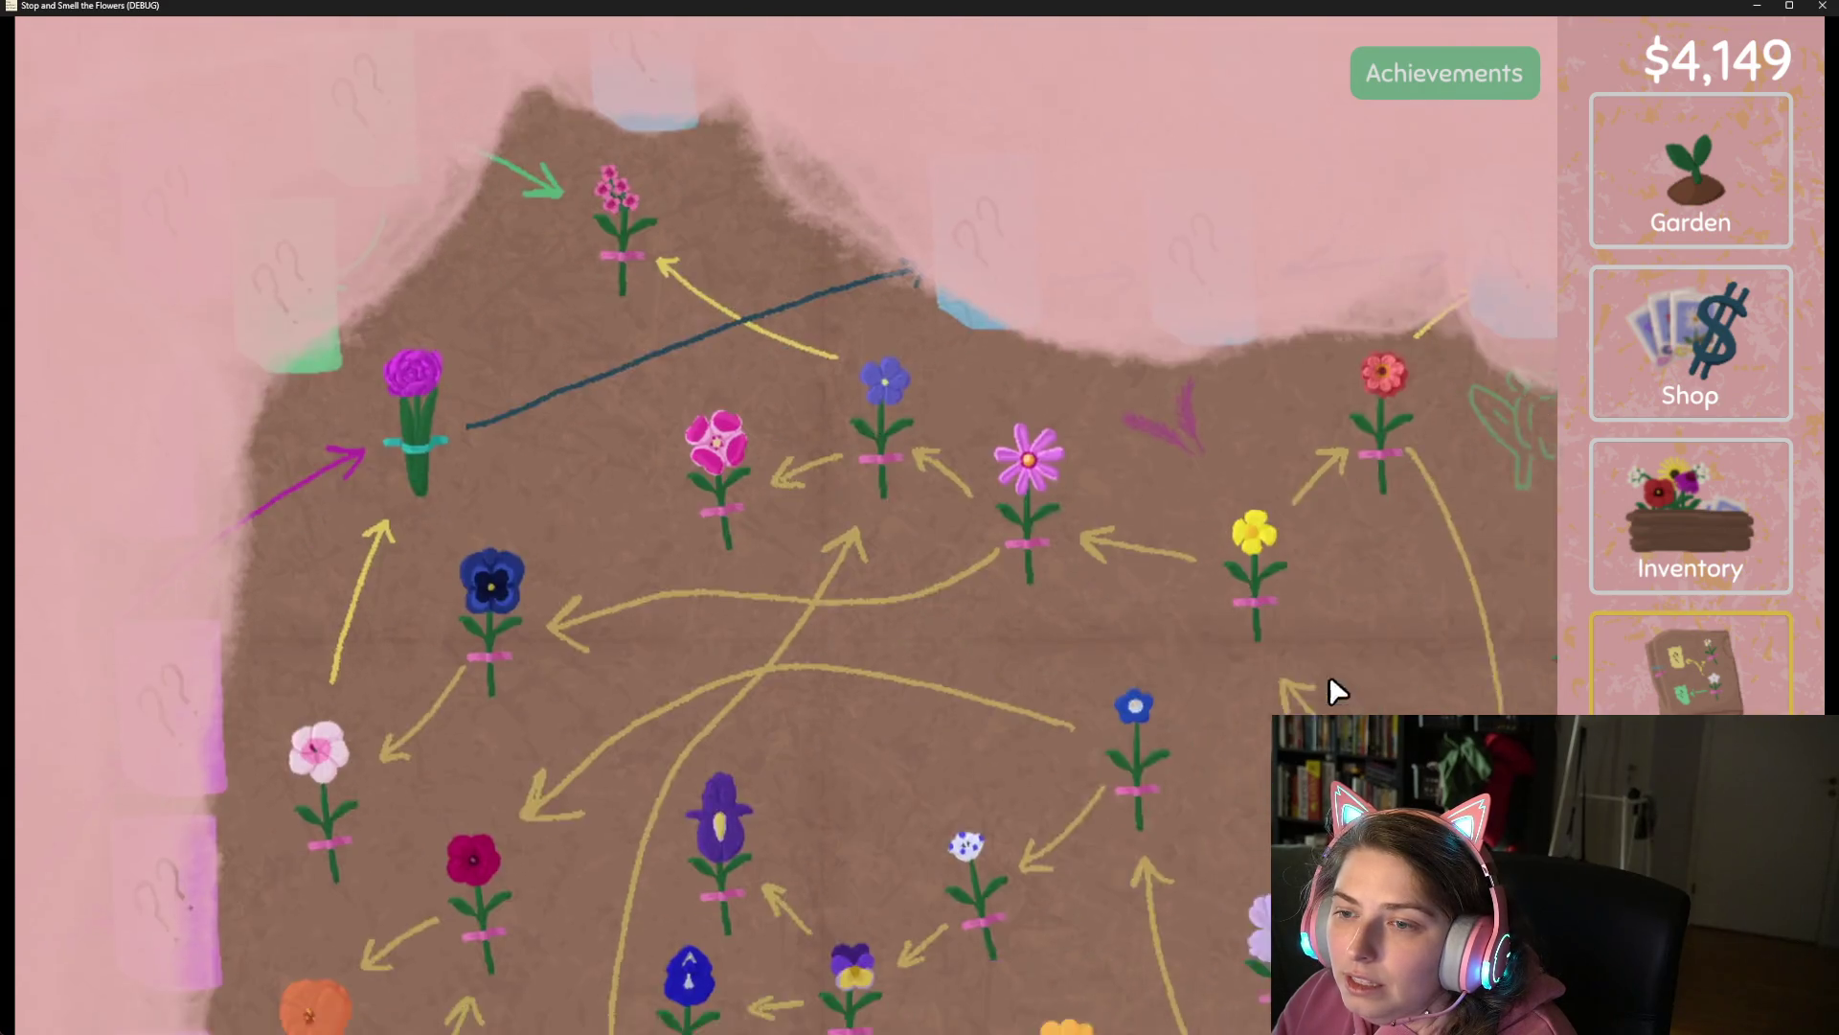
mouse_move(1329, 678)
mouse_down()
mouse_move(1200, 538)
mouse_move(1065, 303)
mouse_move(944, 243)
mouse_move(756, 302)
mouse_up()
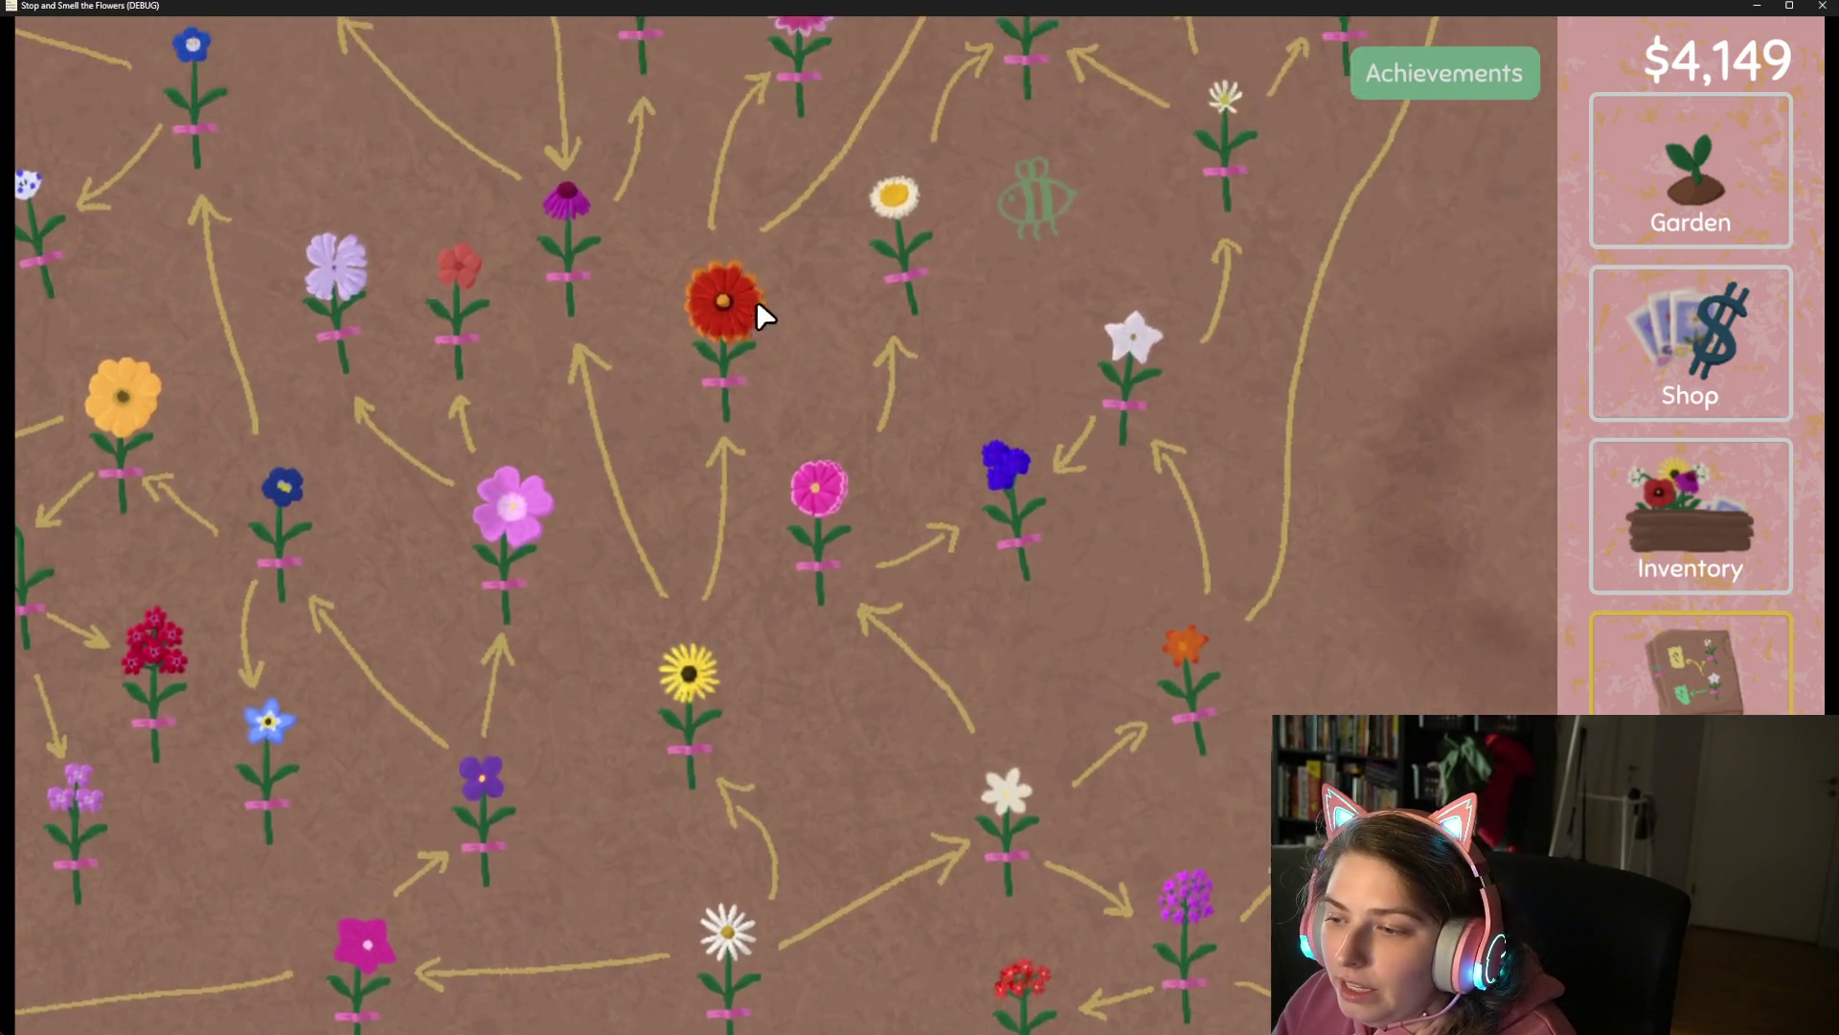
scroll(739, 507, up, 5)
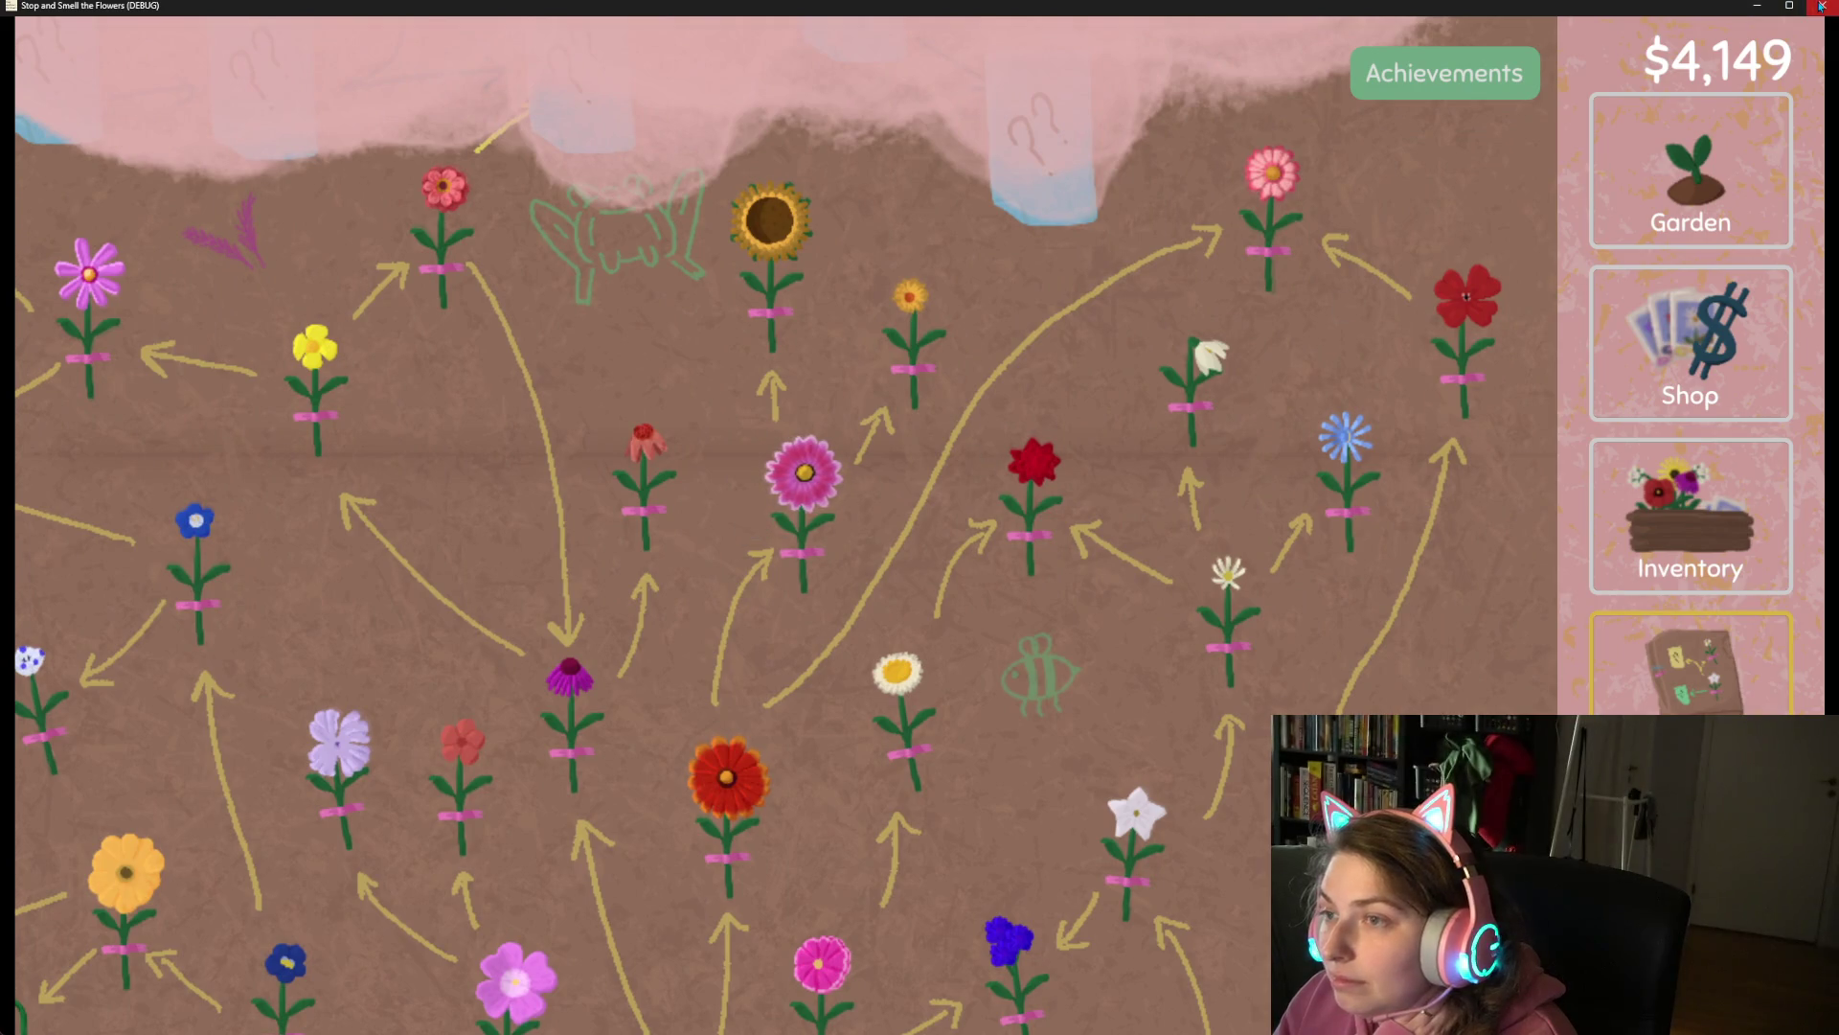
click(1822, 7)
click(922, 605)
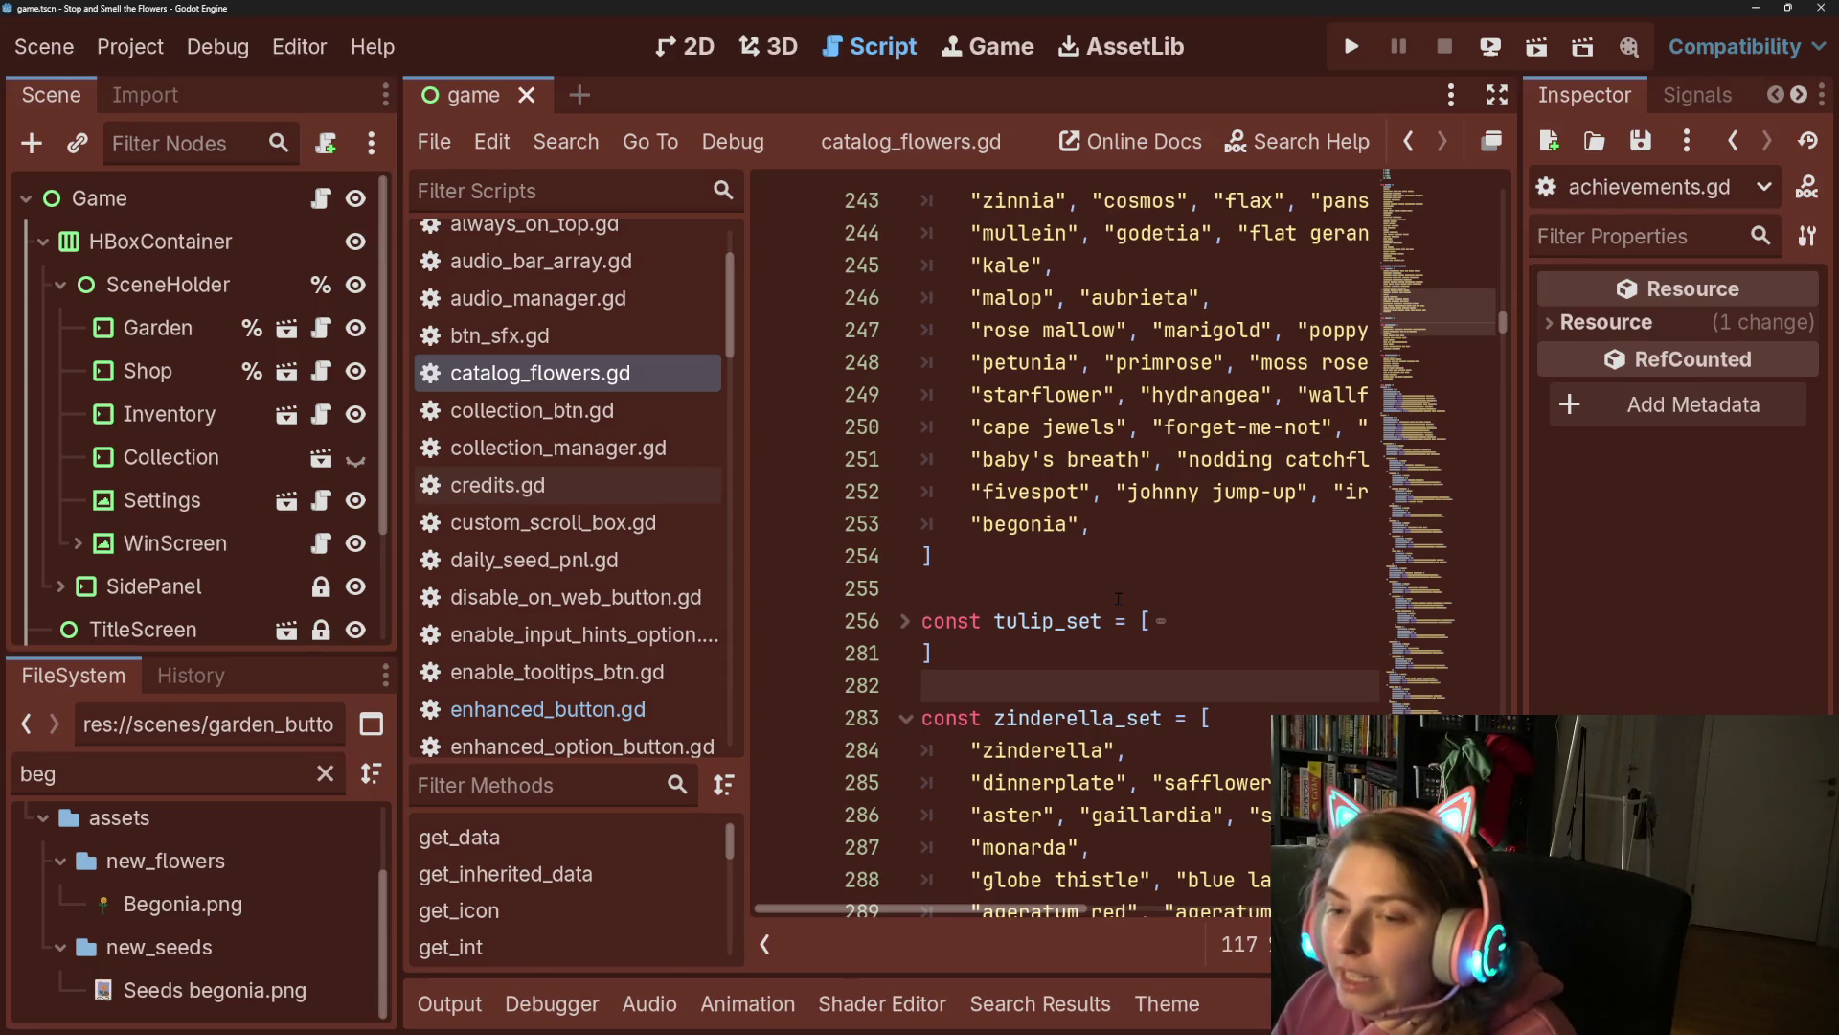
Cut the "begonia" entry from daisy_set on line 253 and remove the empty line.
drag(970, 524, 1104, 524)
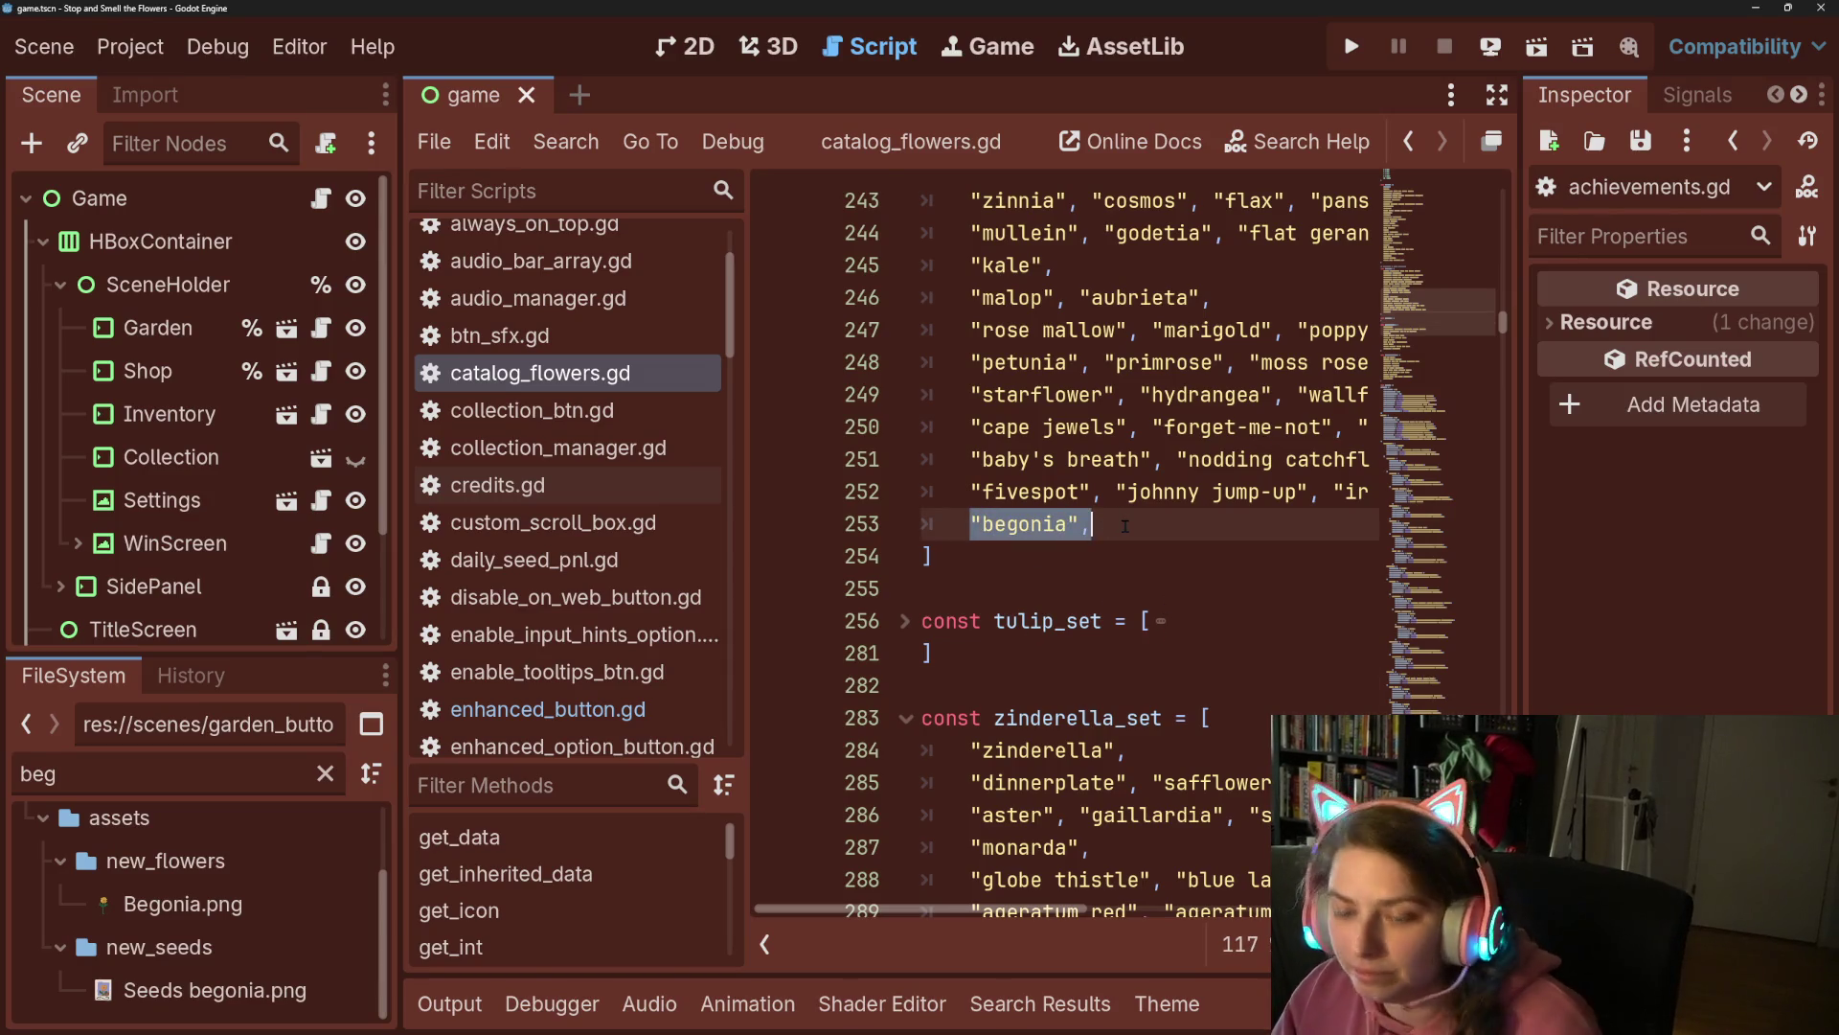
key(ctrl+x)
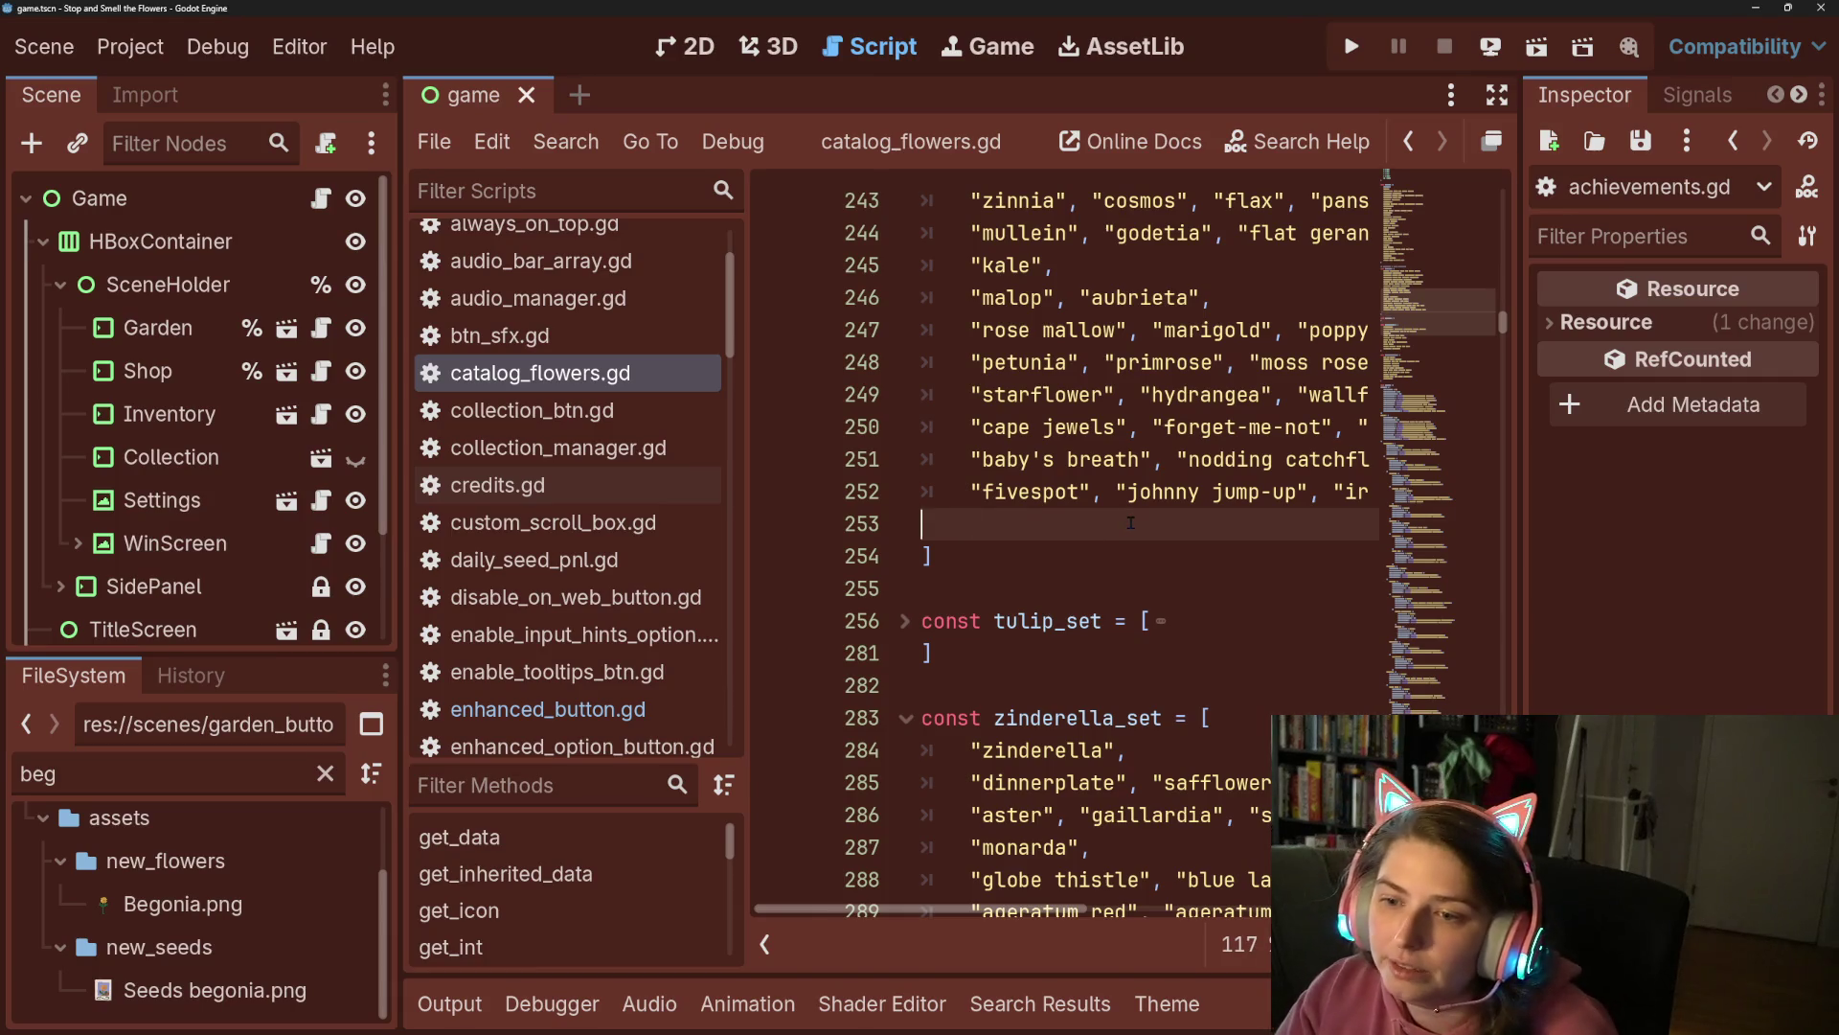
key(BackSpace)
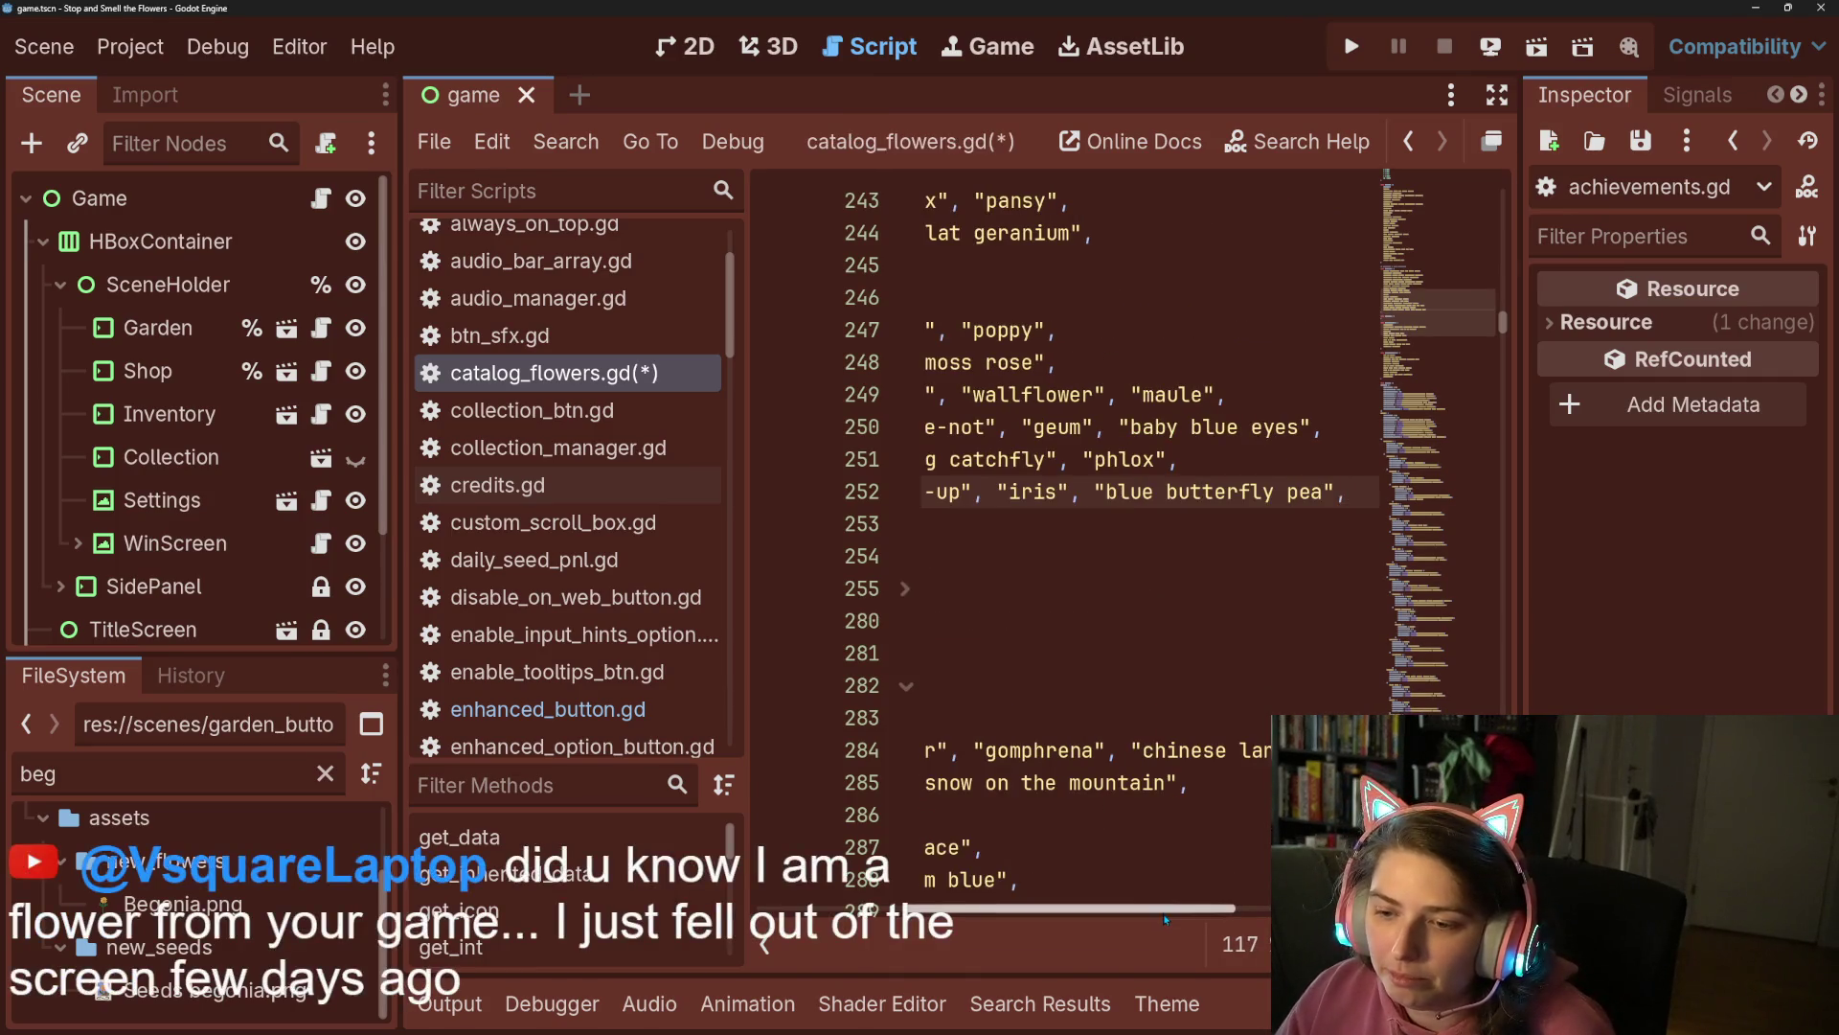
Append "begonia", after "candytuft" in zinderella_set and save the script.
drag(1161, 908, 1012, 908)
scroll(1094, 651, down, 3)
scroll(1094, 652, down, 1)
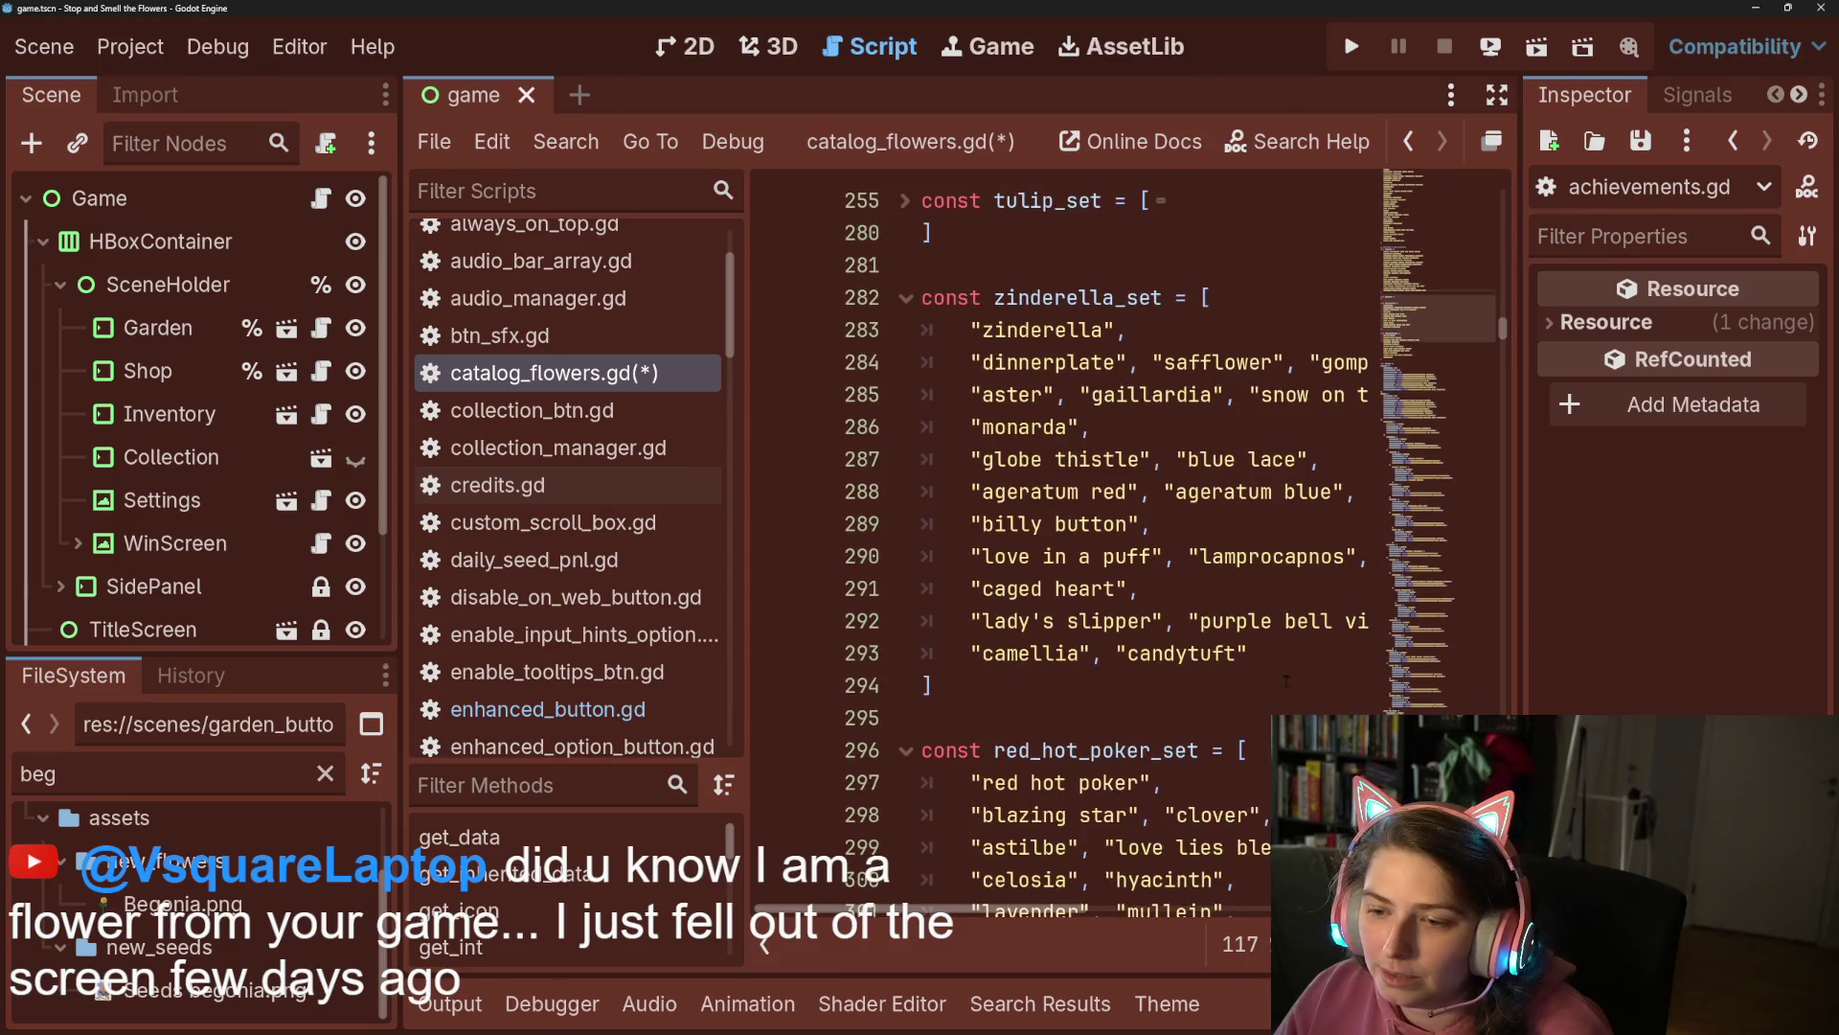
click(1307, 652)
text(,)
key(Return)
text("begonia",)
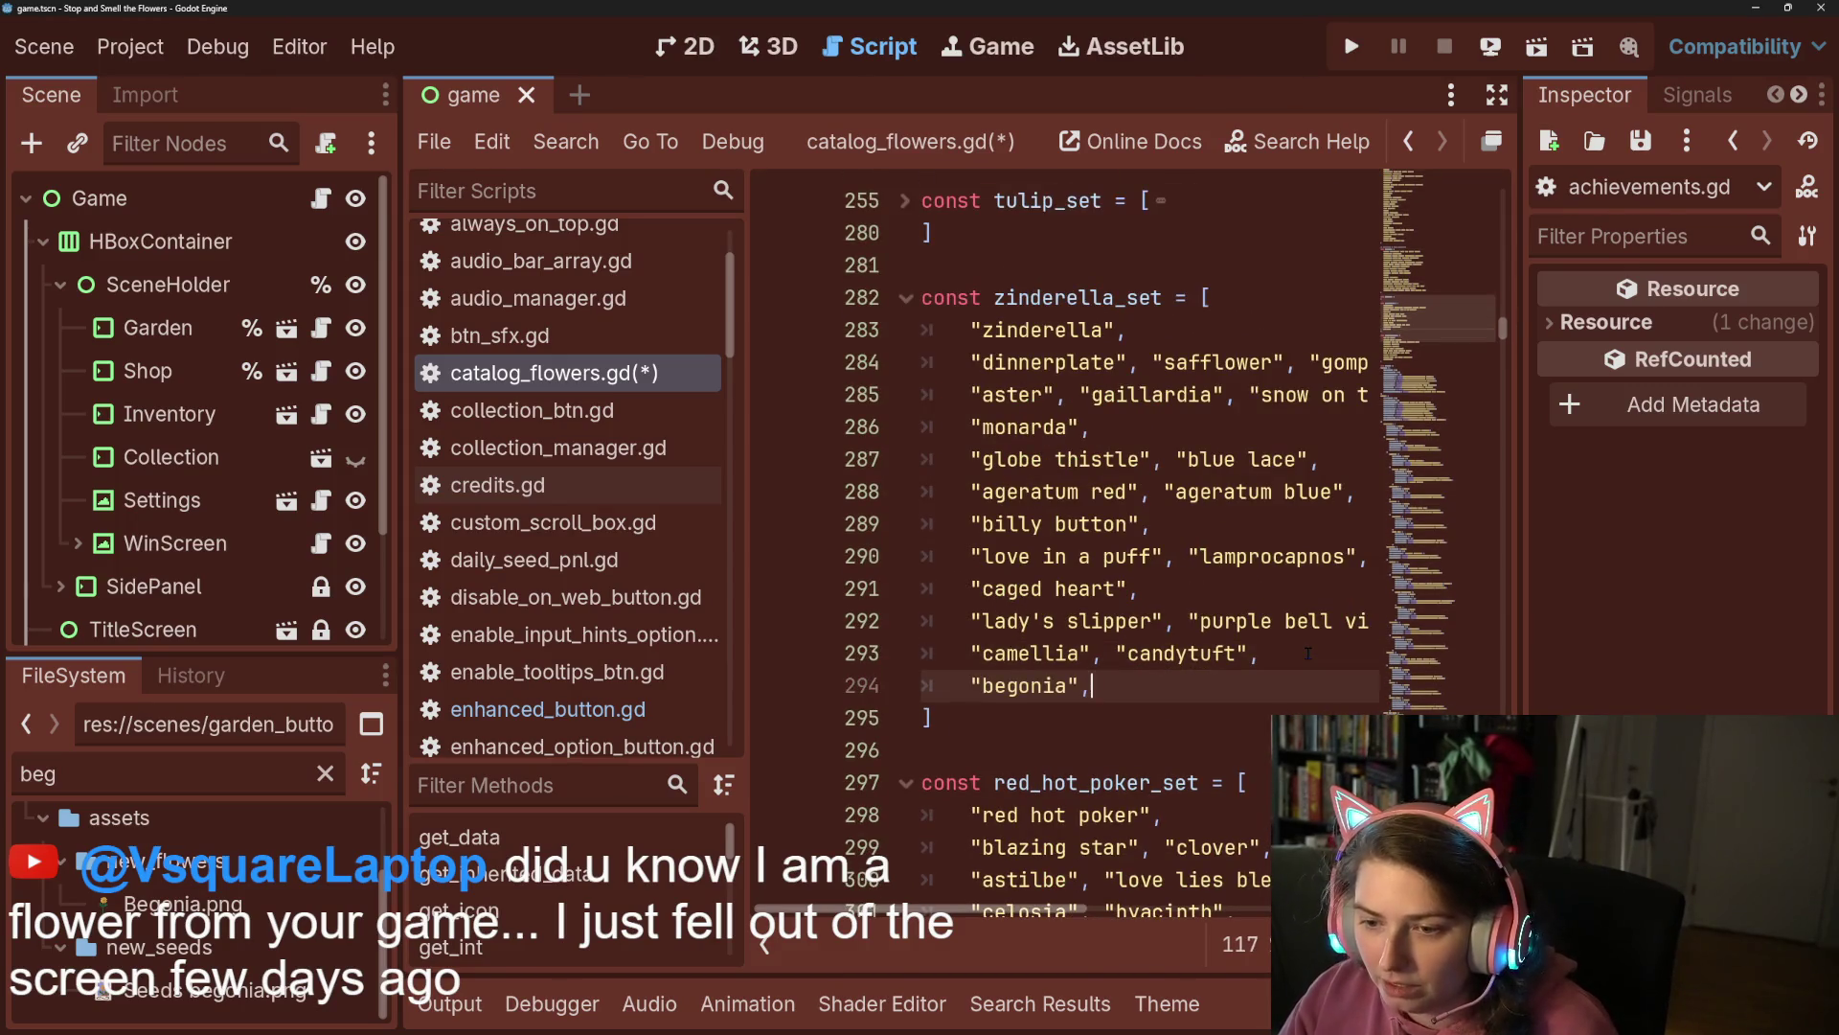
key(ctrl+s)
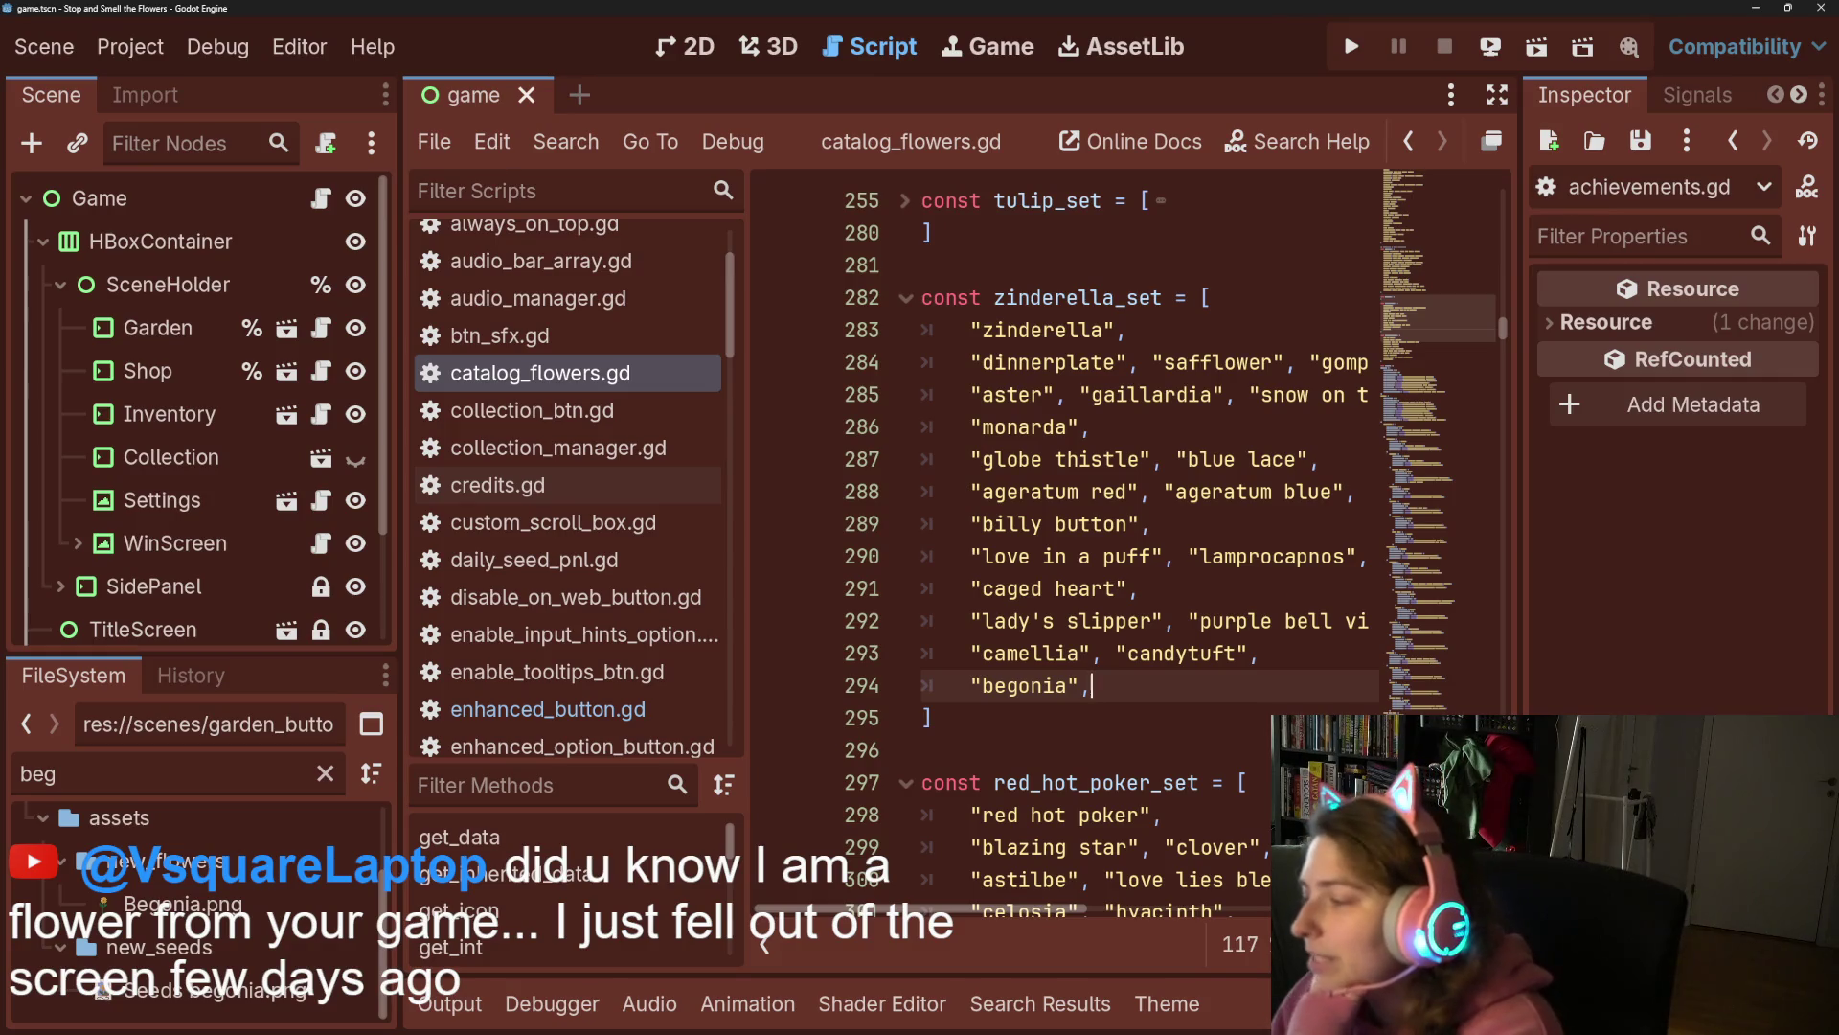
key(alt+Tab)
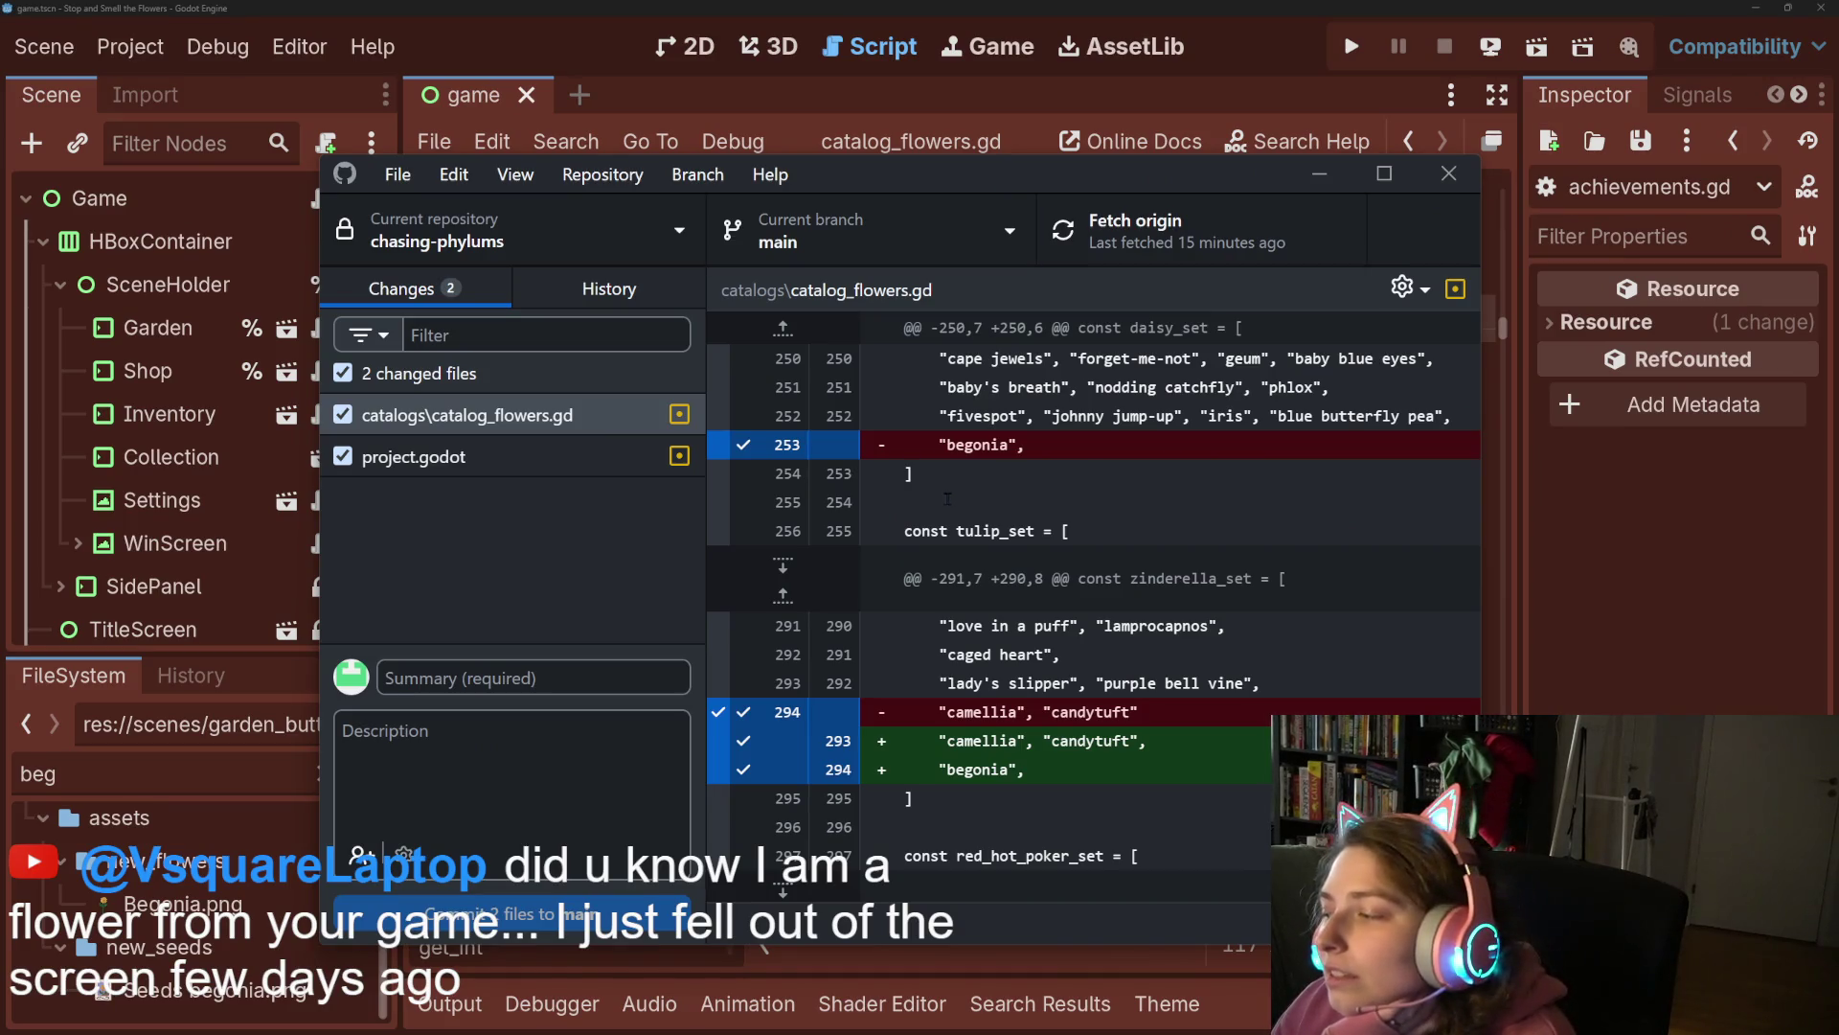
click(637, 571)
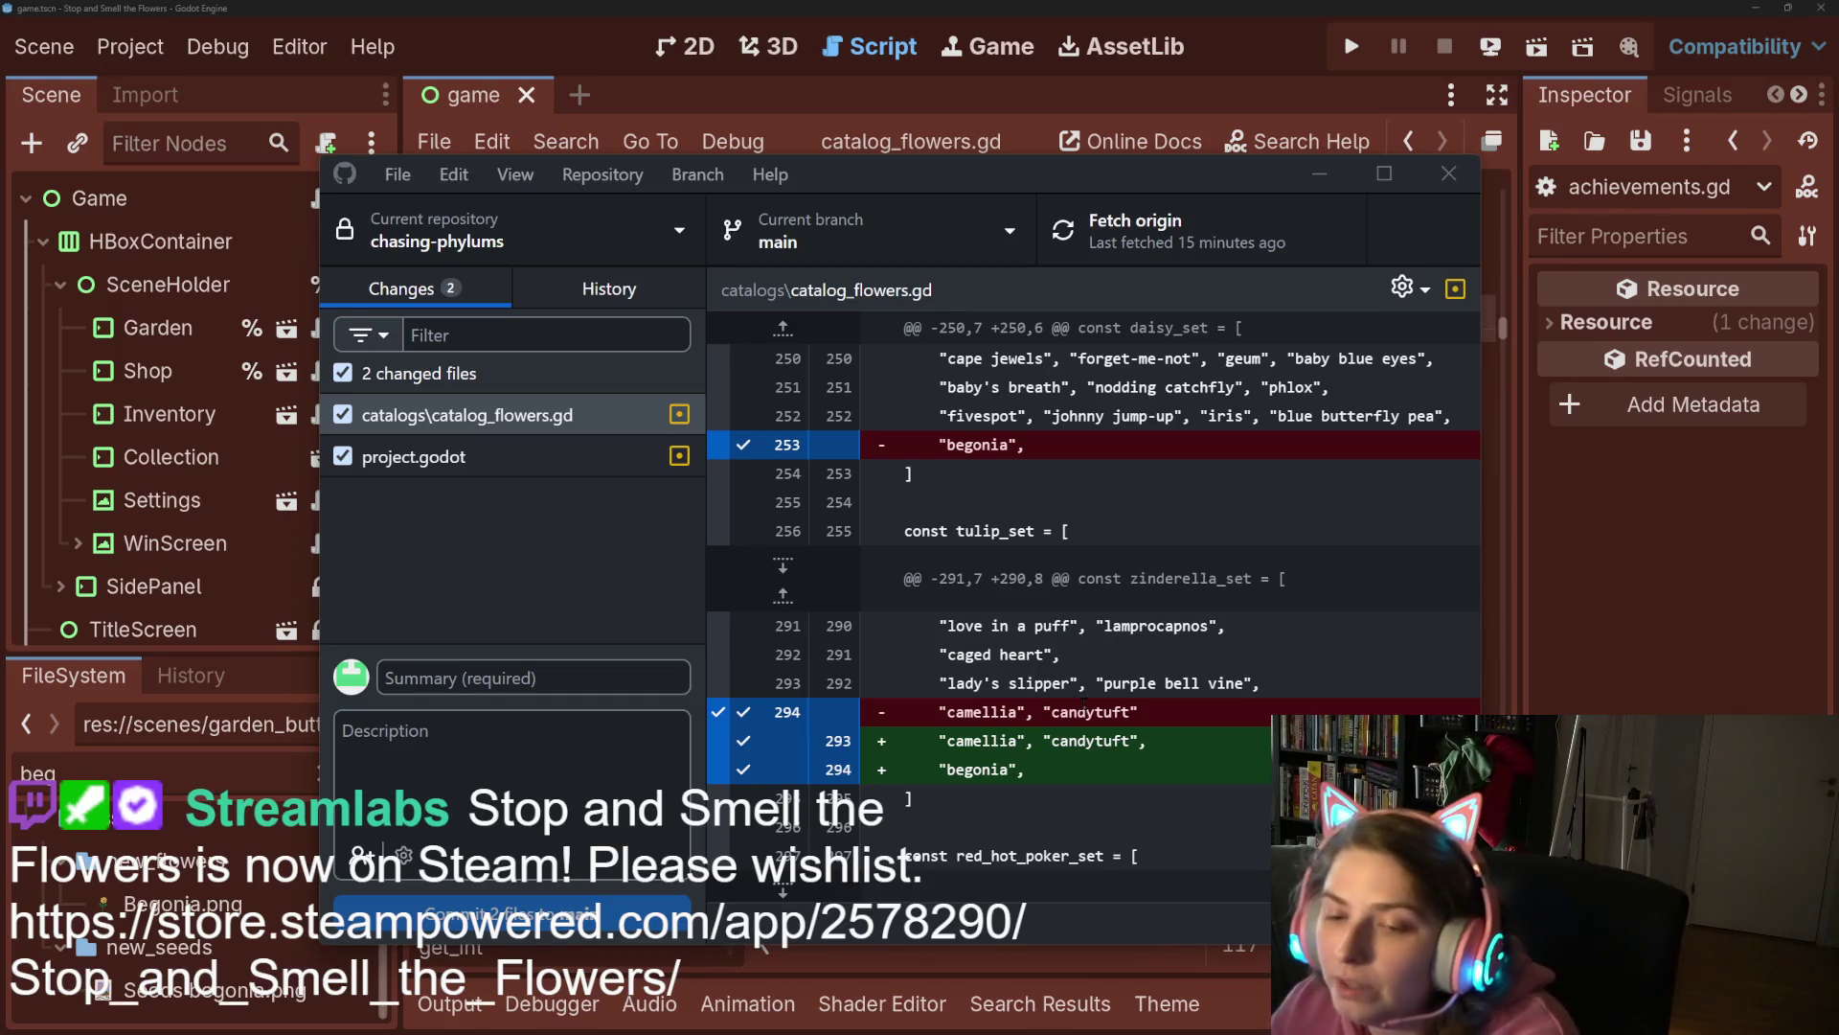
click(527, 619)
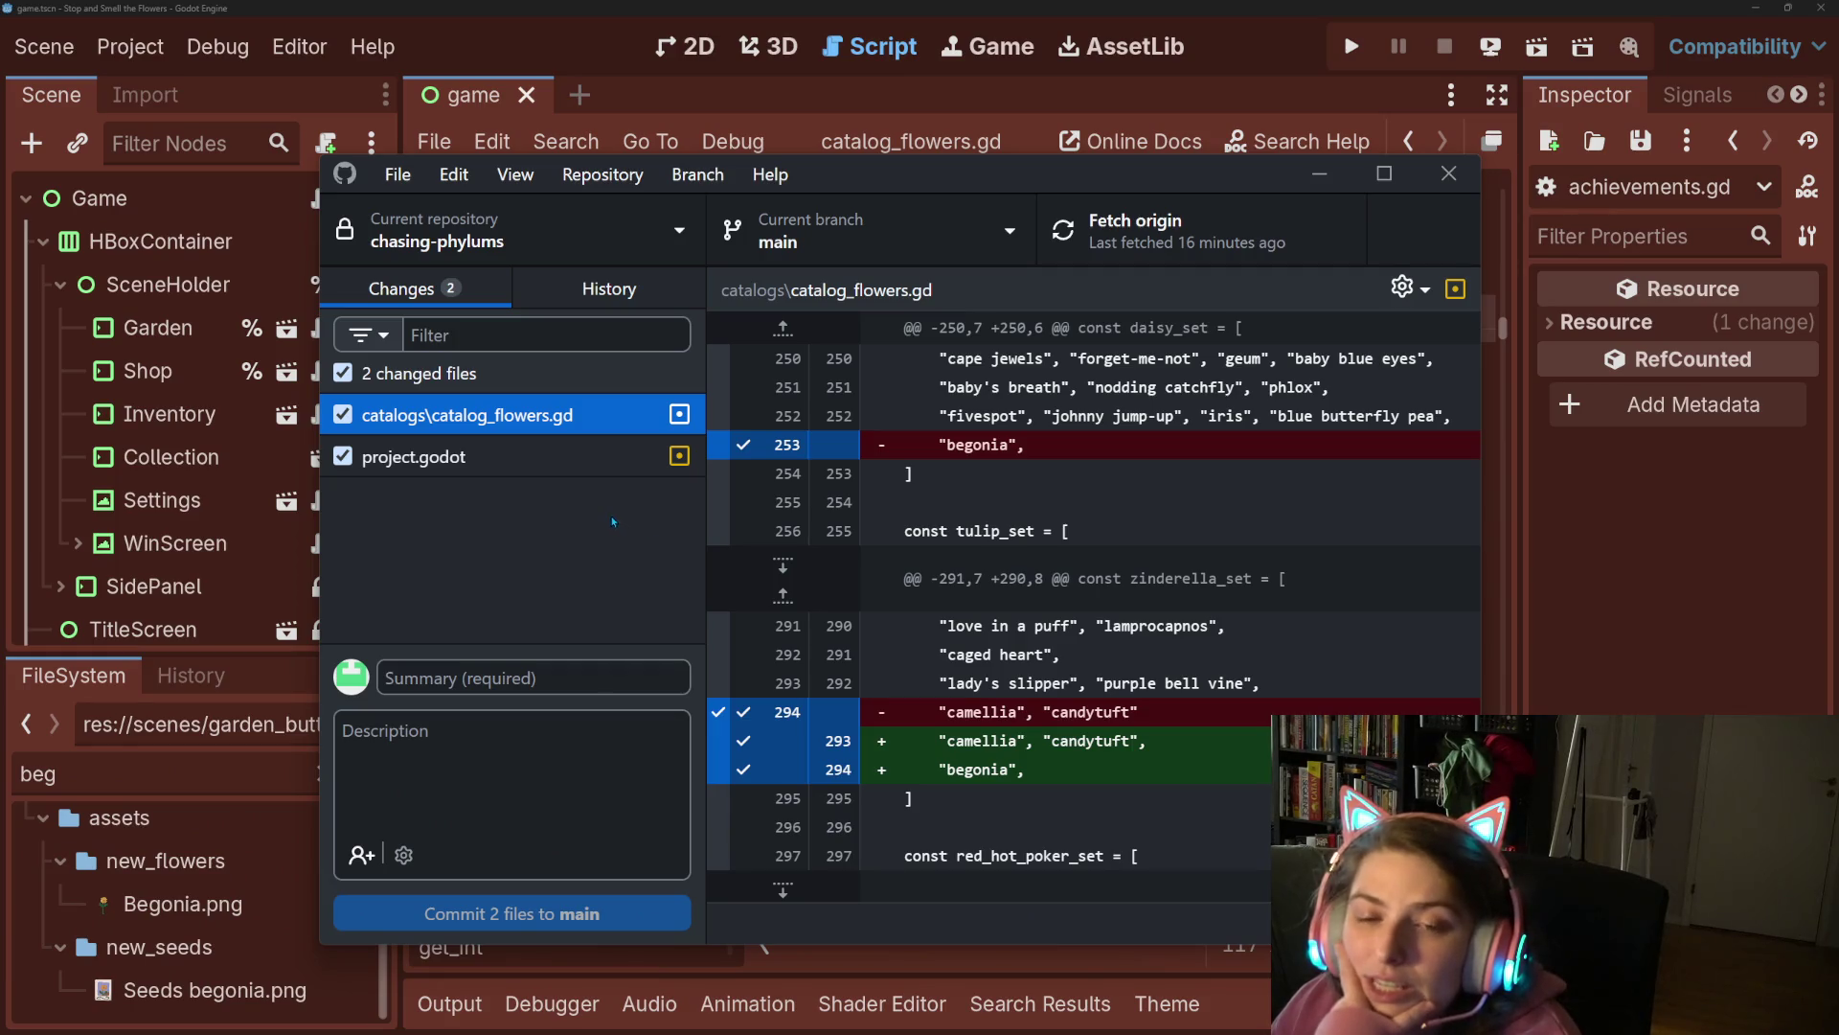
click(594, 466)
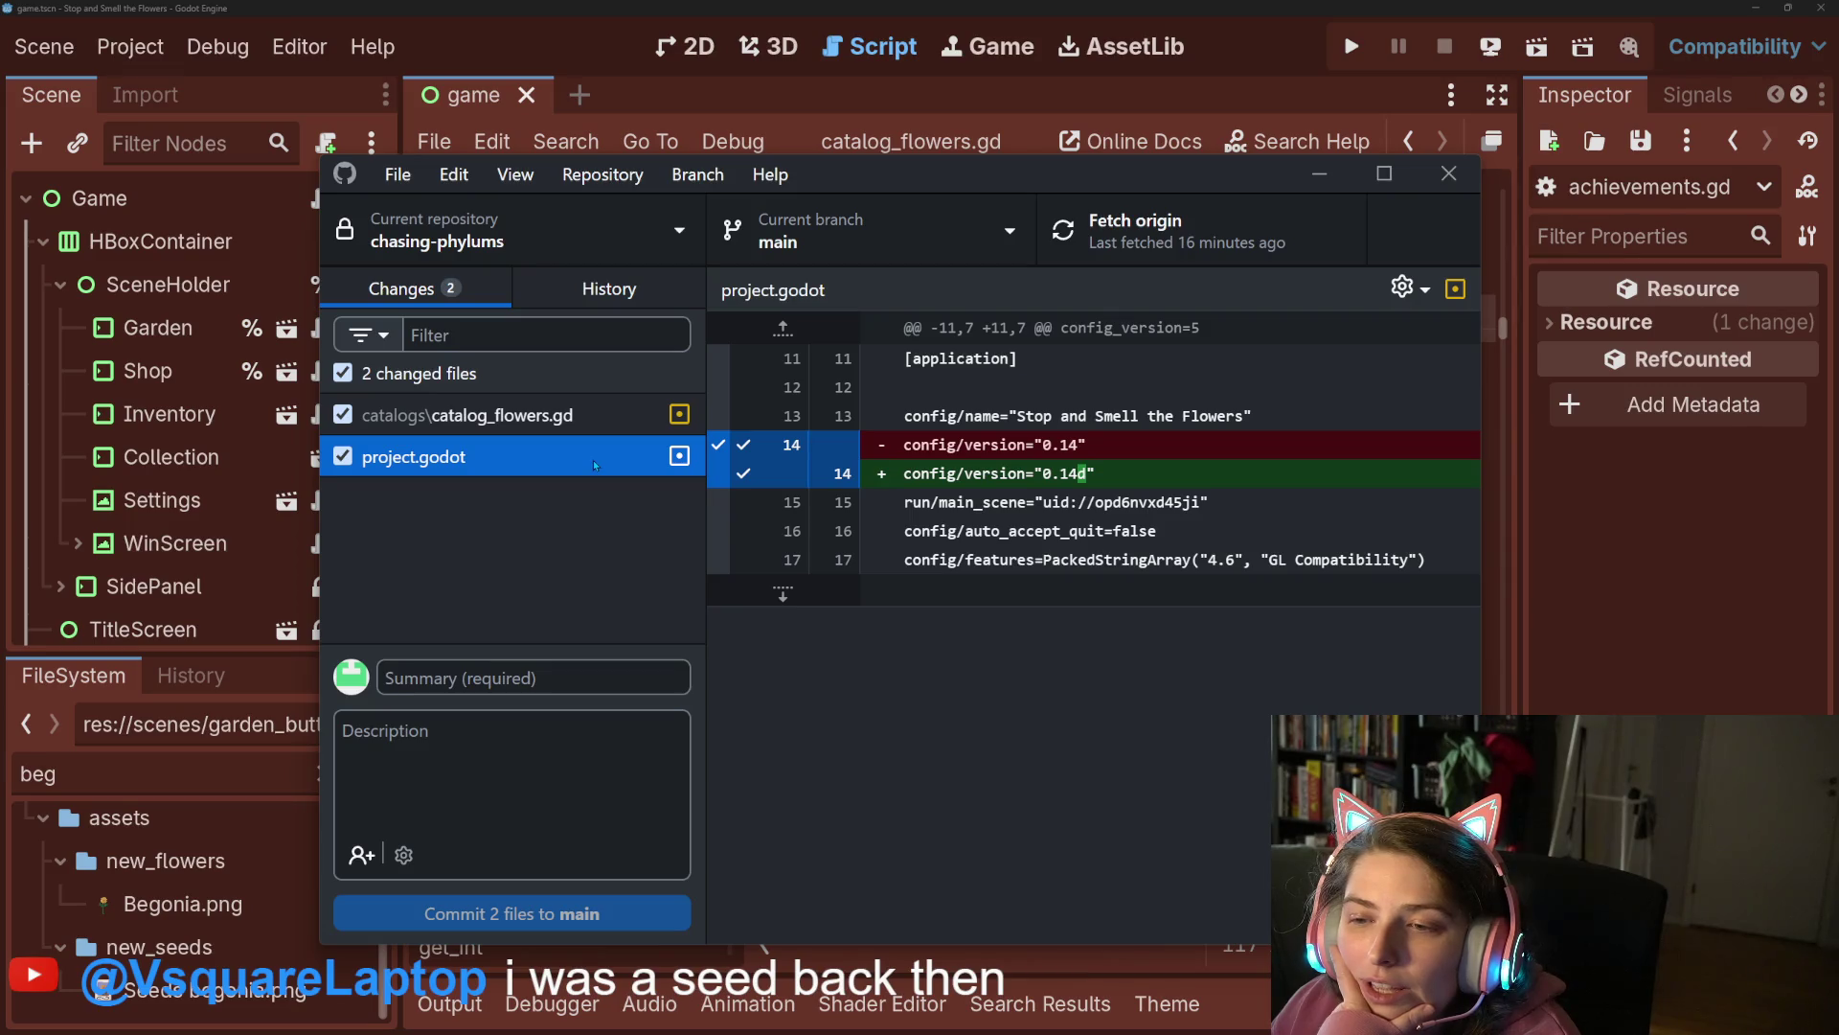
Exclude project.godot and write the summary 'moves begonia to the zinderella family'.
click(342, 456)
click(517, 415)
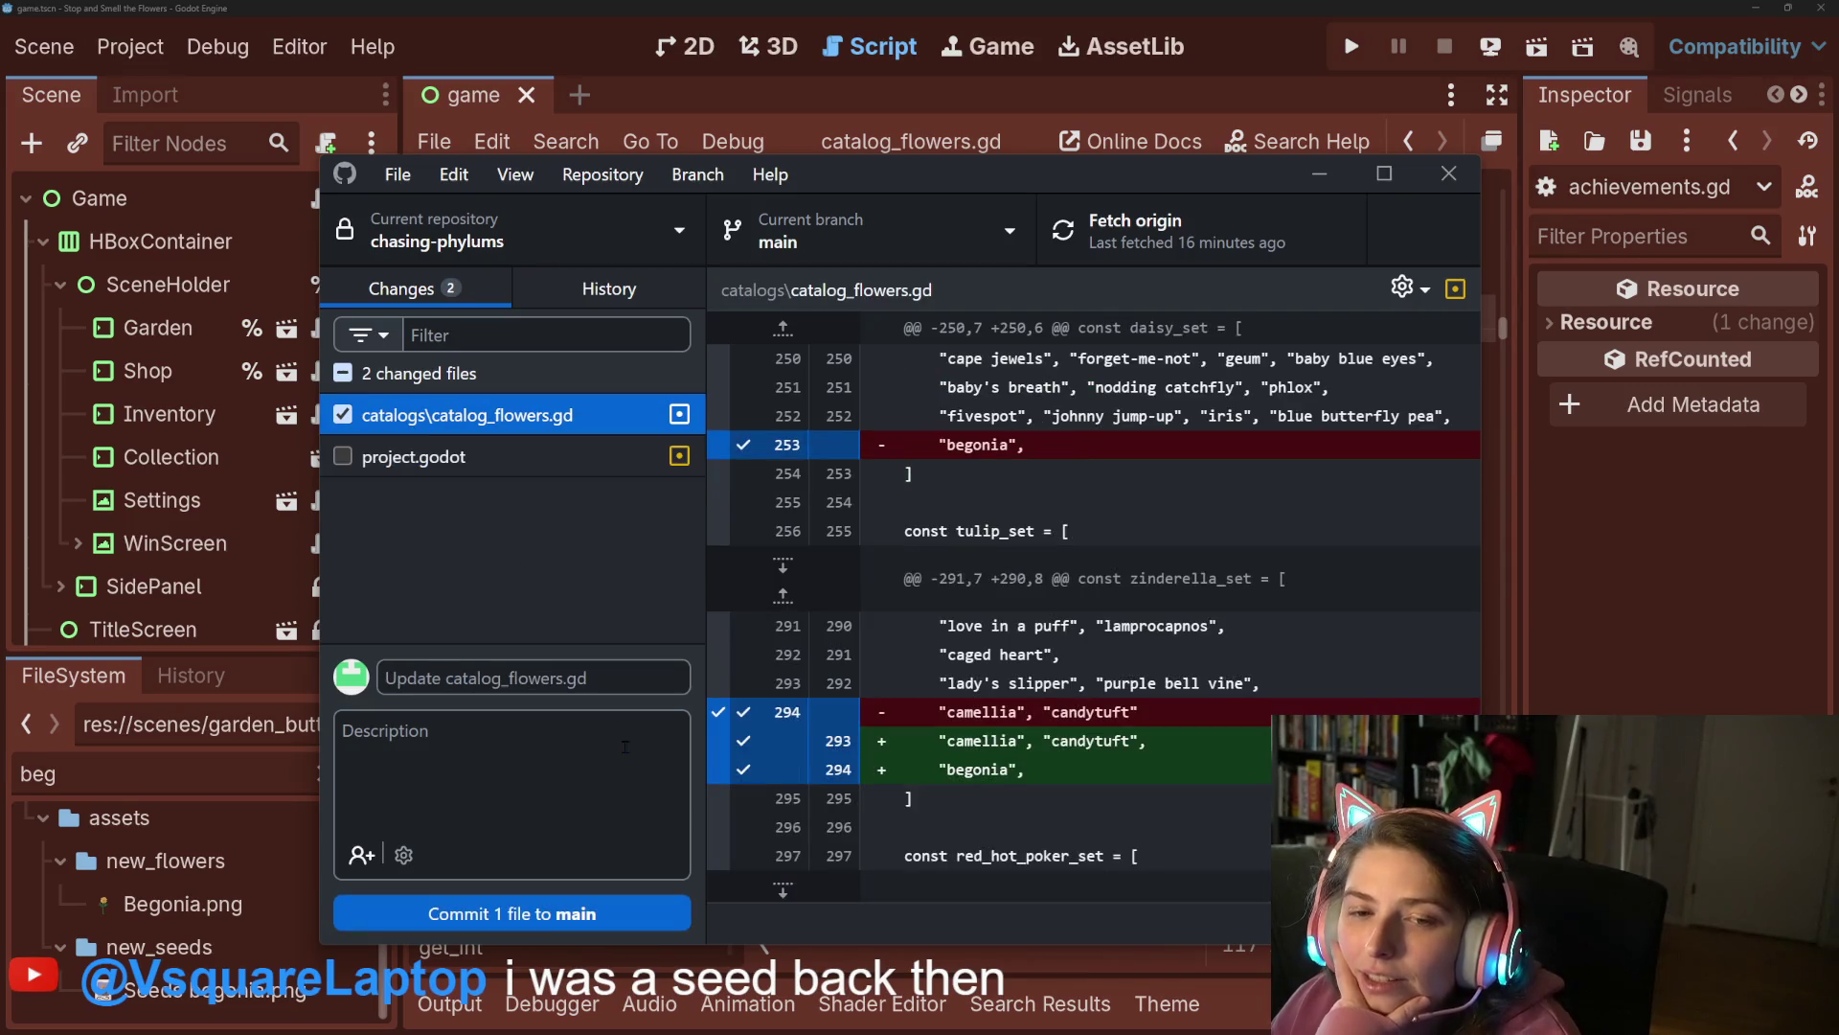
click(603, 661)
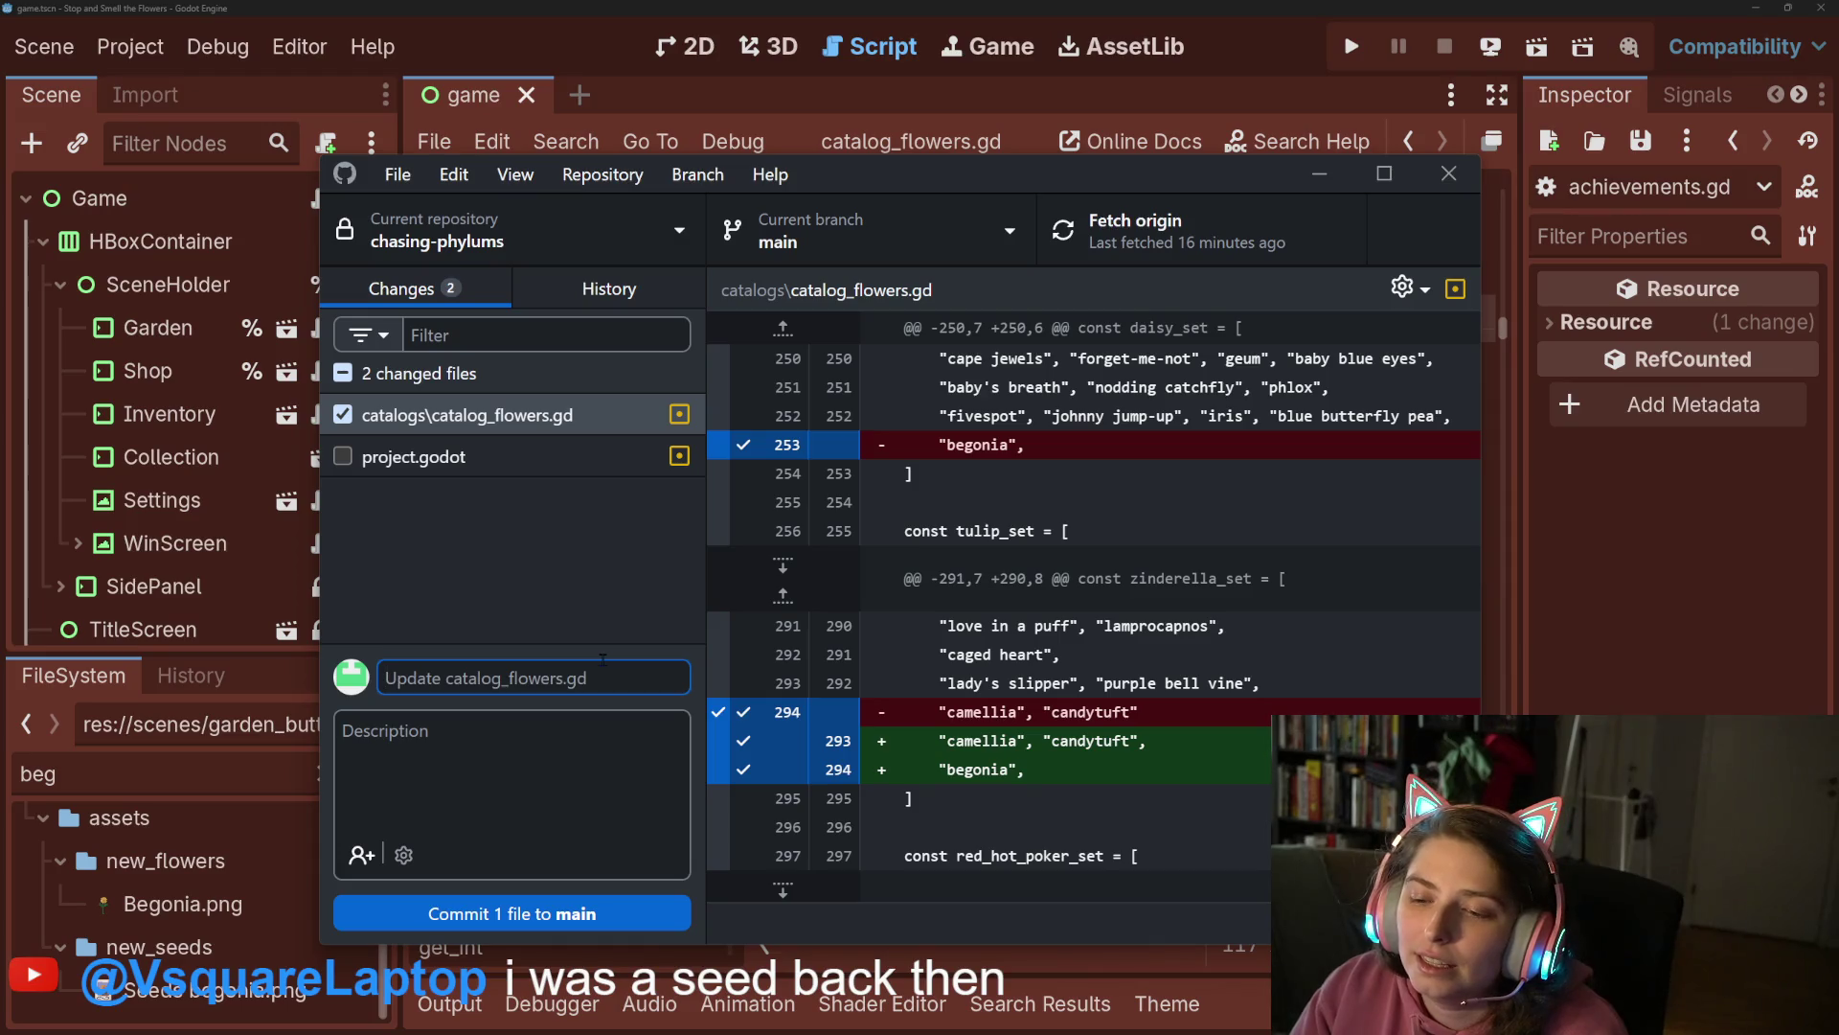
text(moves be)
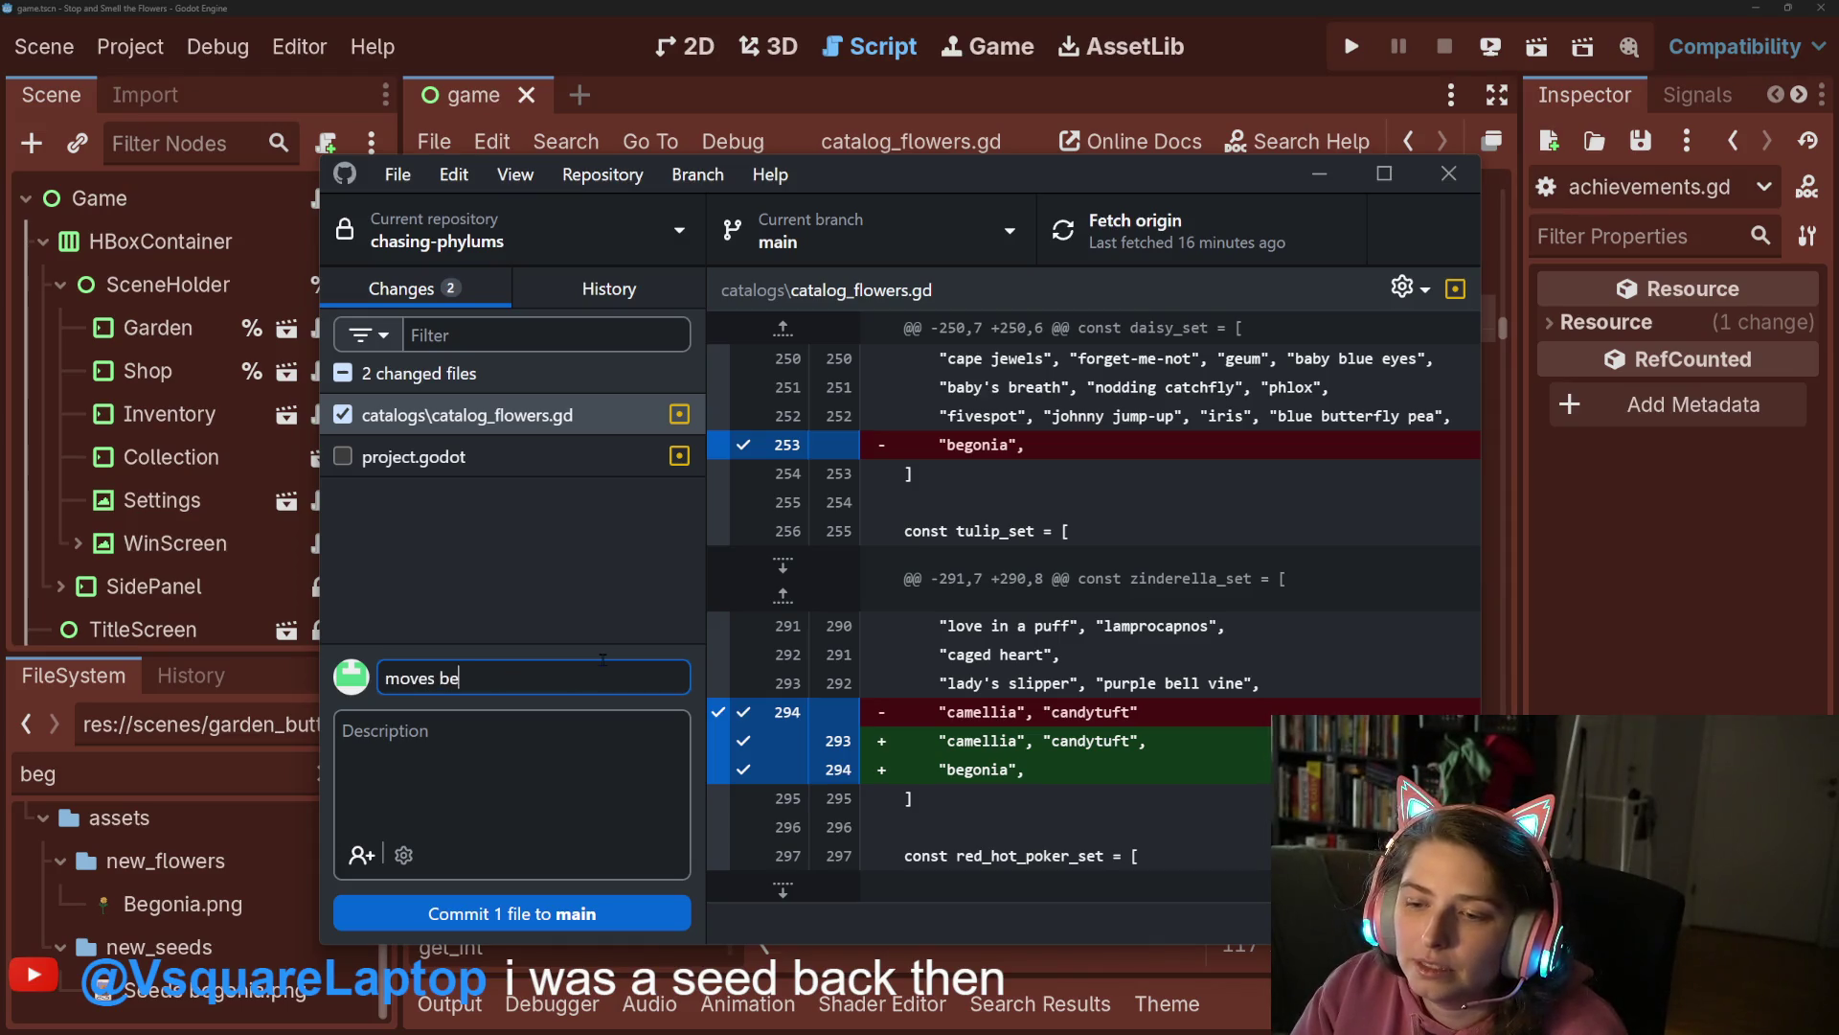
text(gonia to the )
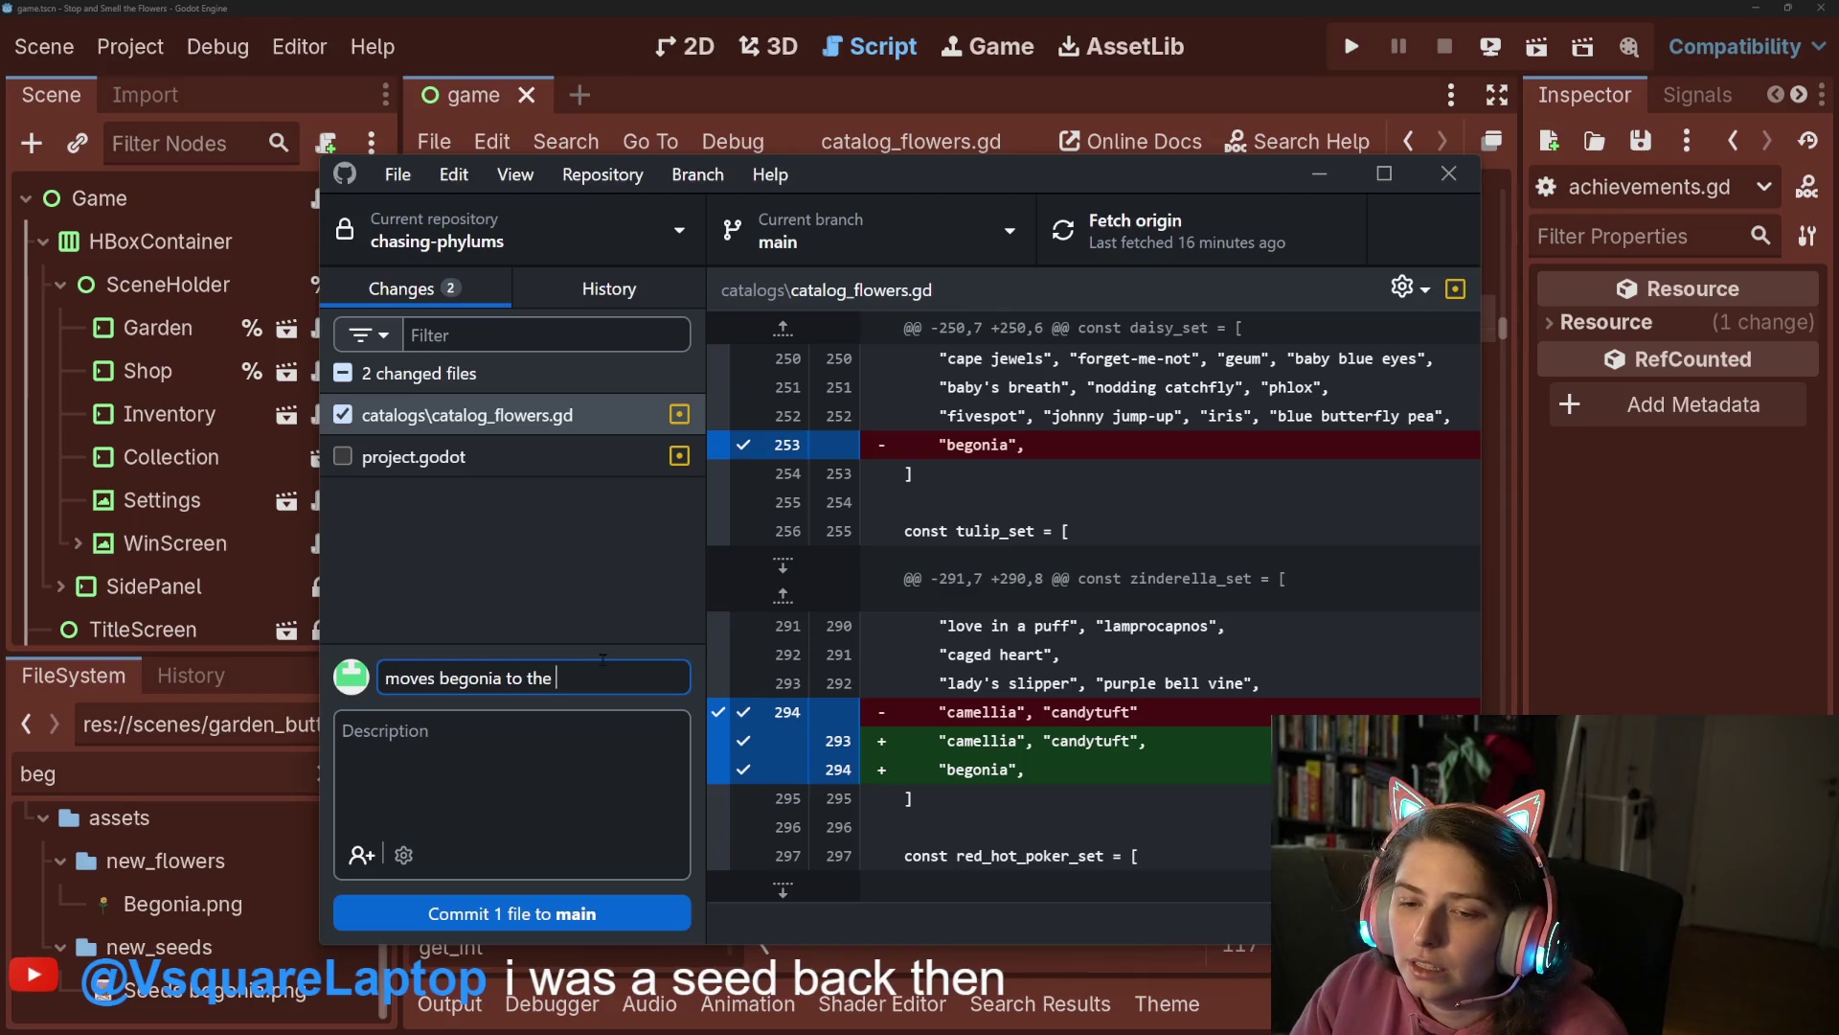
text(zinderella)
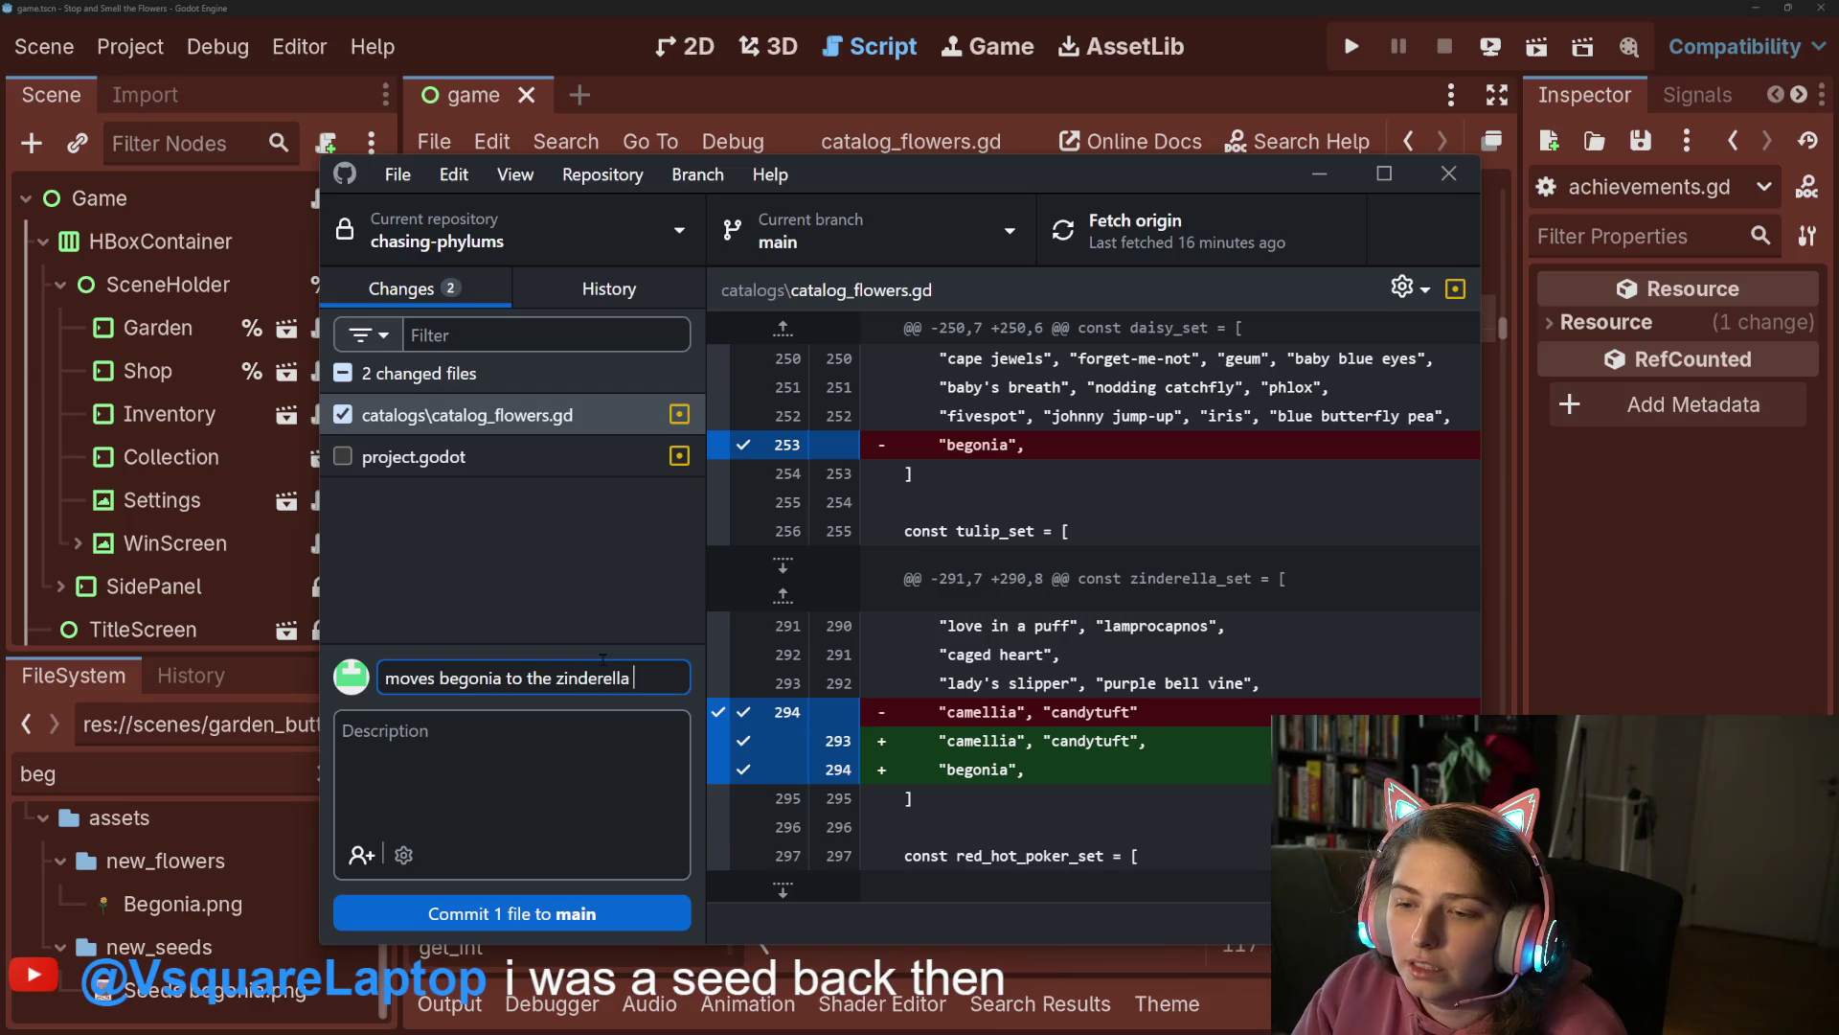
text( family)
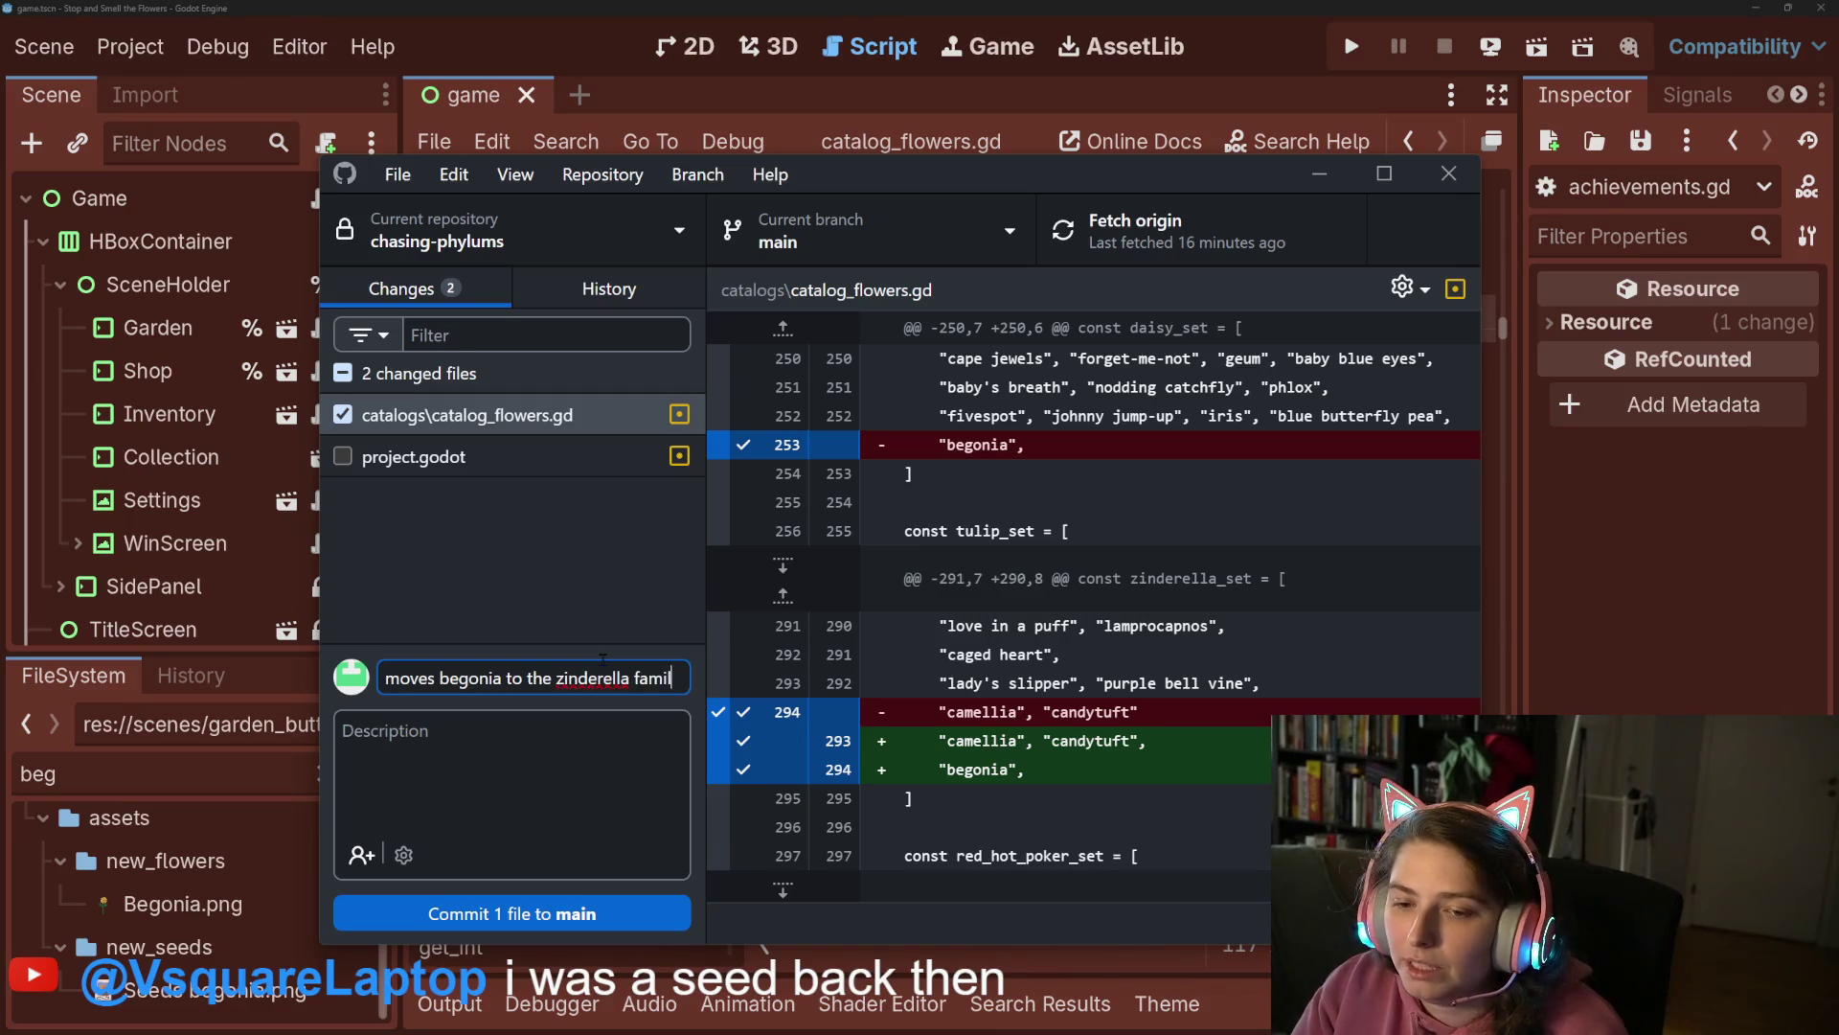
Commit the catalog_flowers.gd change to main and push it to origin.
key(ctrl+Return)
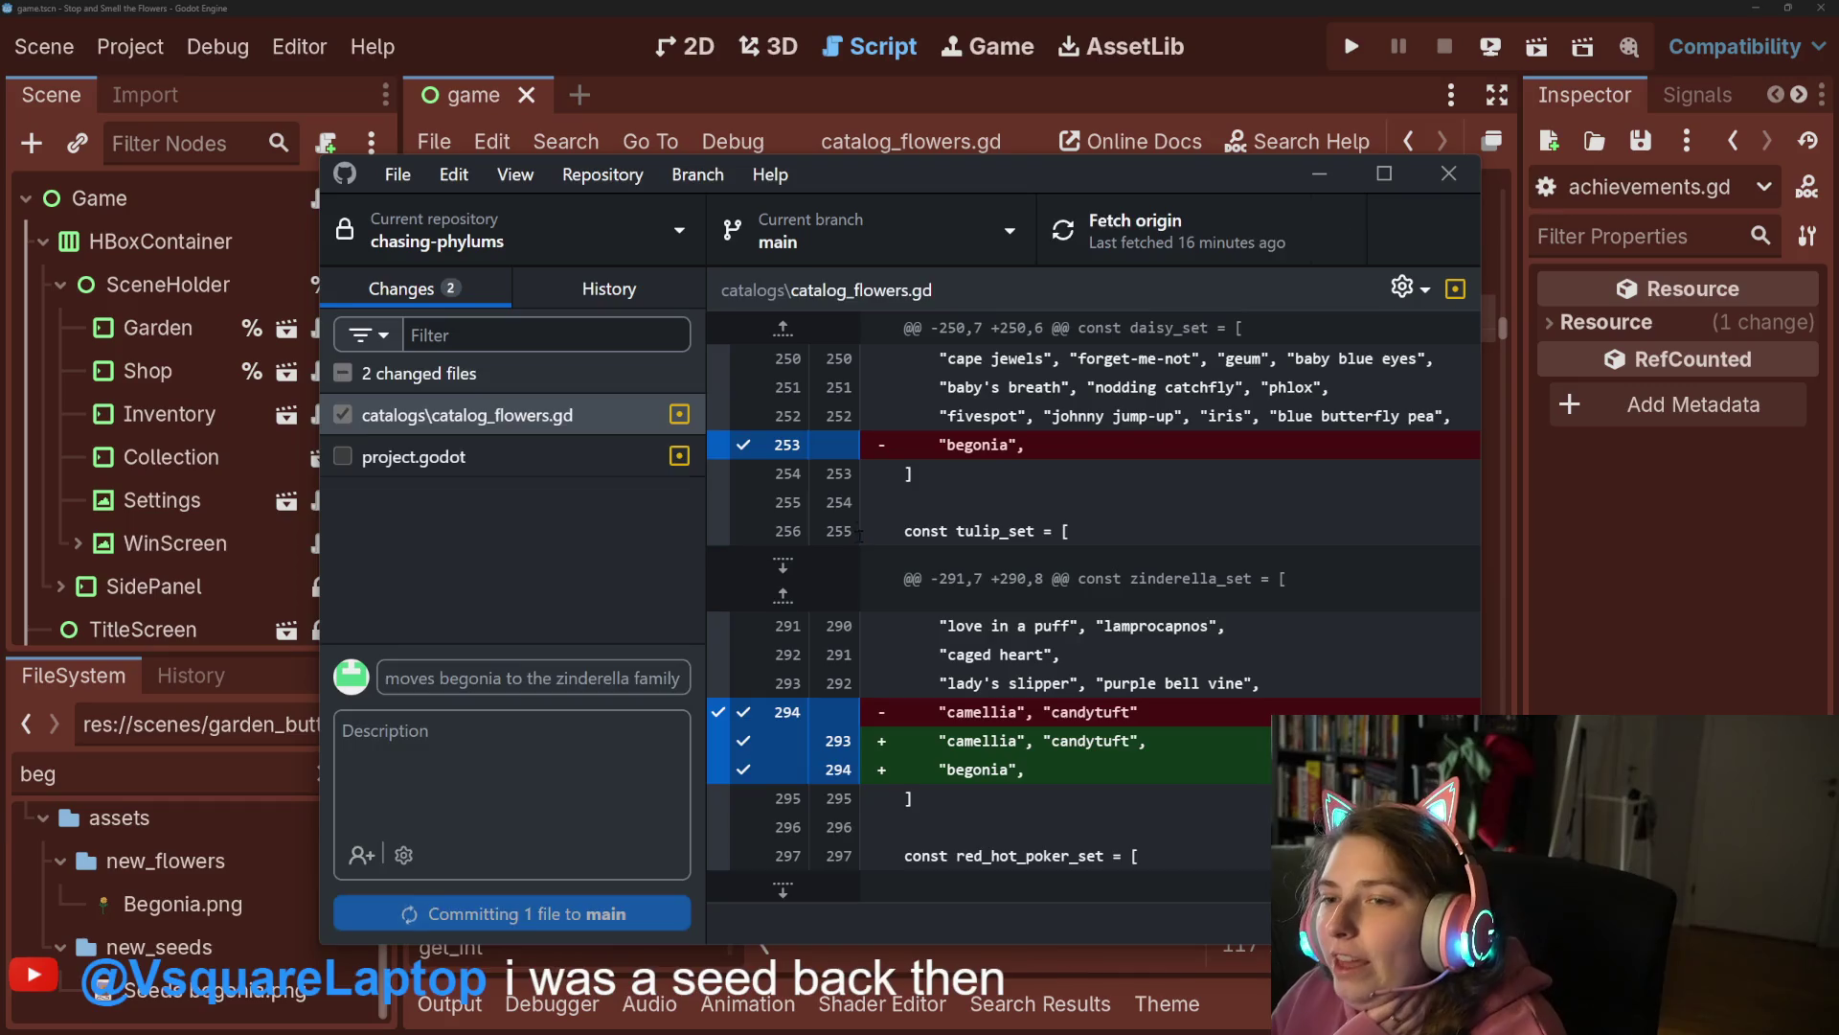
click(1196, 260)
key(alt+Tab)
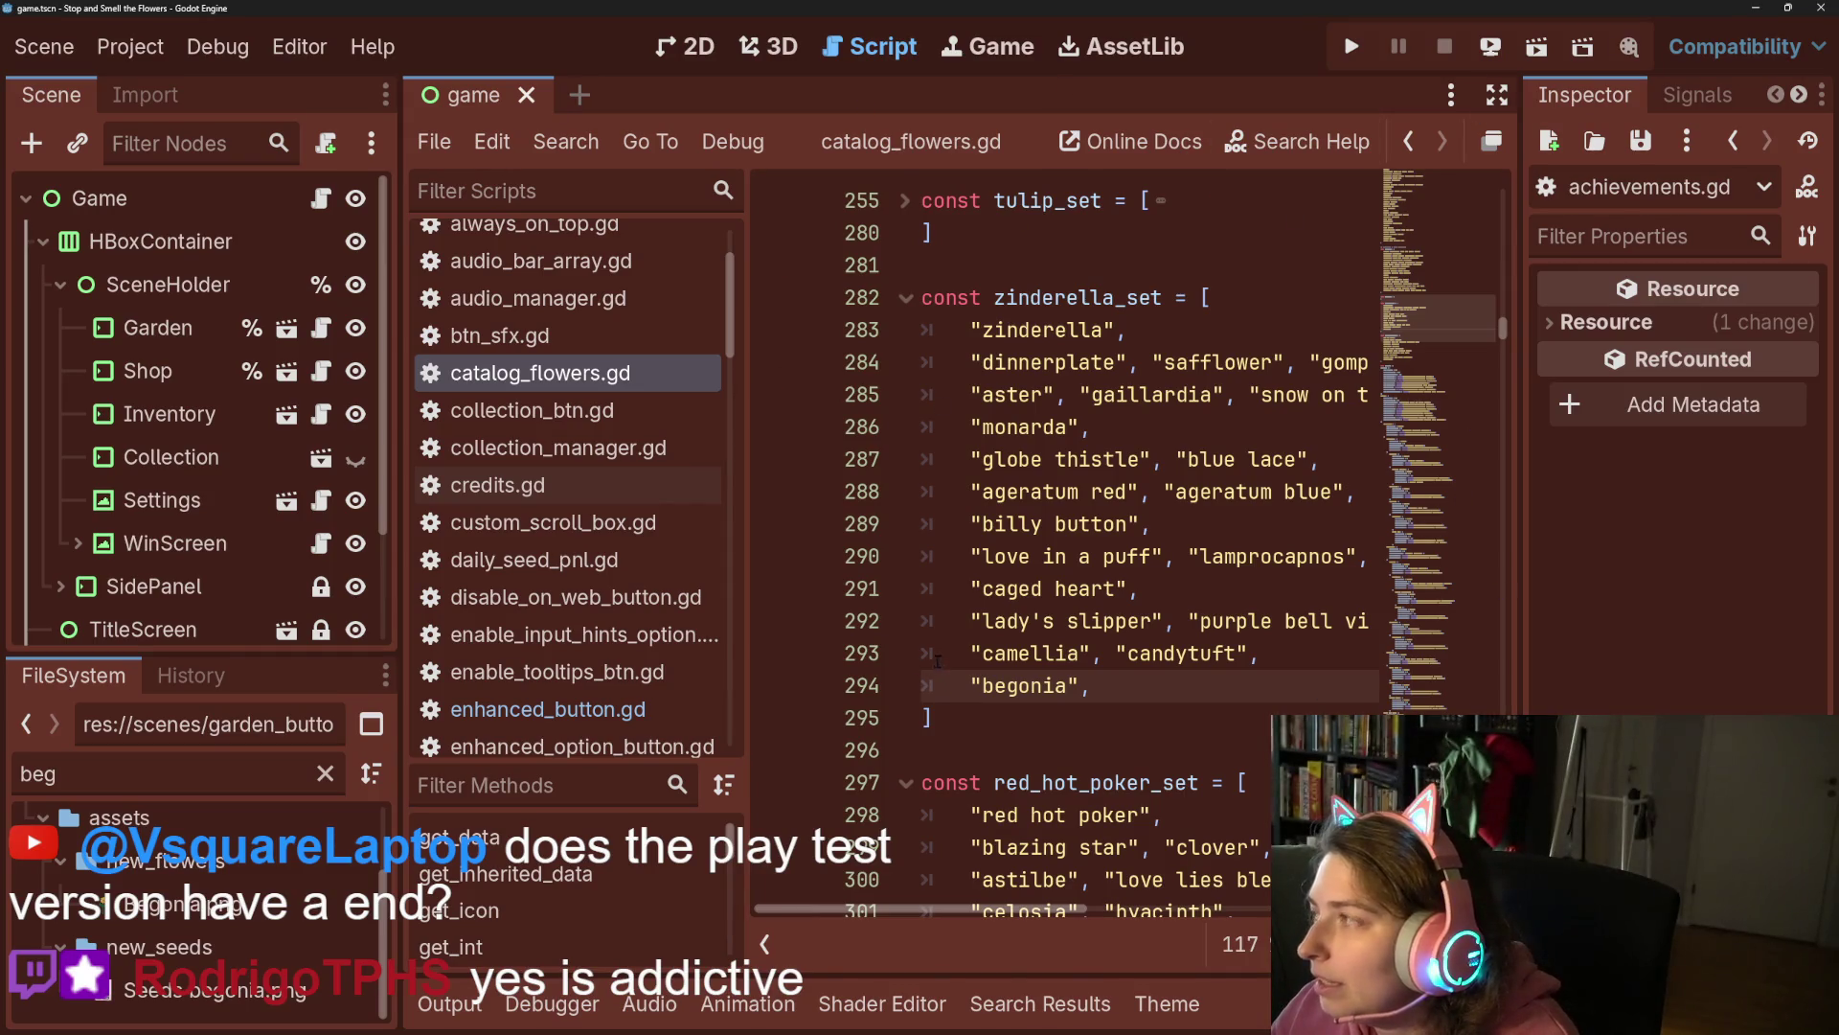
scroll(933, 636, up, 2)
scroll(933, 636, up, 7)
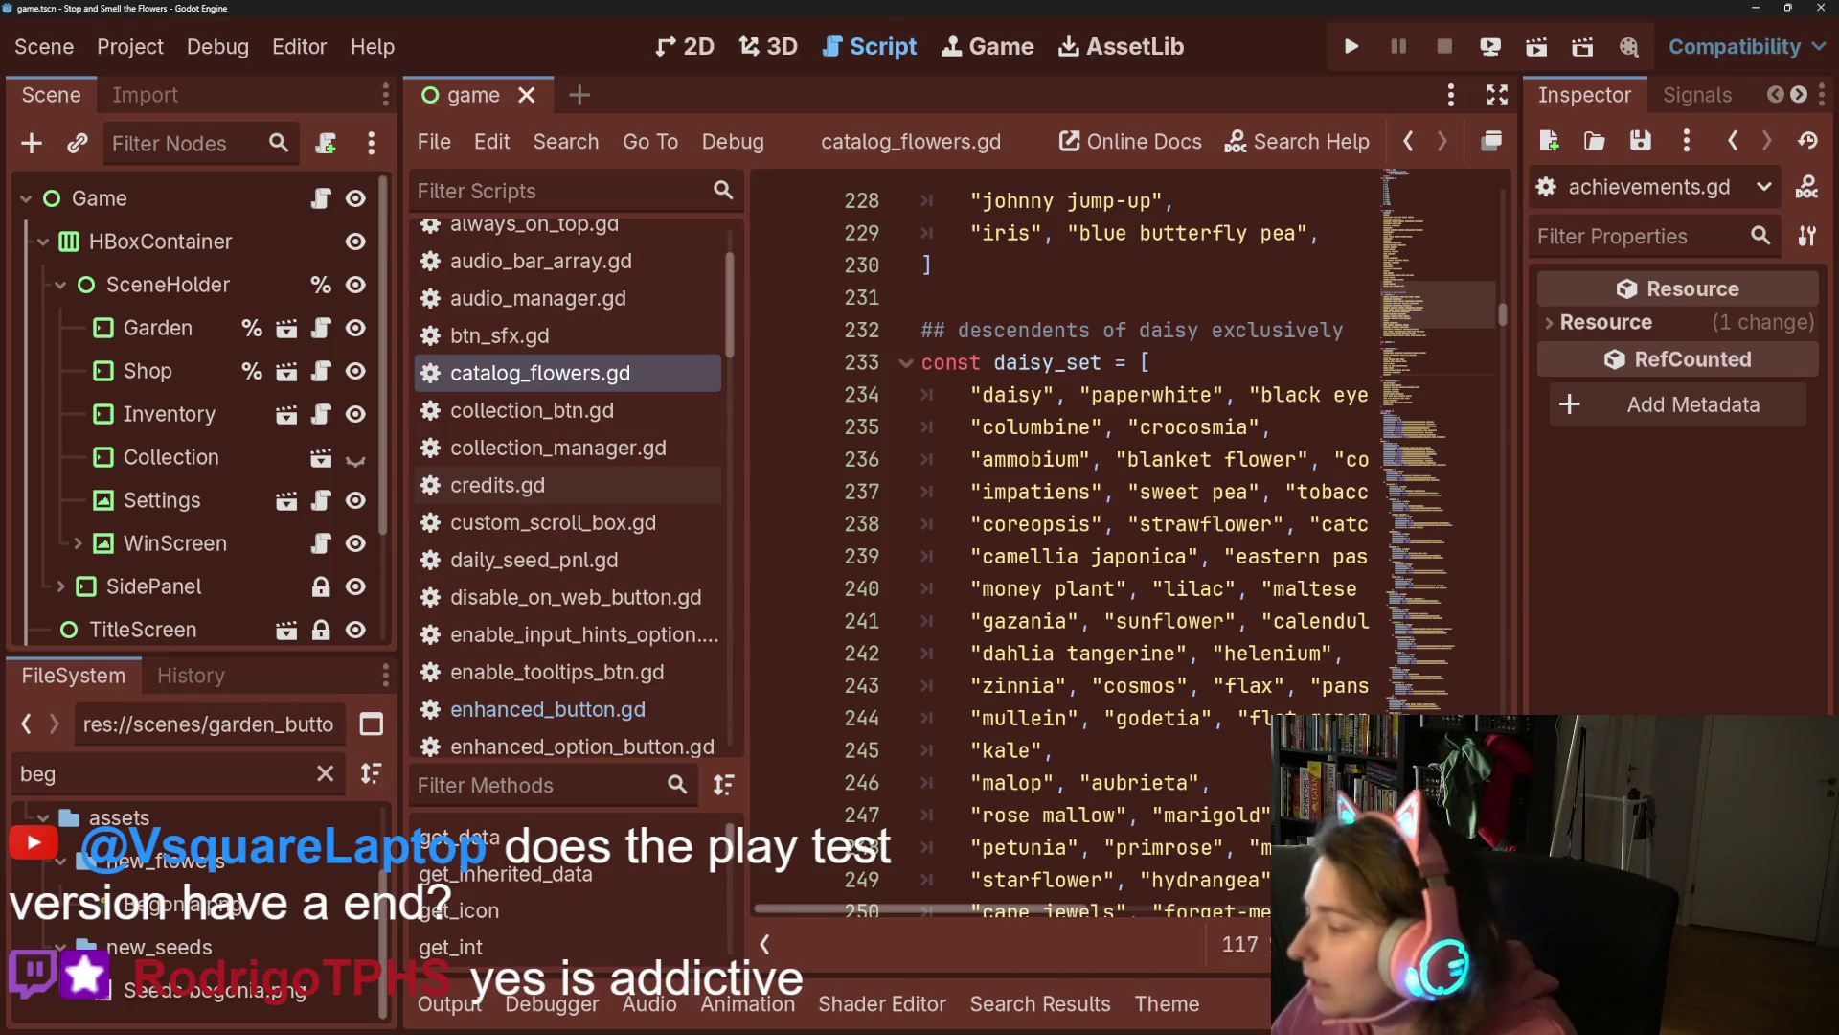
key(alt+Tab)
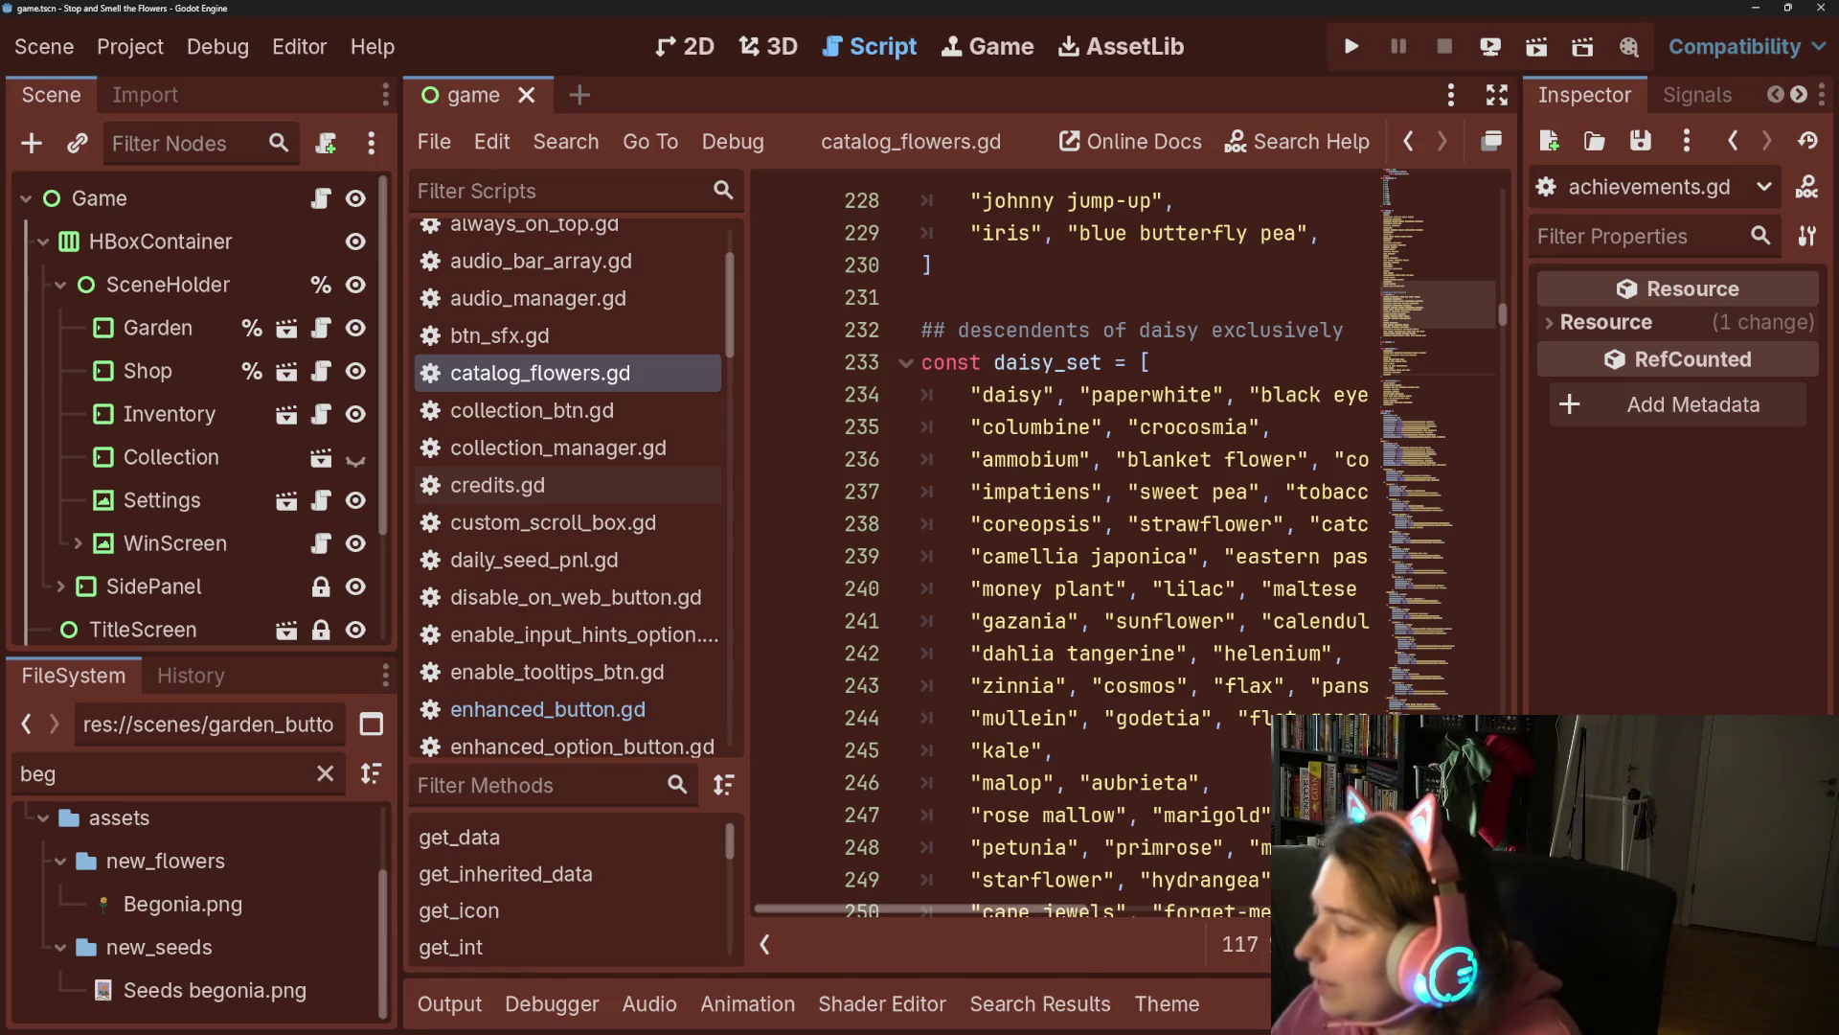
click(1756, 7)
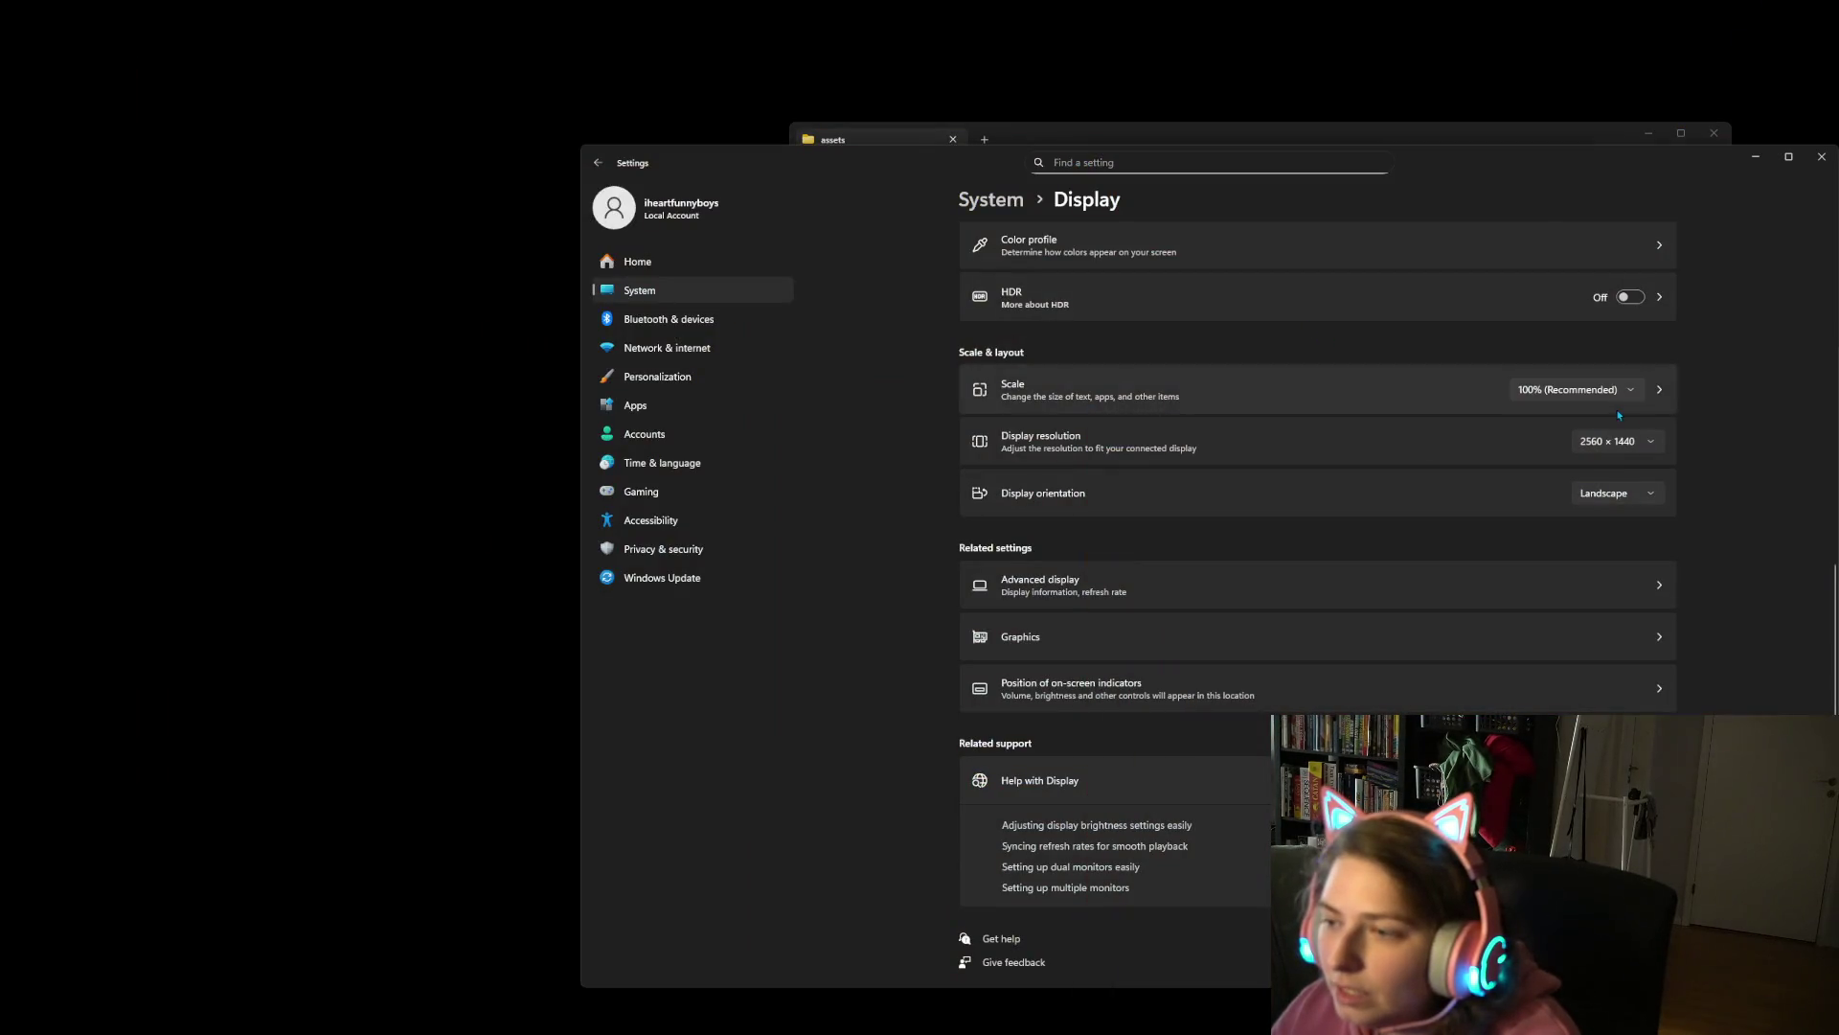
Change the Windows display resolution to 3440×1440 (Recommended) and return to GitHub Desktop showing the project.godot change.
click(1615, 440)
click(1640, 284)
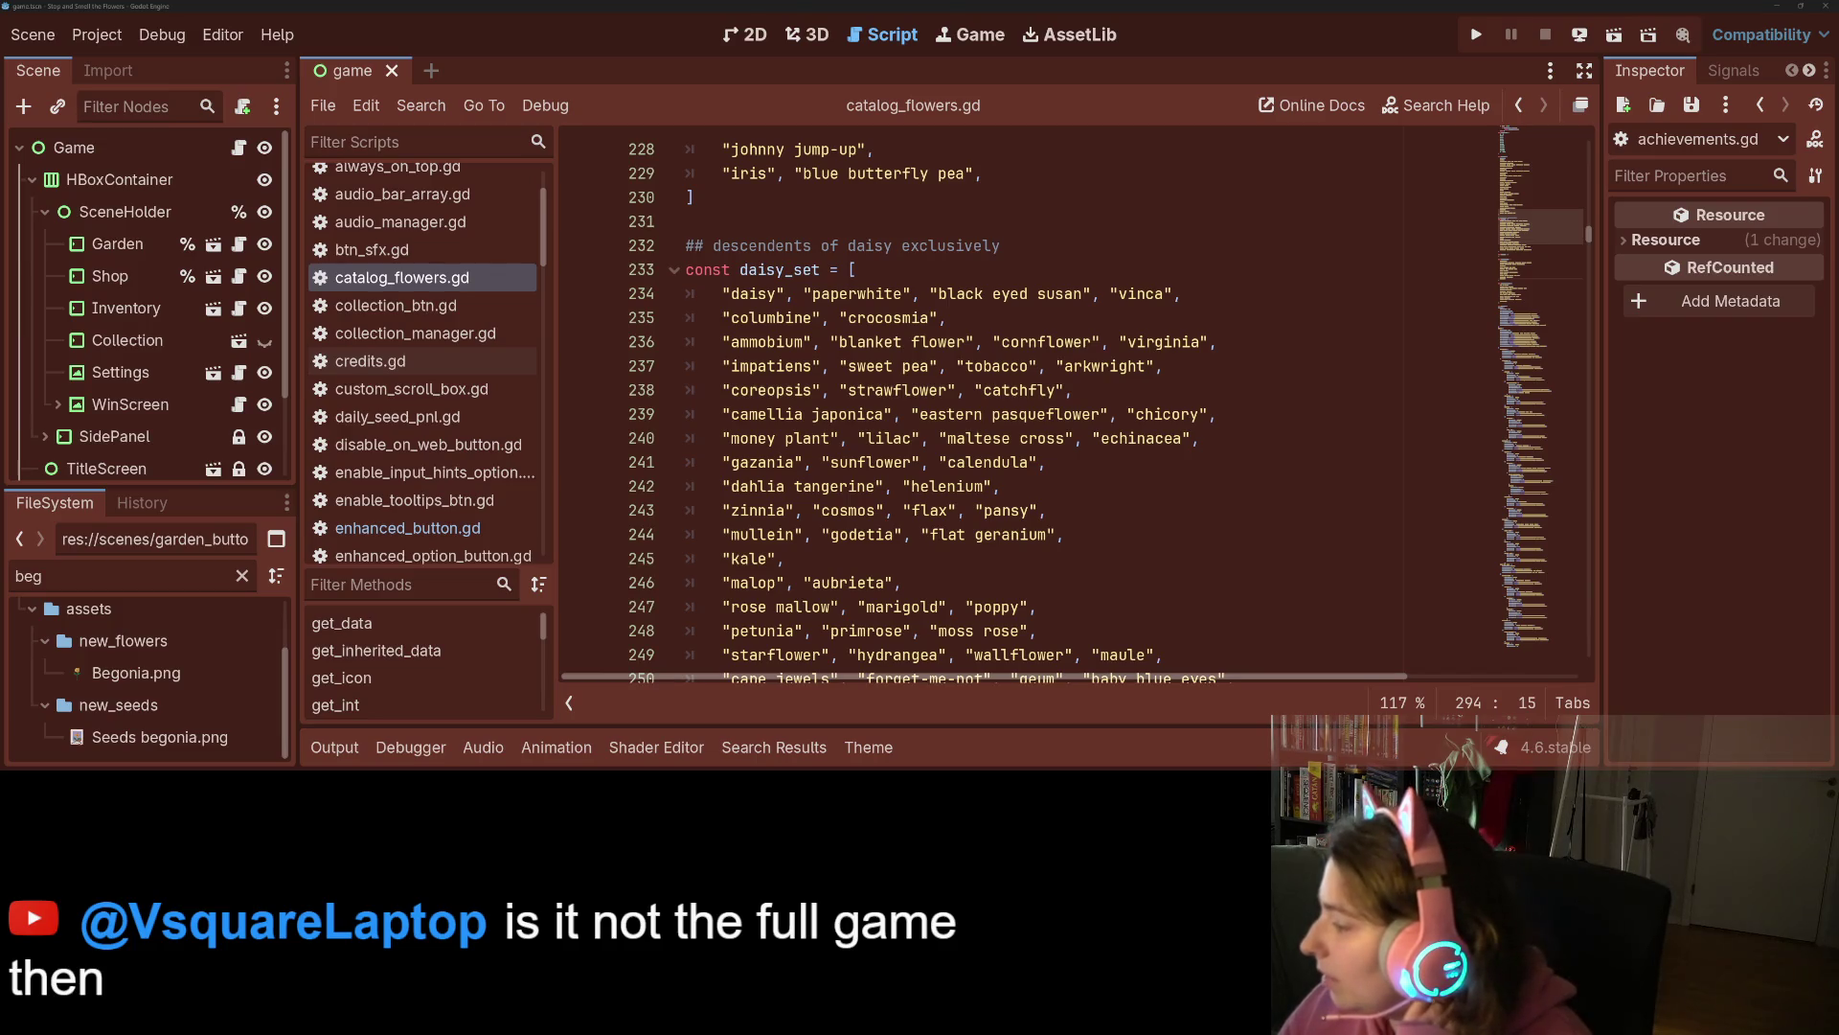
key(alt+Tab)
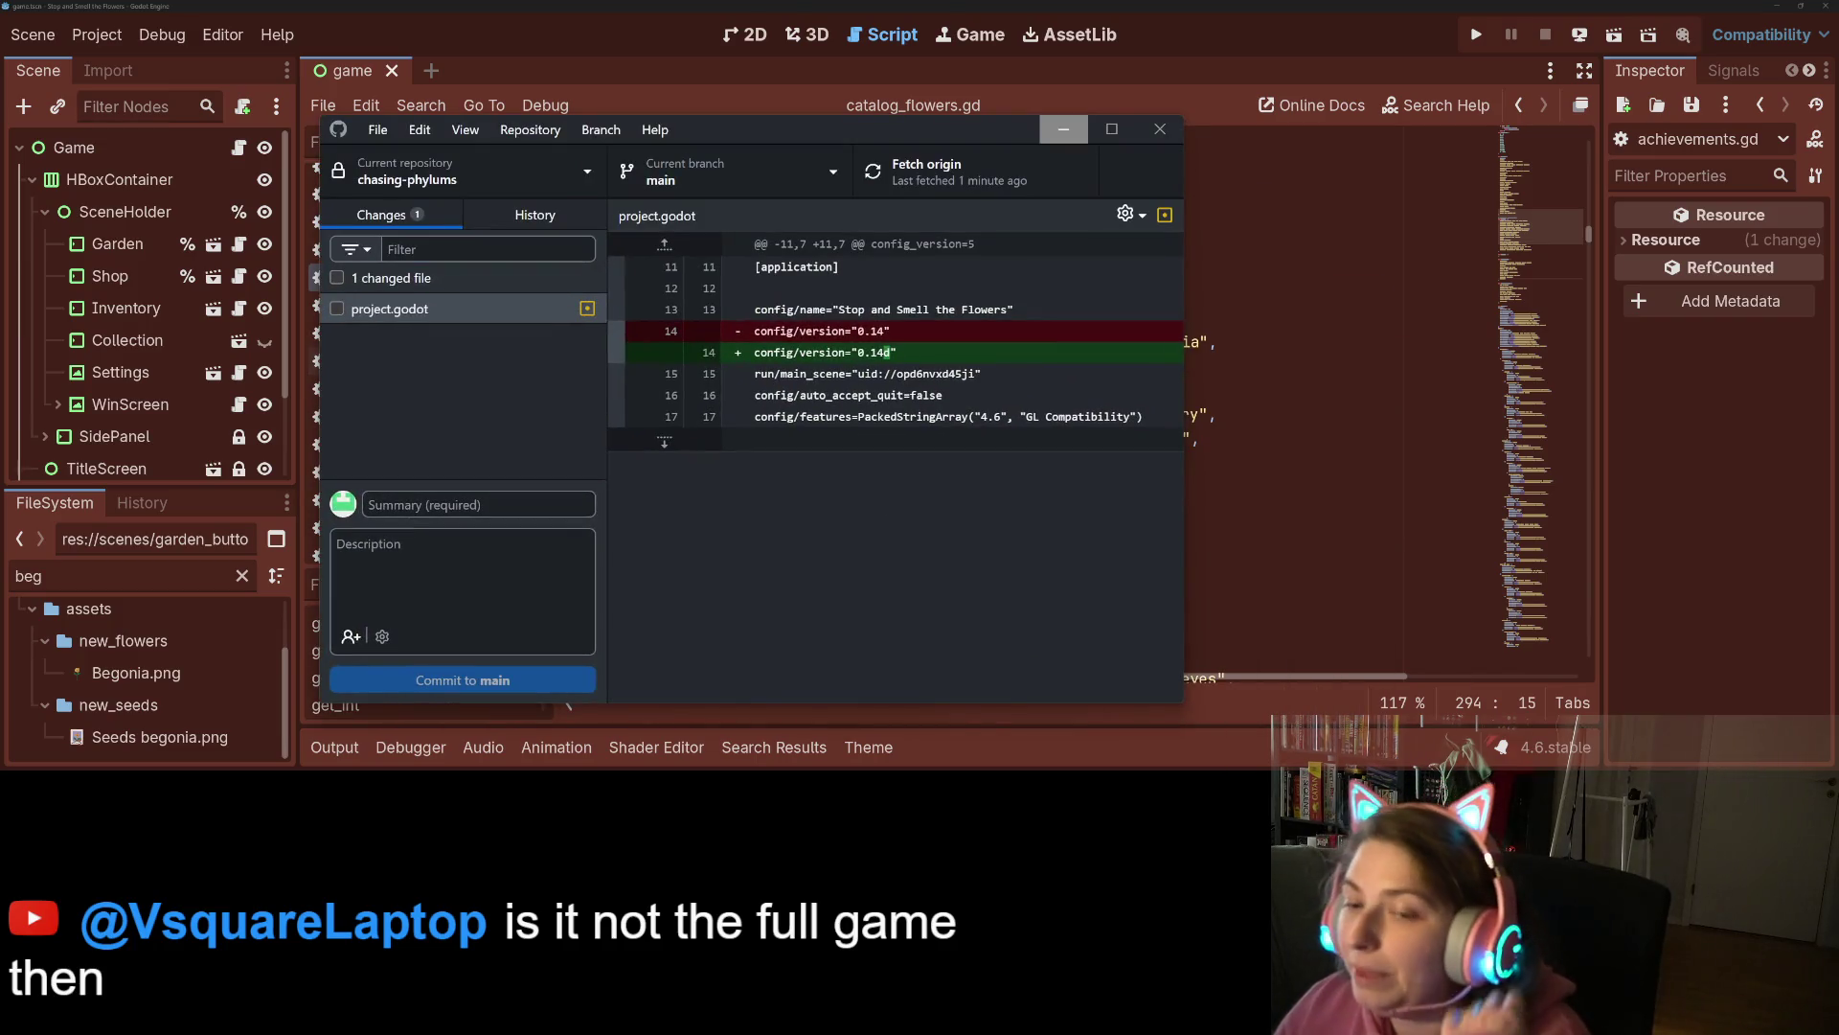
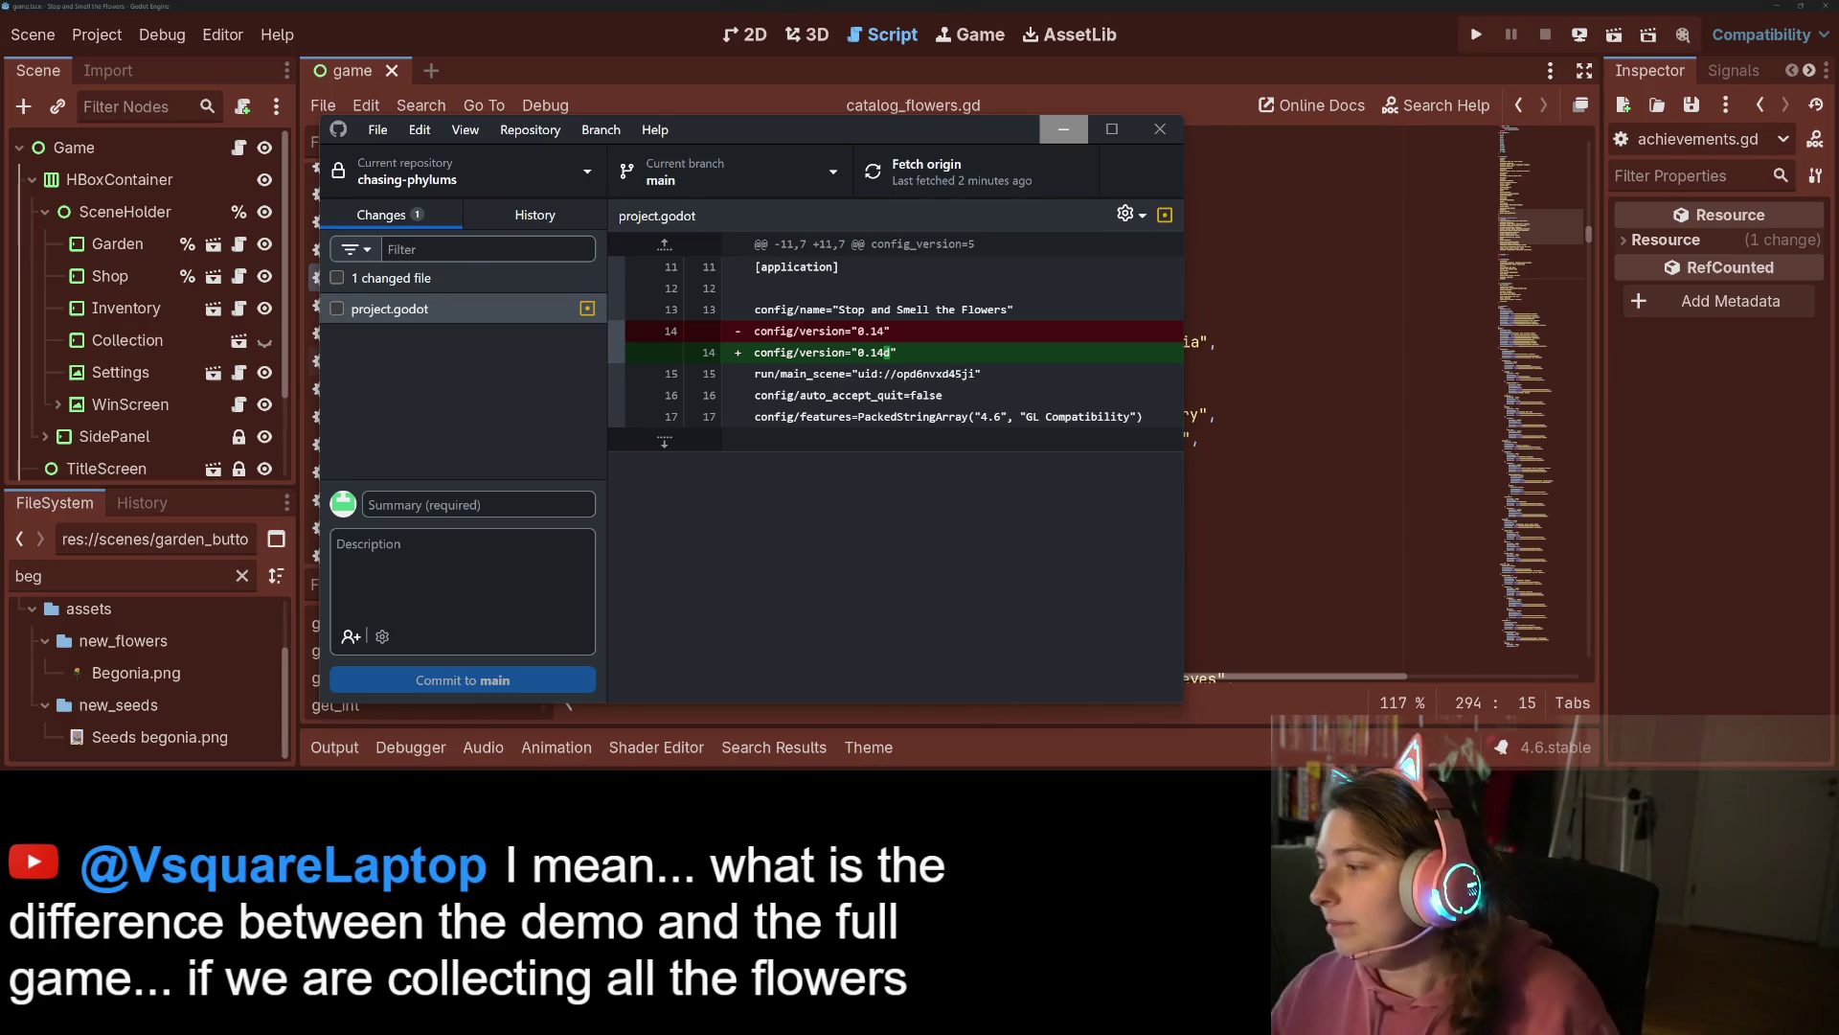
Minimize GitHub Desktop and switch to the Trello task board in the browser.
click(1063, 128)
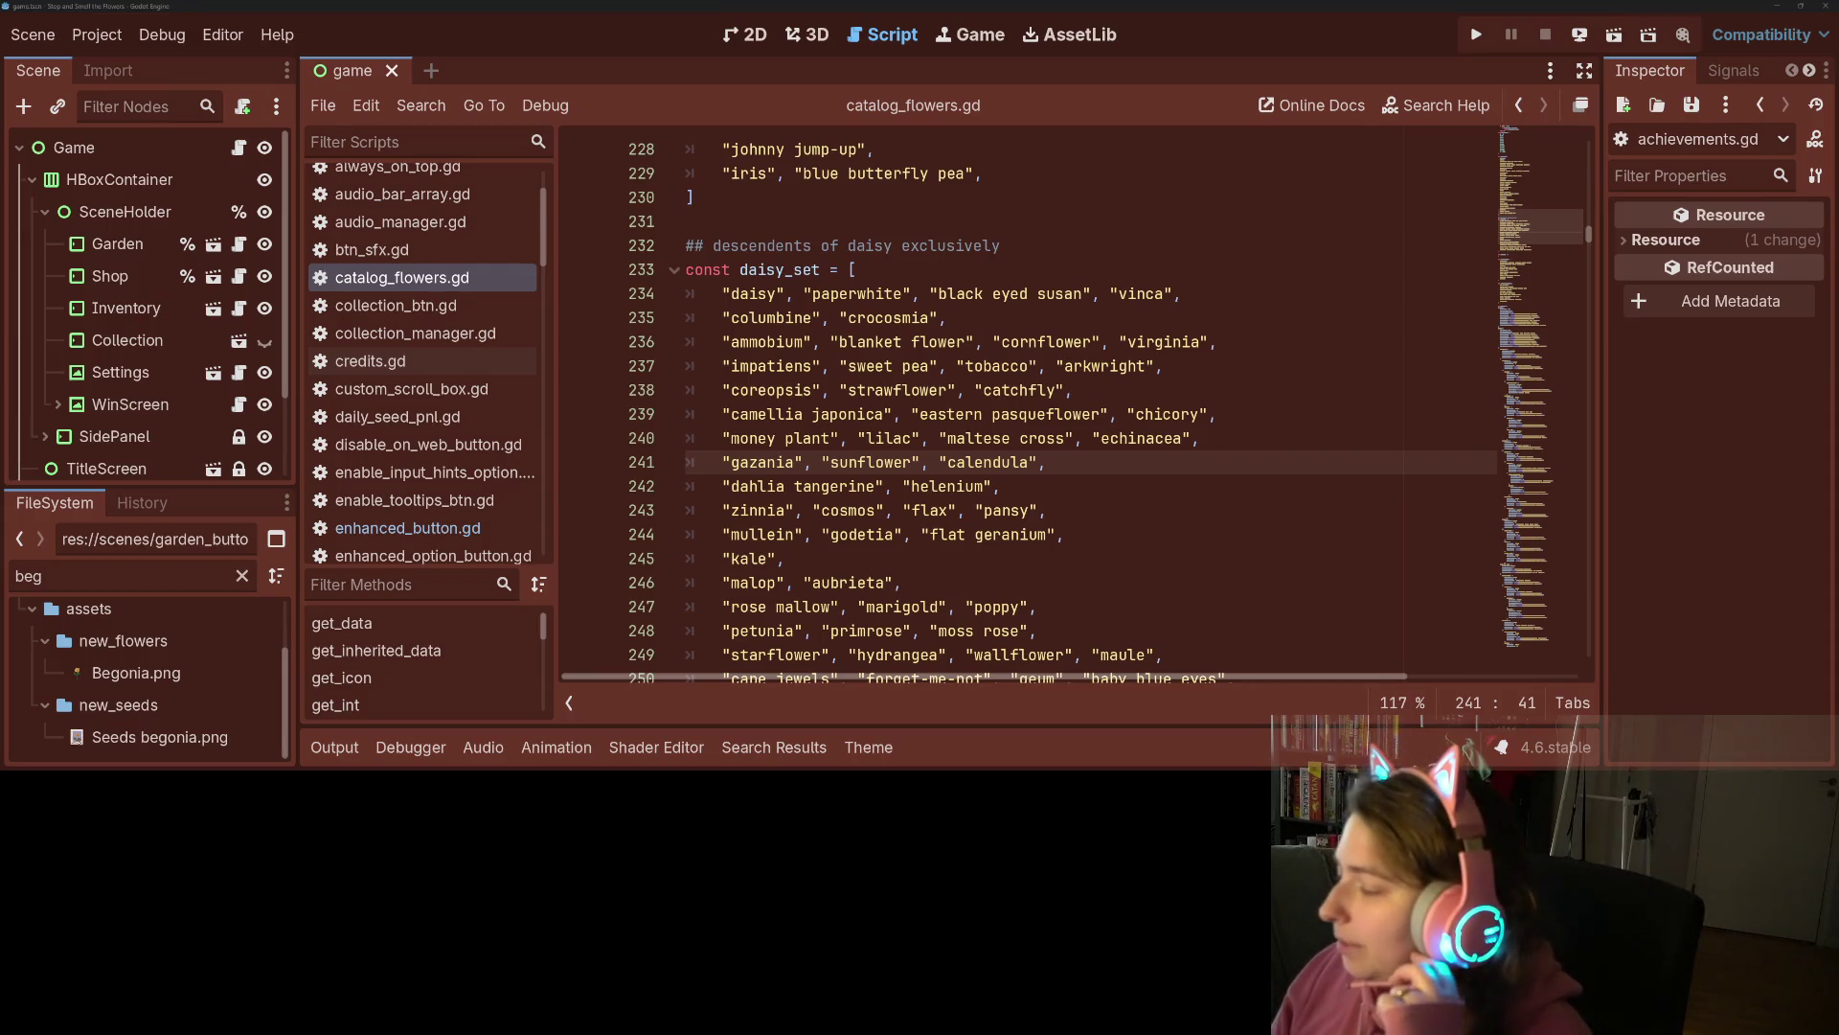
key(alt+Tab)
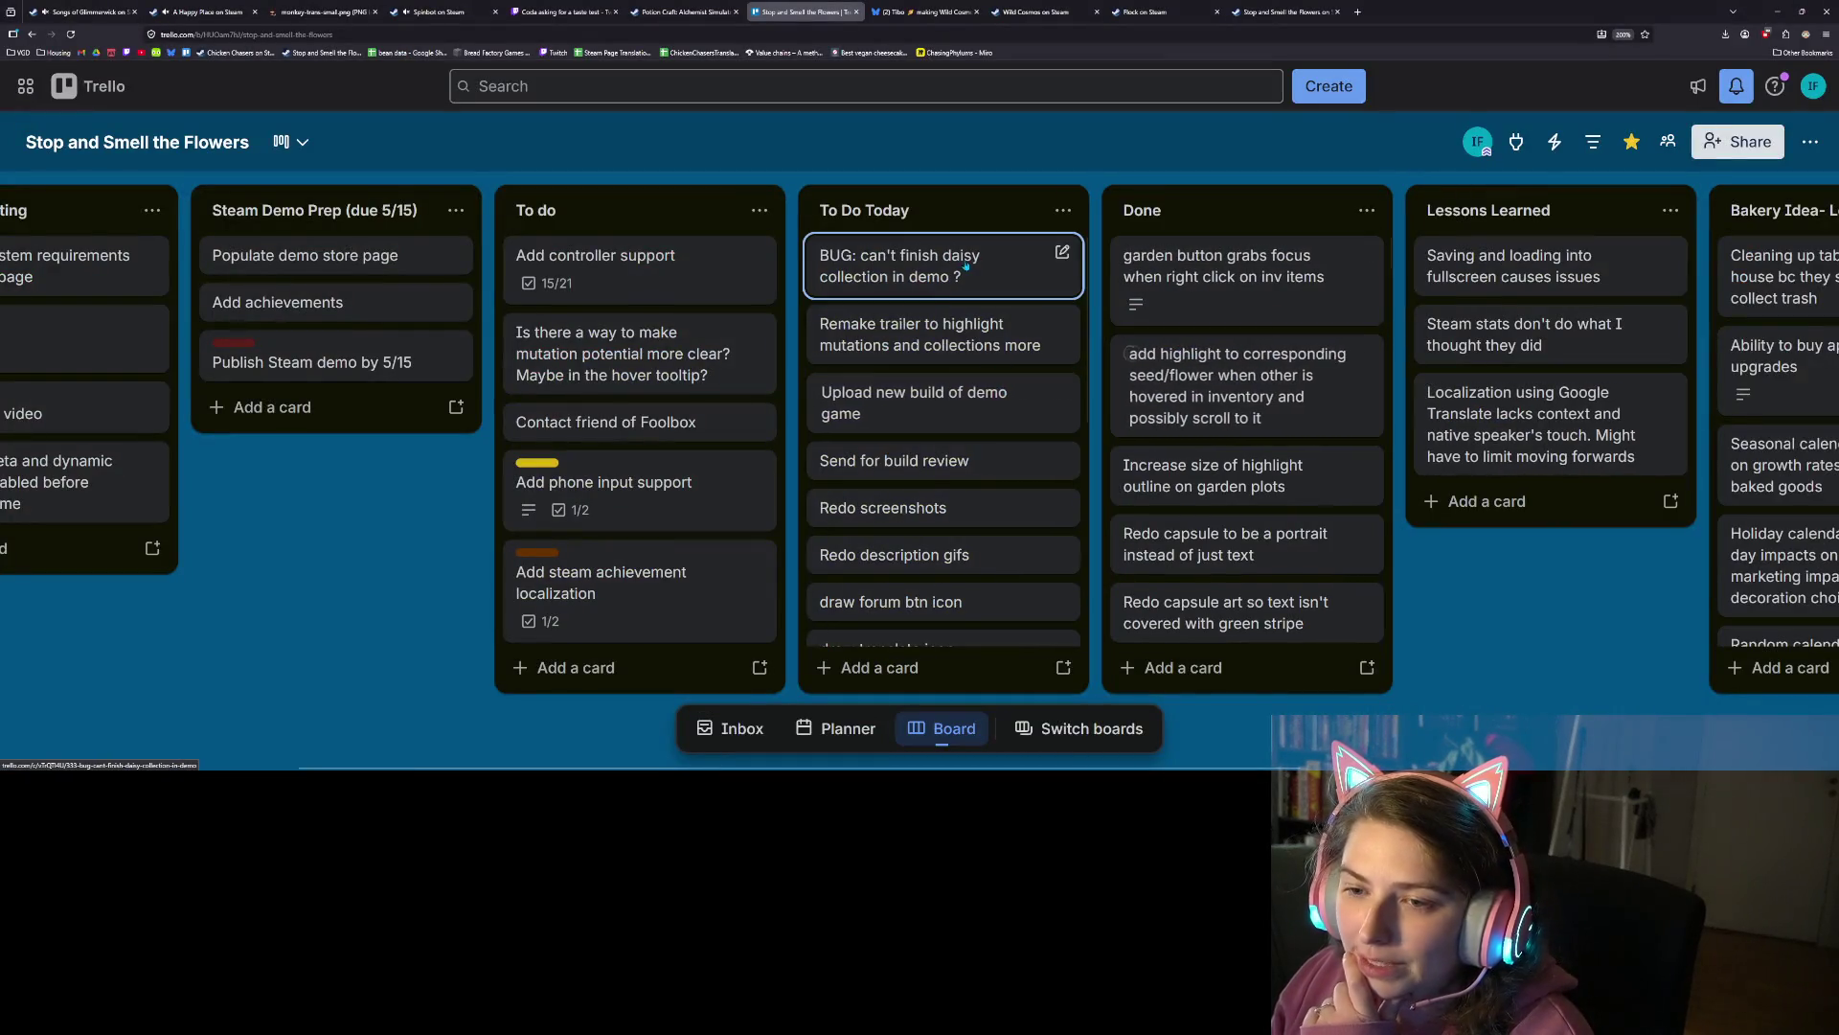
Drag the 'BUG: can't finish daisy collection in demo ?' card from To Do Today to the top of Done.
drag(881, 263, 1182, 263)
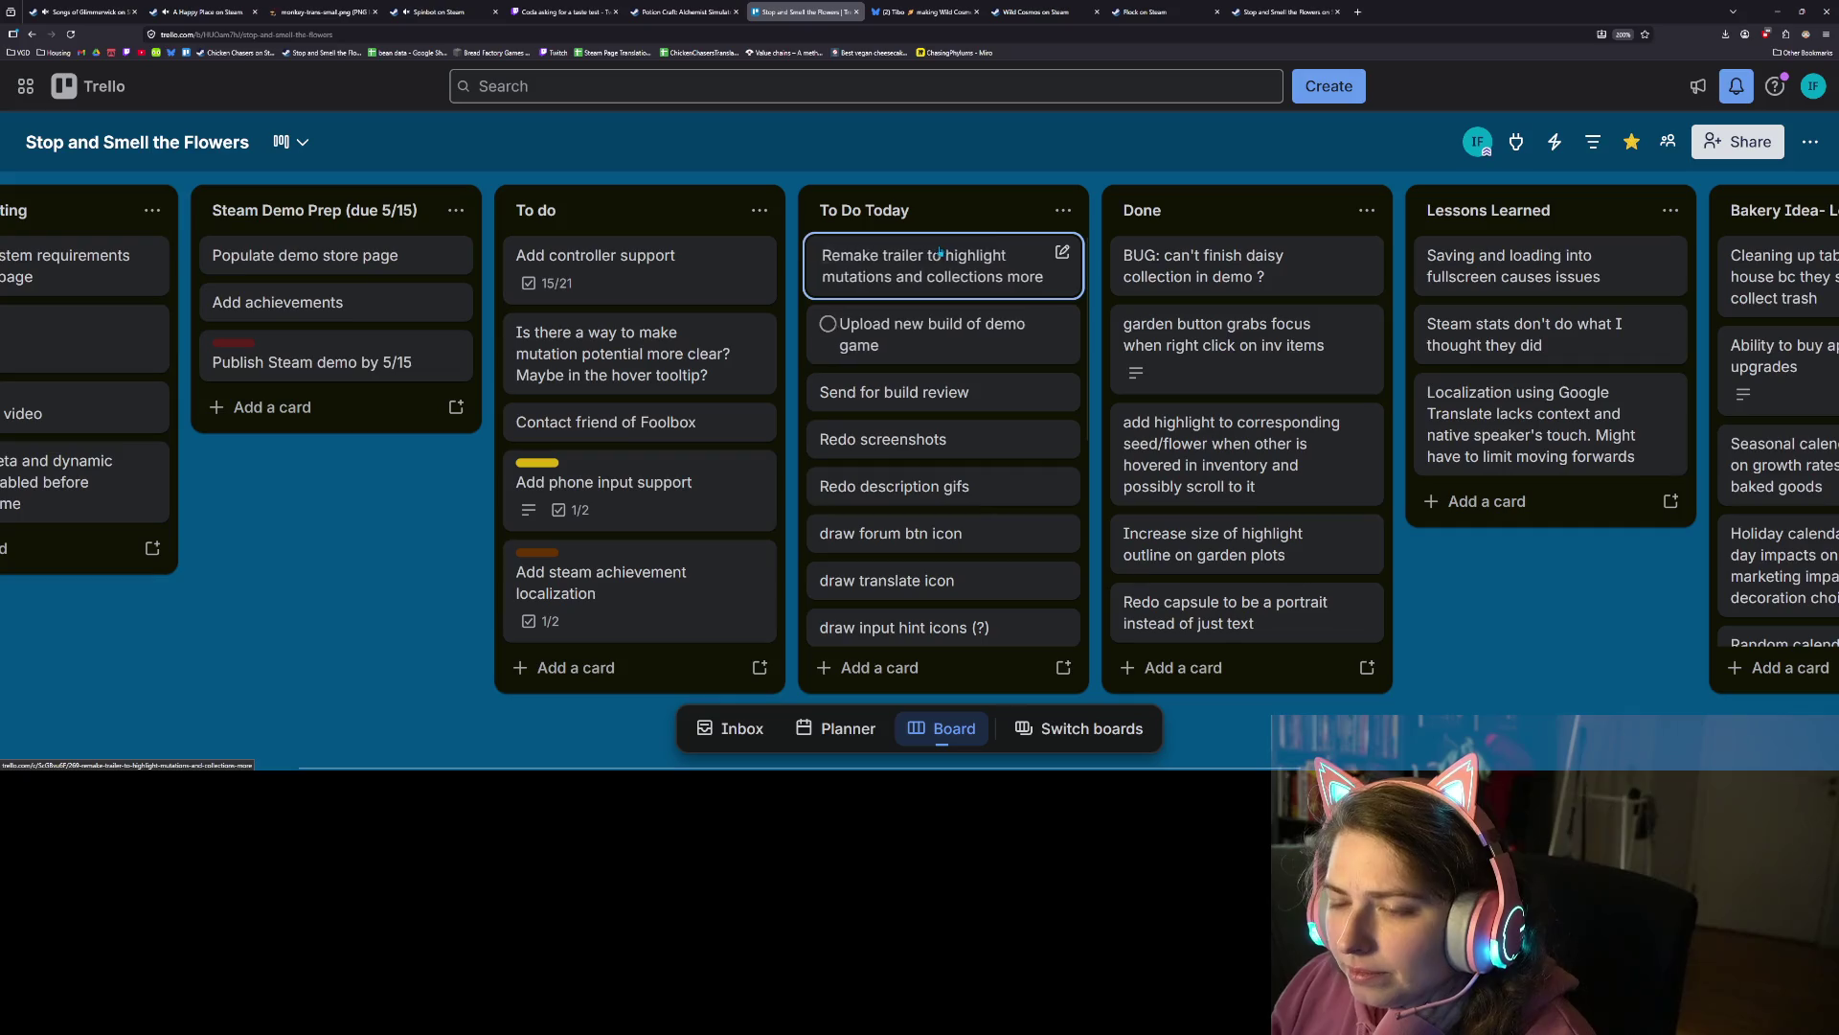
scroll(968, 402, down, 2)
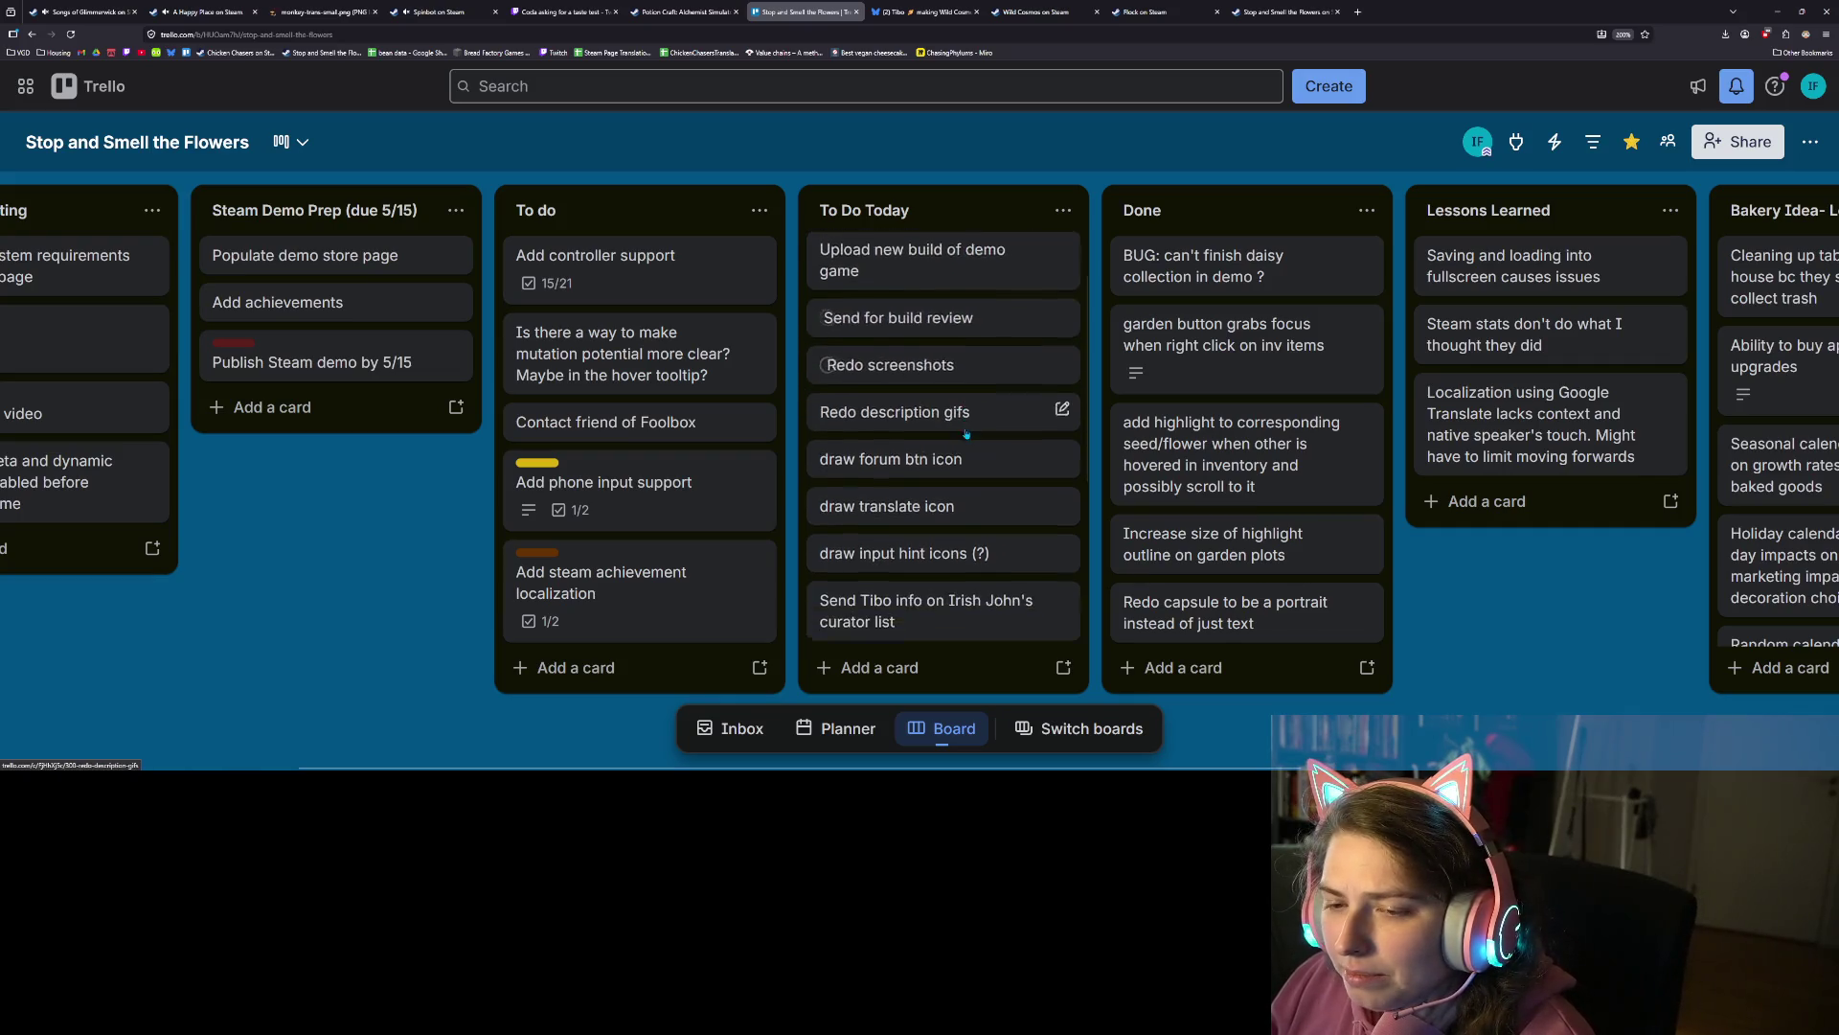
scroll(969, 432, down, 2)
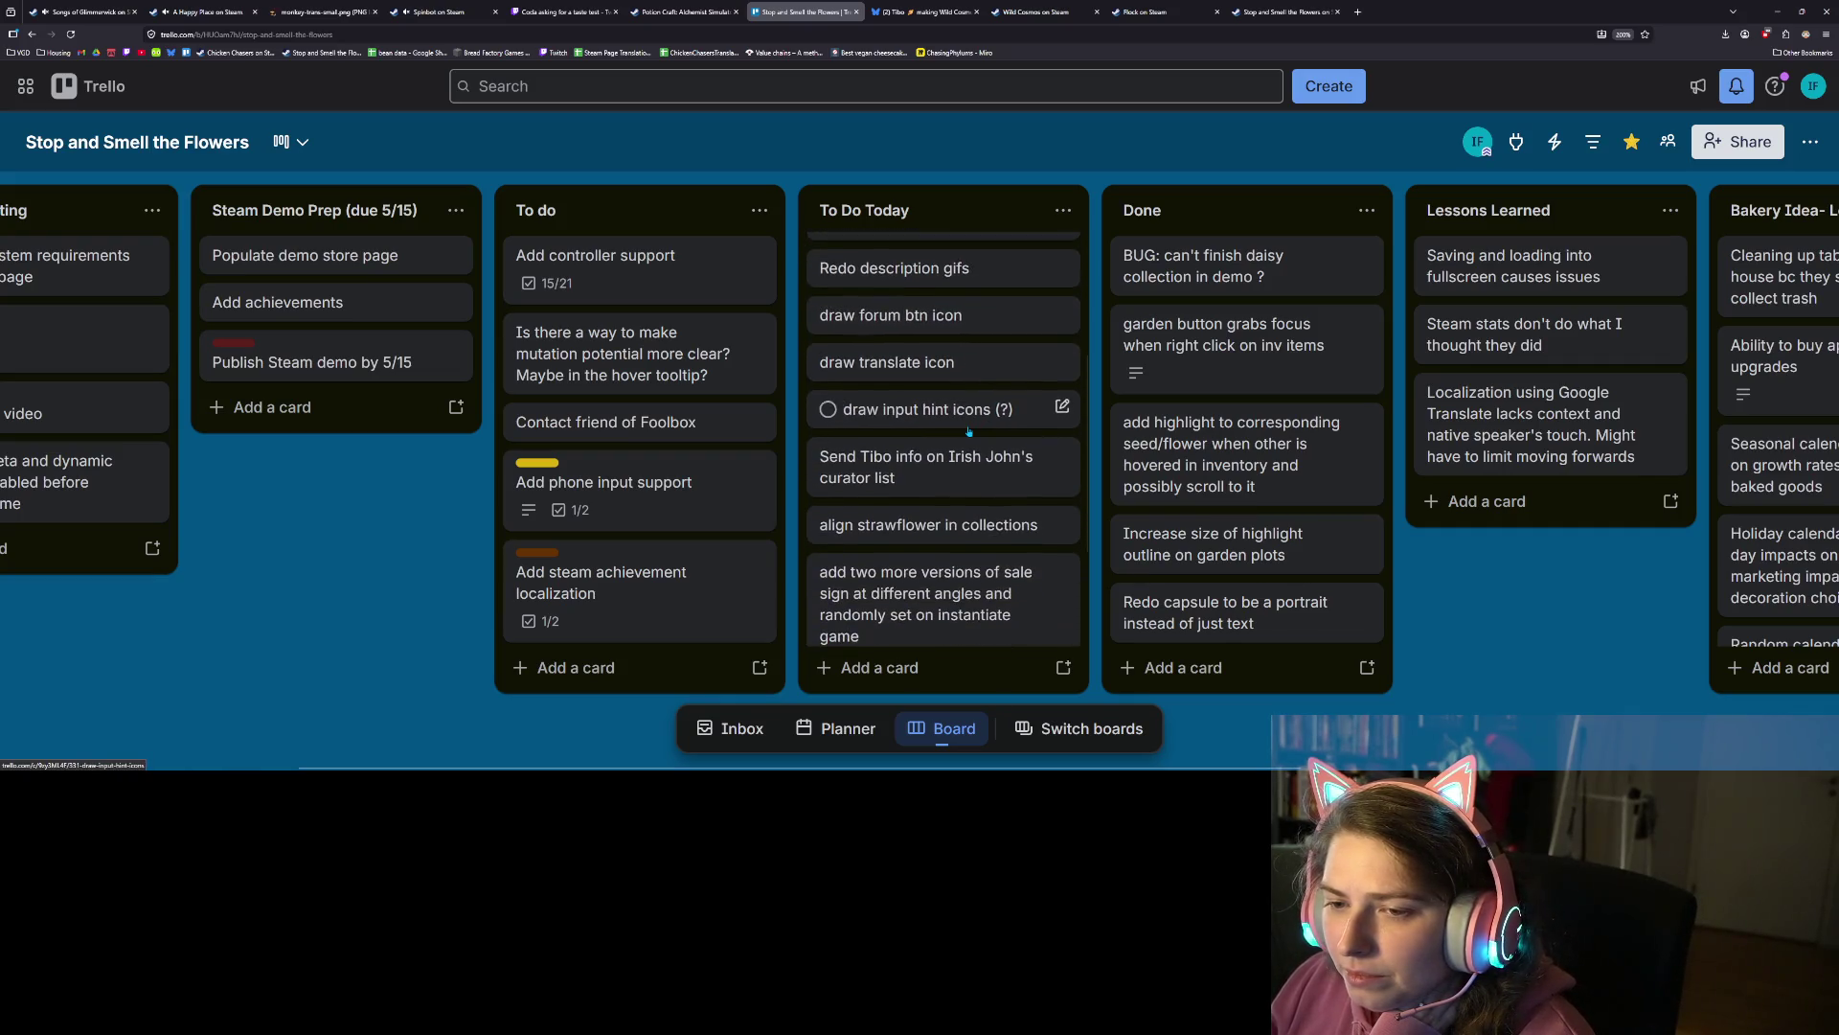
scroll(996, 489, up, 4)
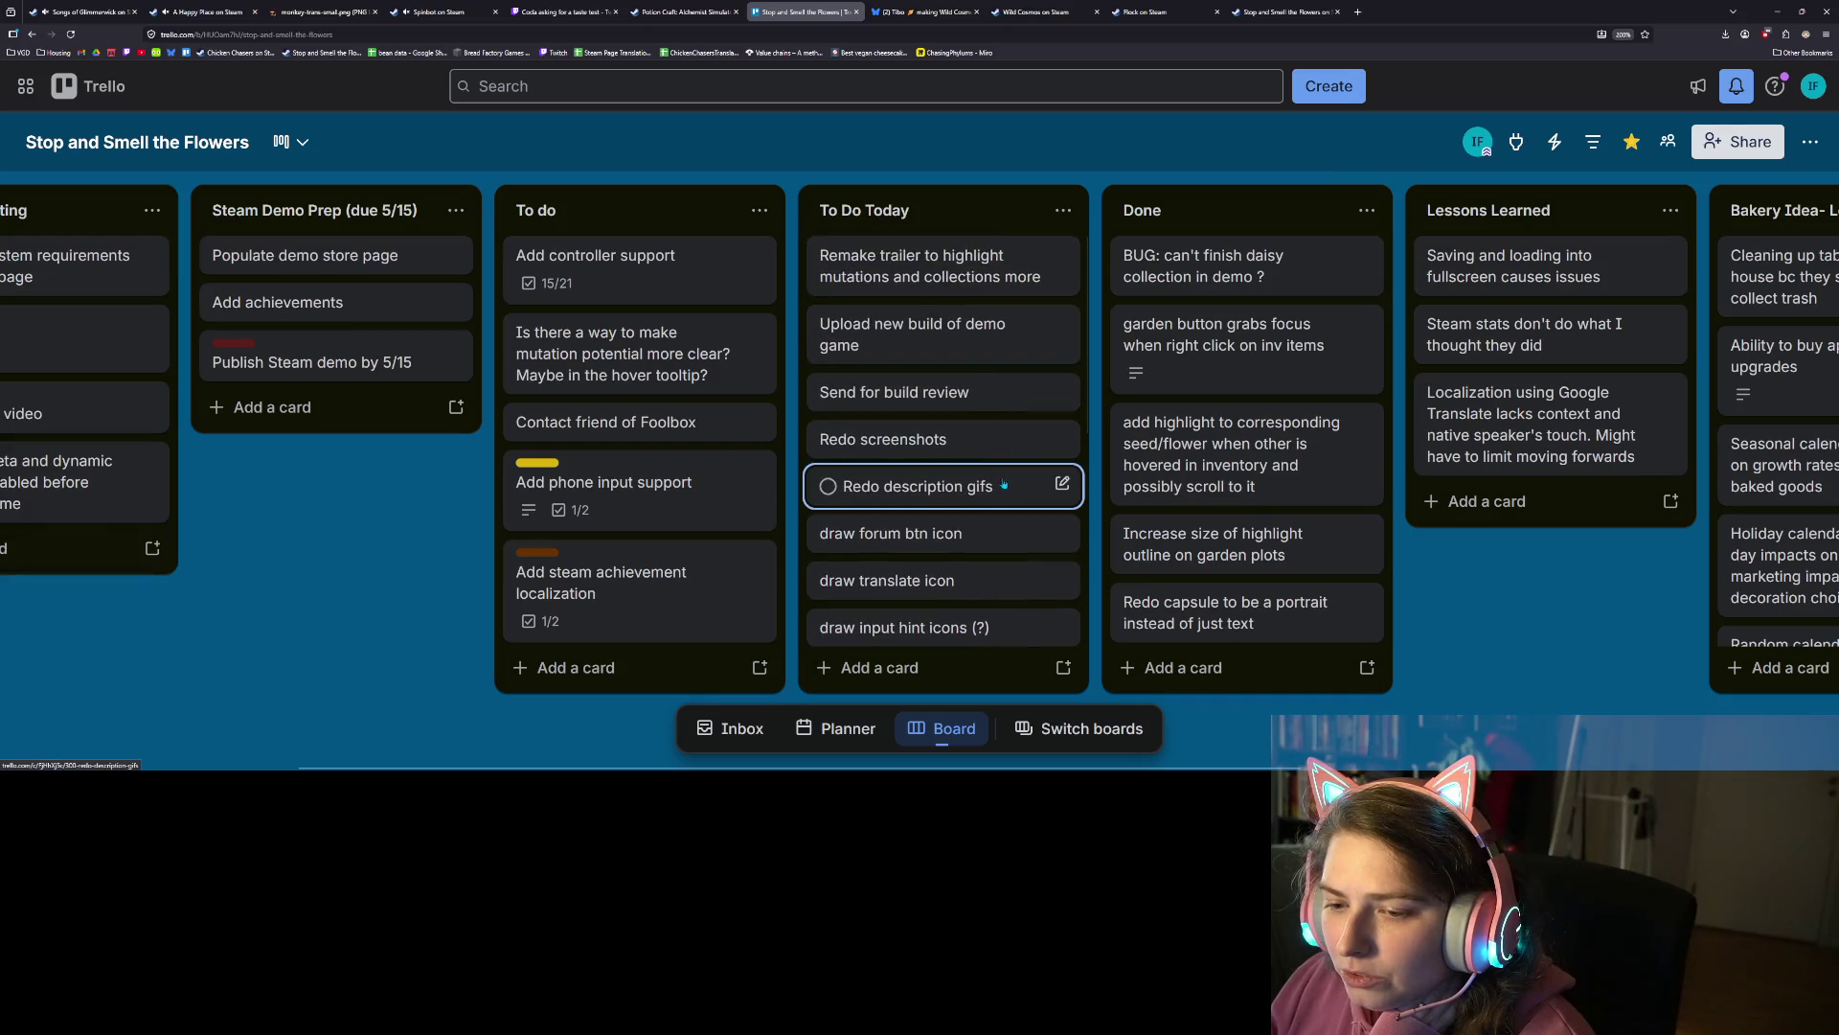
scroll(979, 552, down, 4)
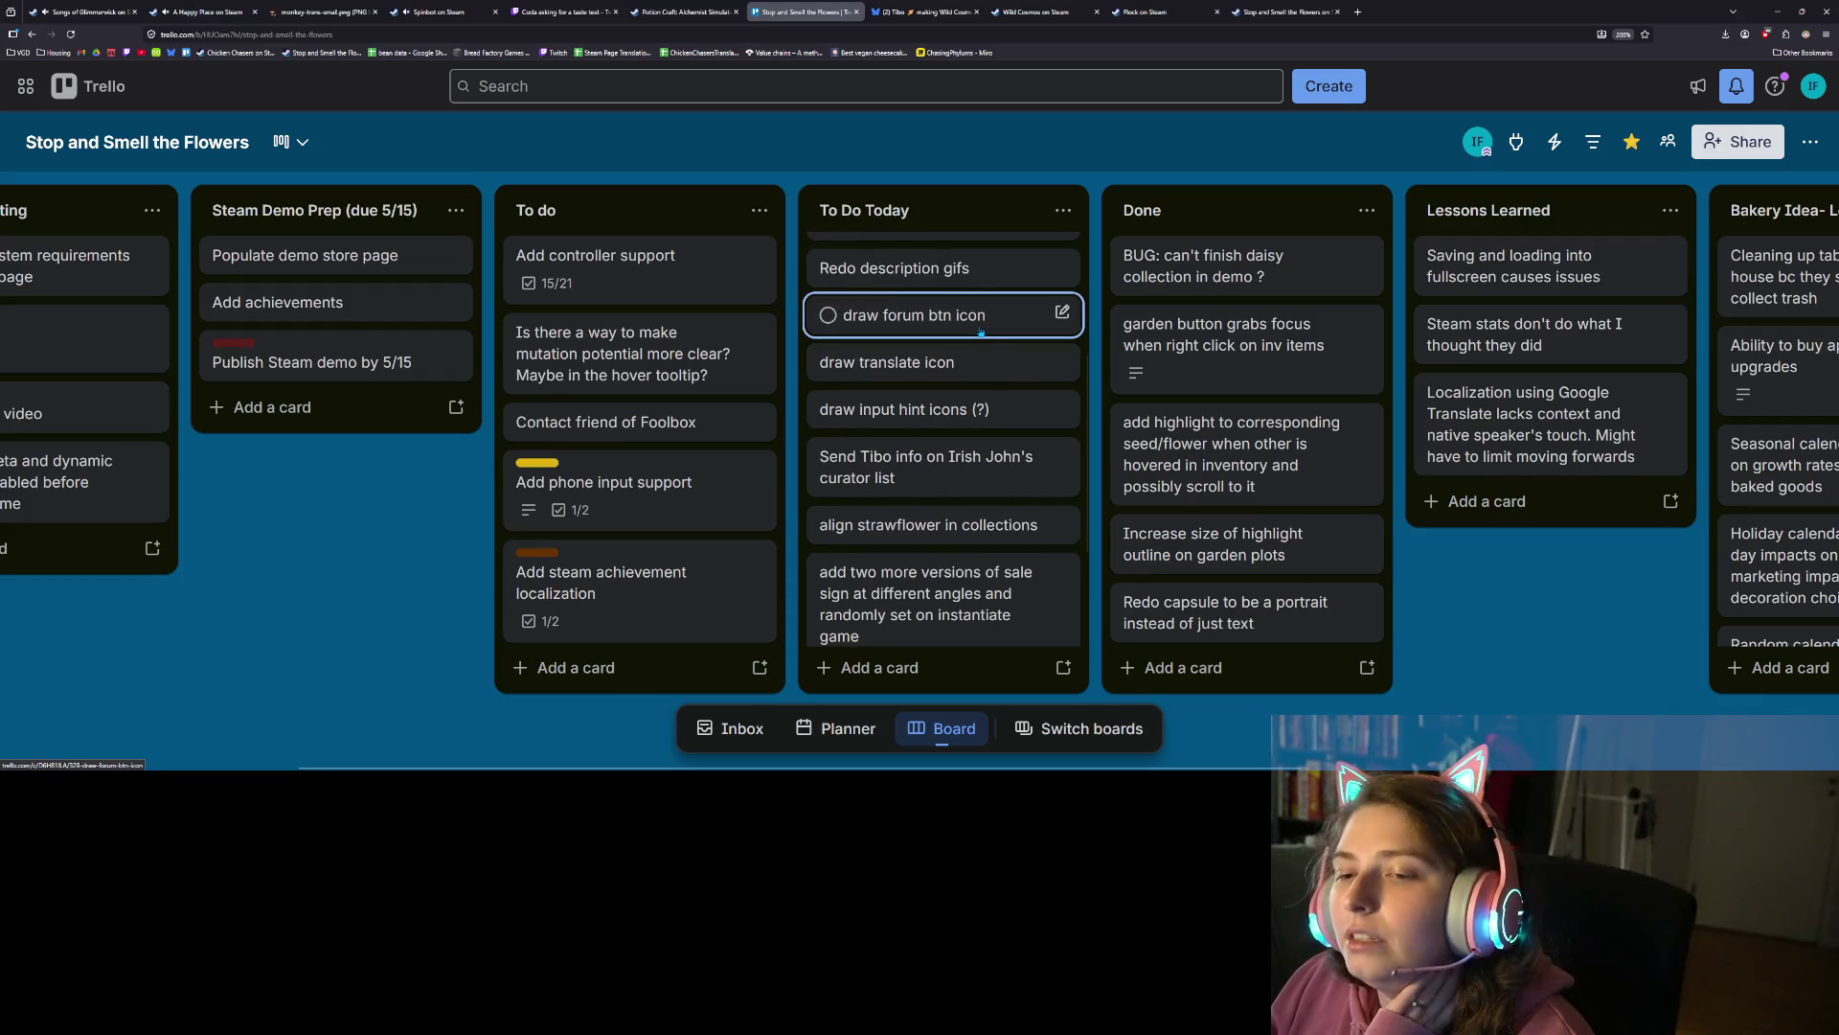
scroll(985, 479, down, 2)
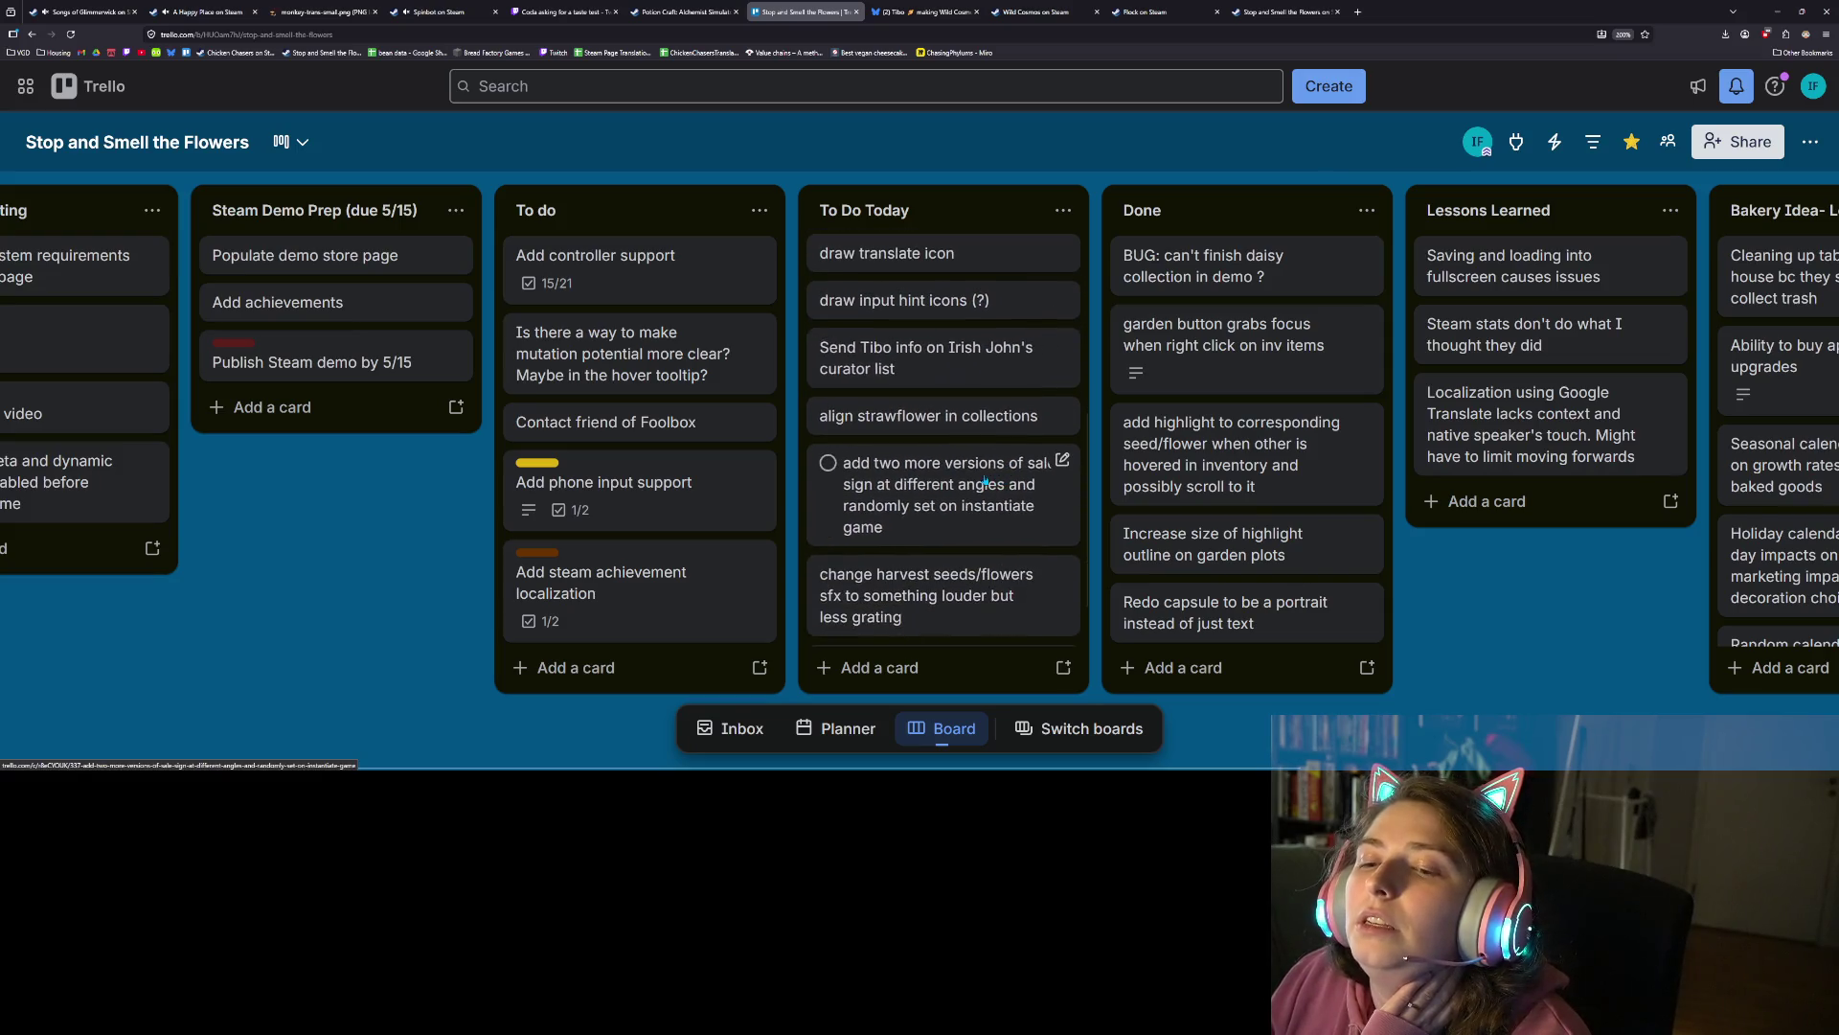
scroll(985, 481, down, 1)
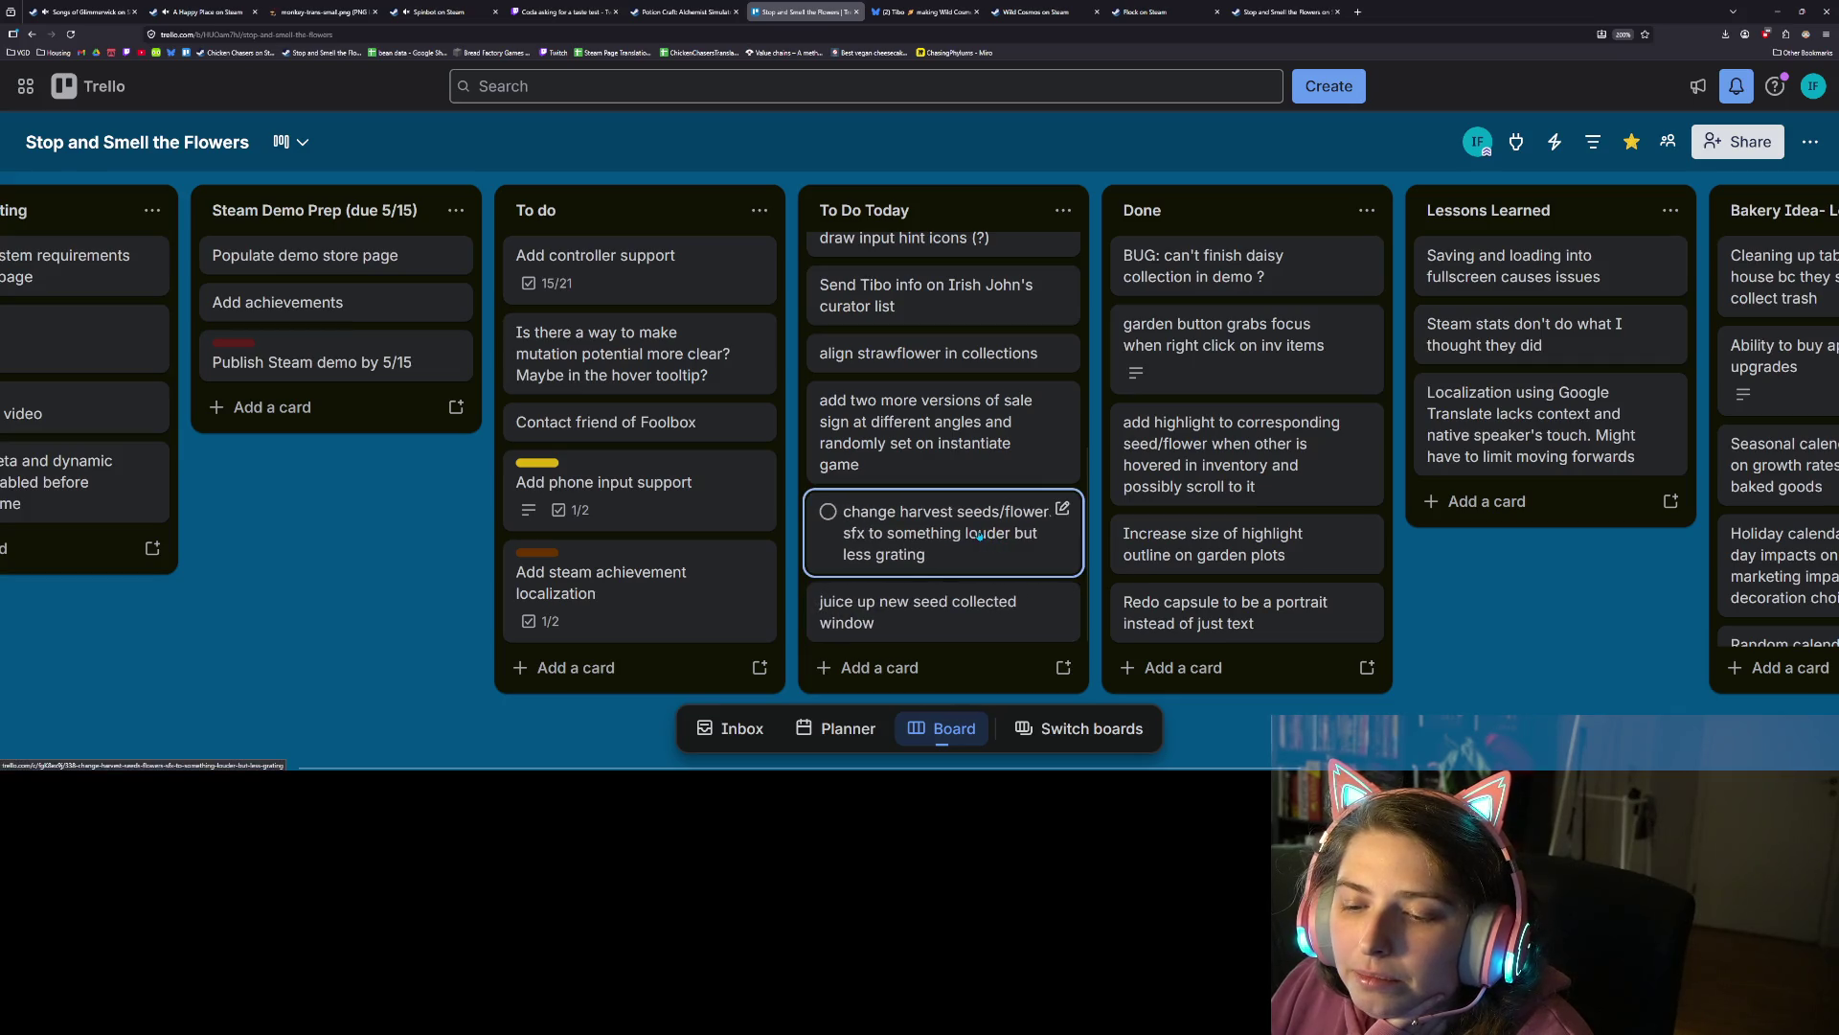
click(1777, 12)
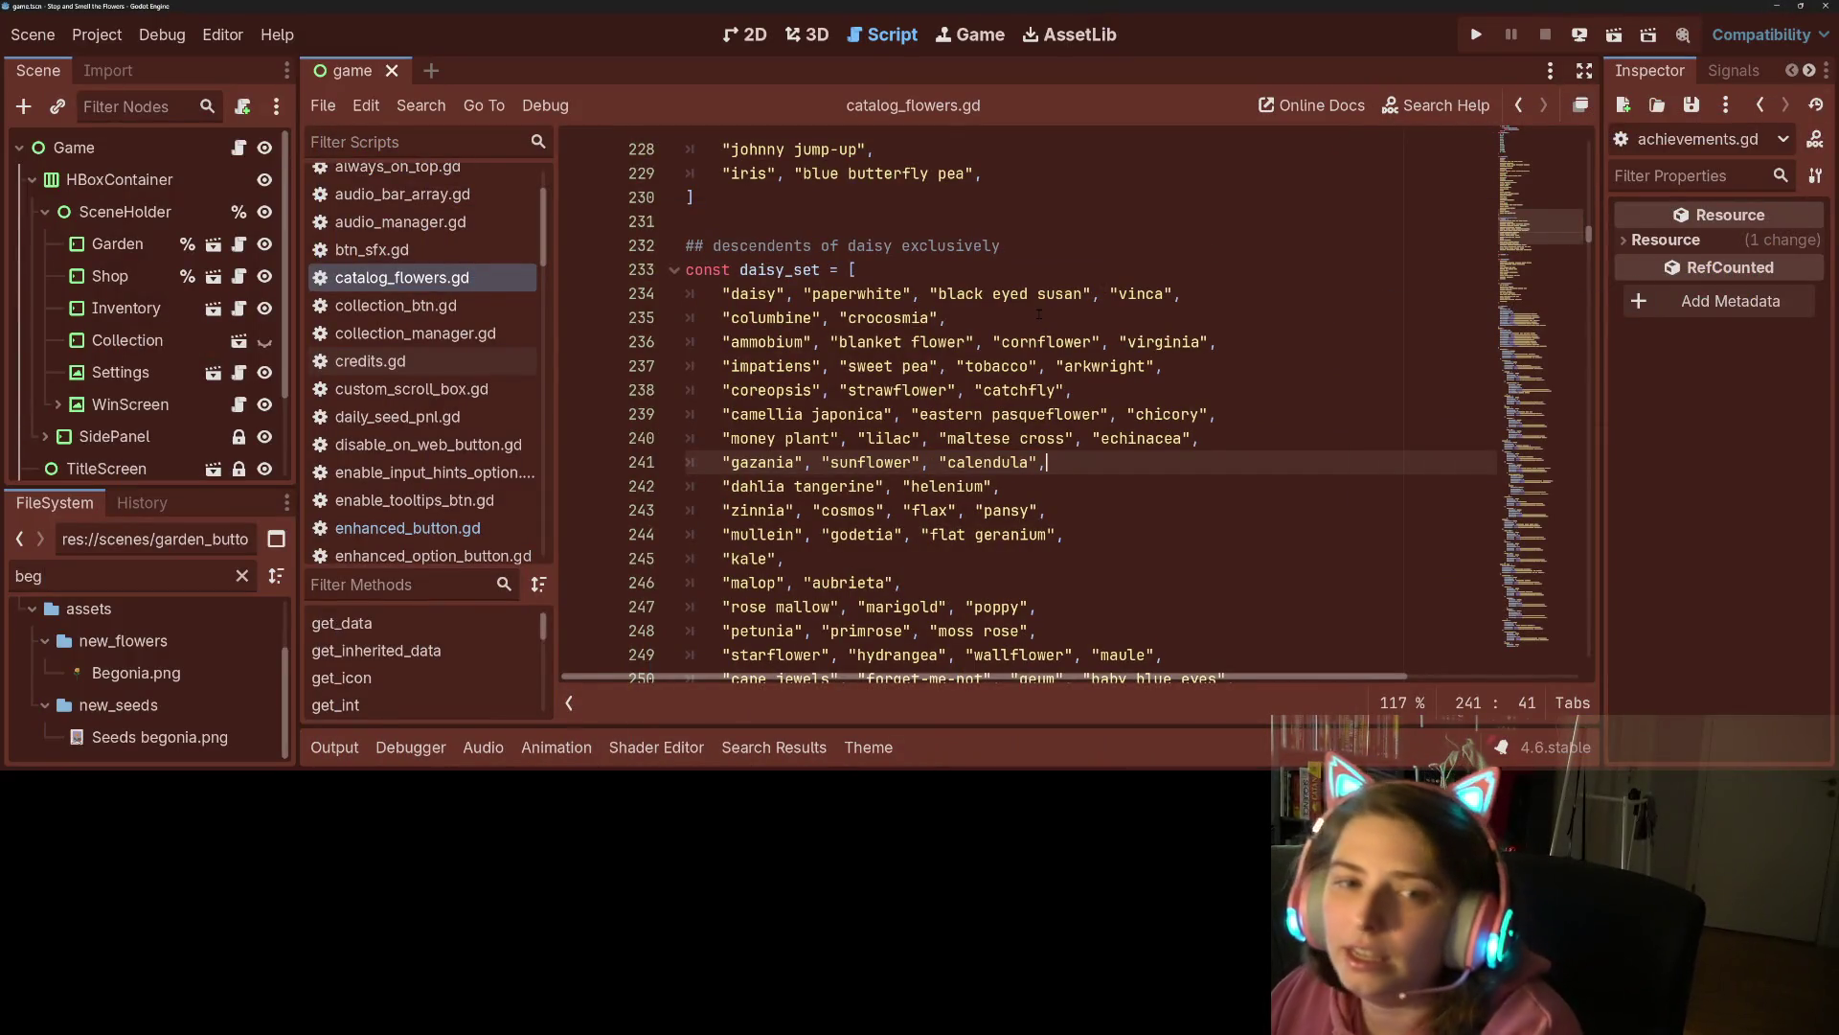
Open MouseBuddy's mouse_buddy.gd script and inspect the lerp position line 33 using target_pos.
scroll(99, 425, down, 3)
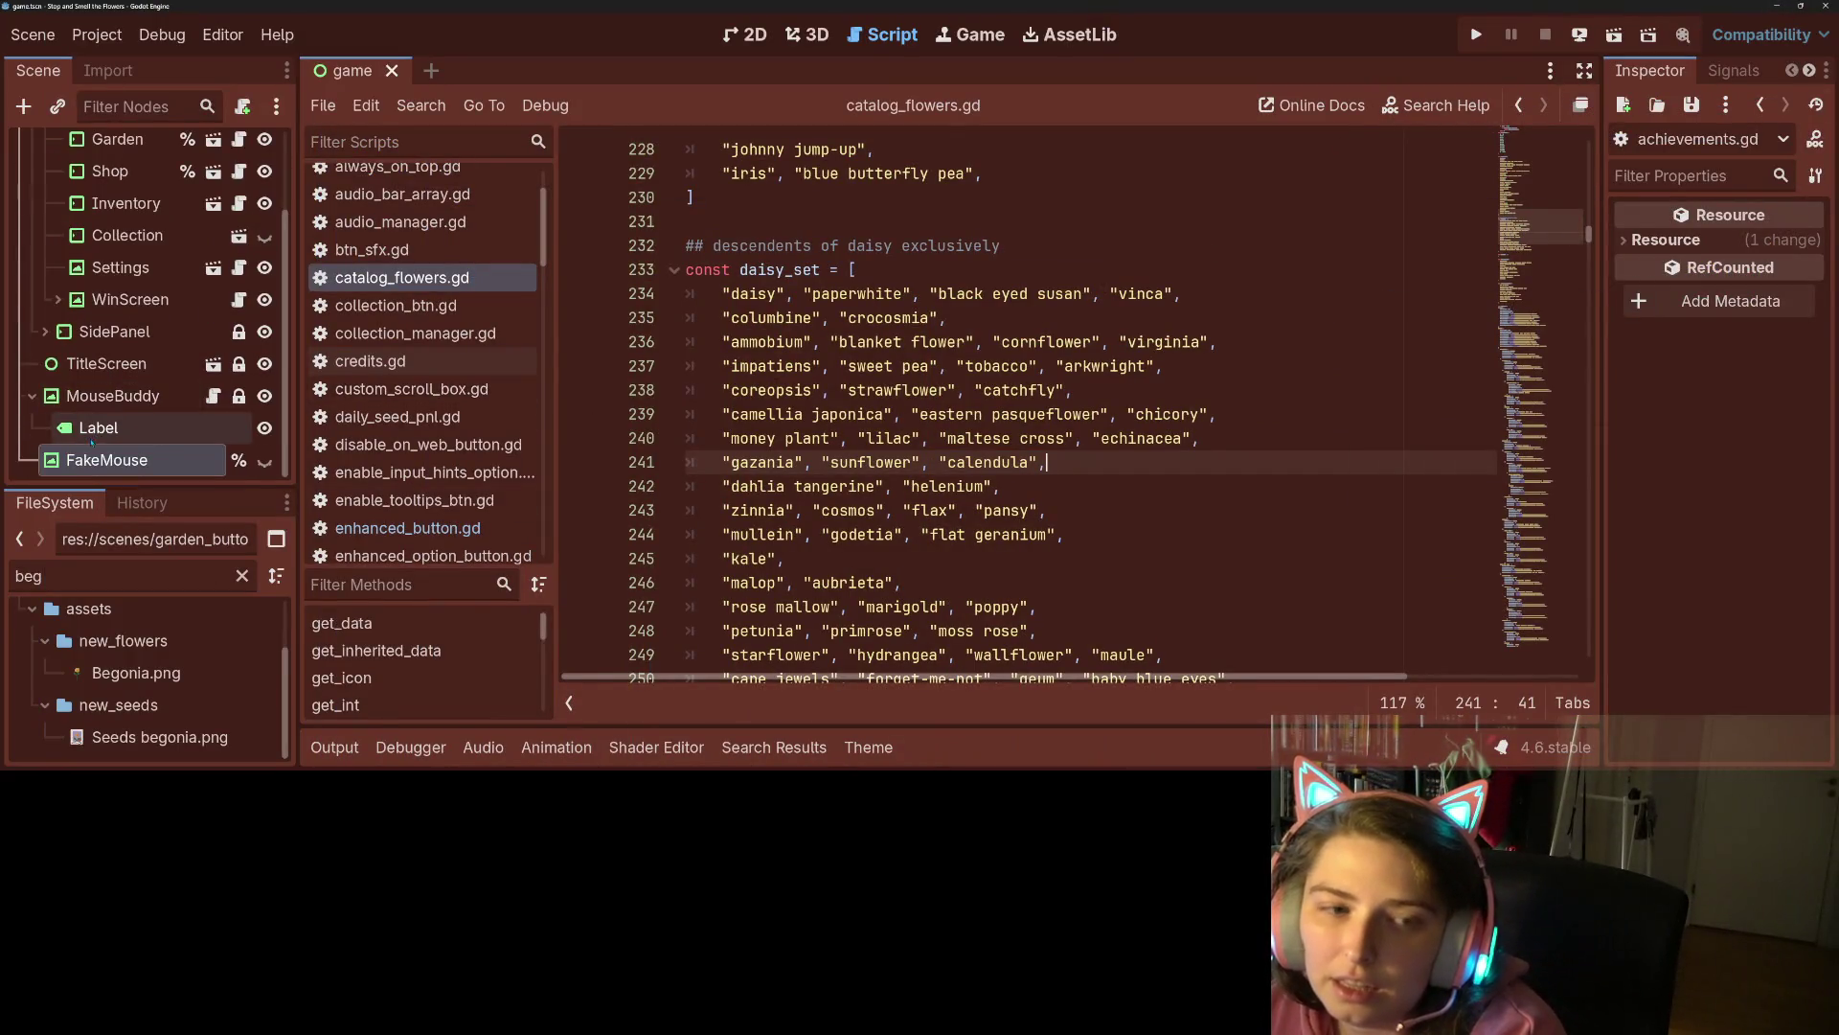
click(158, 396)
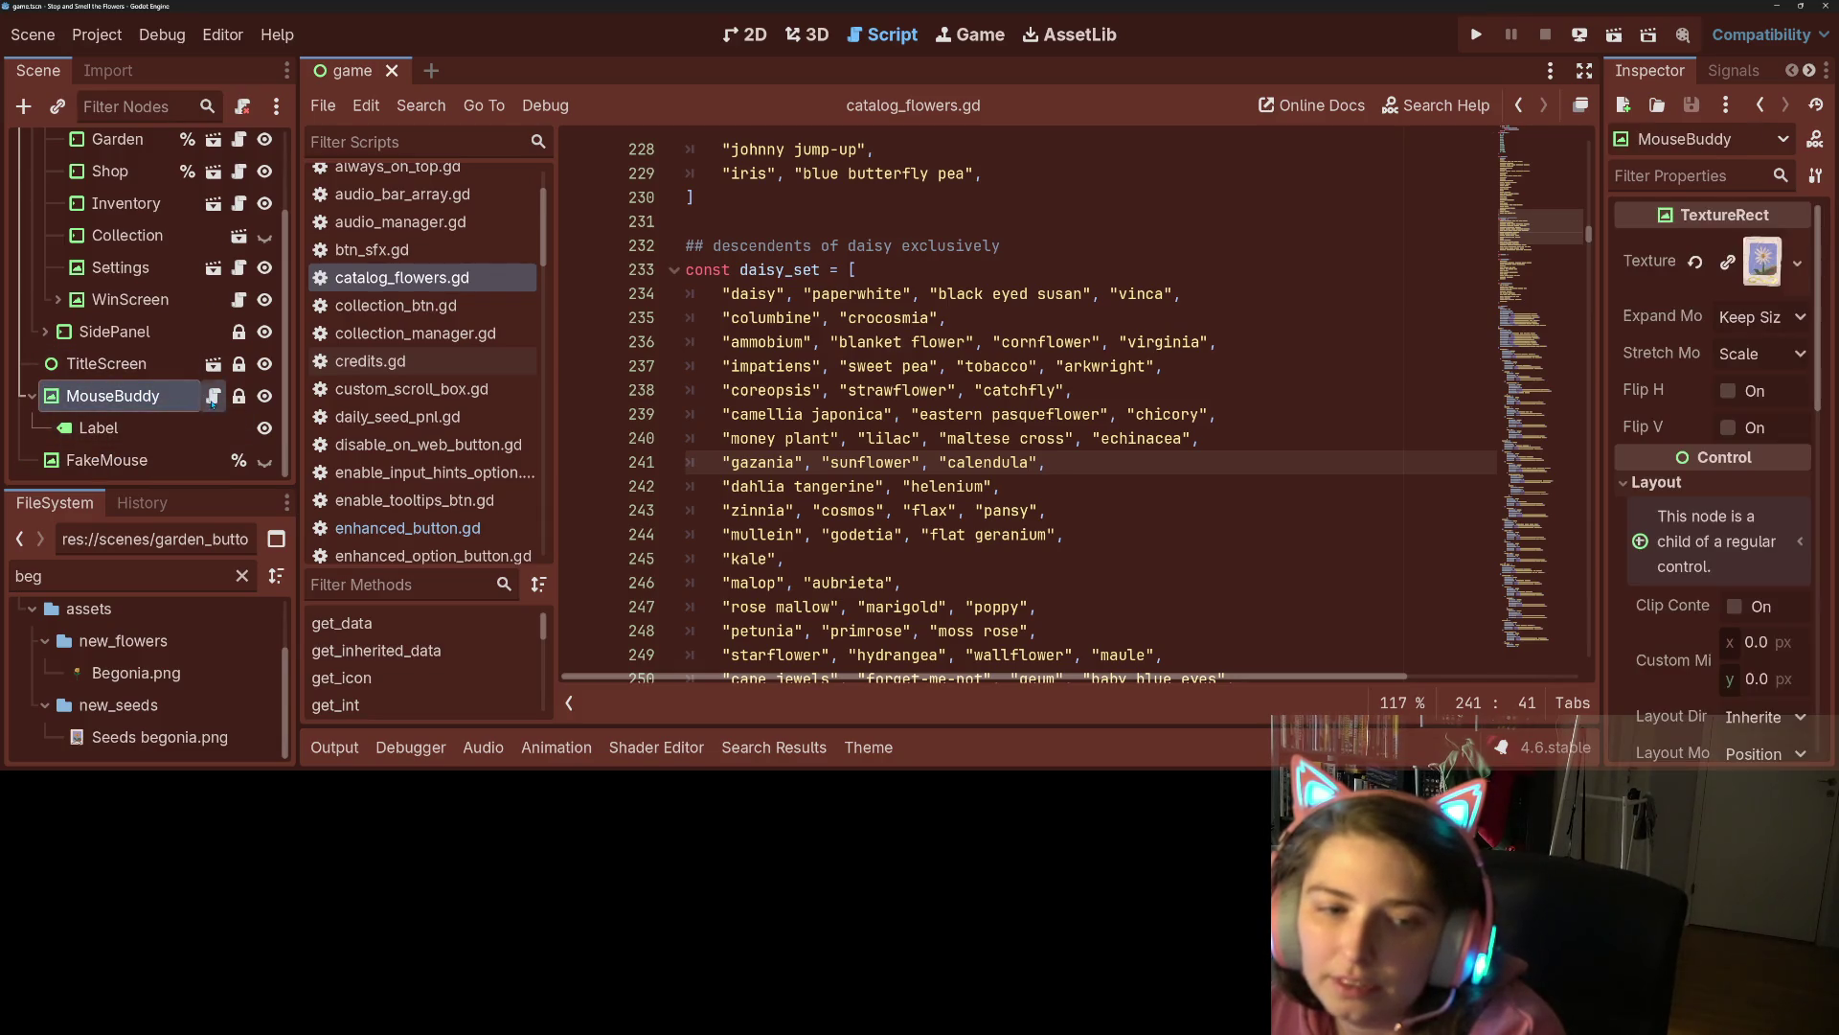
click(213, 395)
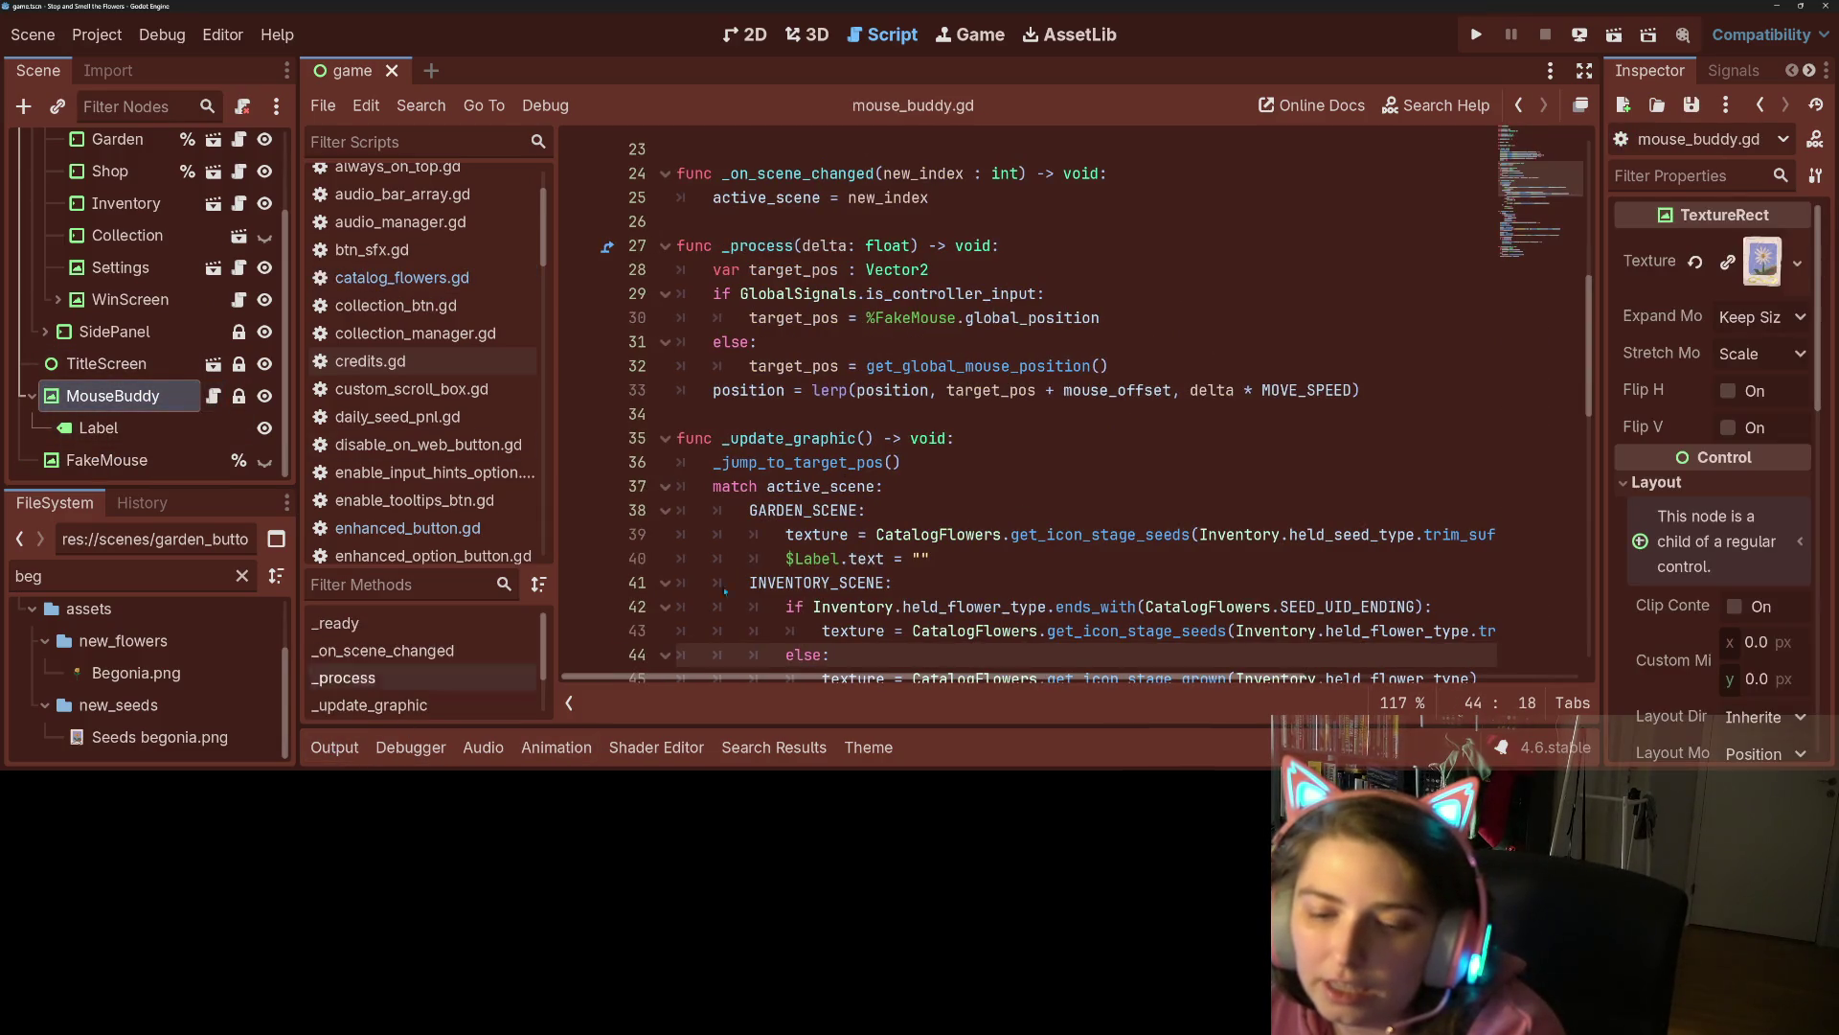
scroll(996, 501, up, 2)
scroll(996, 501, down, 2)
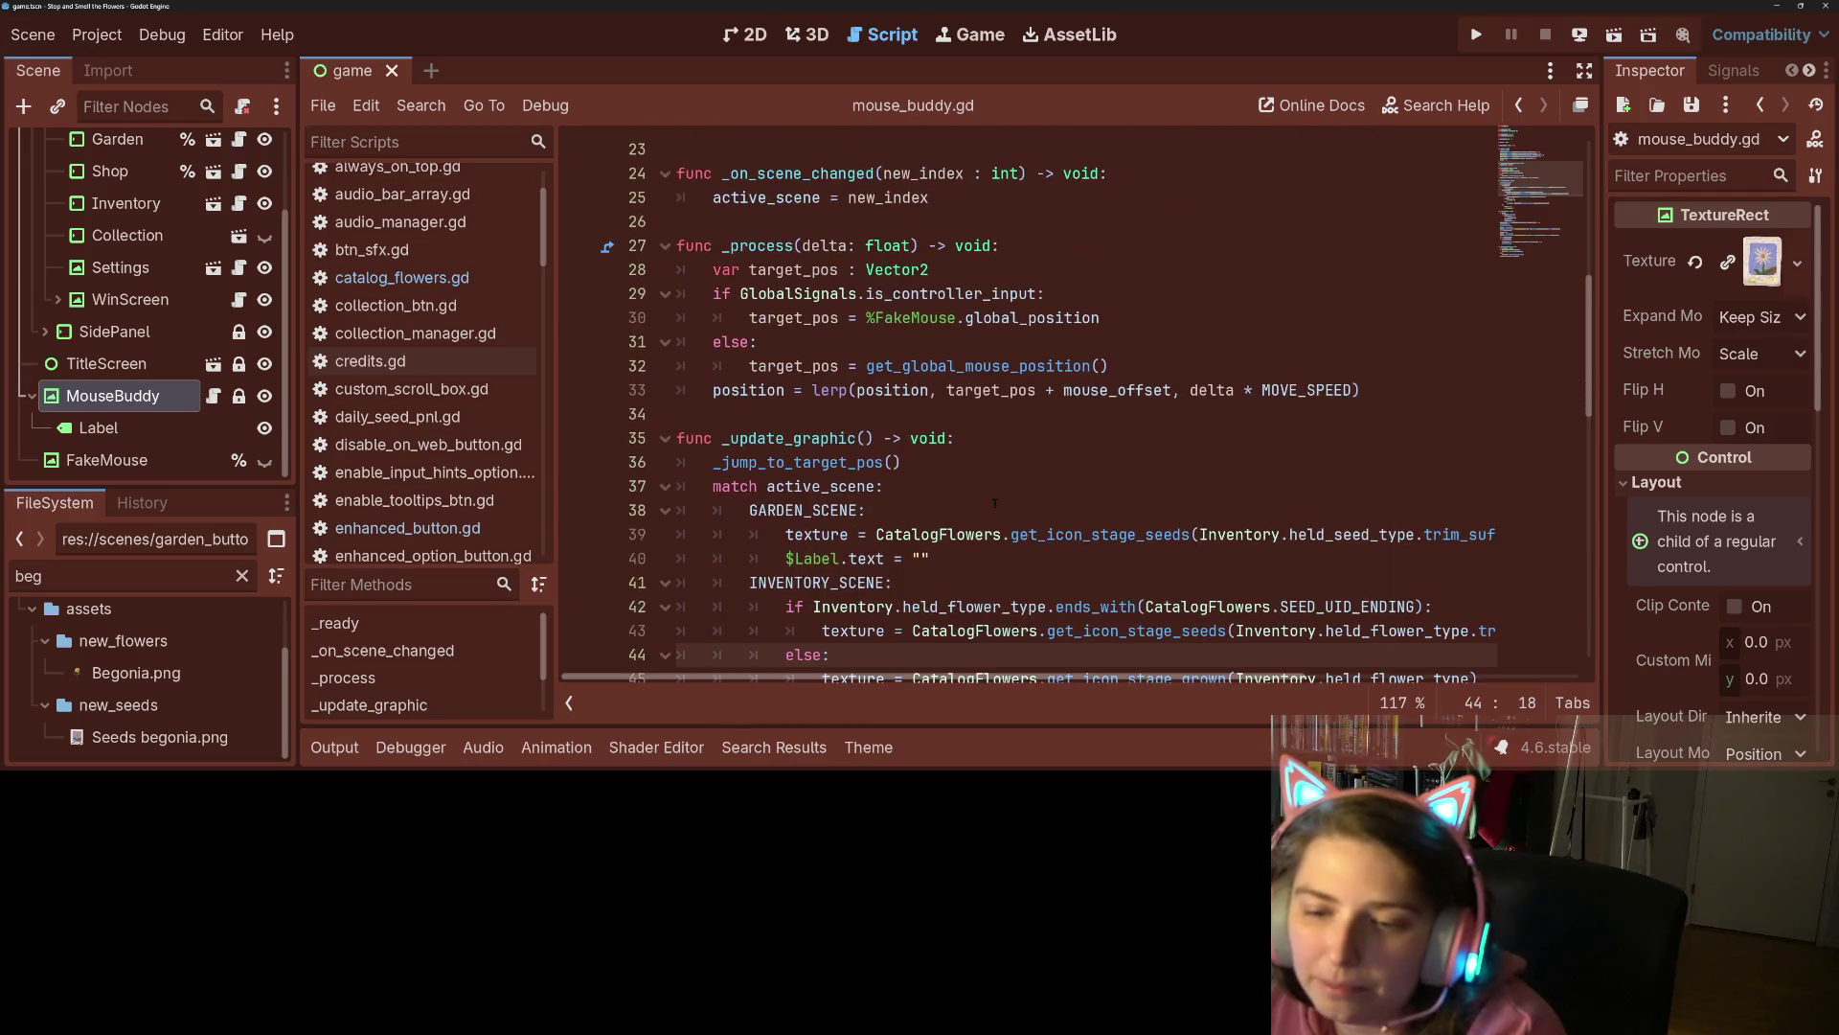
click(812, 390)
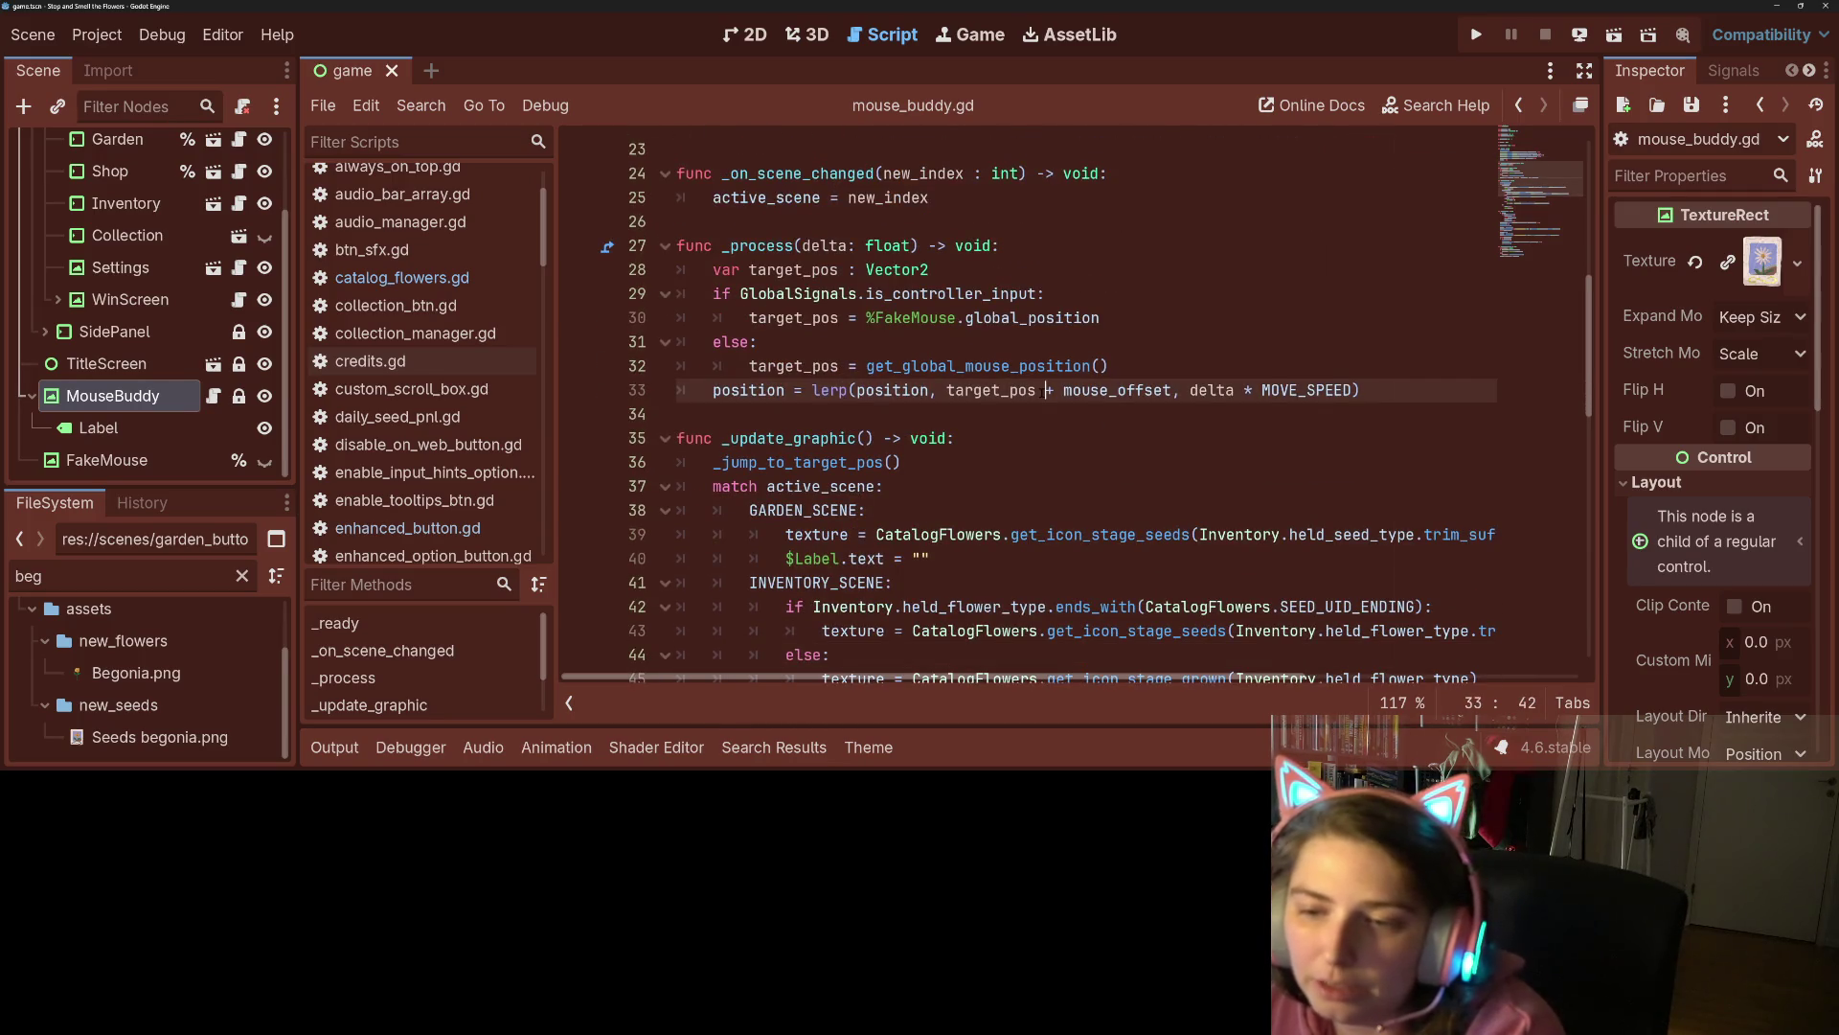
click(1028, 390)
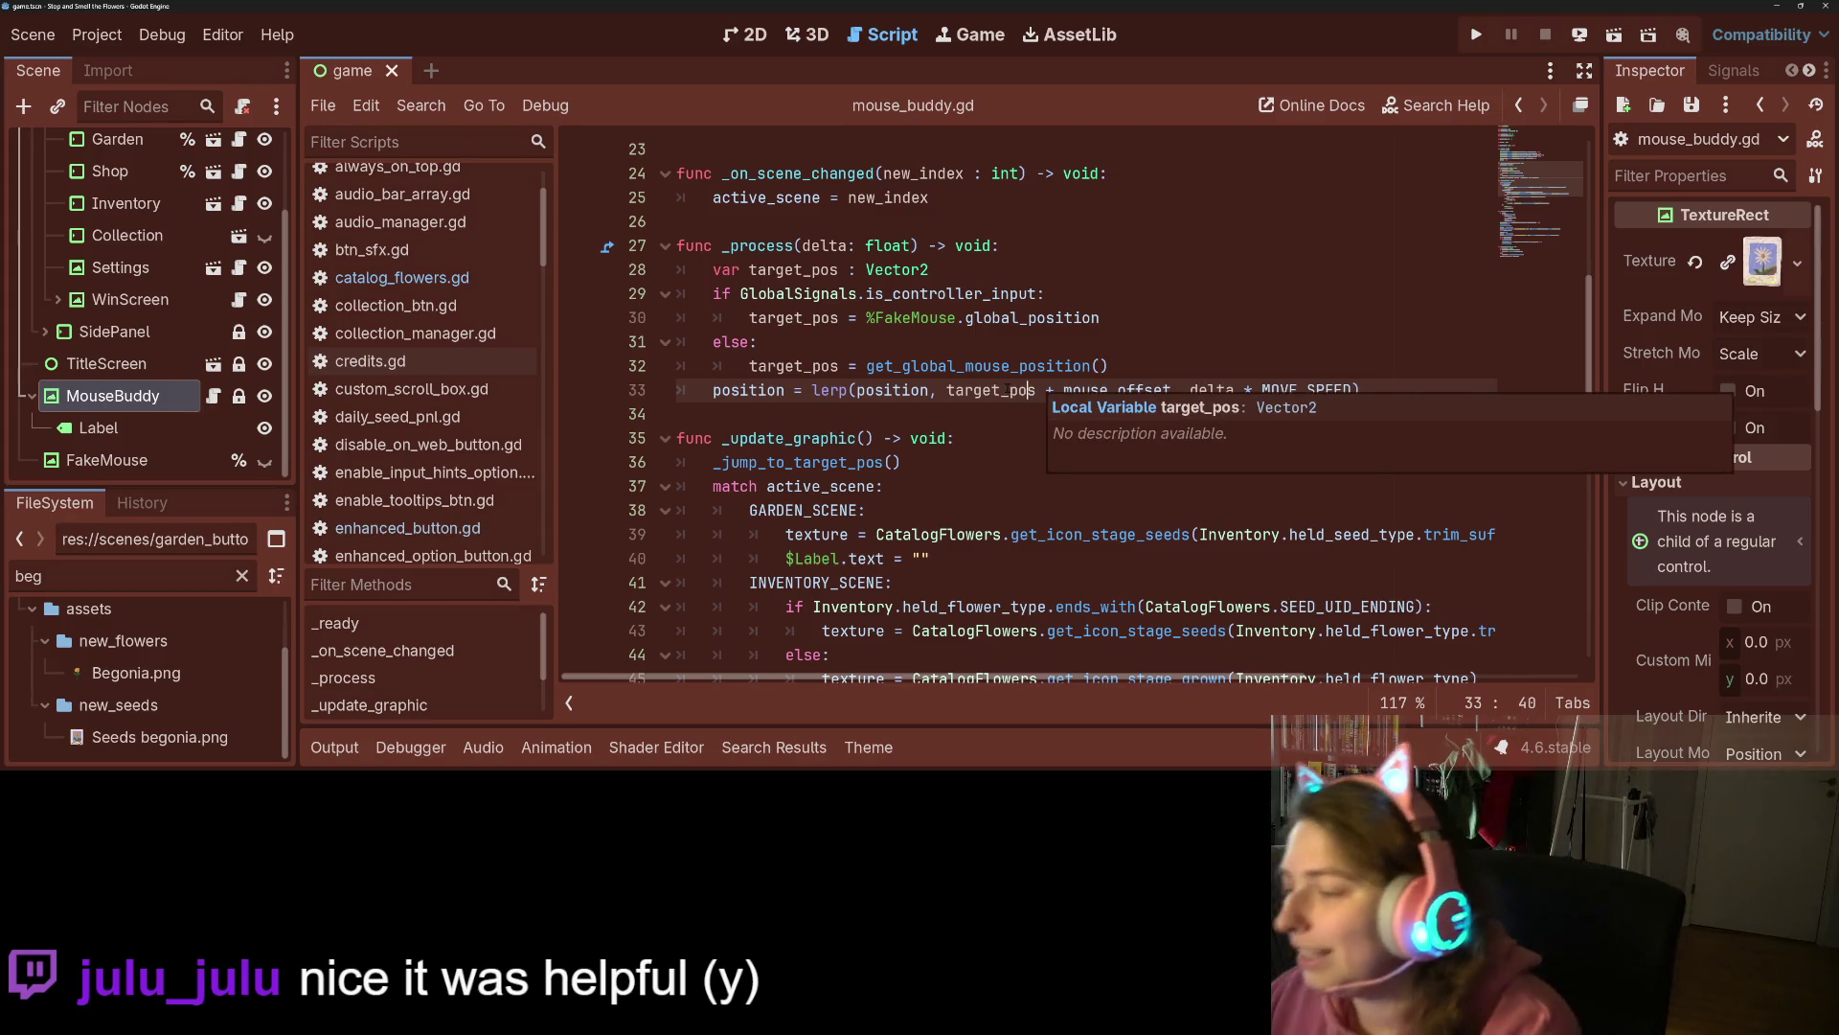
key(Up)
key(Down)
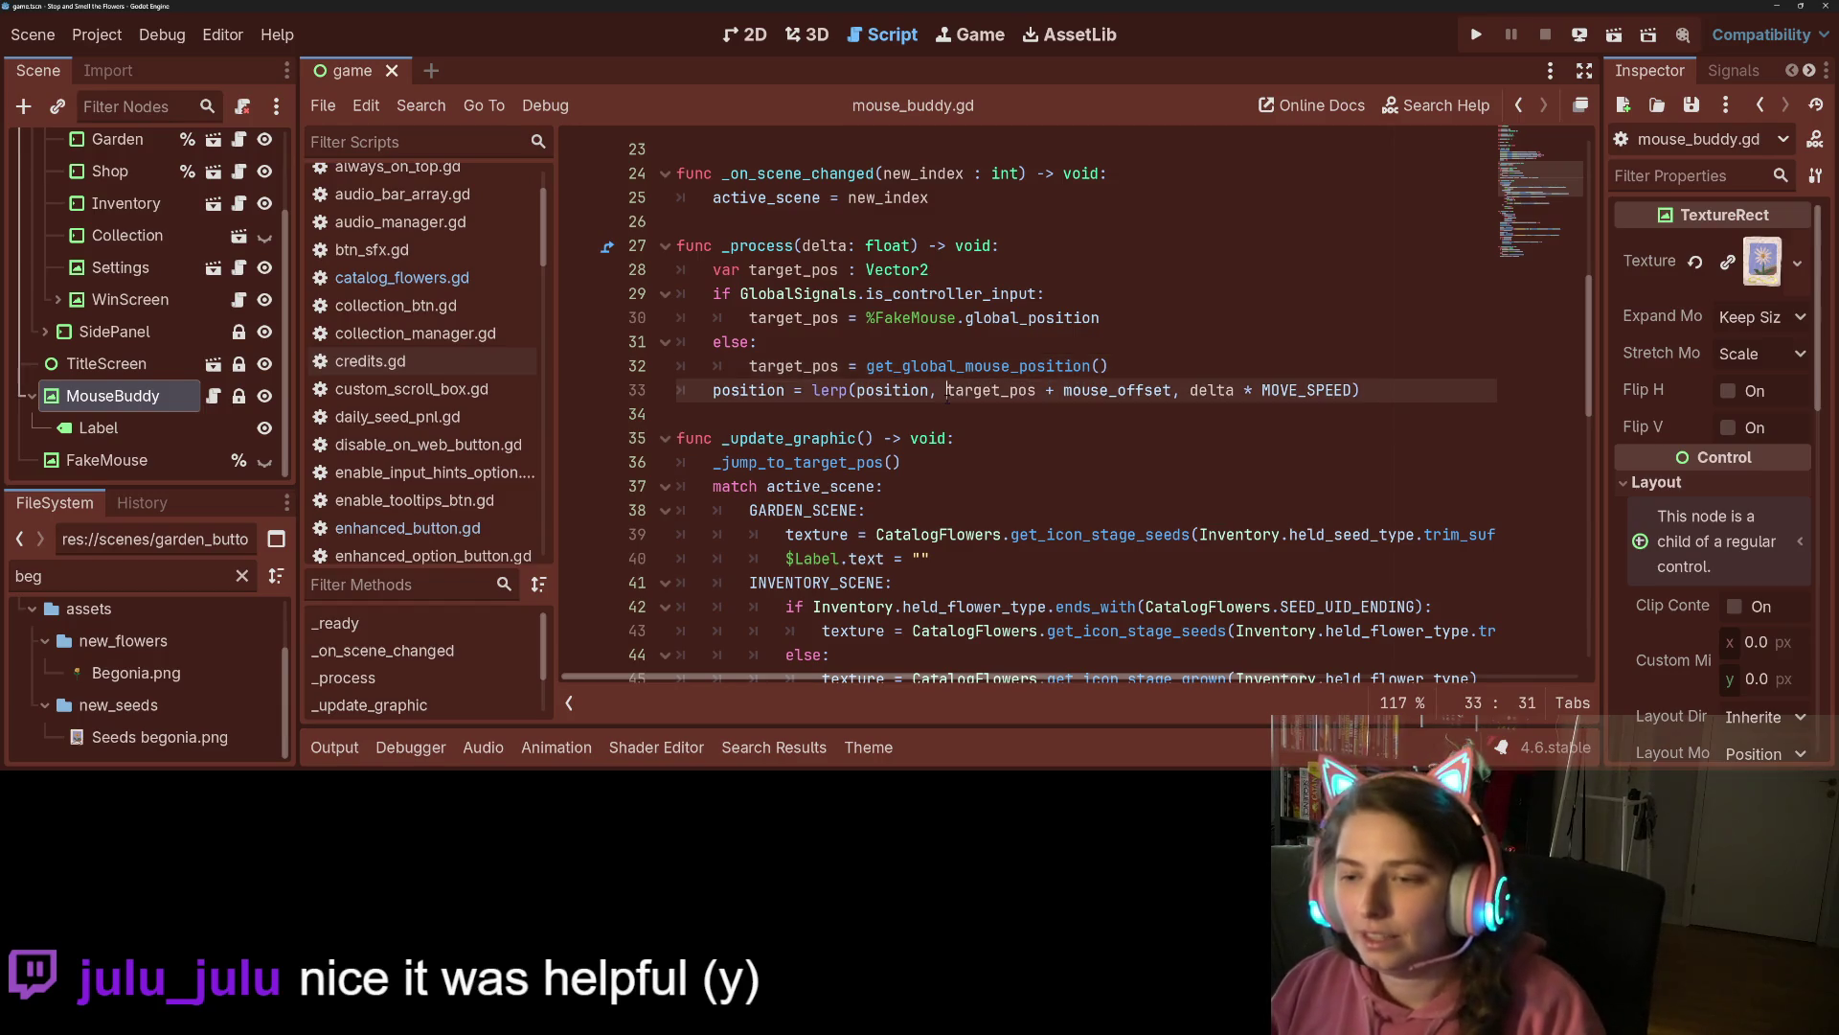
key(Home)
key(ctrl+shift+Right)
Trace mouse_offset from line 82 to its Vector2(25, 10) definition on line 4.
scroll(1030, 412, down, 5)
scroll(853, 473, down, 8)
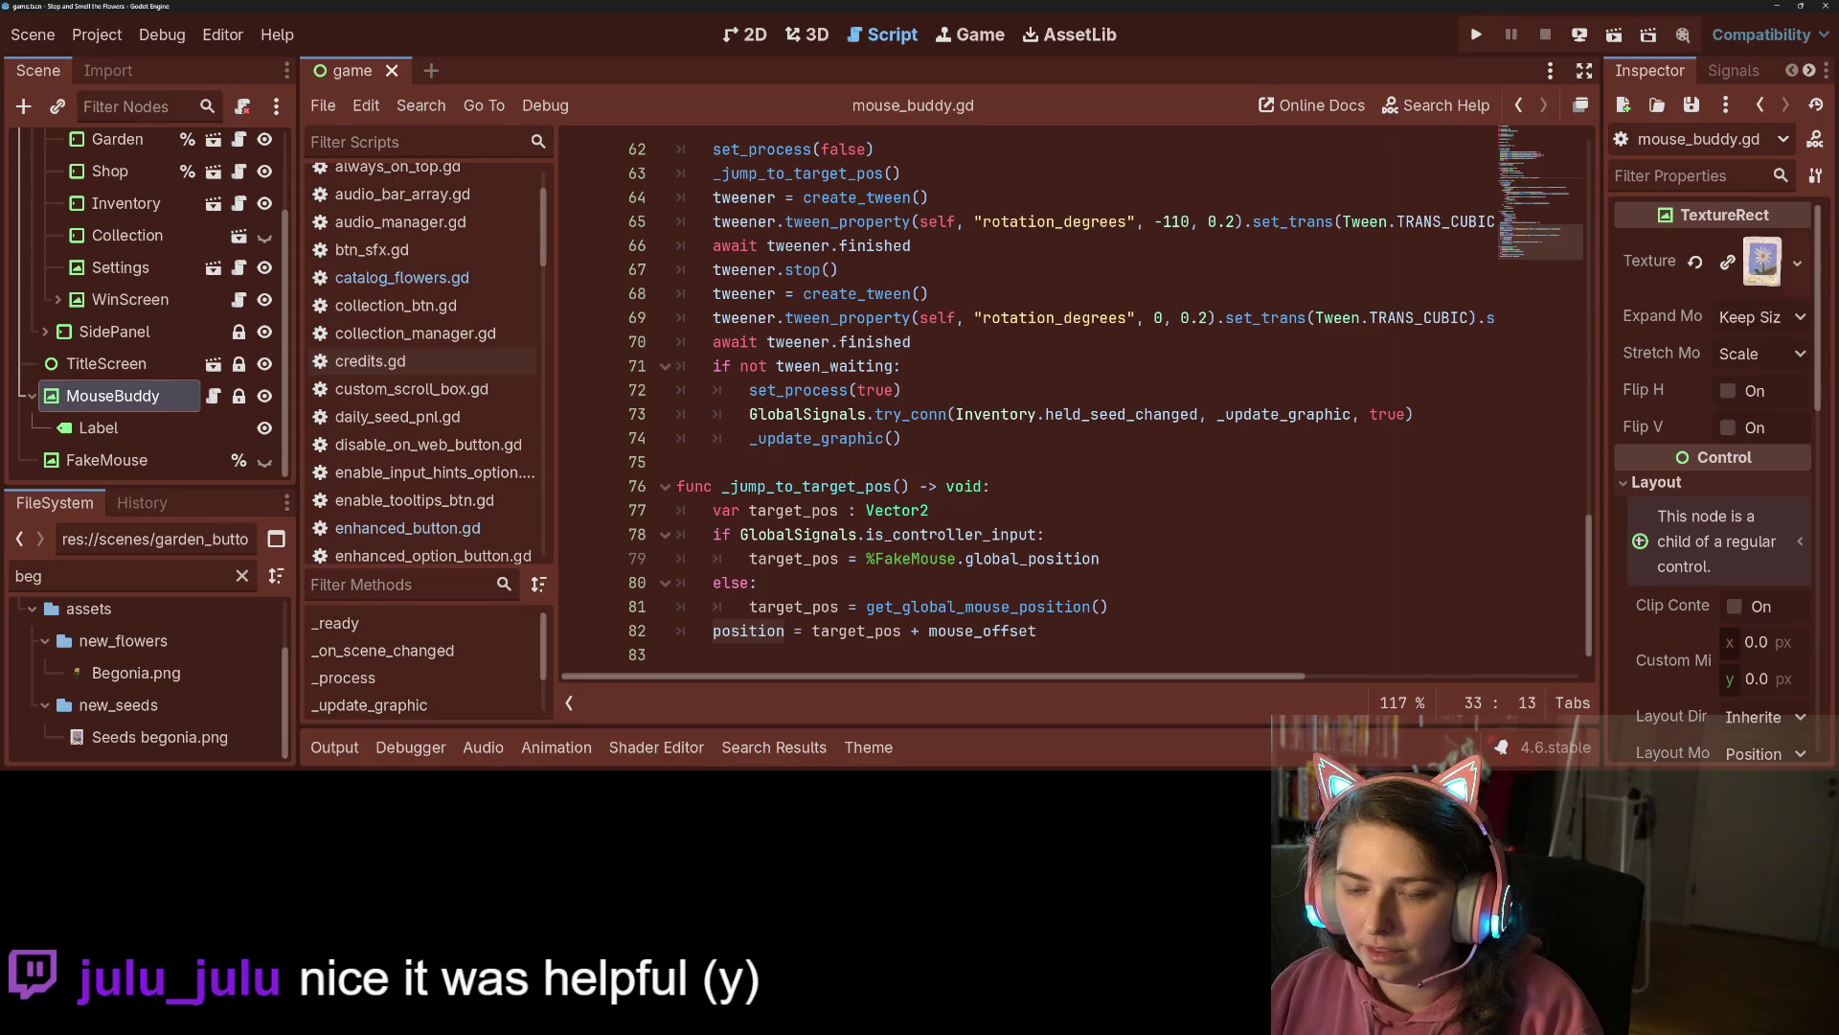
click(840, 631)
double_click(977, 630)
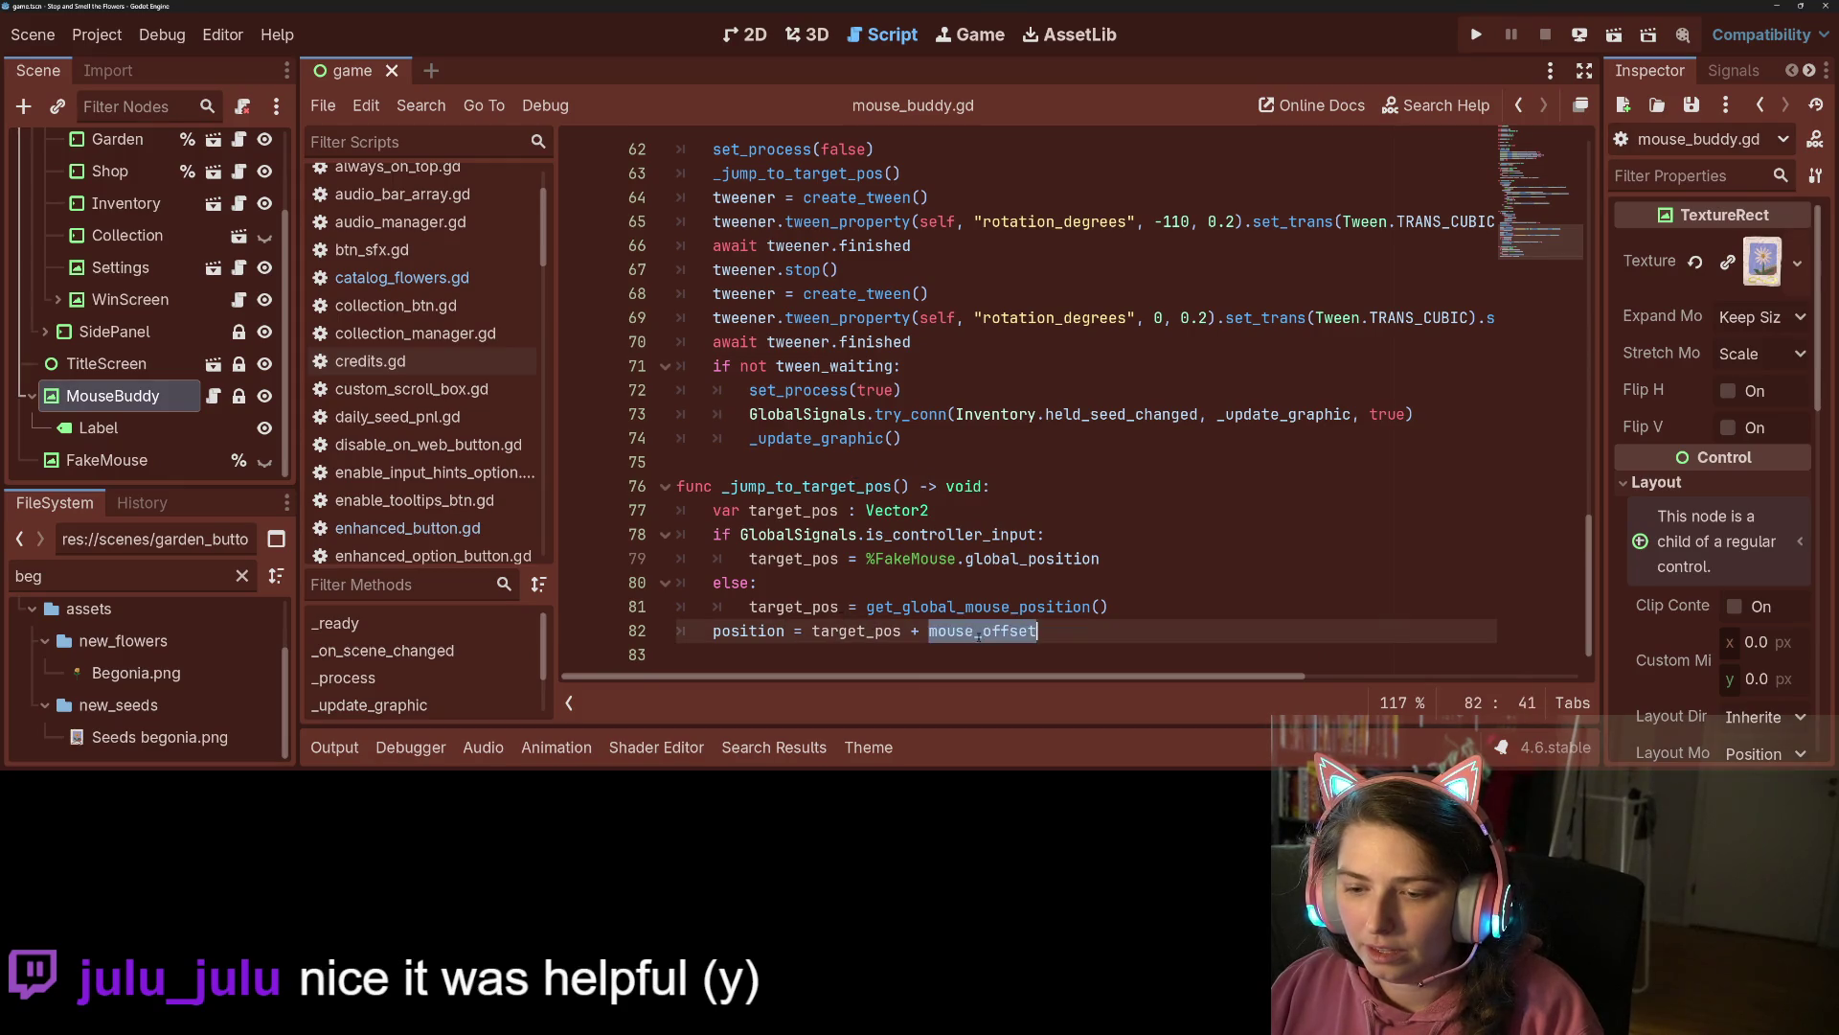
scroll(878, 479, up, 20)
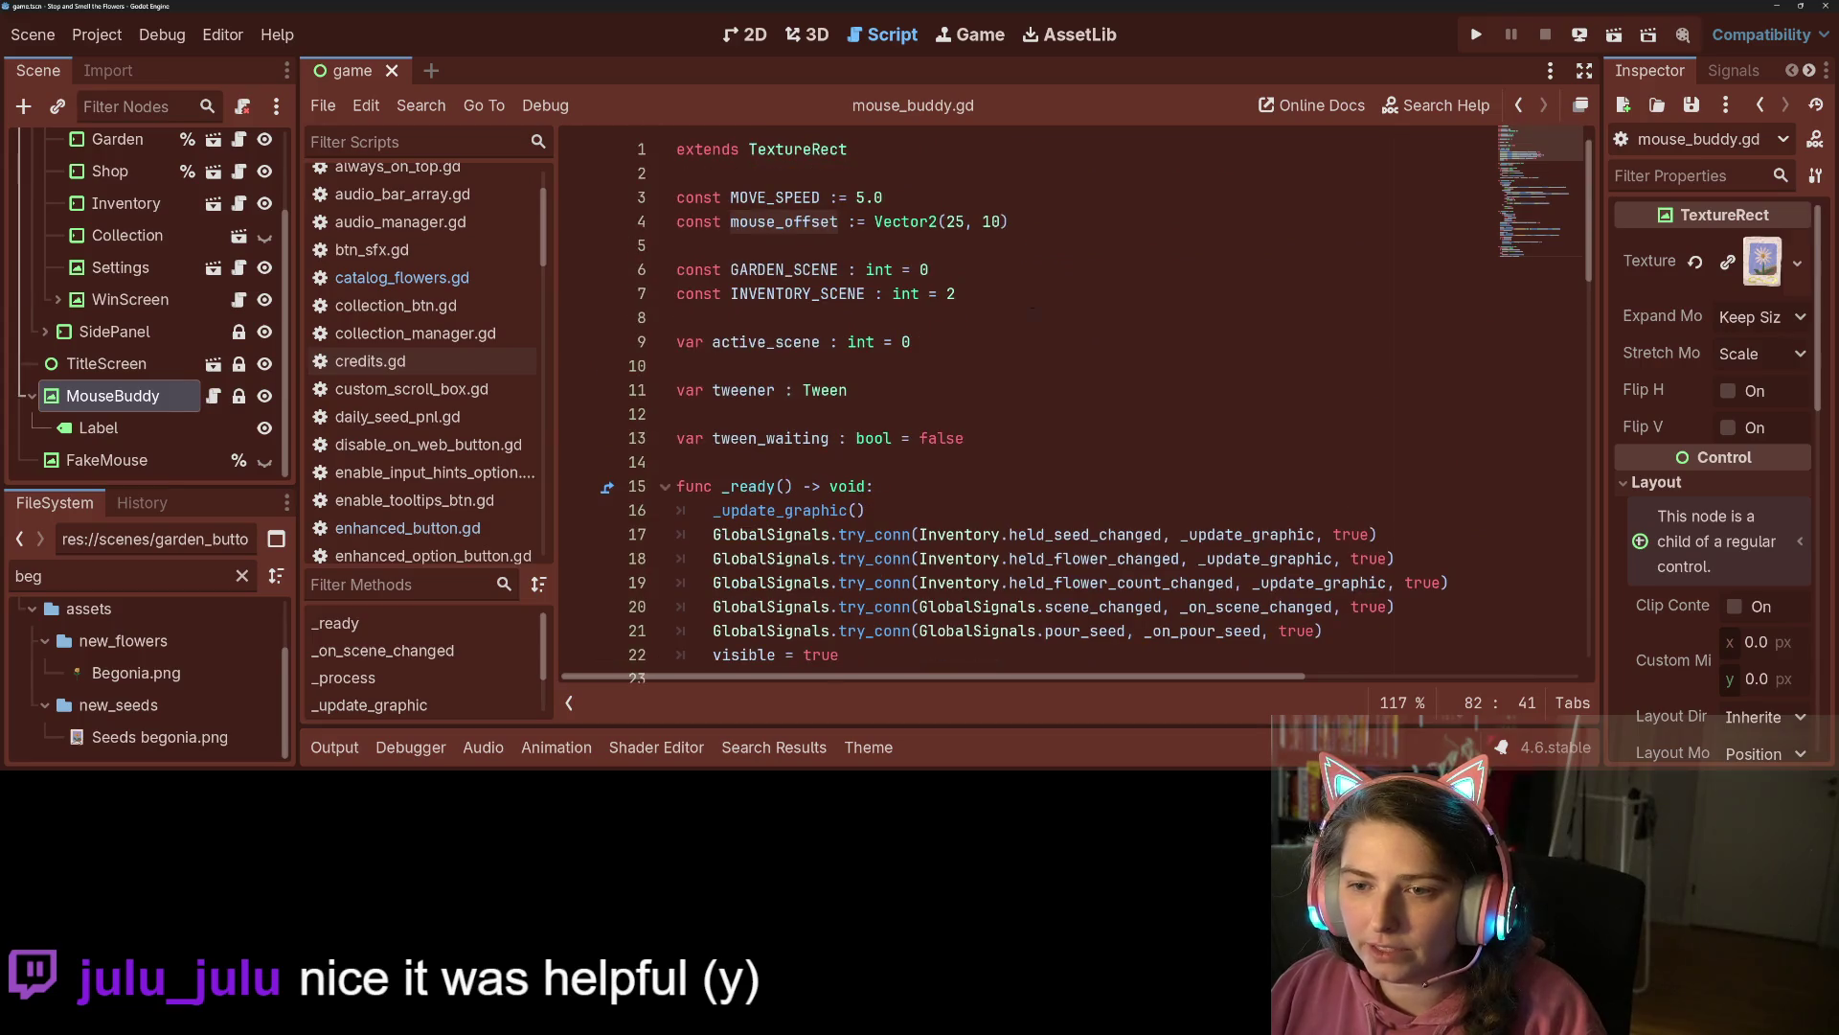
click(875, 222)
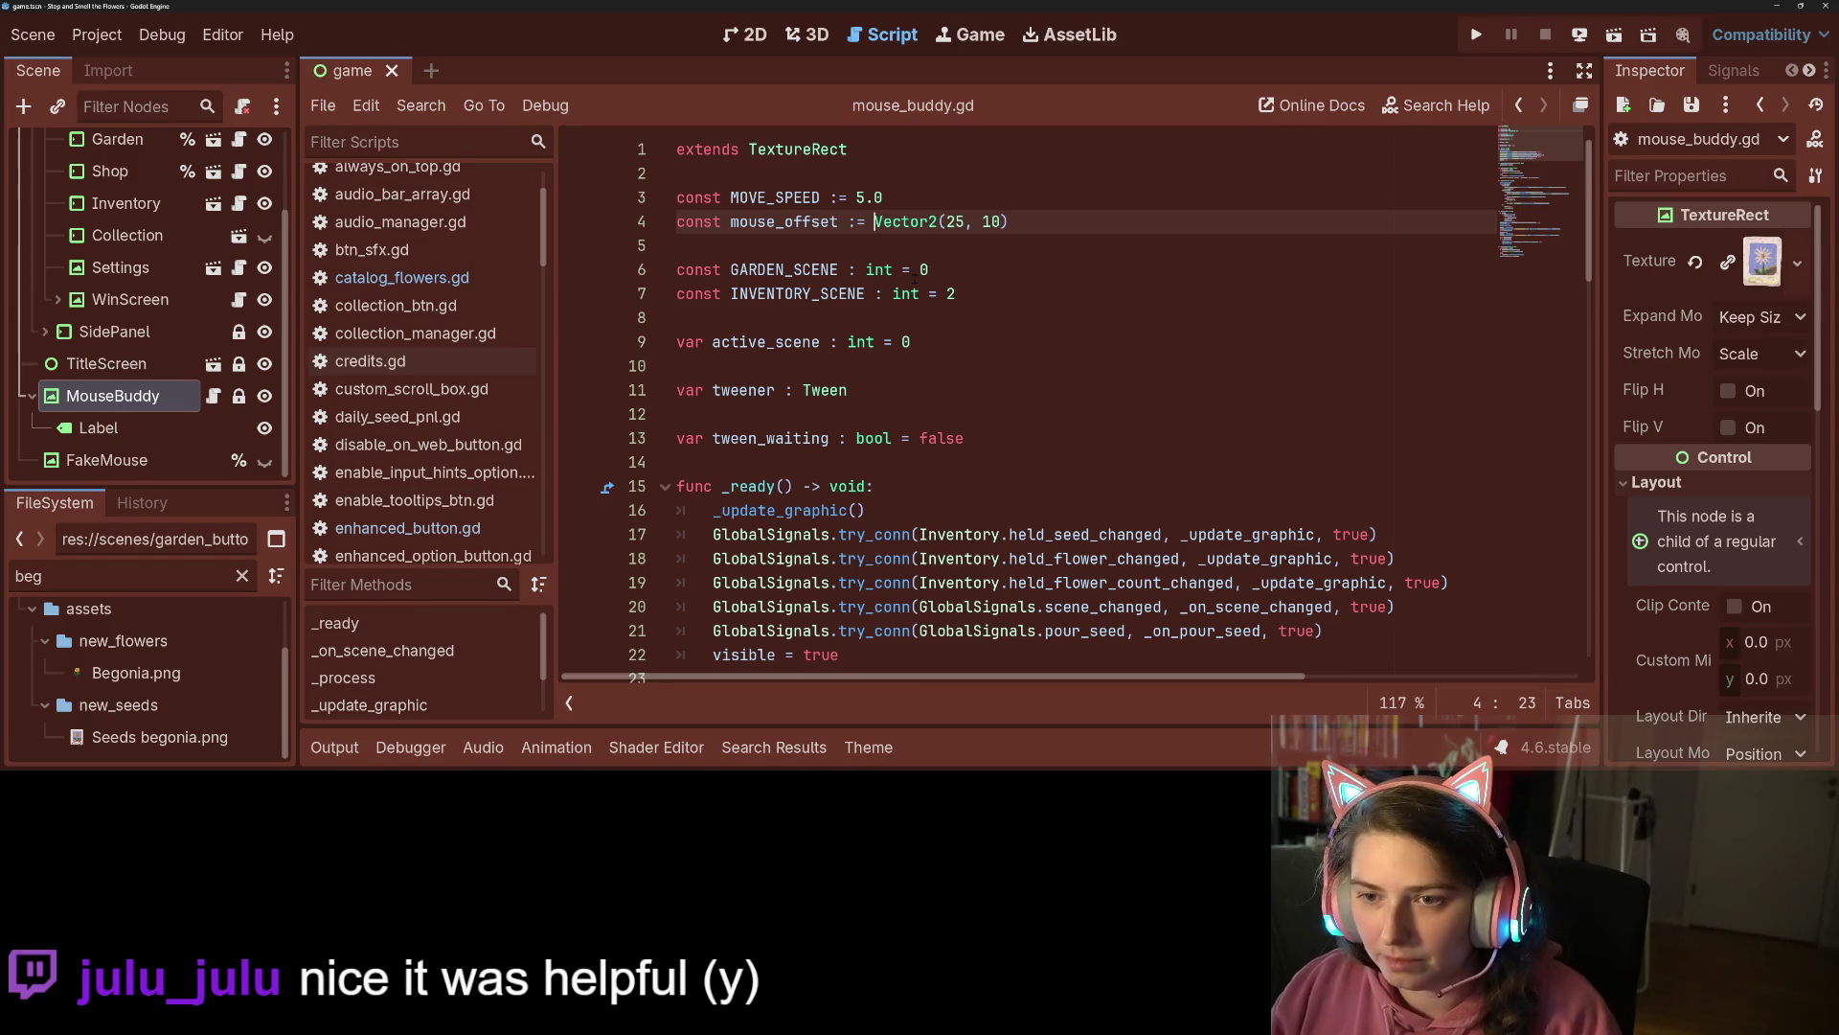
drag(875, 221, 1080, 221)
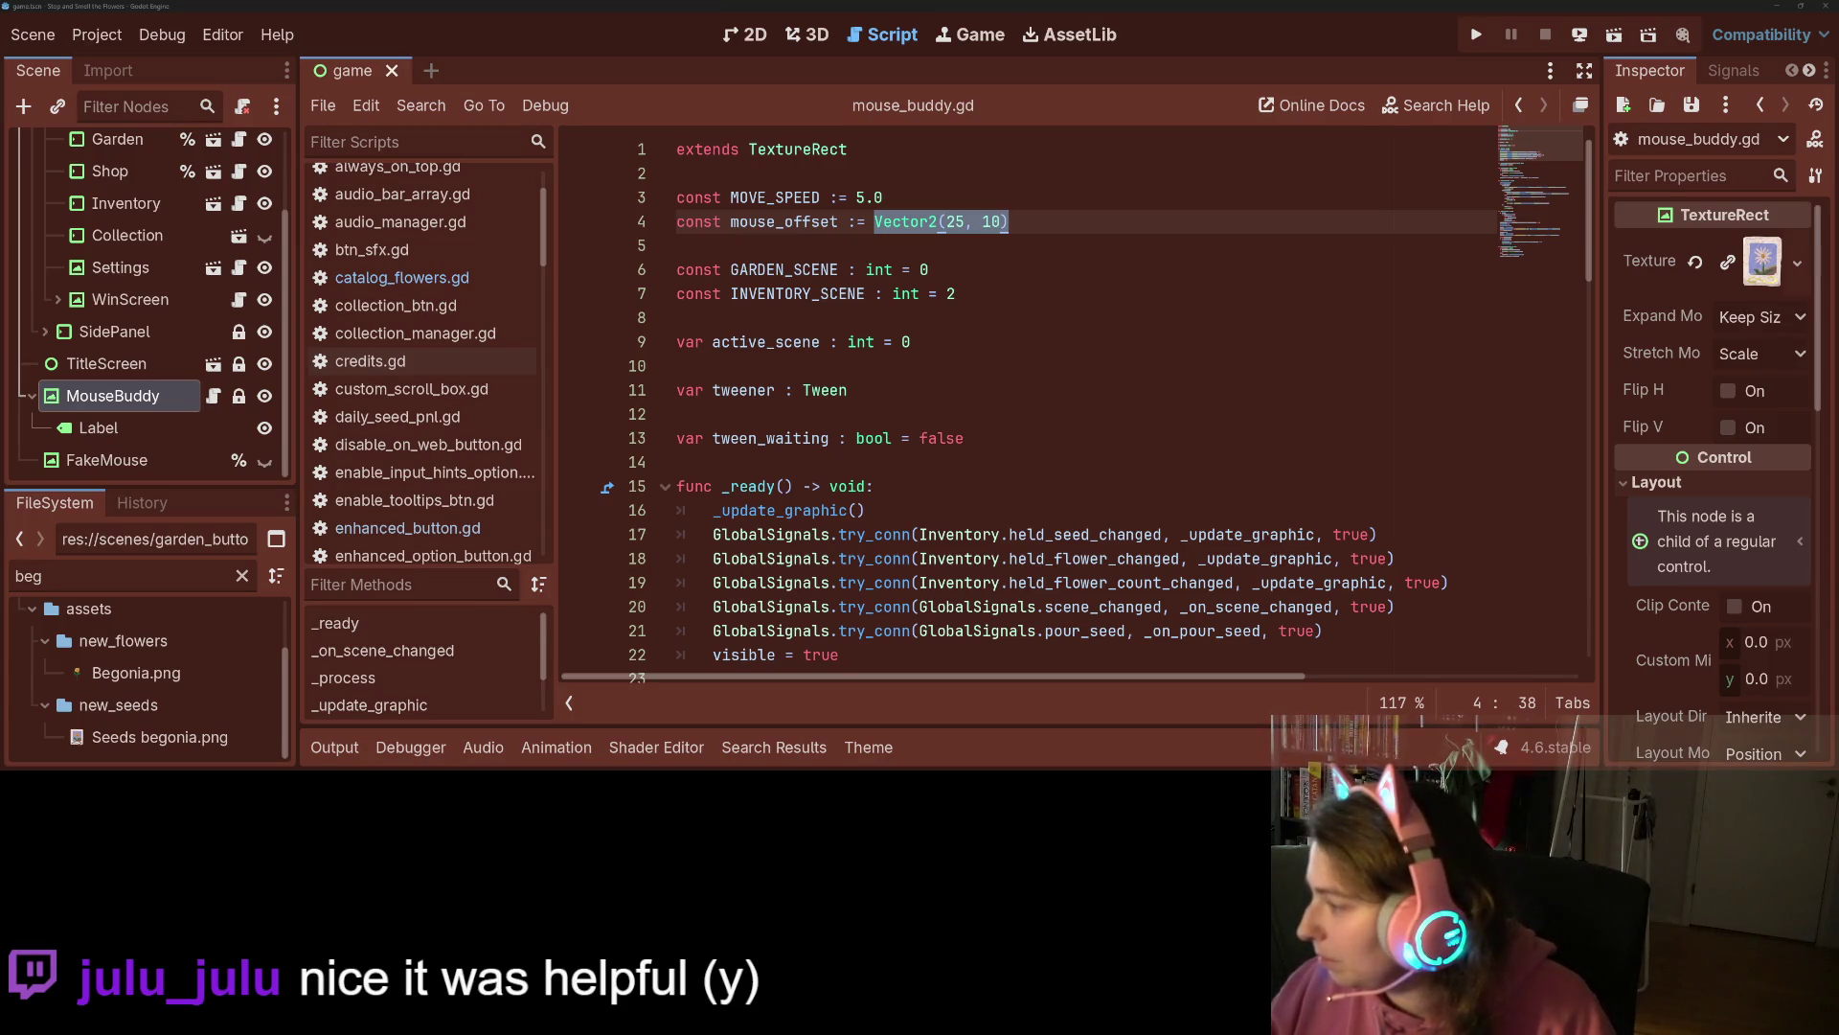
Start background music, adjust its volume, and hide the music player.
key(alt+Tab)
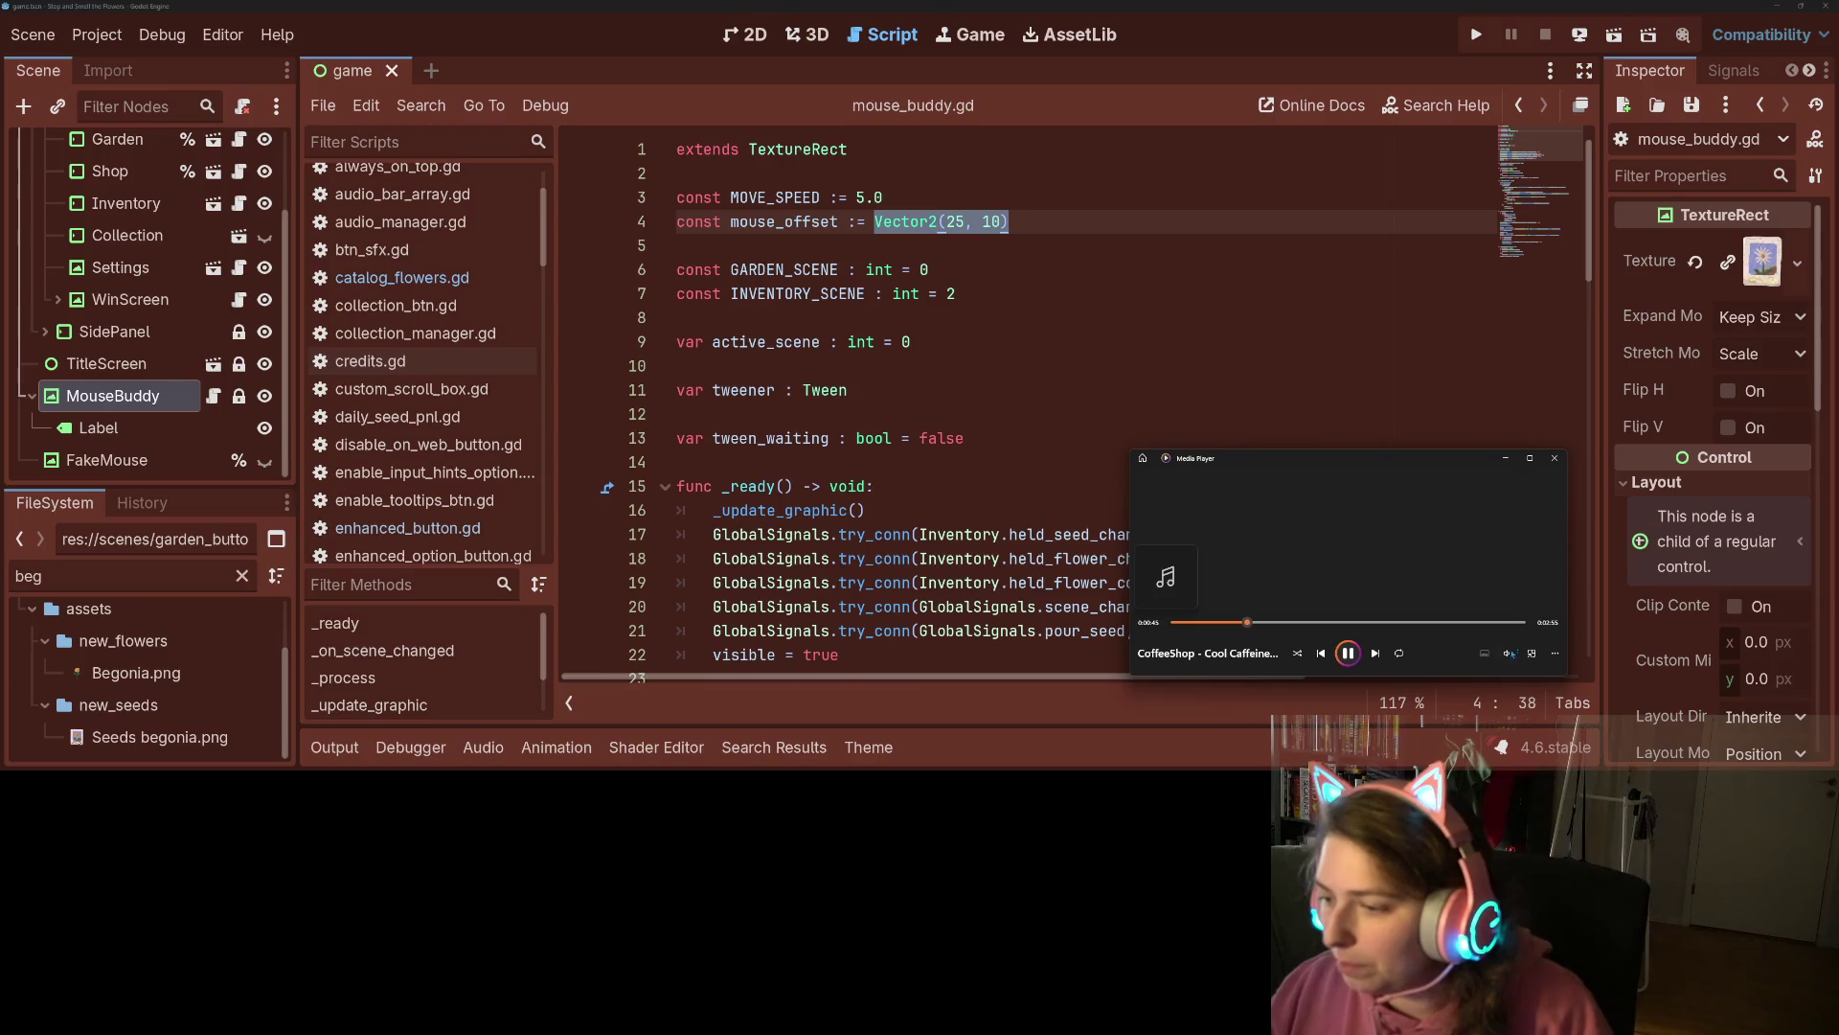
click(1509, 652)
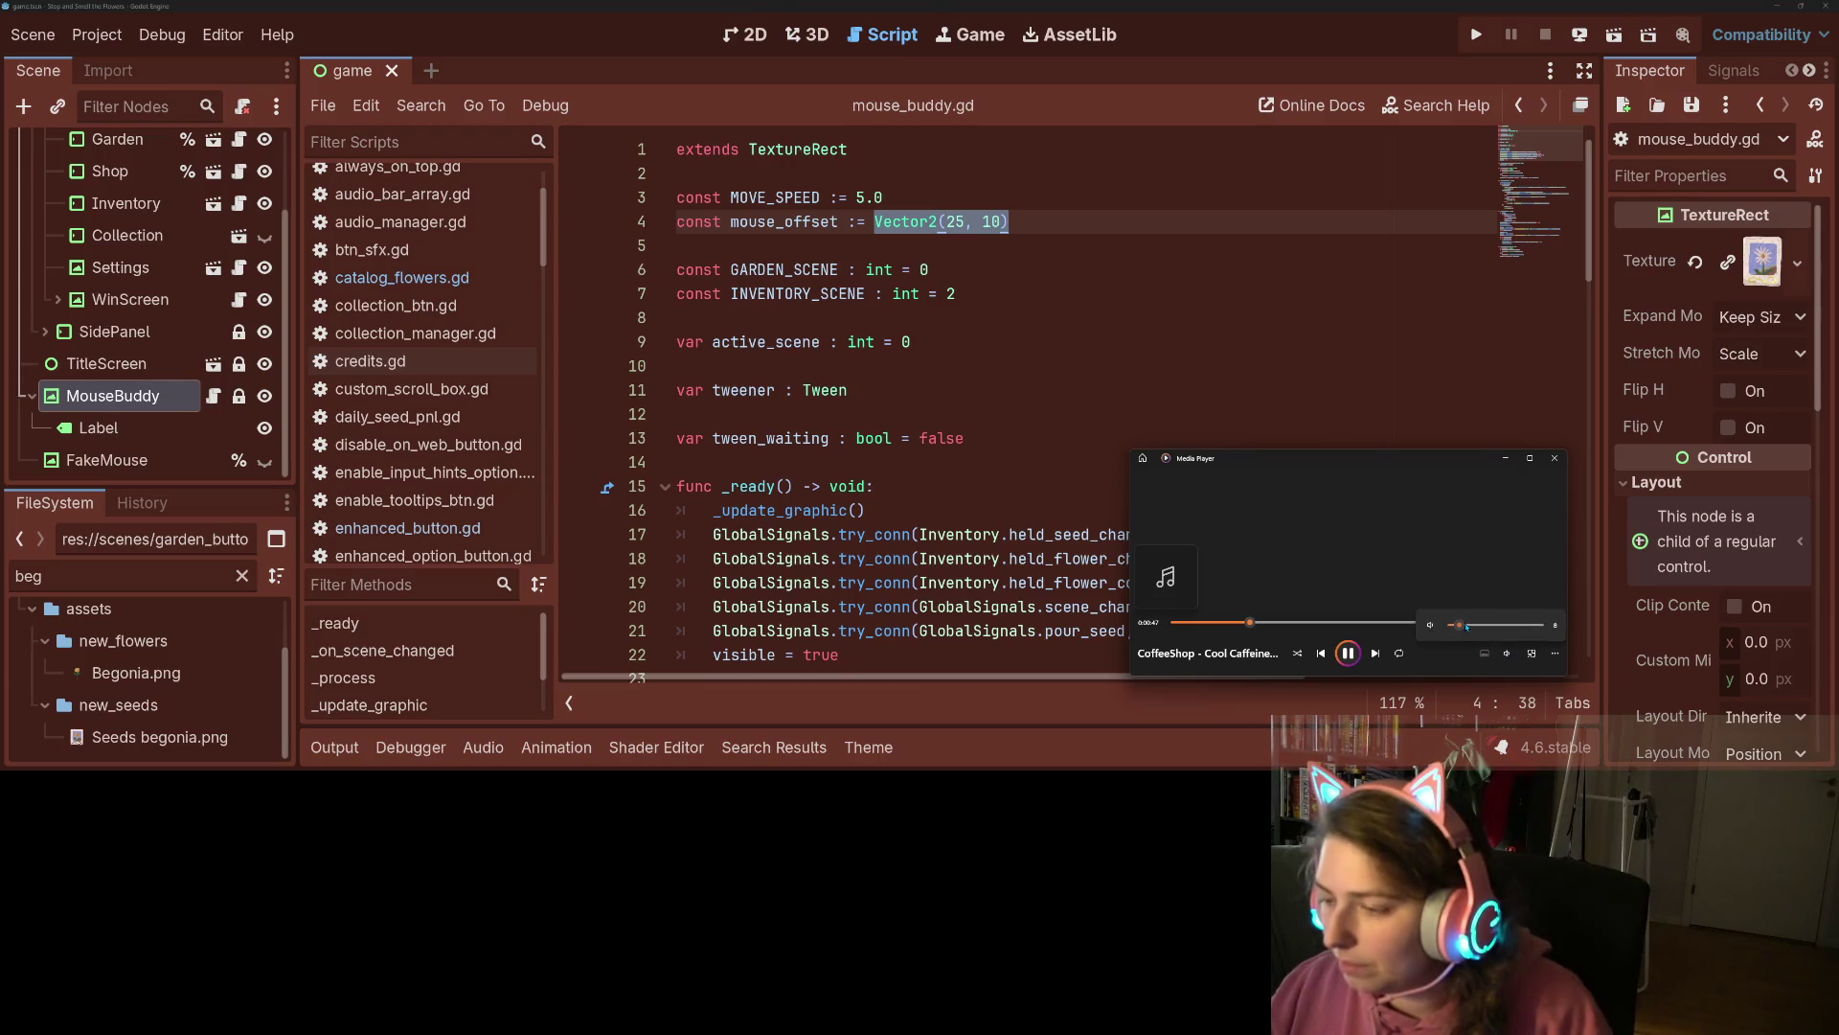
click(1459, 569)
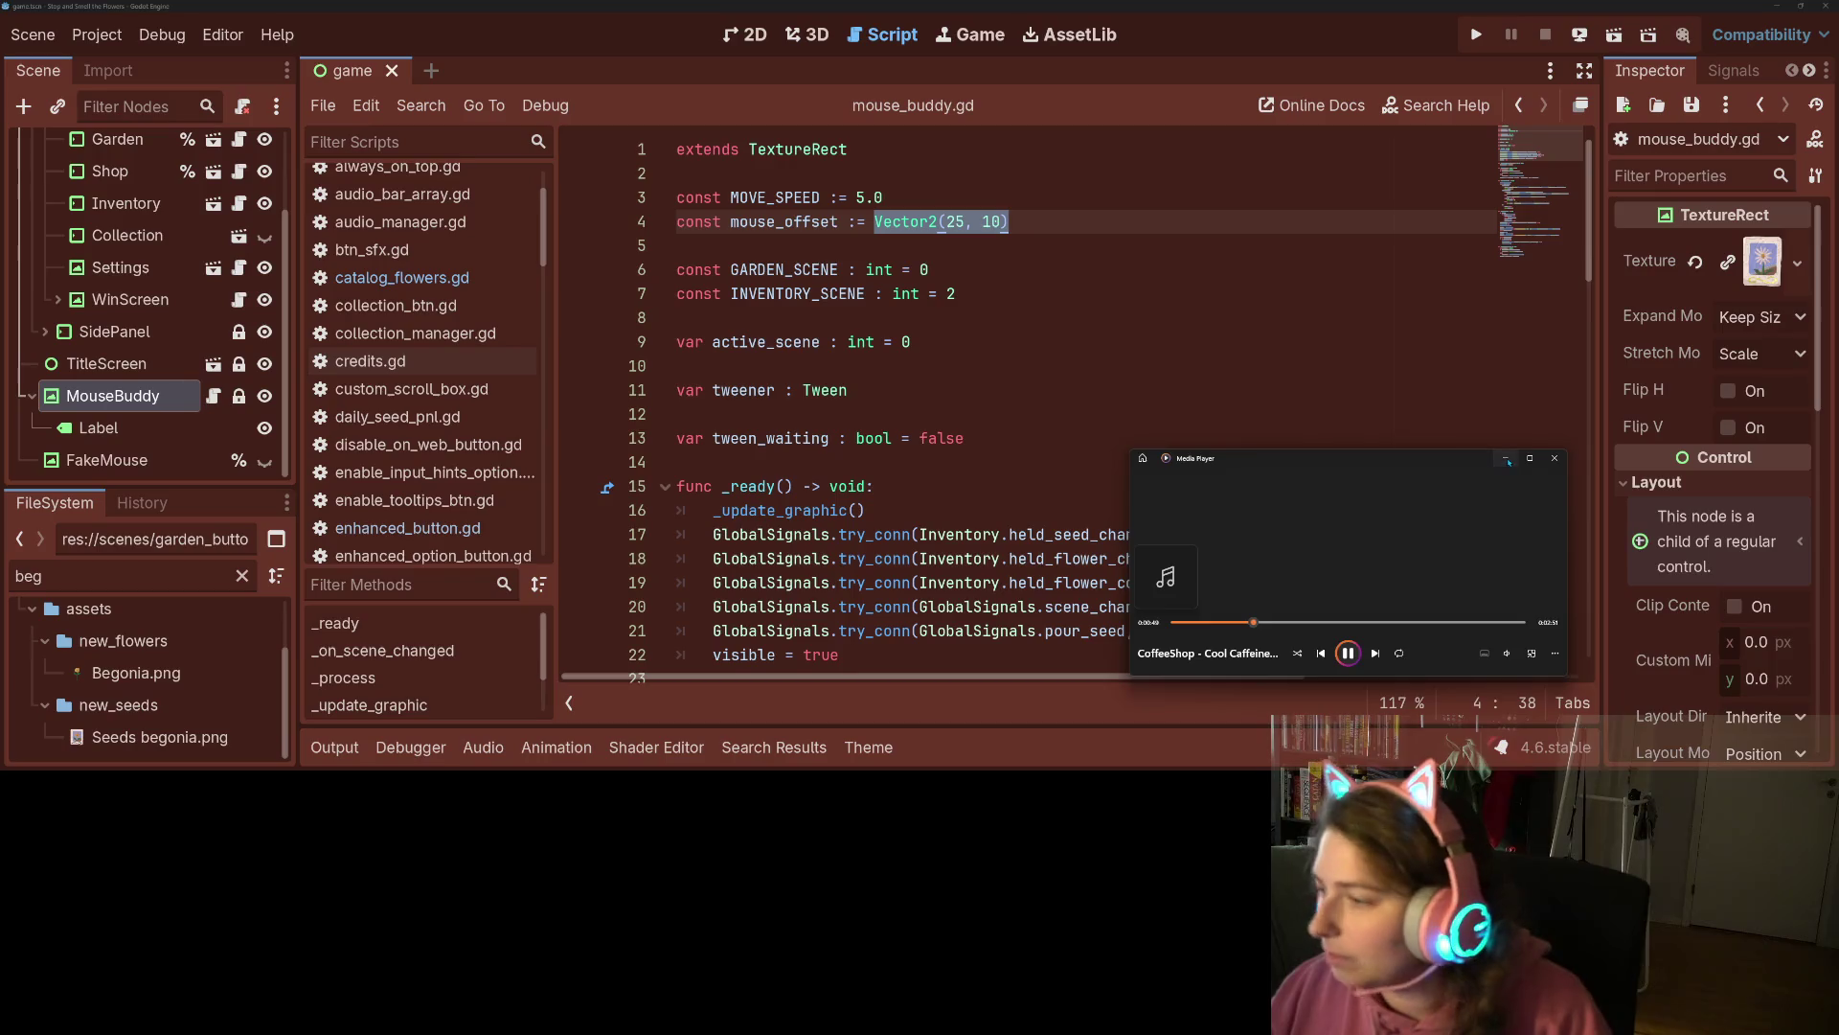
click(1507, 459)
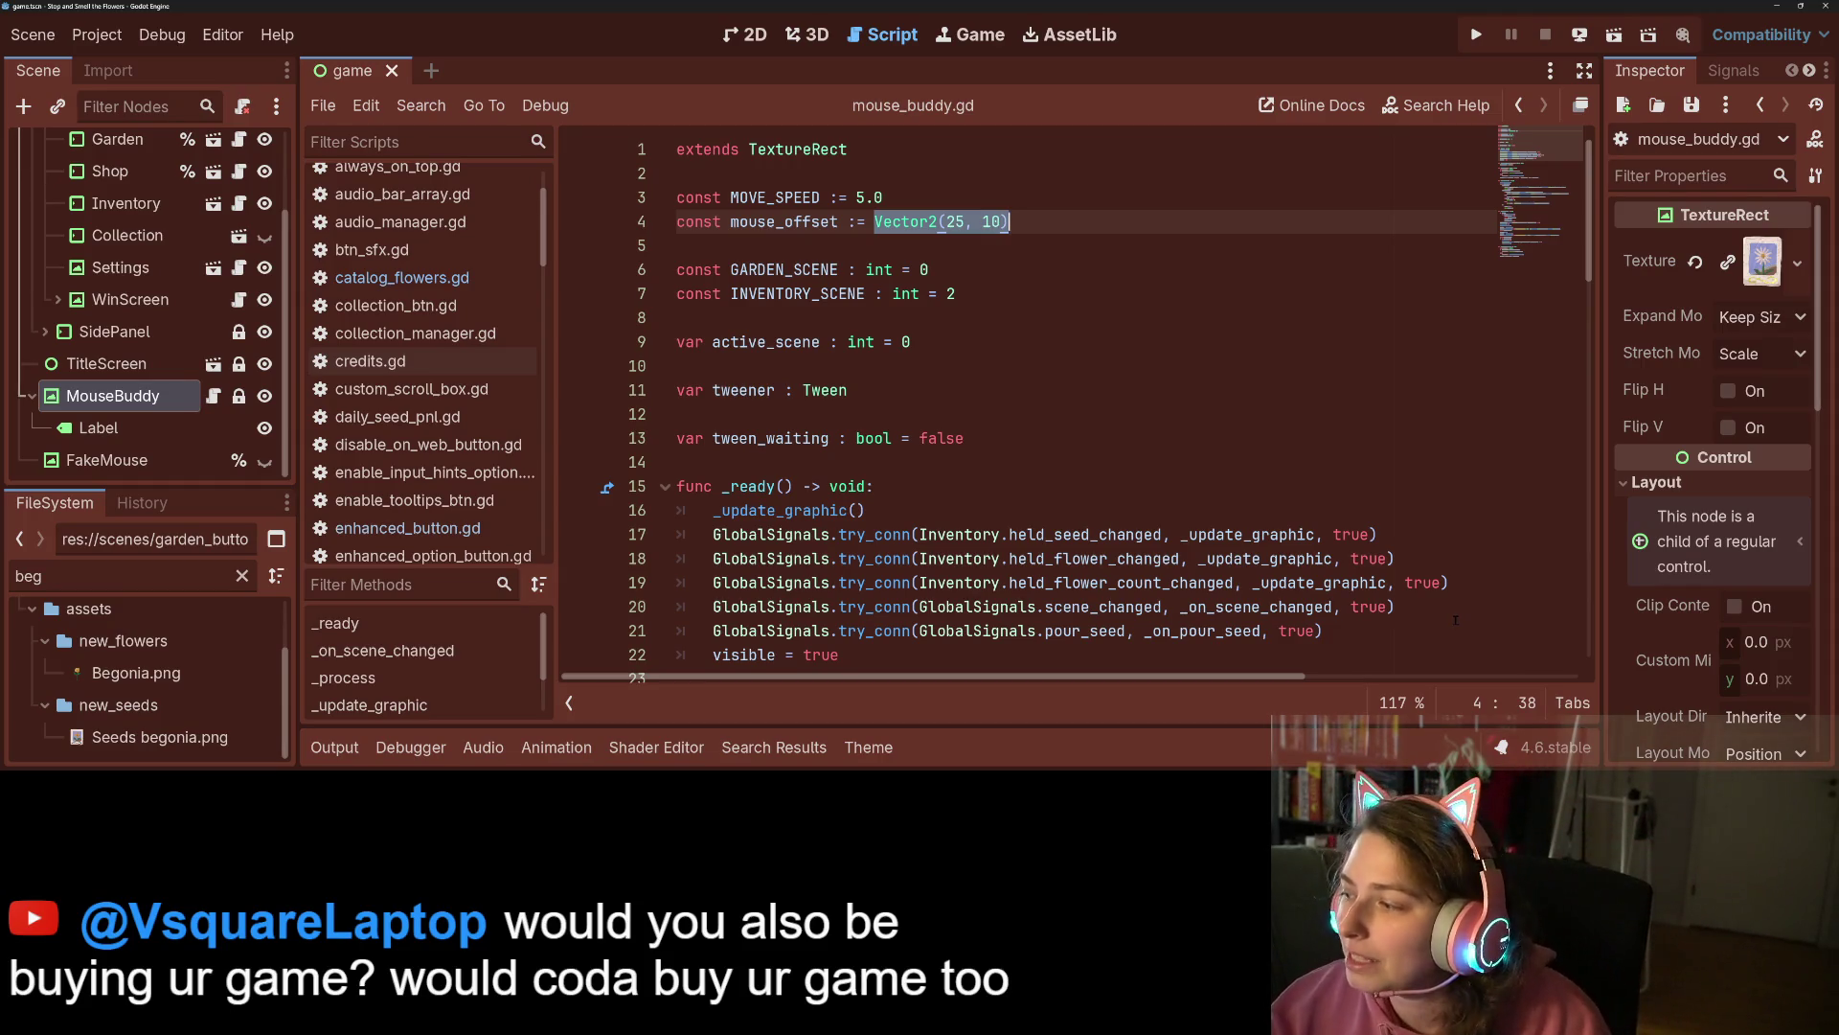
click(677, 365)
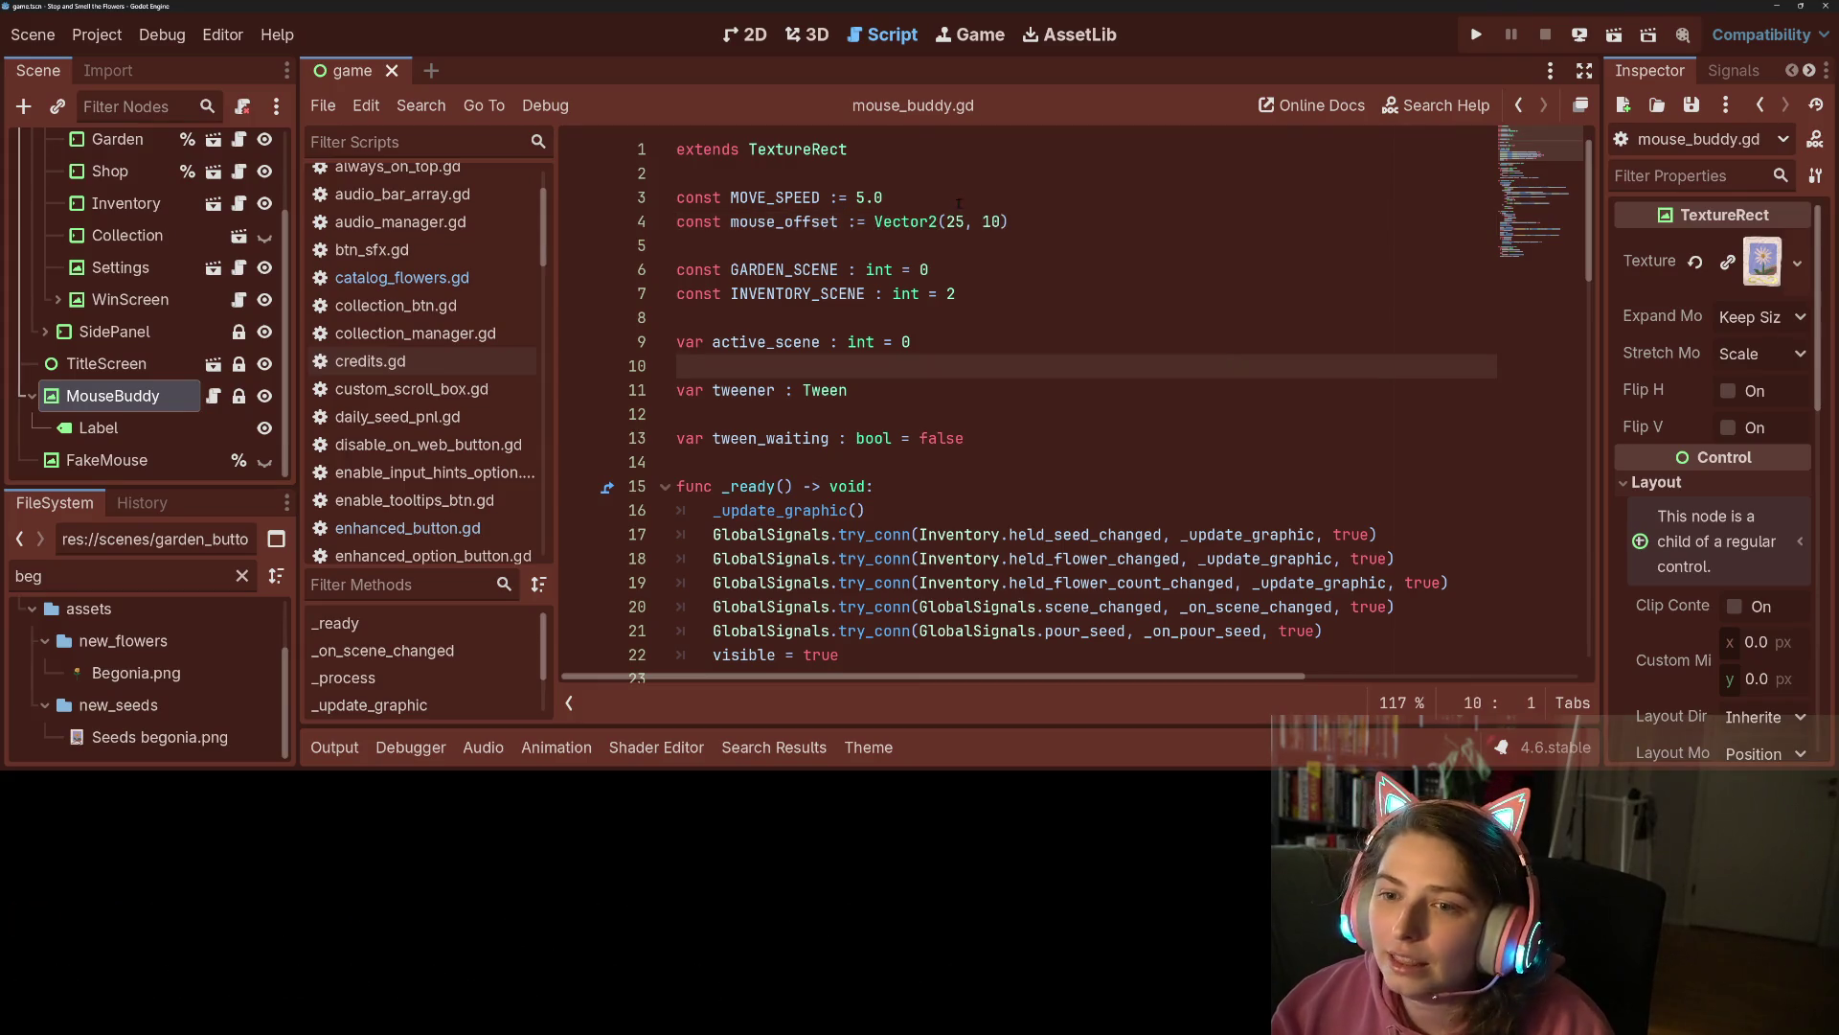
Change mouse_offset on line 4 to Vector2(20, 5) and save the script.
click(875, 222)
text(#Vector2(25, 10)
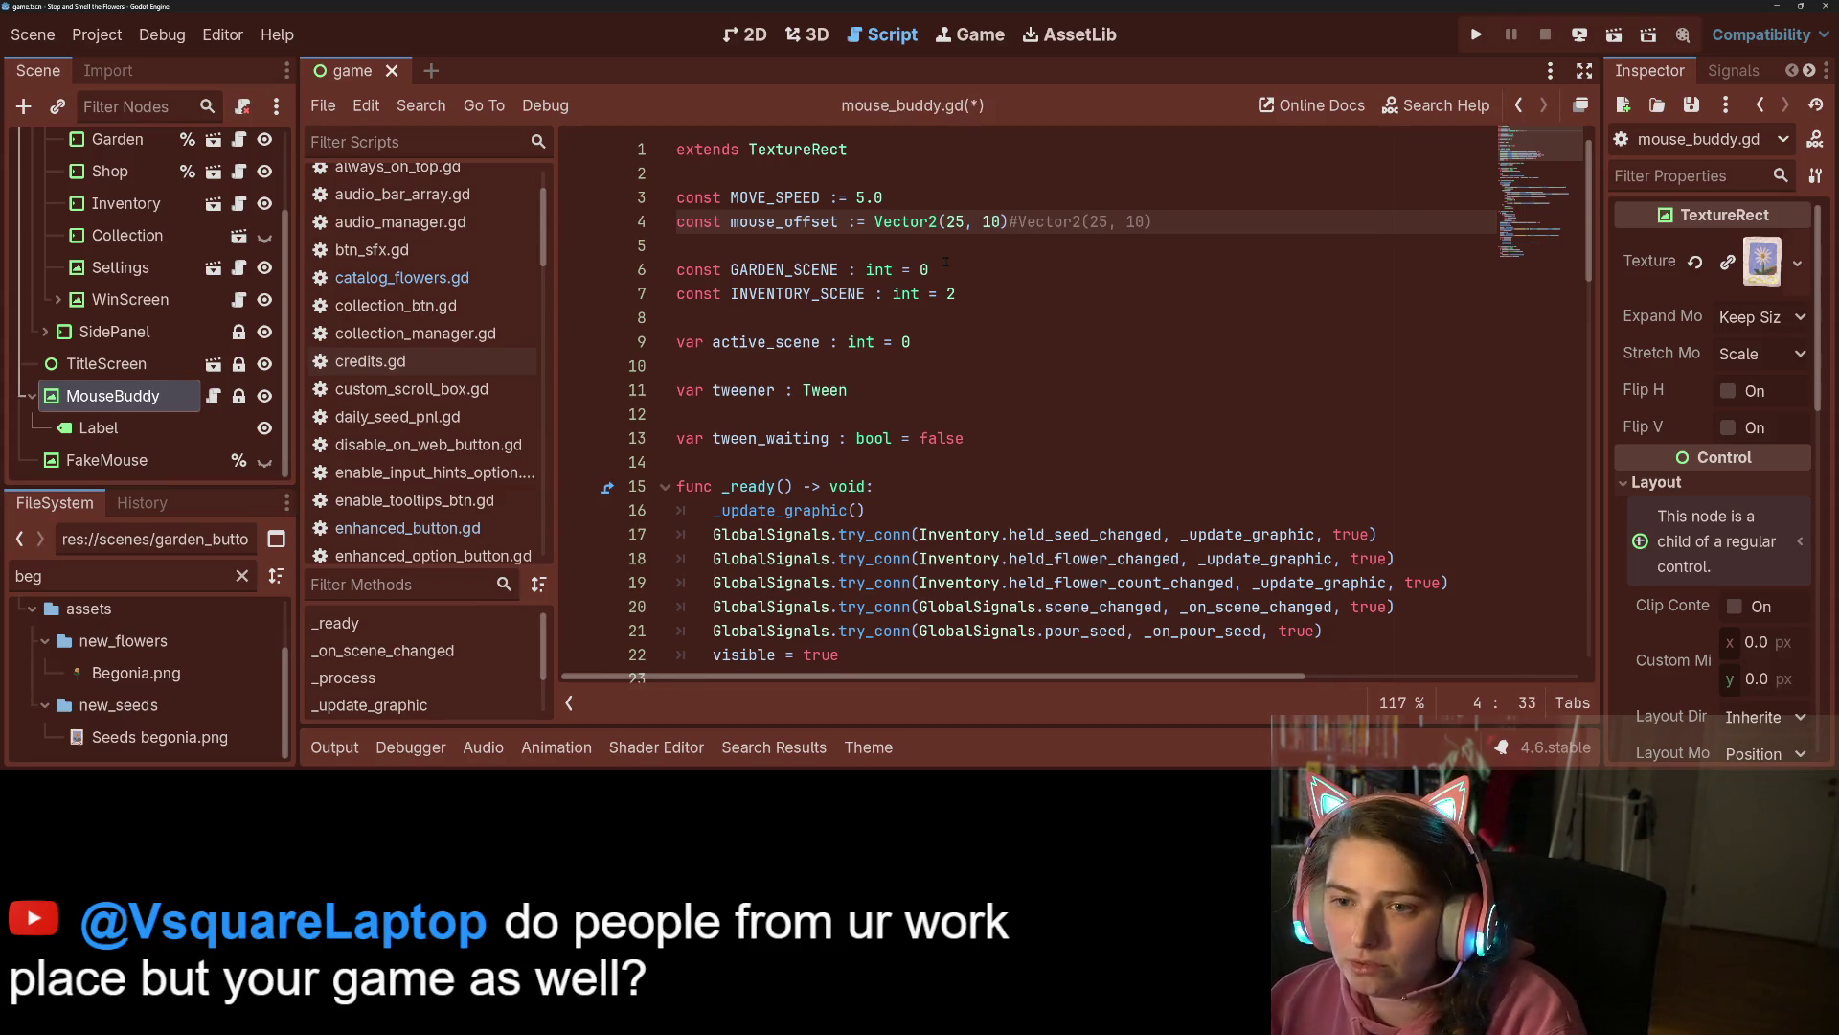
key(BackSpace)
text(1)
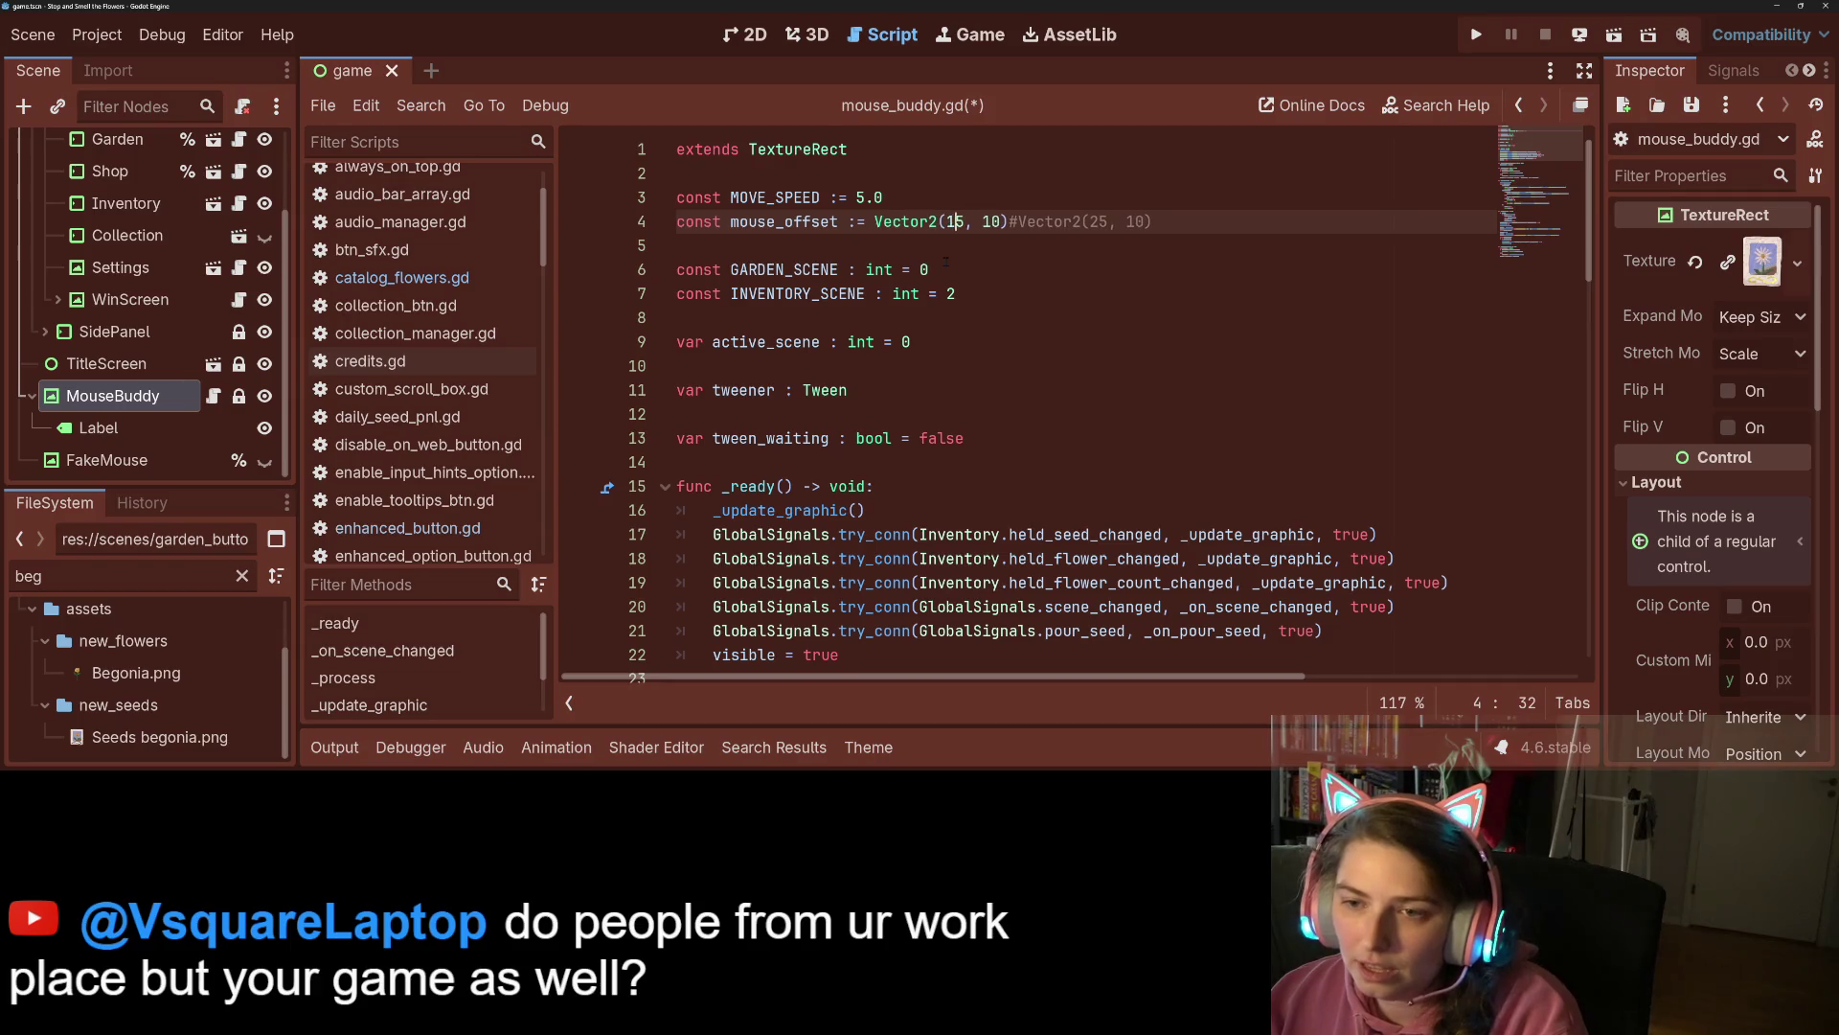
key(Right)
key(Right)
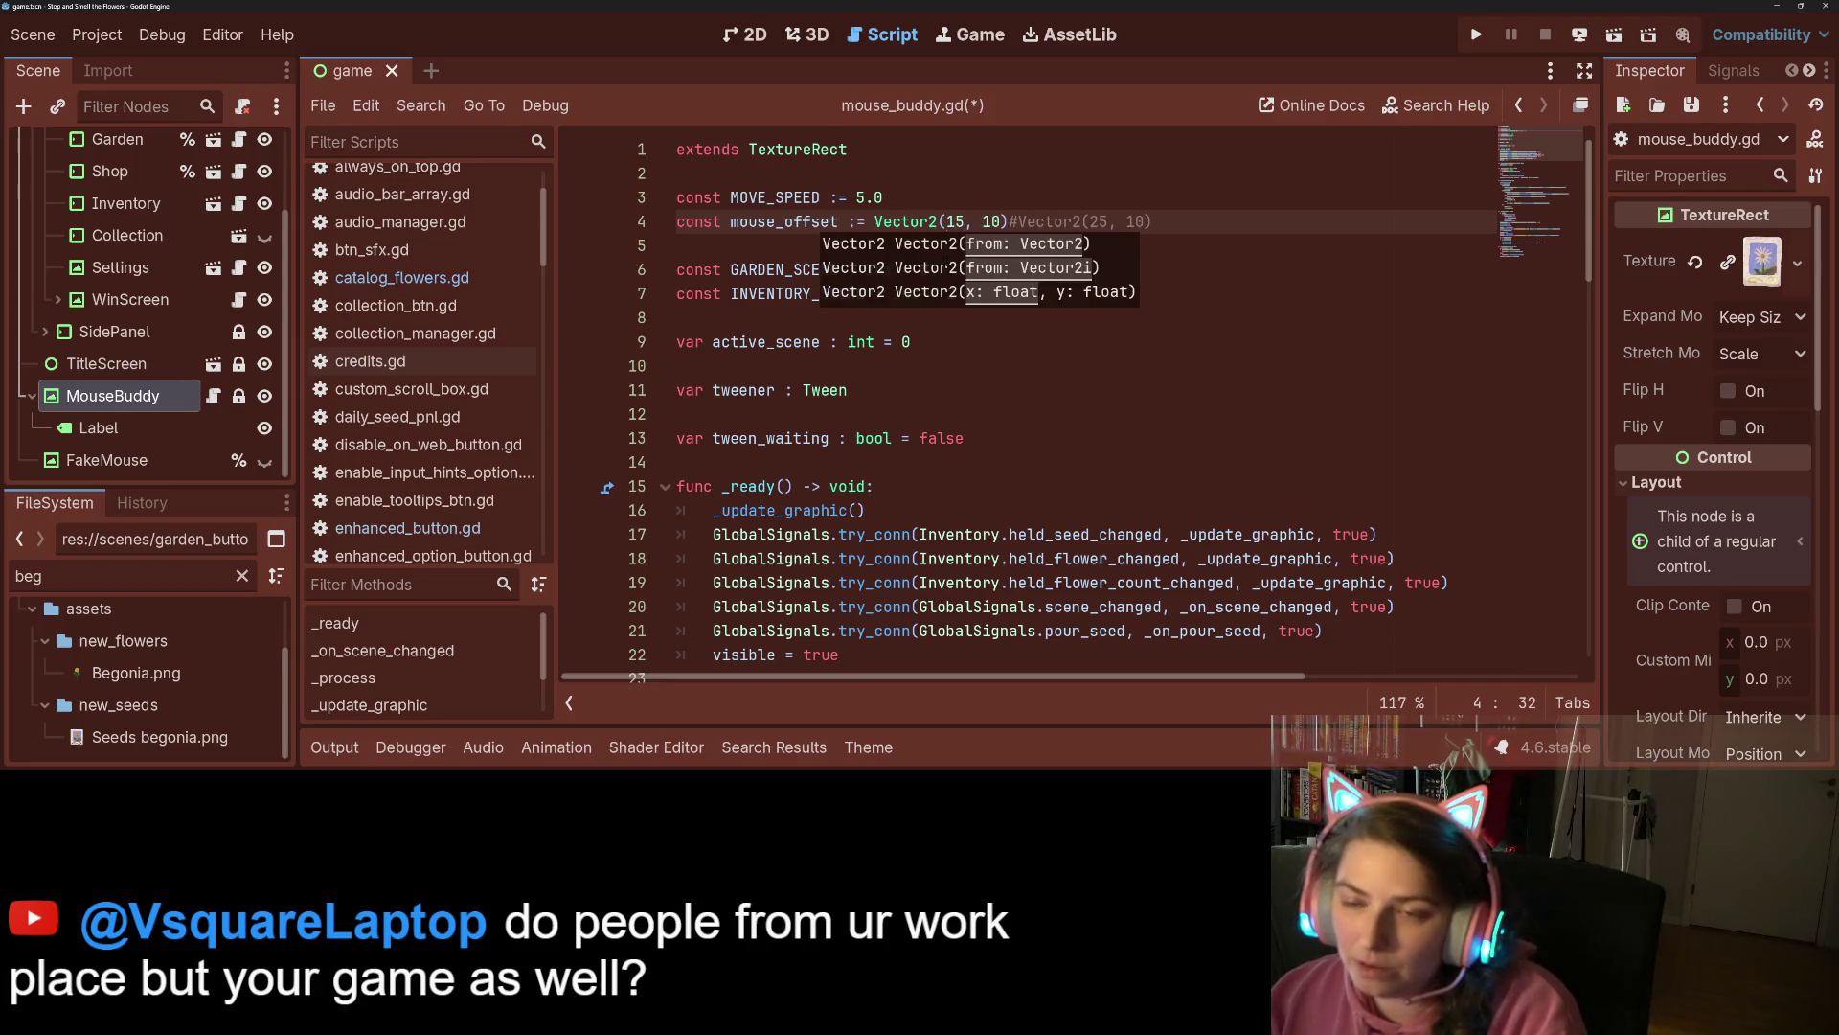
key(BackSpace)
key(Delete)
text(20)
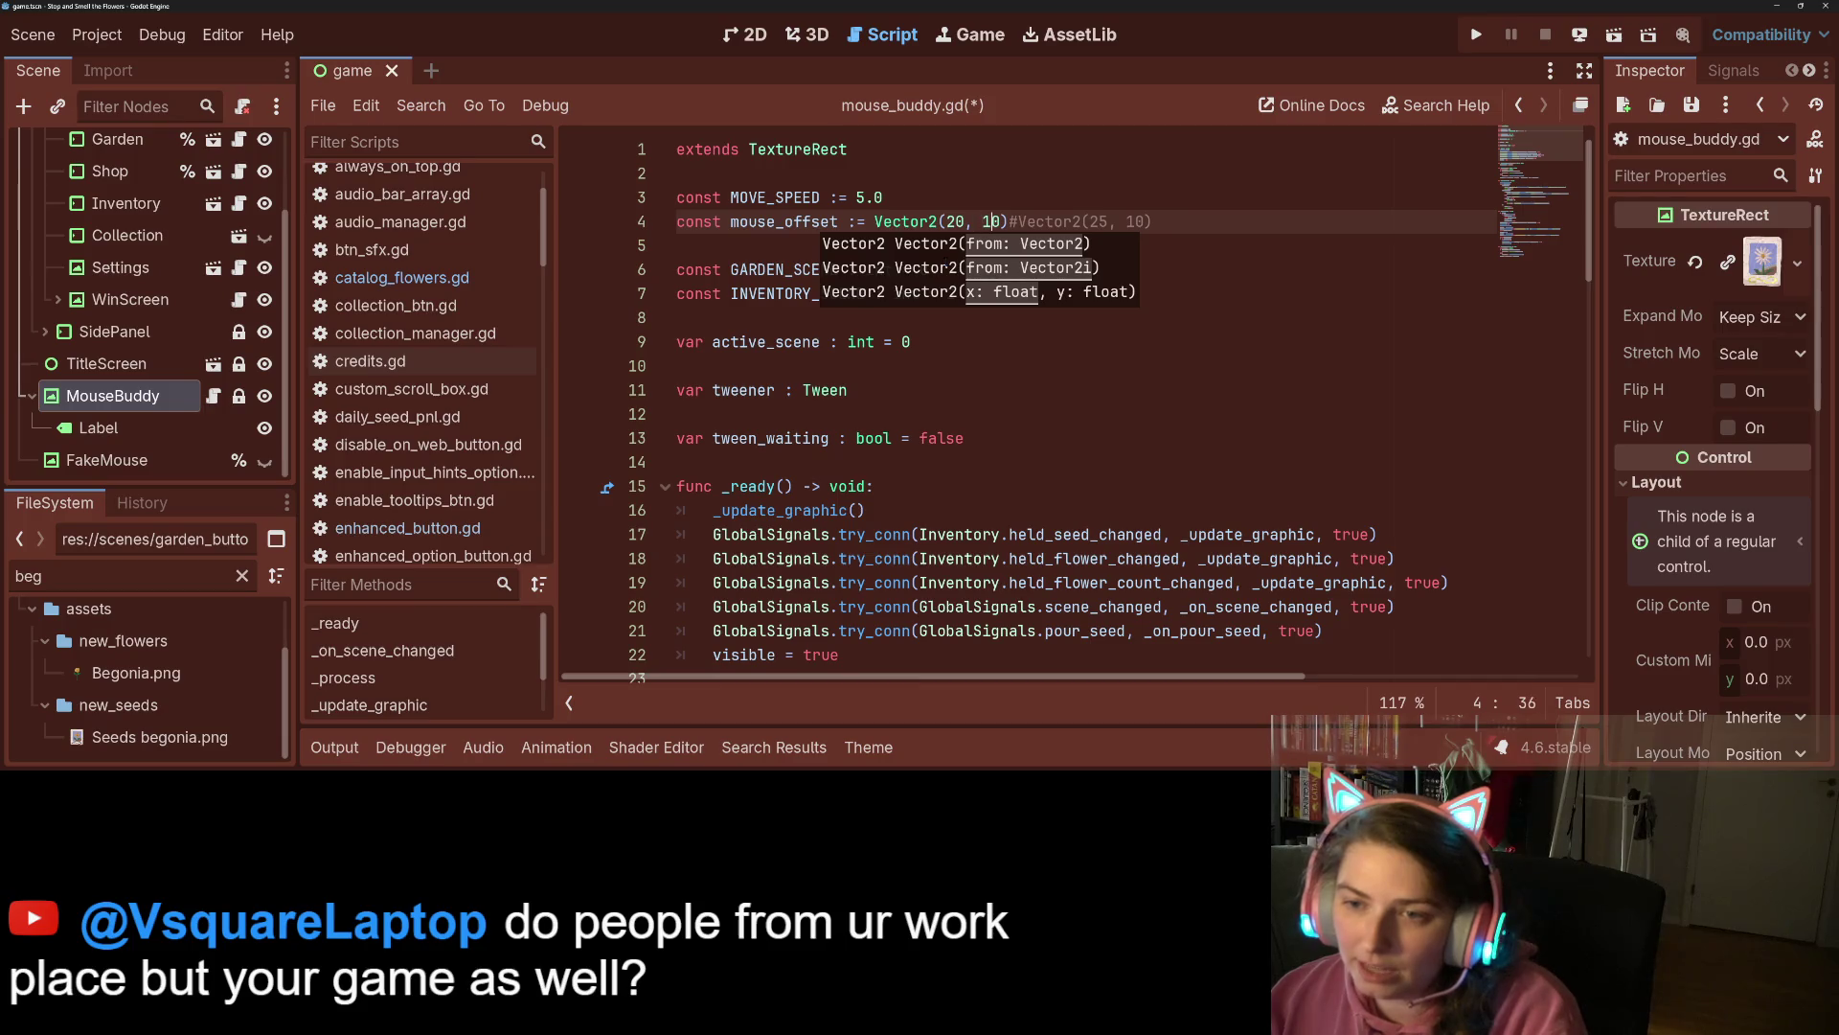
key(BackSpace)
key(BackSpace)
text(5)
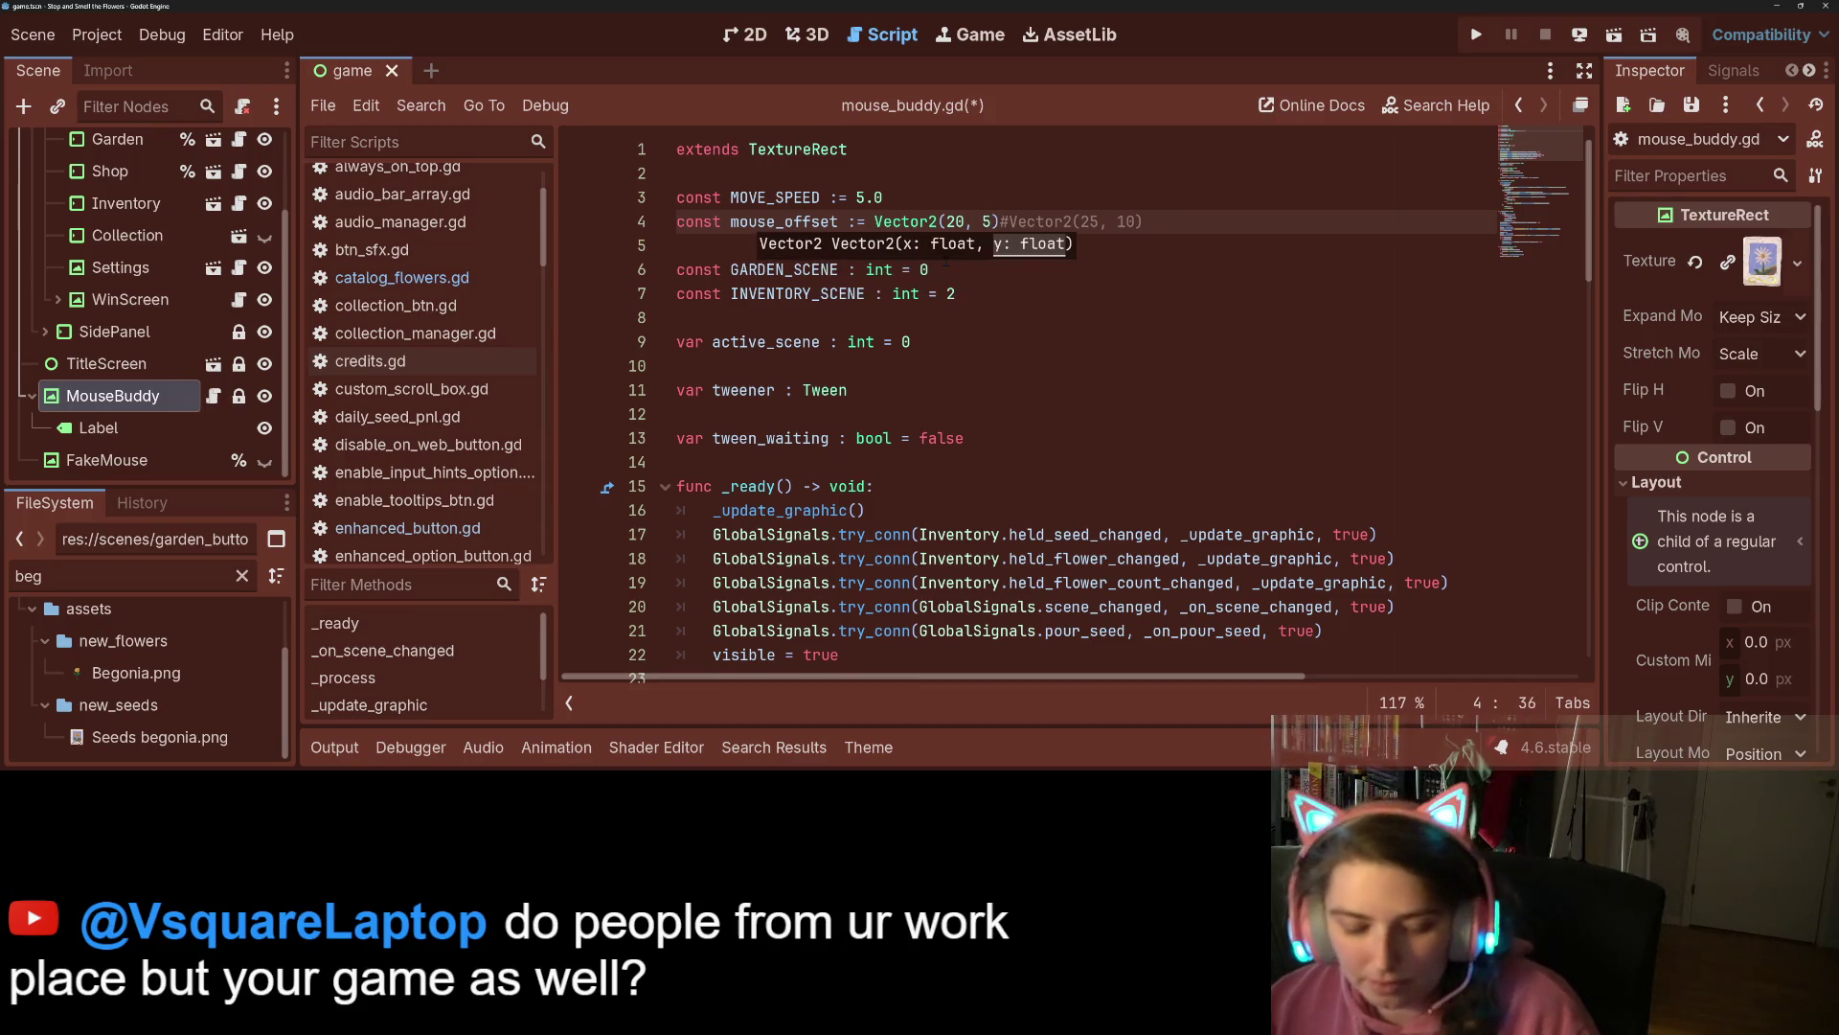
key(ctrl+s)
key(Right)
key(ctrl+s)
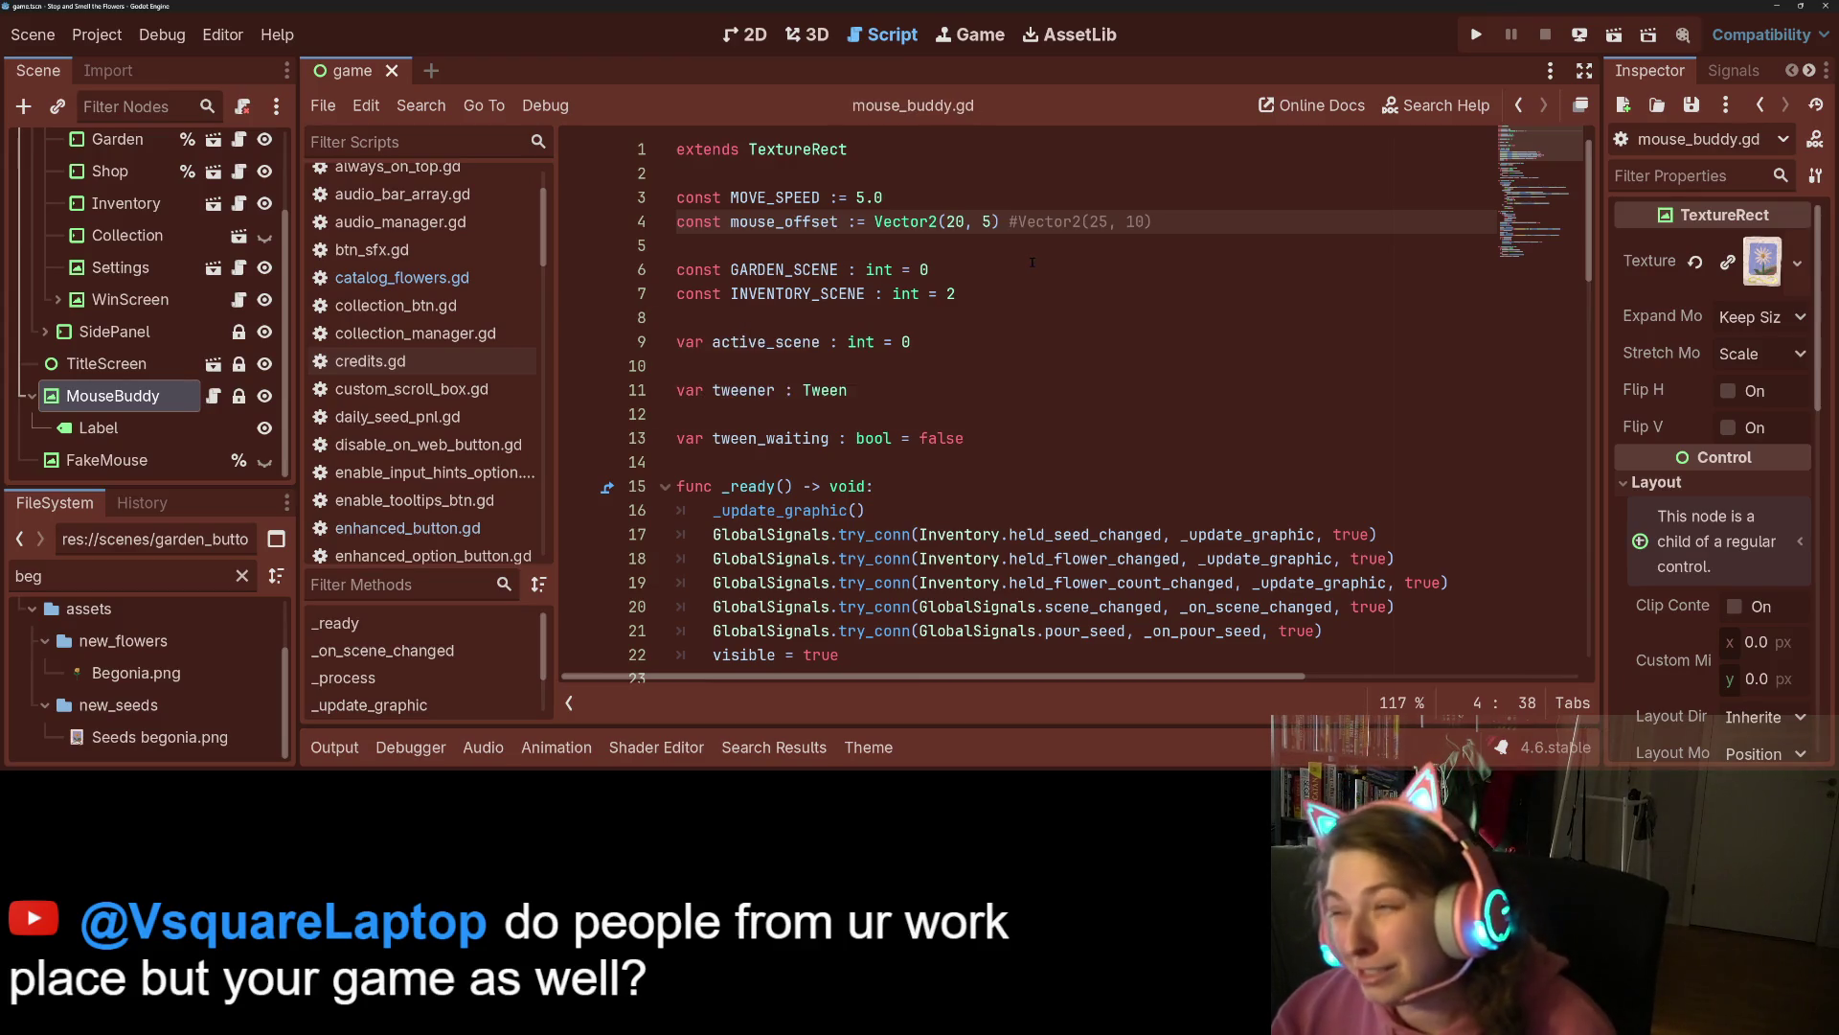
click(1160, 222)
key(ctrl+s)
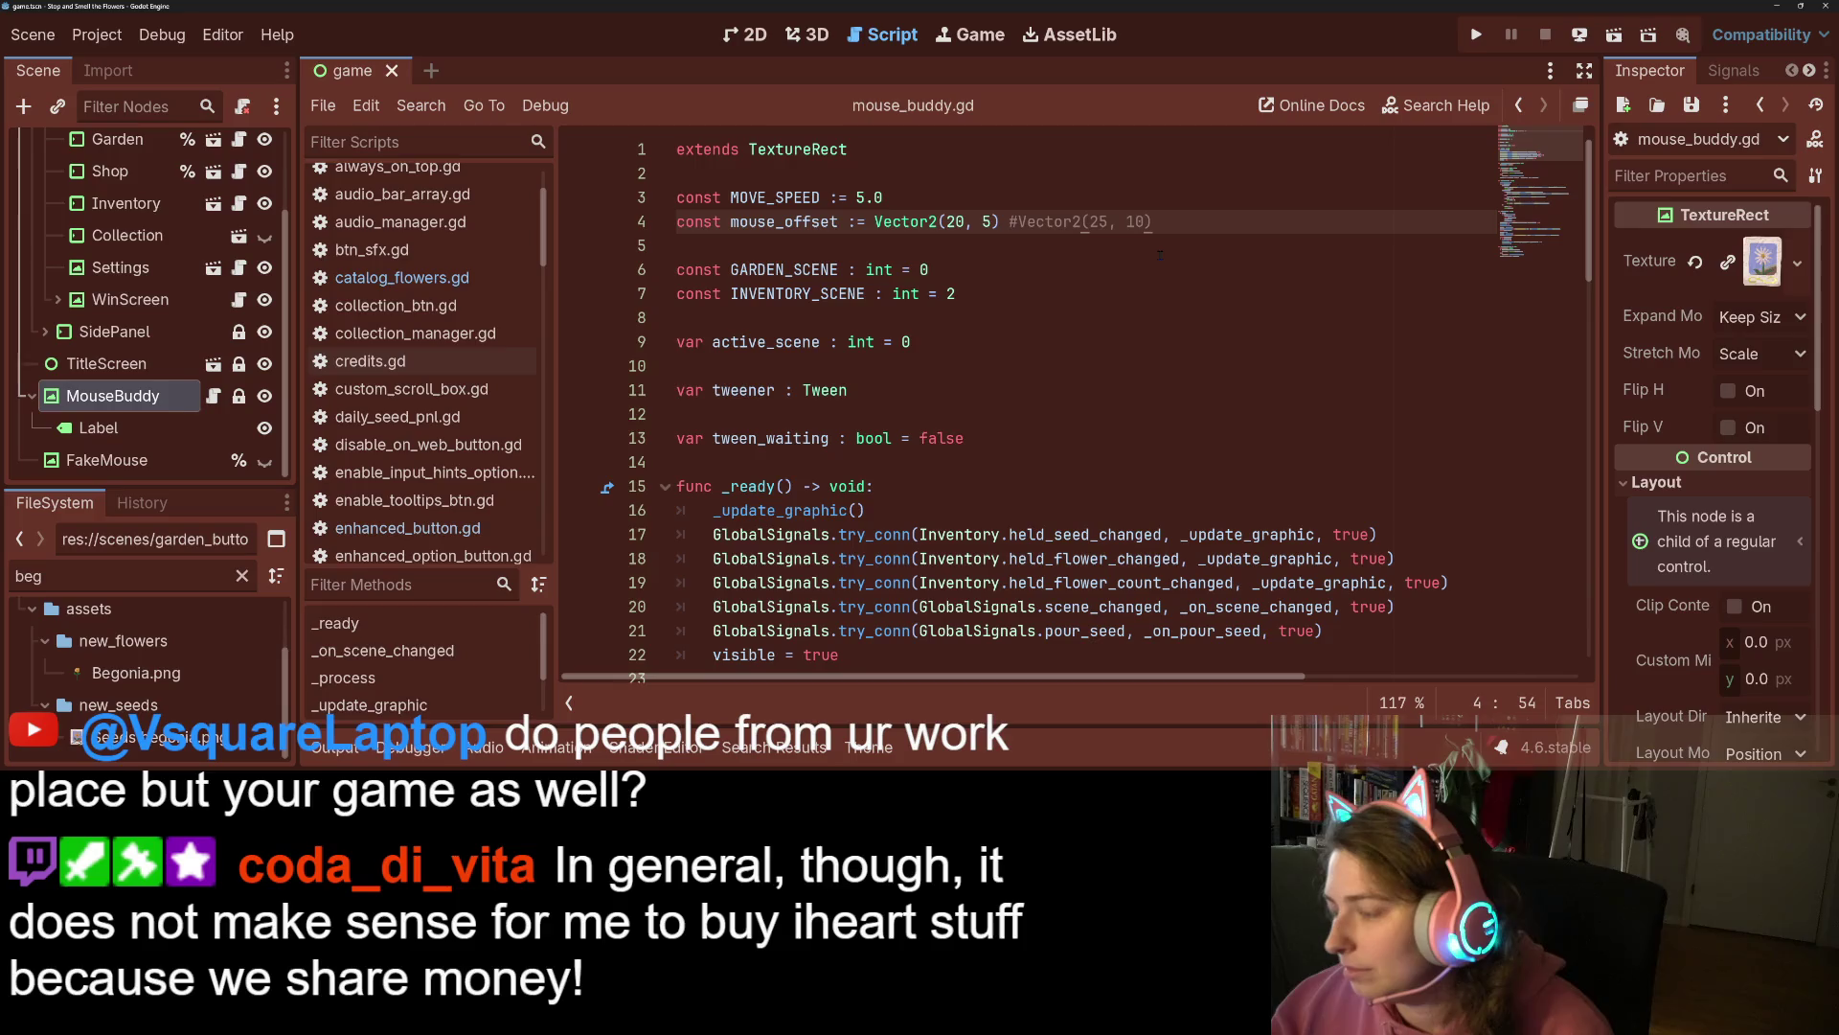
On line 33, set position directly to target_pos + mouse_offset and comment out the lerp.
click(1140, 390)
click(1137, 341)
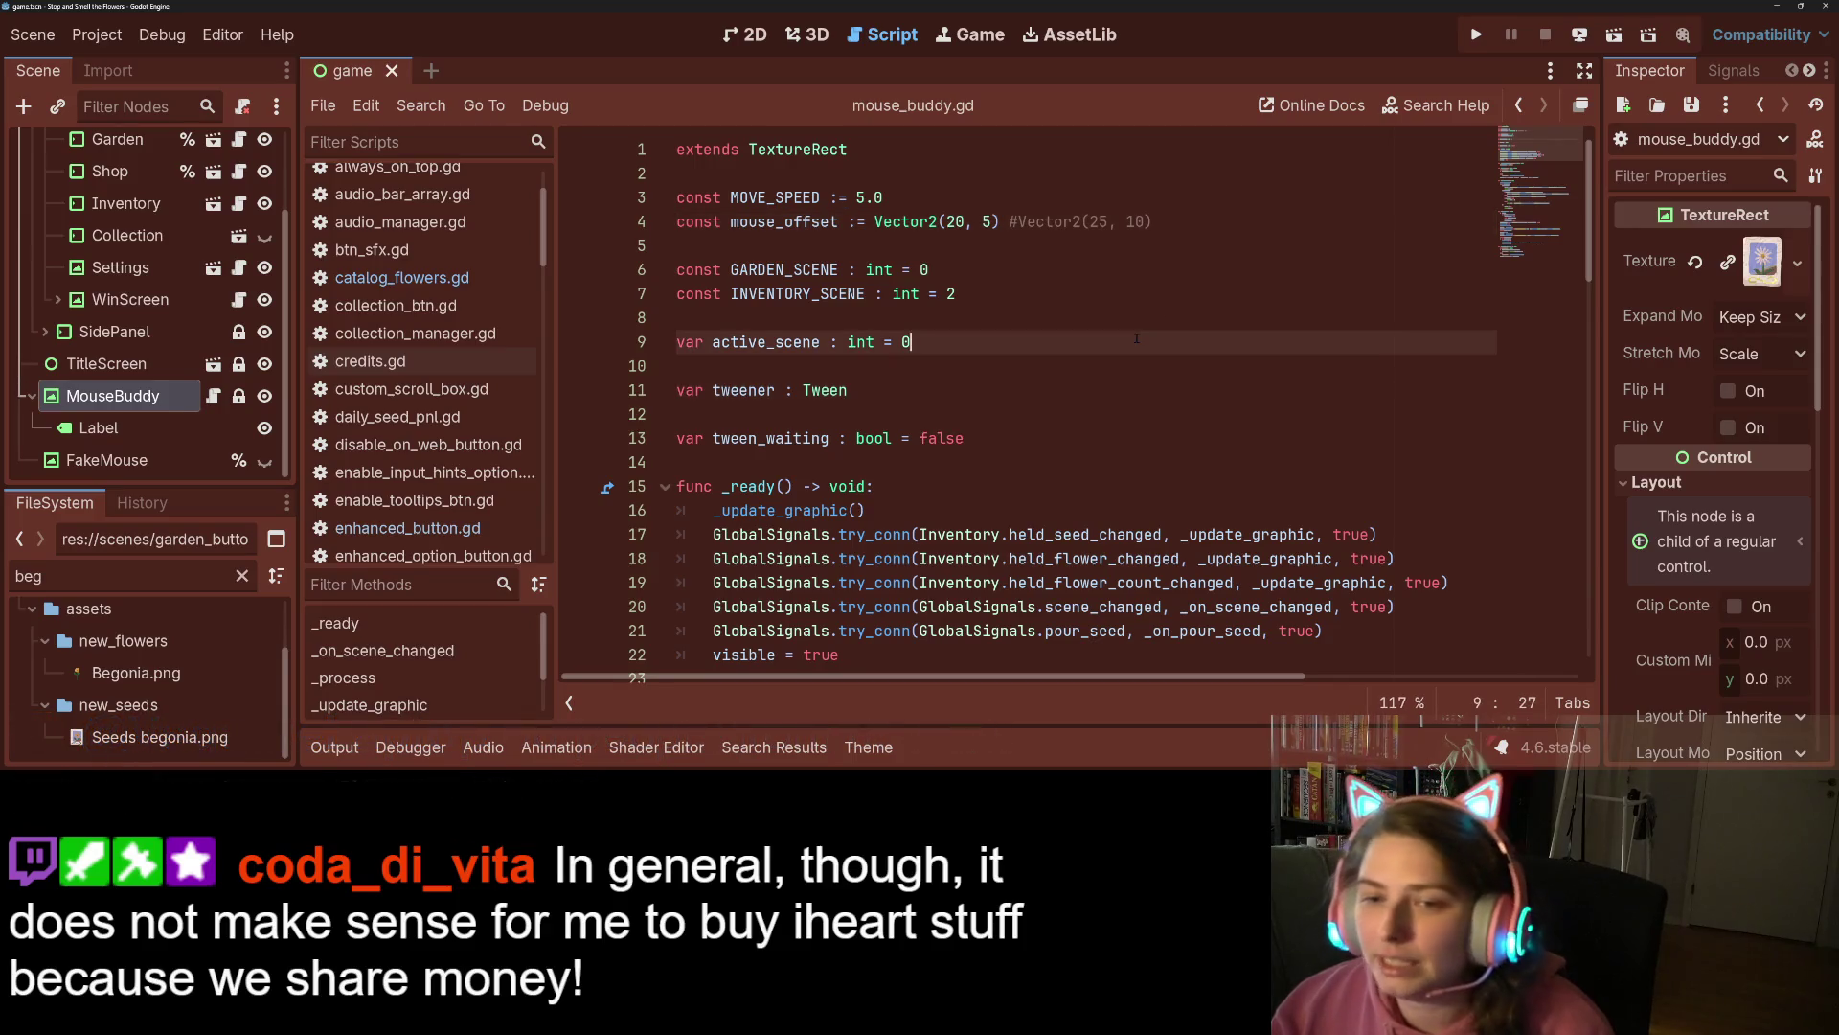
scroll(1092, 527, down, 8)
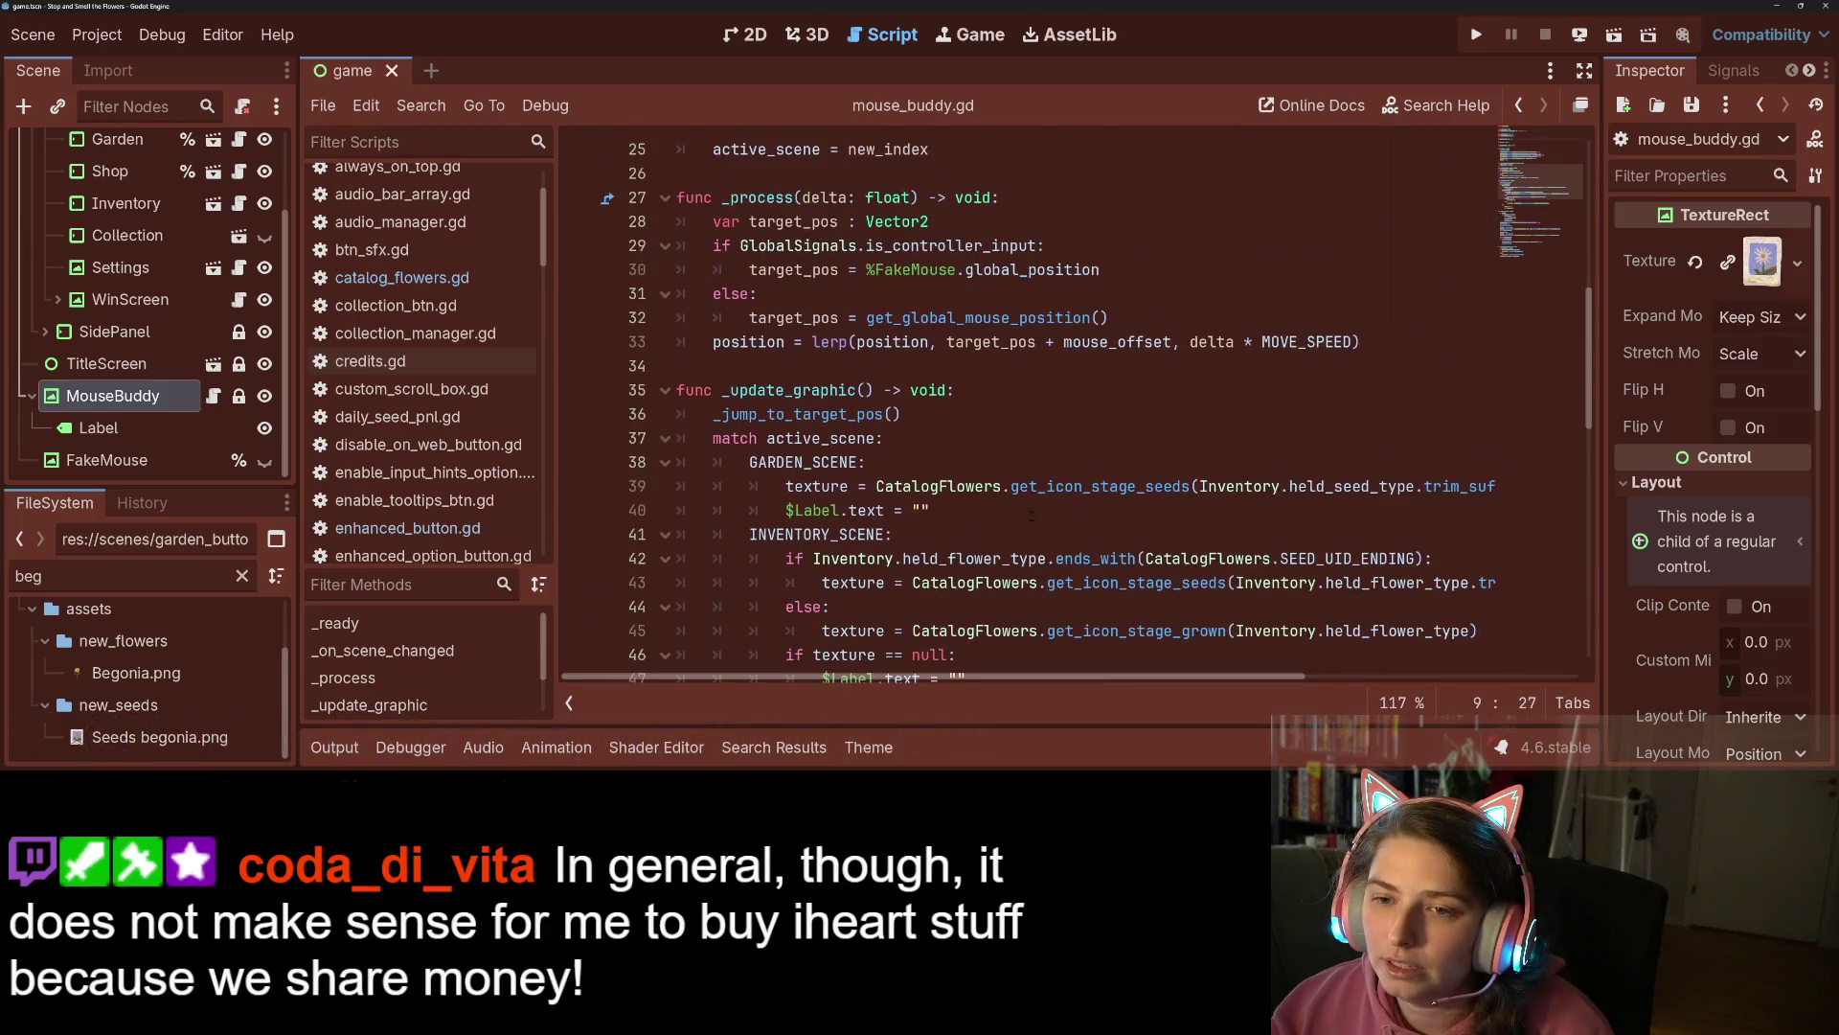
drag(949, 345, 1172, 341)
key(ctrl+c)
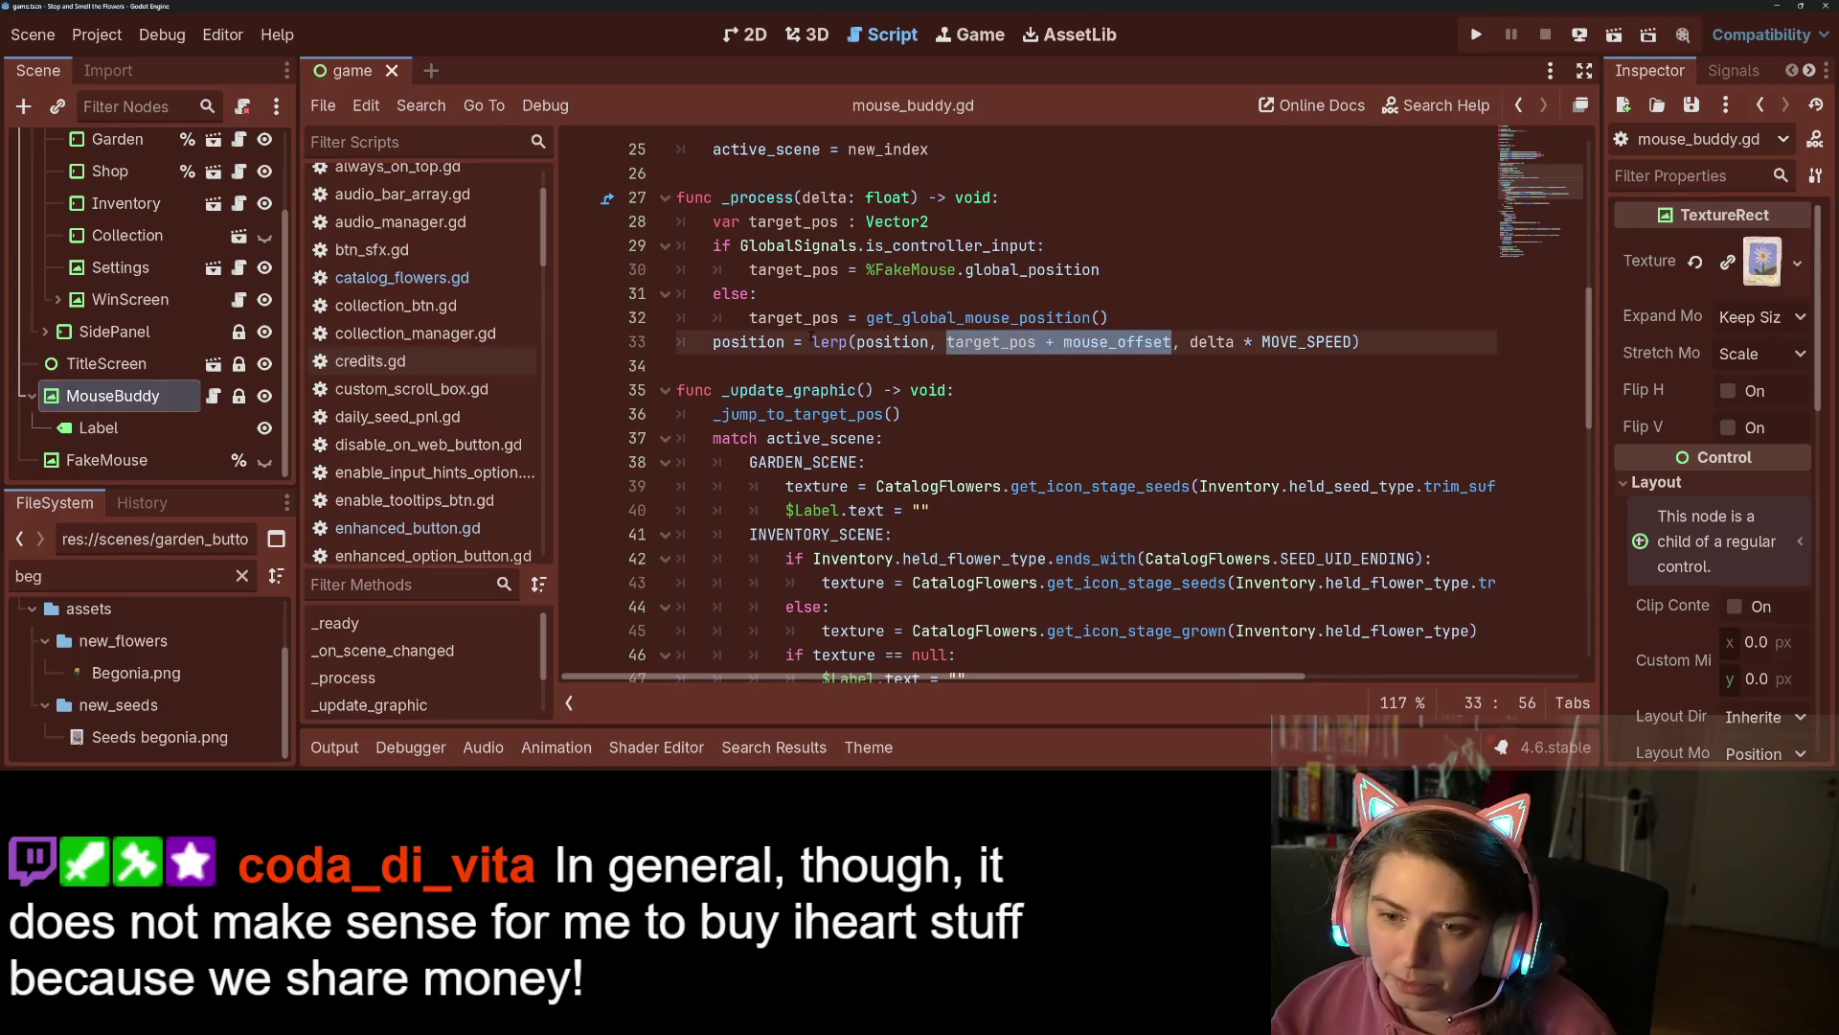
click(813, 342)
key(ctrl+v)
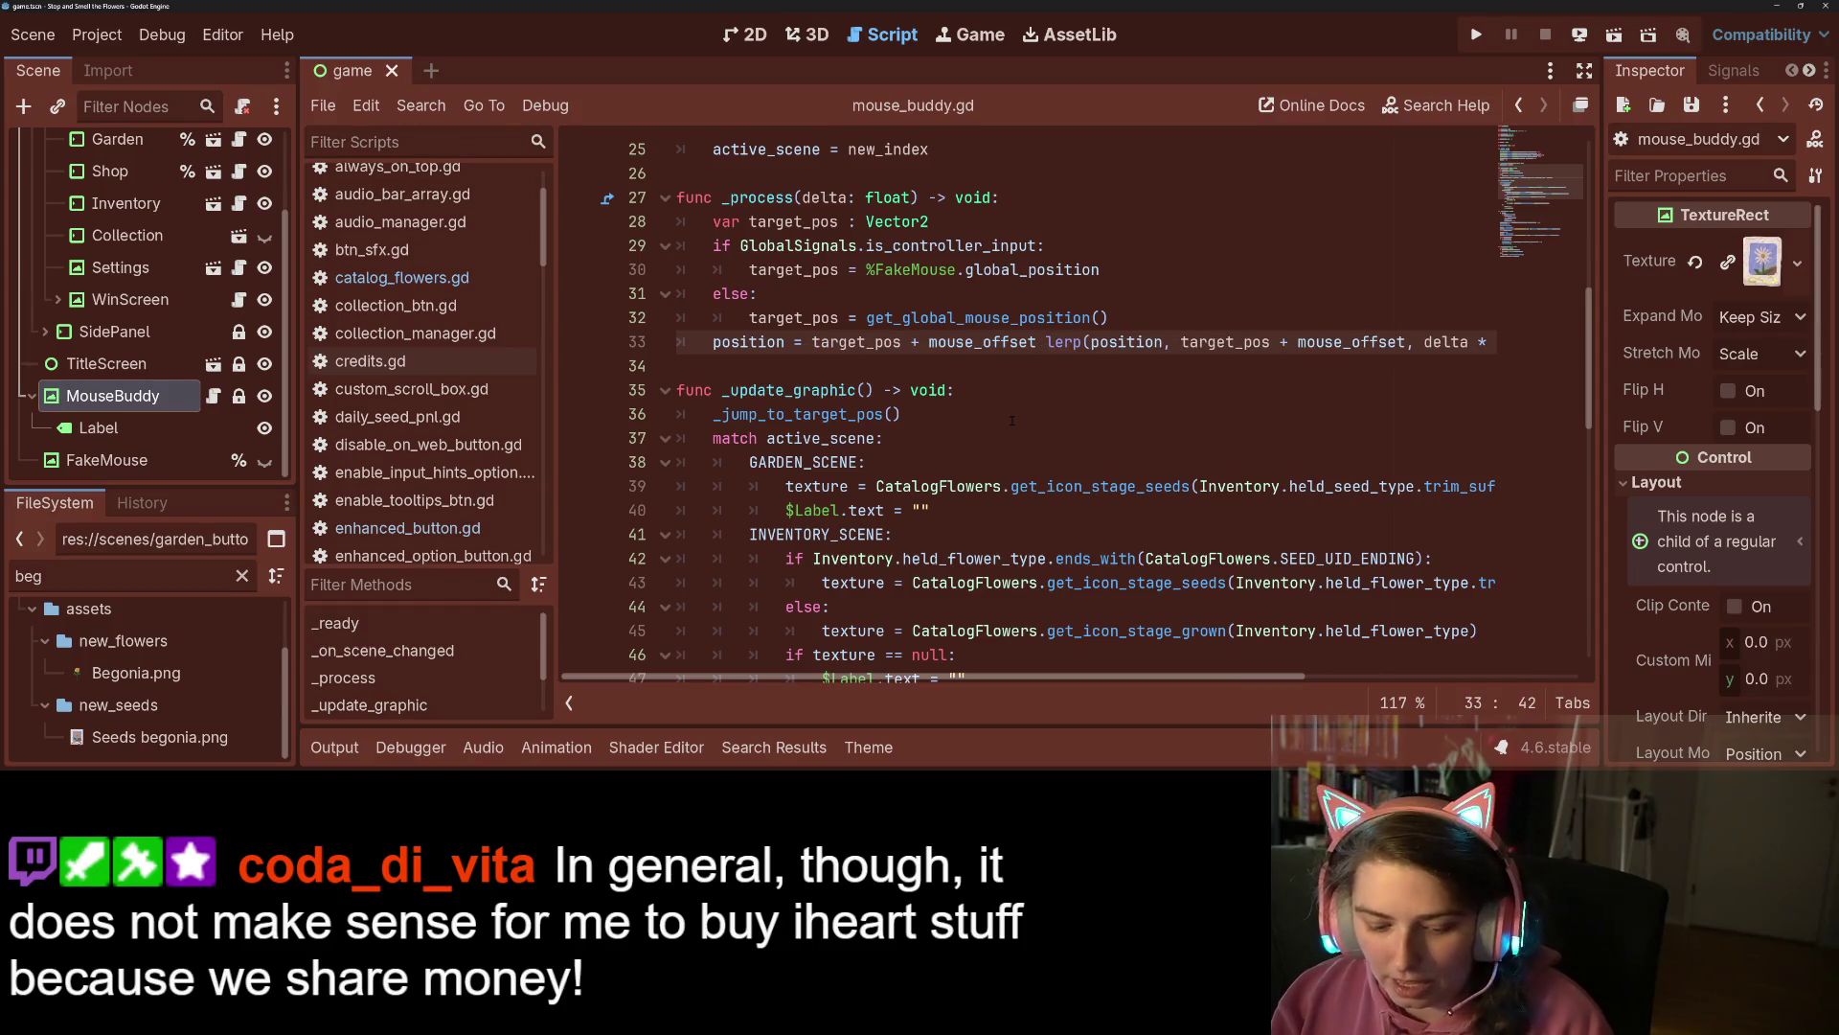
text(#)
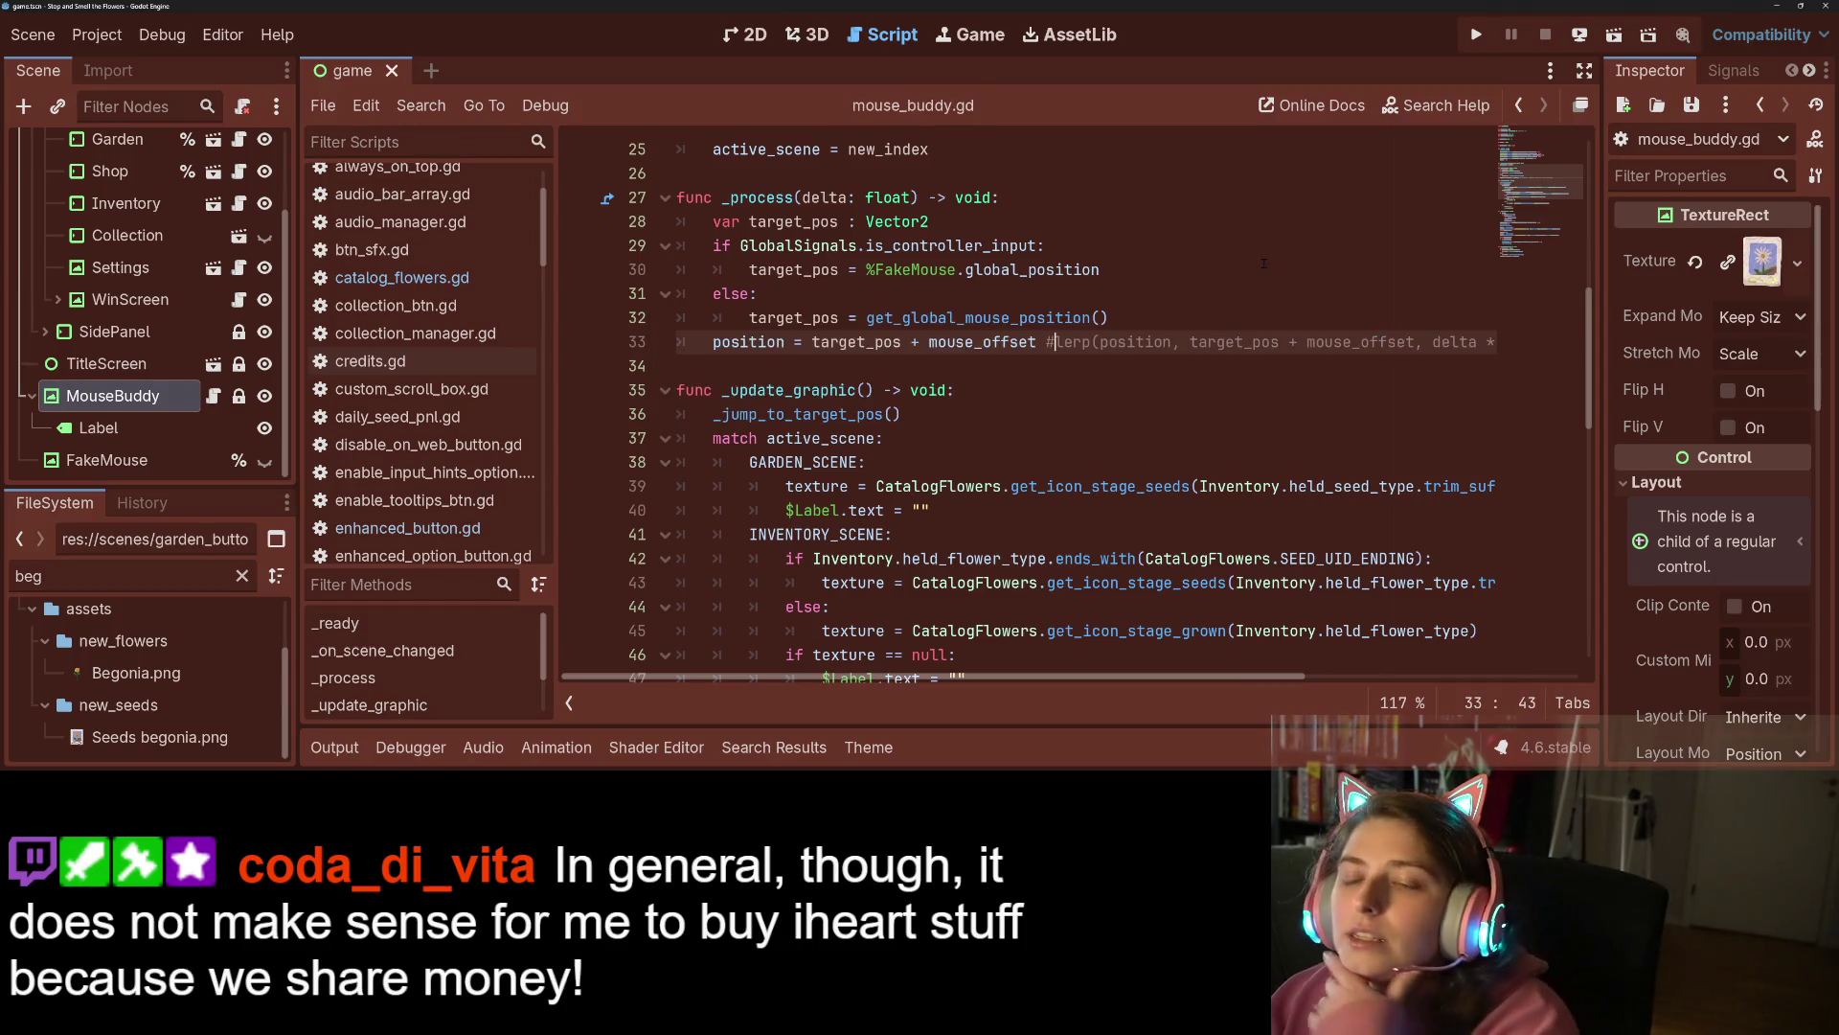
Rename _process's delta parameter to _delta and run the game.
click(990, 198)
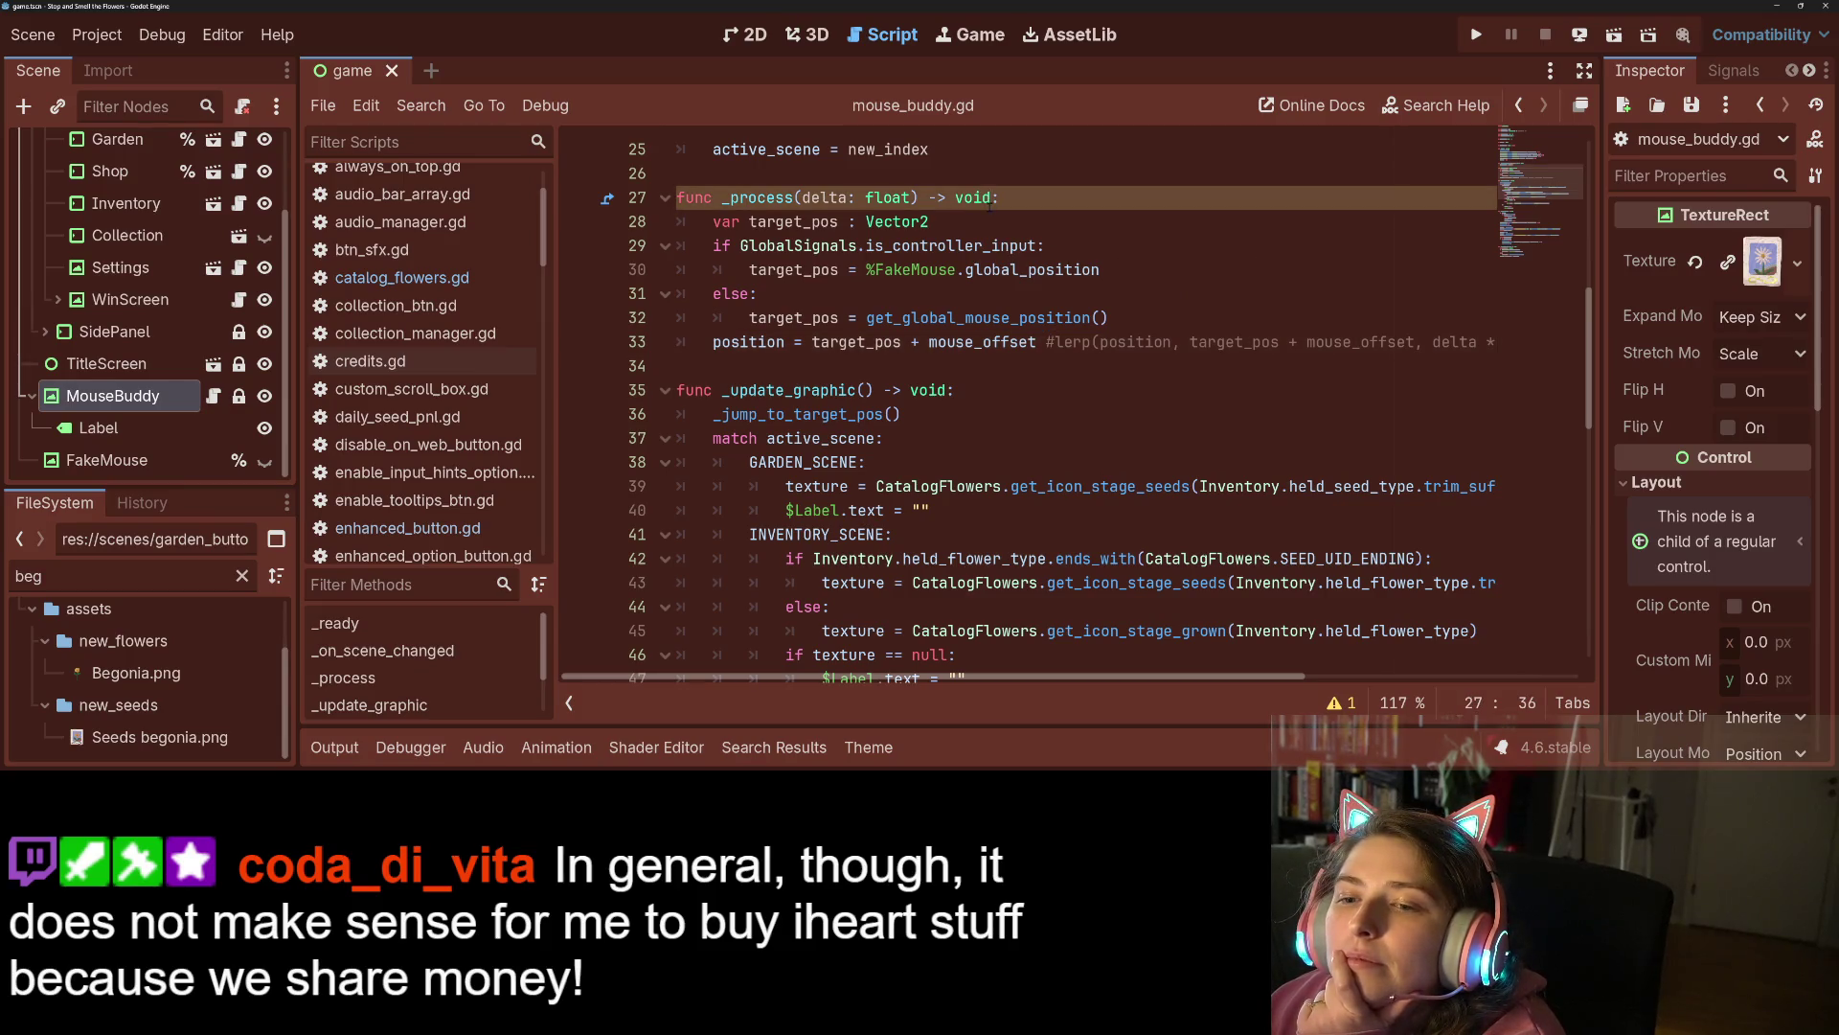
text(_)
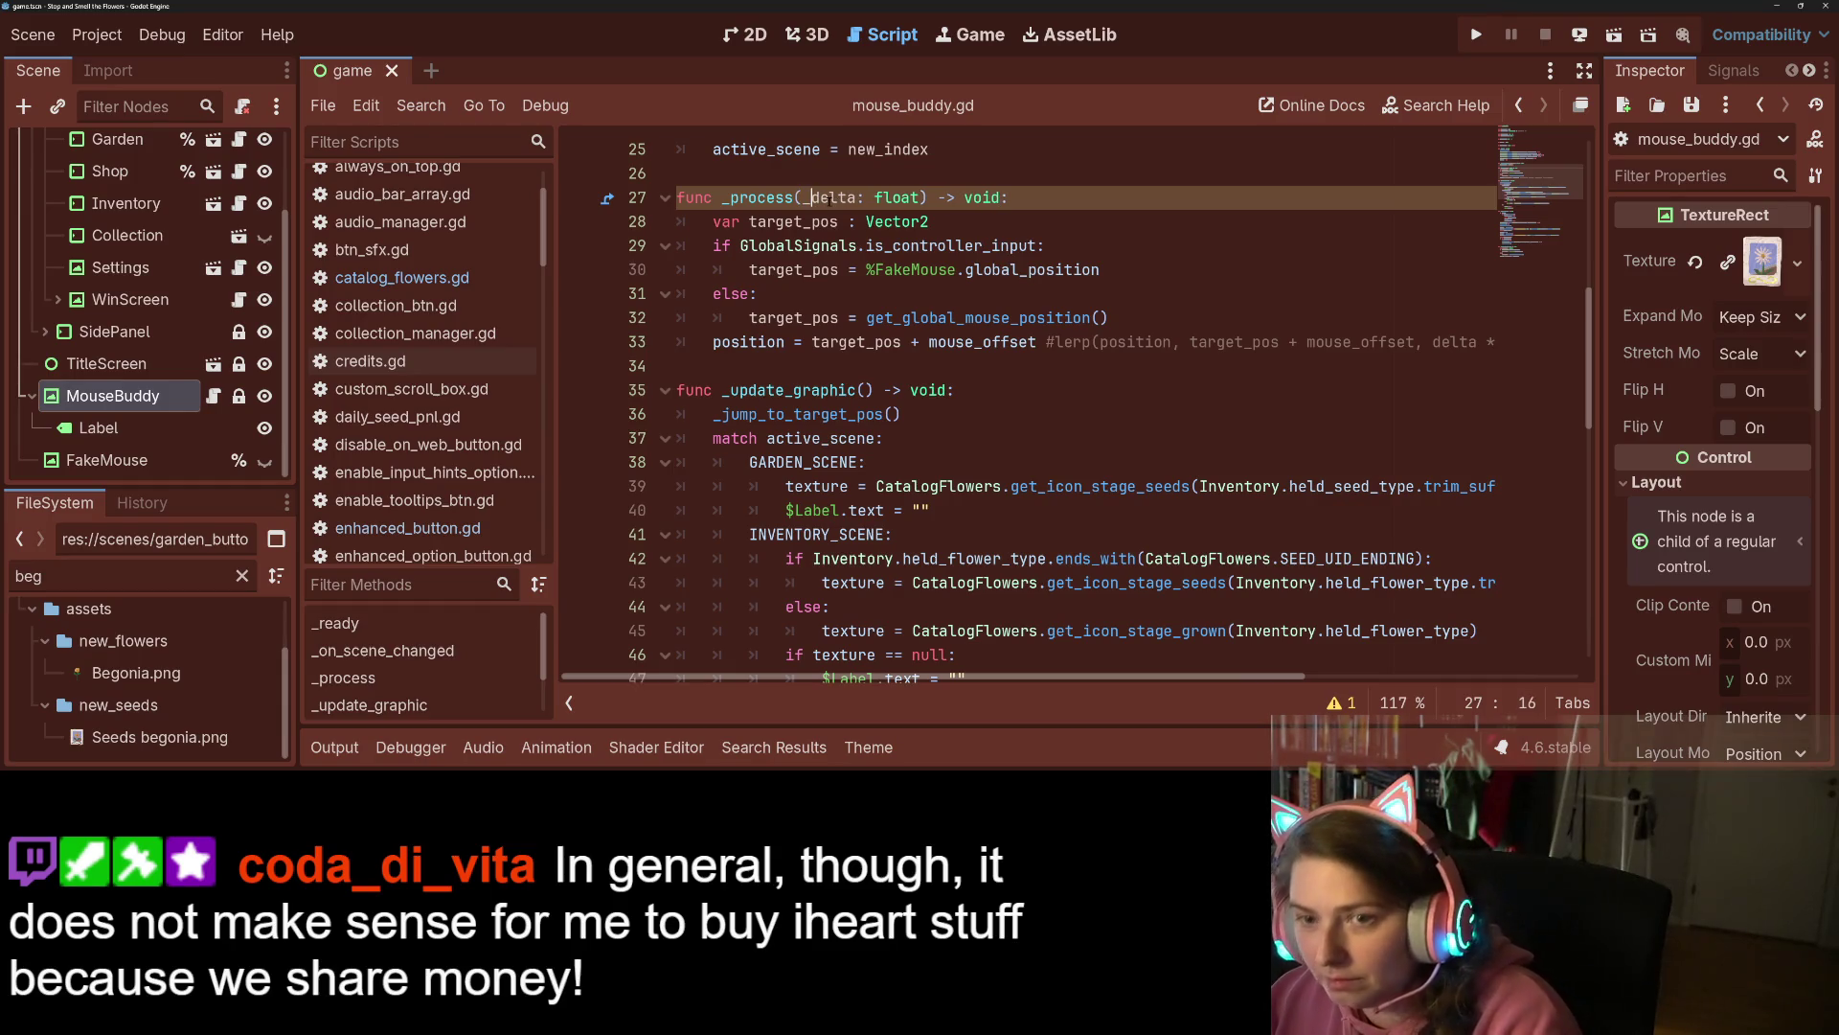
key(F5)
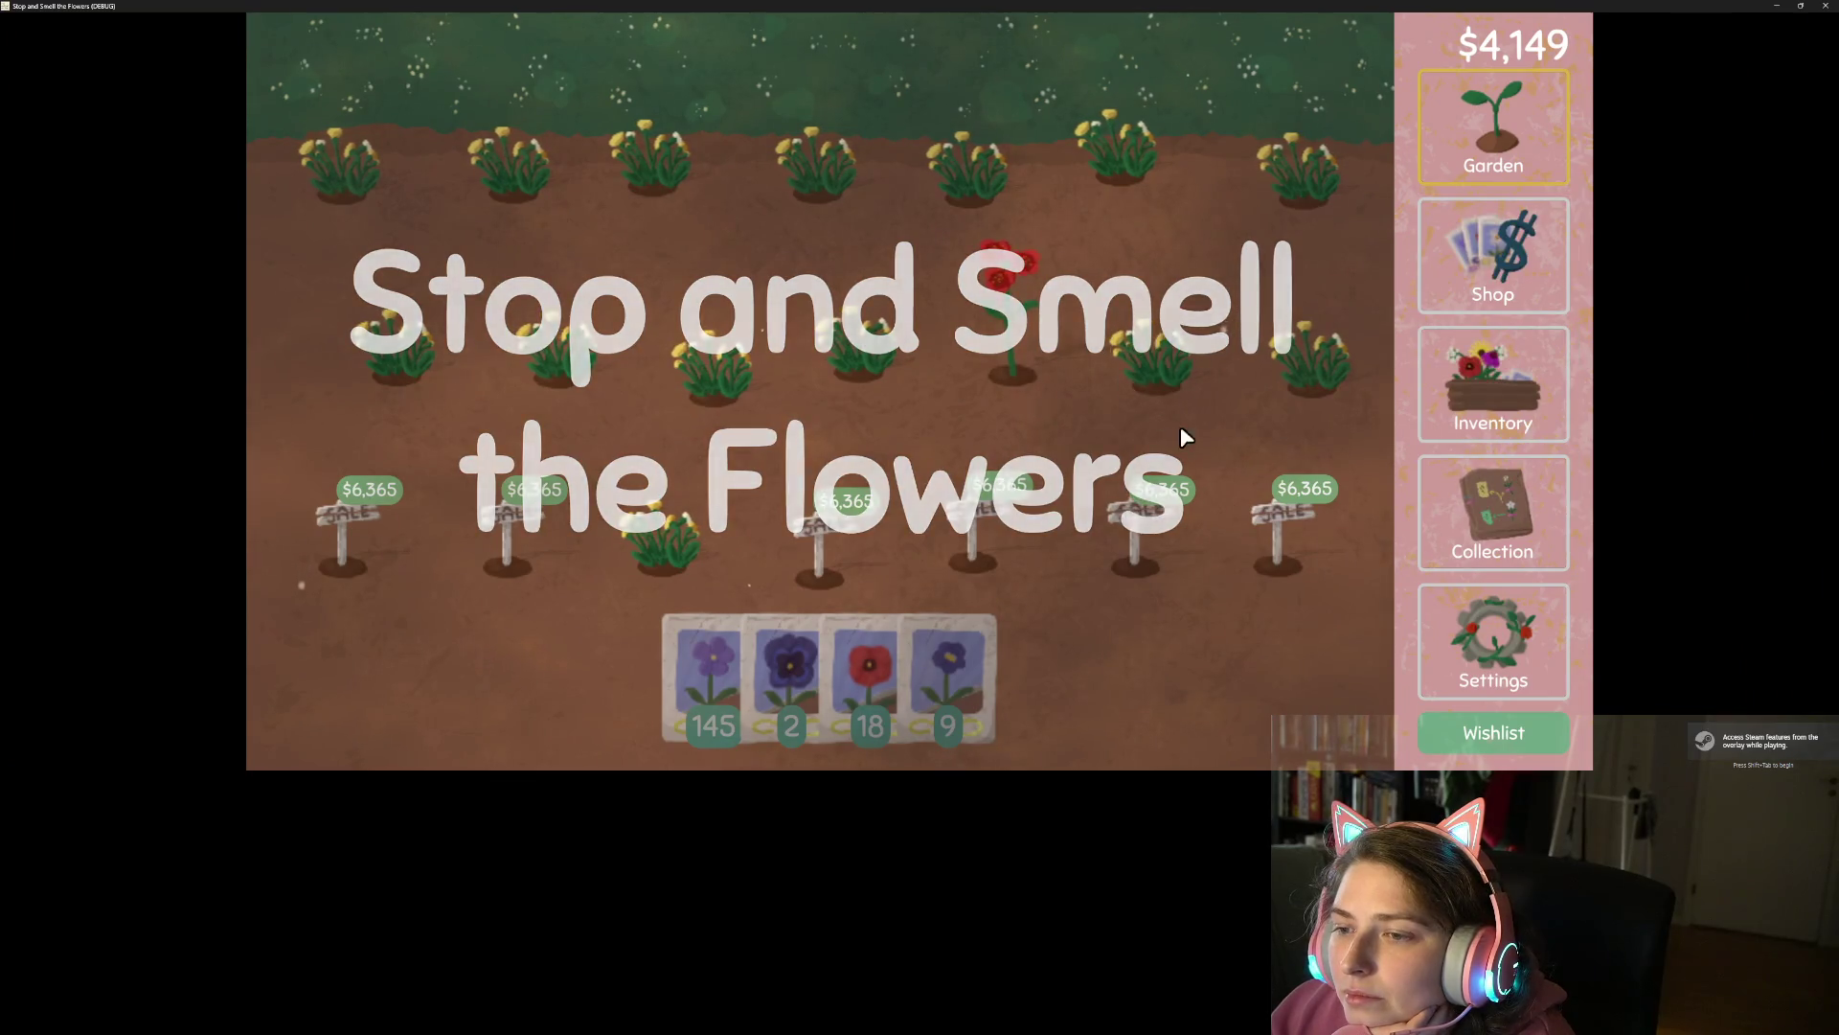
Plant the fourth seed packet in three middle-row plots, then quit the game without saving.
click(983, 623)
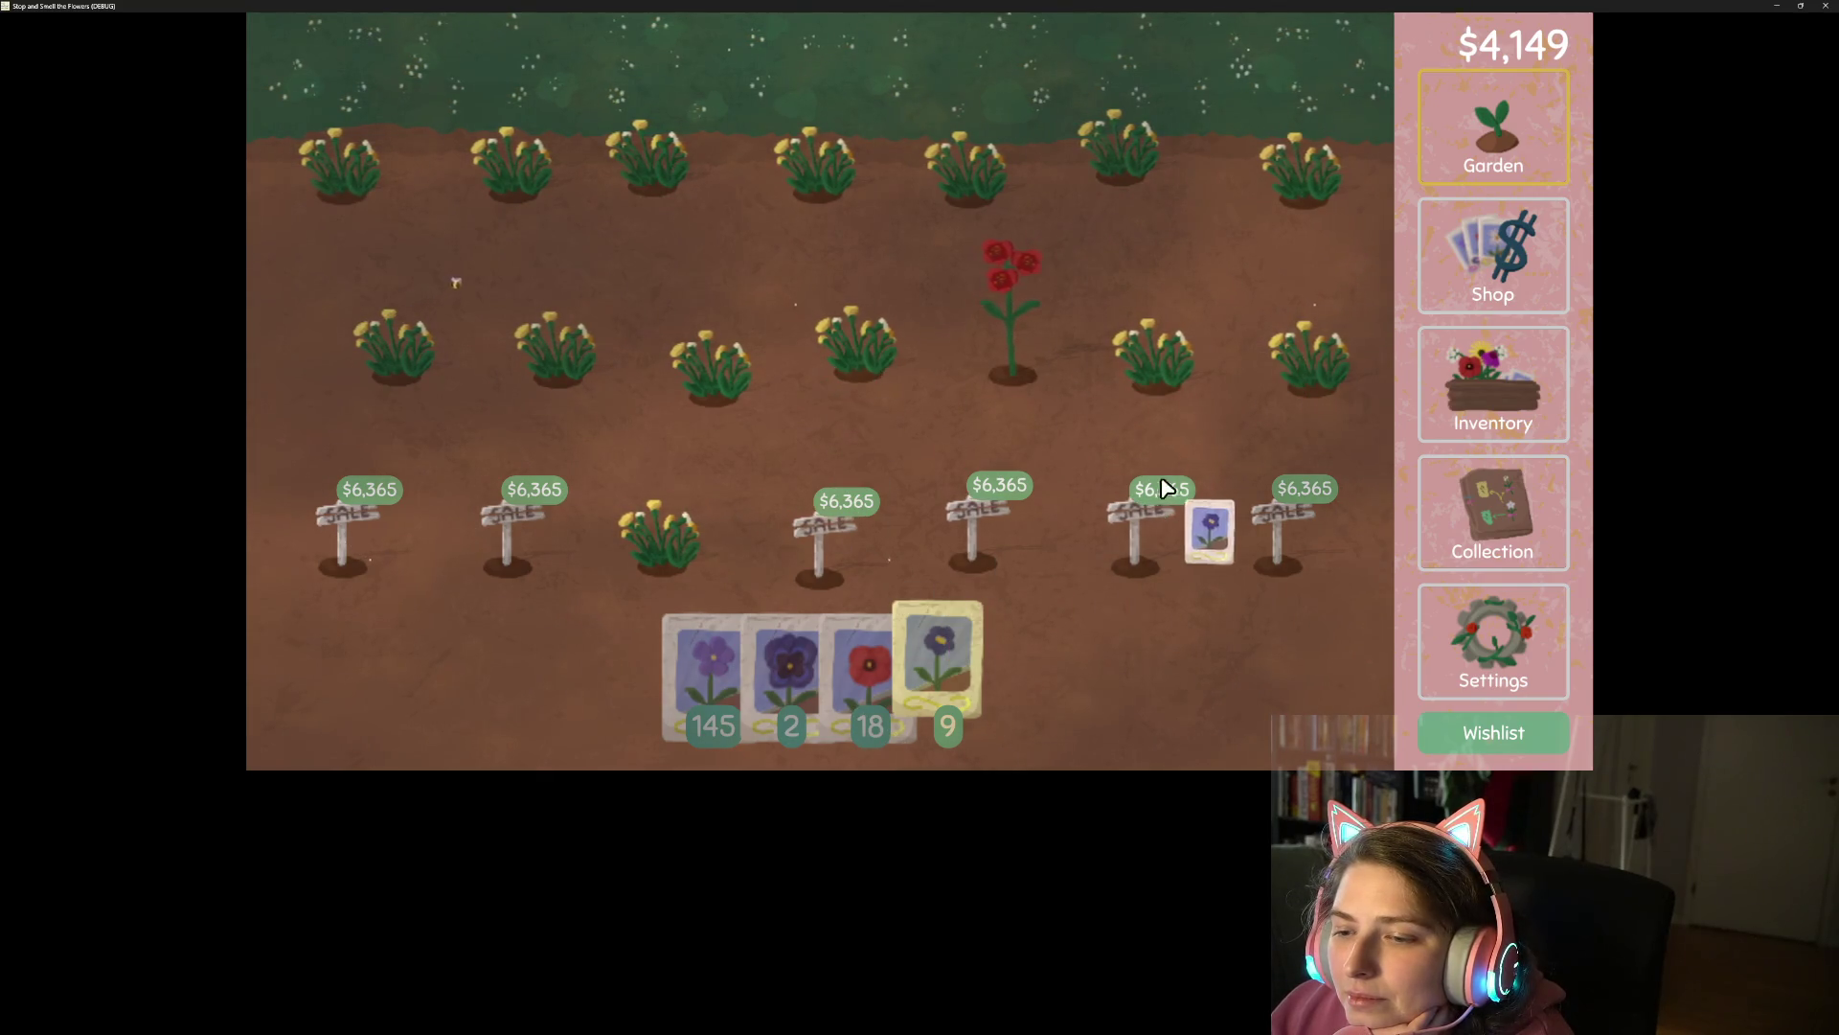
click(1020, 305)
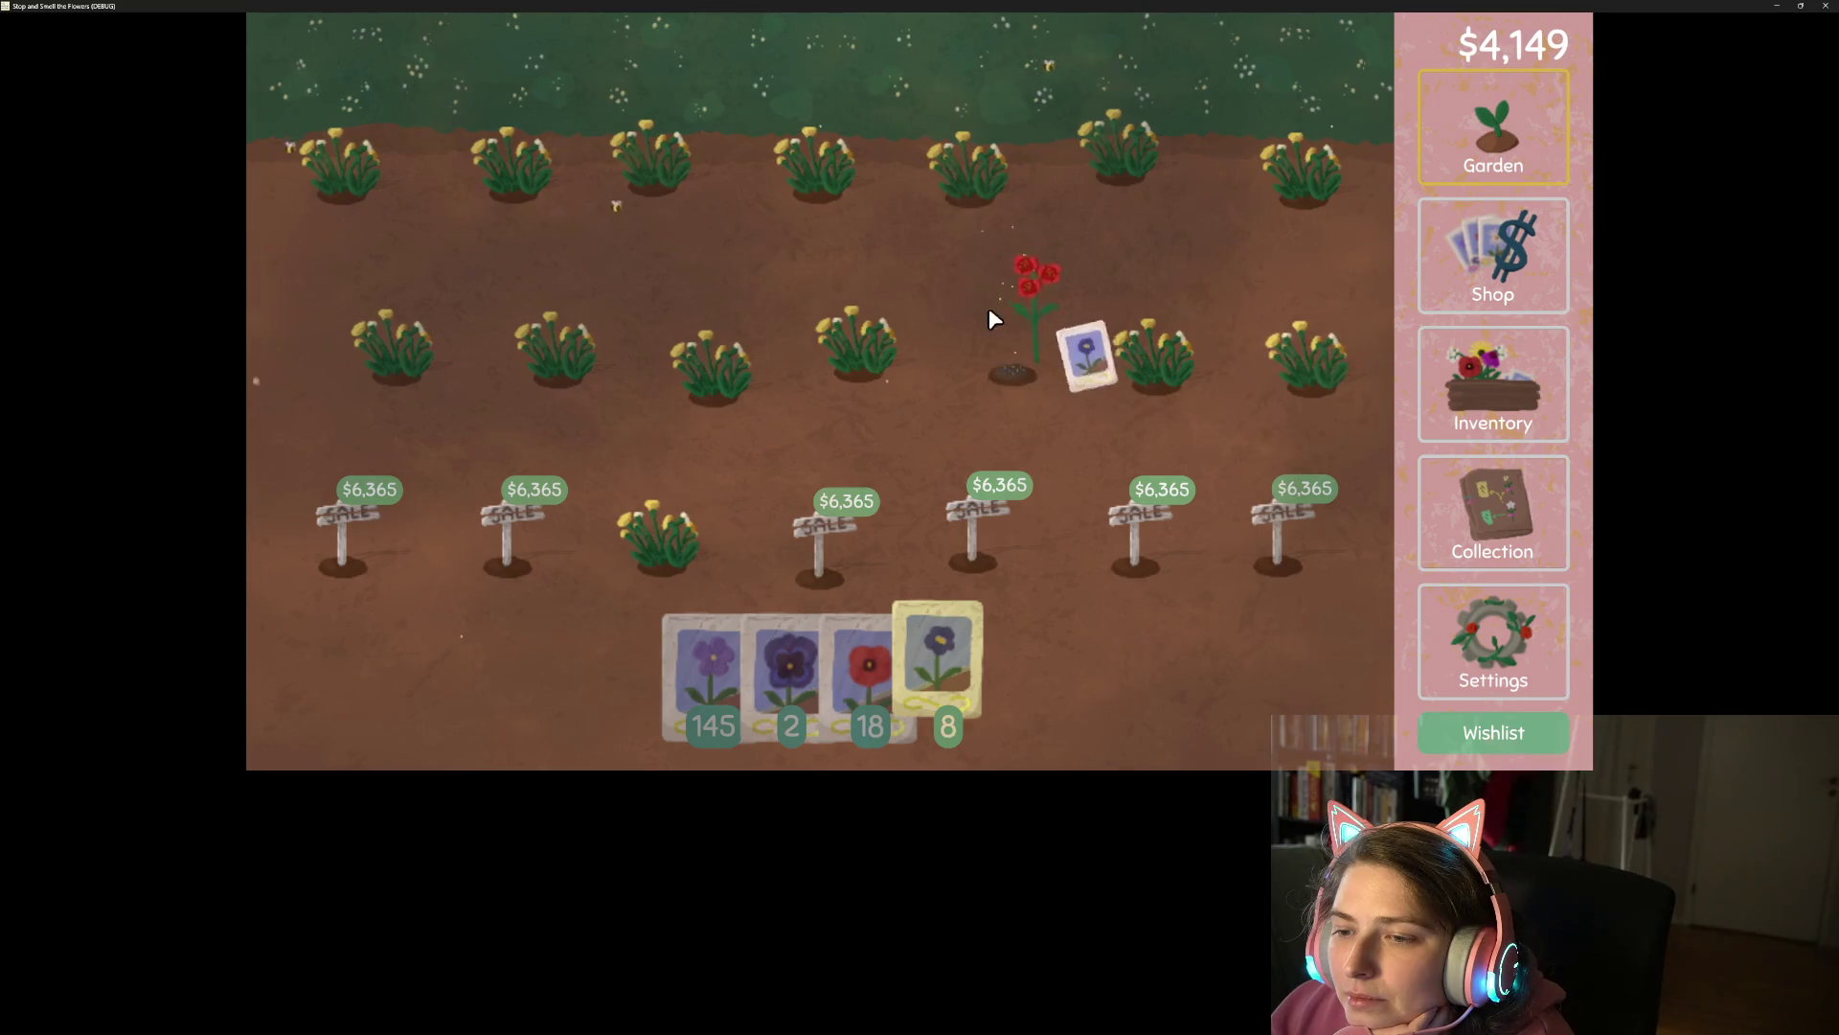
click(886, 328)
click(689, 330)
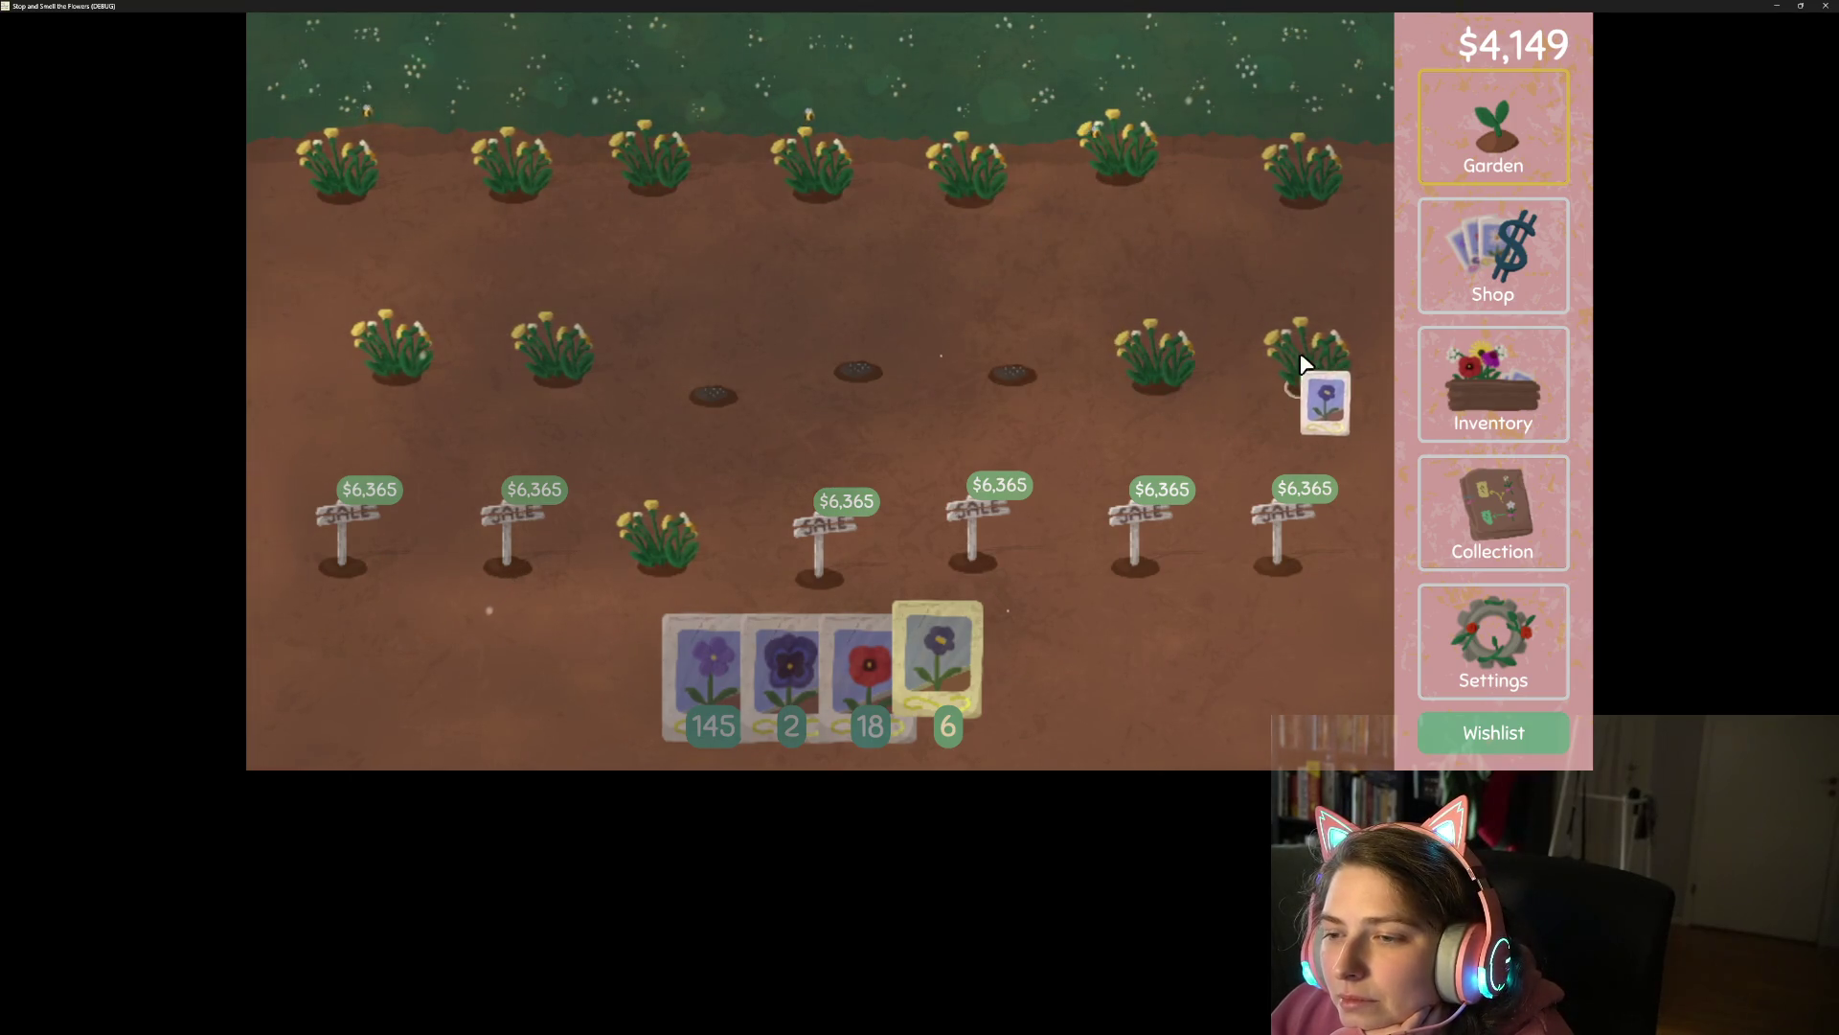
right_click(900, 284)
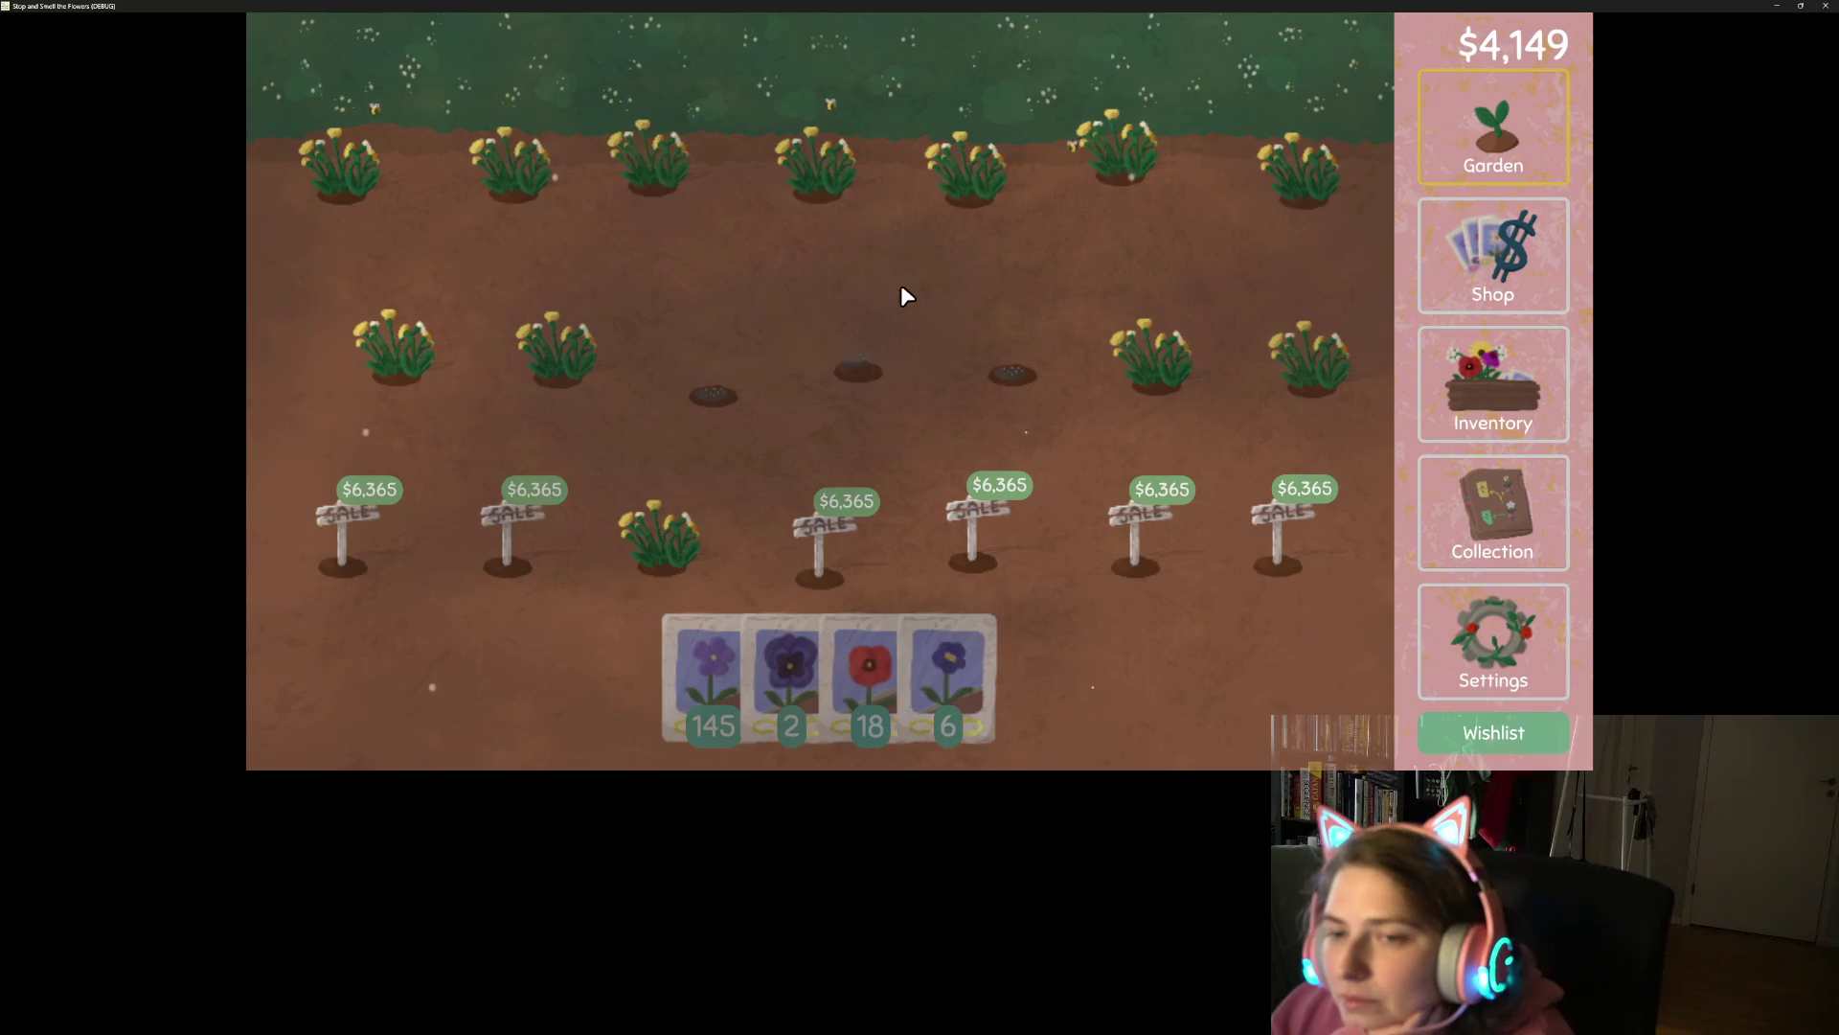
key(Escape)
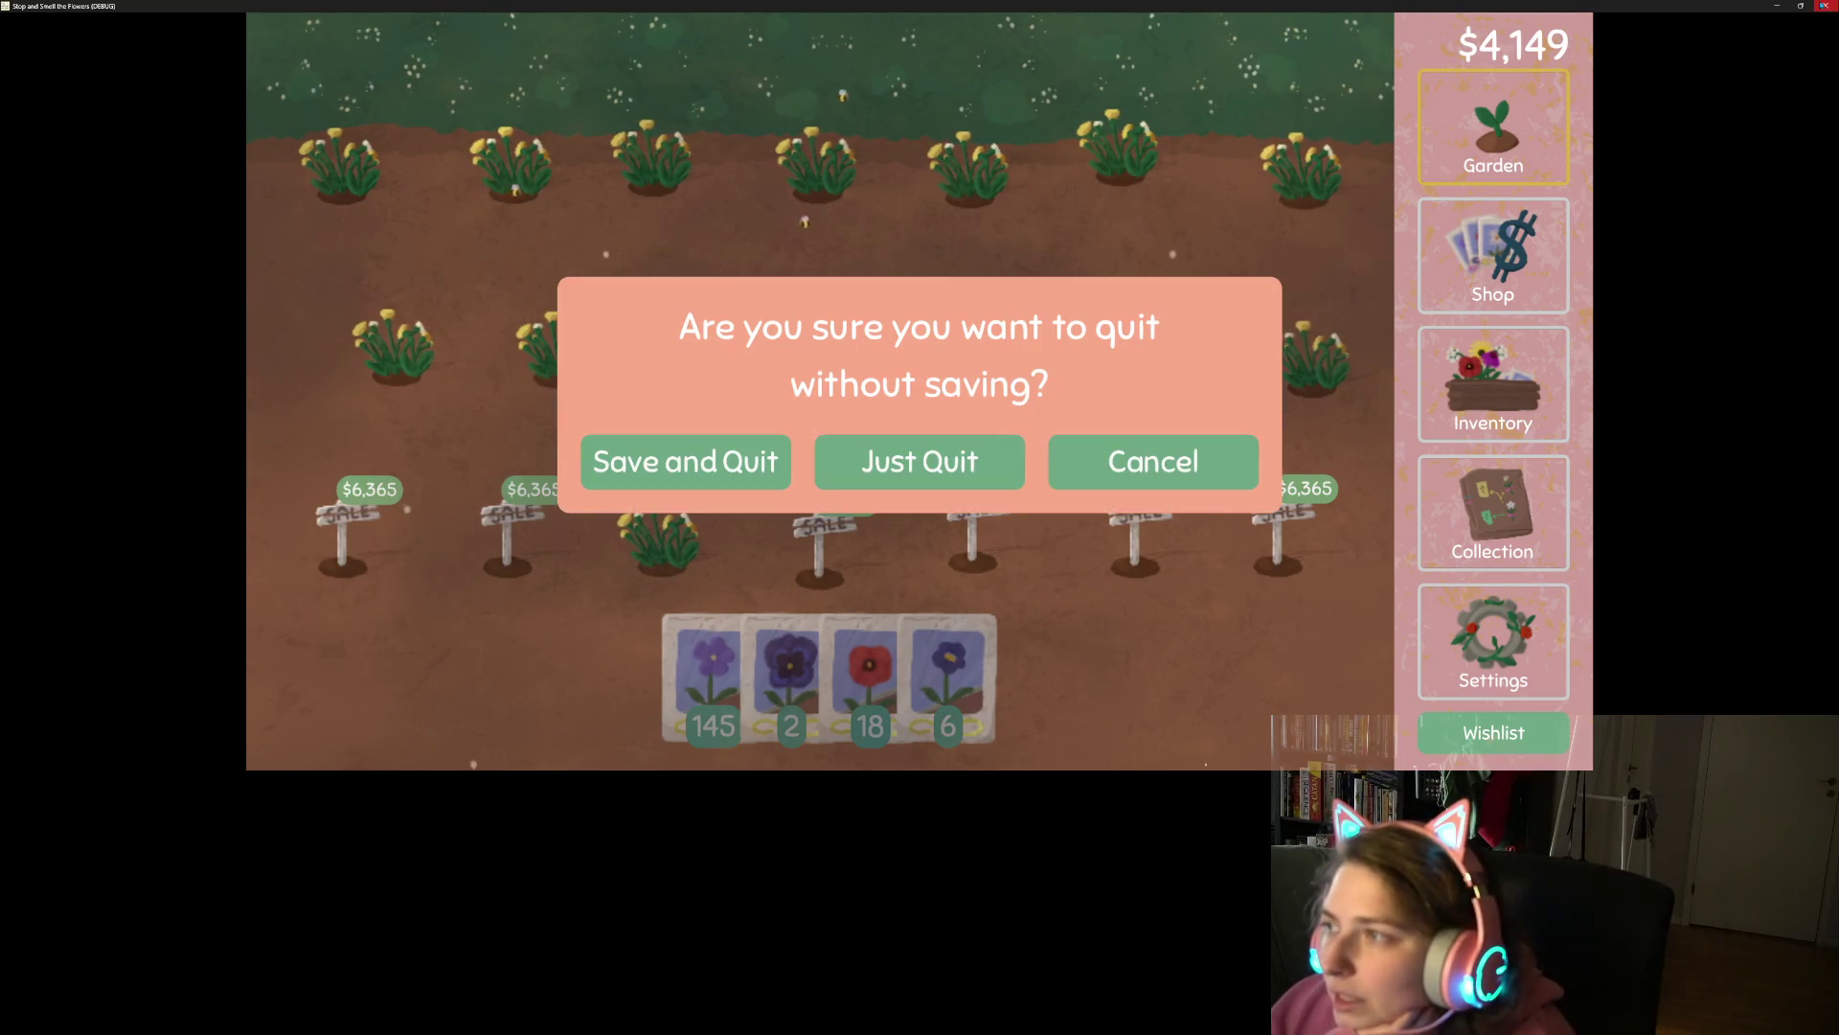
click(920, 462)
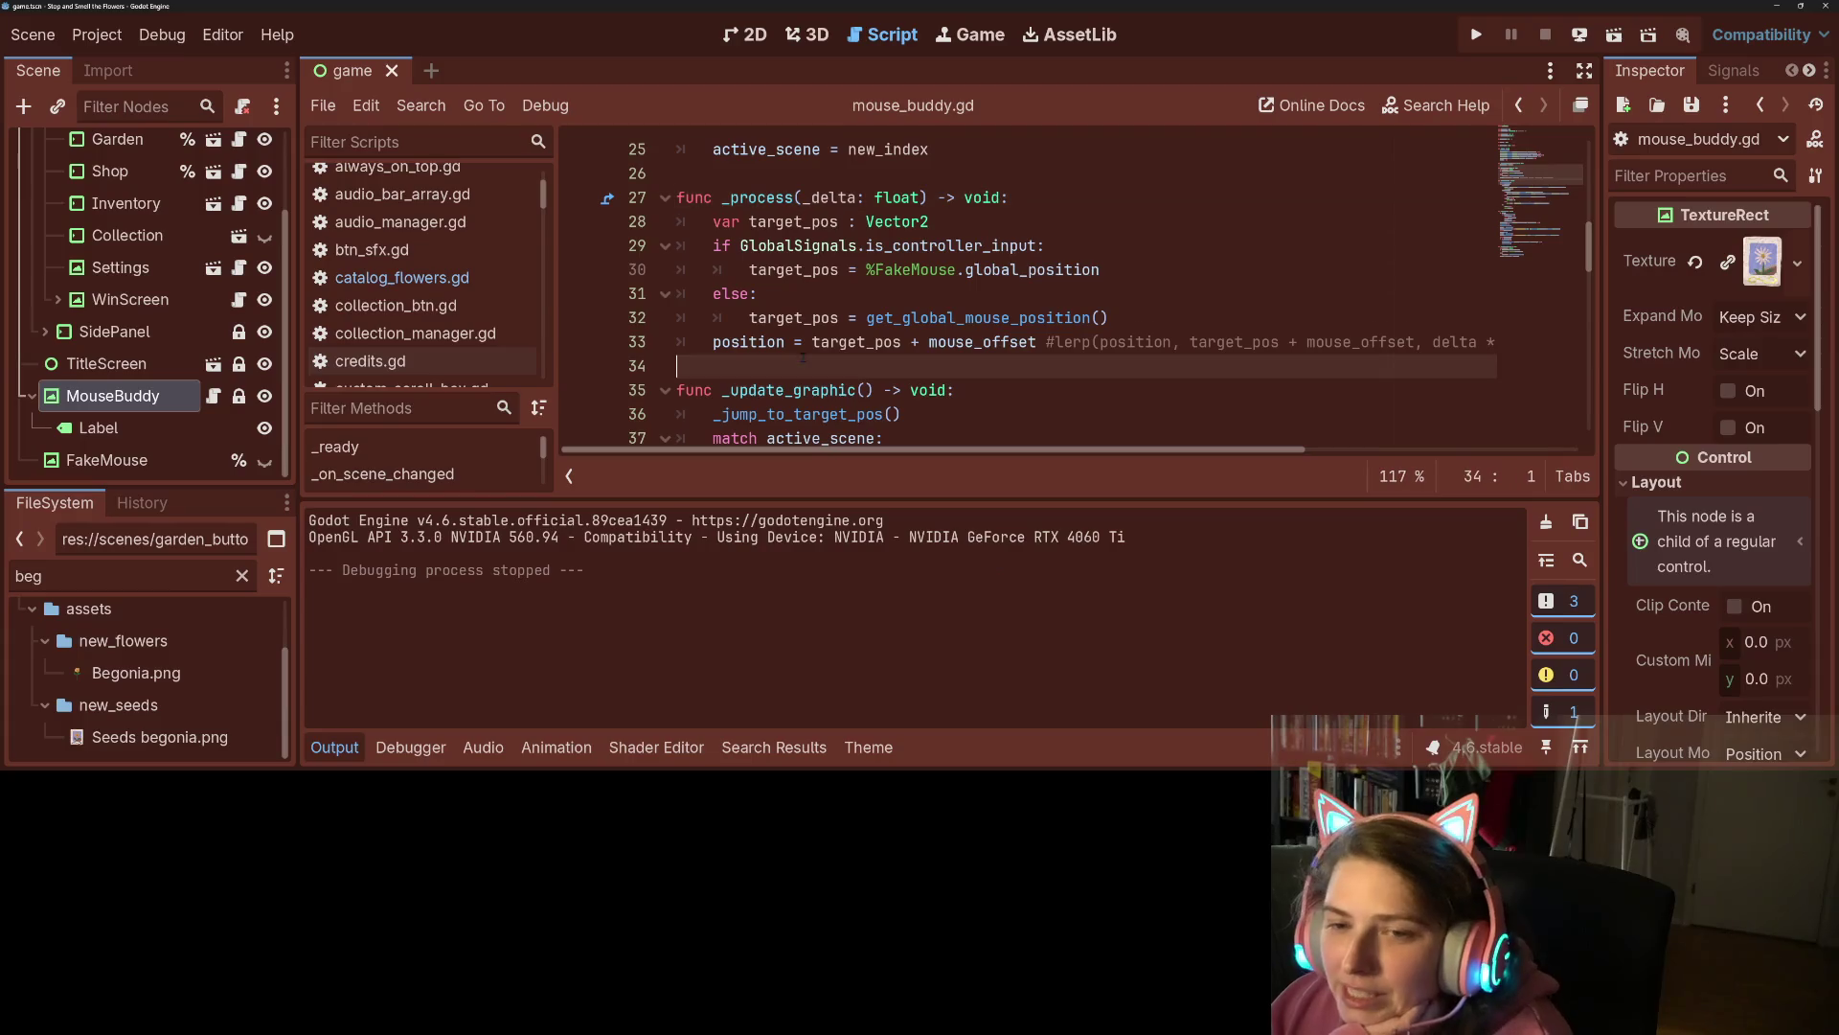
Delete the direct target_pos + mouse_offset assignment to restore the lerp, and rename _delta back to delta.
scroll(993, 360, right, 3)
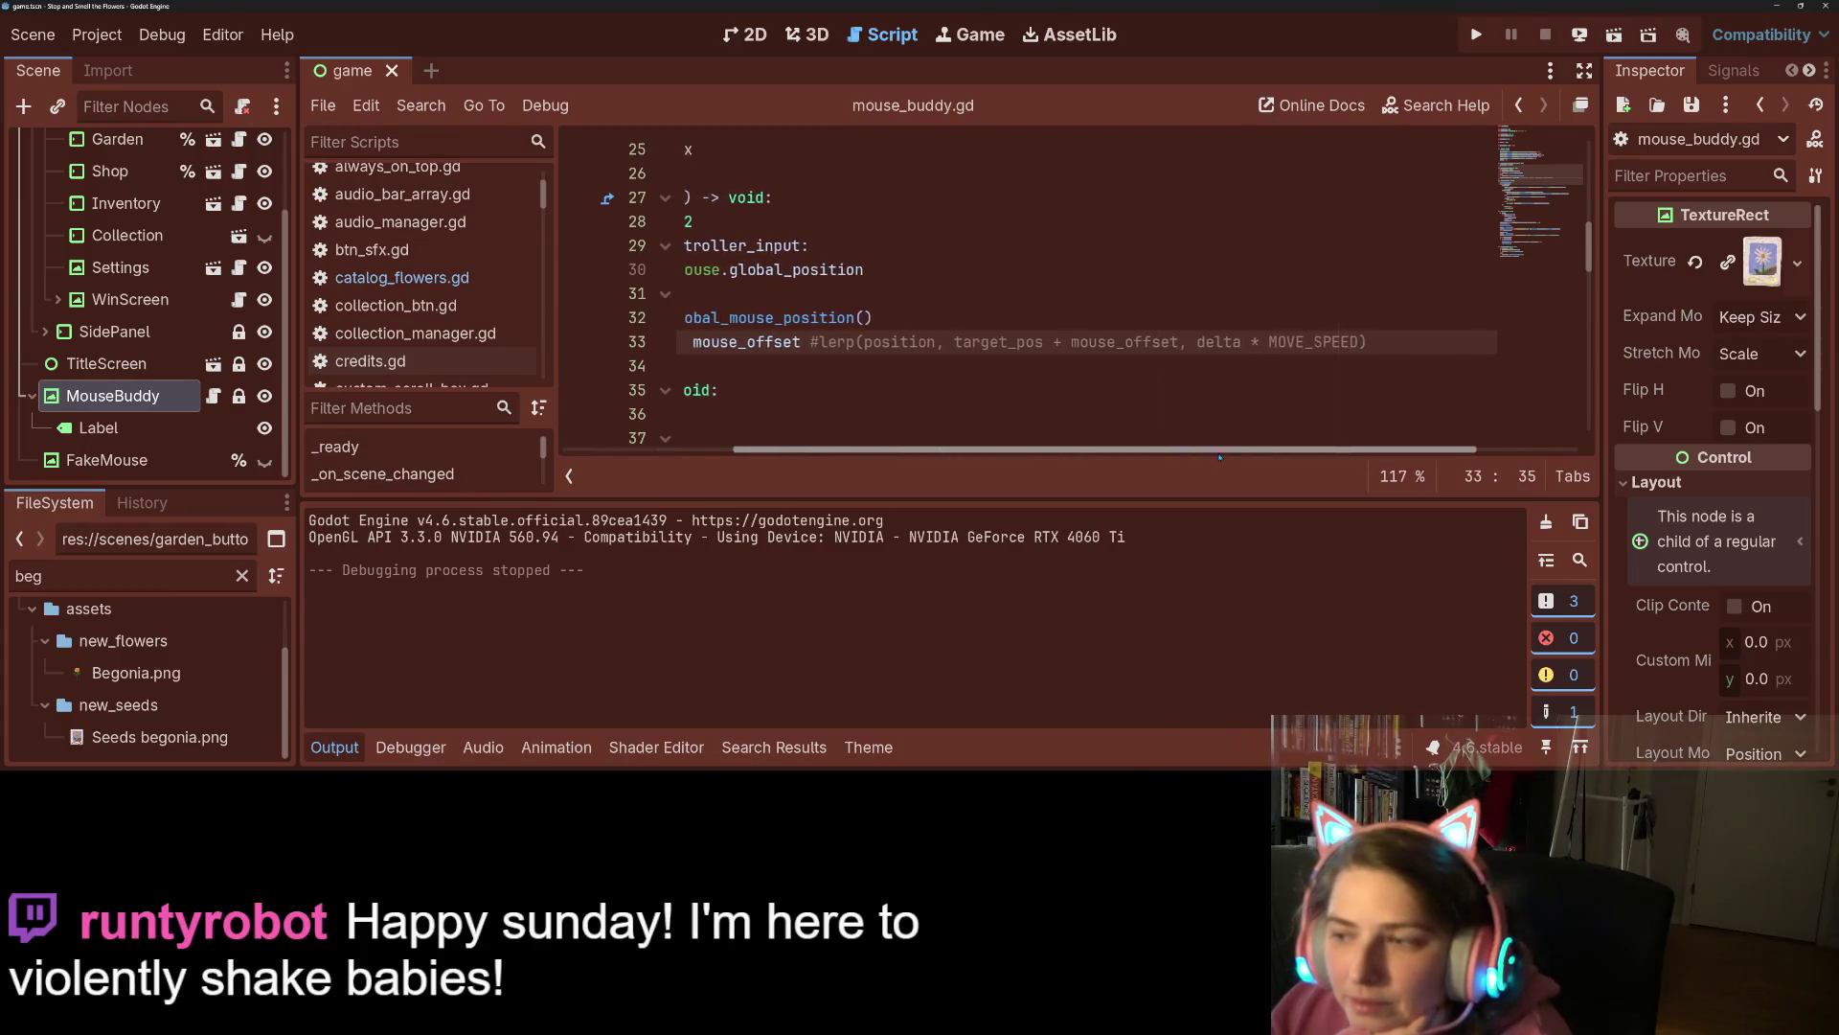
scroll(994, 360, left, 3)
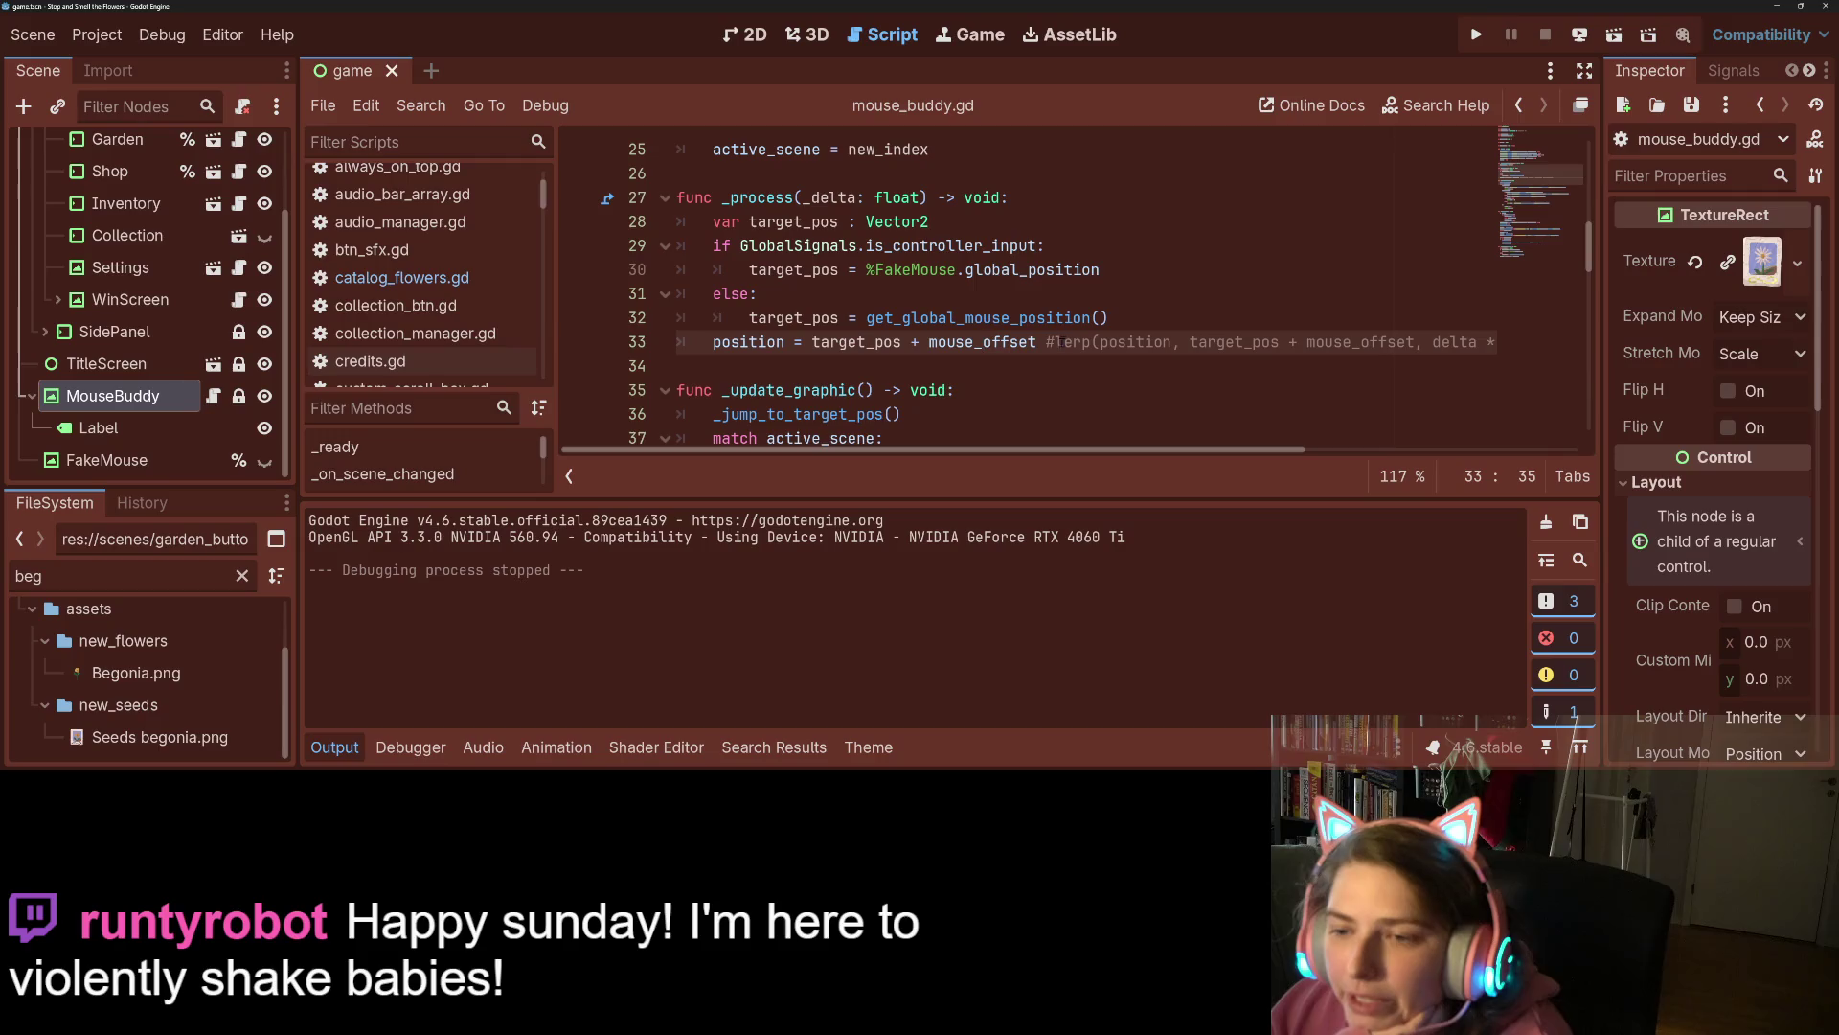
drag(1055, 342, 813, 342)
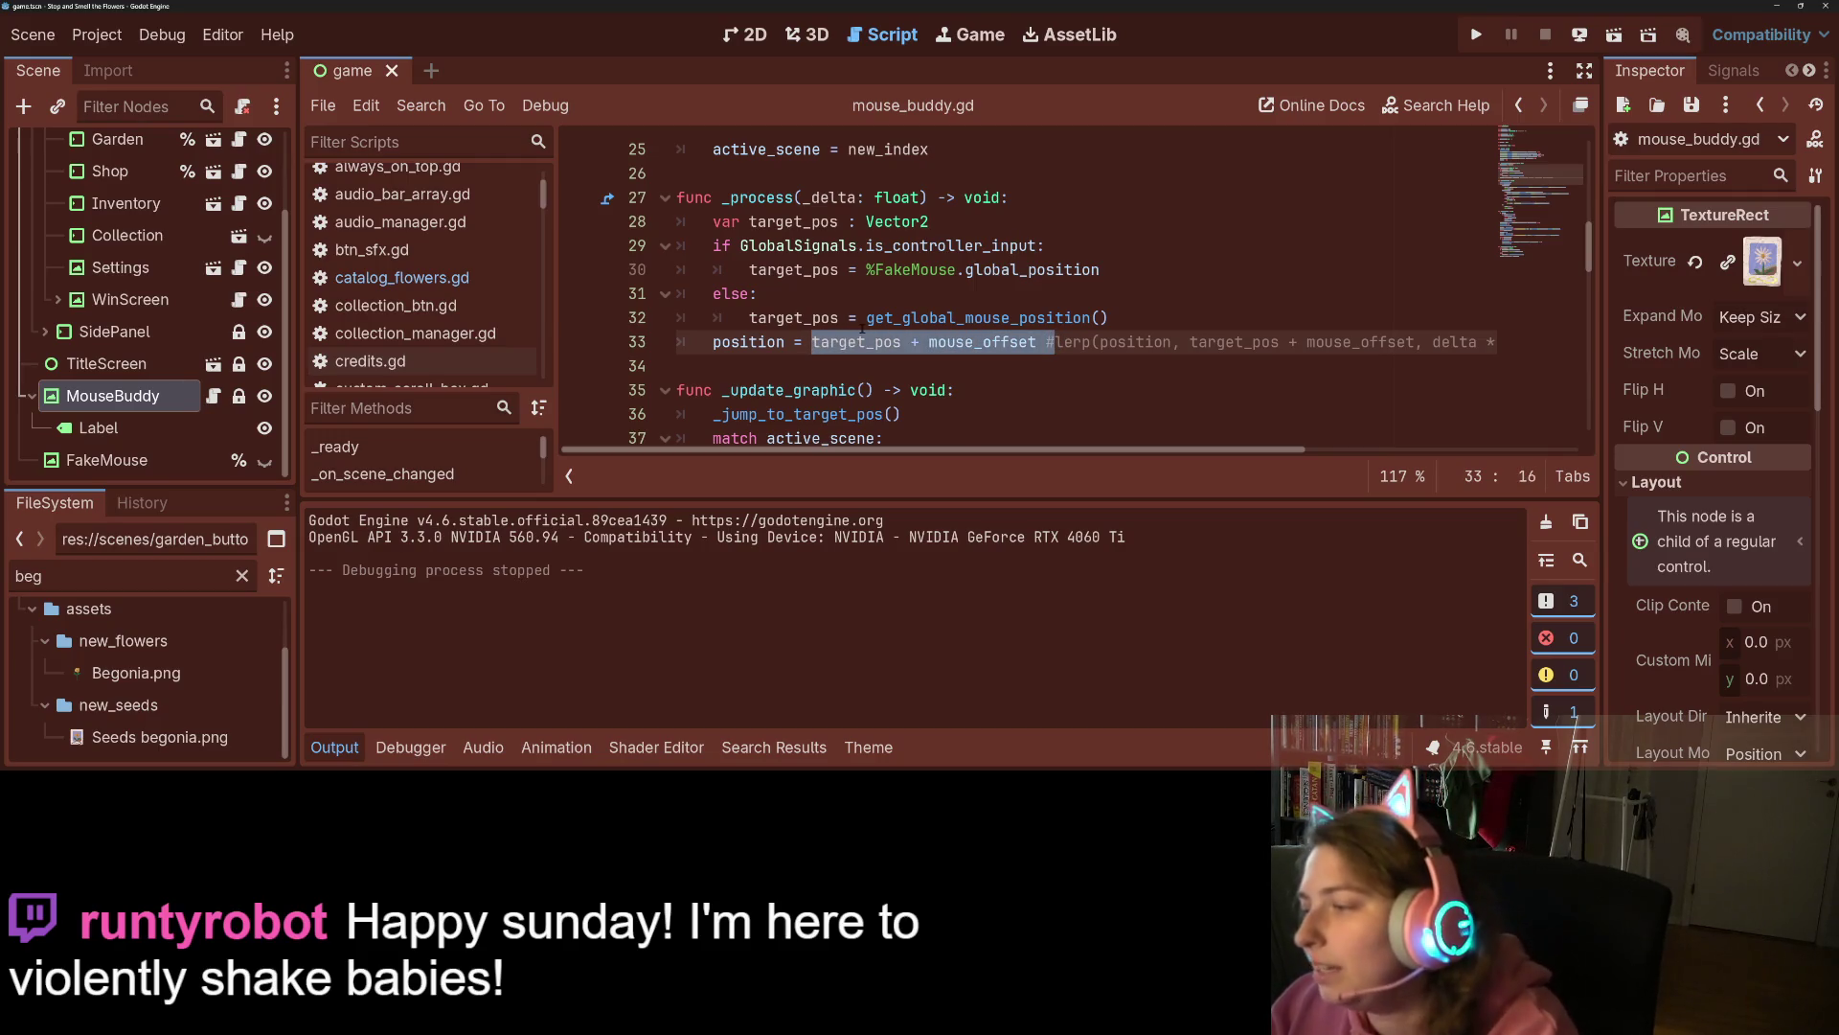
key(Delete)
key(Delete)
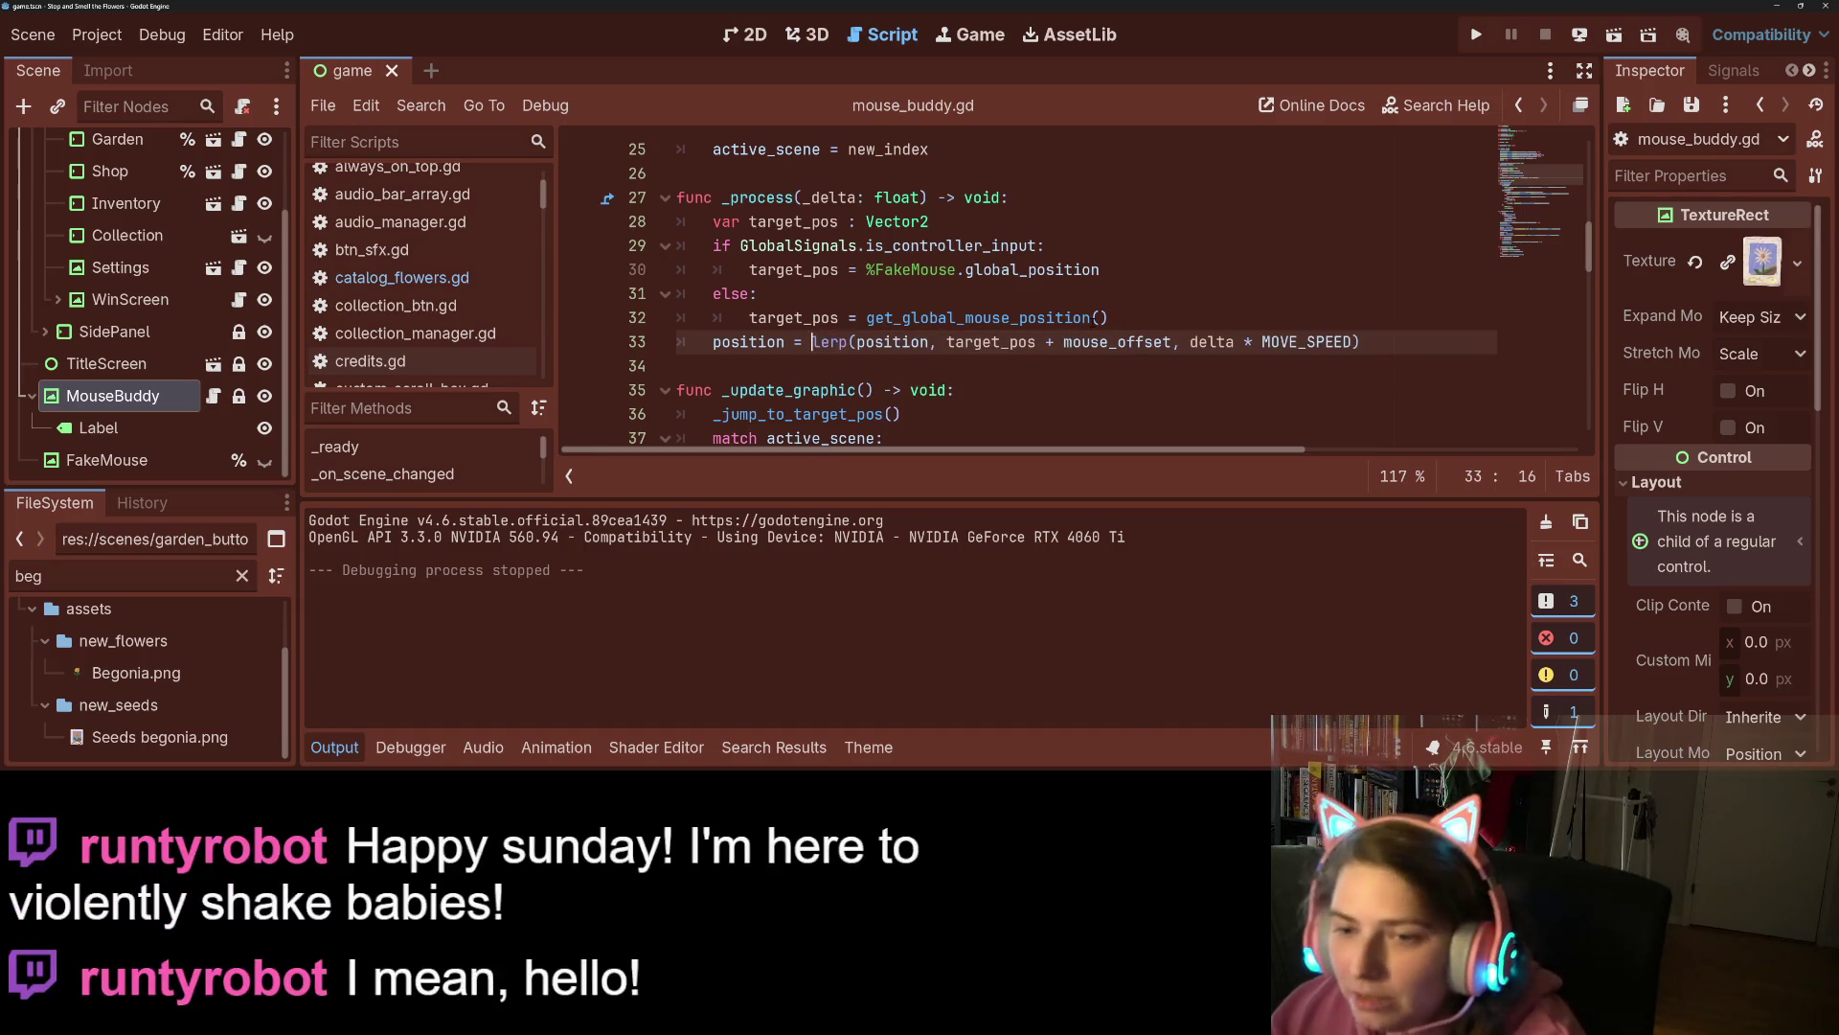
double_click(1305, 343)
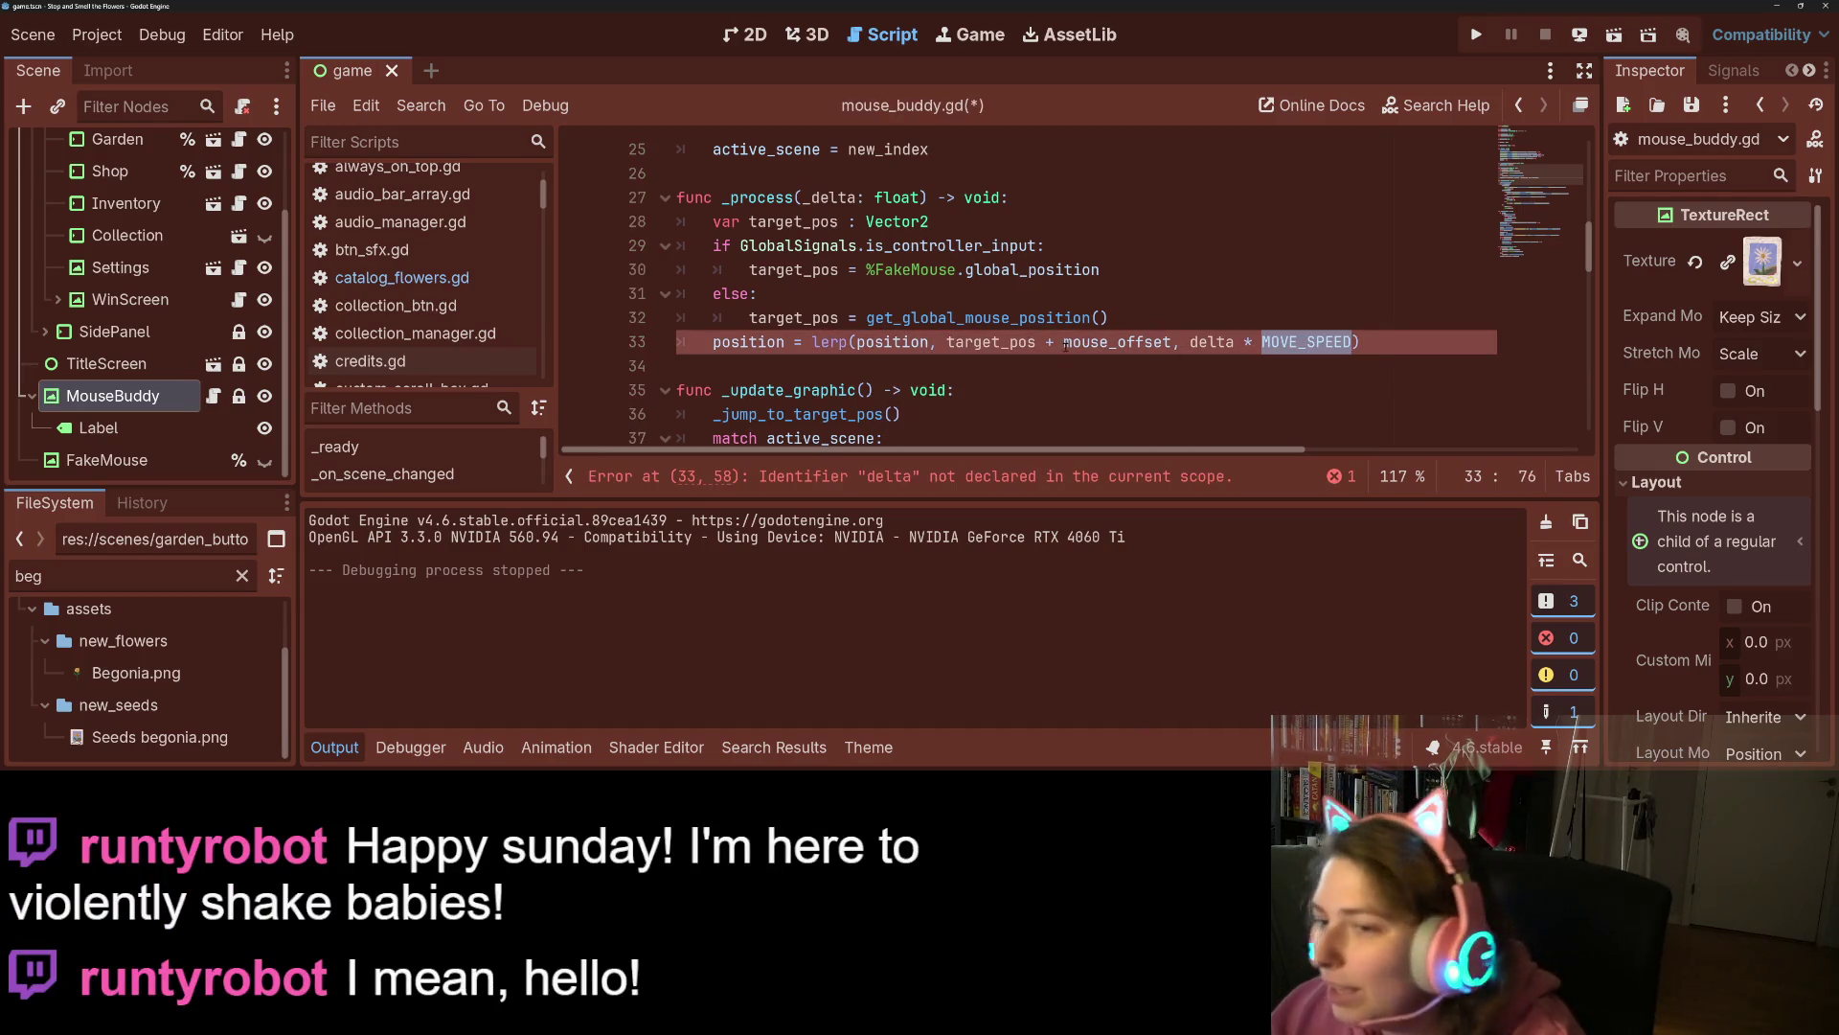
click(812, 199)
key(BackSpace)
Set mouse_offset on line 4 to Vector2(15, 0).
scroll(843, 259, up, 8)
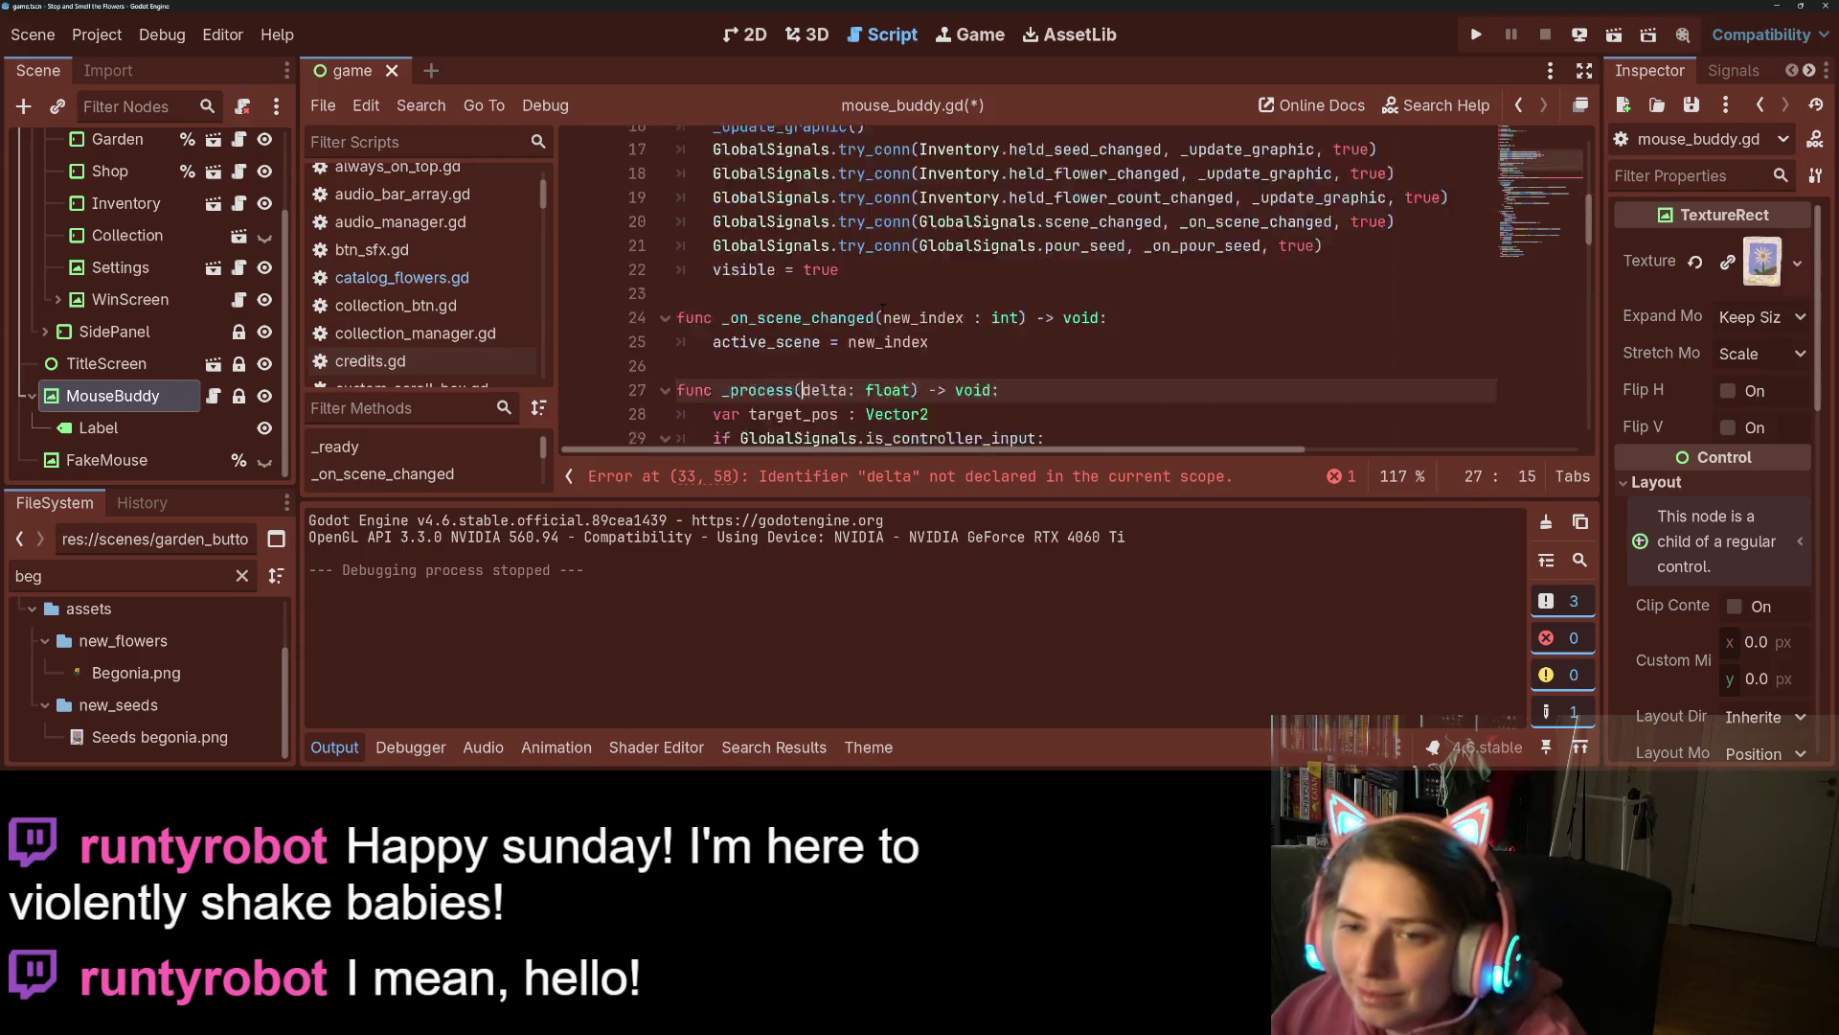
click(966, 221)
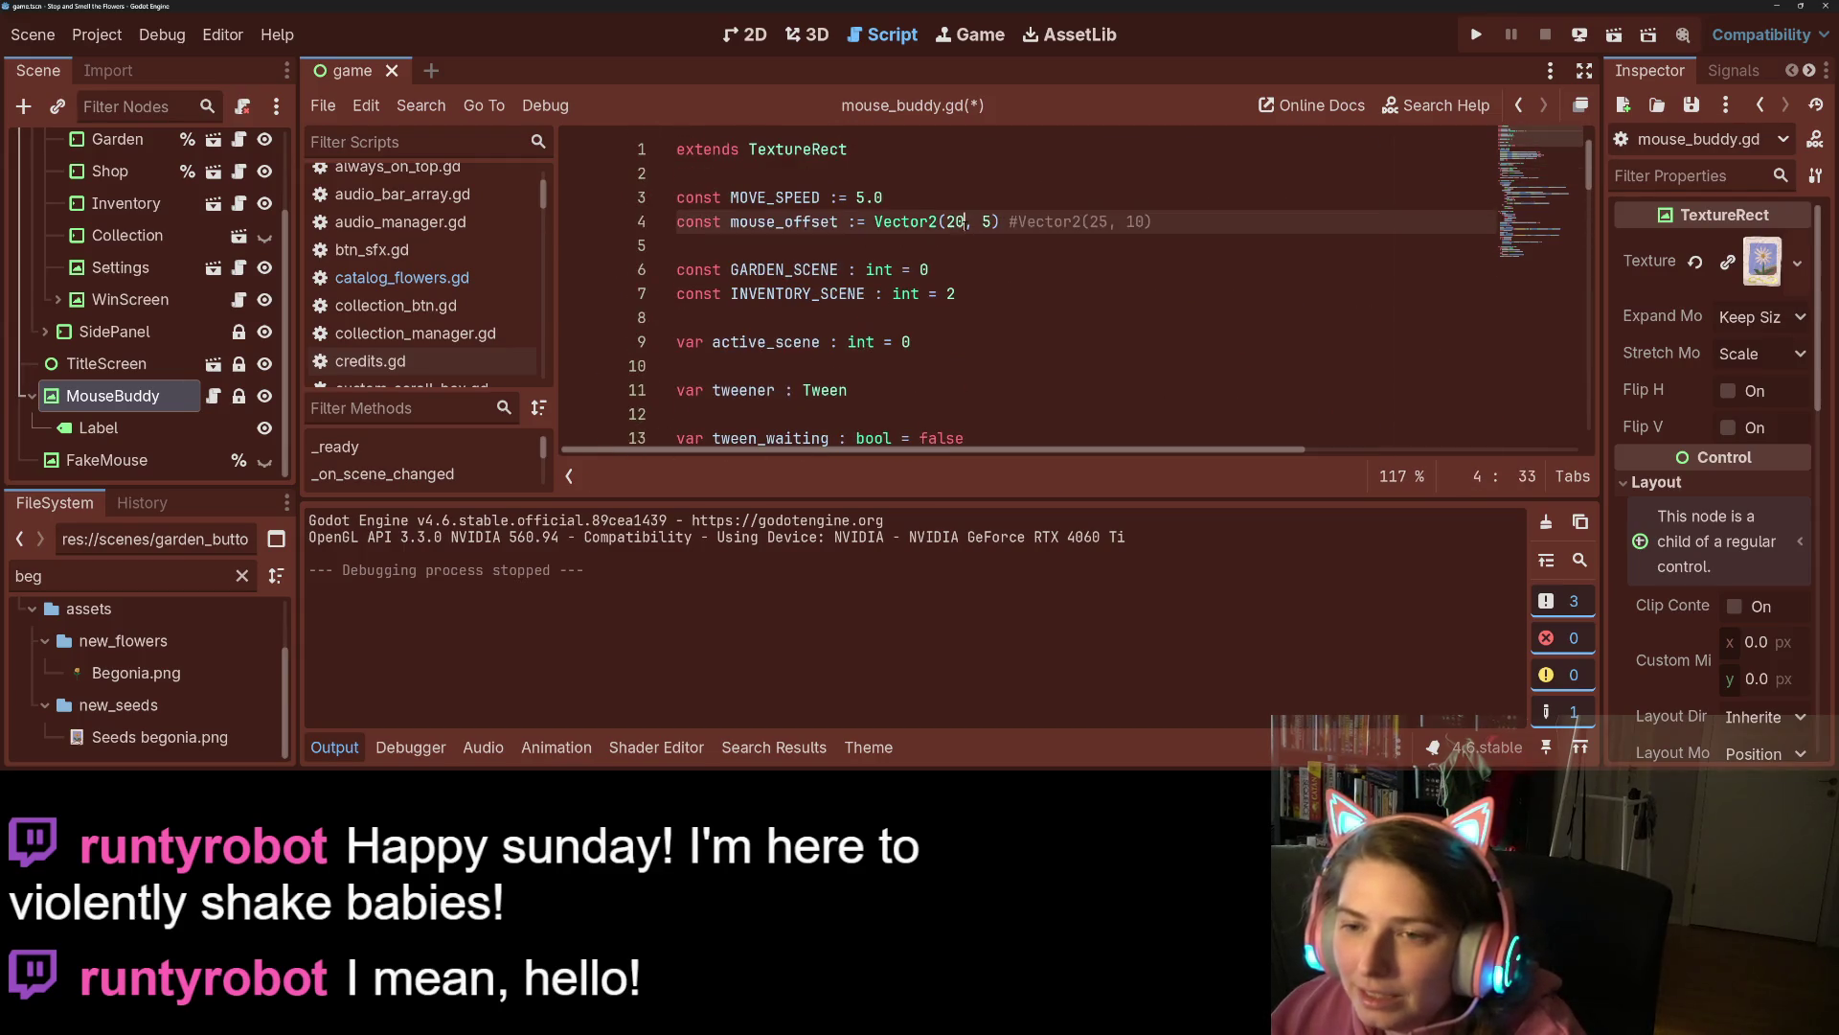
text(1)
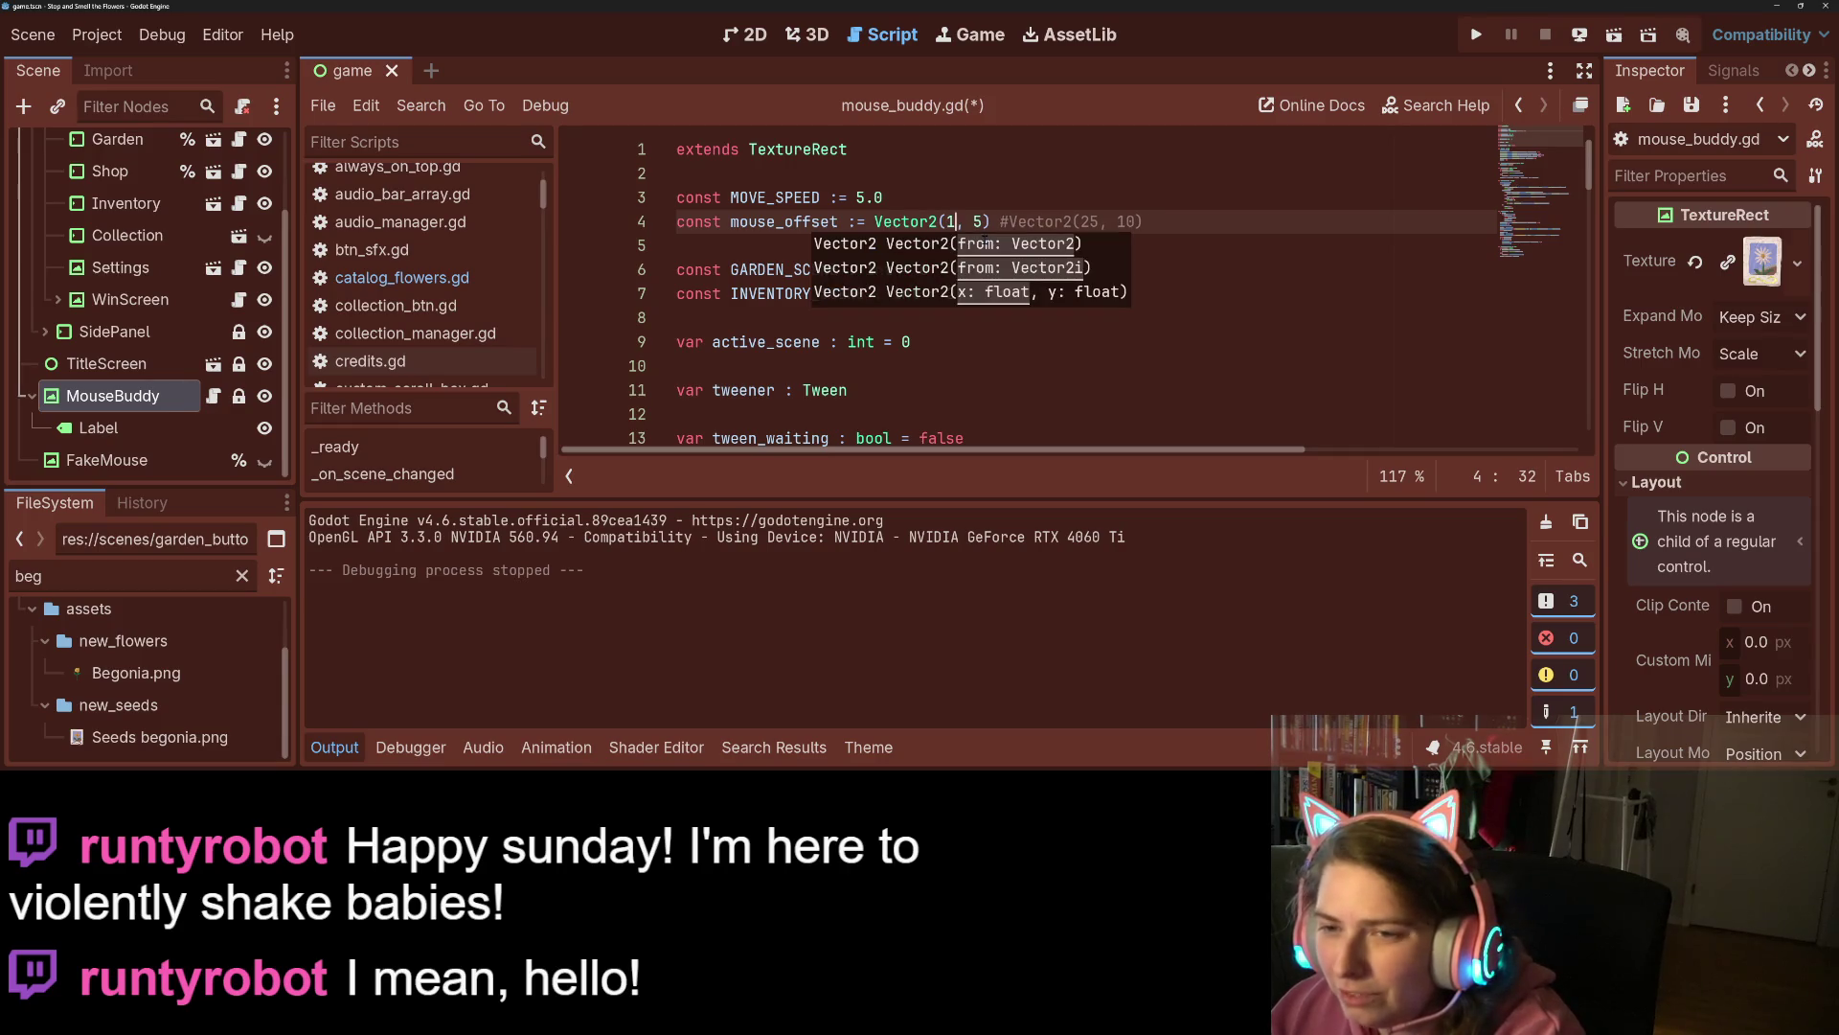
text(5)
click(984, 221)
Change MOVE_SPEED from 5.0 to 10.0, save, and run the game.
click(884, 197)
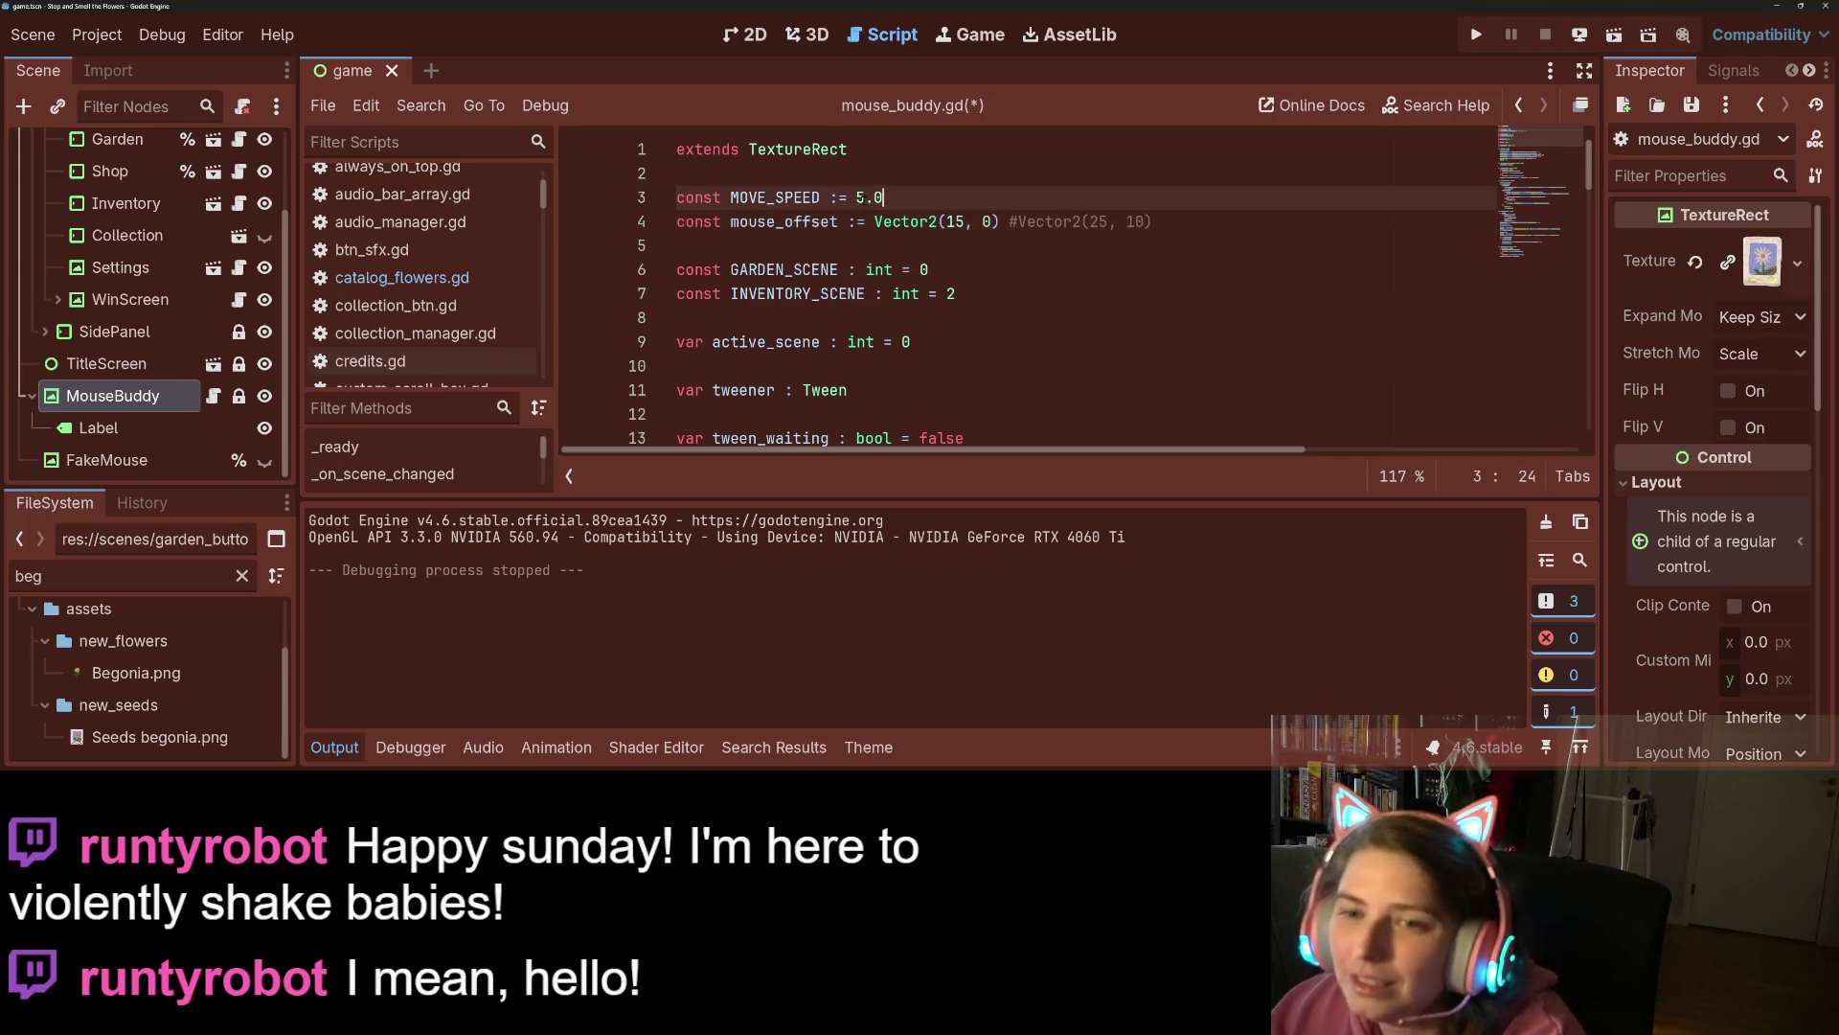
click(857, 198)
drag(882, 198, 856, 198)
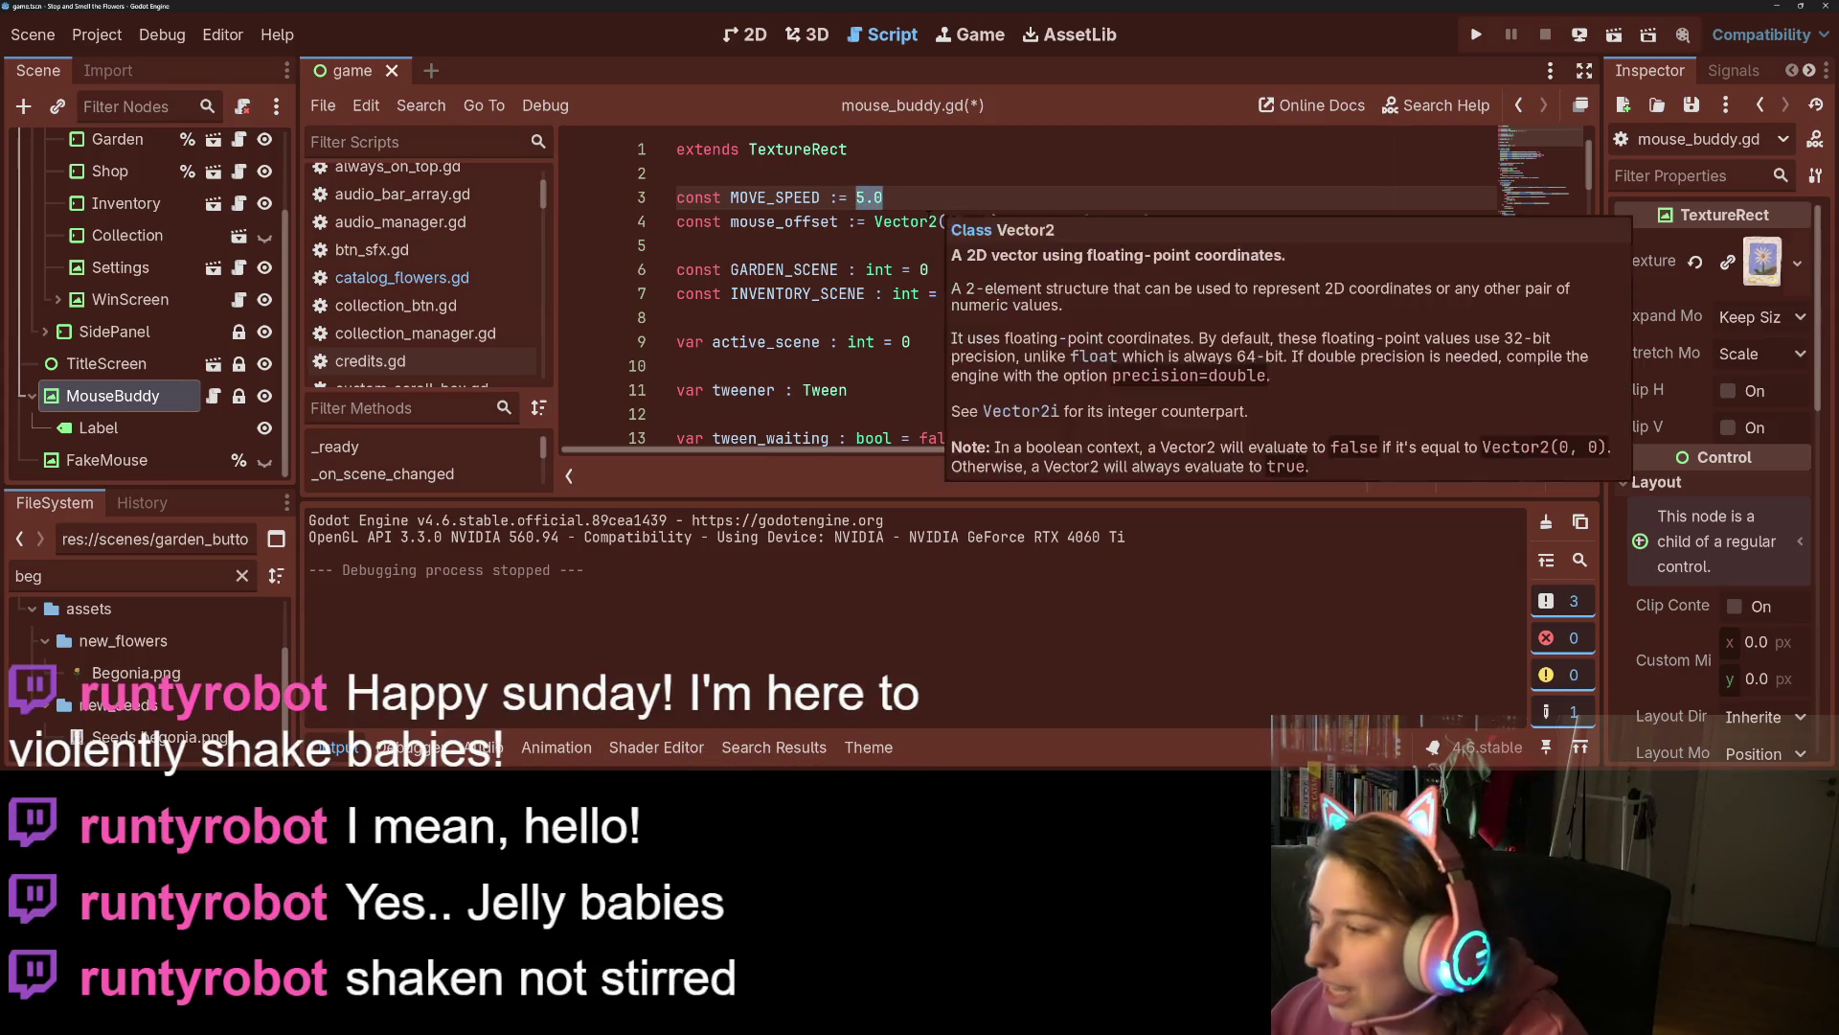
click(930, 221)
key(Up)
key(Left)
key(Left)
key(BackSpace)
text(10)
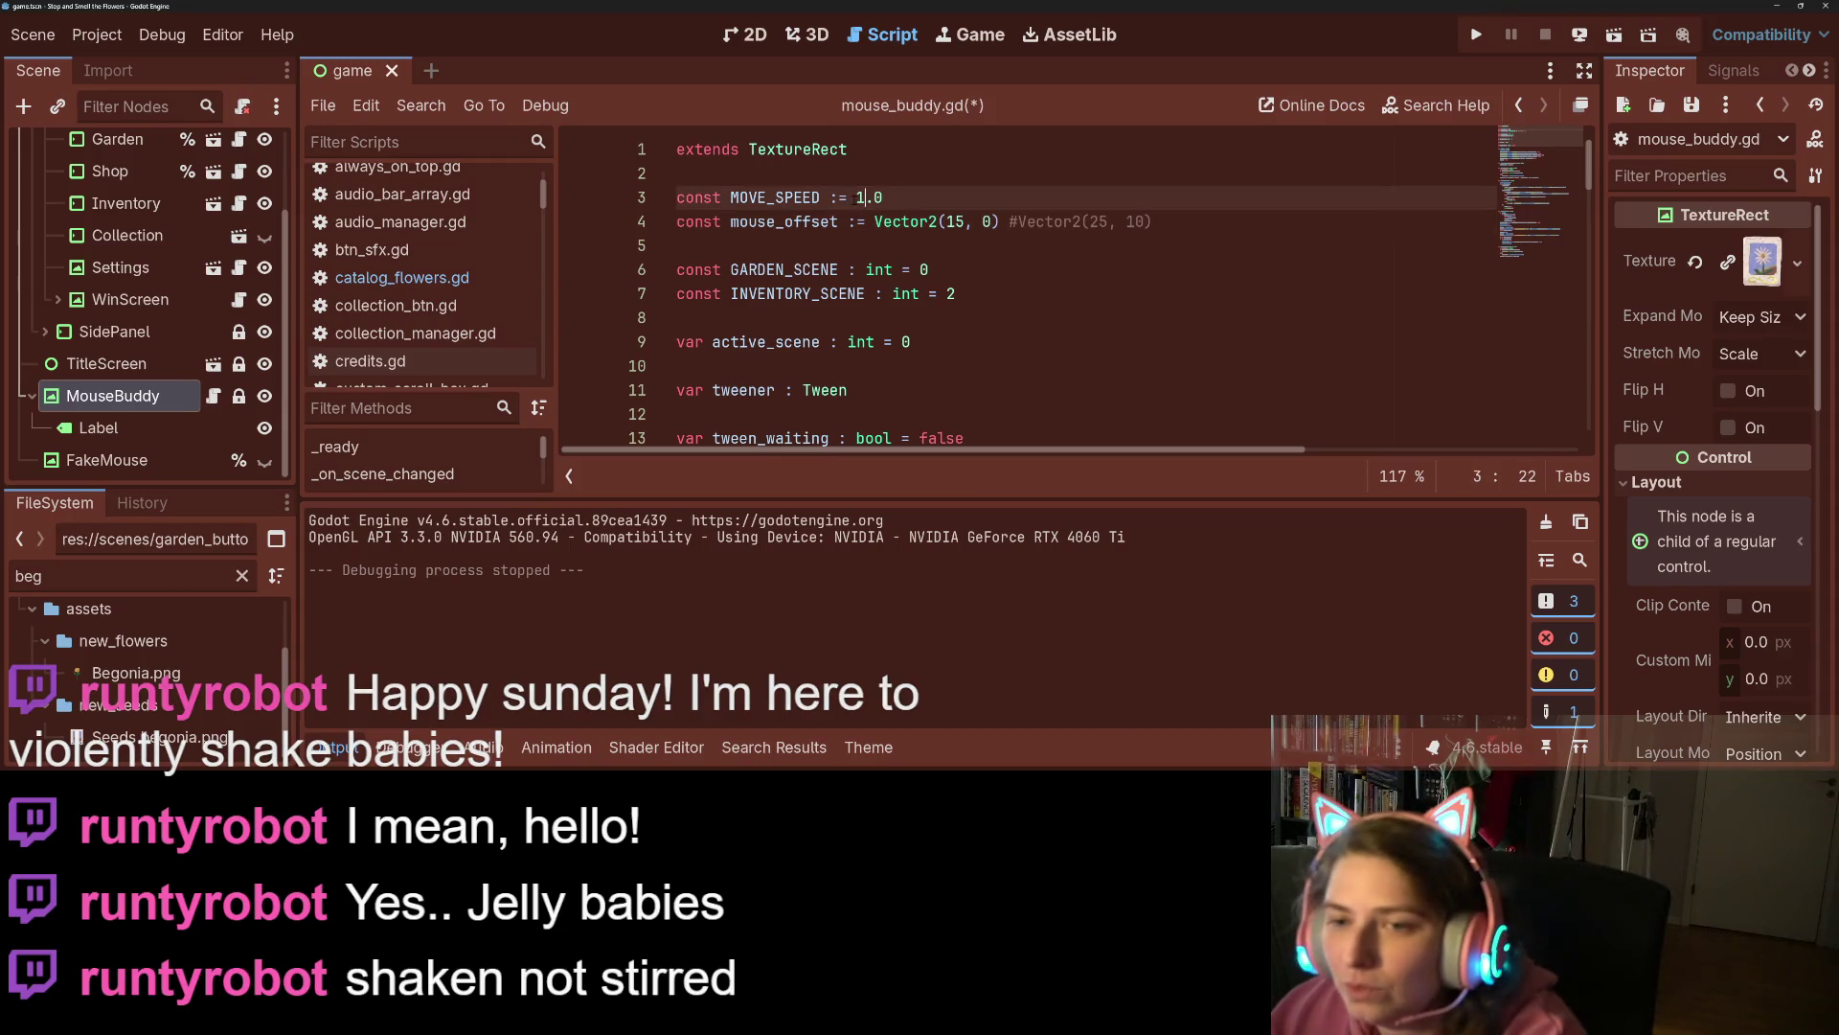
key(ctrl+s)
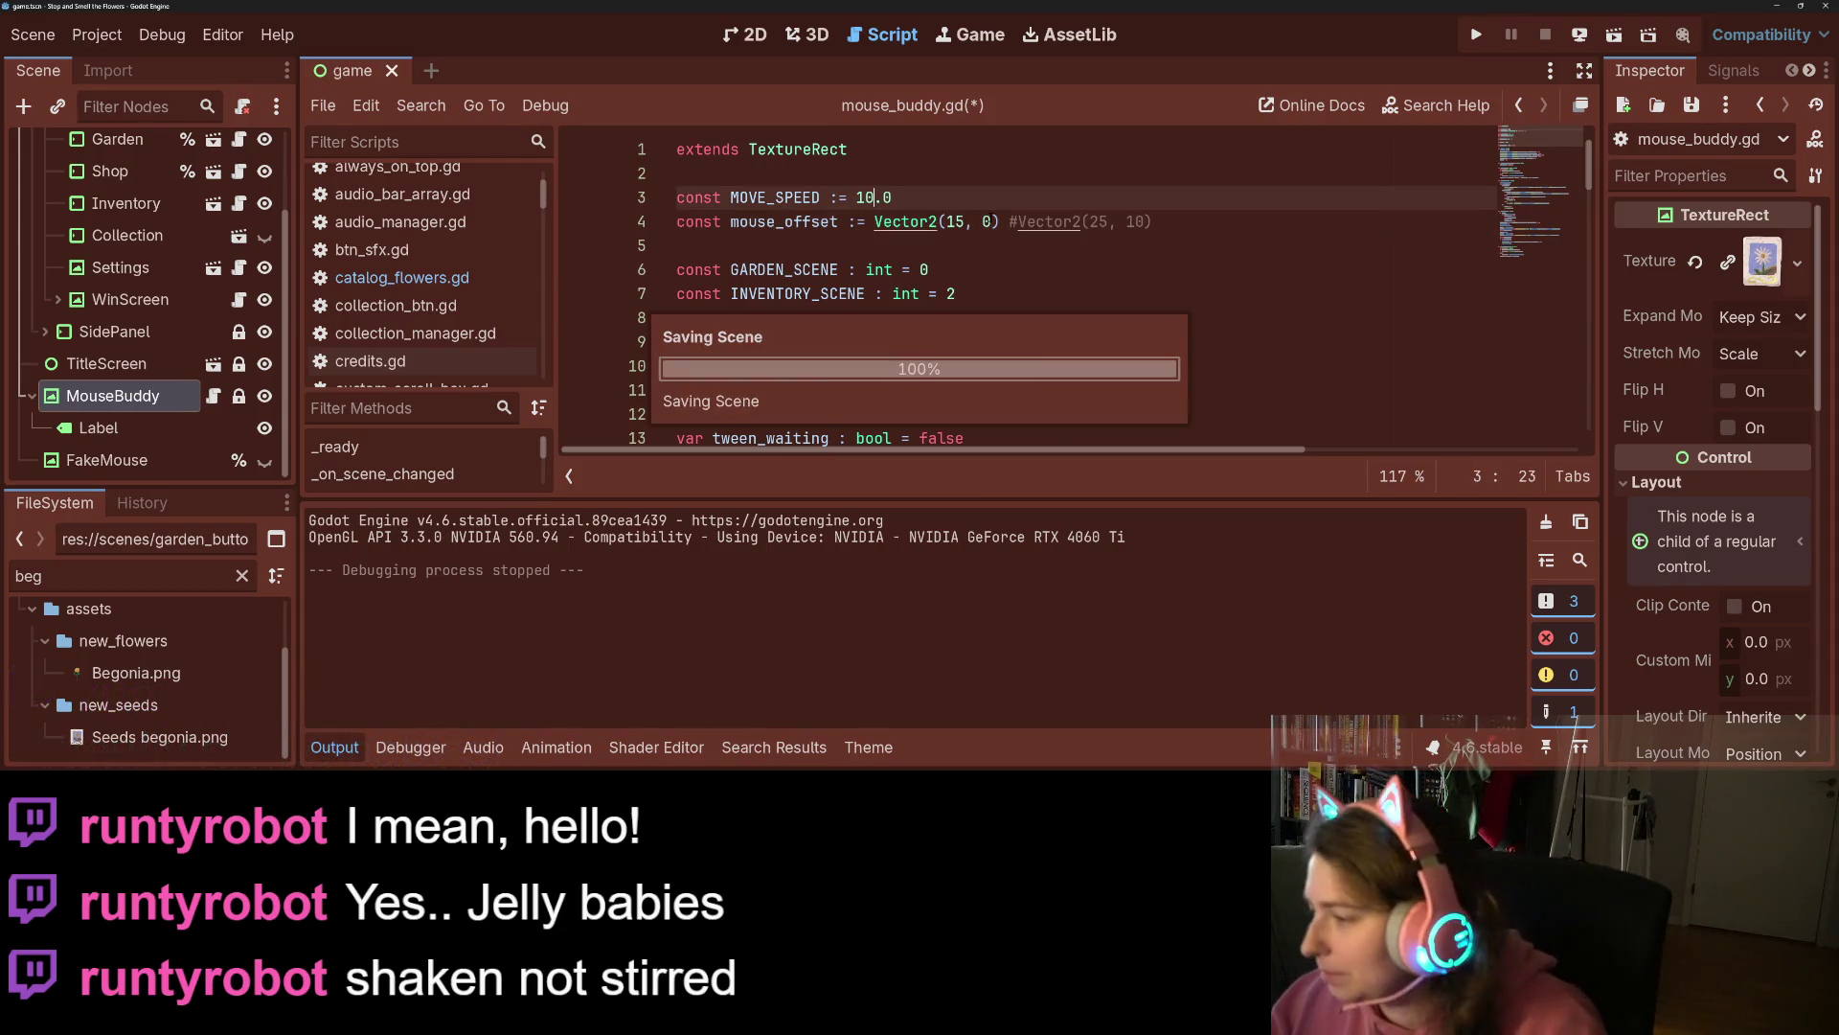
key(F5)
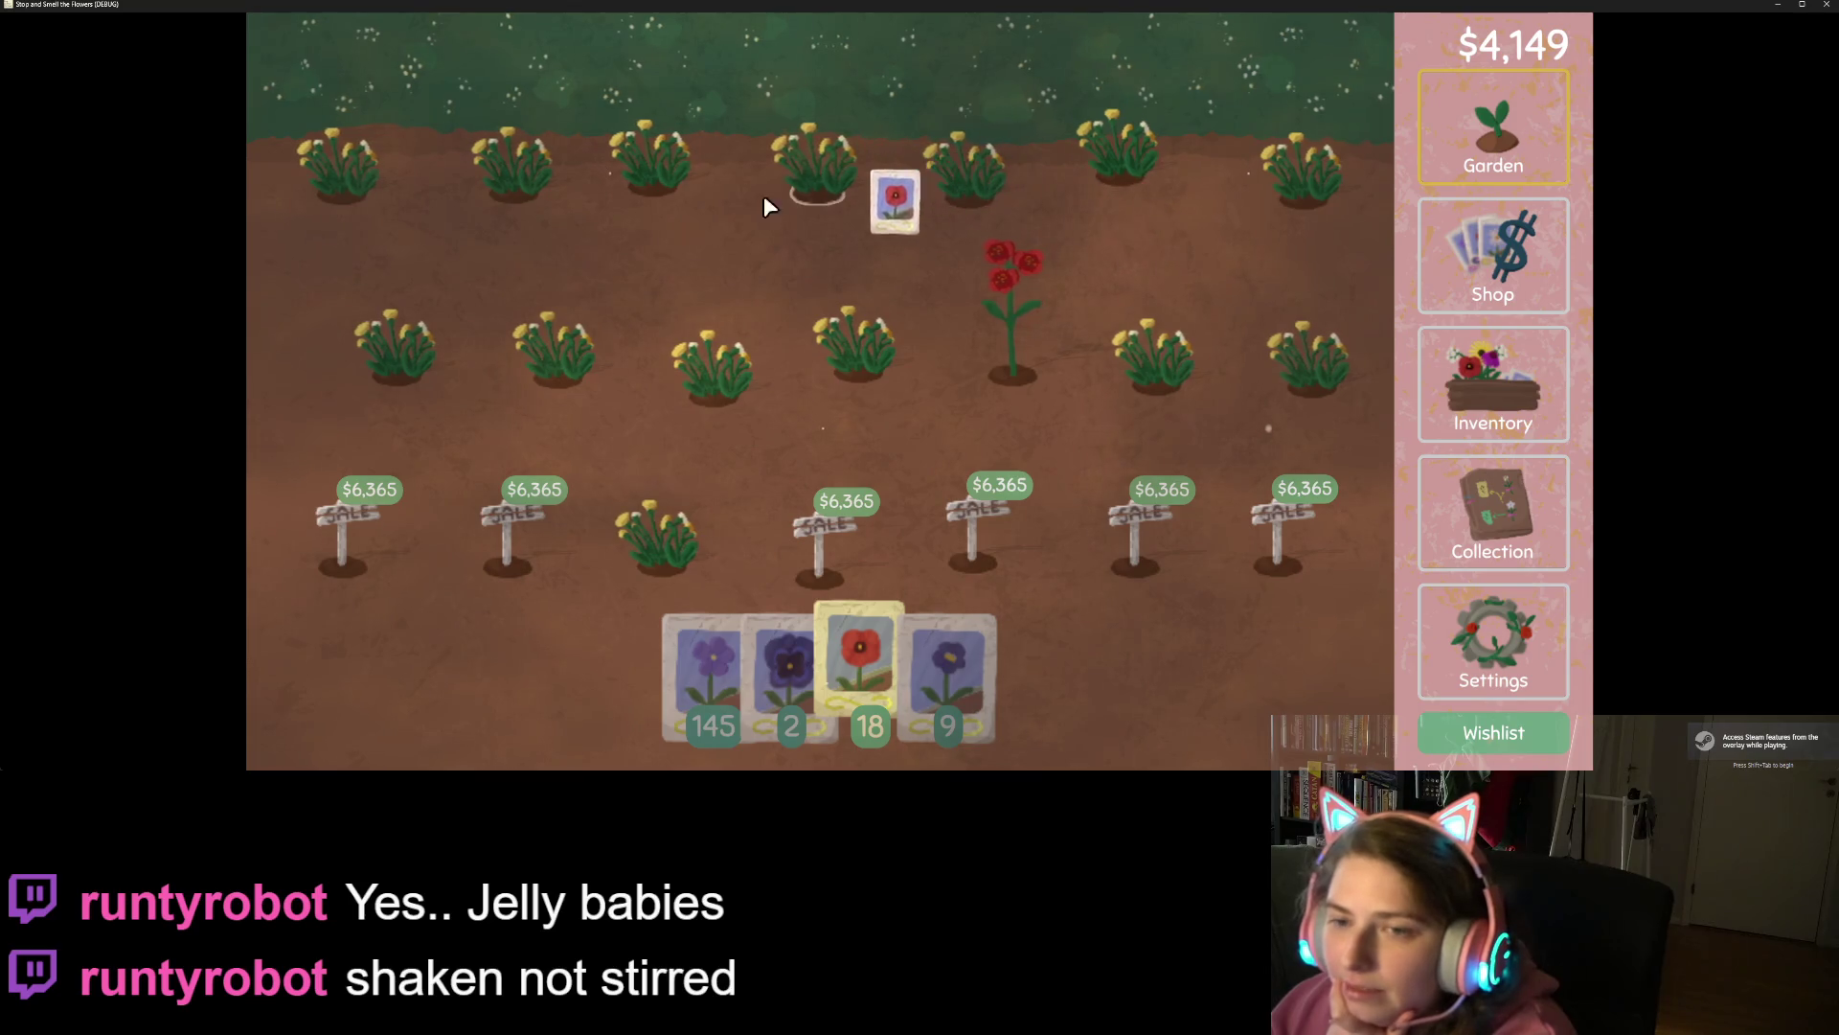
Plant poppy seeds across the middle-row and top-row garden plots.
click(863, 370)
click(1011, 371)
click(1157, 376)
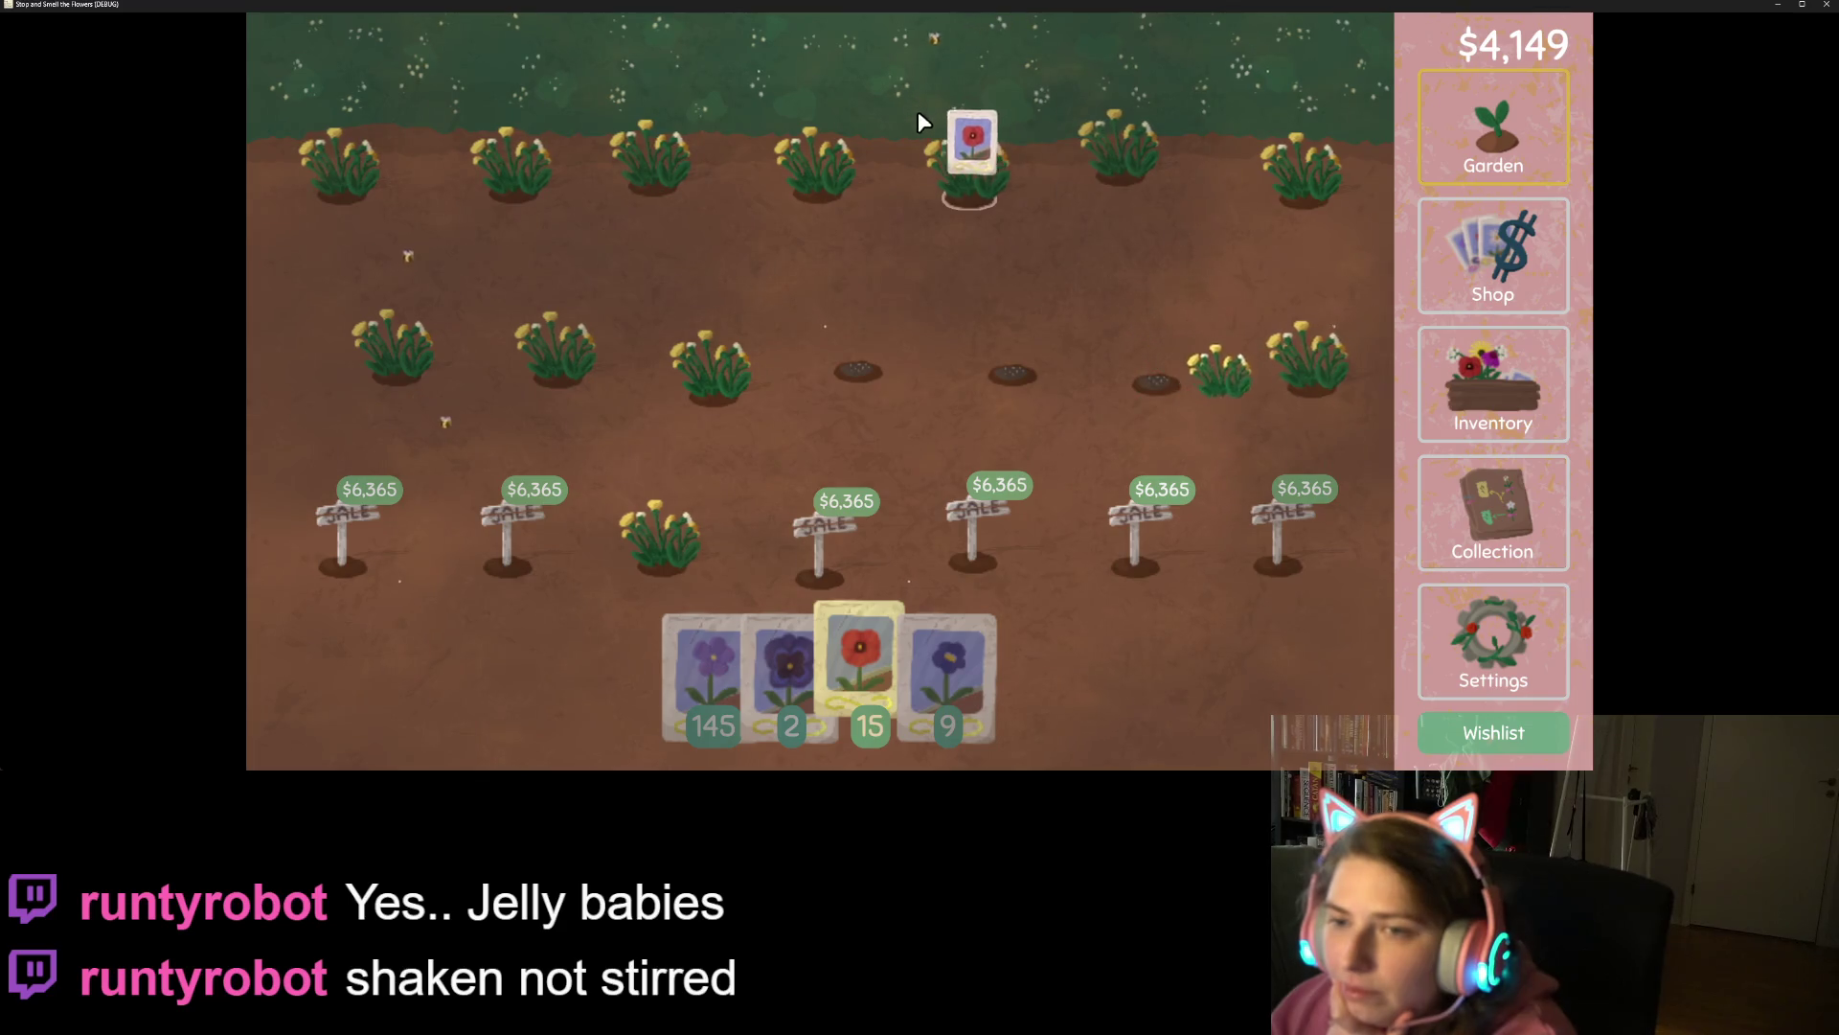
click(968, 187)
click(714, 385)
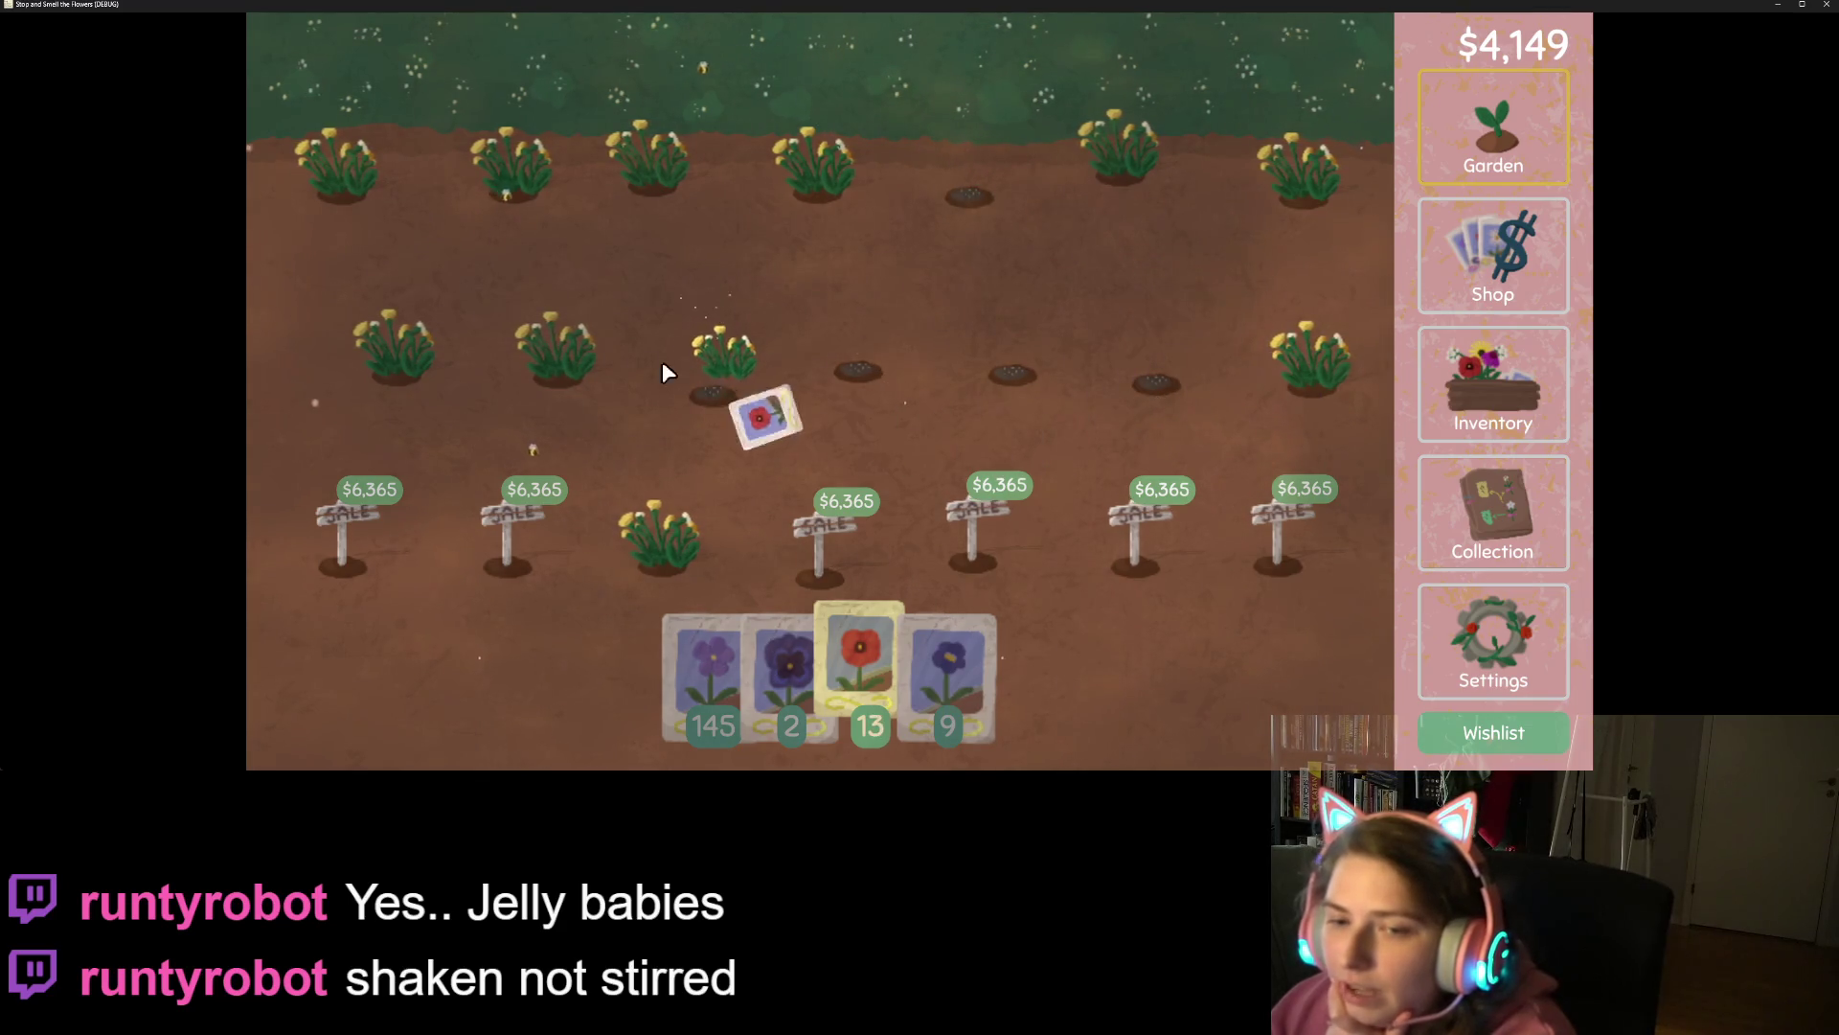
click(653, 185)
click(817, 186)
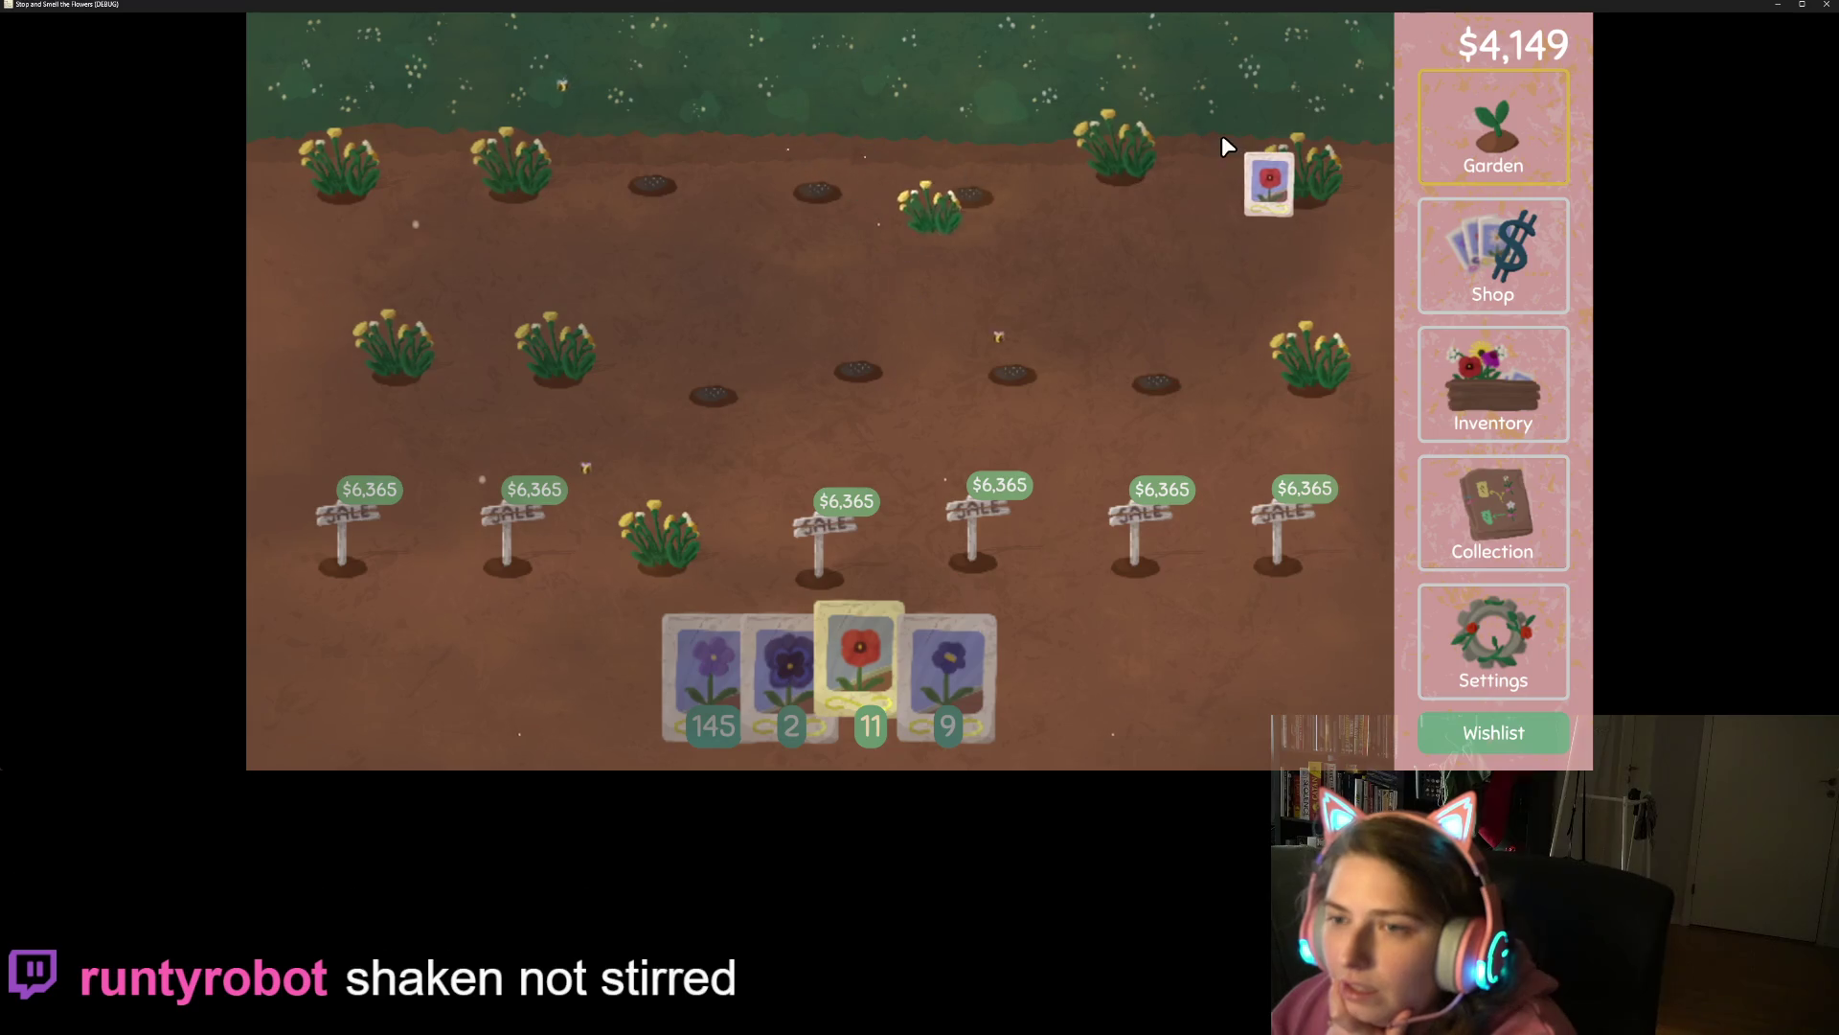
click(1121, 173)
click(558, 369)
click(397, 369)
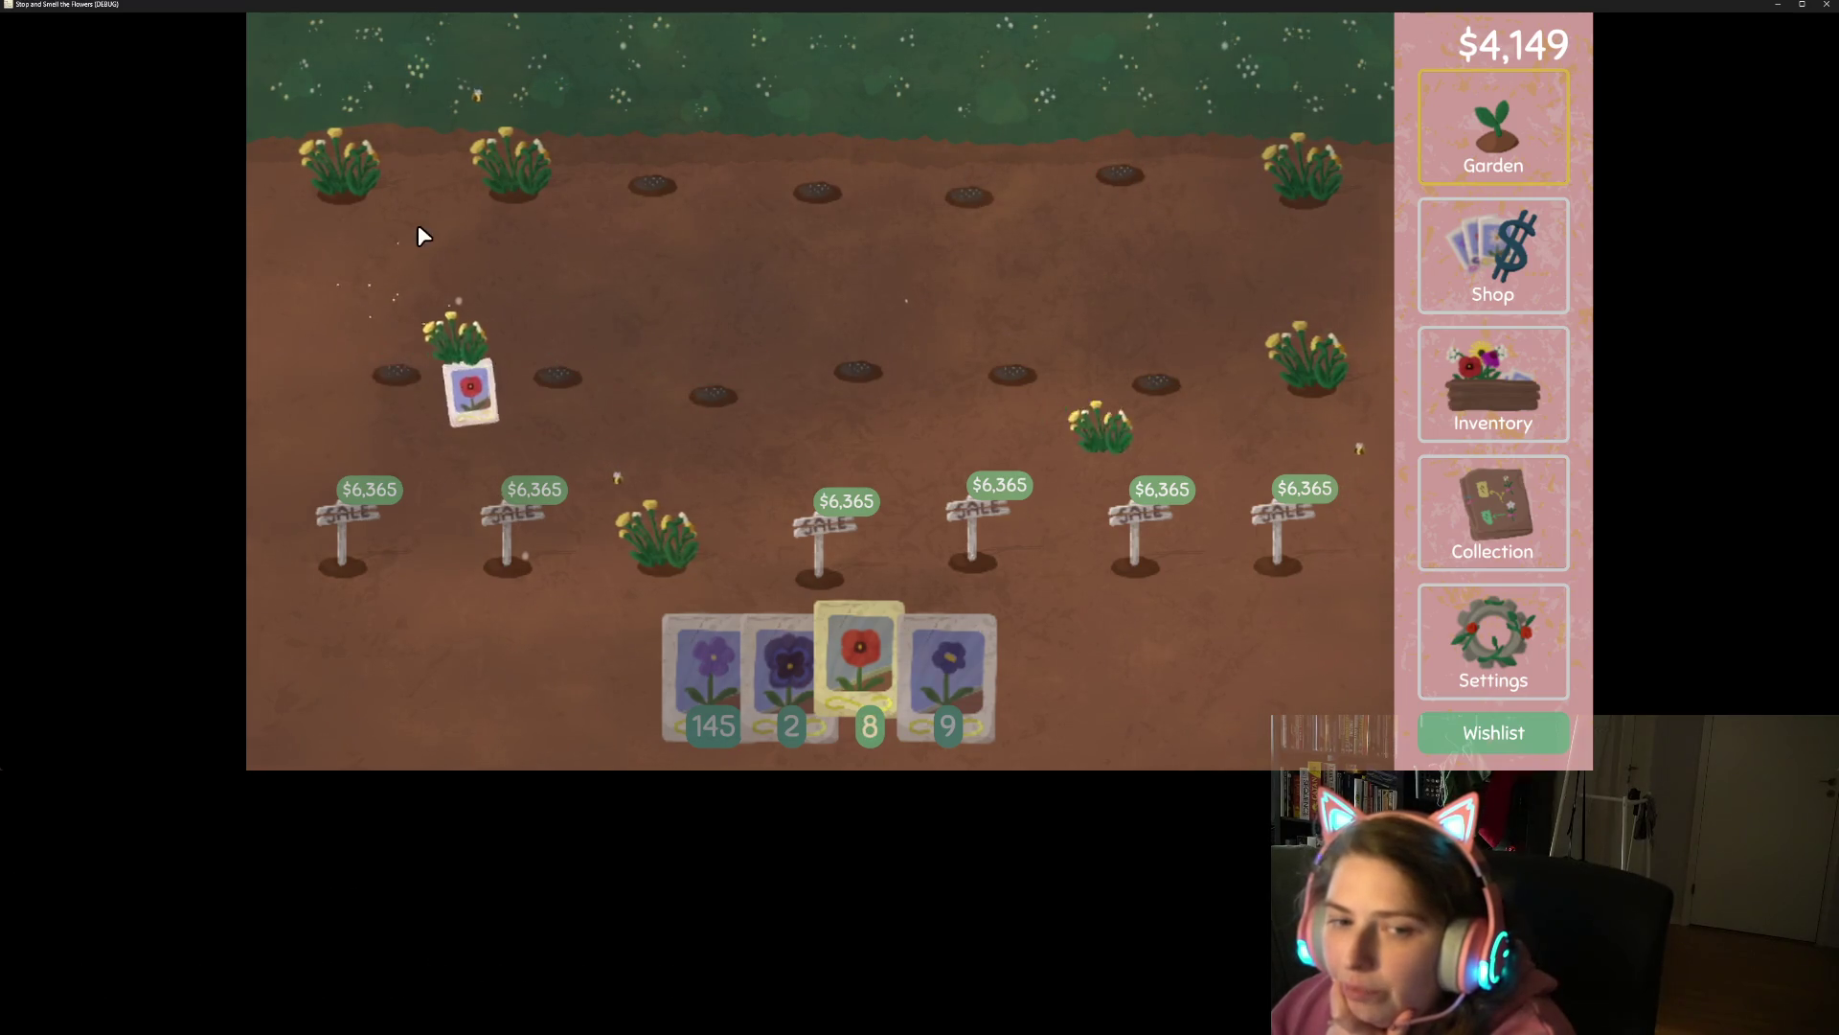
click(489, 187)
Open the inventory, move the red flower around, then quit the game without saving.
click(1454, 371)
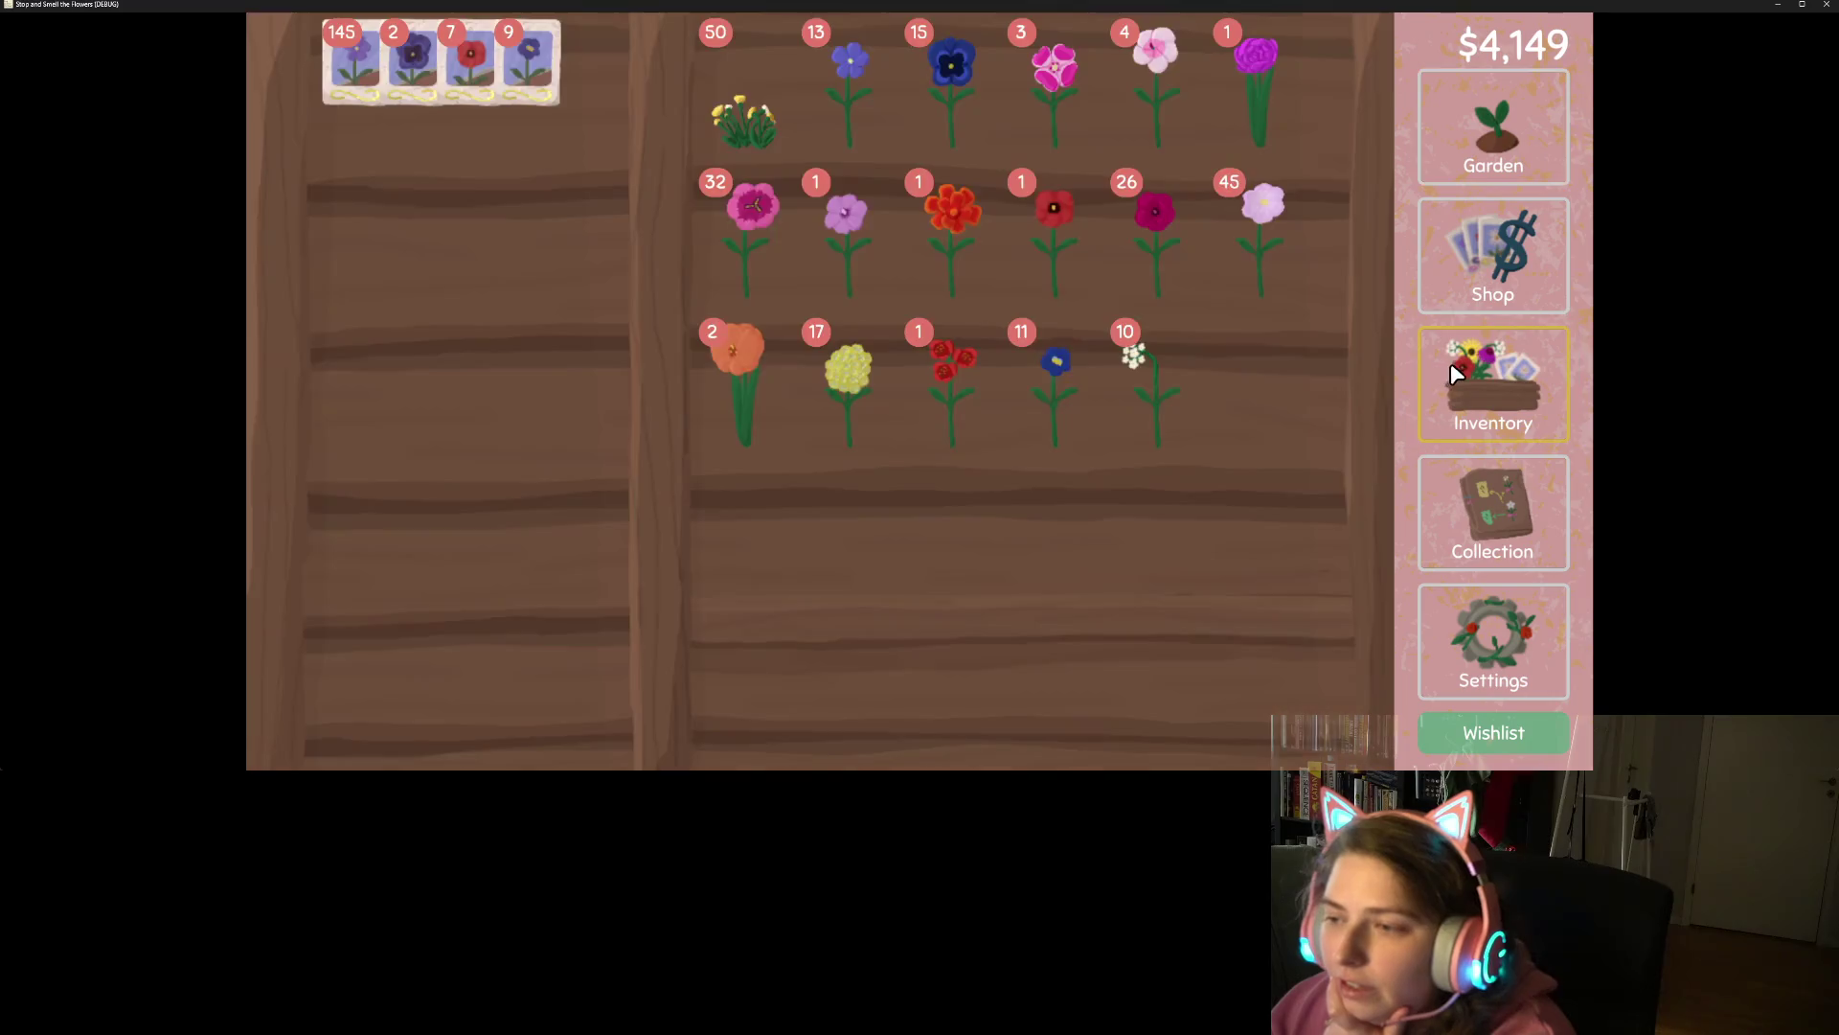
mouse_move(1000, 382)
mouse_down()
mouse_move(1188, 416)
mouse_move(1141, 221)
mouse_move(952, 427)
mouse_up()
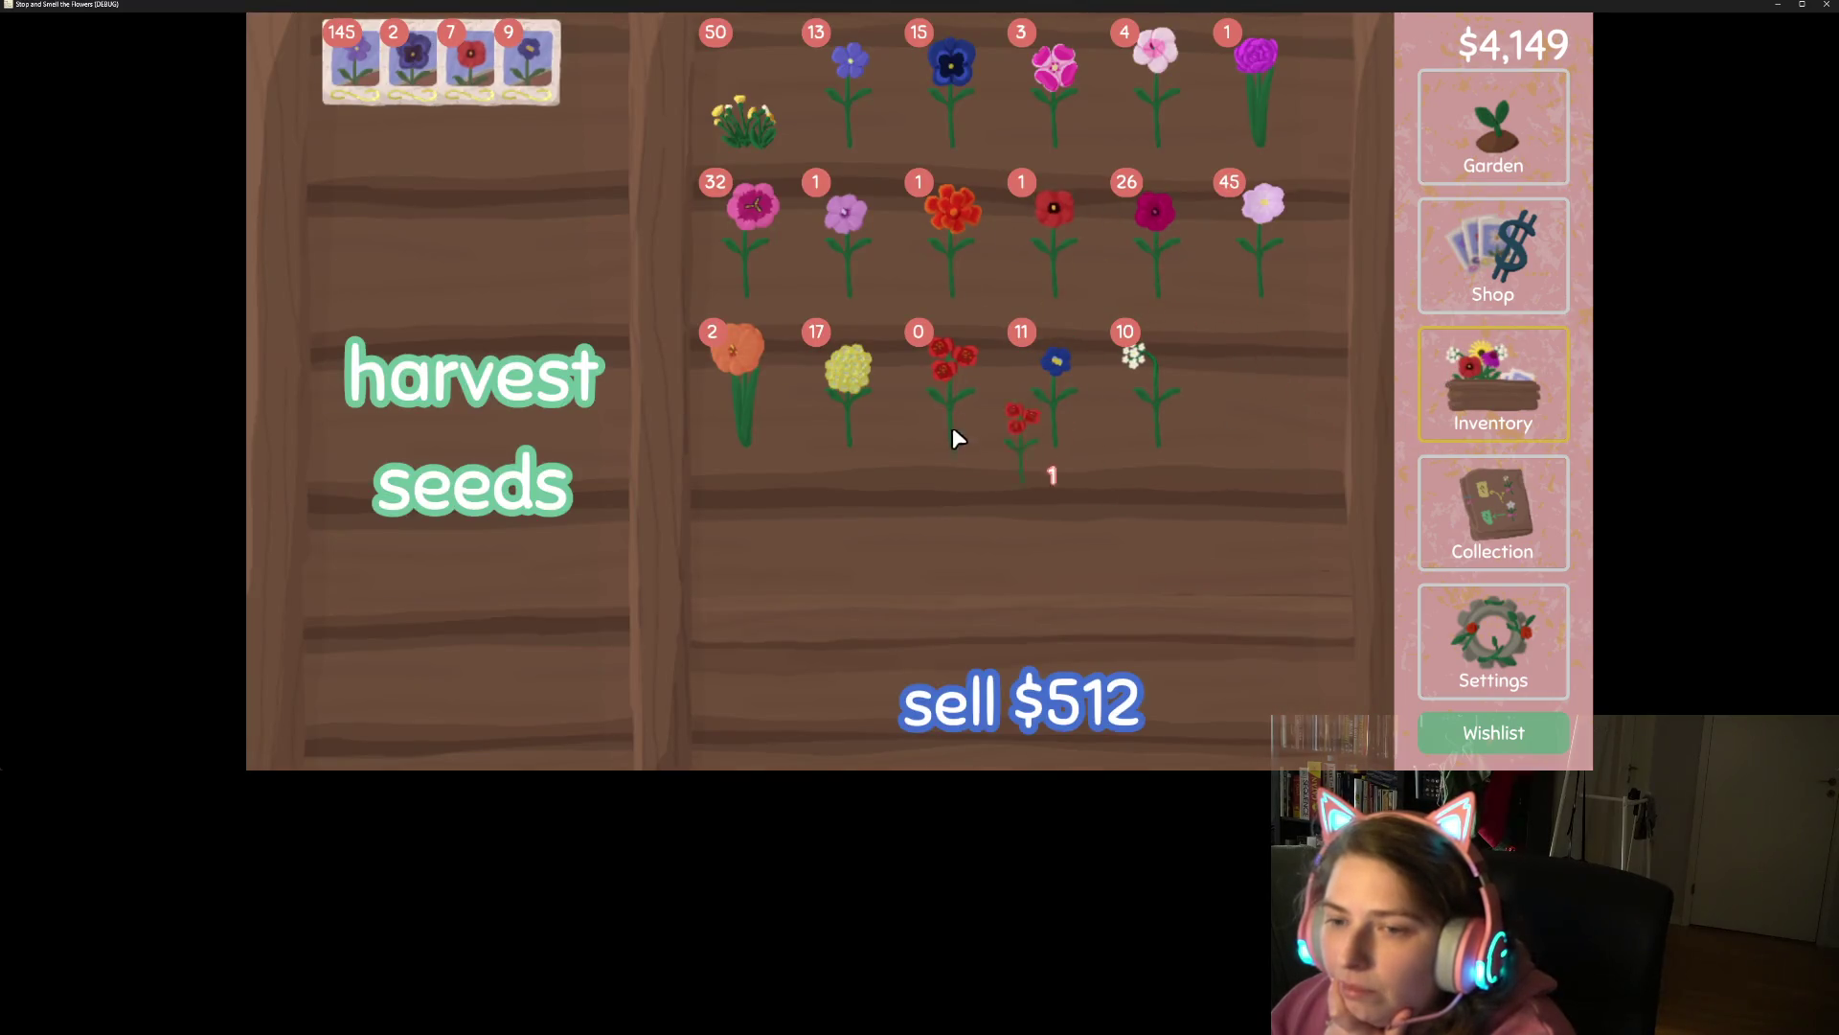
mouse_move(1064, 495)
mouse_down()
mouse_move(1330, 458)
mouse_move(1018, 414)
mouse_move(1054, 418)
mouse_up()
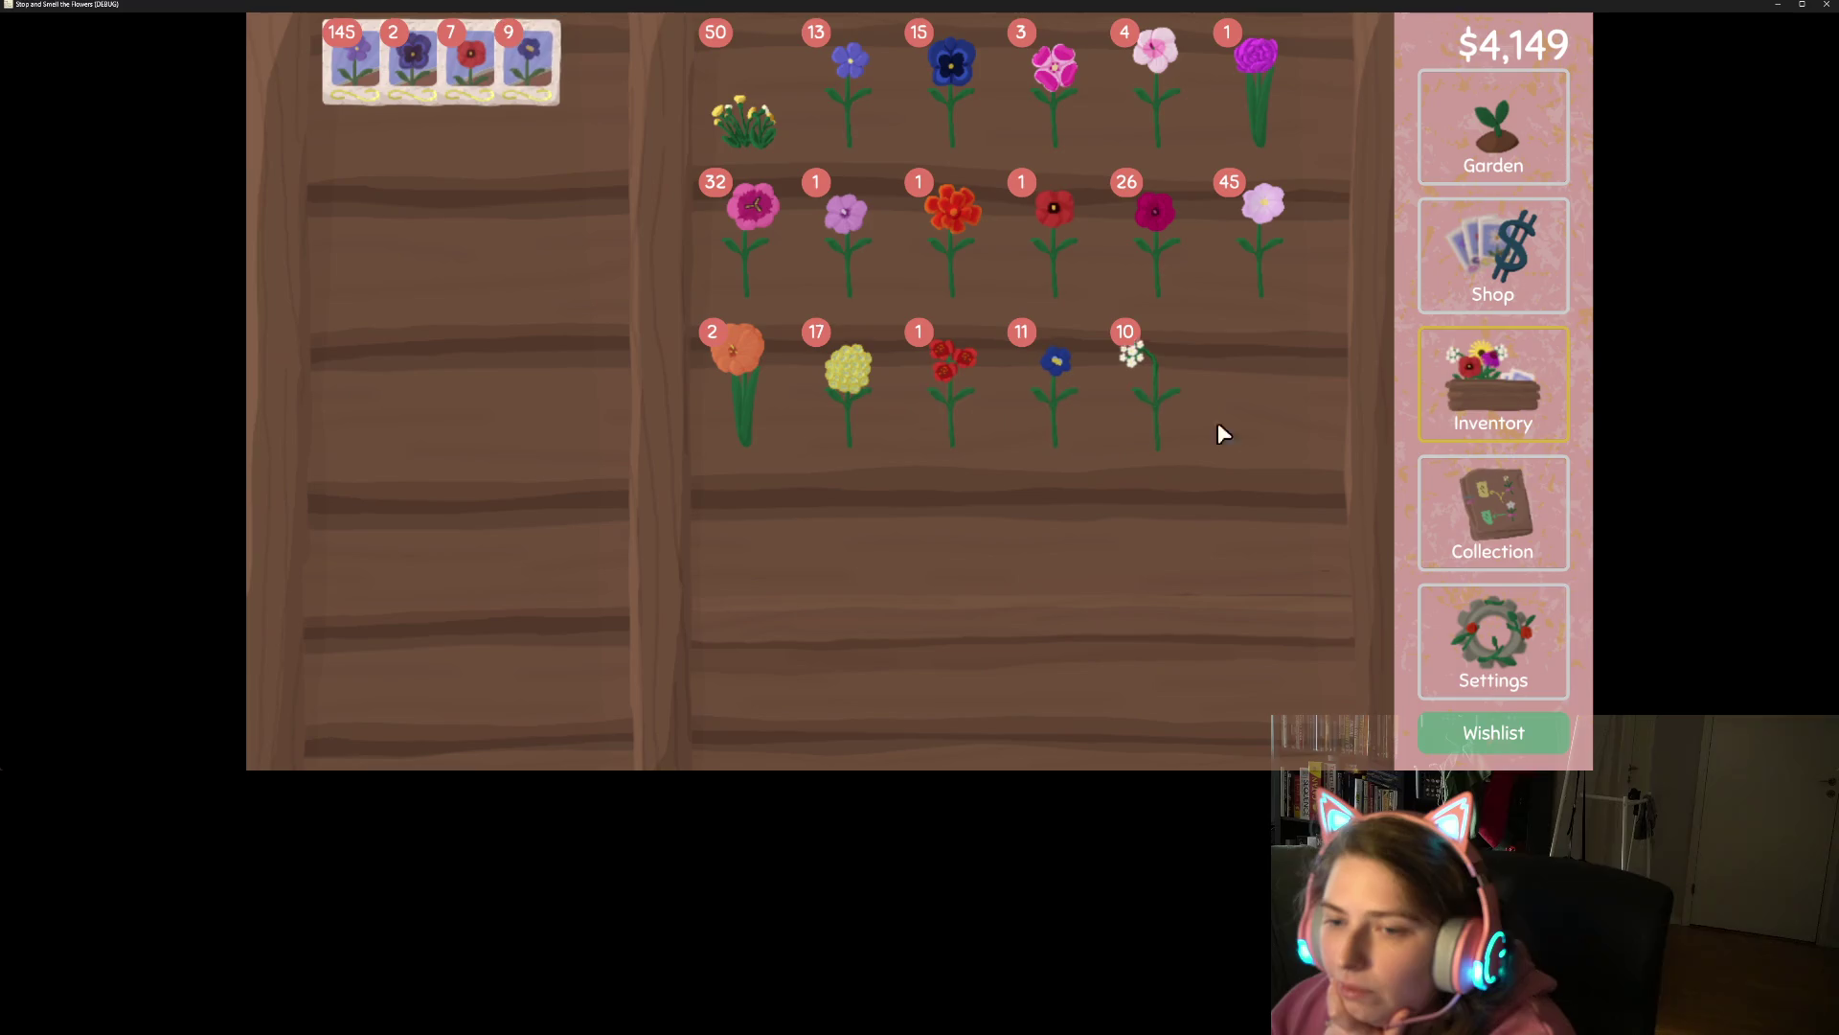
click(1819, 5)
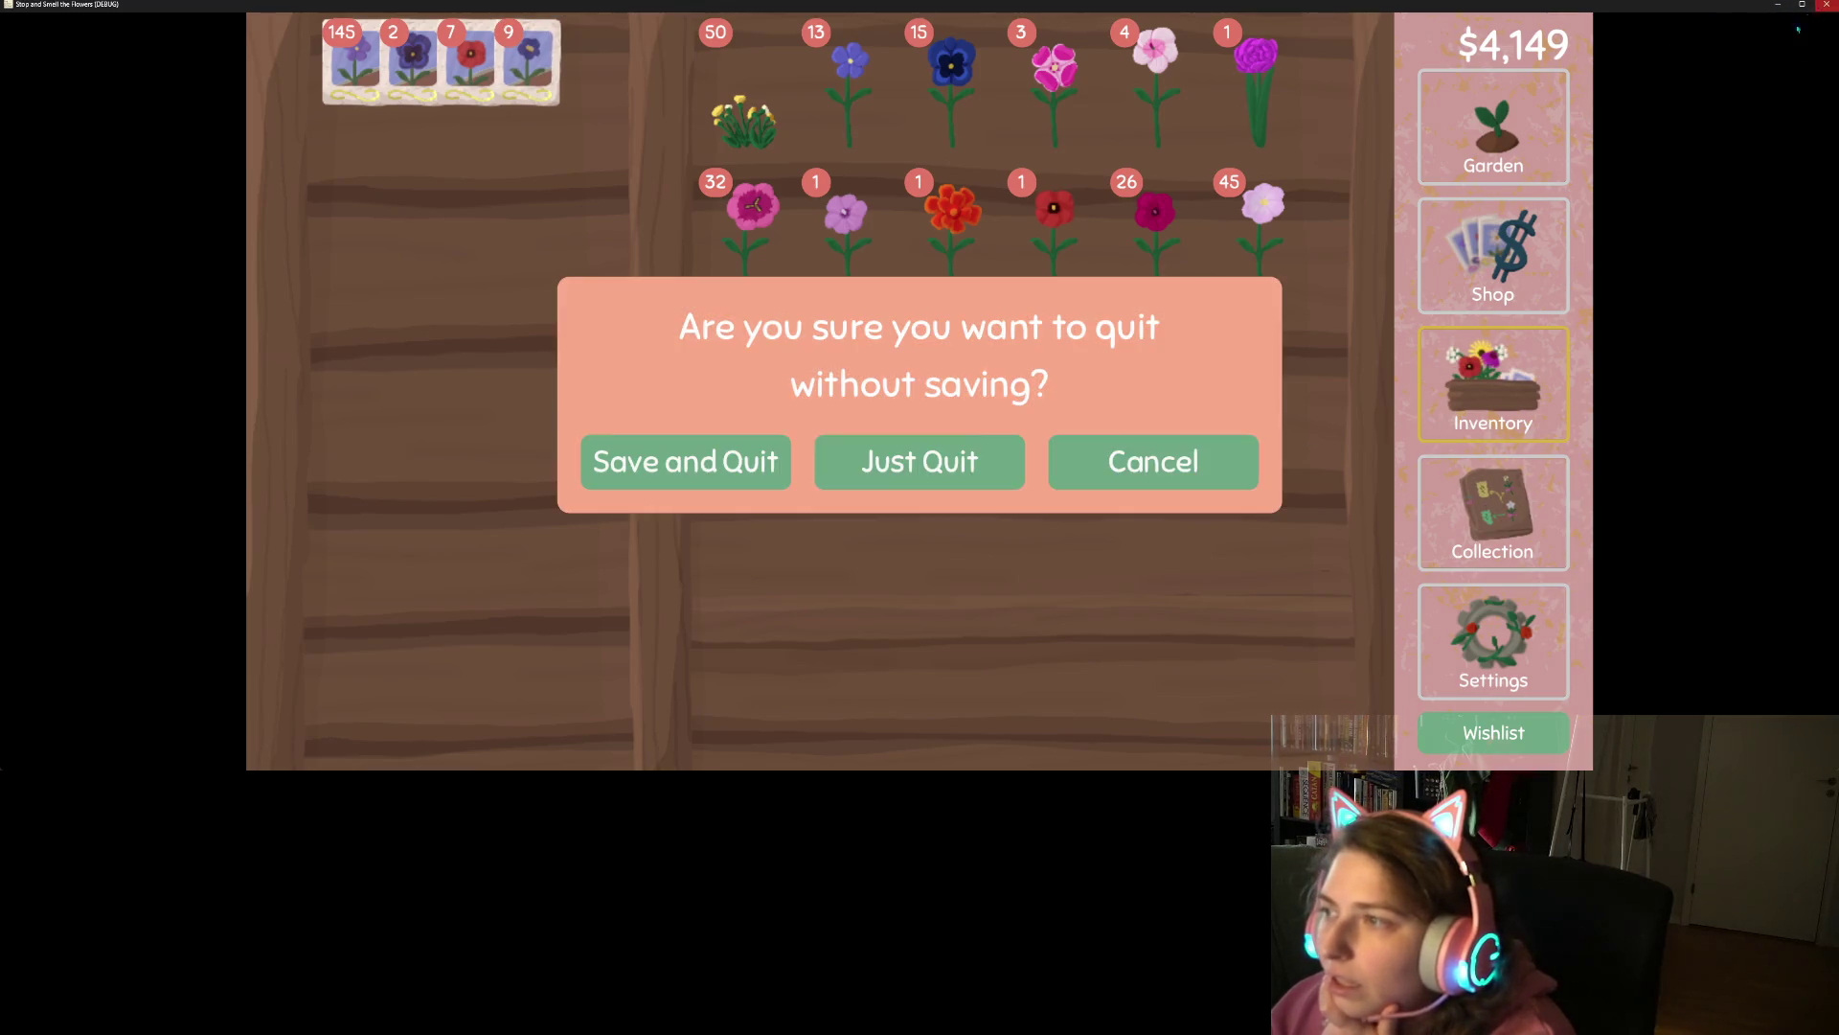
click(877, 467)
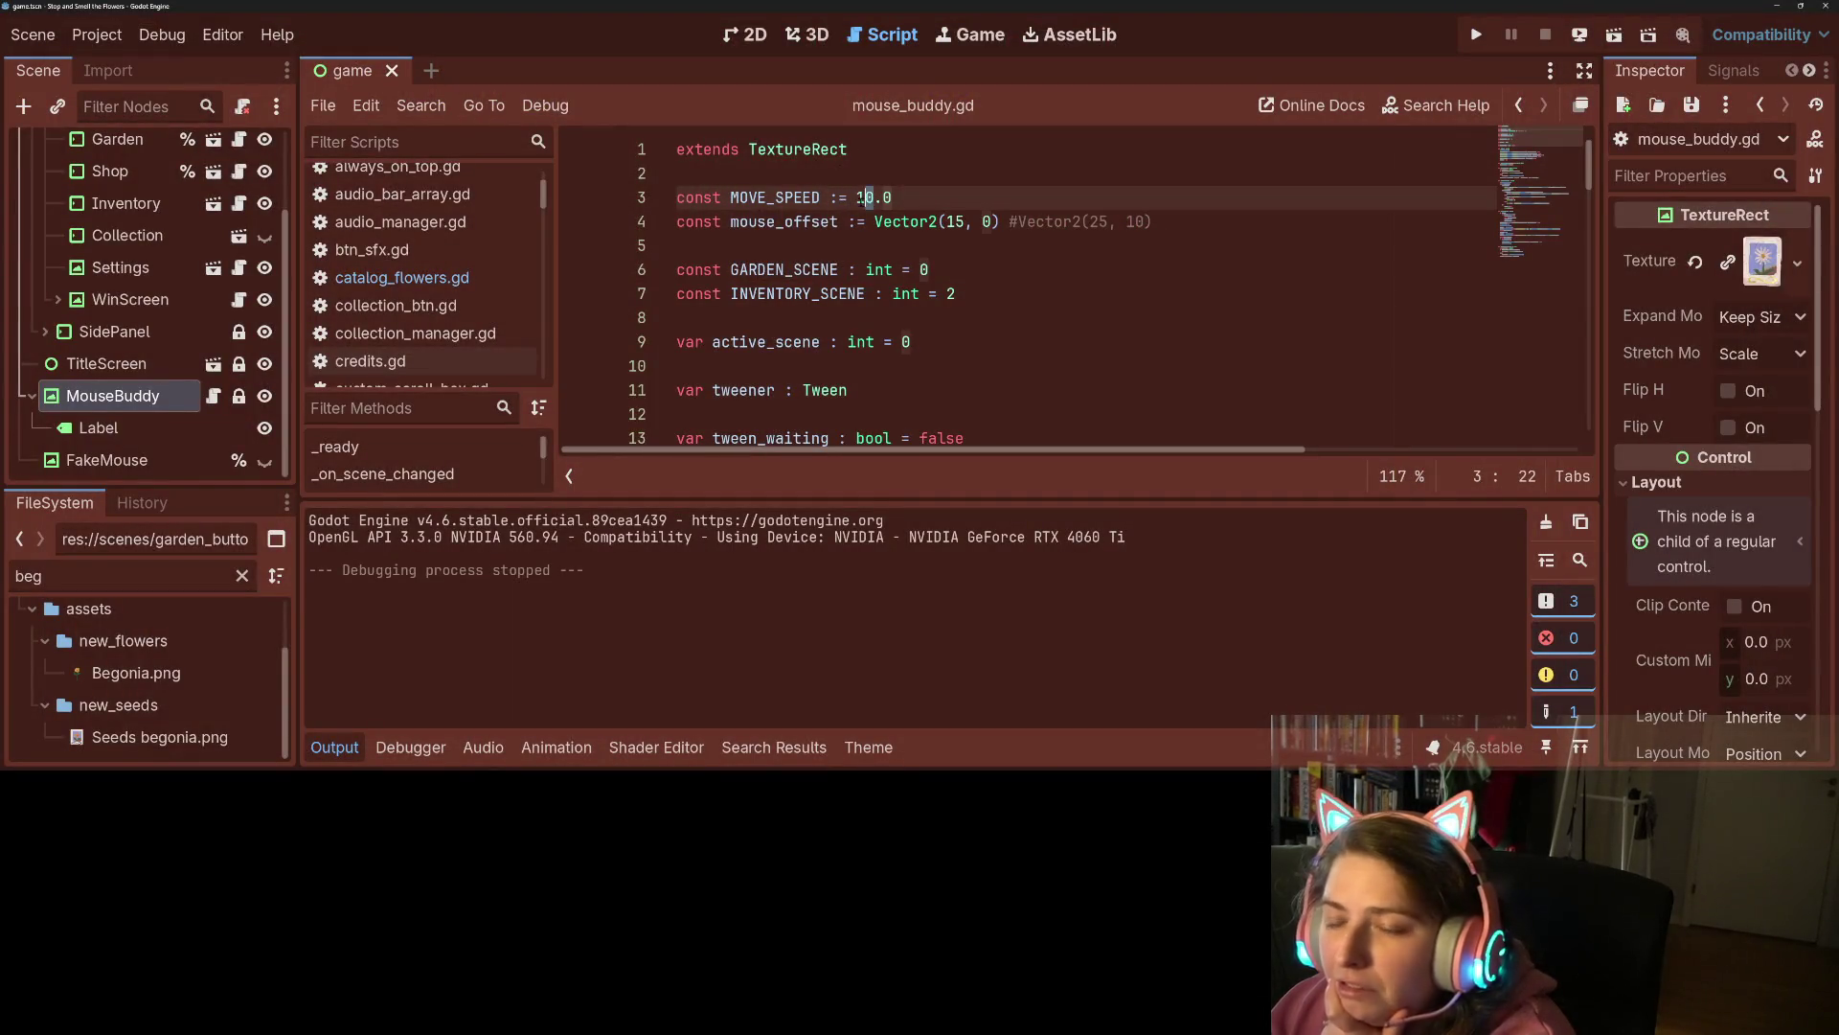
Try MOVE_SPEED 6.0 in a quick test run, then quit without saving.
text(6)
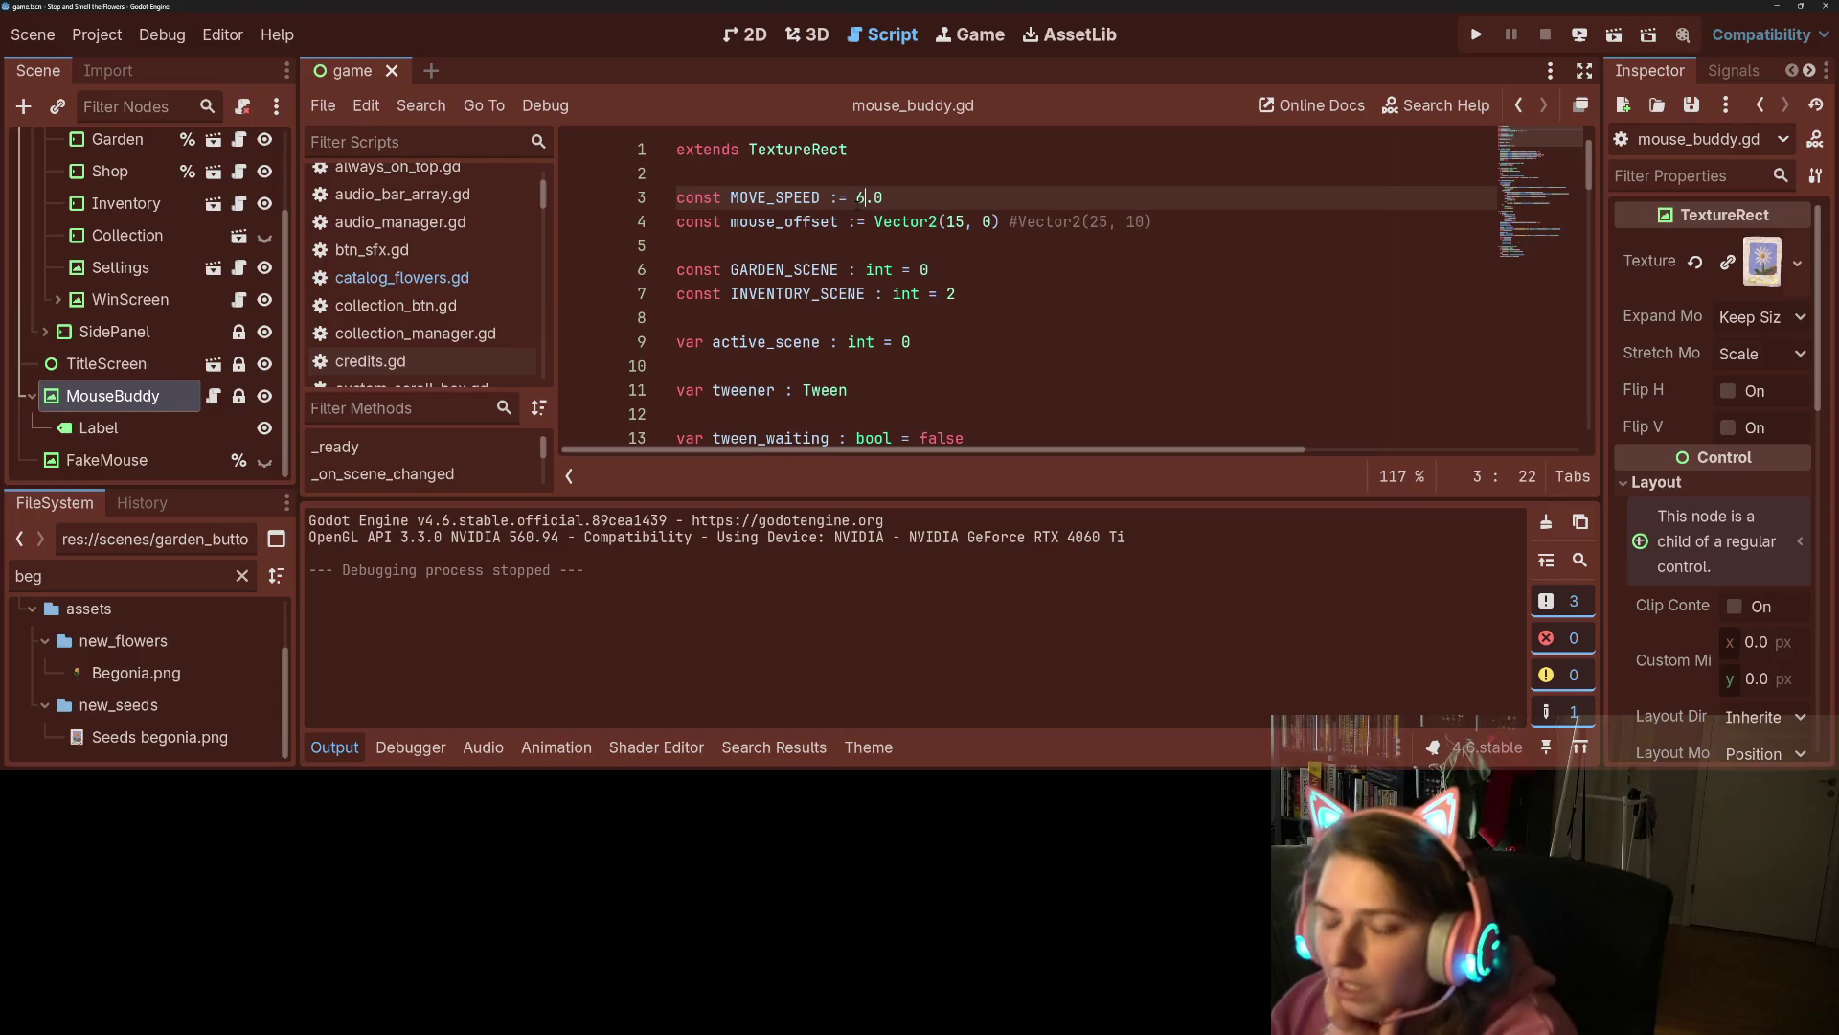
click(1476, 35)
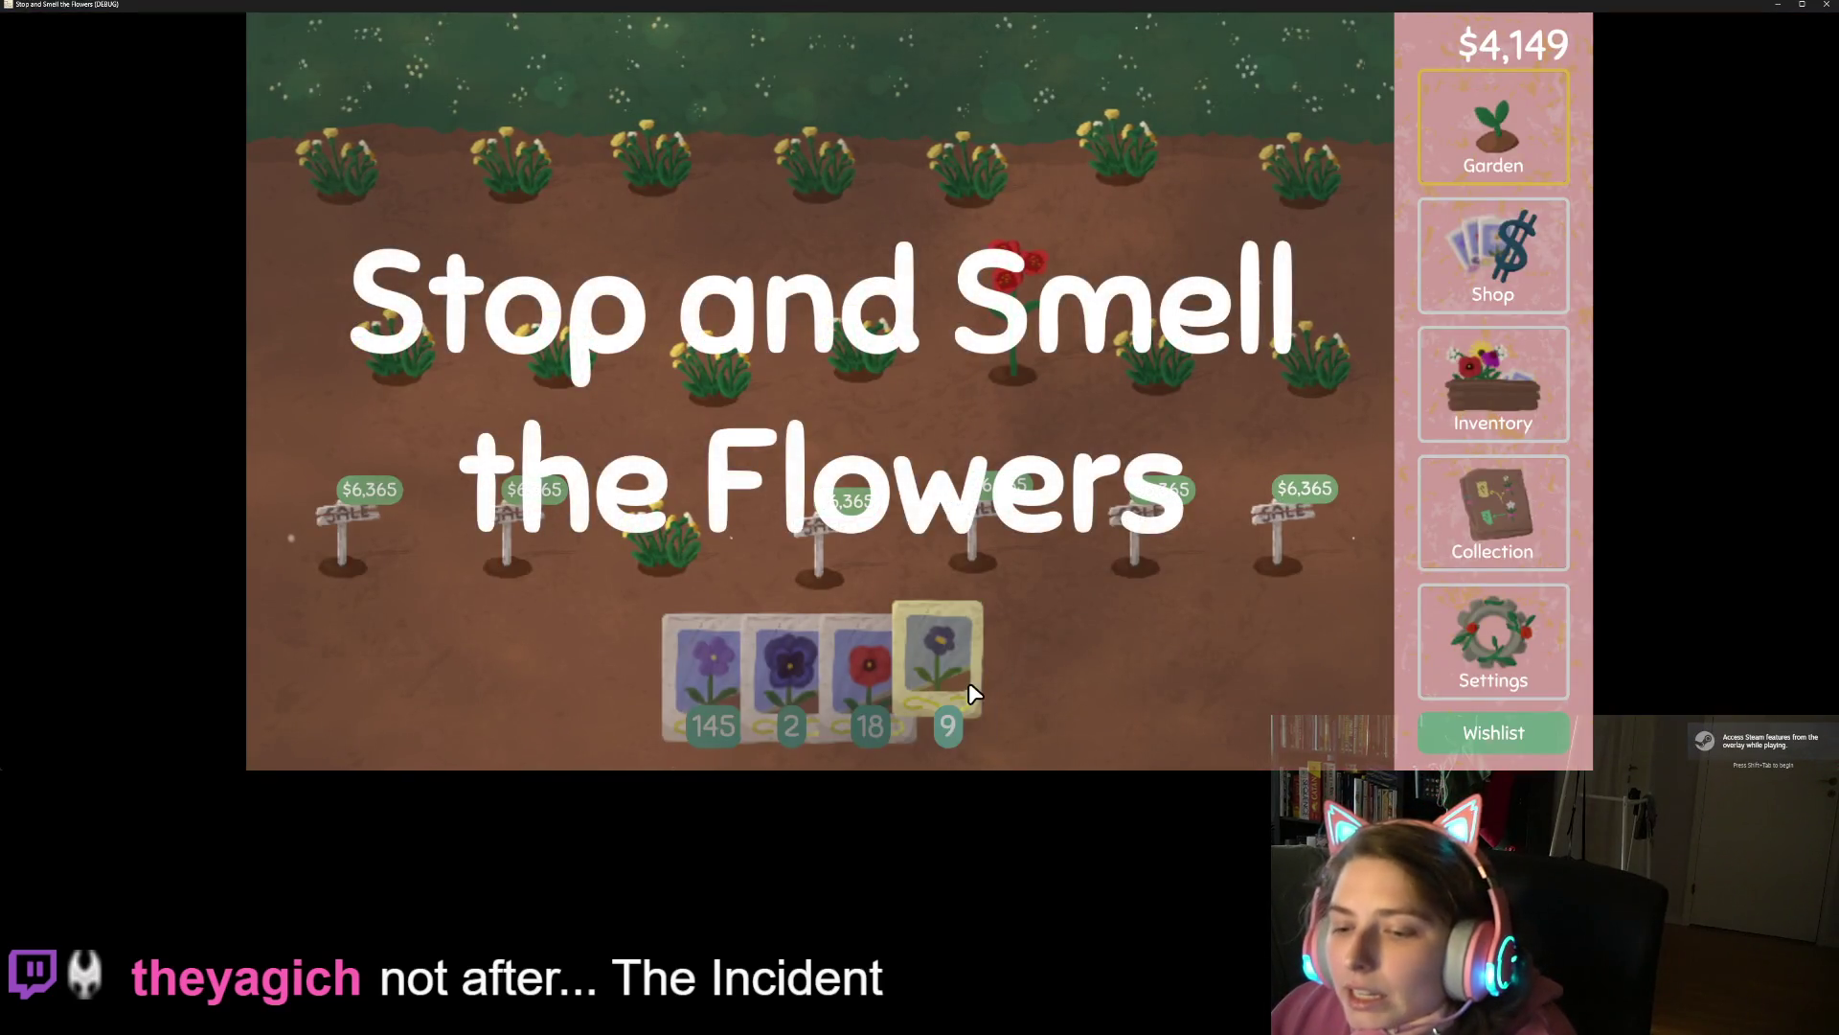
mouse_move(969, 691)
mouse_down()
mouse_move(1105, 505)
mouse_move(1123, 209)
mouse_move(1116, 412)
mouse_move(1019, 435)
mouse_up()
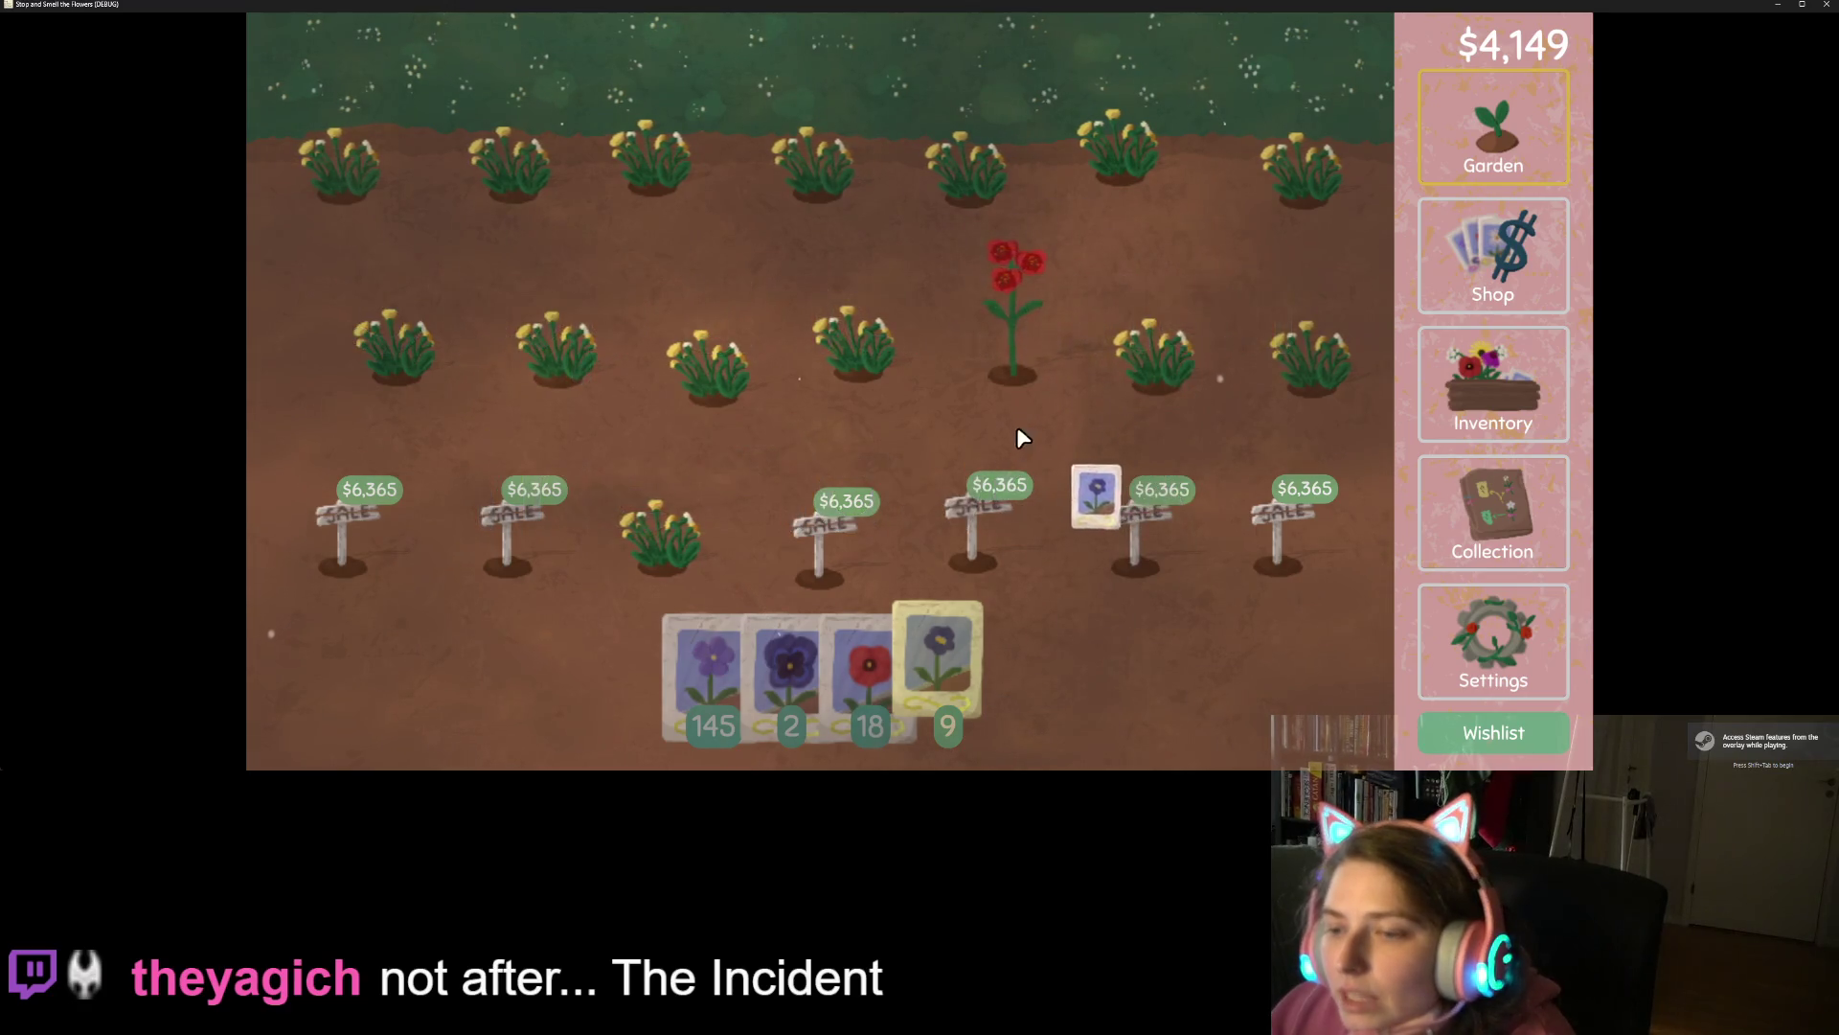
key(Escape)
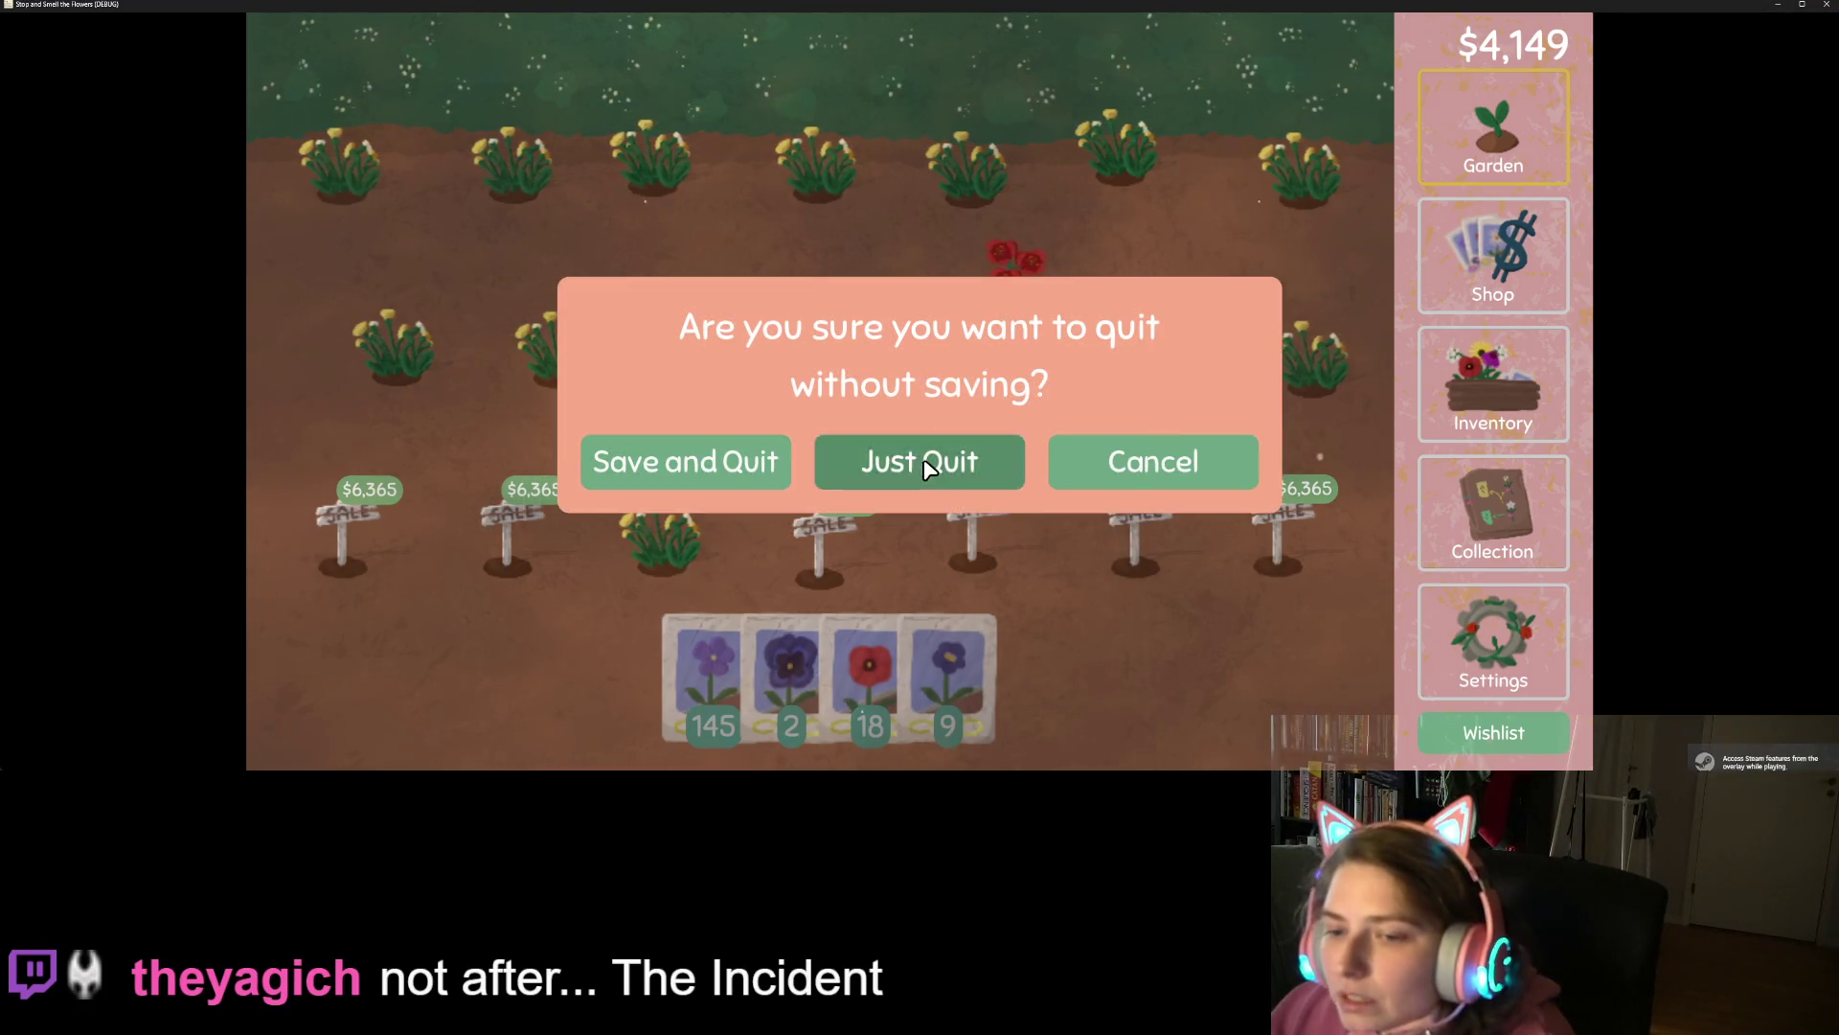
click(923, 459)
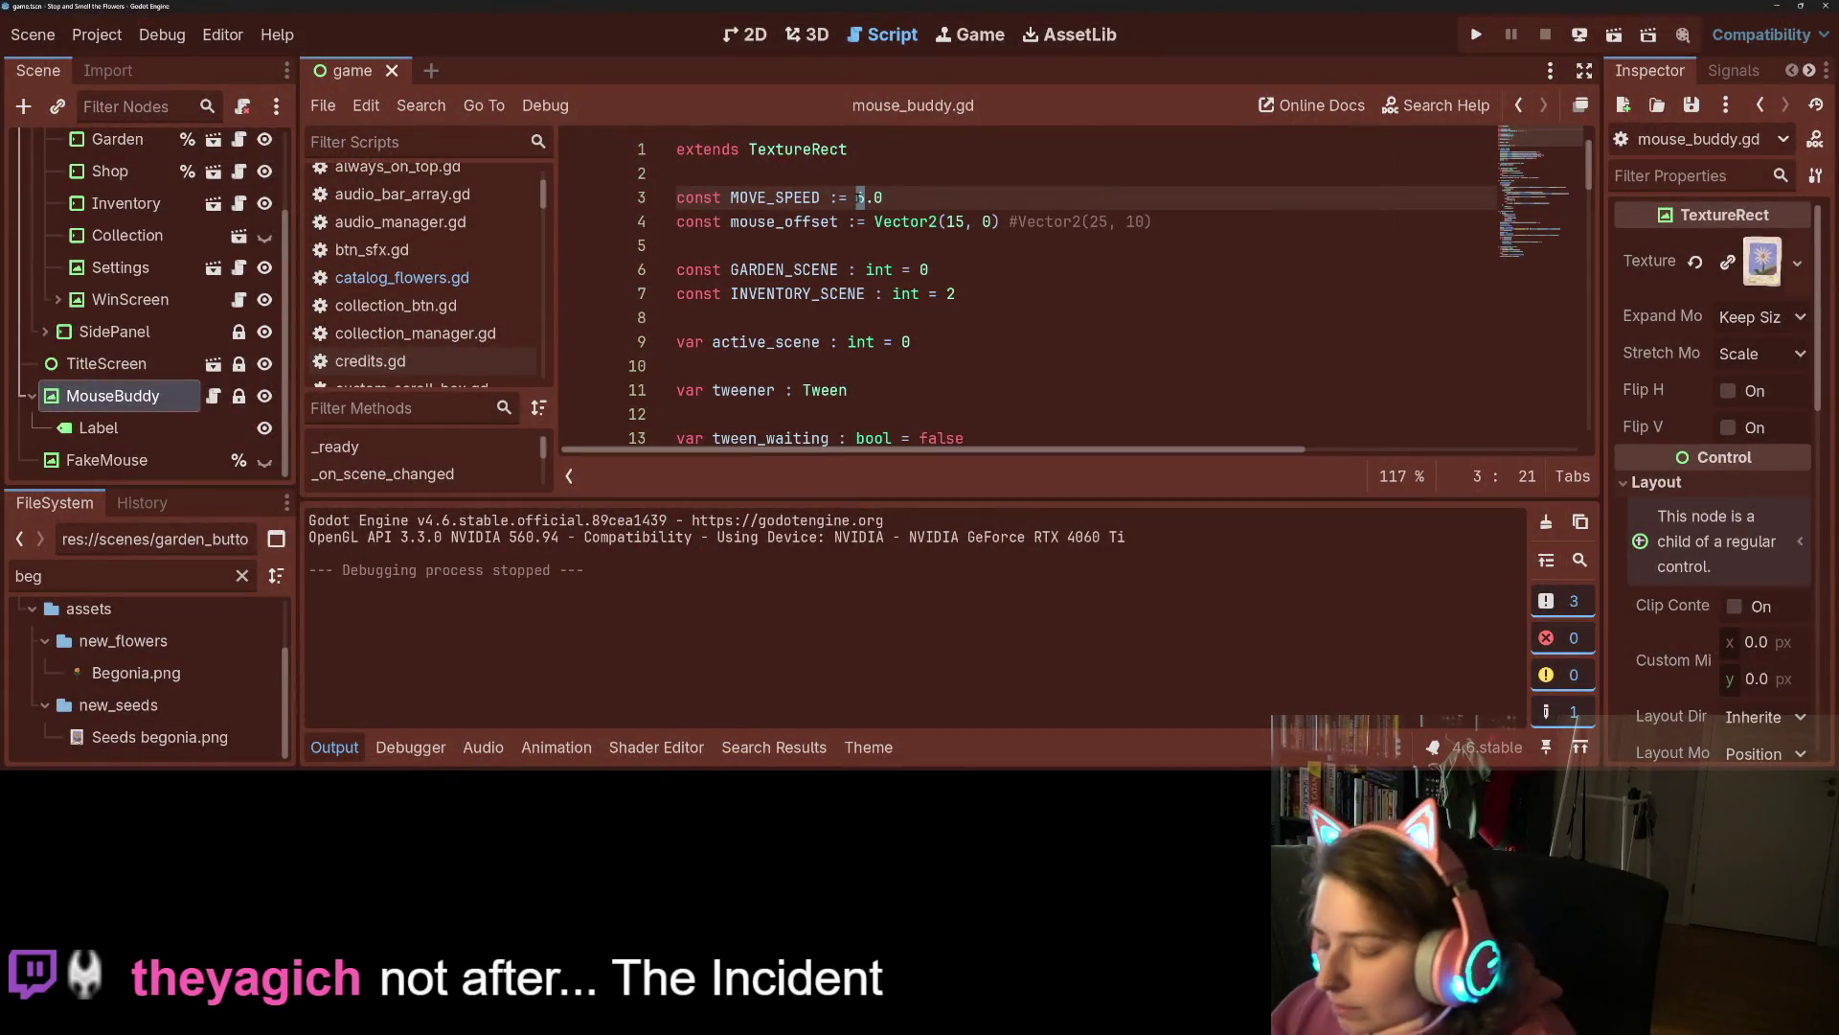
Change MOVE_SPEED to 8.0 and run the game again.
key(BackSpace)
text(8)
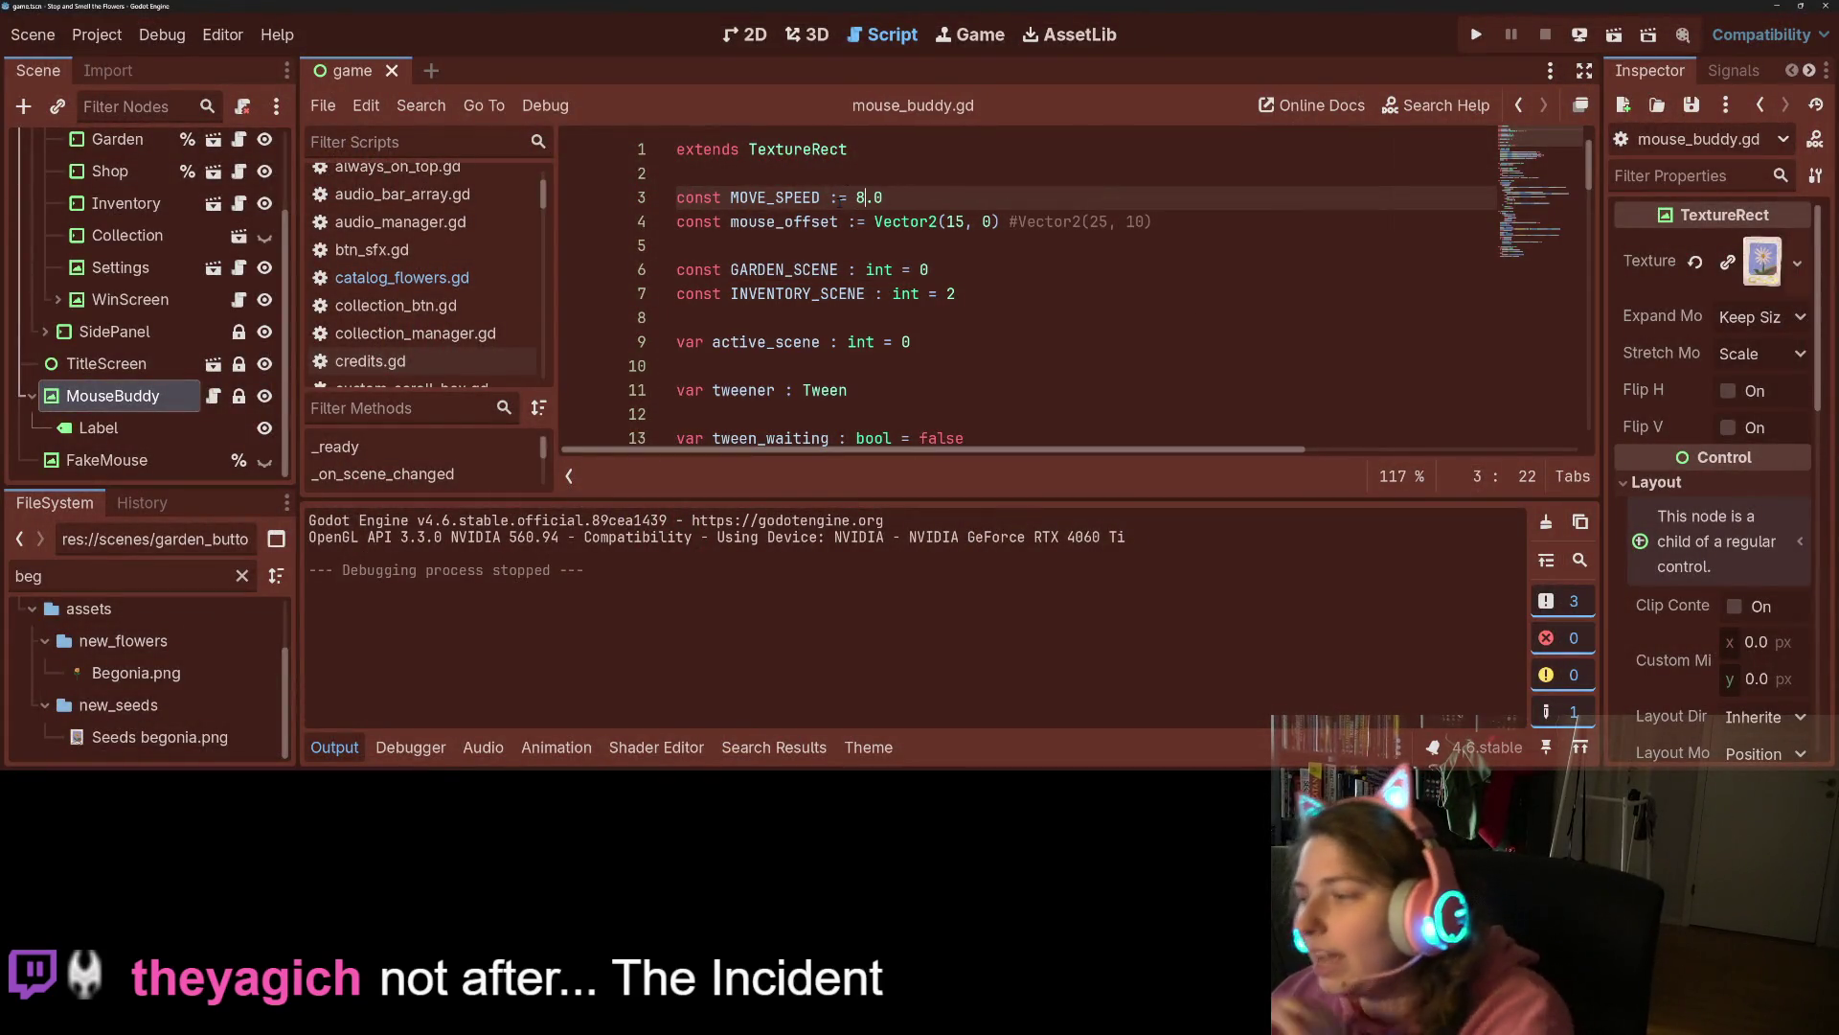
click(1476, 35)
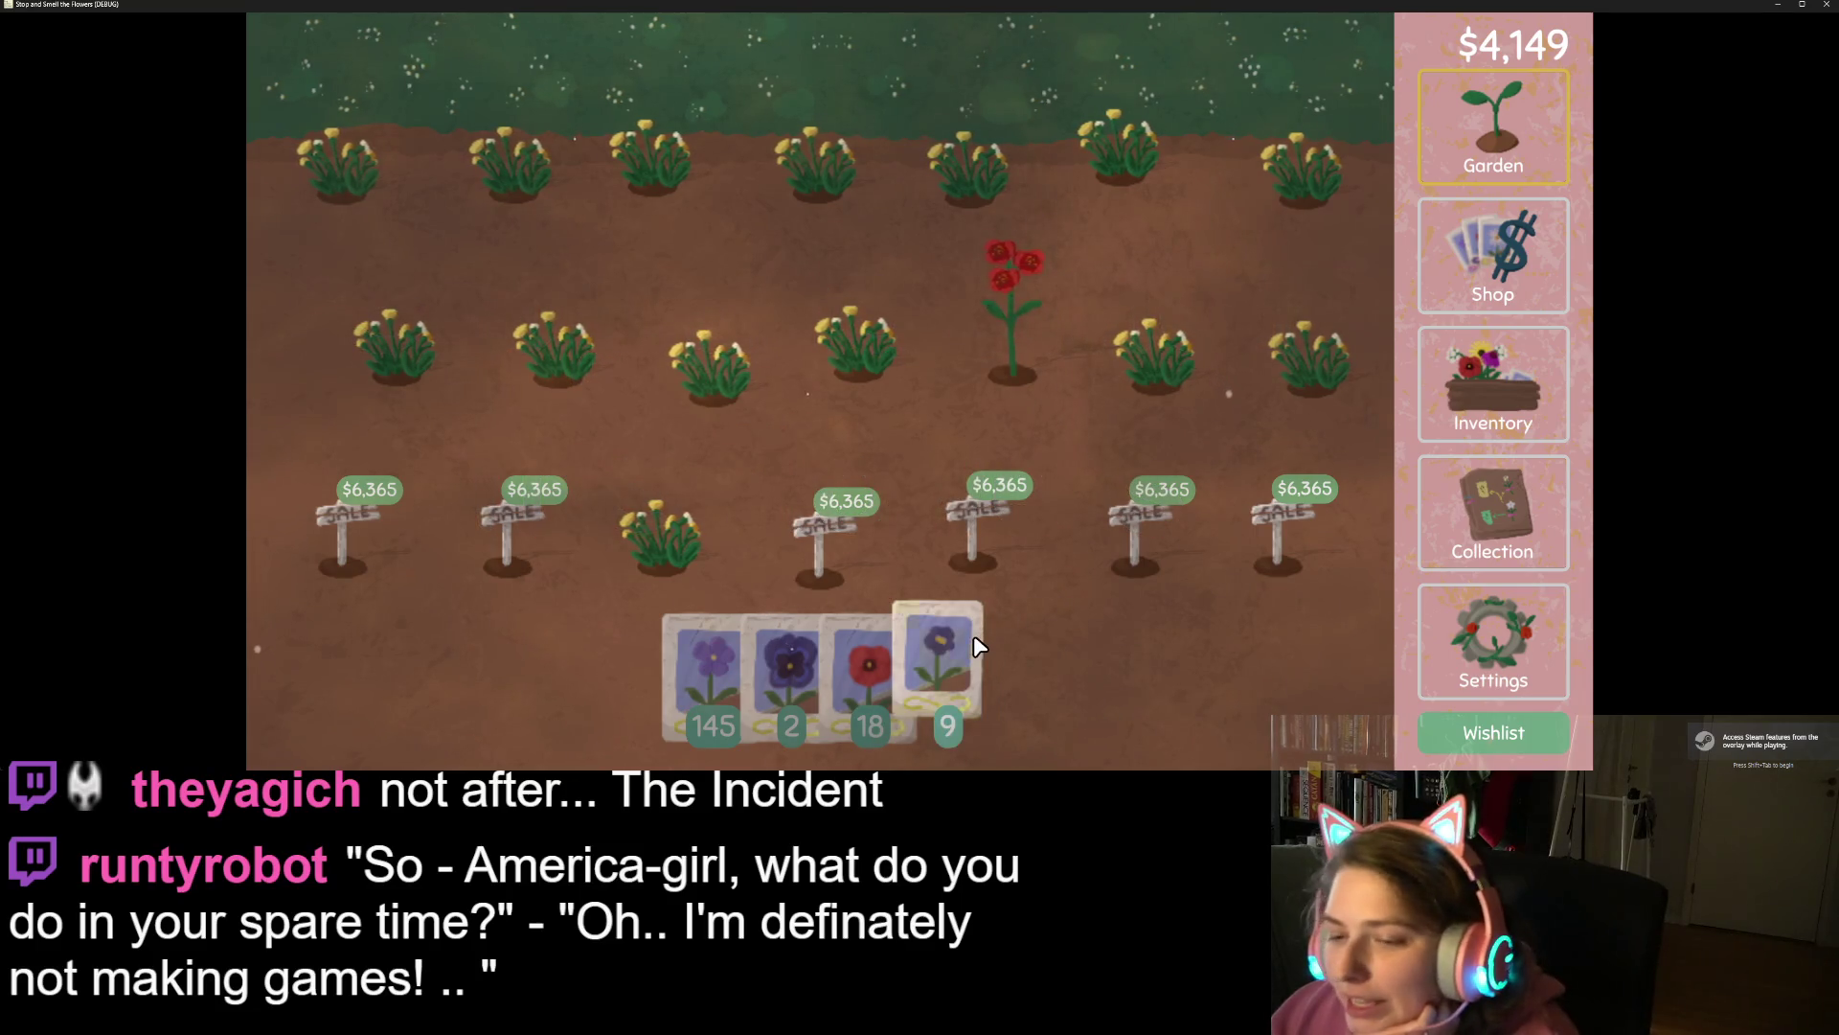
Drag seed packets to plant the middle and top rows, then quit the game without saving.
mouse_move(973, 634)
mouse_down()
mouse_move(1094, 461)
mouse_move(1159, 280)
mouse_move(1125, 166)
mouse_move(1290, 174)
mouse_move(847, 183)
mouse_move(750, 205)
mouse_move(784, 243)
mouse_up()
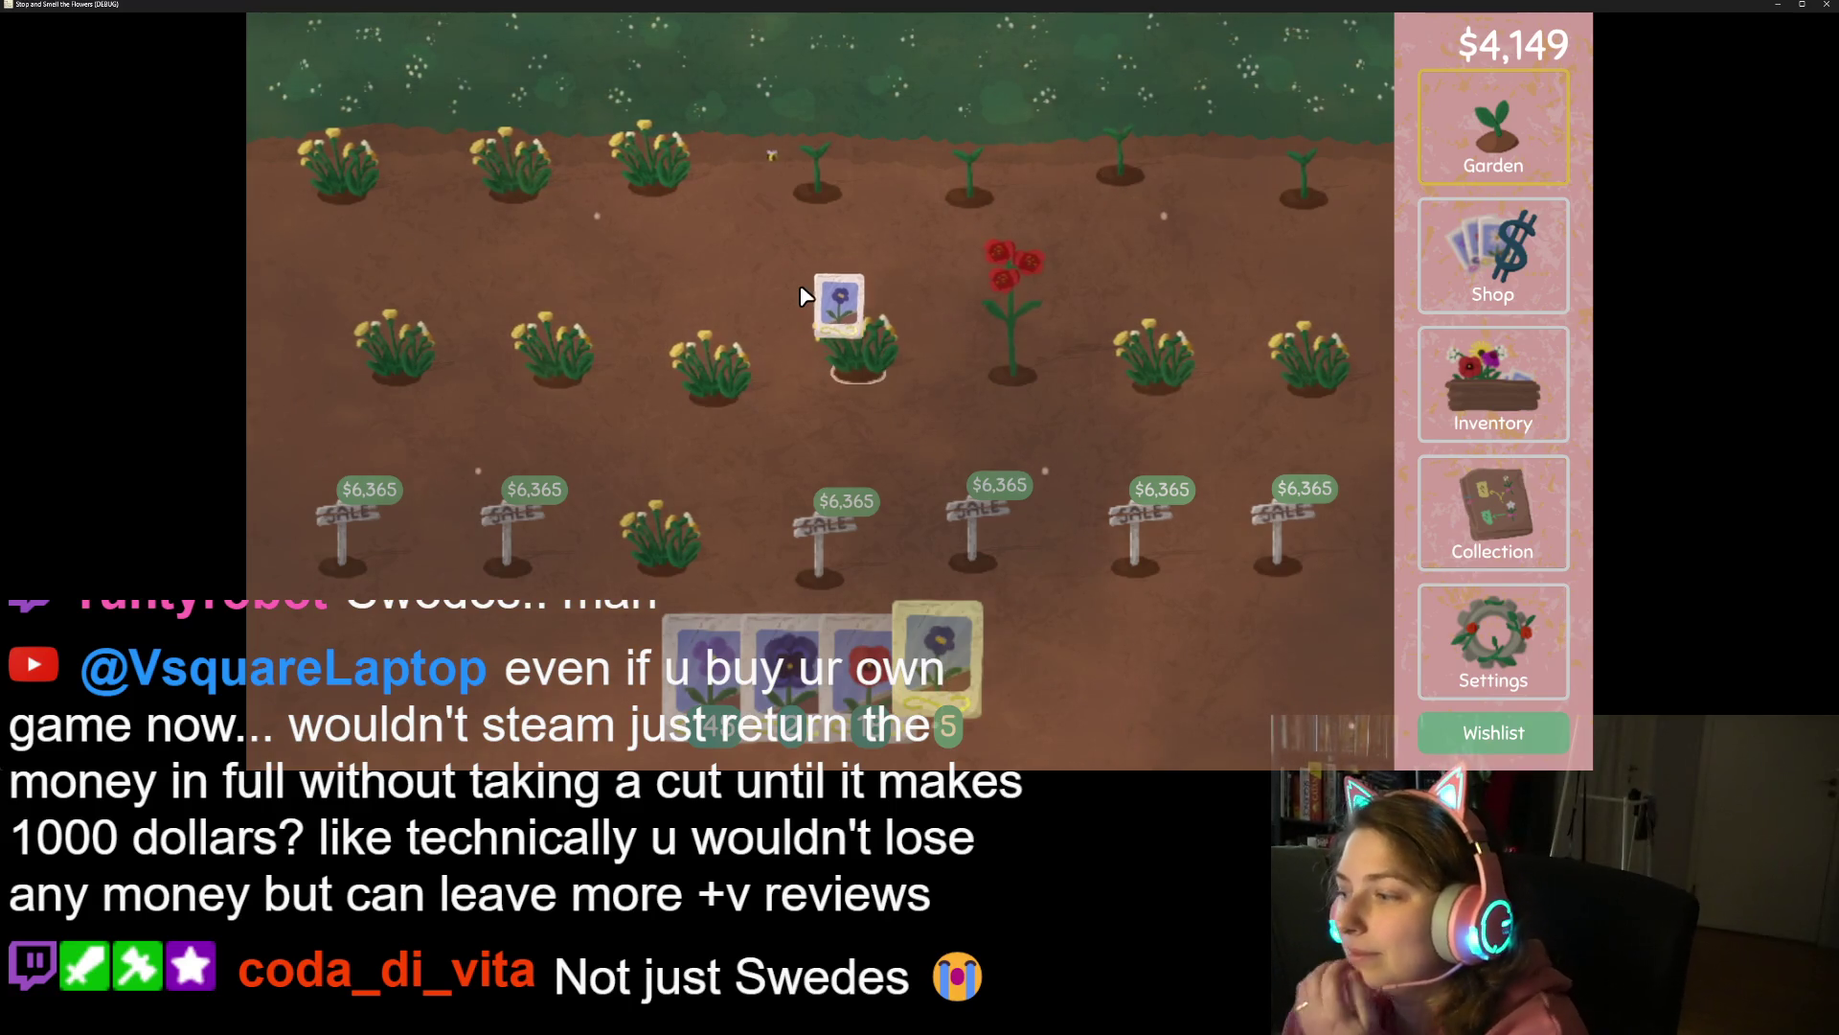
mouse_move(871, 313)
mouse_down()
mouse_move(1001, 308)
mouse_move(1328, 357)
mouse_move(1212, 375)
mouse_move(800, 376)
mouse_up()
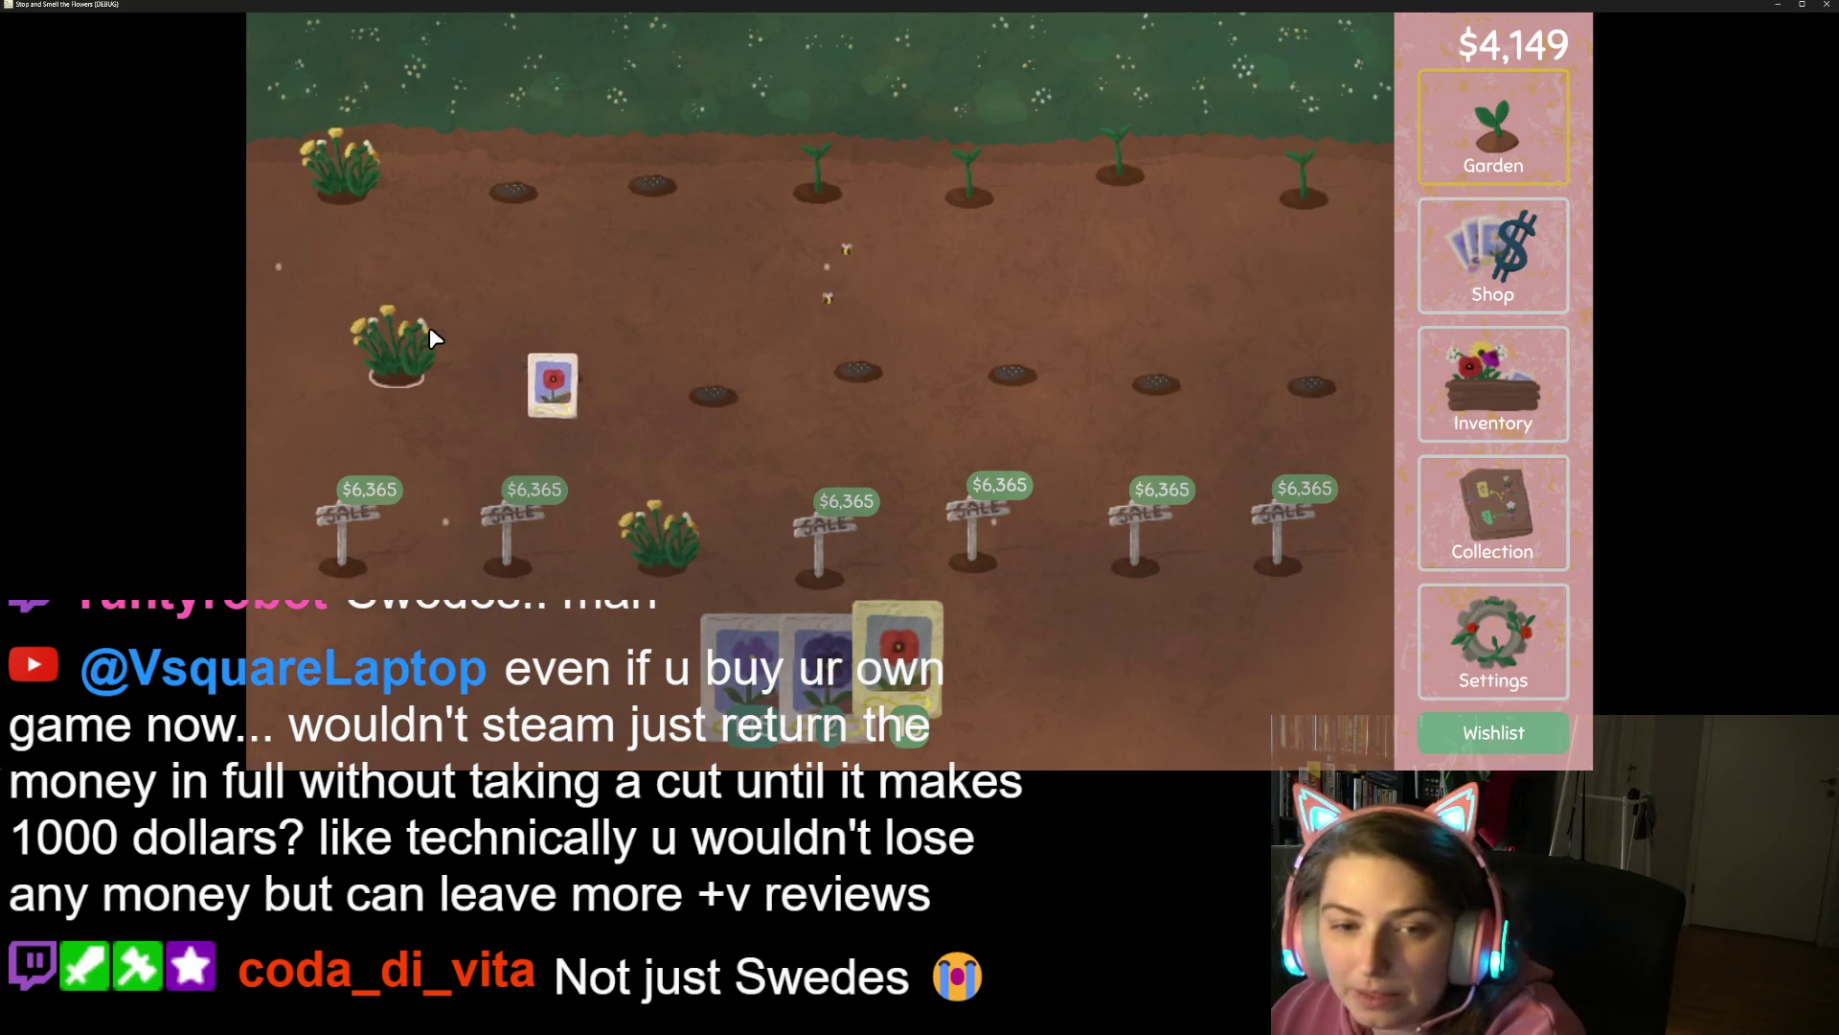
mouse_move(706, 581)
mouse_down()
mouse_move(713, 536)
mouse_move(862, 383)
mouse_move(1155, 230)
mouse_move(1149, 161)
mouse_move(1212, 154)
mouse_move(1245, 174)
mouse_move(773, 300)
mouse_move(915, 146)
mouse_move(1140, 318)
mouse_move(1153, 366)
mouse_move(1067, 341)
mouse_move(993, 278)
mouse_up()
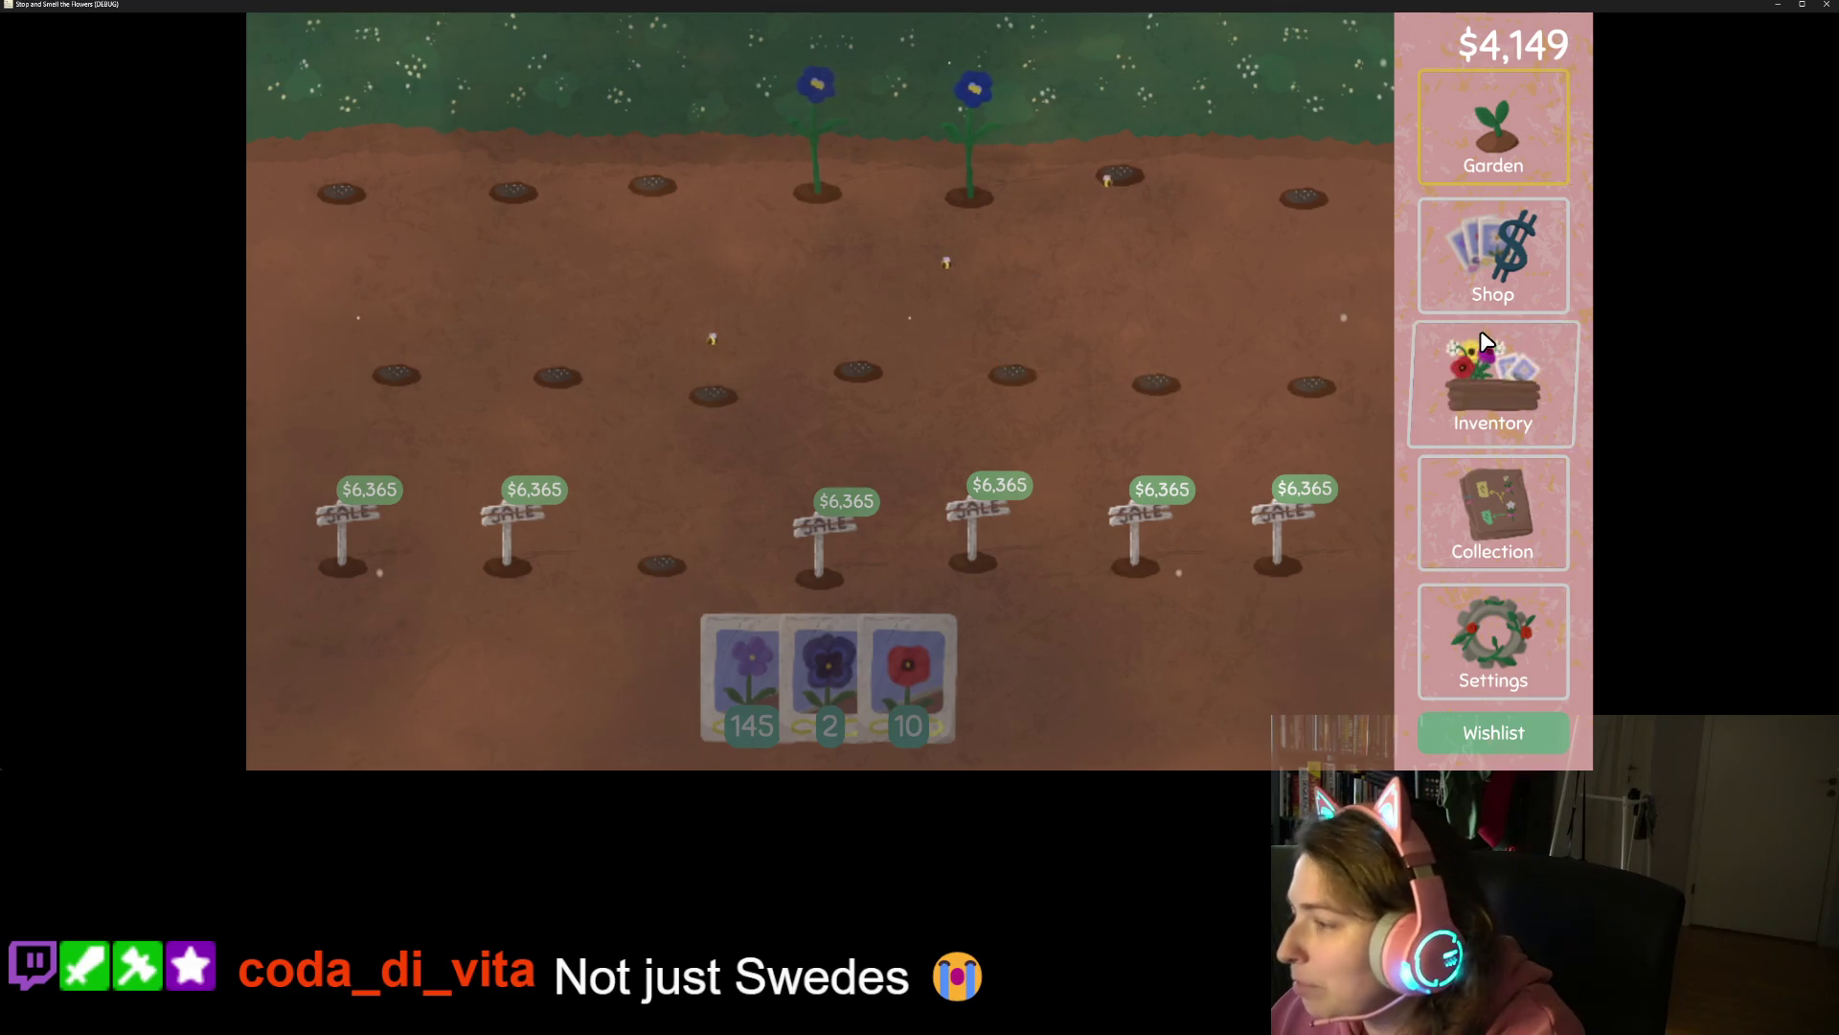
click(1827, 4)
click(887, 482)
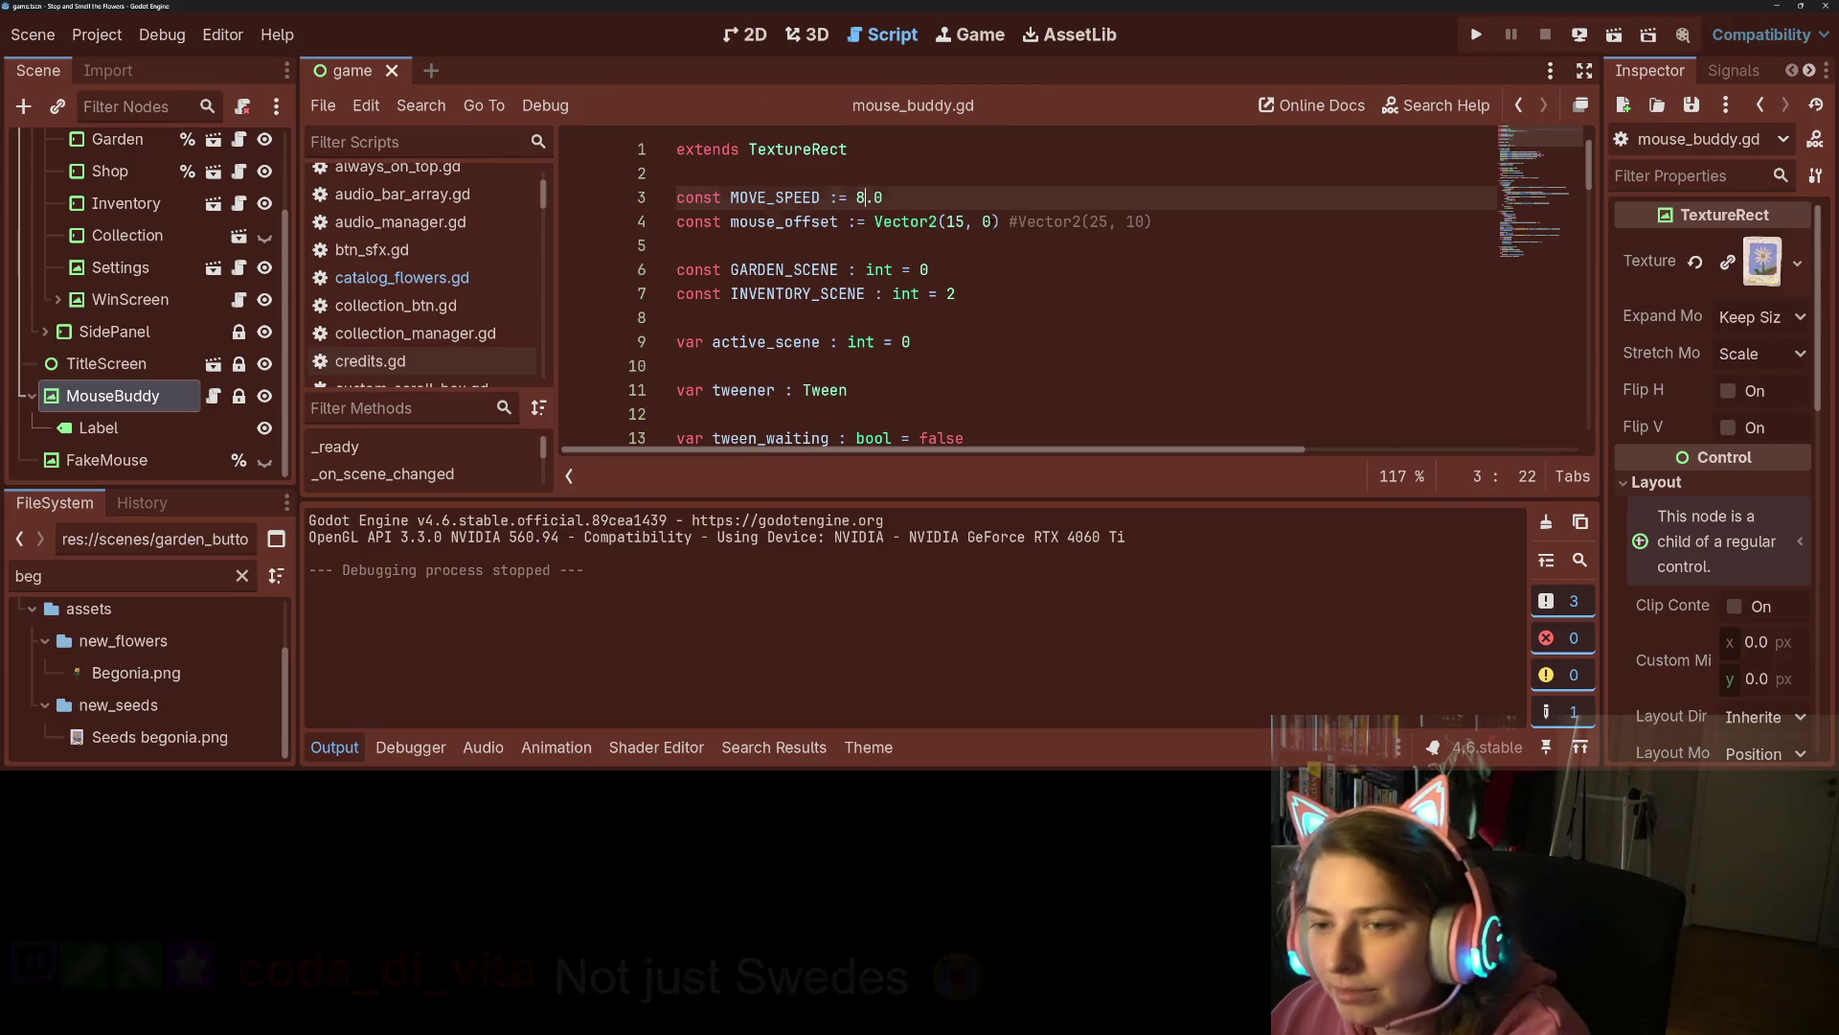
Edit line 4 from Vector2(15, 0) to Vector2(10, -5), save, and relaunch the game.
click(982, 222)
text(-)
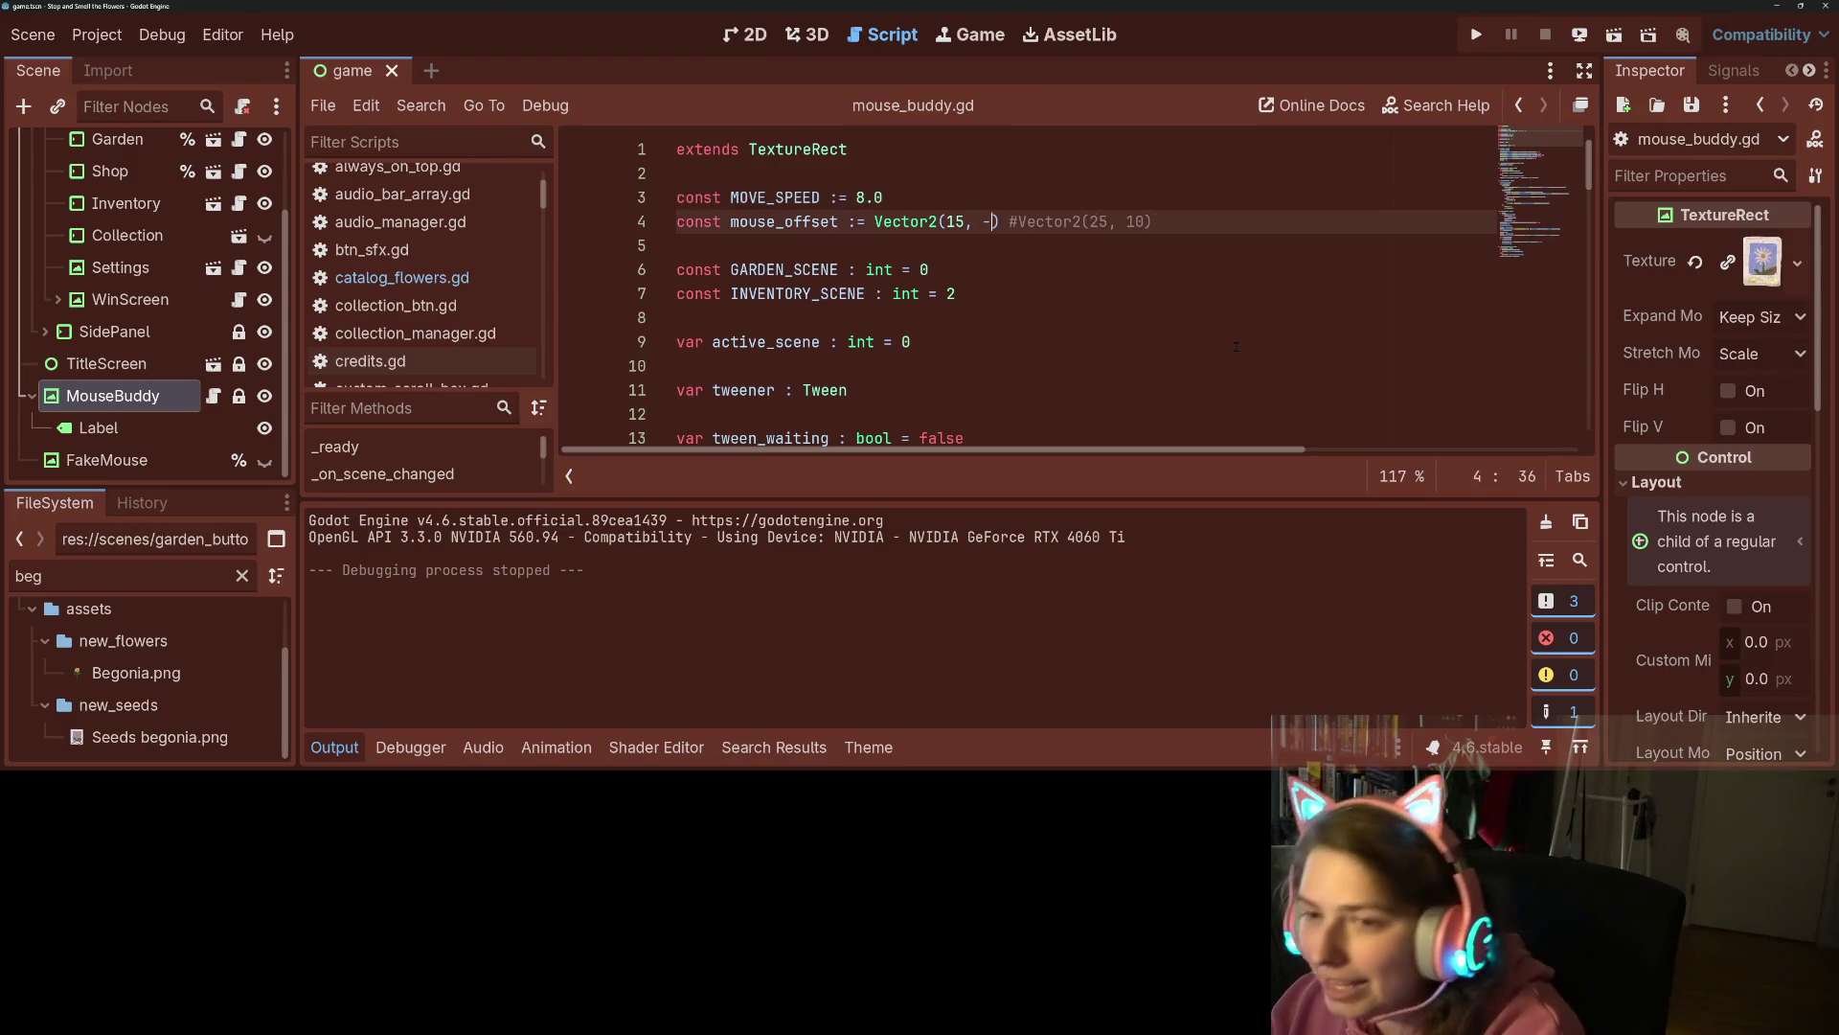
text(5)
key(Left)
key(Left)
key(Left)
key(BackSpace)
text(0)
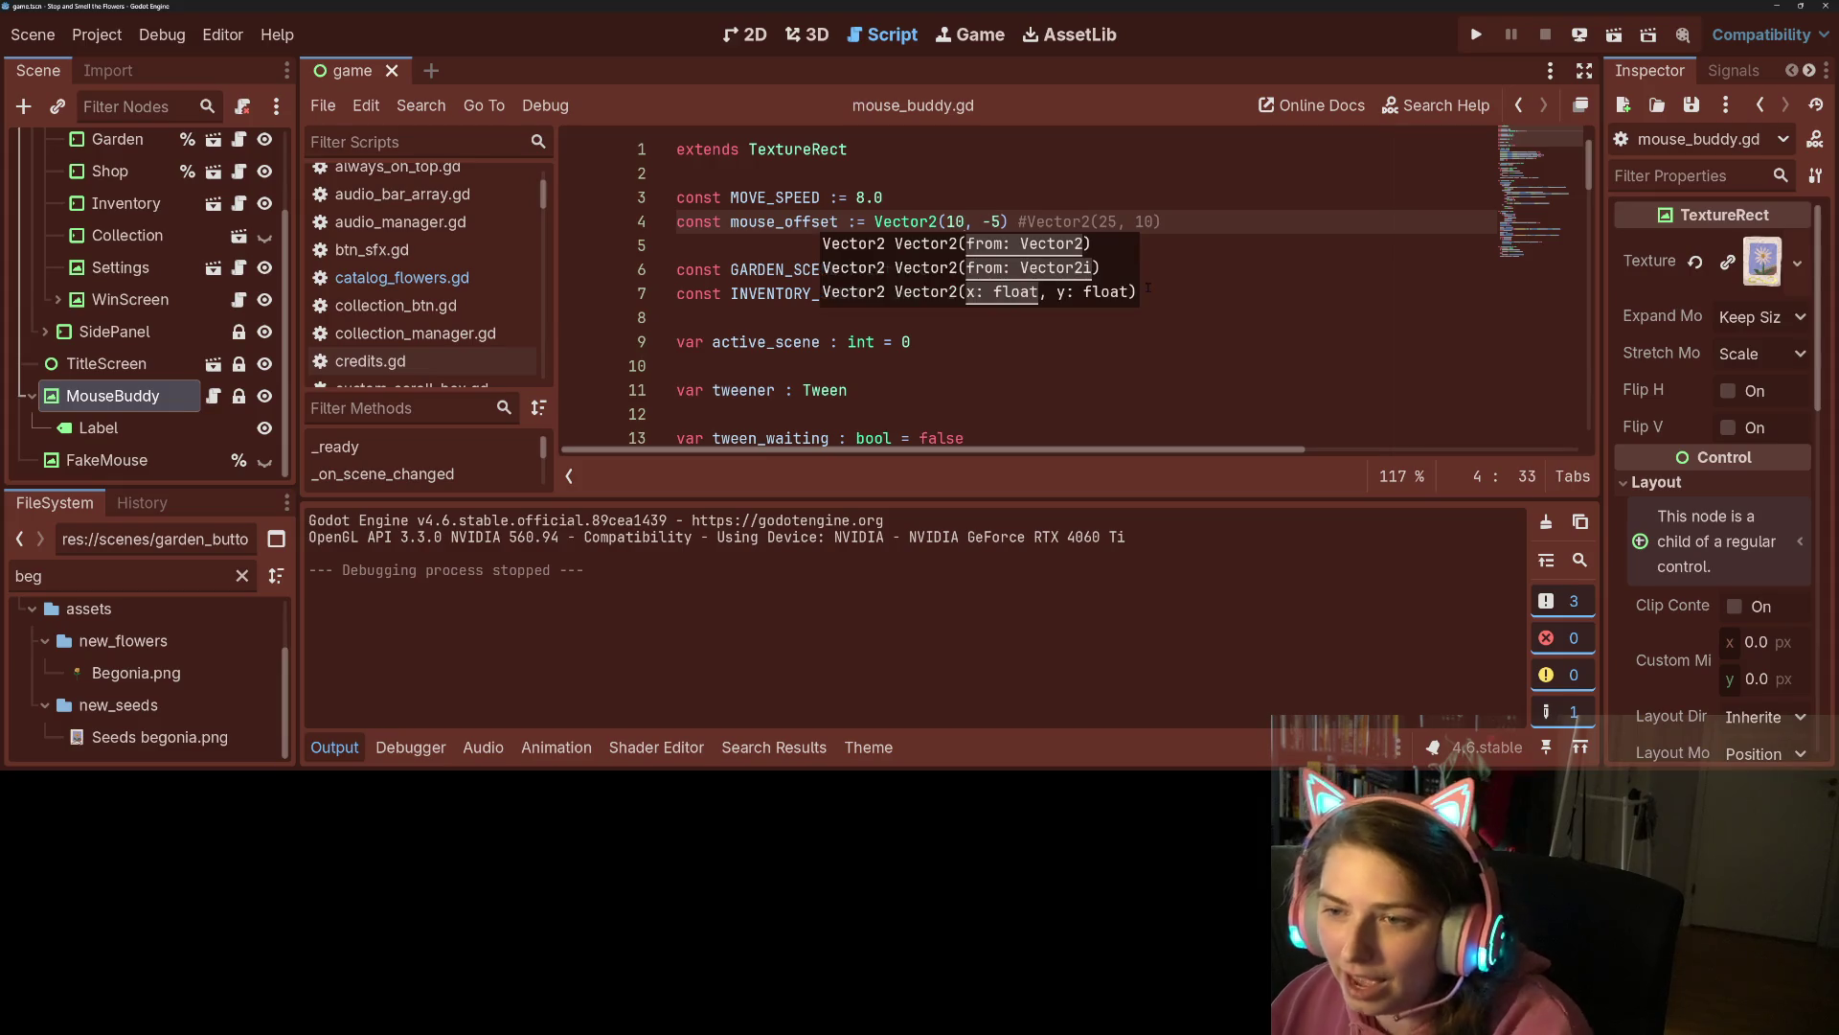
key(ctrl+s)
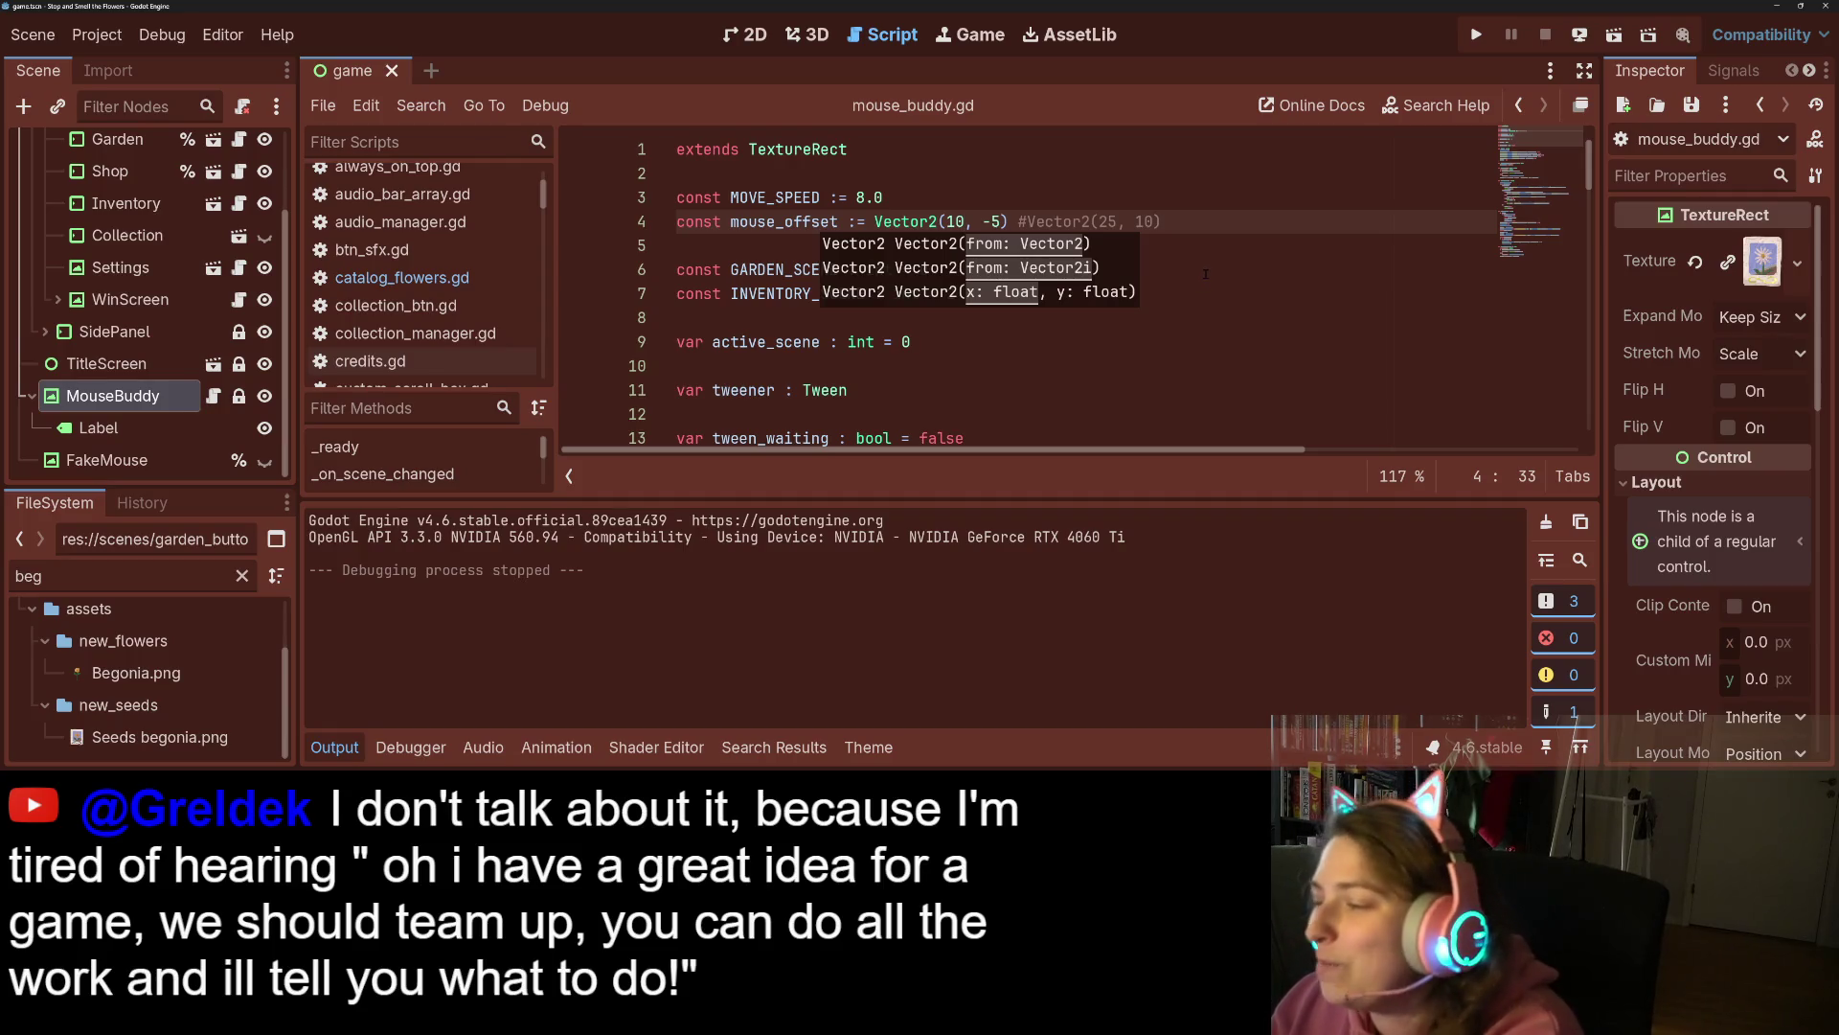
click(1476, 36)
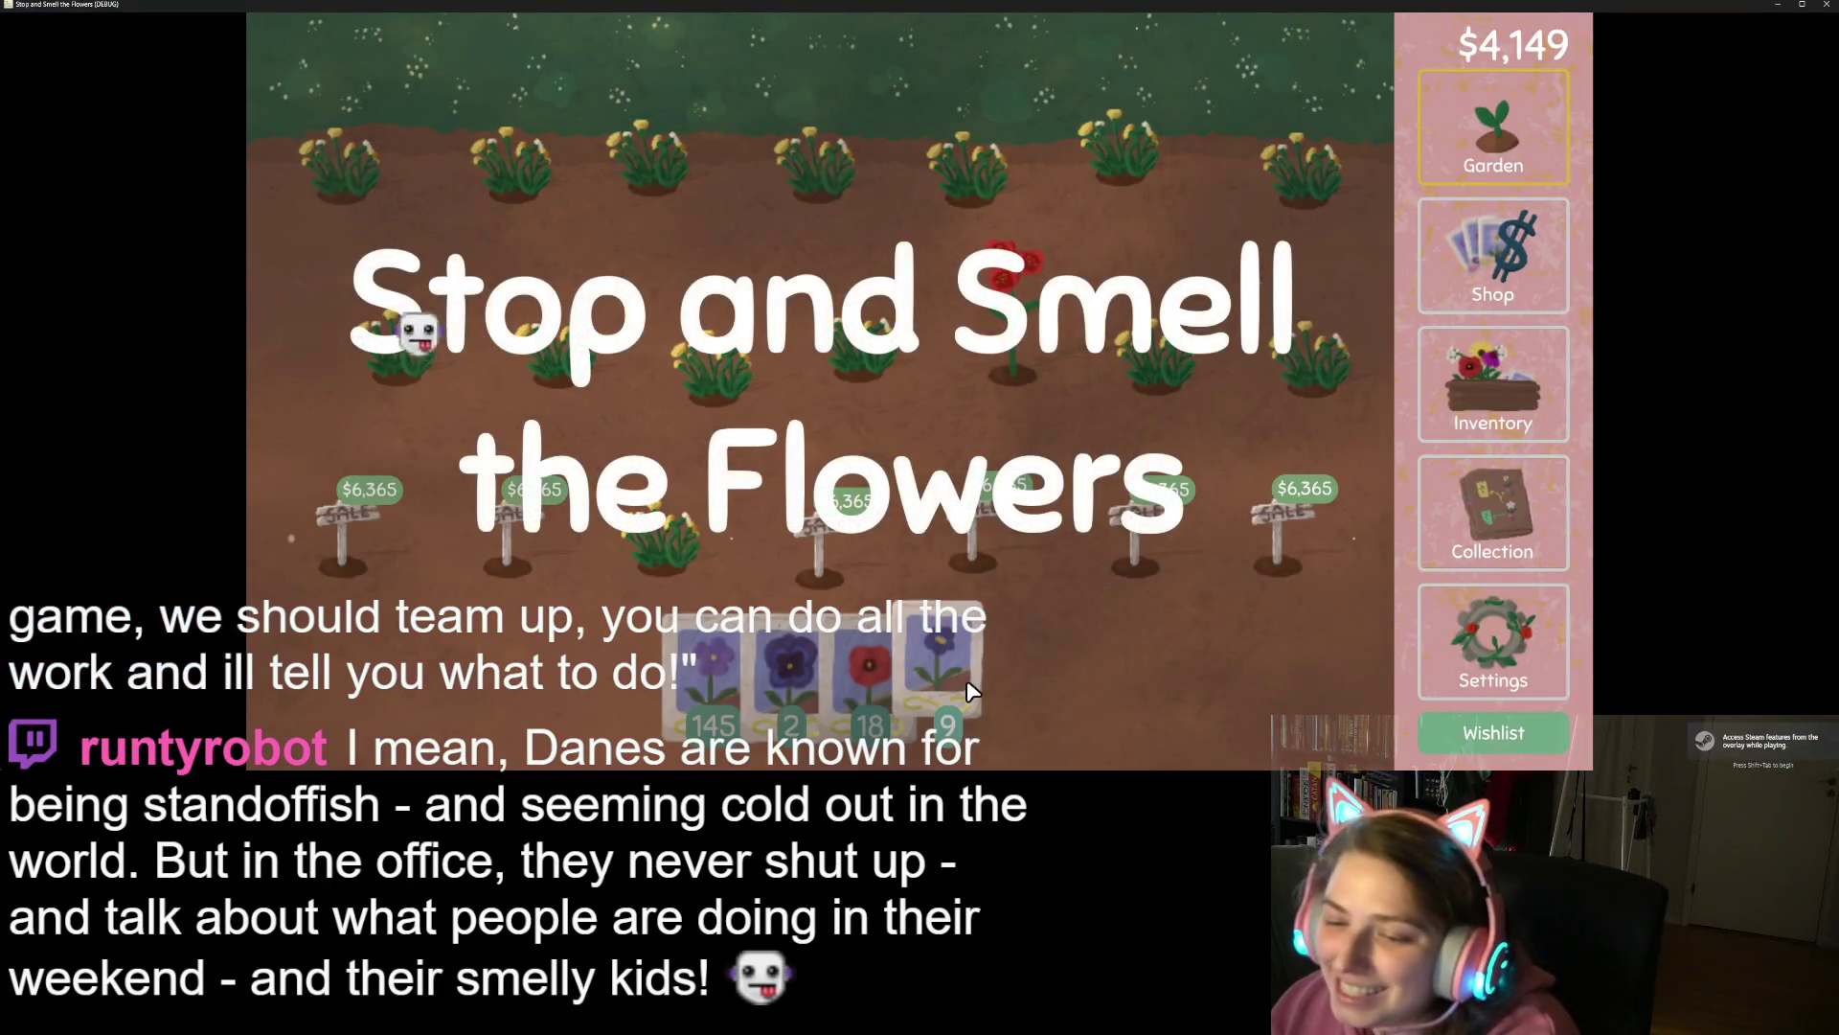
Carry the fourth seed packet and plant blue seeds across the top and middle garden plots.
mouse_move(970, 687)
mouse_down()
mouse_move(1142, 421)
mouse_move(1015, 205)
mouse_move(1235, 249)
mouse_move(1338, 409)
mouse_move(989, 340)
mouse_move(689, 249)
mouse_move(533, 142)
mouse_move(1055, 174)
mouse_move(678, 182)
mouse_move(670, 228)
mouse_move(1158, 267)
mouse_move(986, 184)
mouse_move(856, 342)
mouse_up()
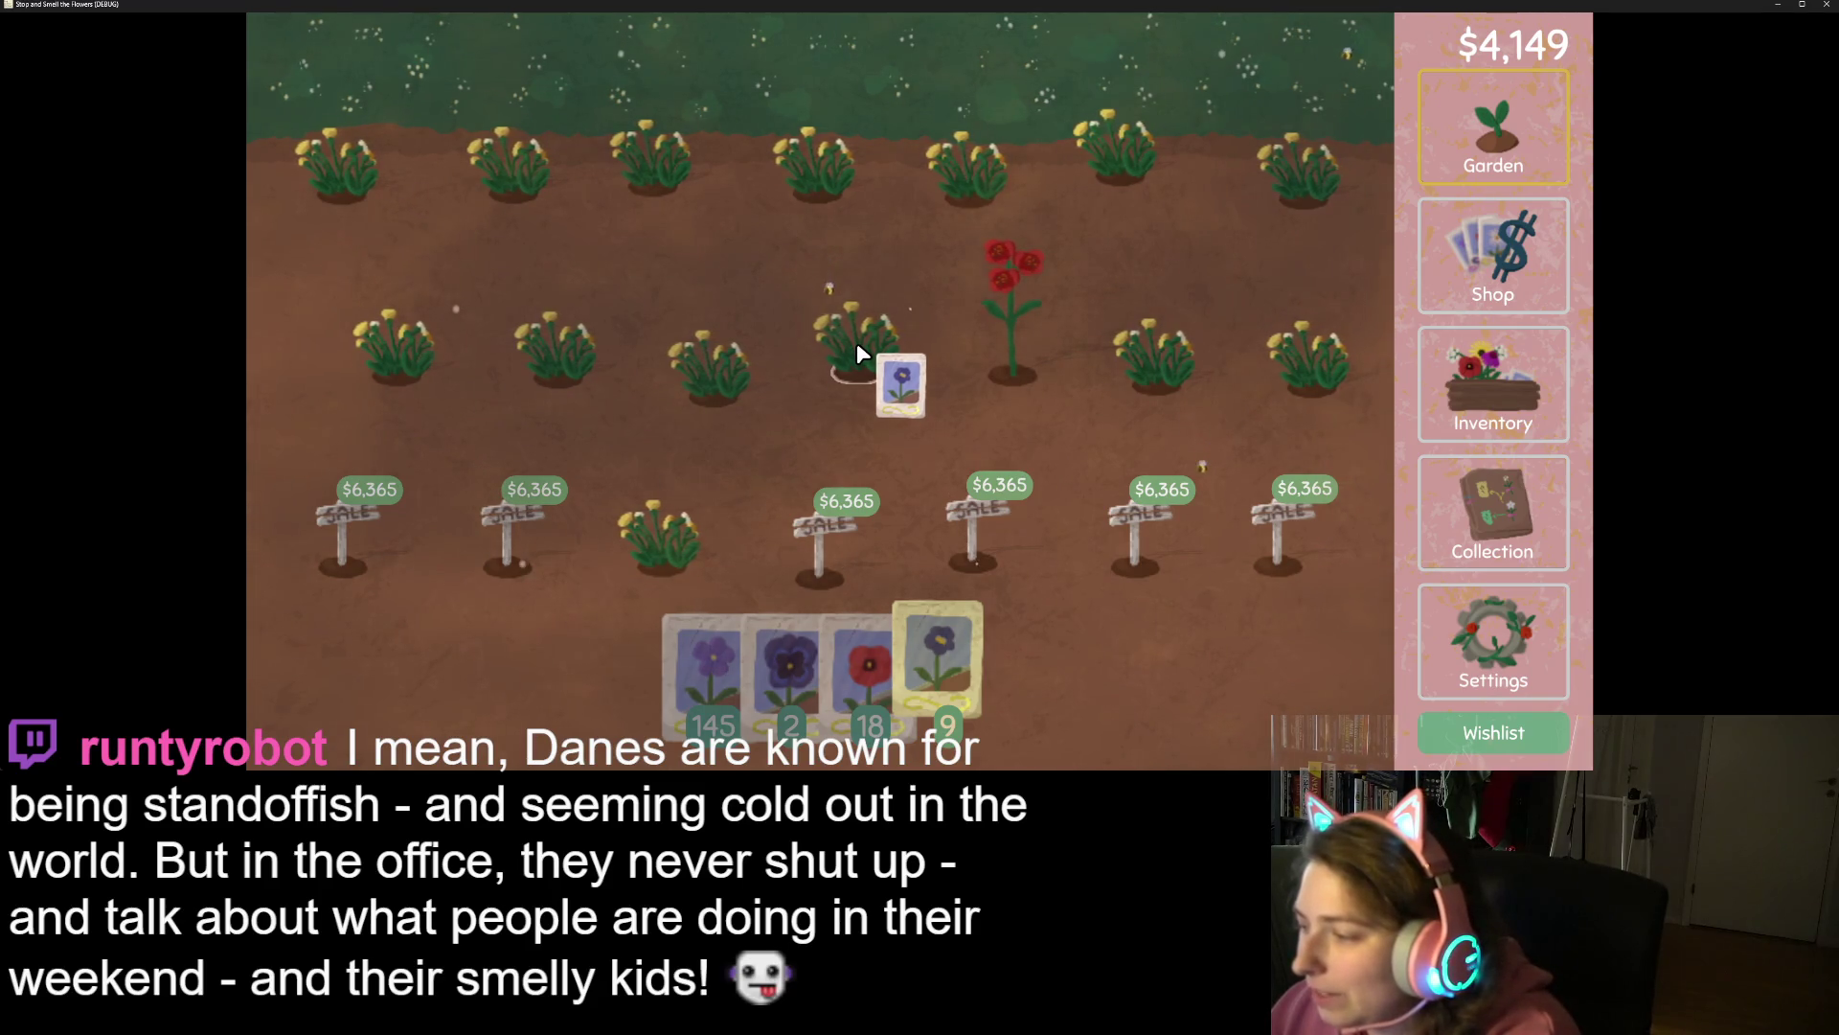
mouse_move(854, 341)
mouse_down()
mouse_move(506, 171)
mouse_move(1102, 171)
mouse_move(1170, 199)
mouse_move(676, 113)
mouse_move(717, 171)
mouse_move(933, 165)
mouse_move(1145, 230)
mouse_move(1175, 308)
mouse_move(1109, 366)
mouse_move(893, 337)
mouse_move(793, 227)
mouse_move(498, 198)
mouse_move(1090, 191)
mouse_move(705, 201)
mouse_move(1063, 223)
mouse_up()
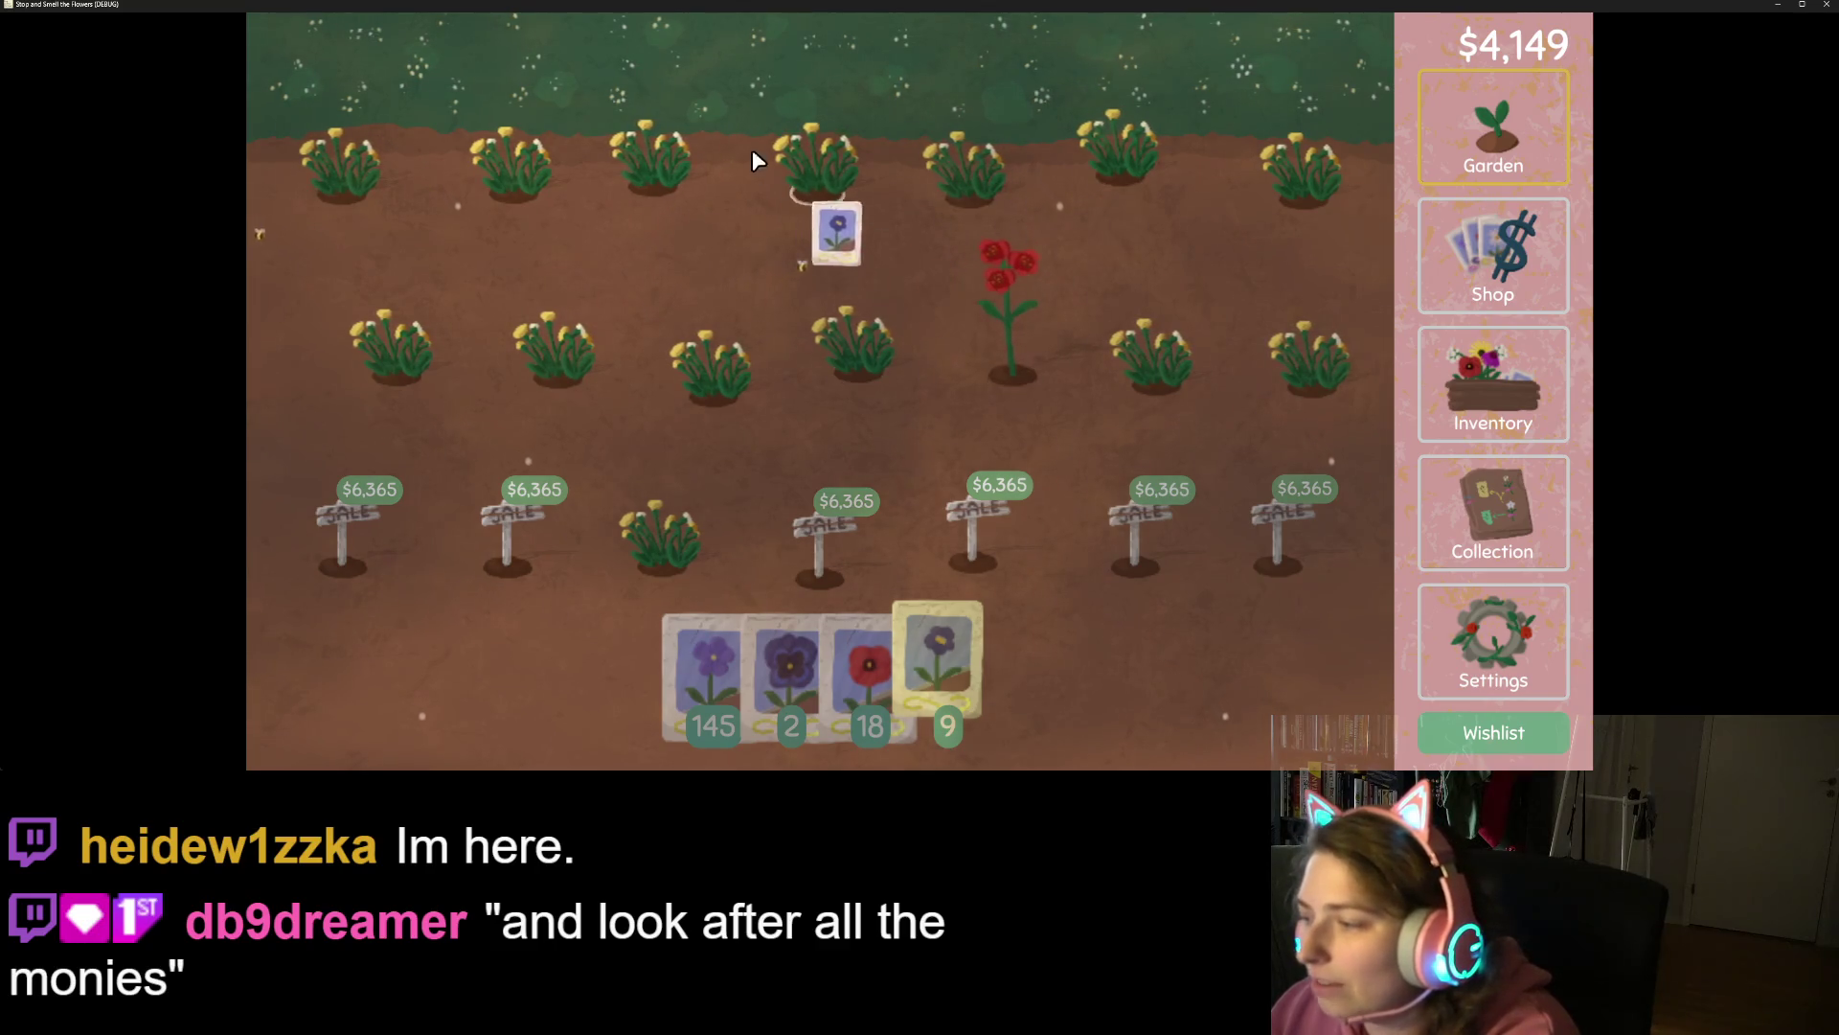
click(652, 163)
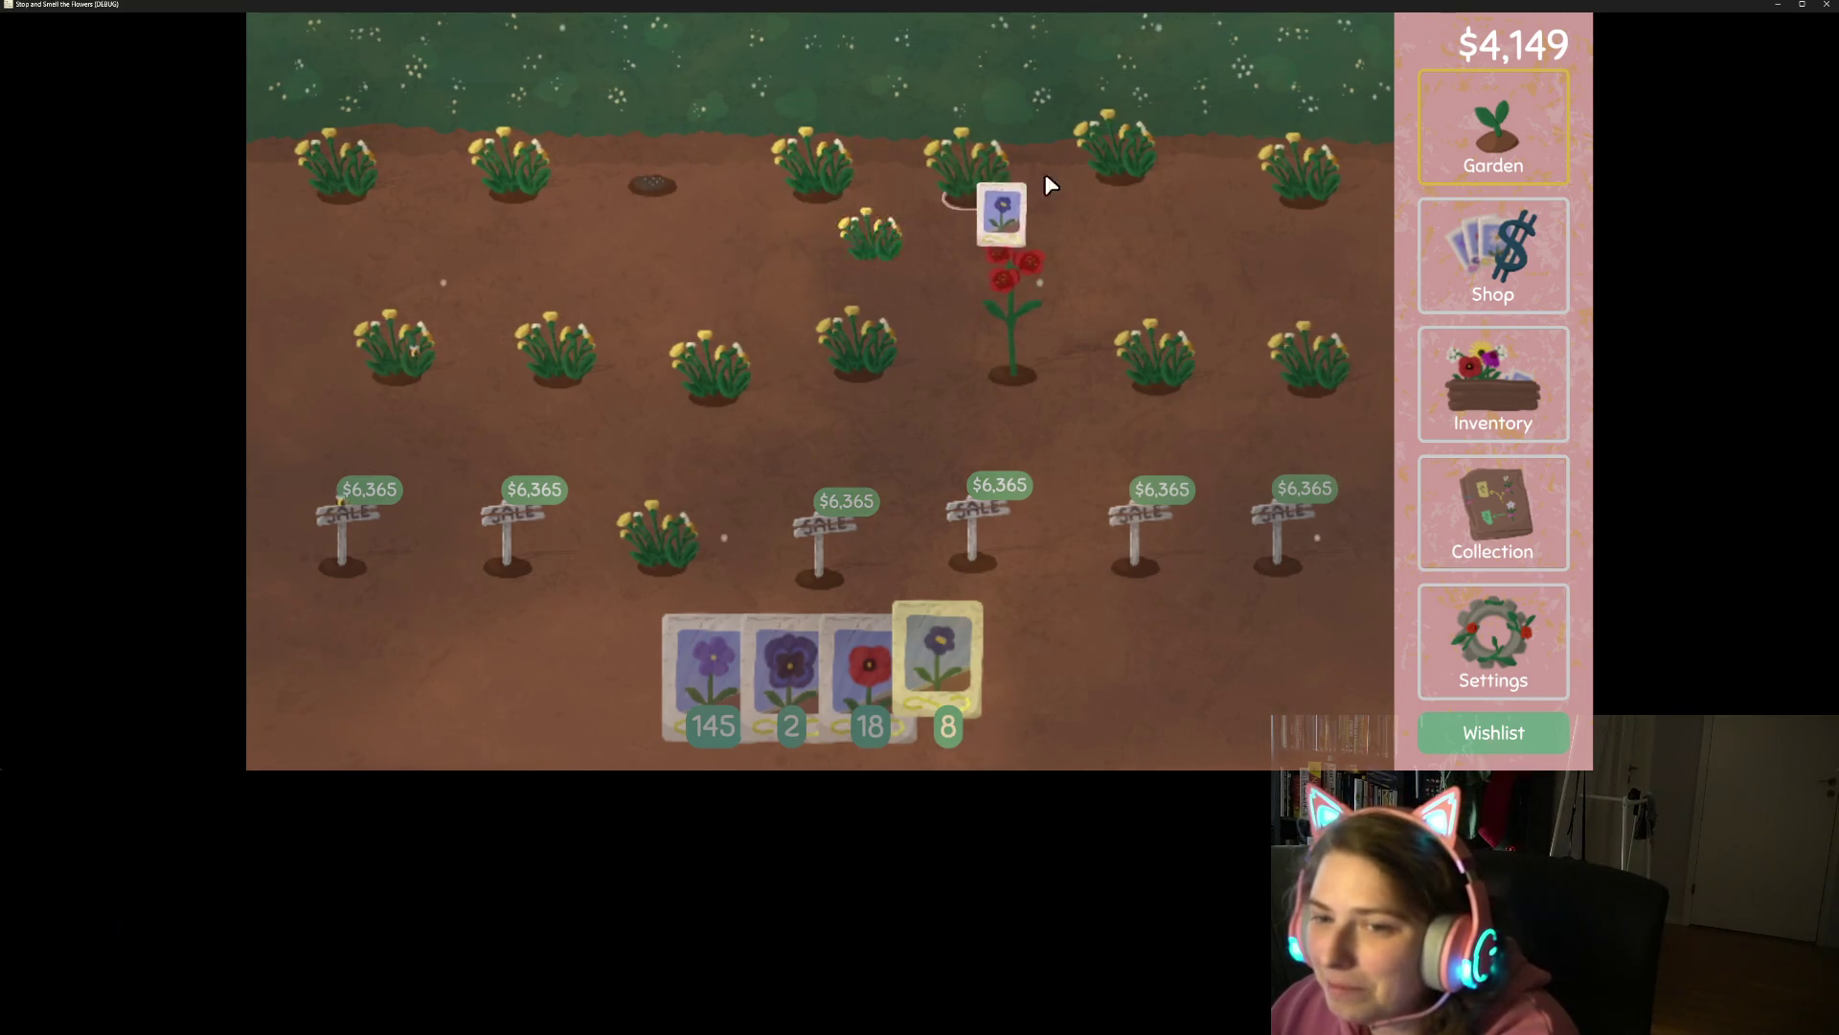
click(855, 369)
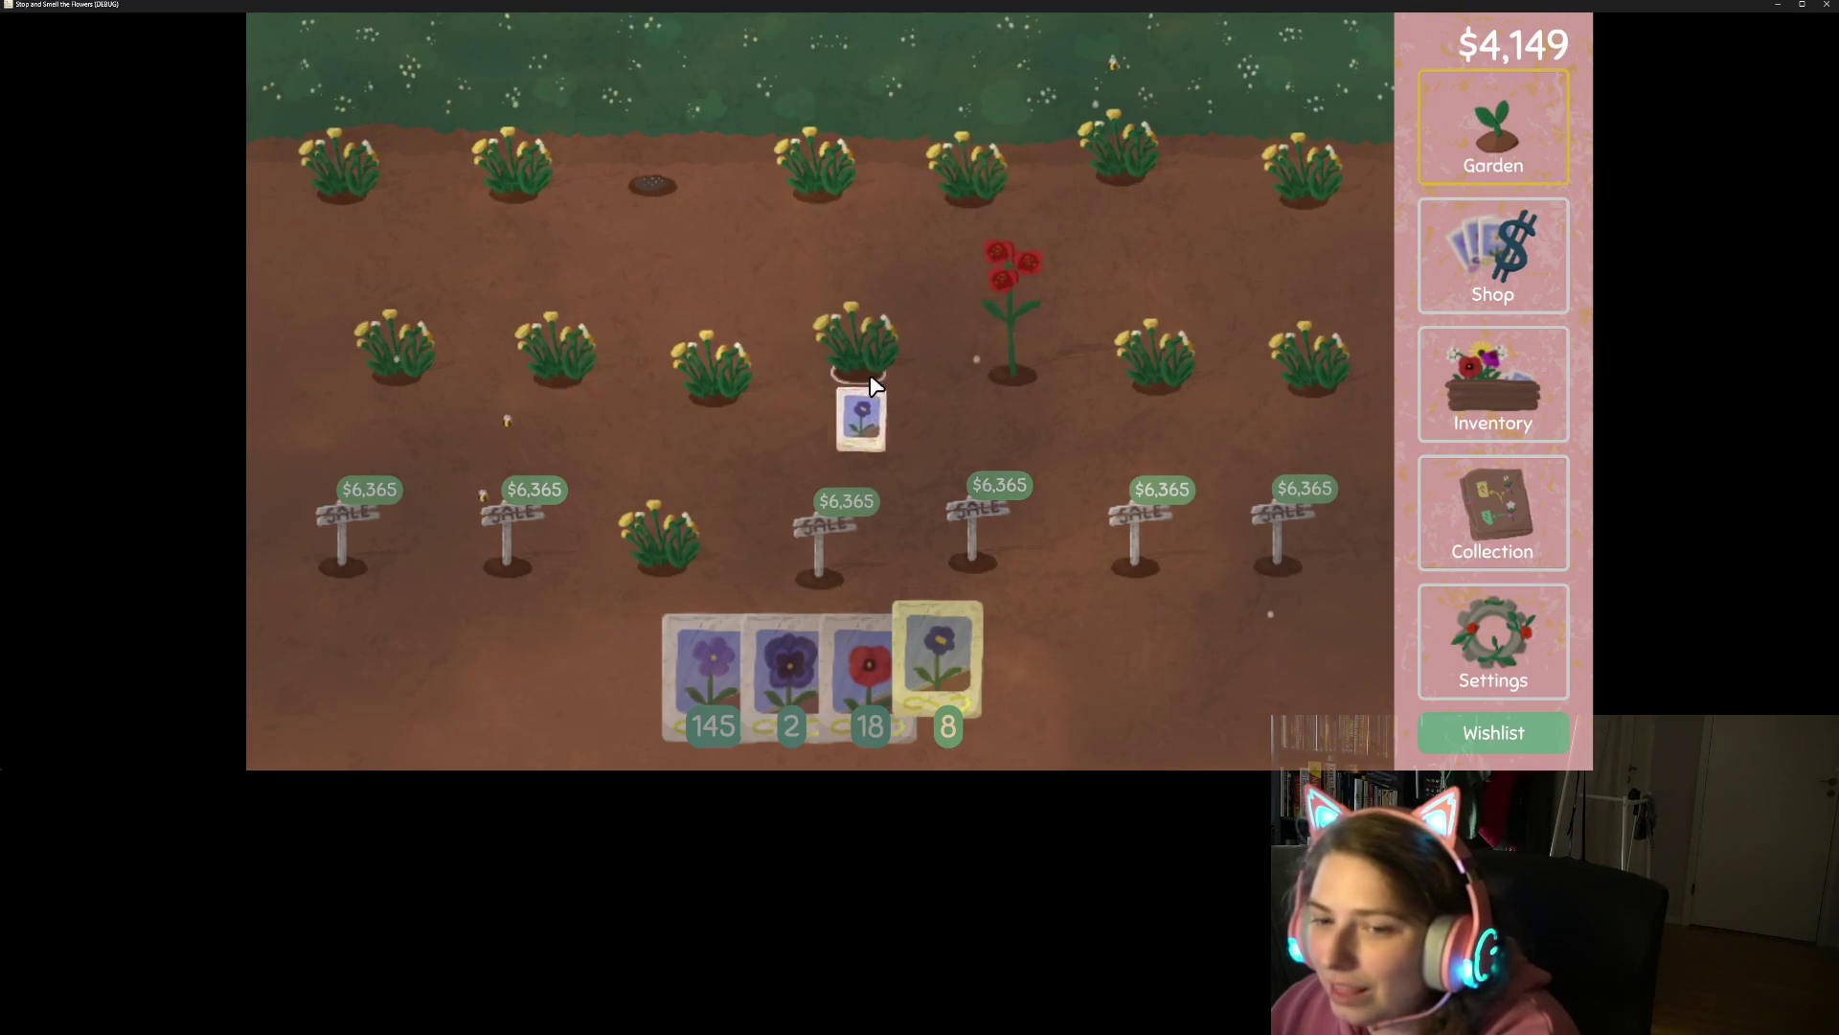
click(934, 163)
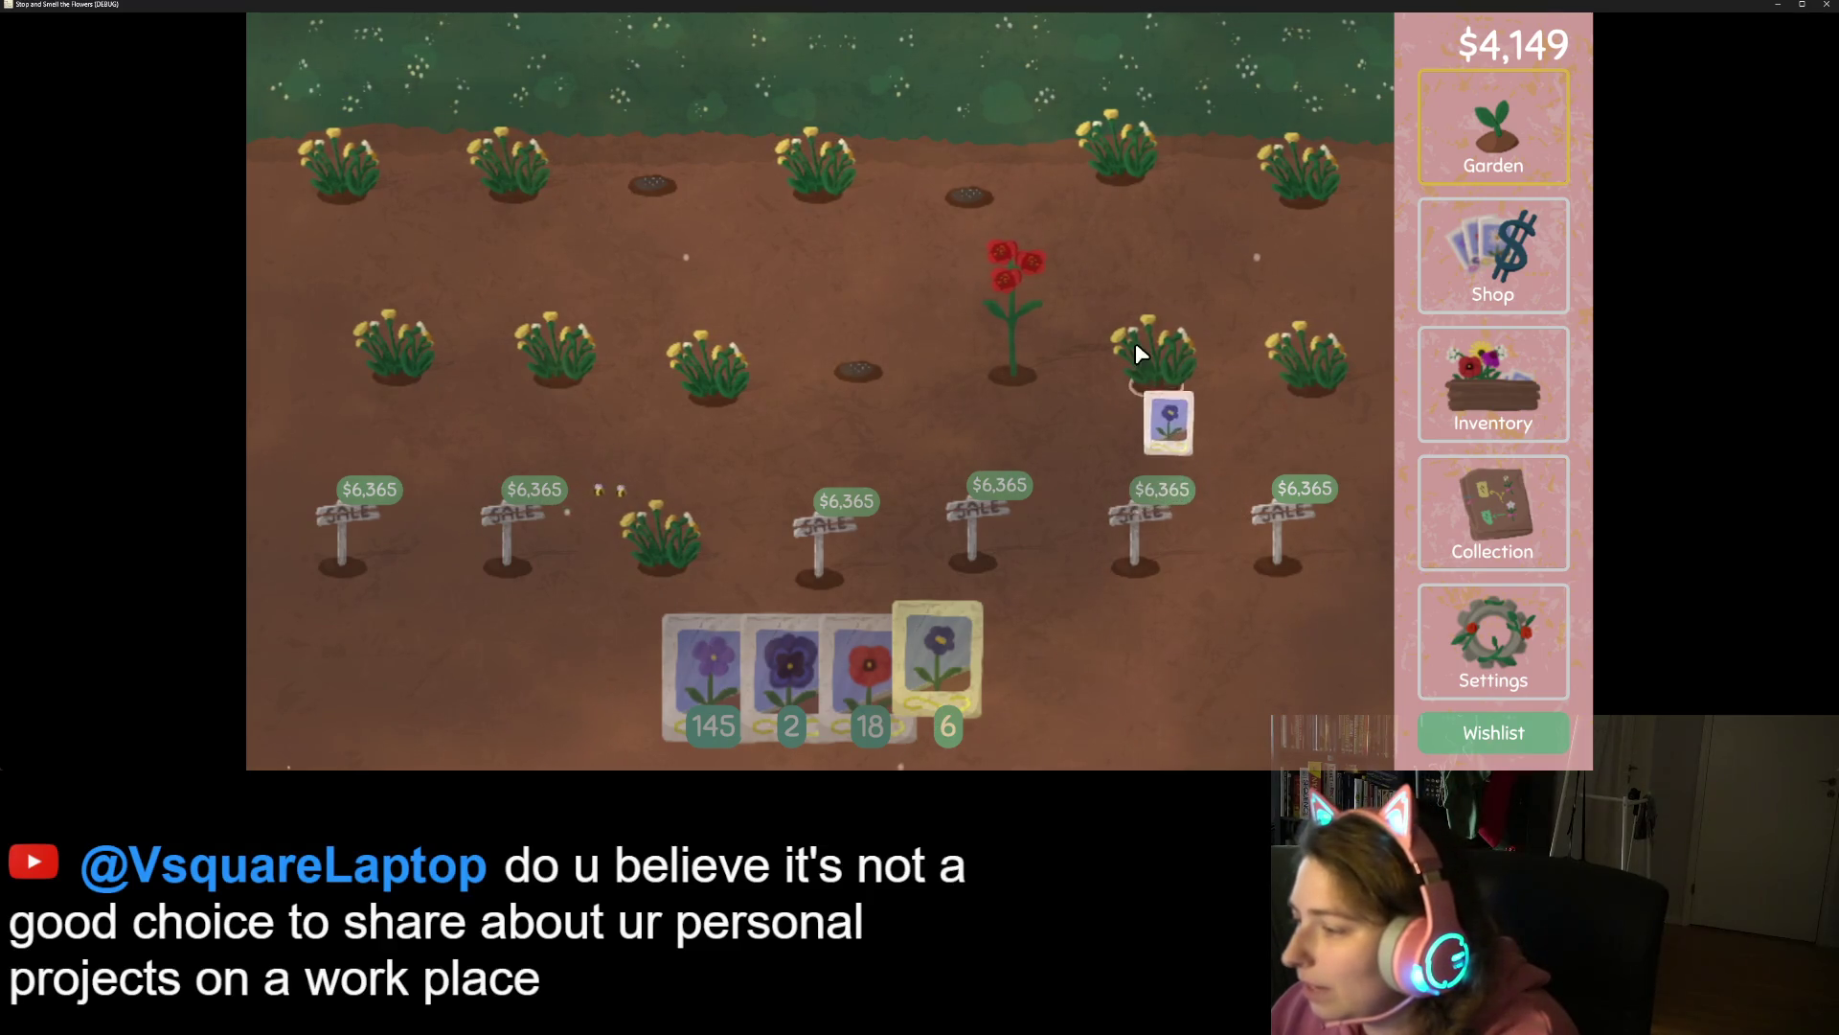
click(1163, 343)
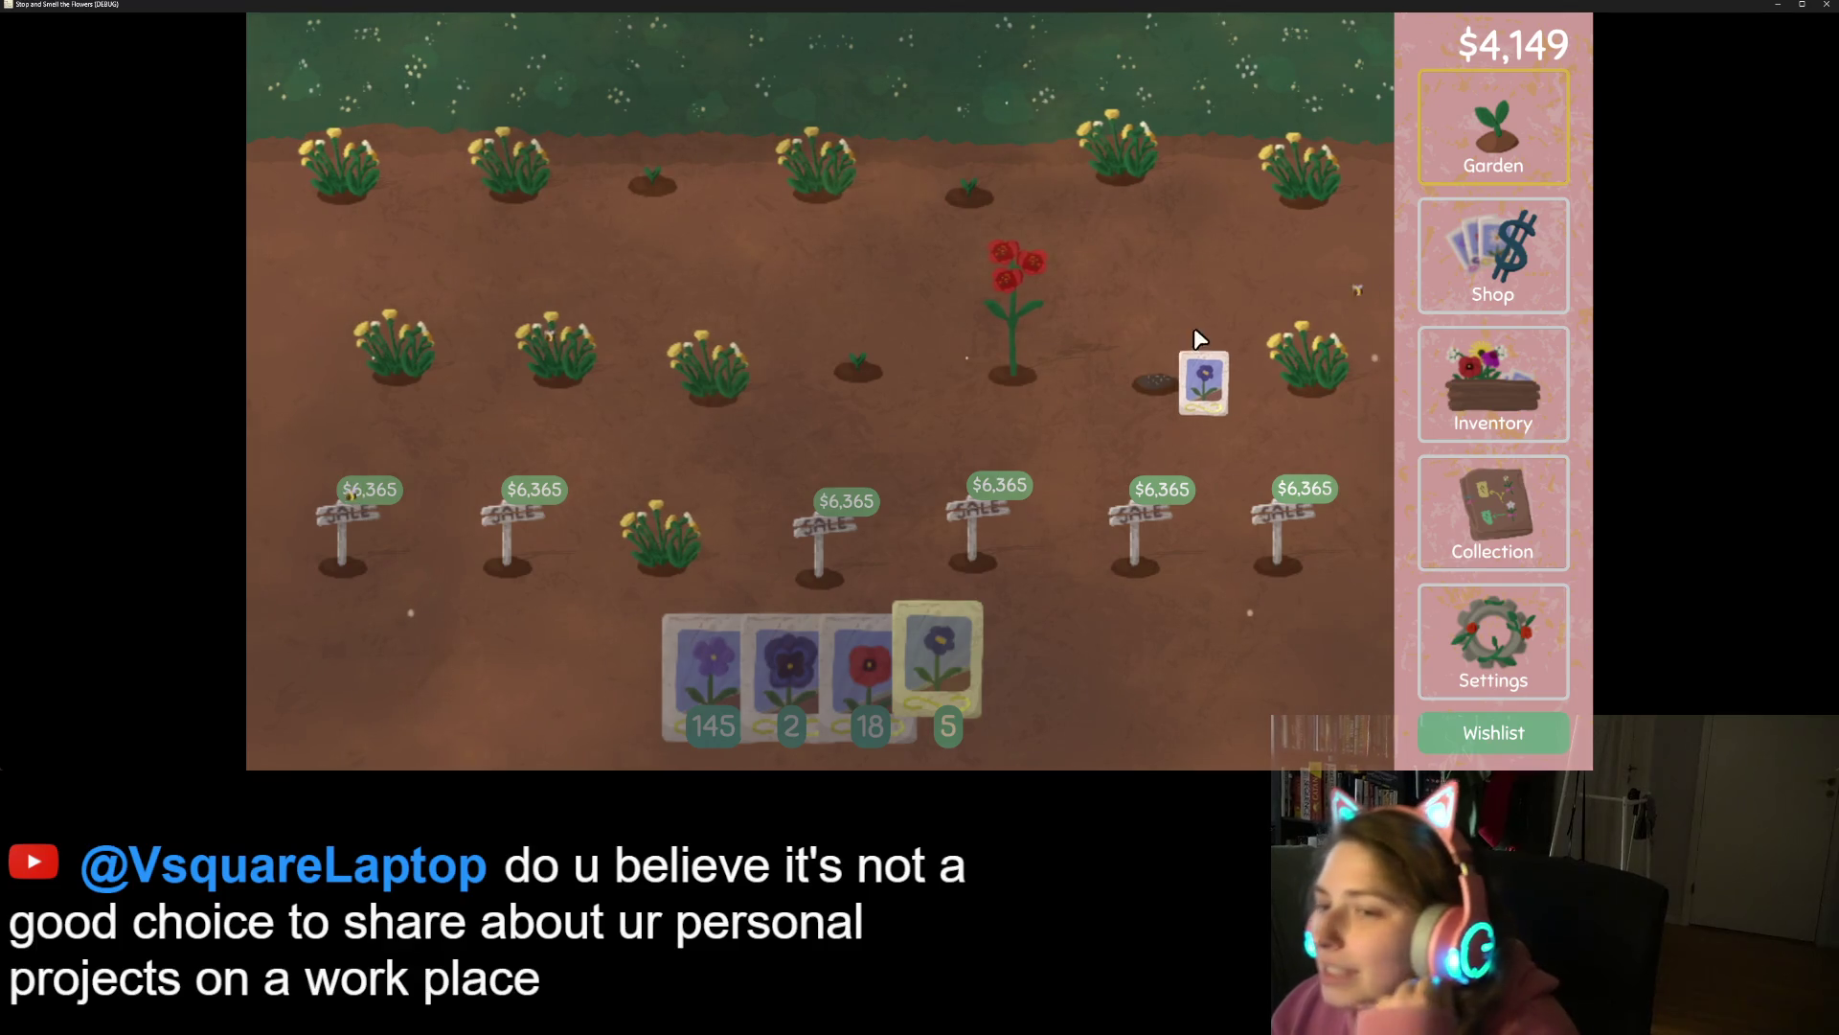
click(1039, 344)
click(715, 390)
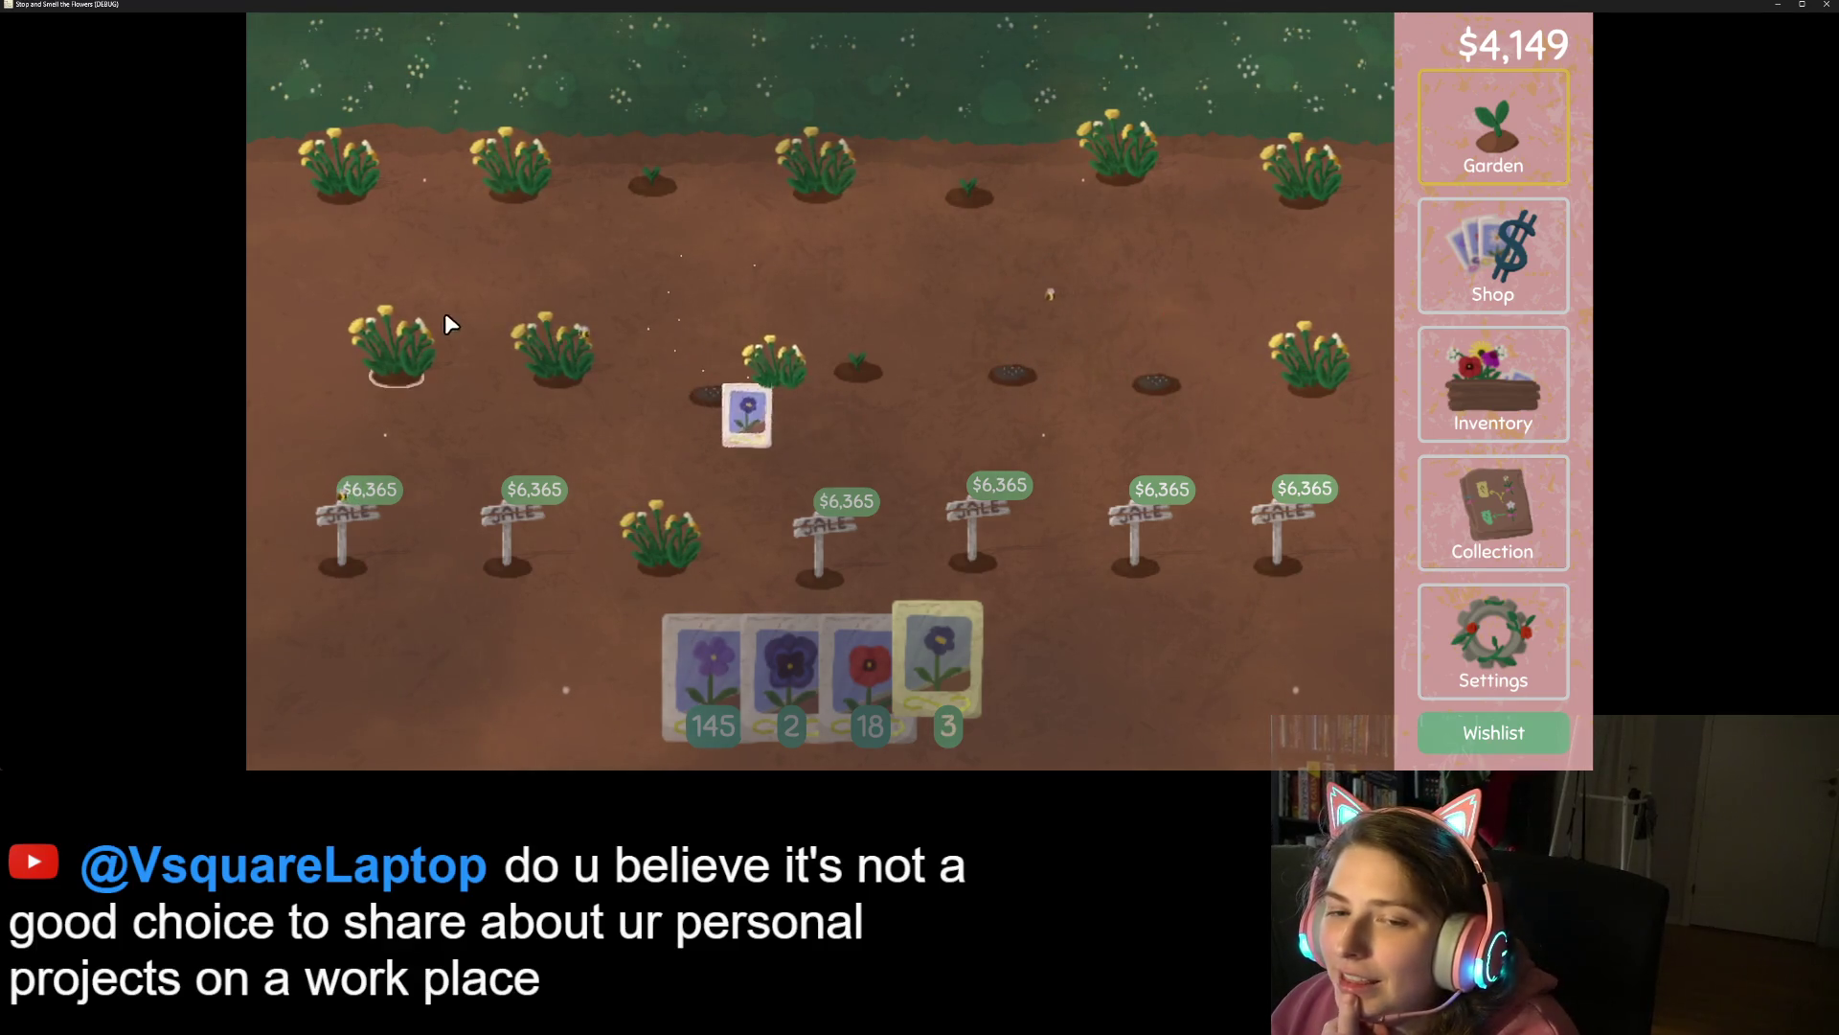
click(556, 369)
click(512, 187)
click(819, 184)
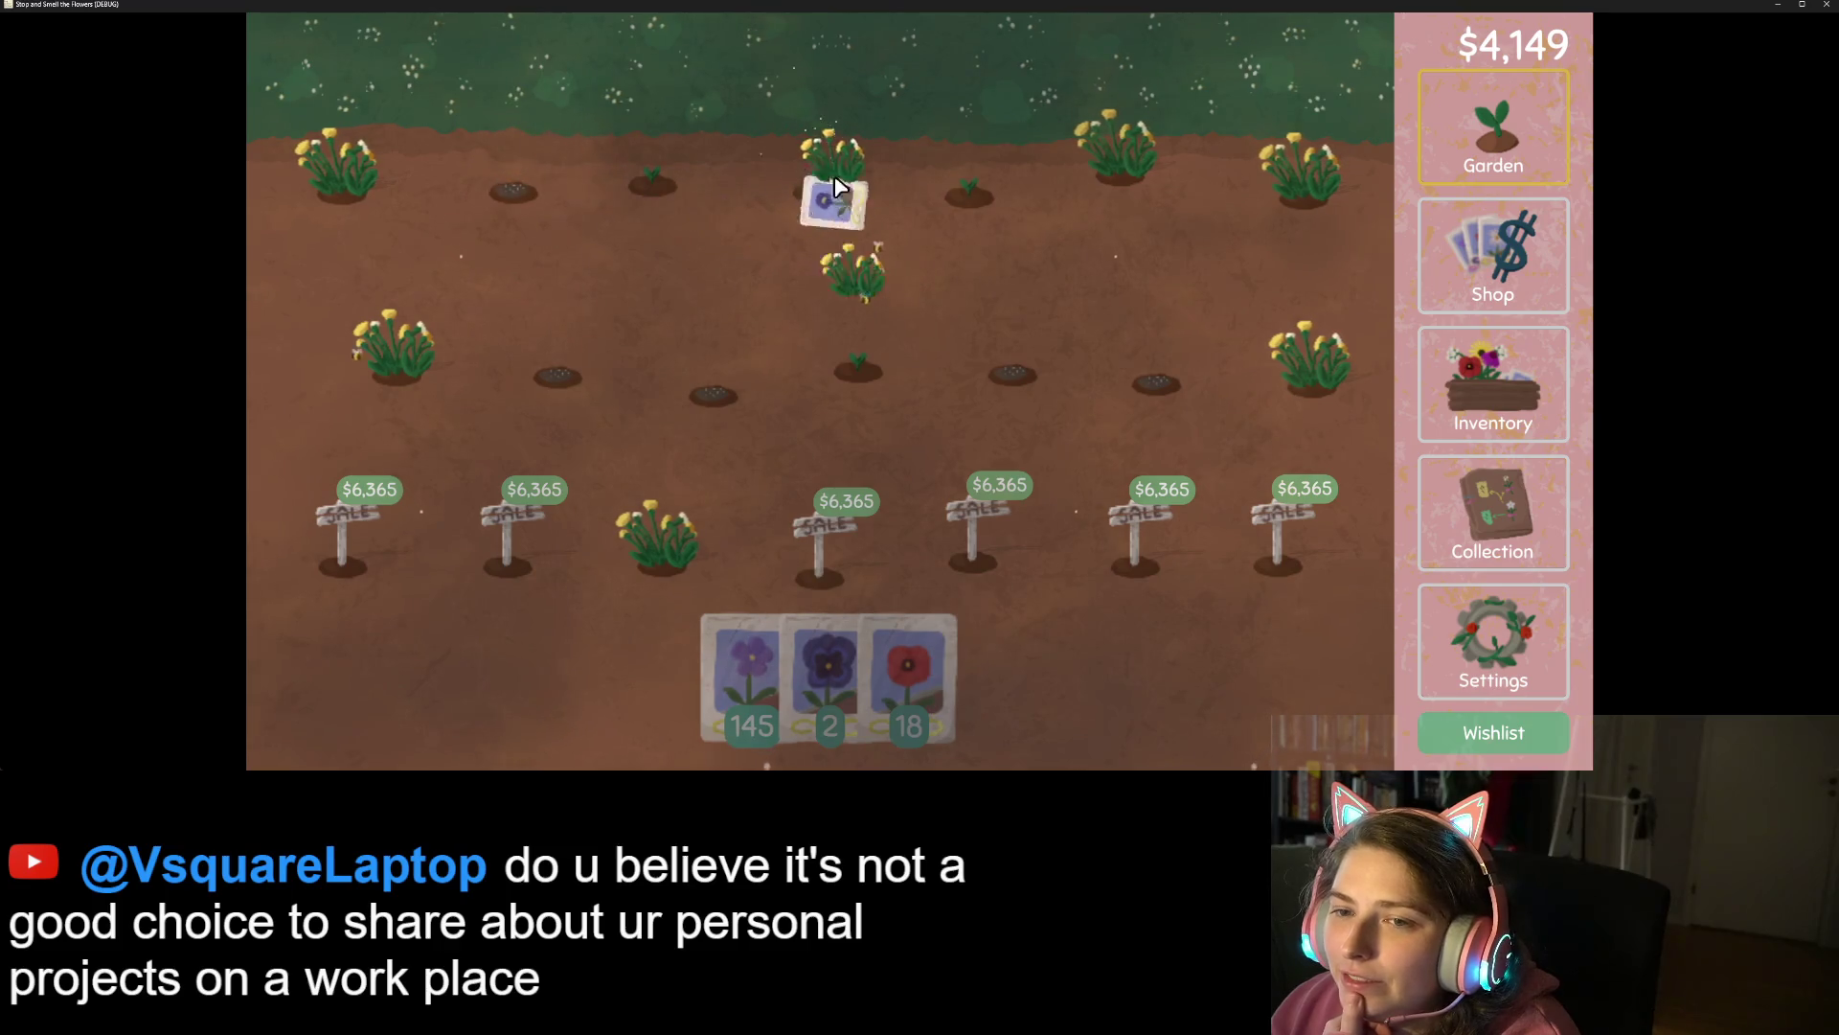
Switch to the red seed packet, plant it on several flower spots, then quit the game.
click(899, 676)
click(656, 542)
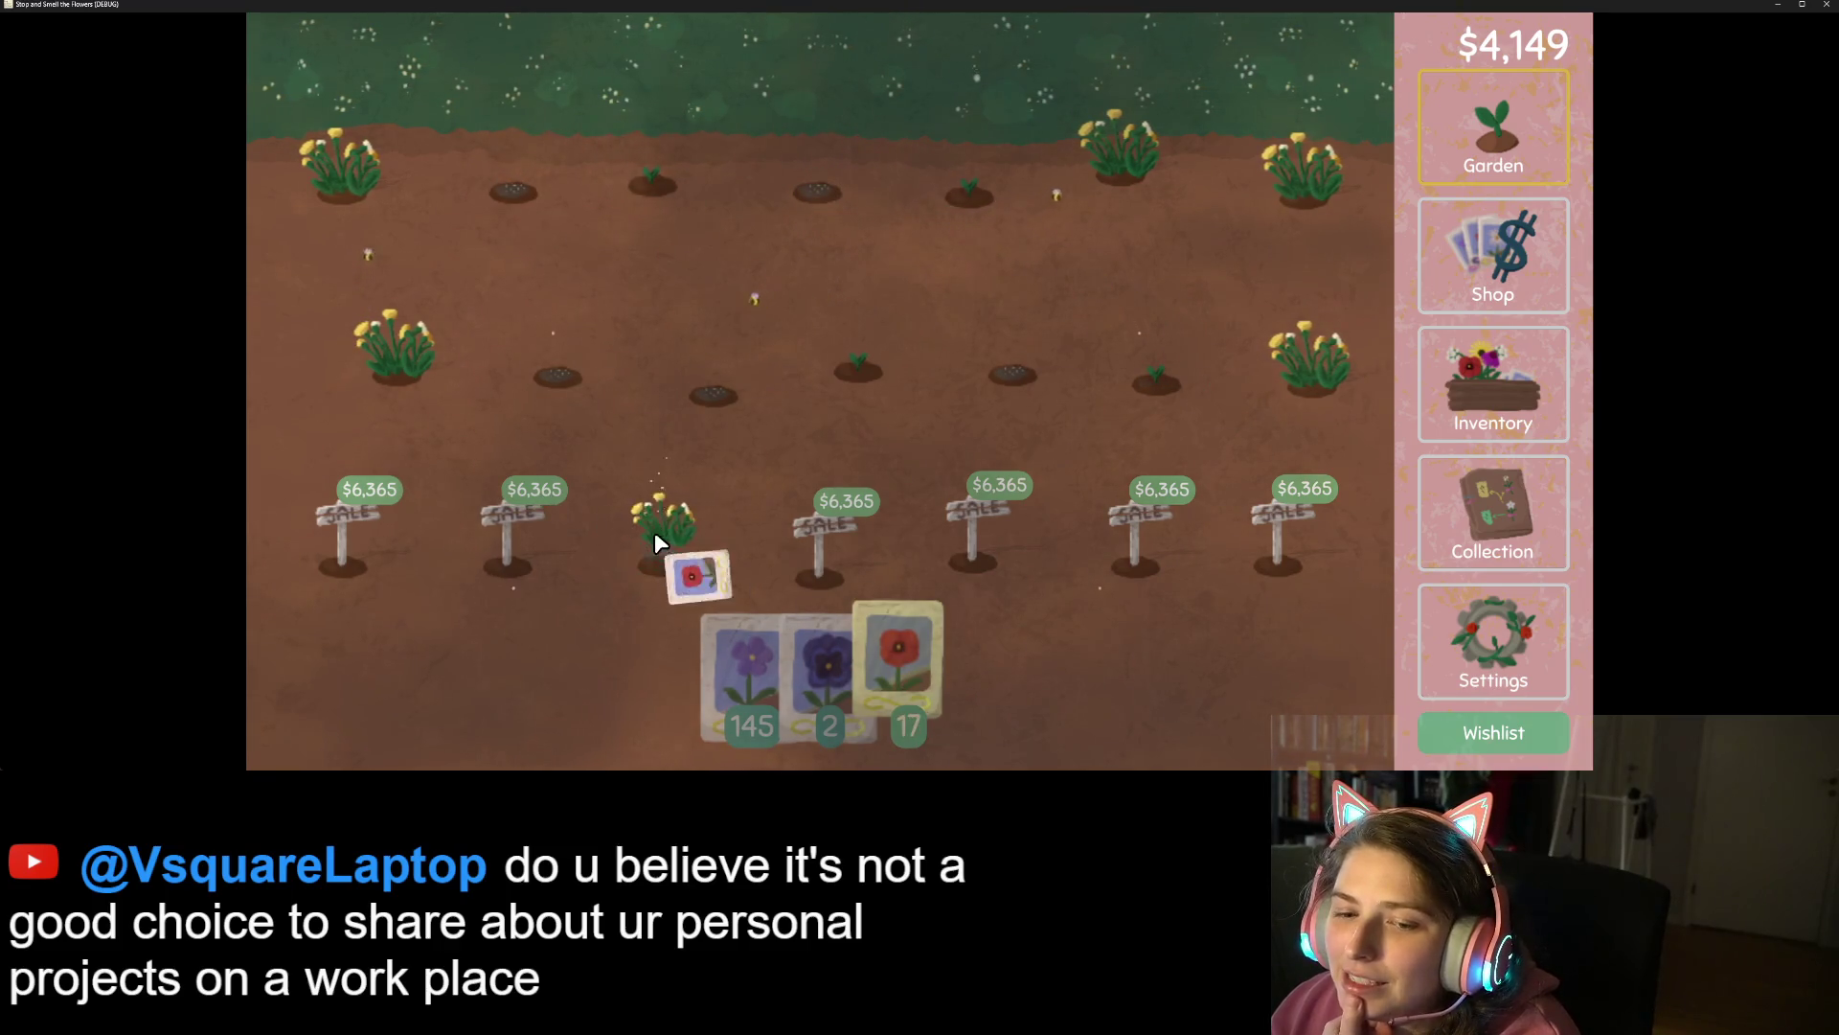
click(395, 368)
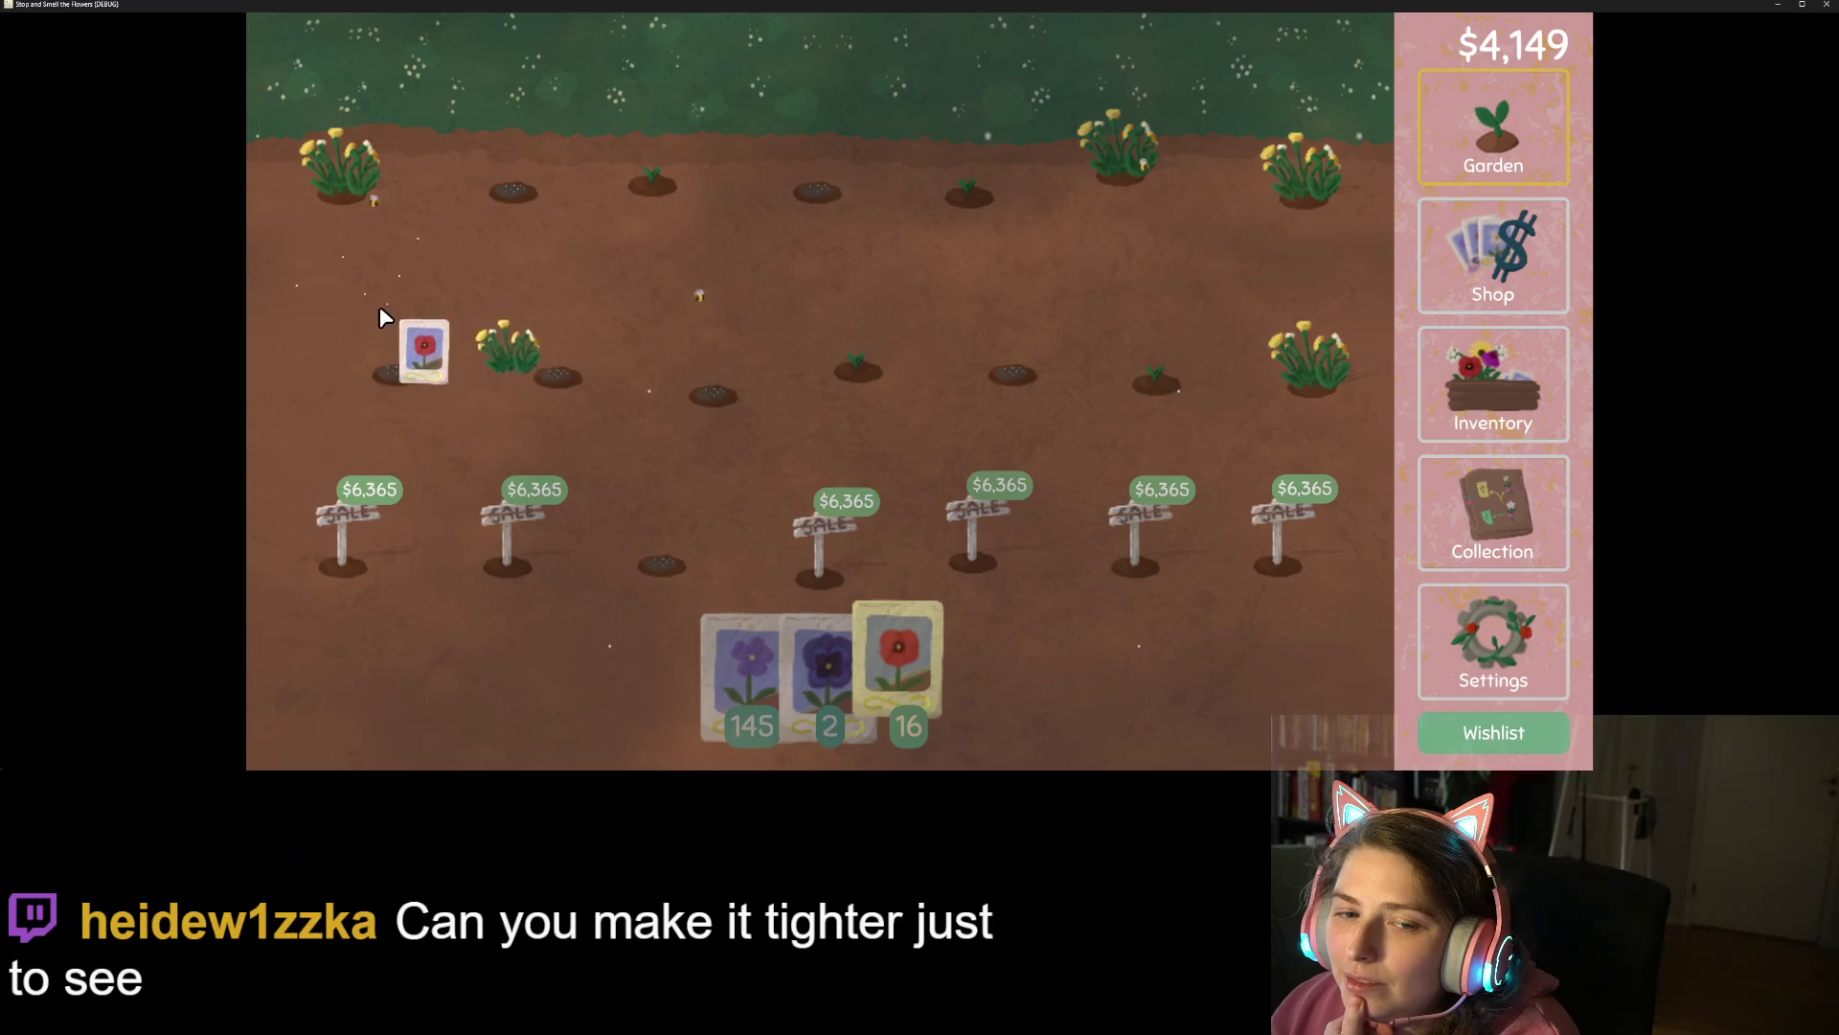
click(353, 192)
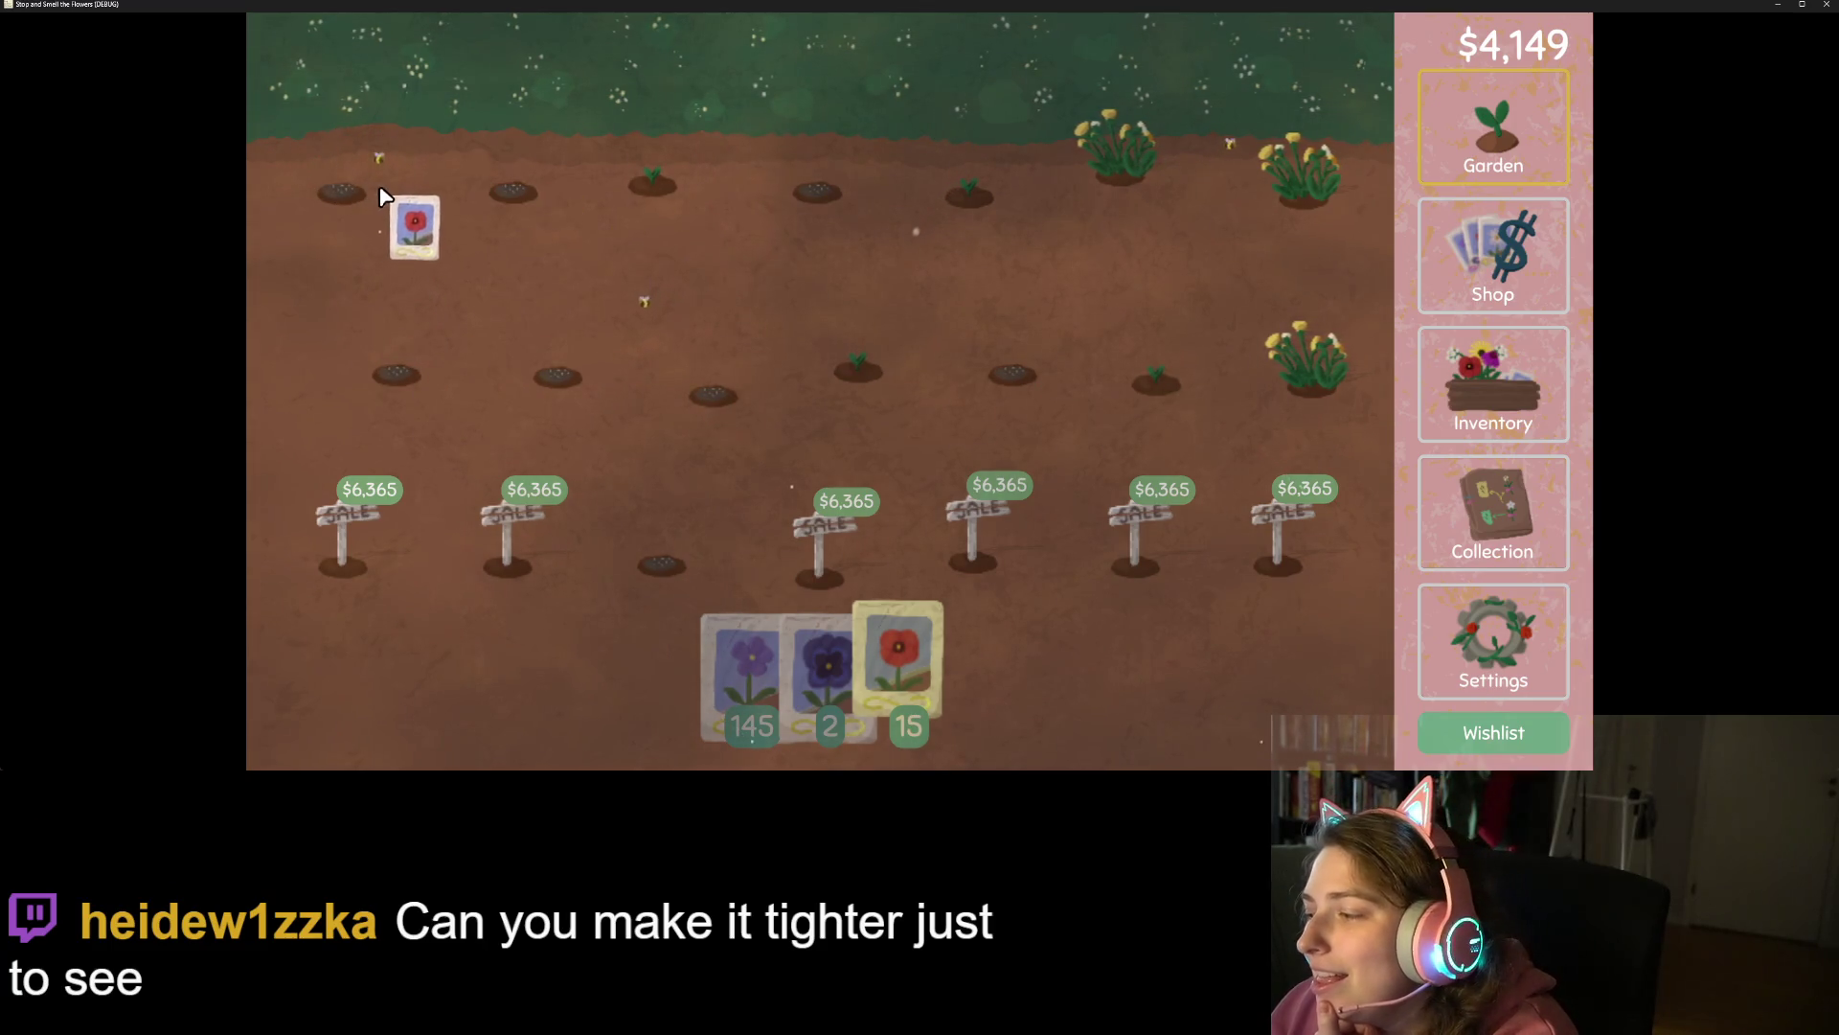
click(1154, 145)
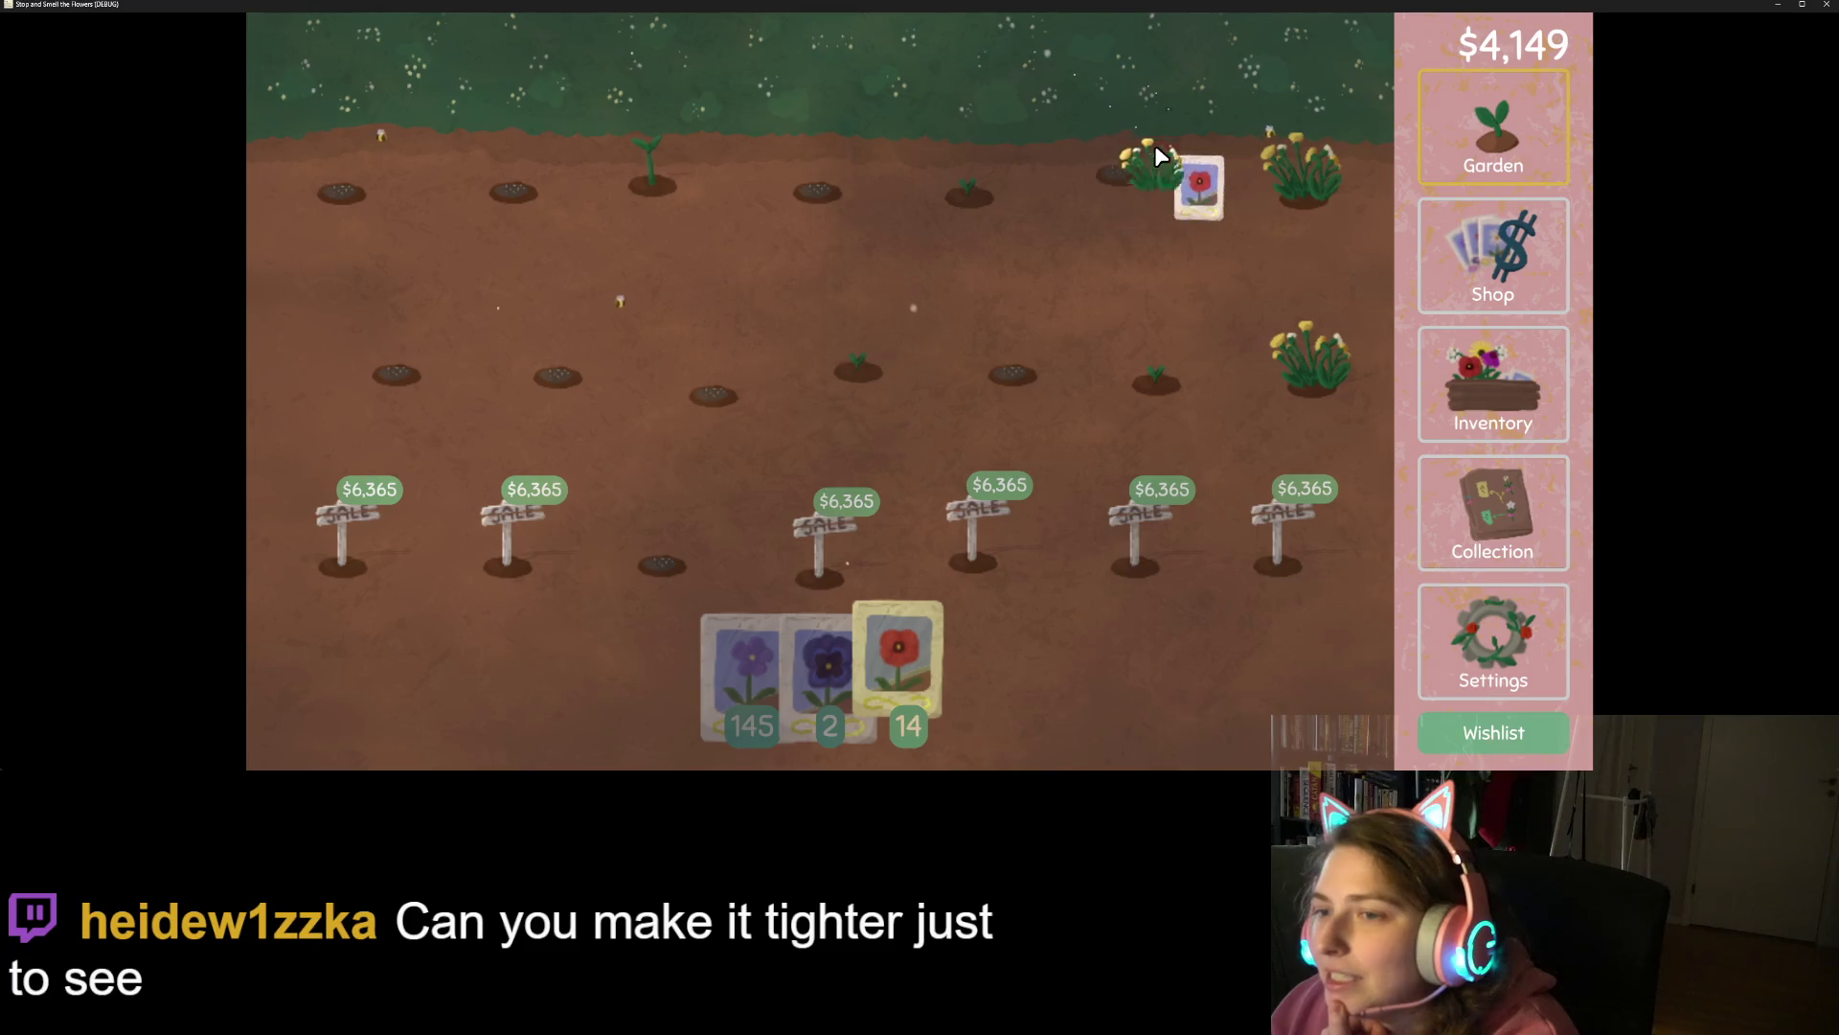
click(1307, 164)
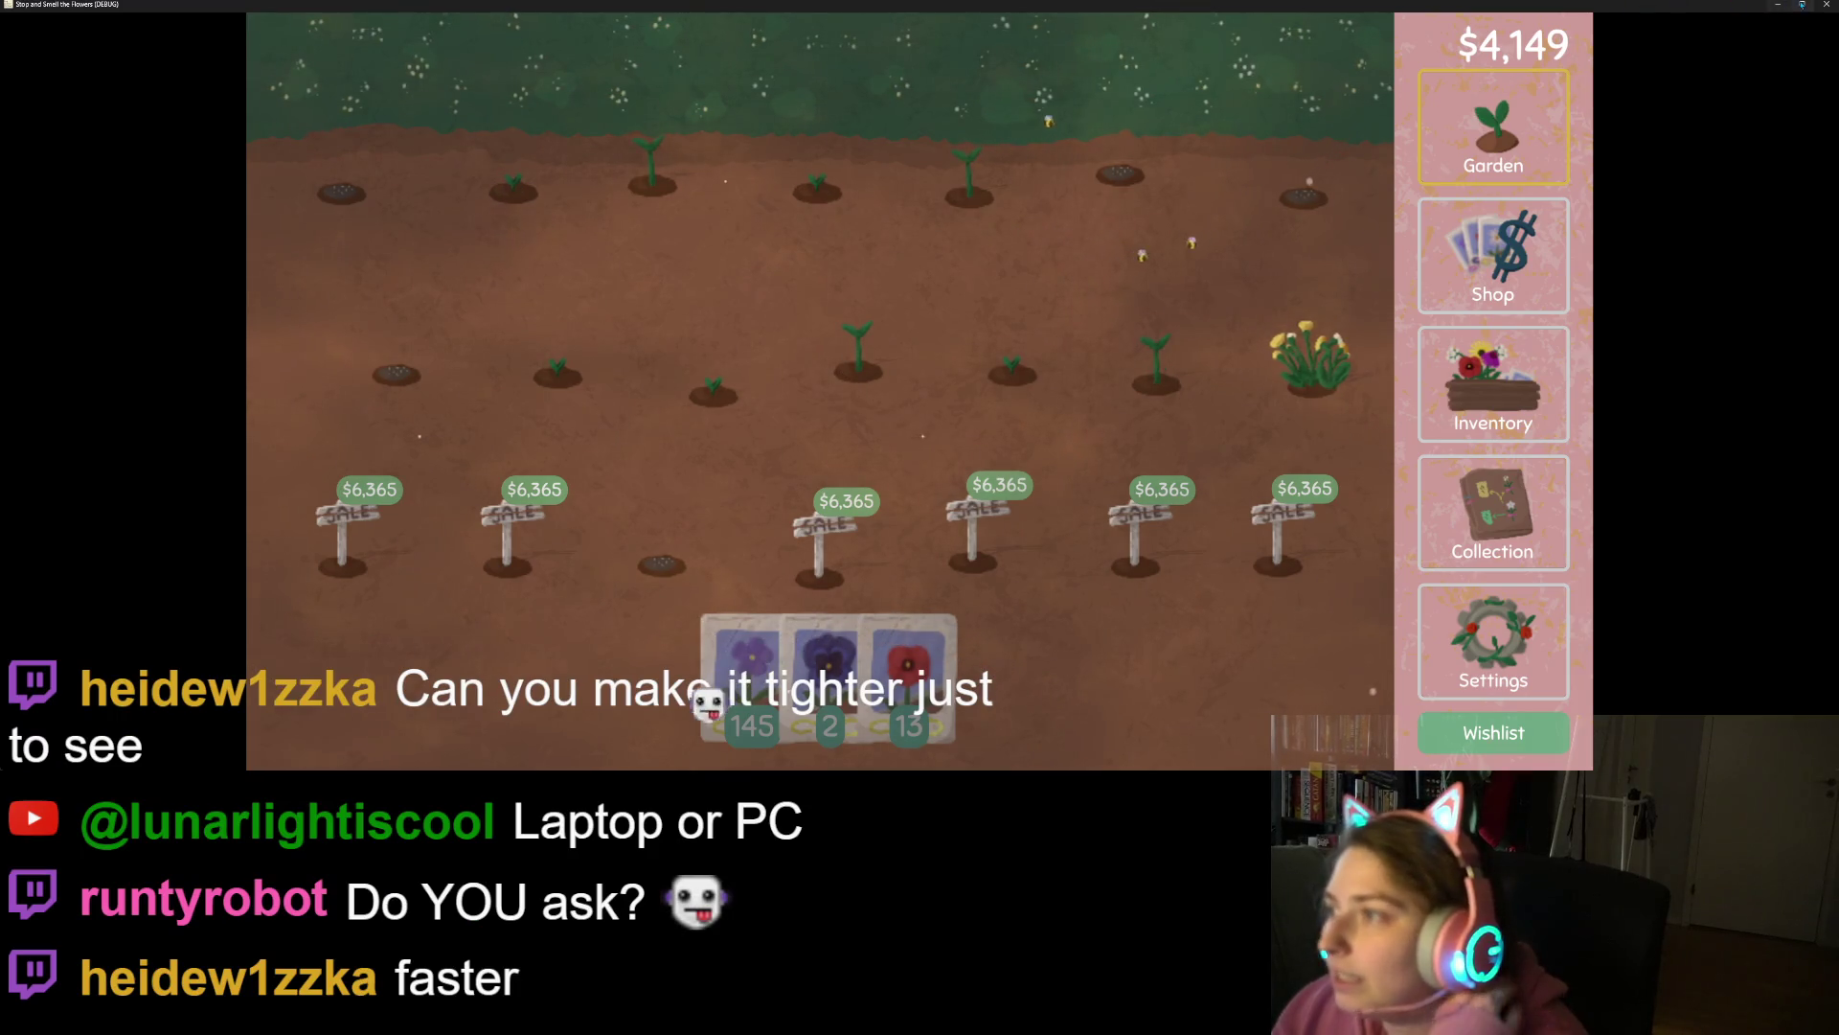
click(1826, 4)
click(944, 459)
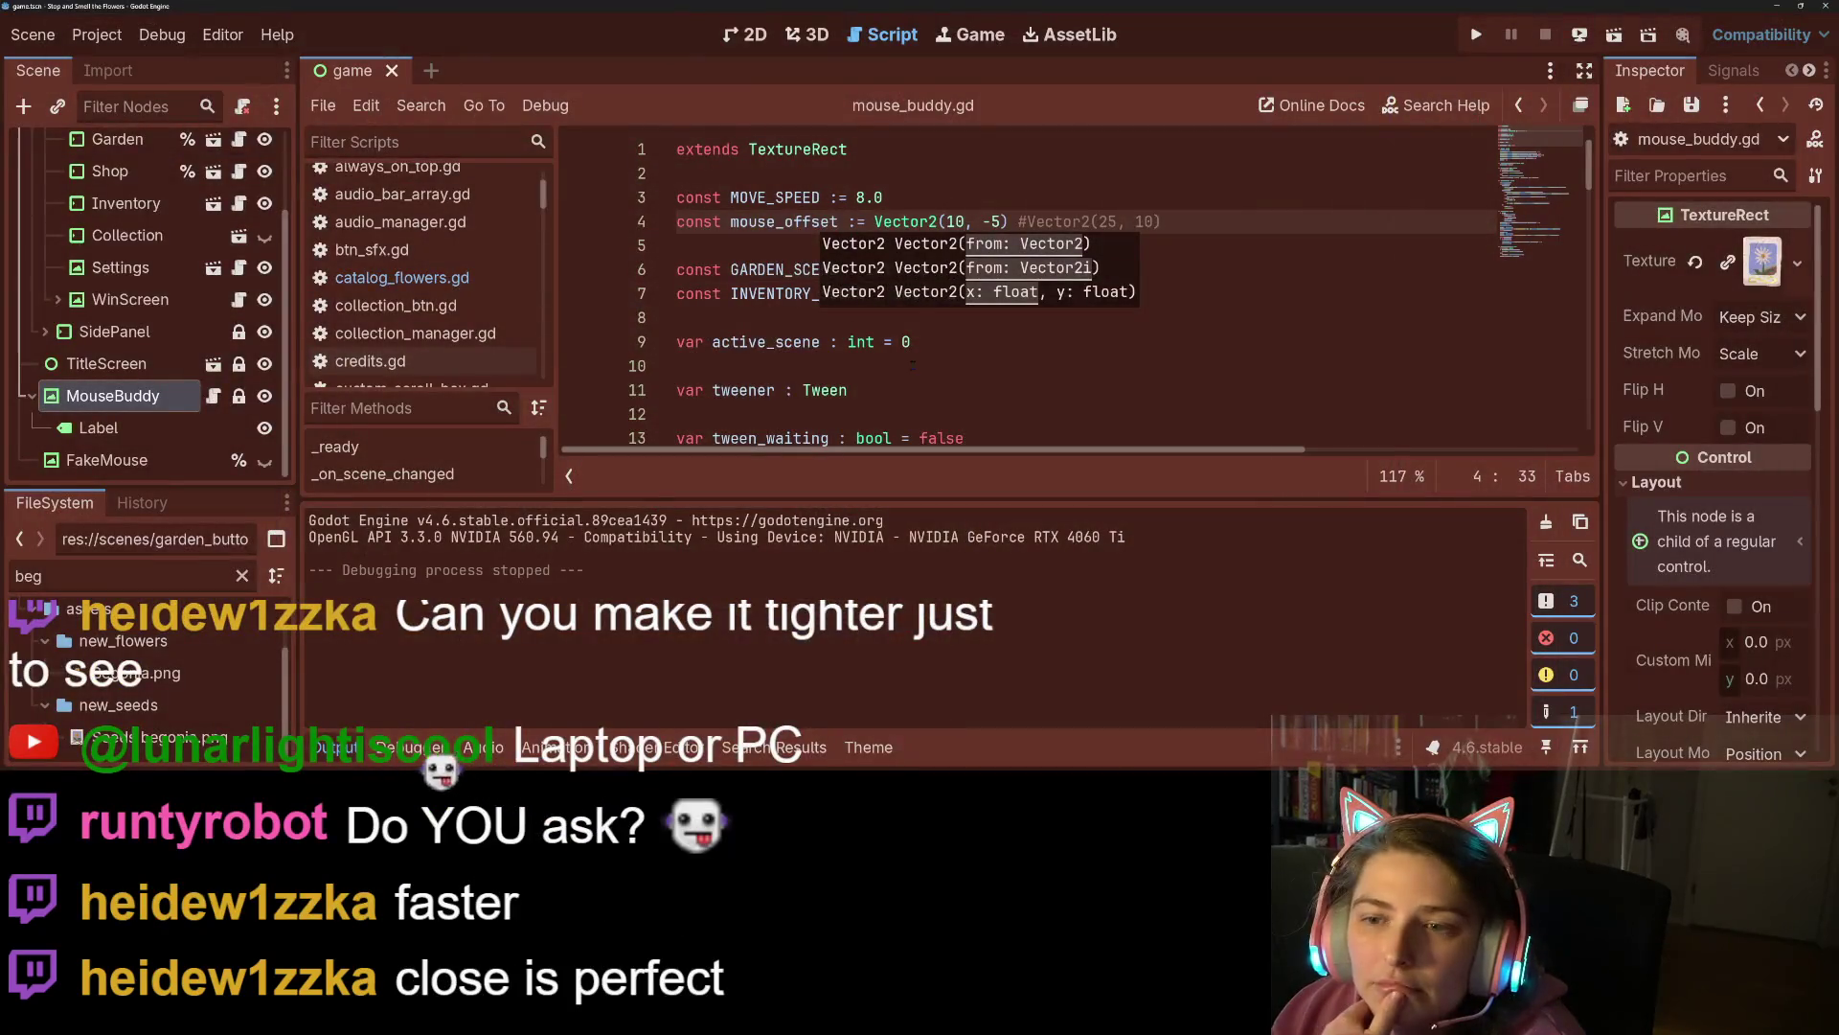
Change MOVE_SPEED on line 3 from 8.0 to 9.0 and run the project with F5.
click(924, 345)
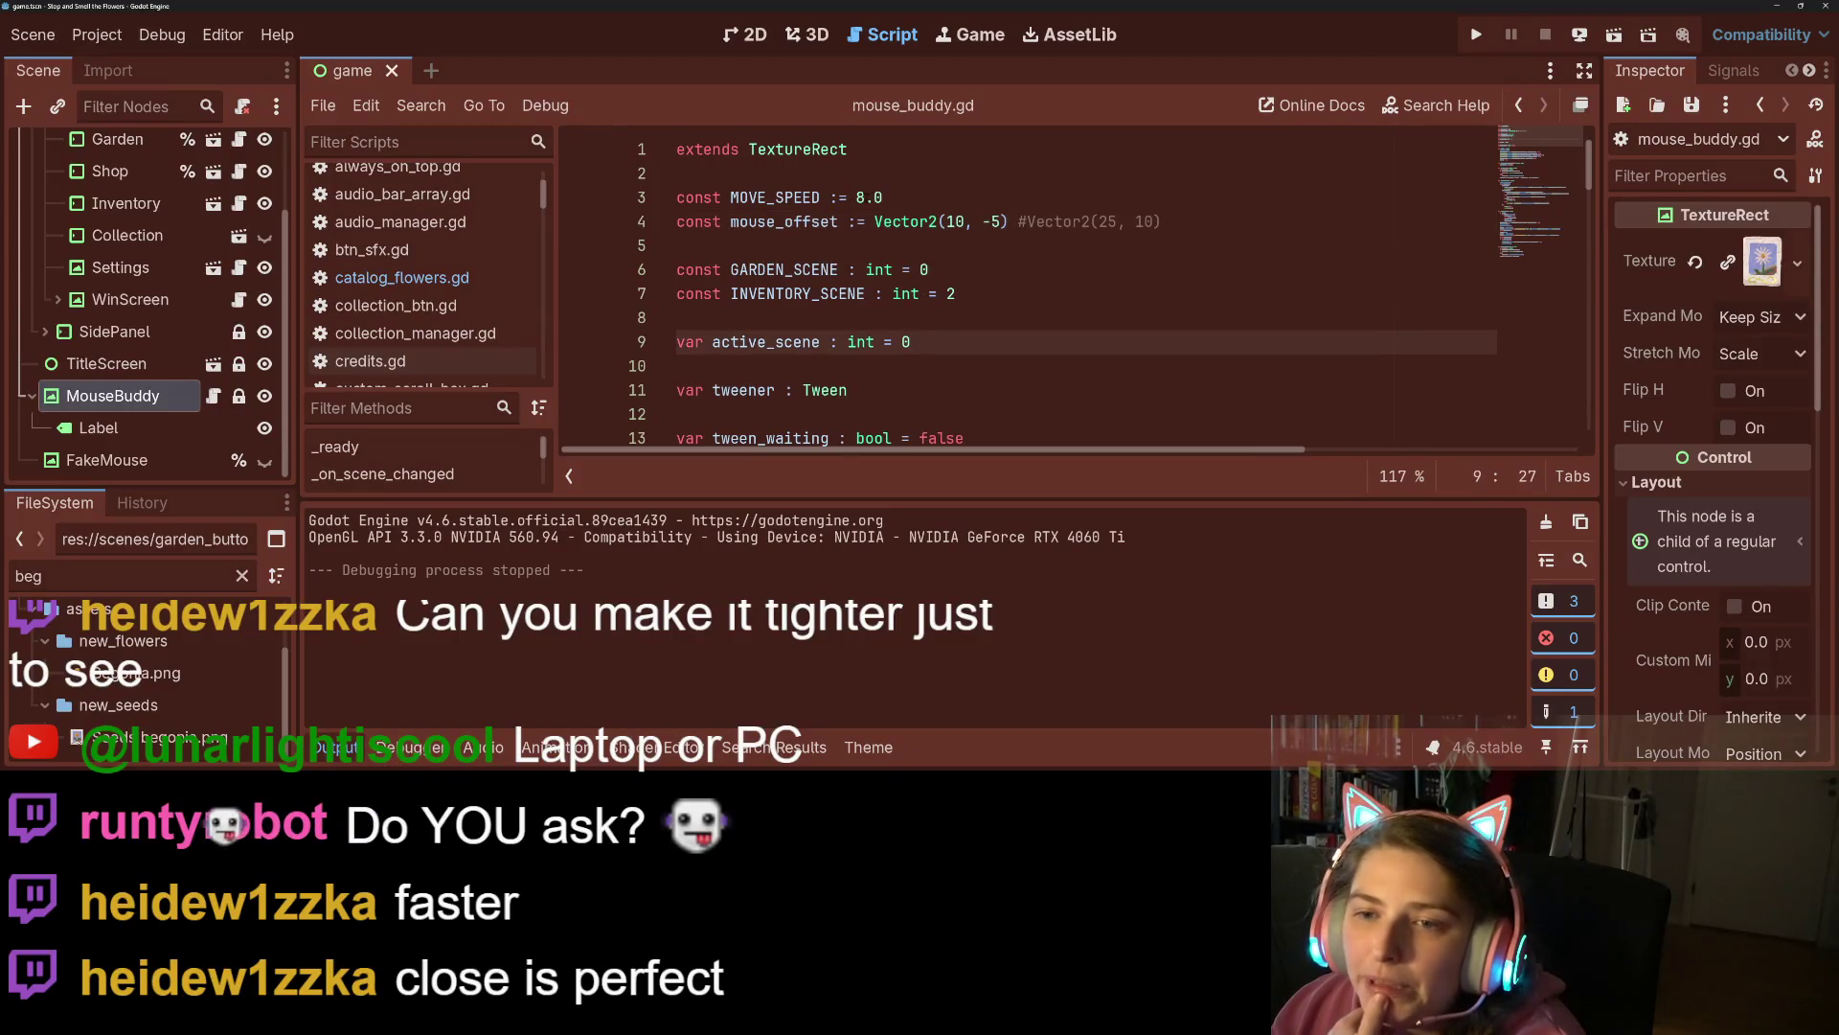
click(860, 197)
text(9)
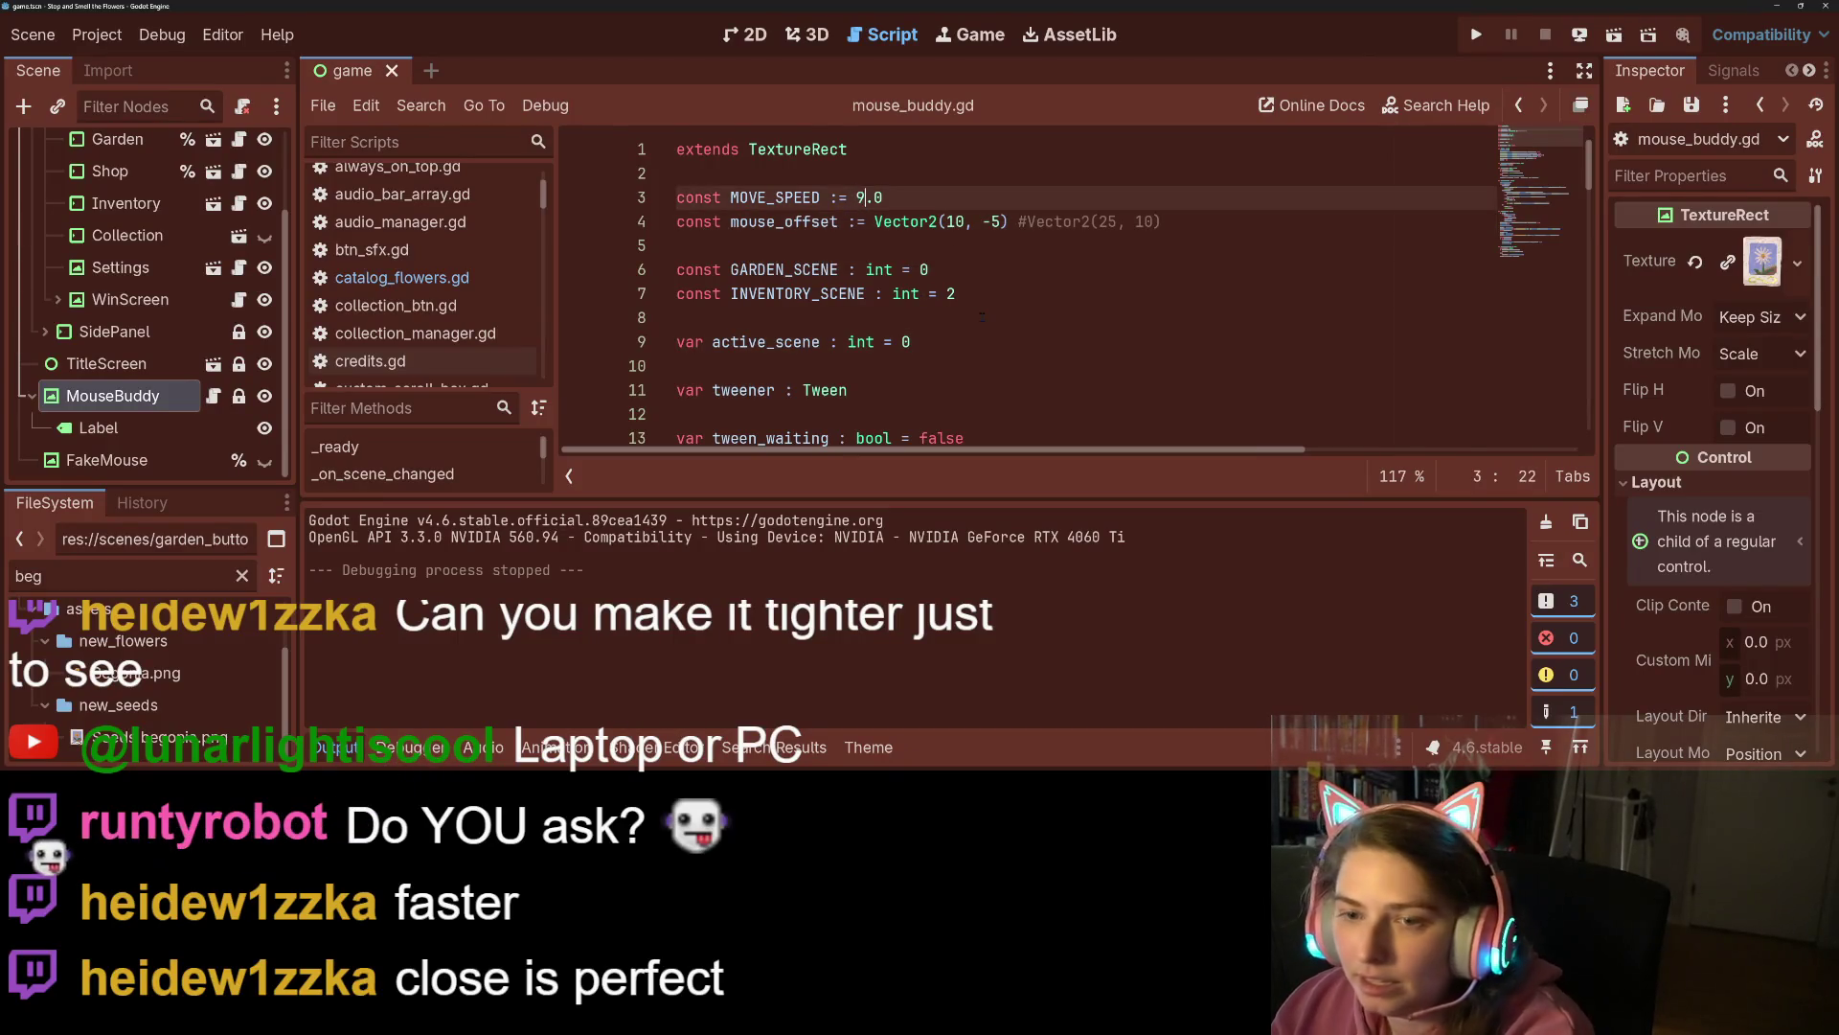
key(F5)
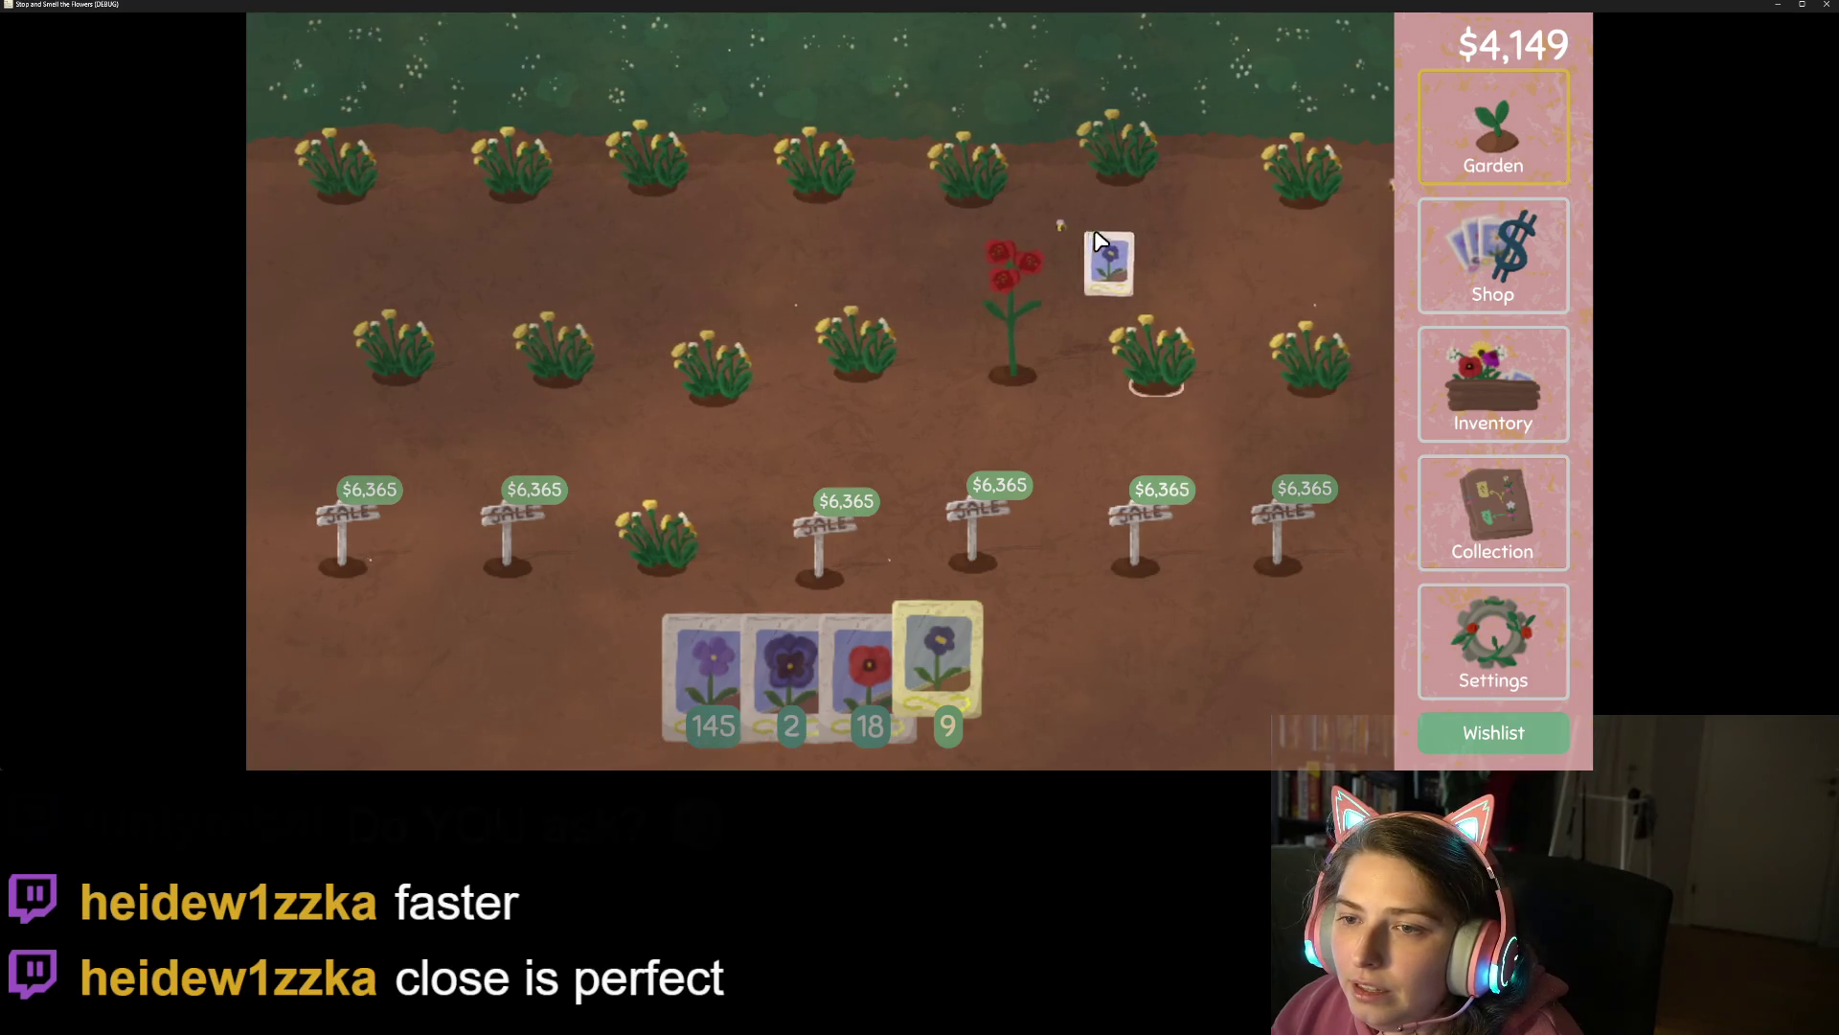
Plant seeds in the garden, move seeds and flowers around the inventory, then quit the game.
mouse_move(1004, 170)
mouse_down()
mouse_move(428, 167)
mouse_move(556, 346)
mouse_move(1175, 362)
mouse_up()
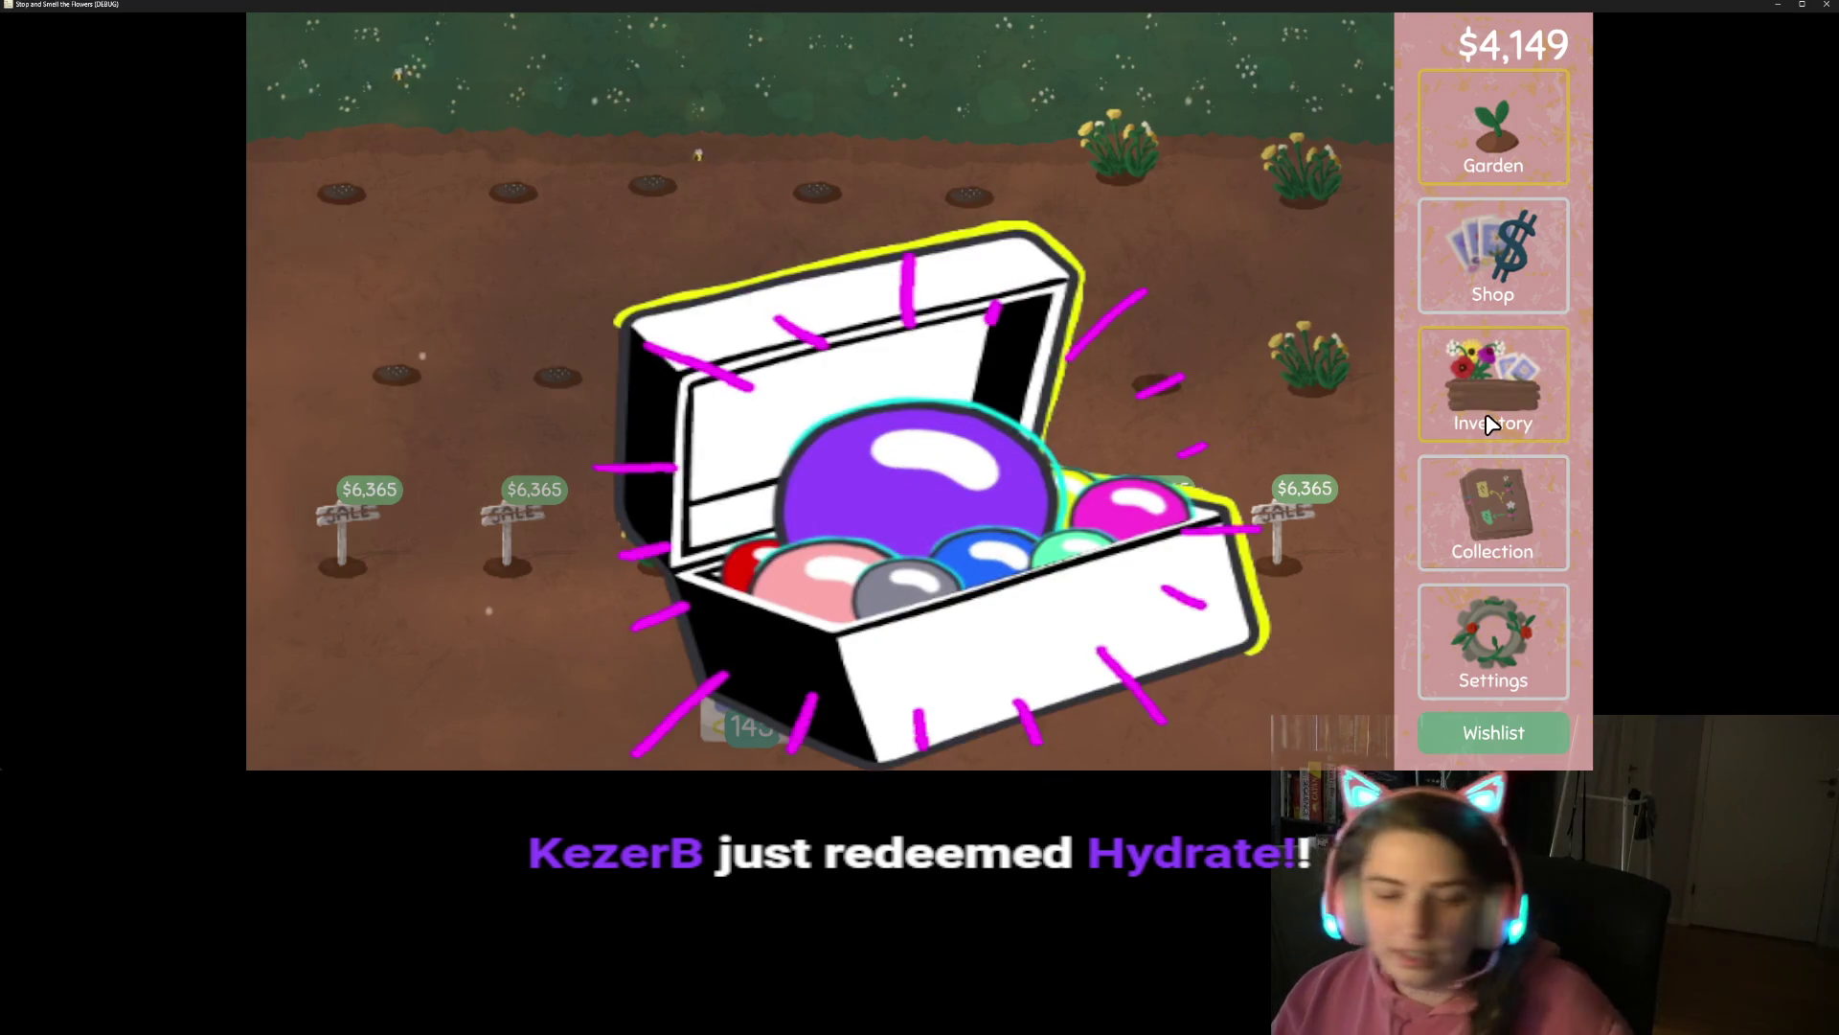
click(1478, 421)
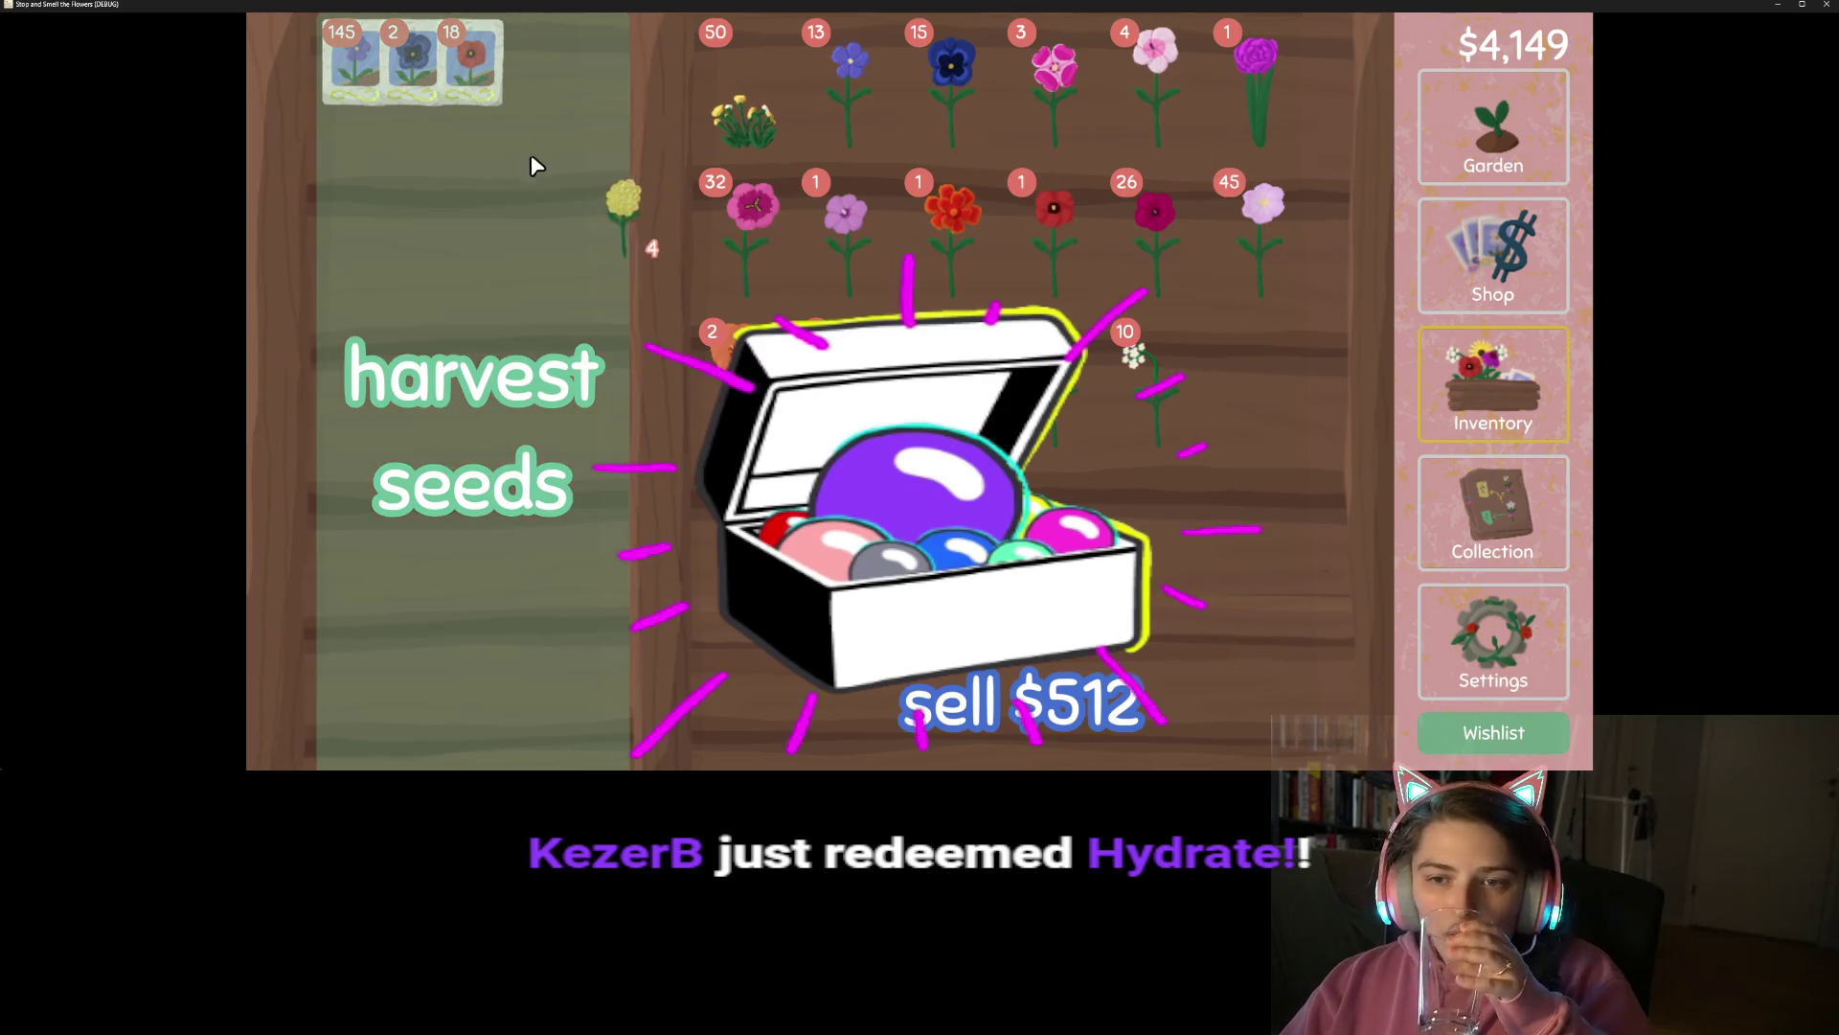
mouse_move(592, 438)
mouse_down()
mouse_move(910, 719)
mouse_move(1188, 757)
mouse_move(1231, 661)
mouse_move(1095, 292)
mouse_move(743, 165)
mouse_move(491, 140)
mouse_move(473, 234)
mouse_move(609, 369)
mouse_move(753, 412)
mouse_move(1078, 338)
mouse_move(1152, 301)
mouse_move(1070, 140)
mouse_move(438, 113)
mouse_move(848, 157)
mouse_up()
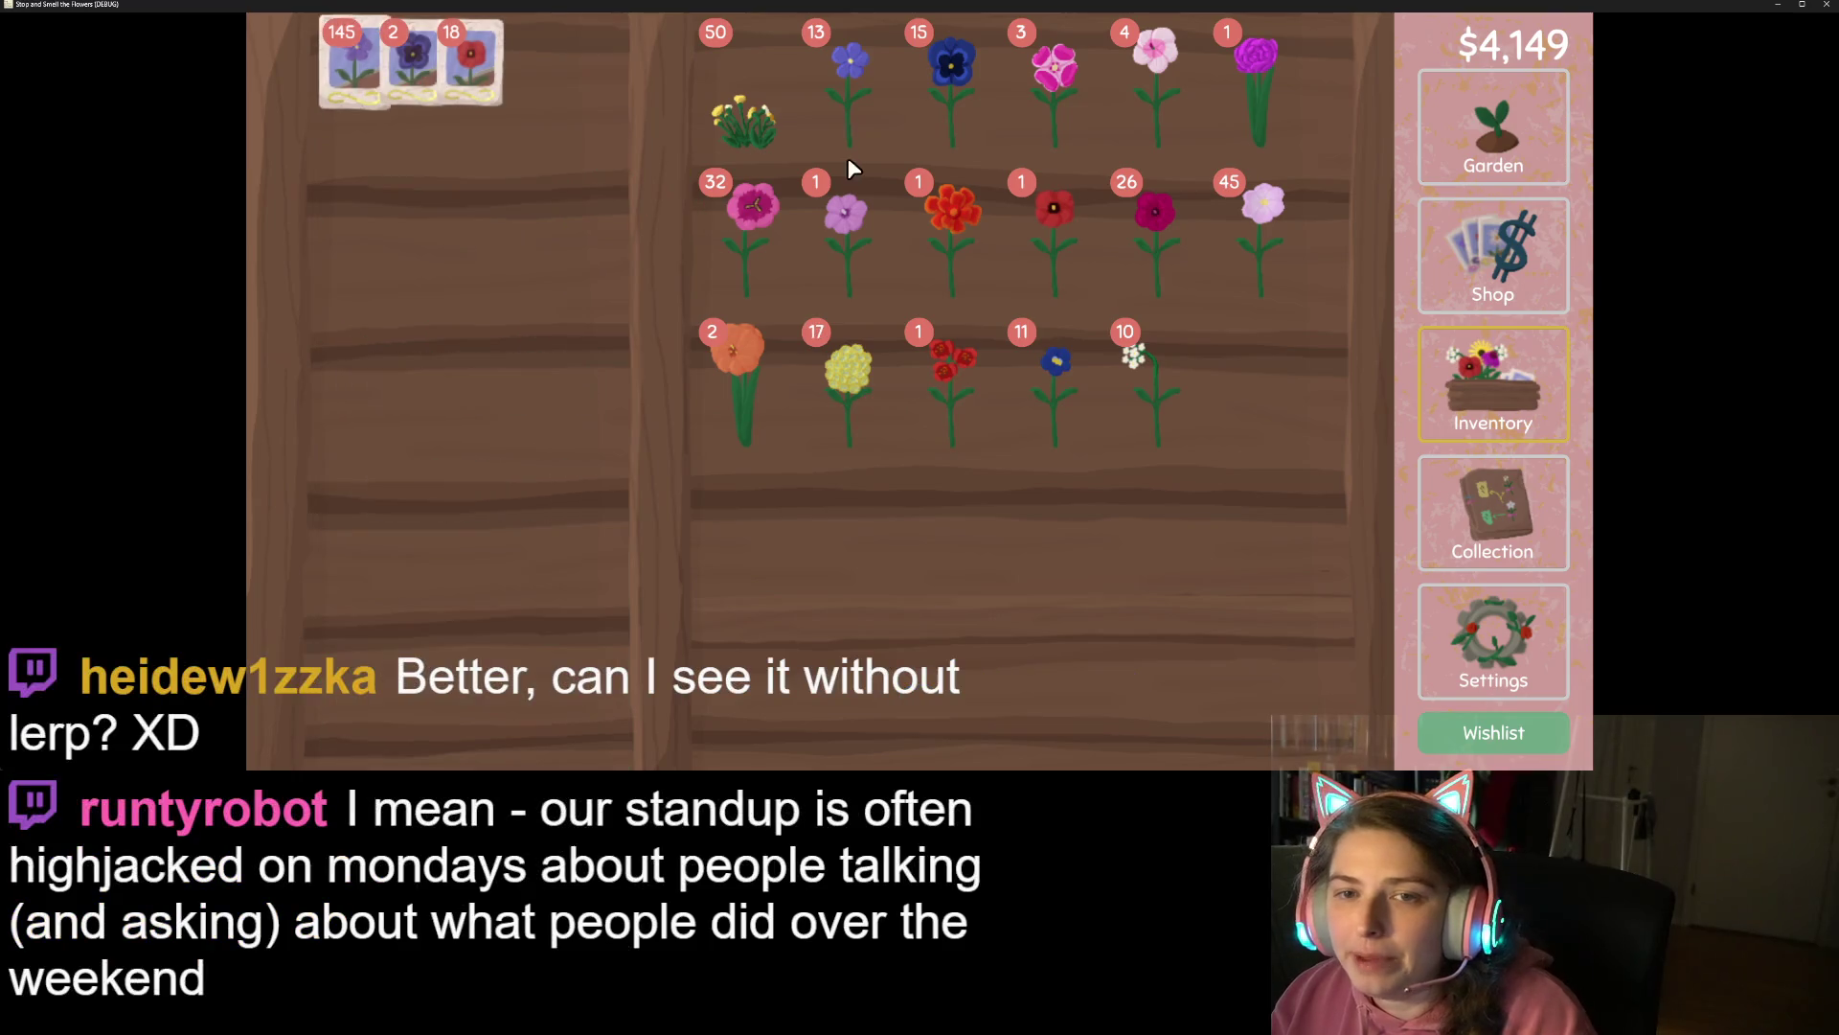
mouse_move(470, 59)
mouse_down()
mouse_move(889, 331)
mouse_move(1048, 325)
mouse_move(975, 301)
mouse_move(959, 324)
mouse_up()
mouse_move(1047, 402)
mouse_down()
mouse_move(1201, 439)
mouse_move(1159, 173)
mouse_move(1047, 242)
mouse_move(1095, 204)
mouse_move(1088, 220)
mouse_up()
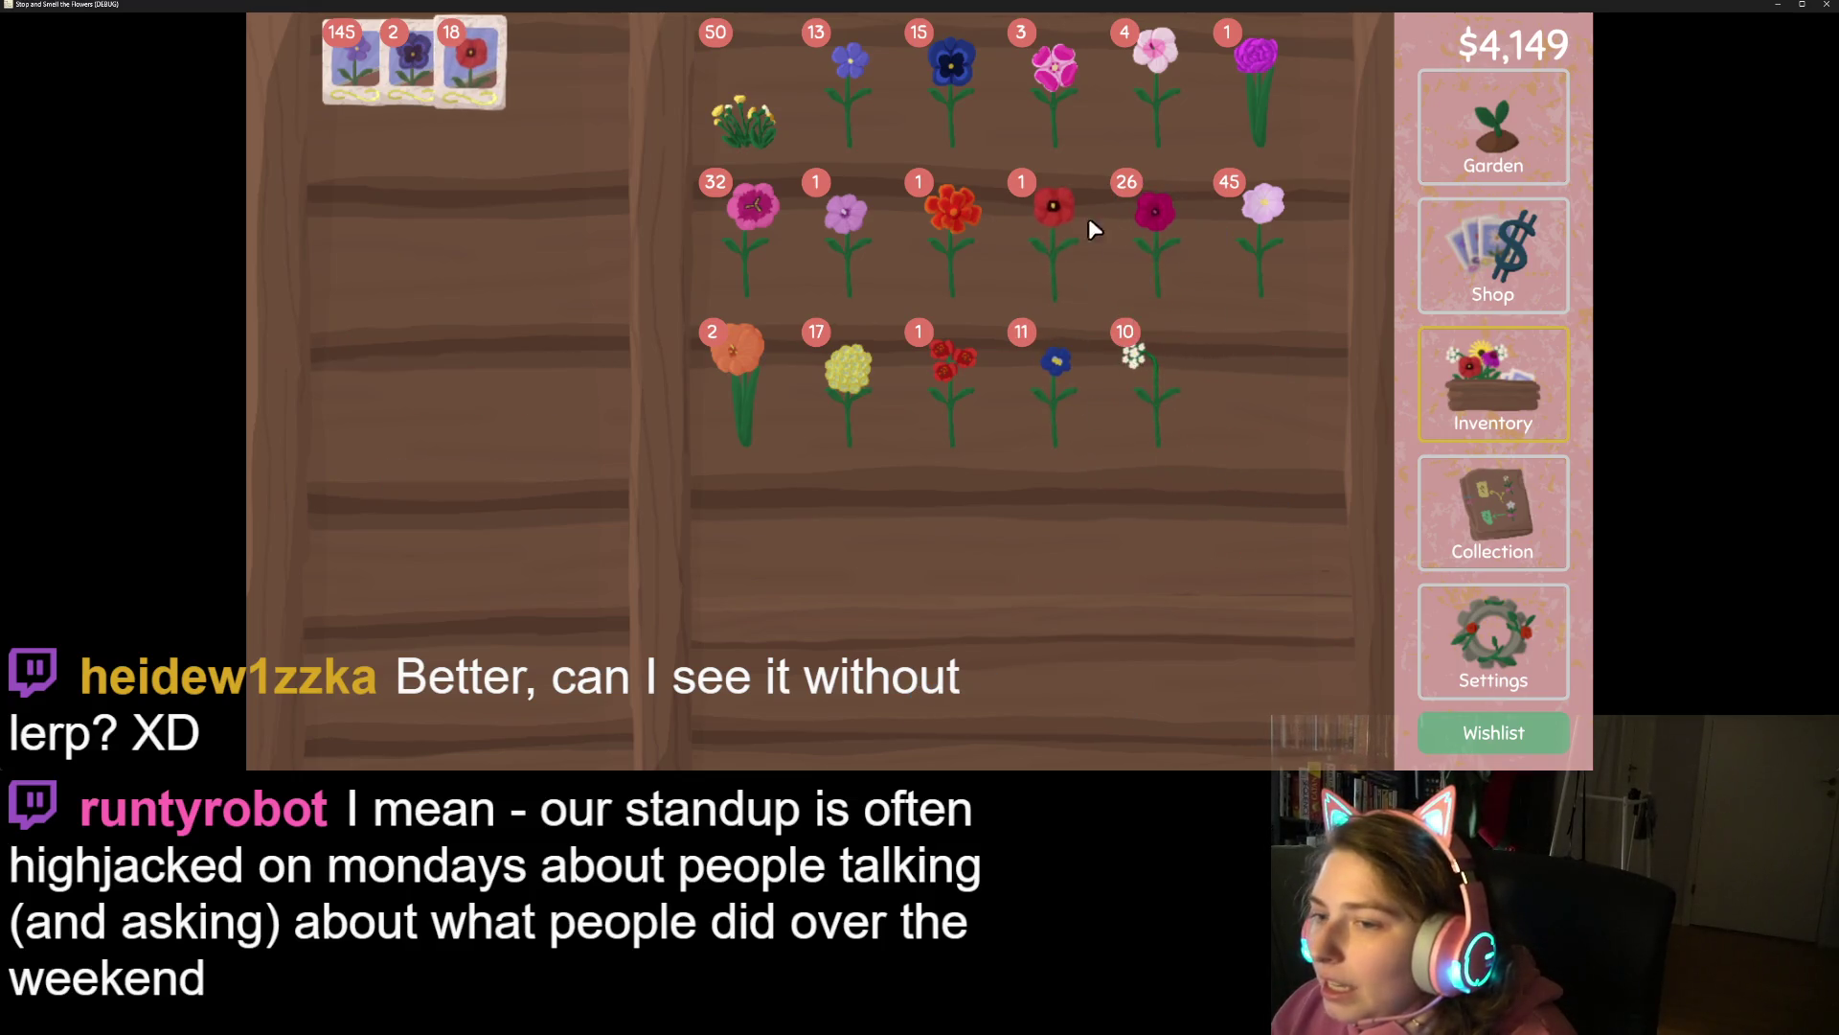
click(1827, 6)
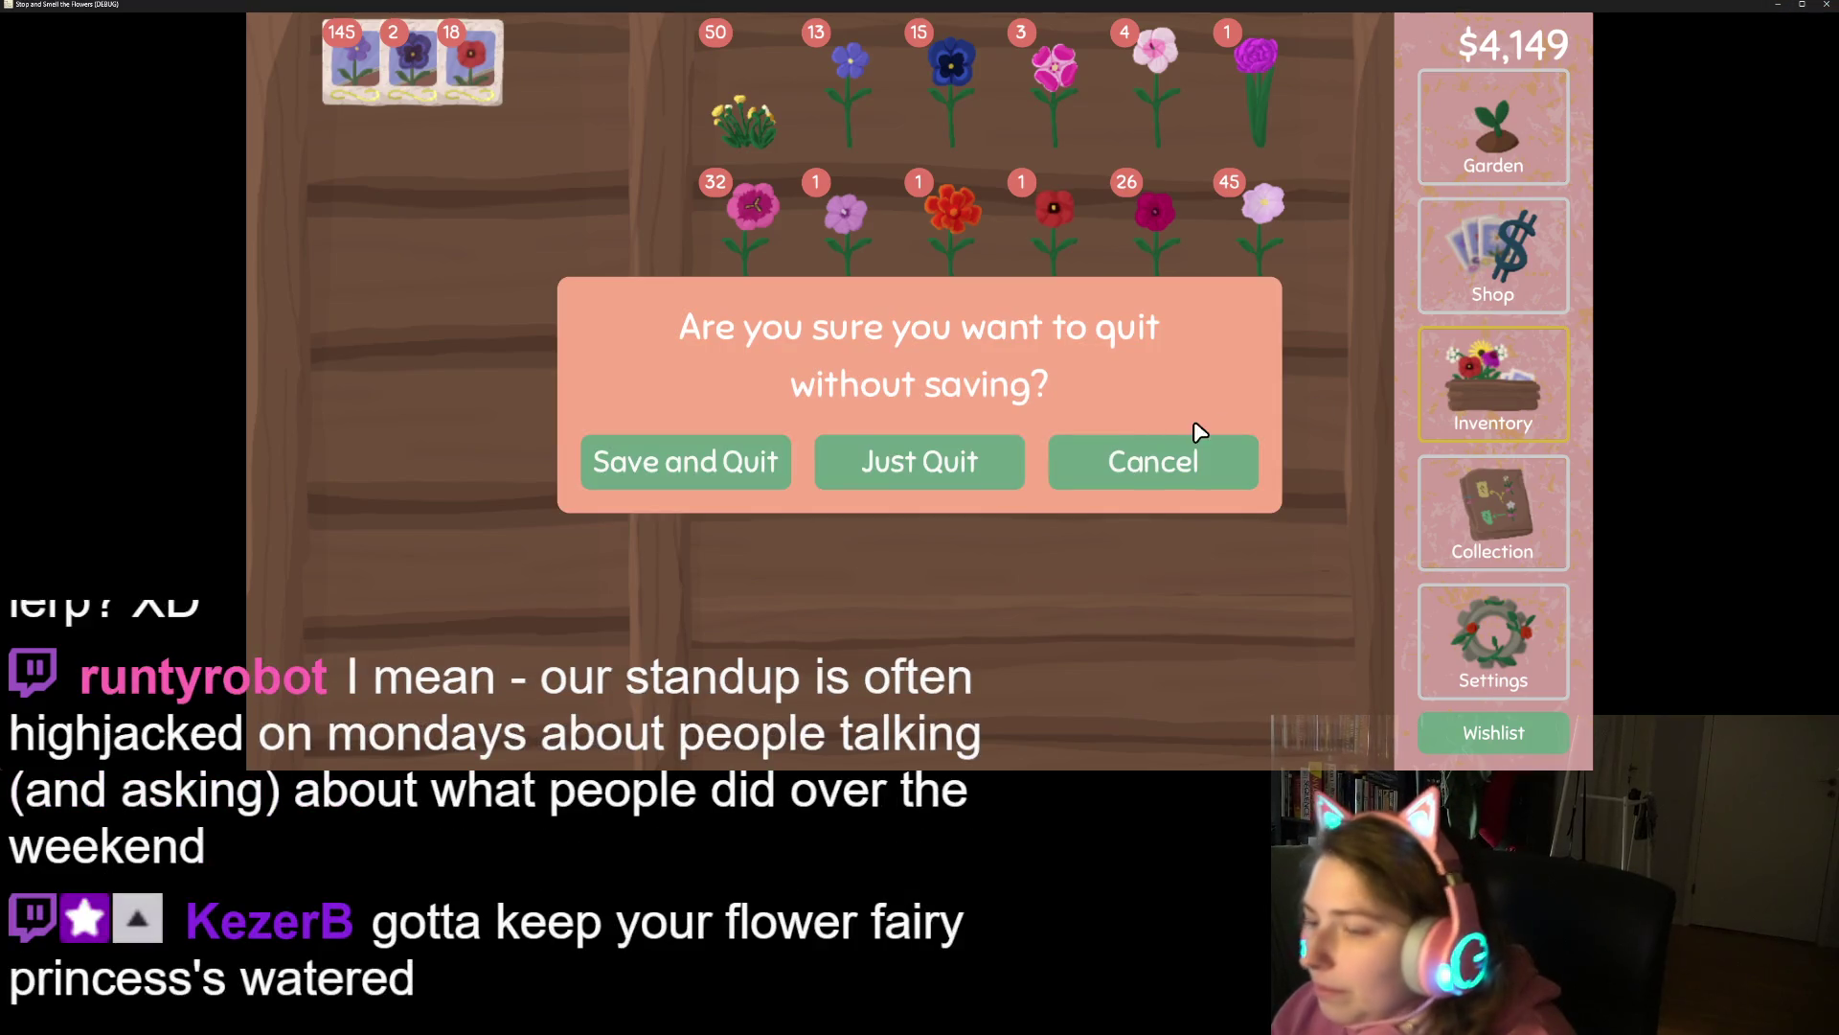
click(929, 463)
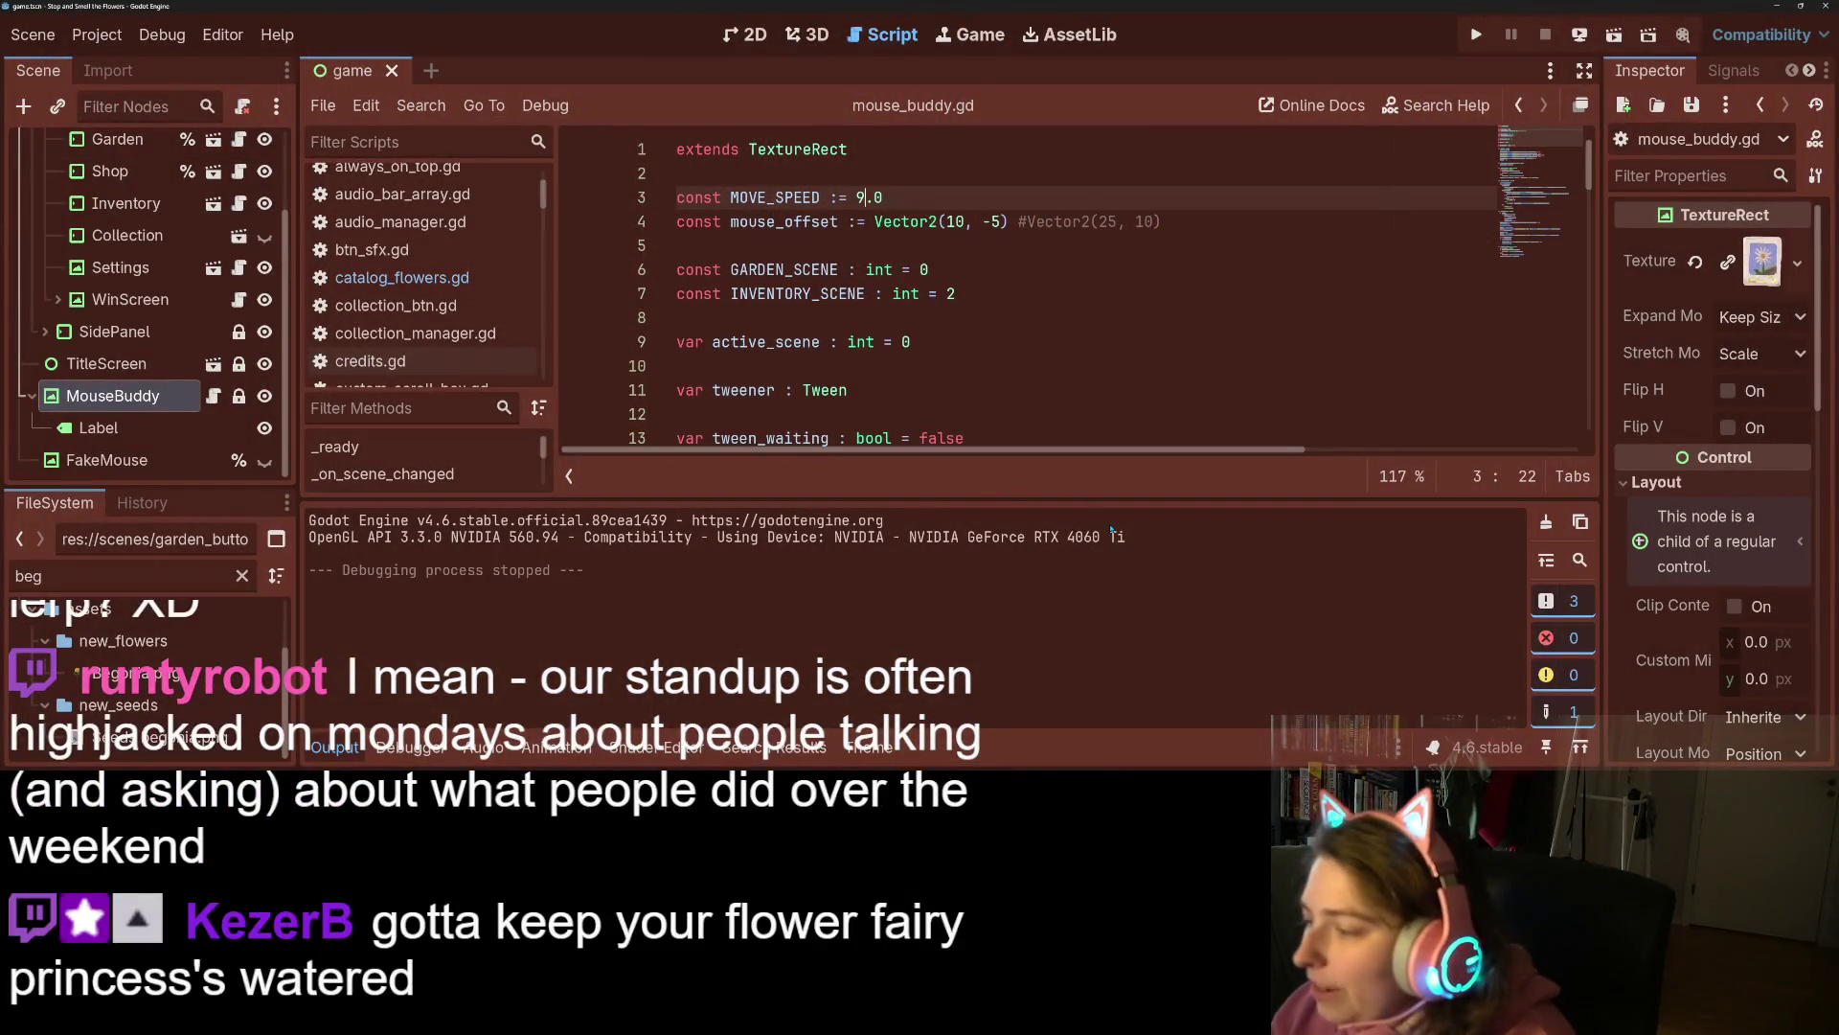
On line 33, paste target_pos + mouse_offset before lerp, comment out lerp, save, and run.
scroll(925, 251, down, 7)
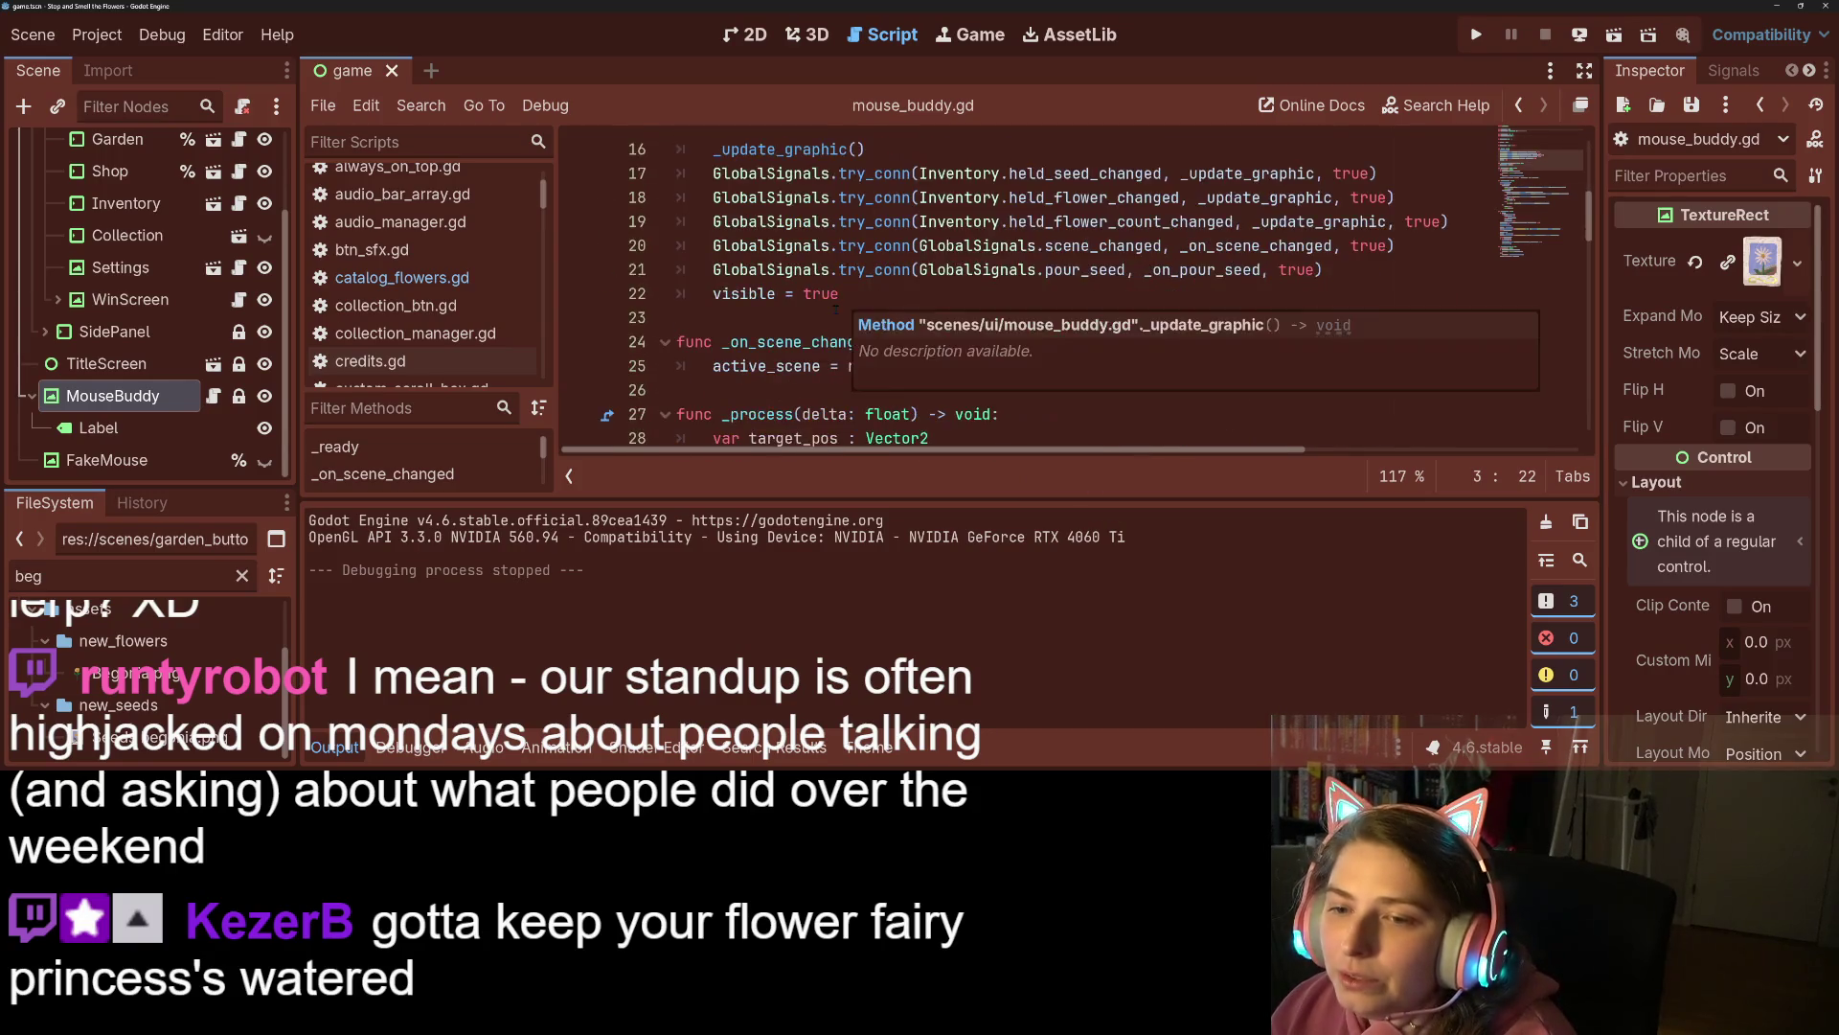
scroll(1073, 292, down, 3)
scroll(1073, 292, up, 1)
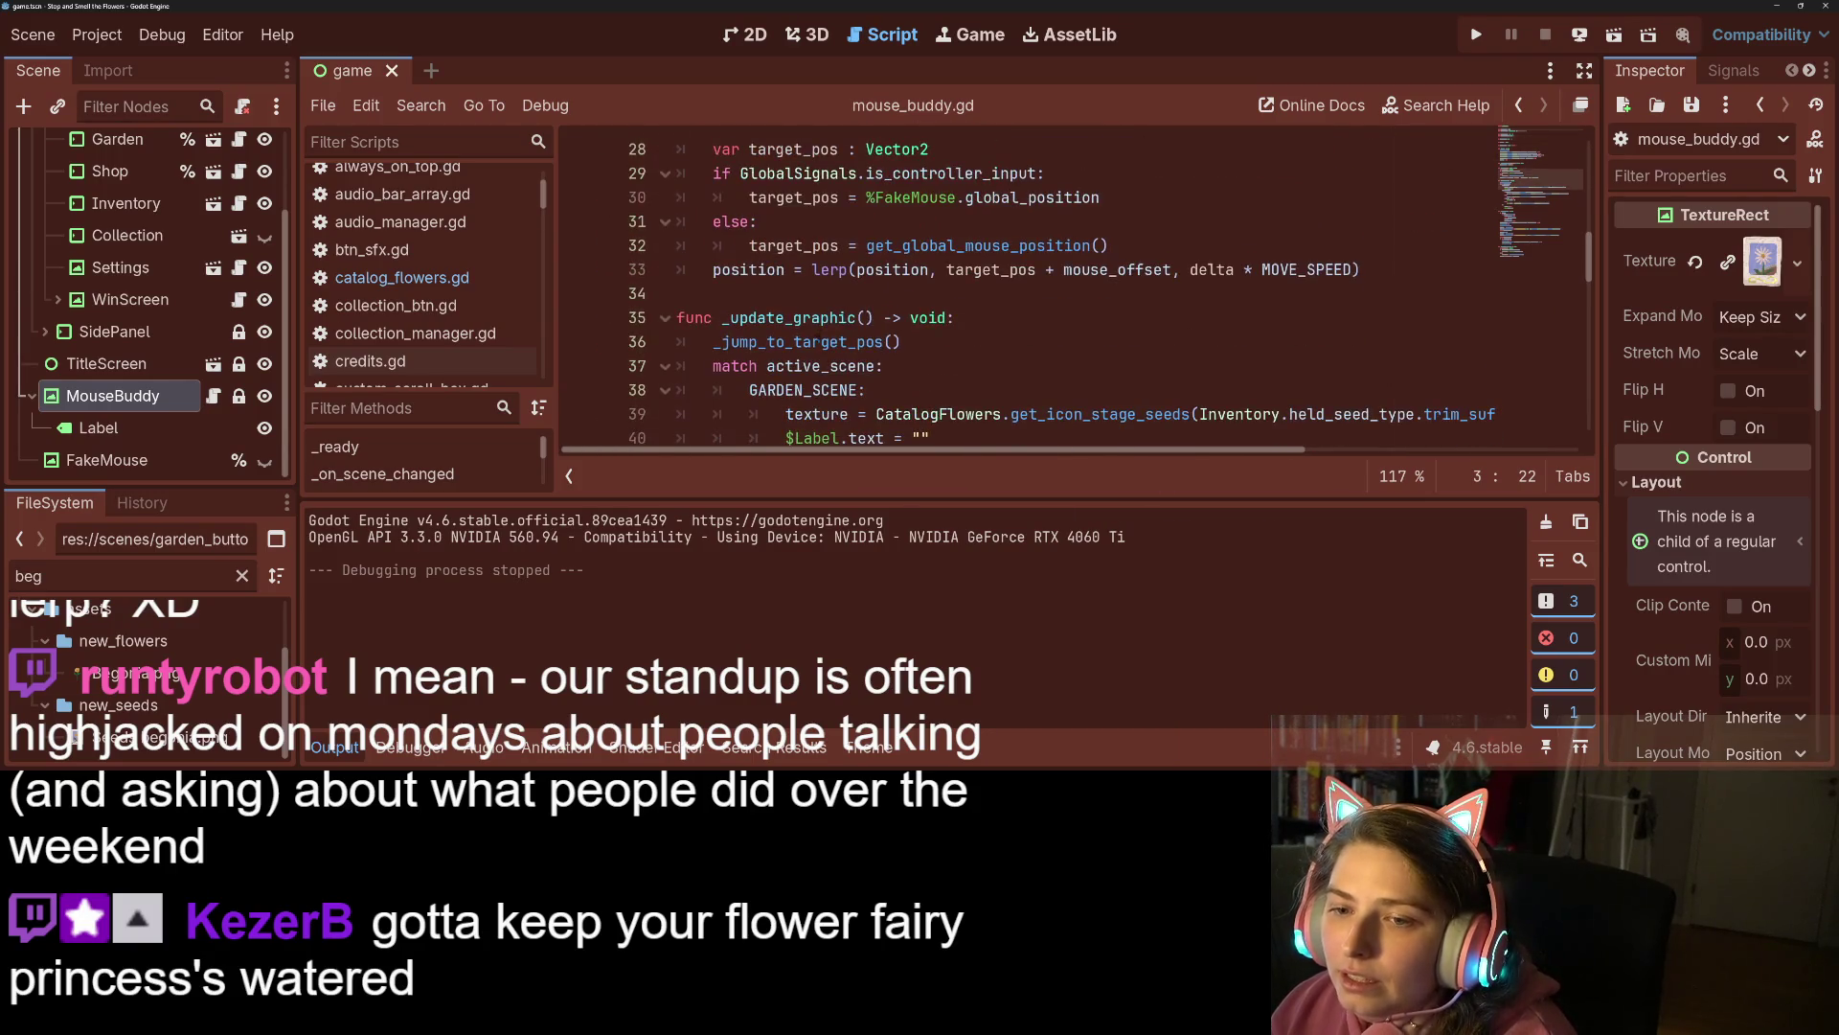
click(813, 269)
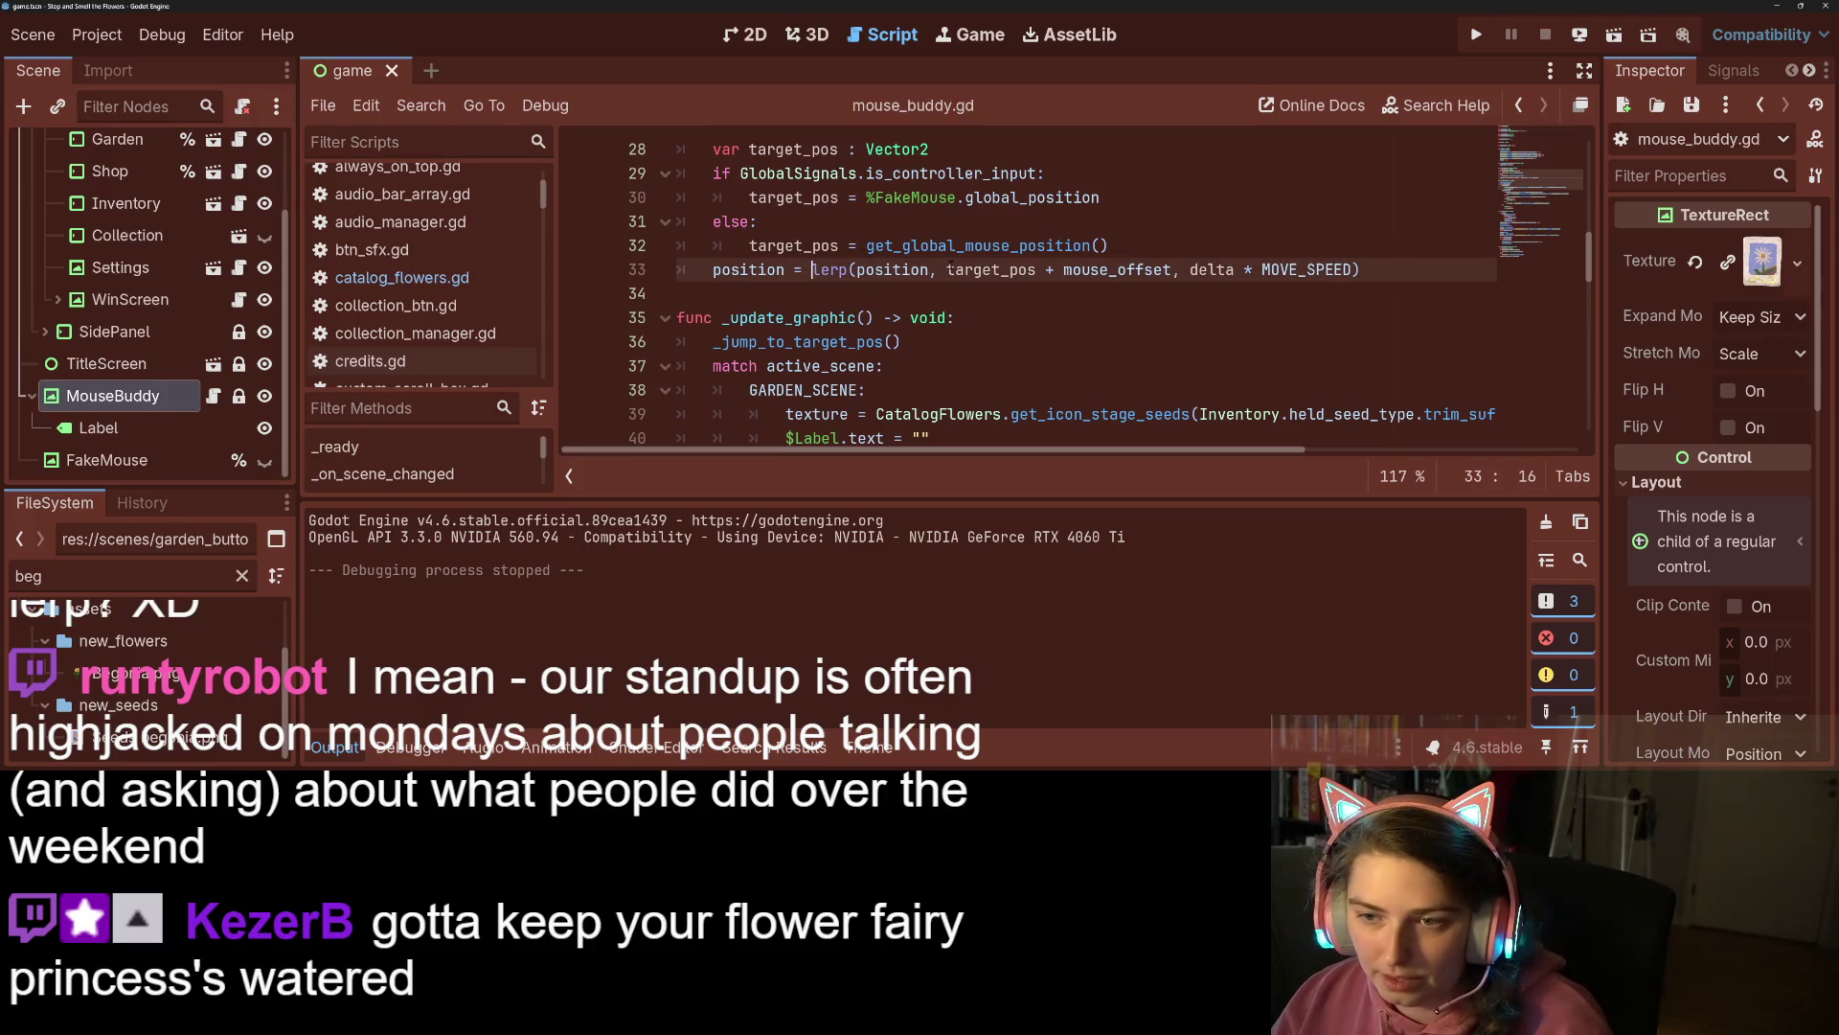
drag(1018, 269, 1172, 269)
key(ctrl+c)
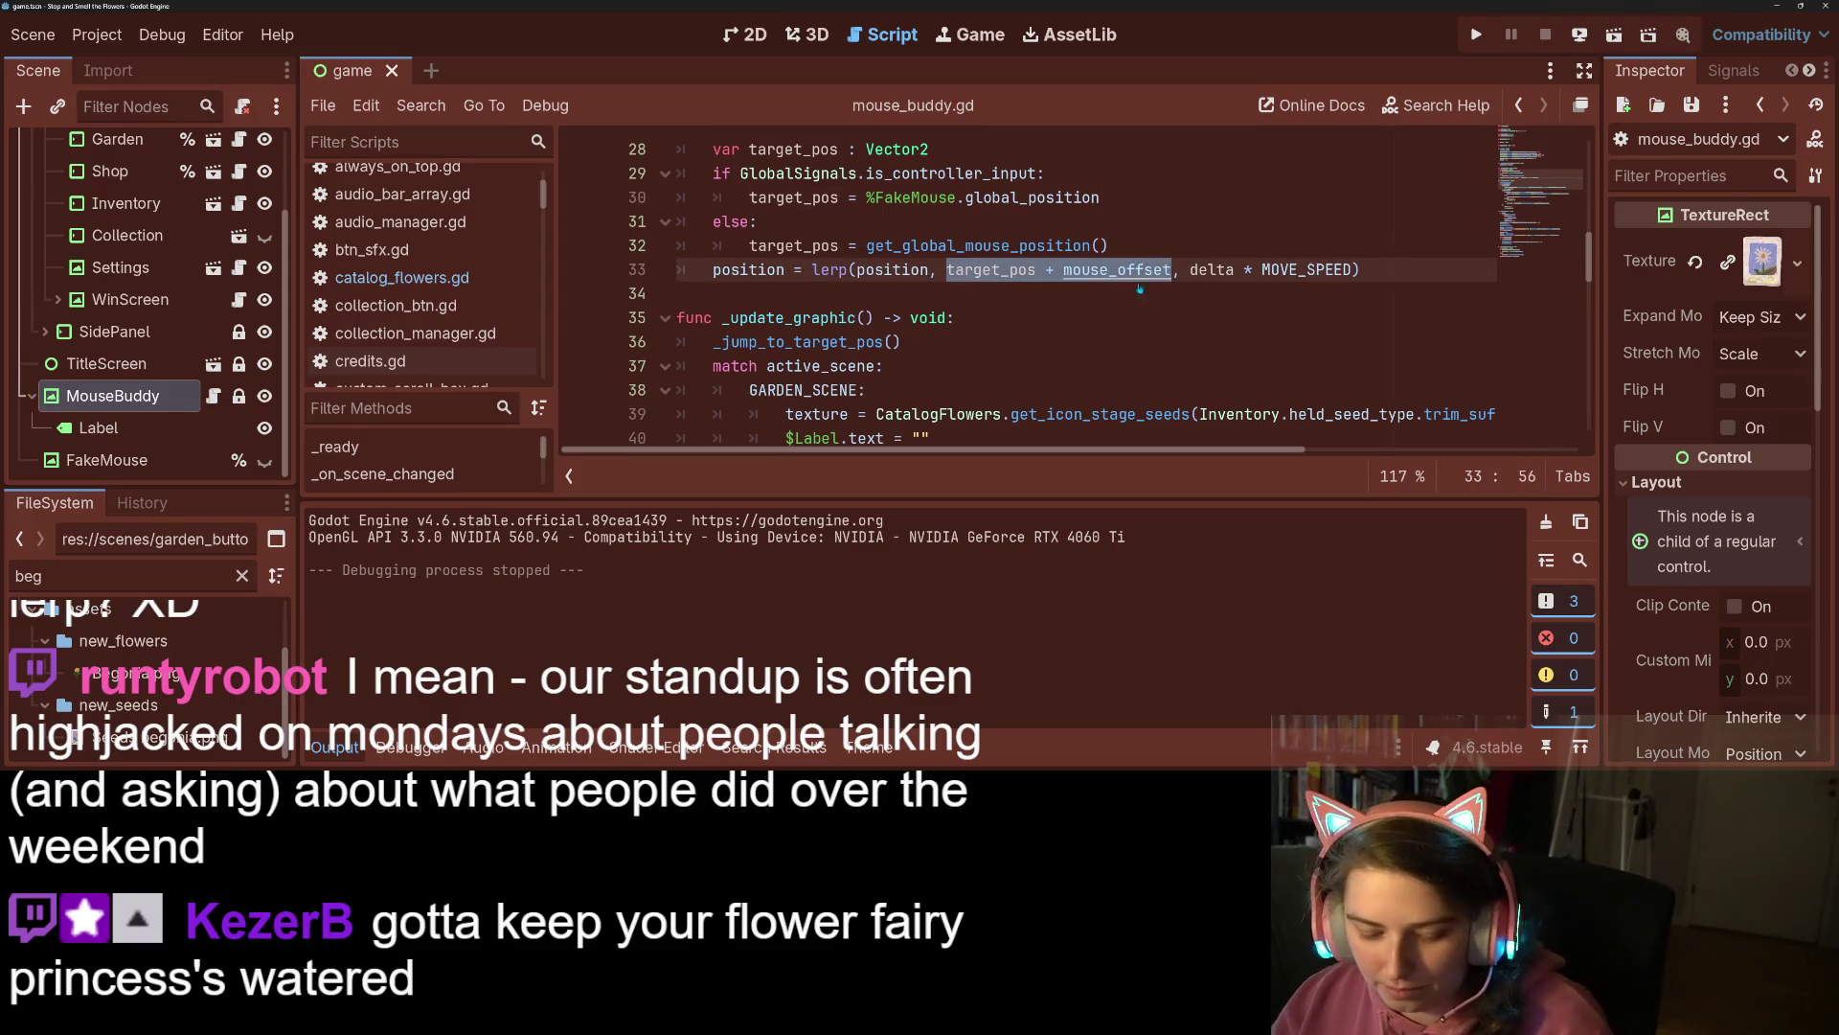
click(813, 269)
key(ctrl+v)
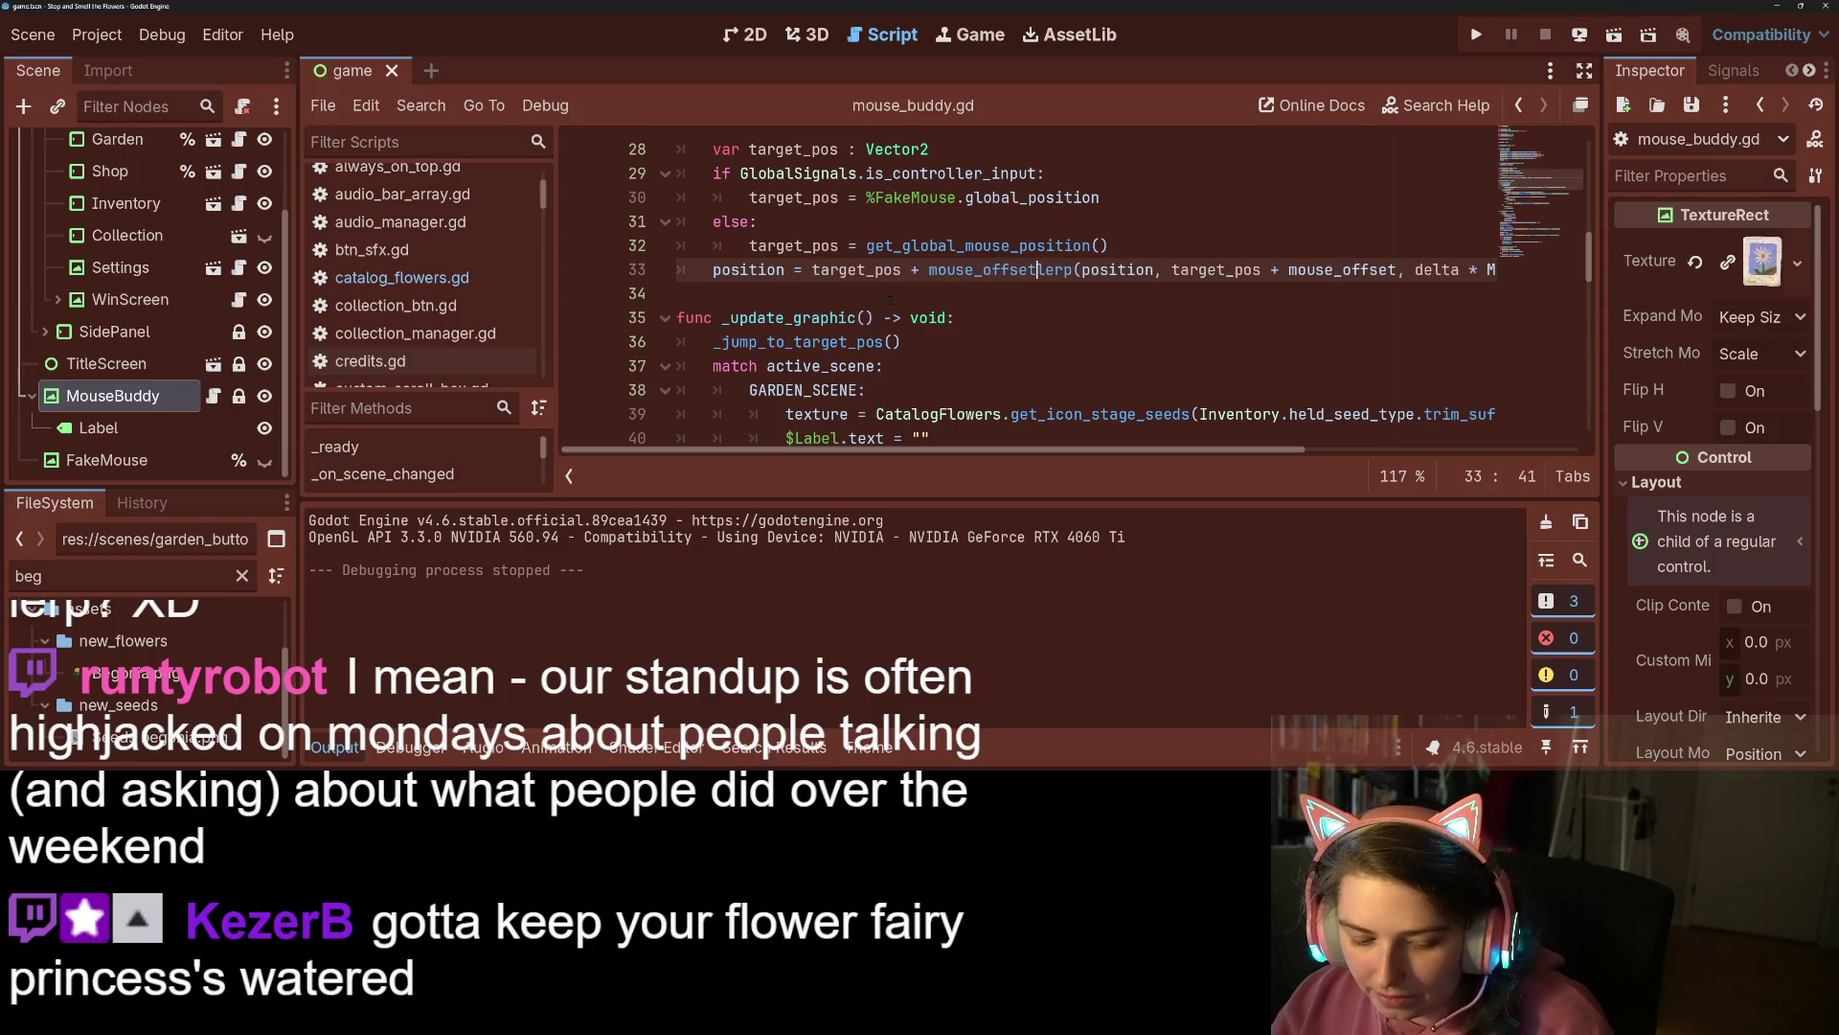
text(#)
key(ctrl+s)
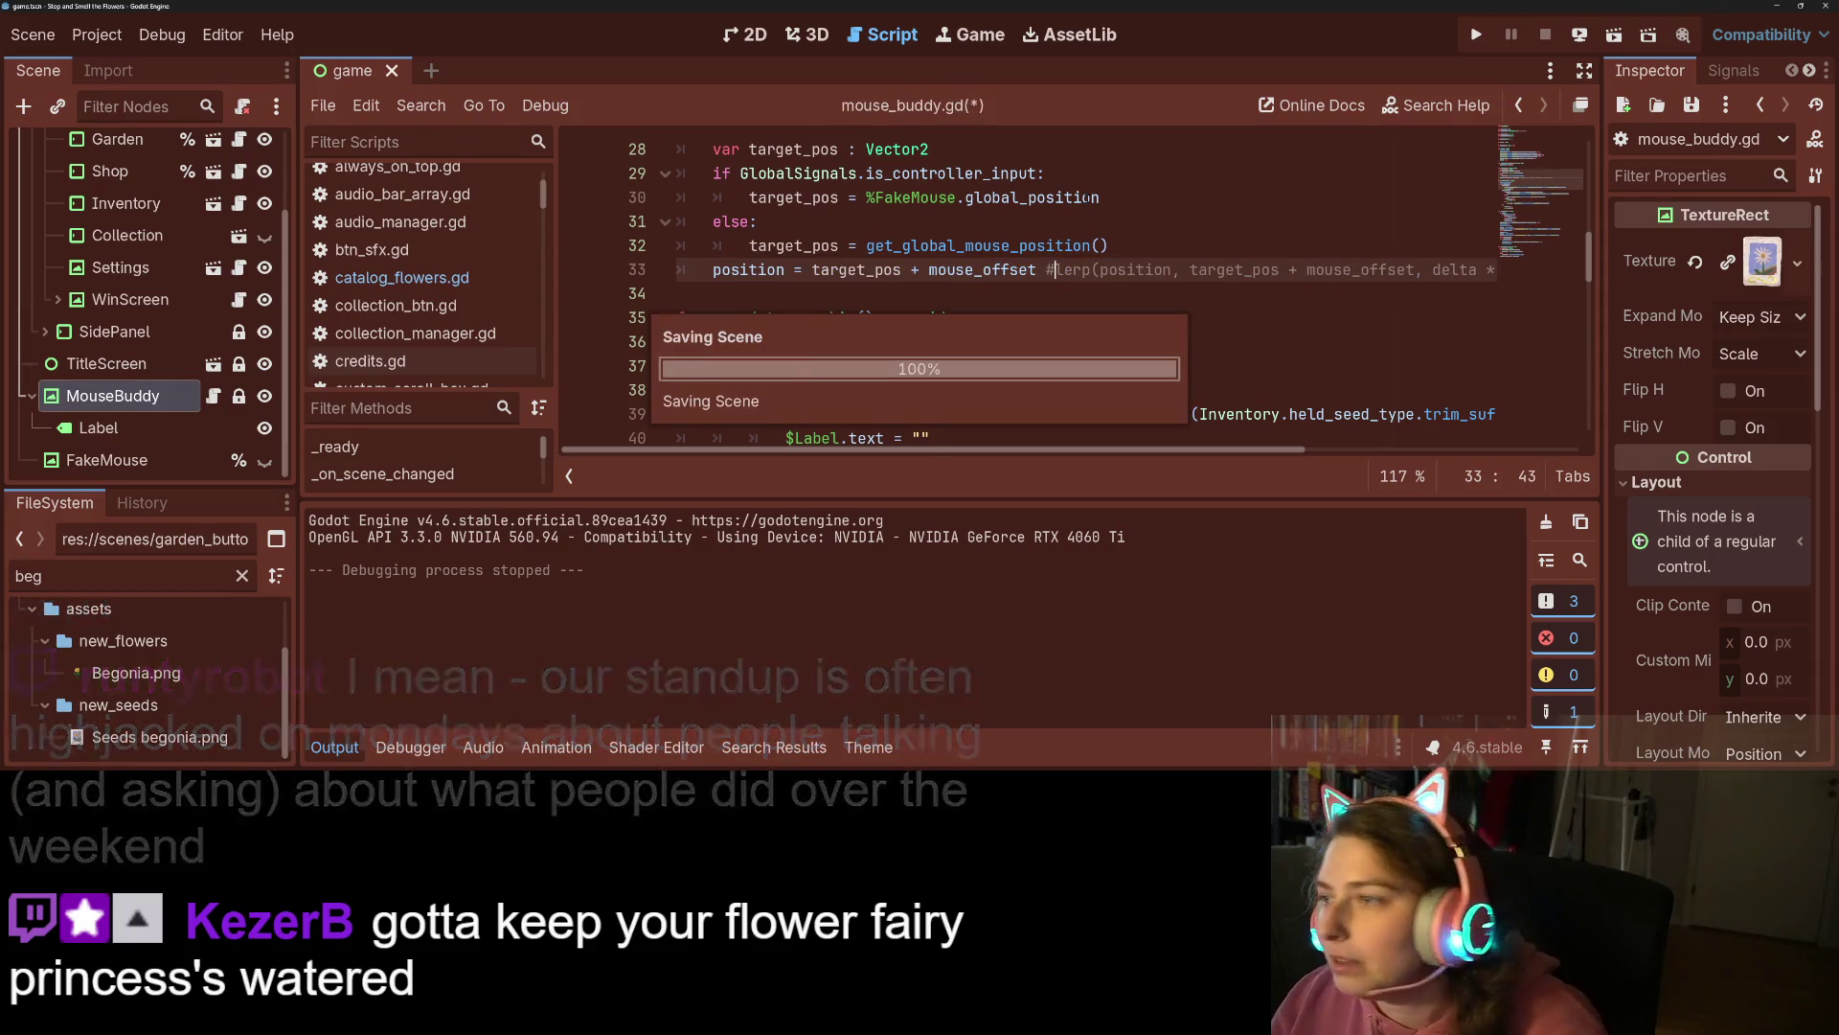
click(1468, 36)
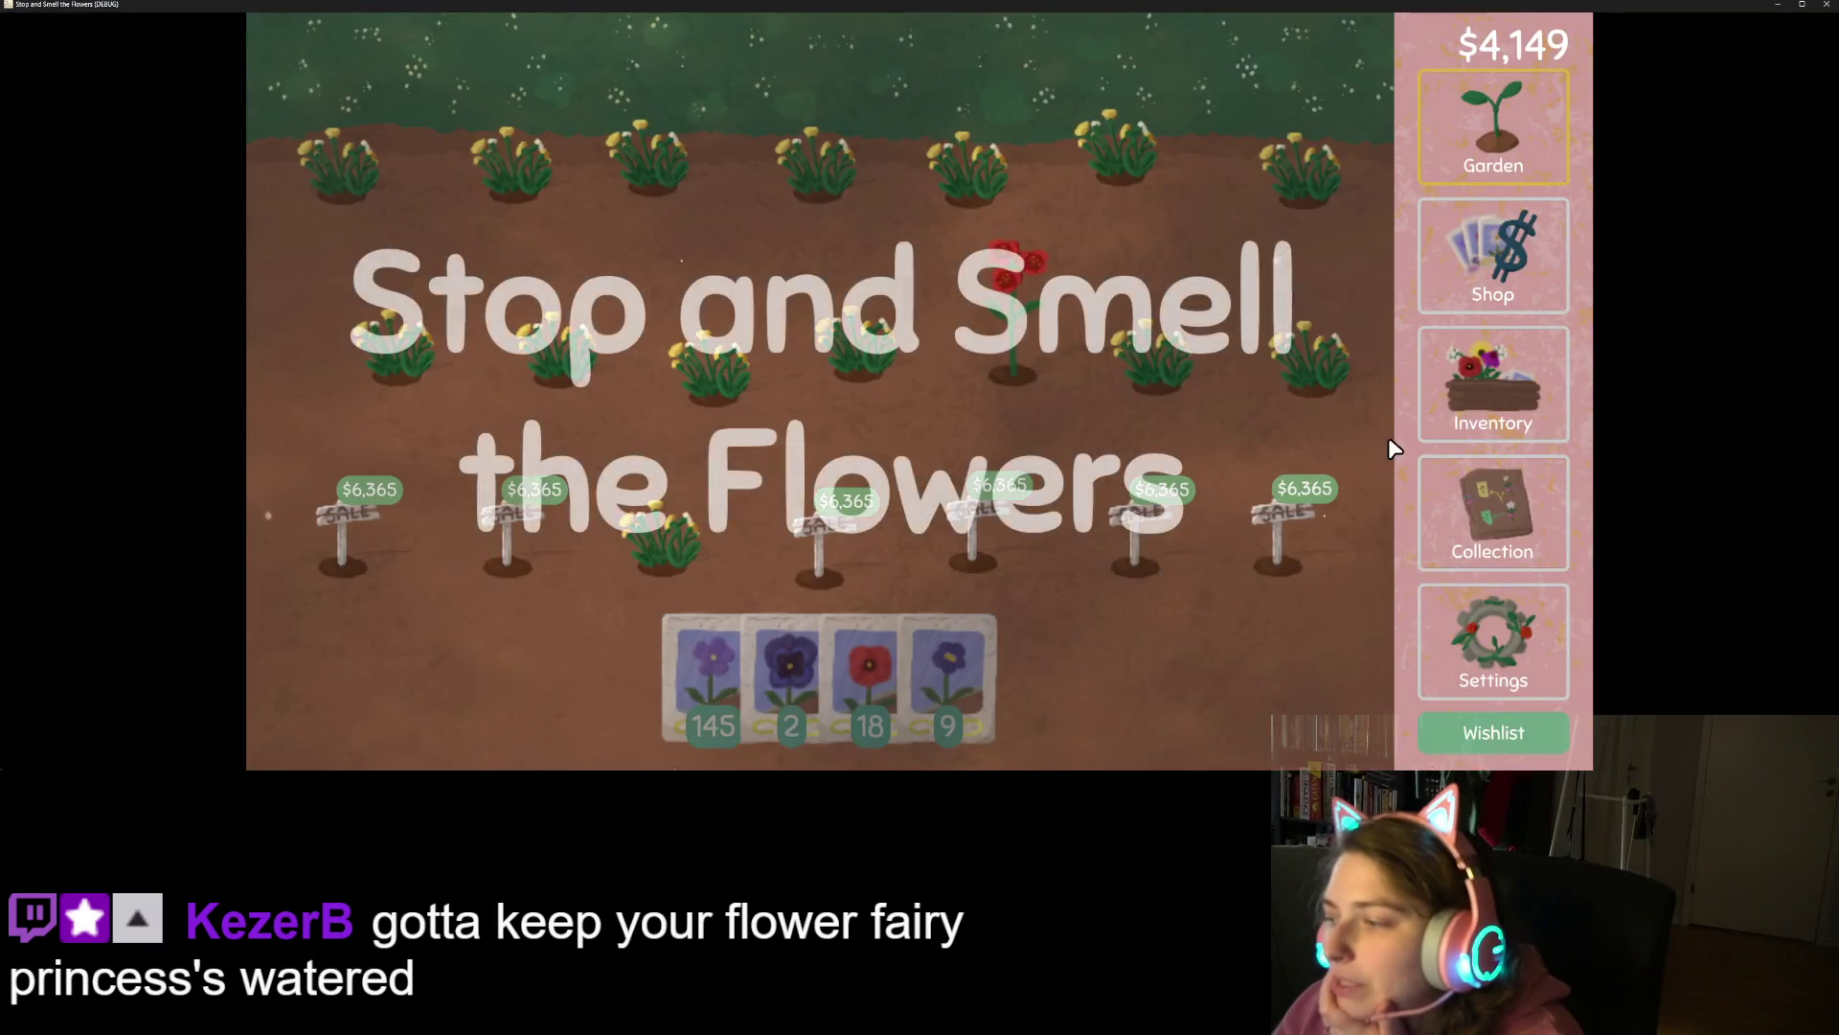
Pick up the purple seed packet holding 9 seeds from the hand bar.
click(951, 677)
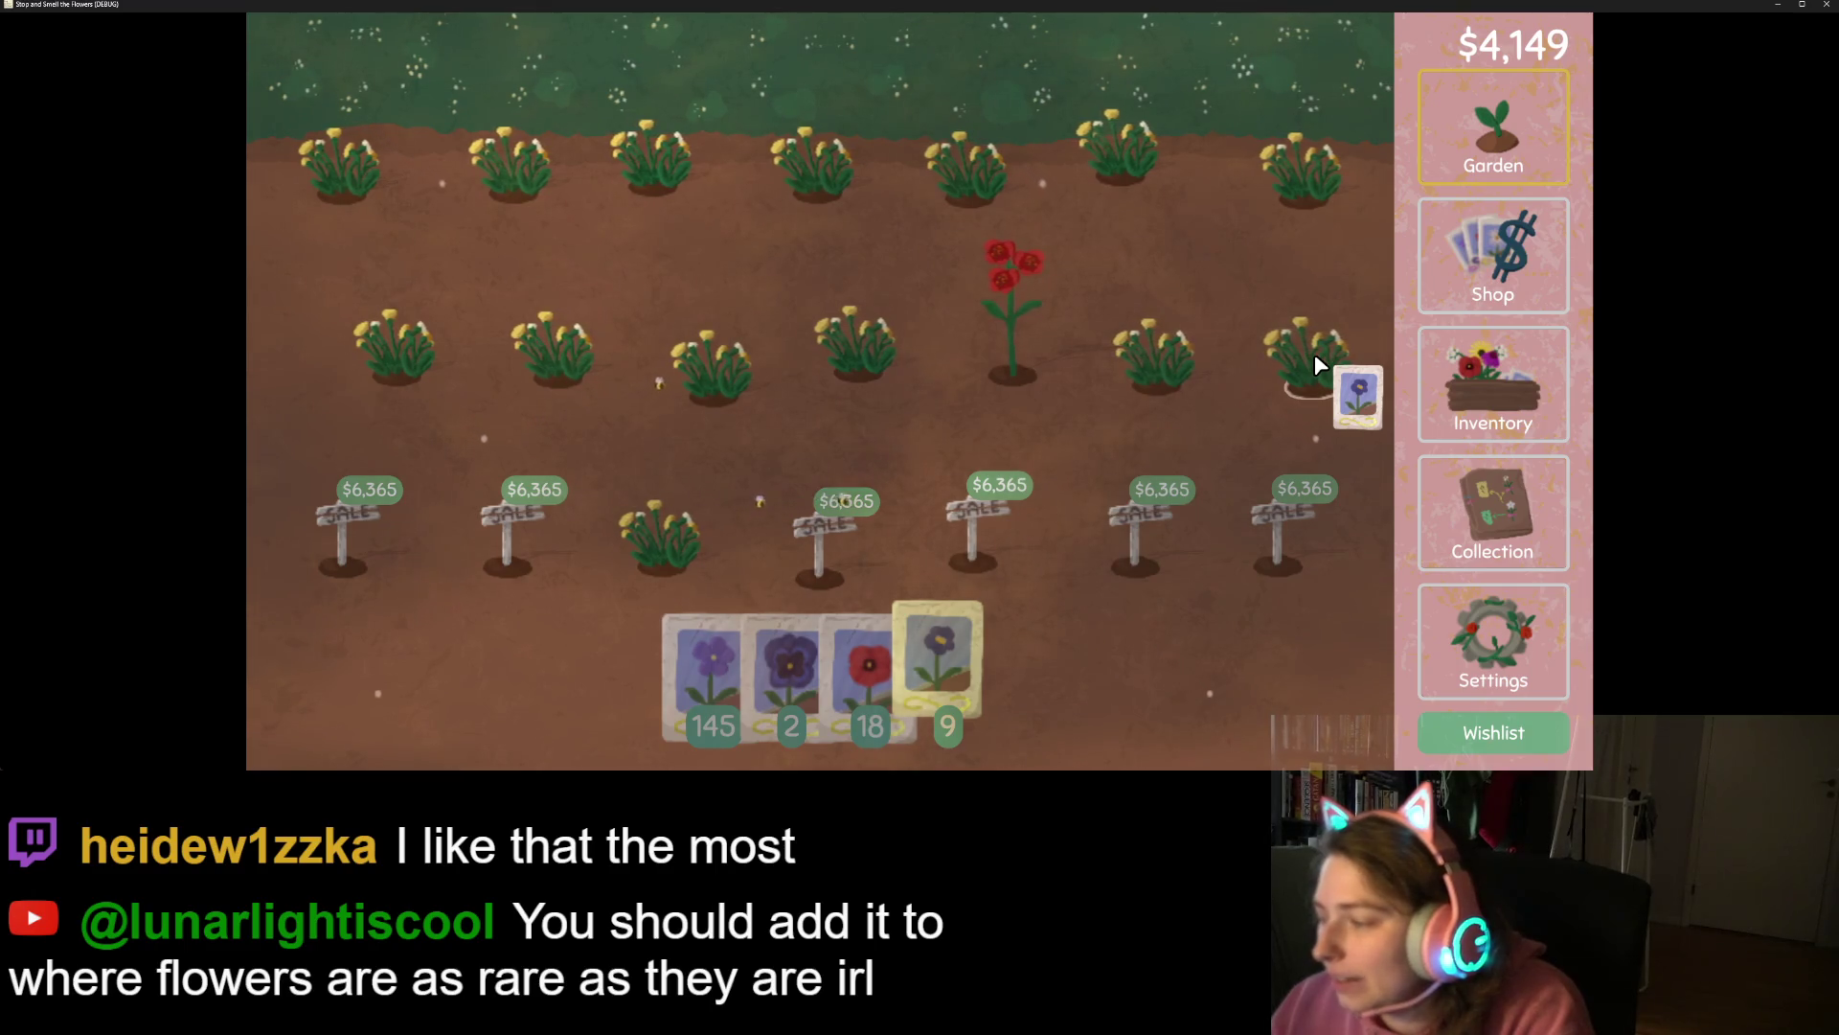
Drag the seed packet across the flower rows planting seeds, then quit the game via Just Quit.
mouse_move(1315, 359)
mouse_down()
mouse_move(826, 370)
mouse_move(636, 395)
mouse_move(704, 383)
mouse_move(412, 368)
mouse_move(396, 243)
mouse_move(665, 147)
mouse_up()
mouse_move(739, 670)
mouse_down()
mouse_move(550, 251)
mouse_move(1297, 141)
mouse_up()
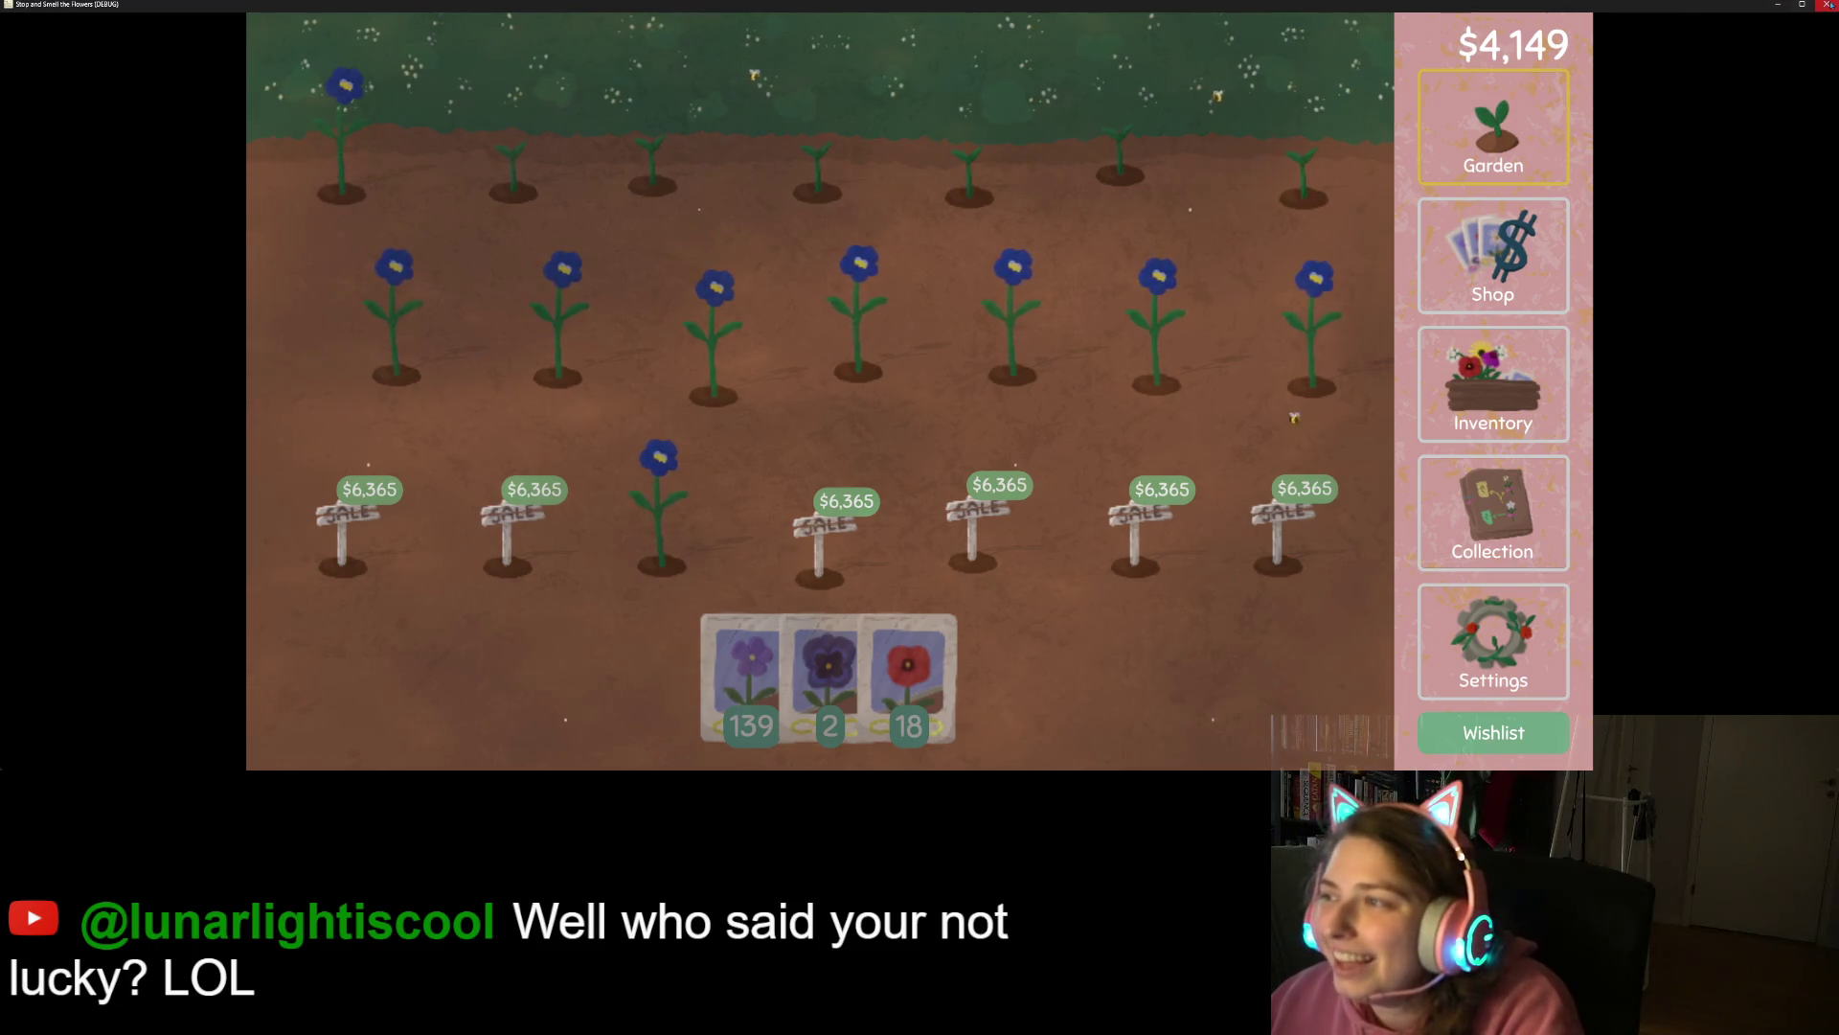
click(1826, 4)
click(1010, 468)
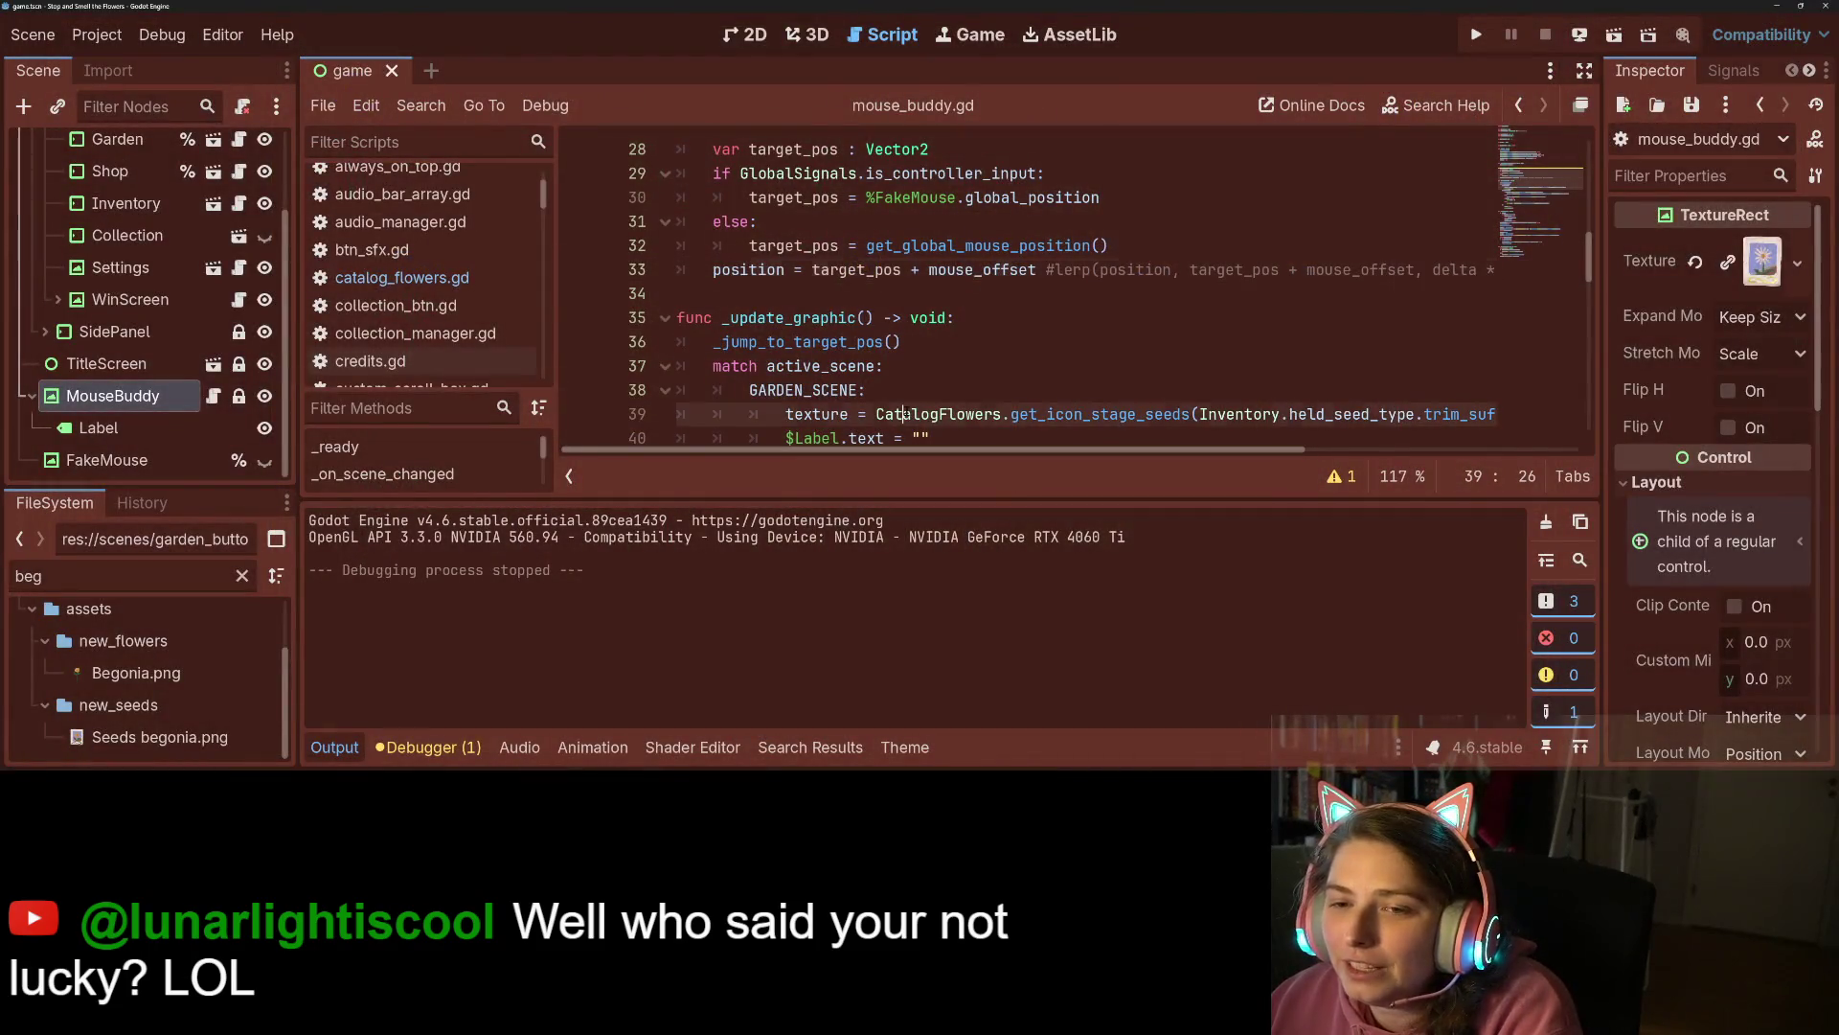
Delete the direct-position expression on line 33 to restore lerp, and collapse the output panel.
drag(1054, 269, 819, 269)
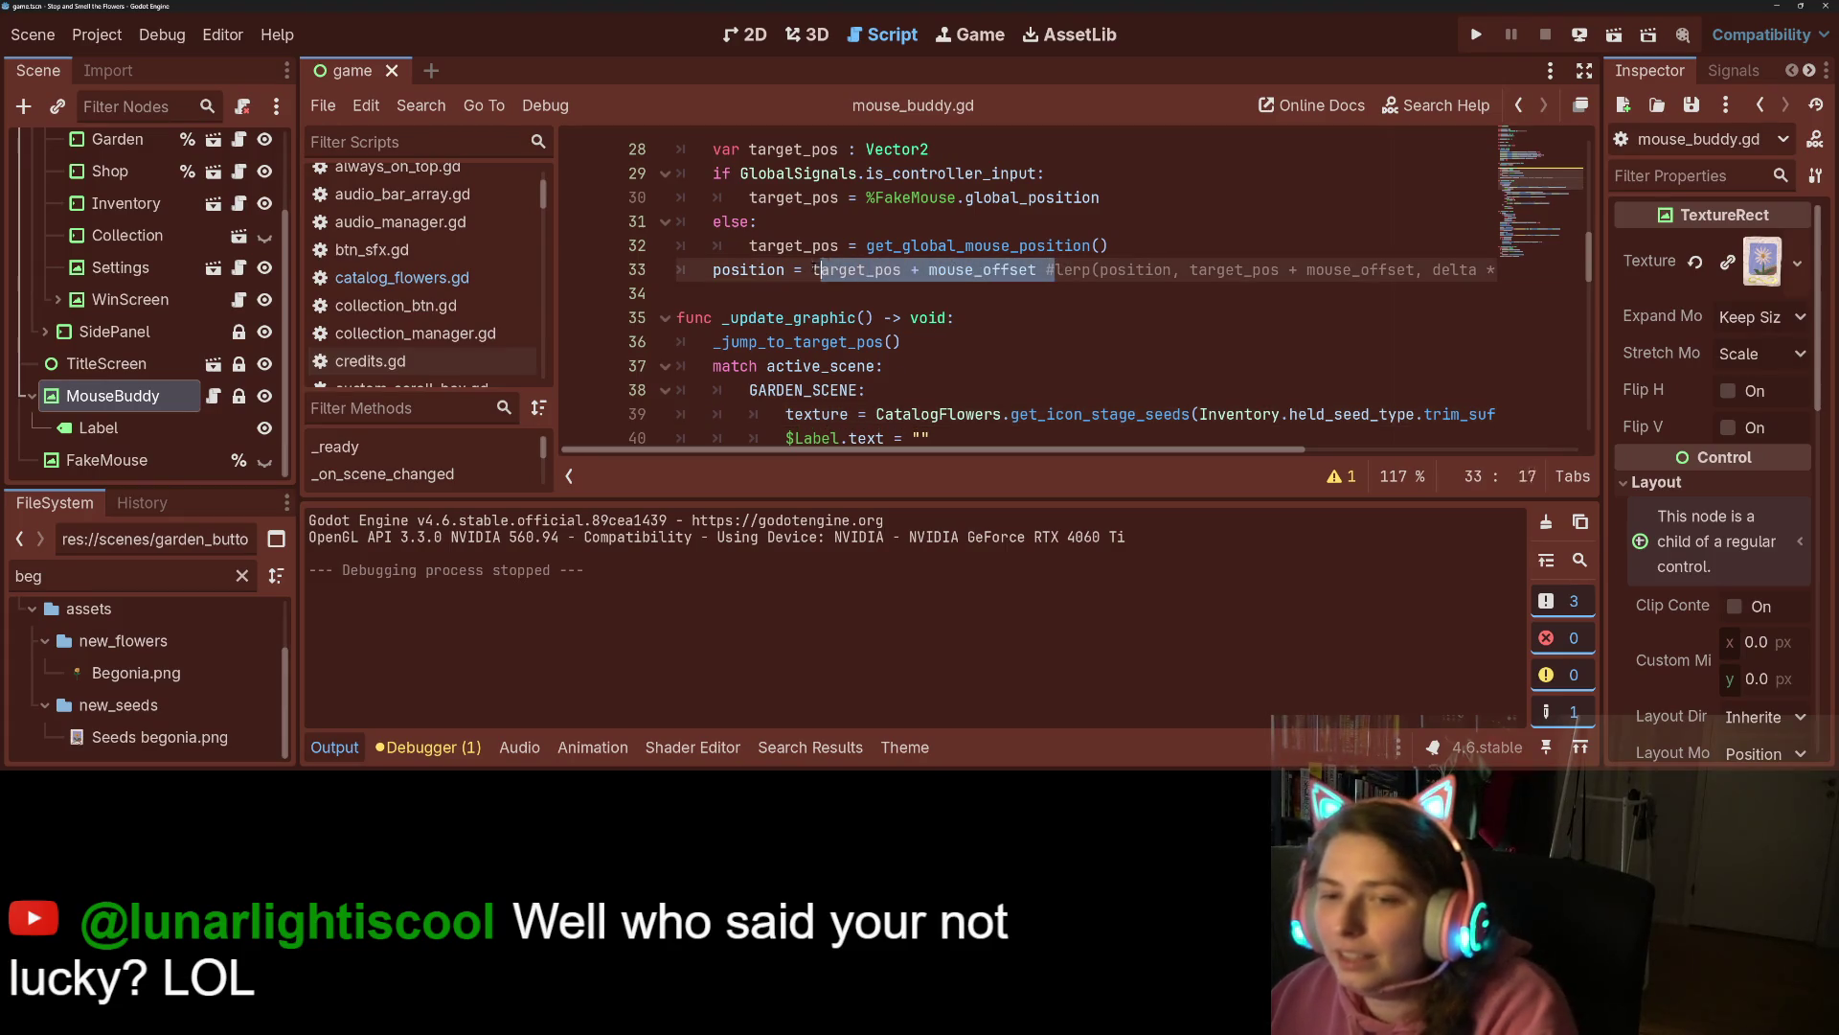
key(BackSpace)
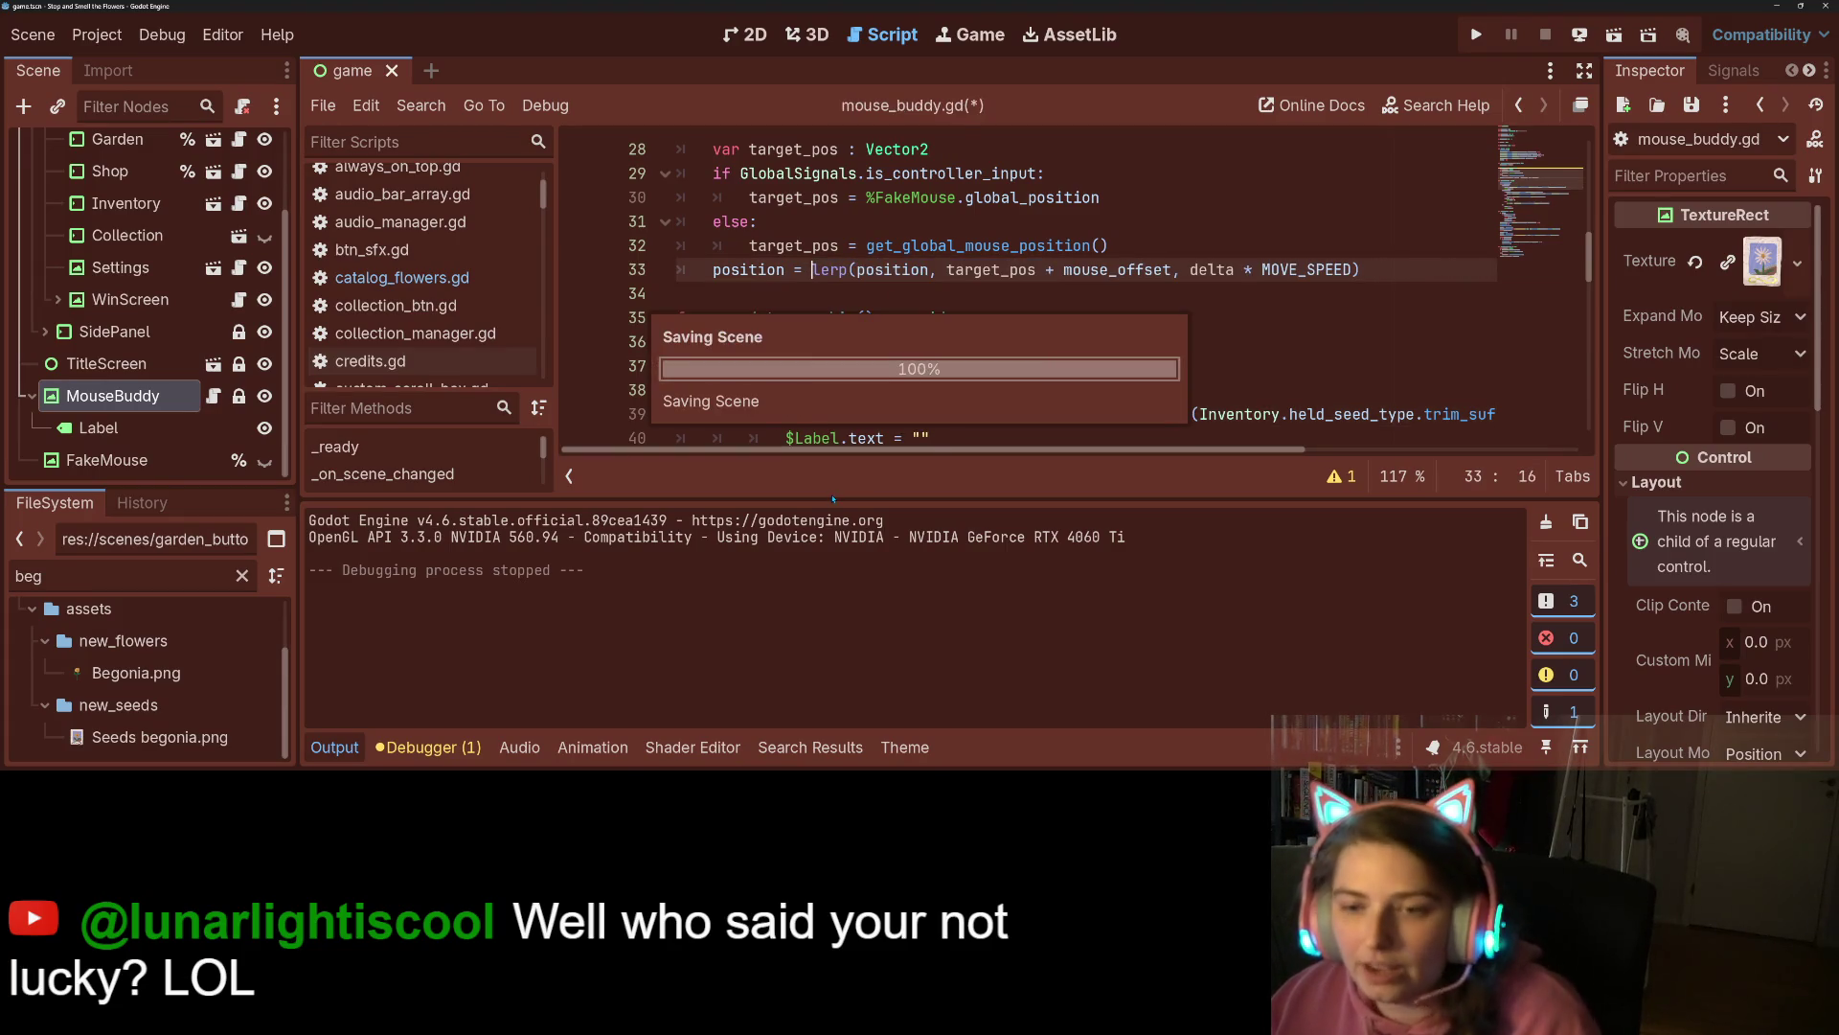
scroll(919, 350, up, 8)
scroll(910, 368, up, 1)
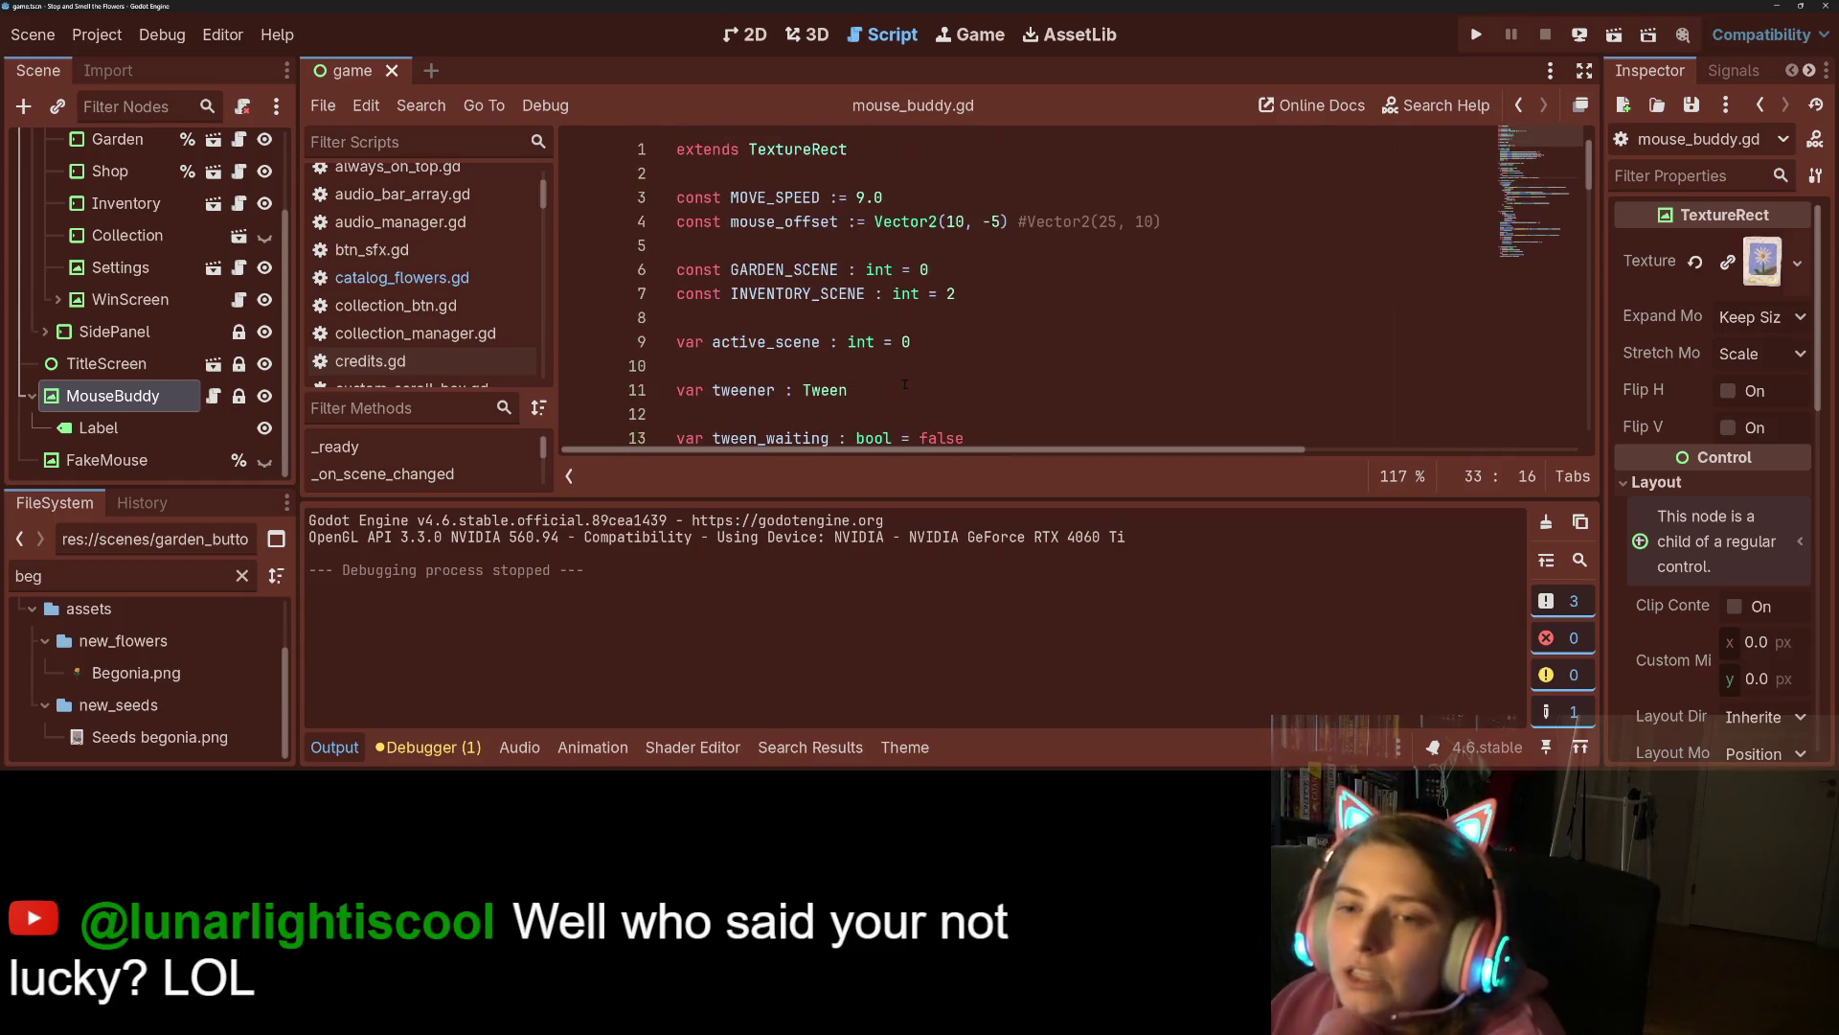
click(337, 748)
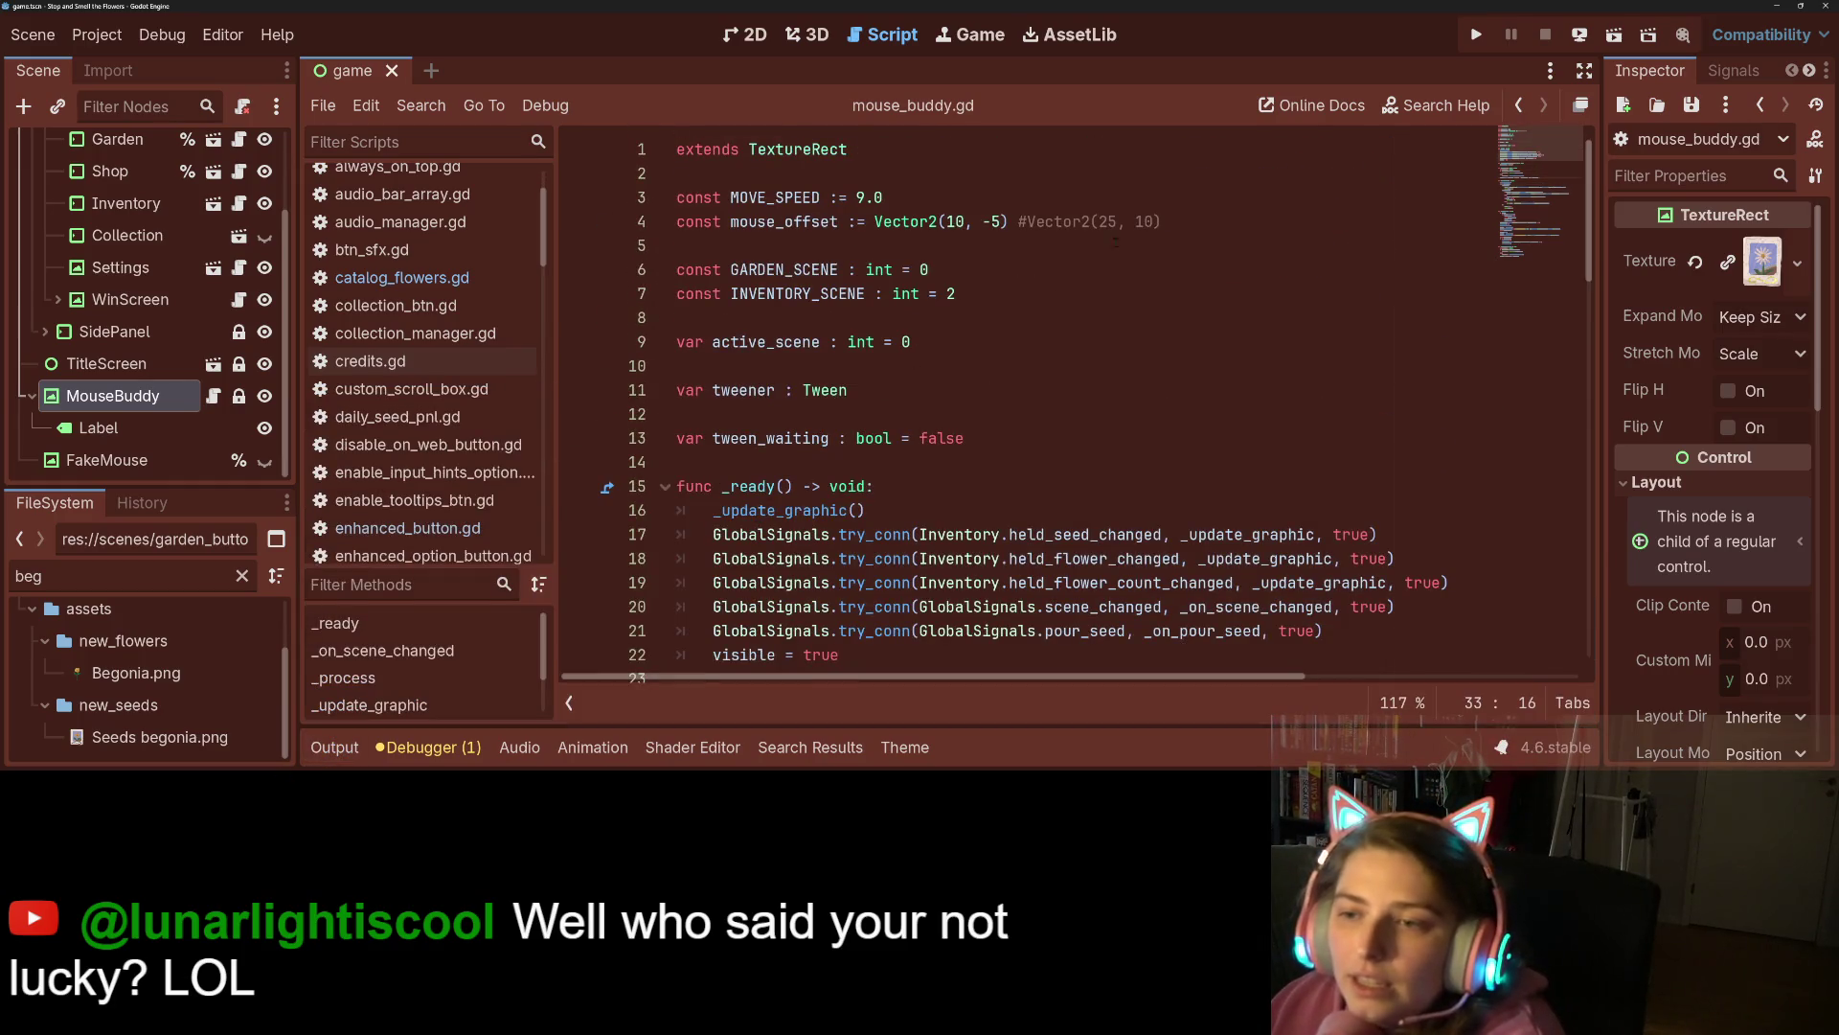
Remove line 4's Vector2(25, 10) comment, duplicate the constant, and name them mouse_offset_seed and mouse_offset_flower.
drag(1162, 221, 1001, 221)
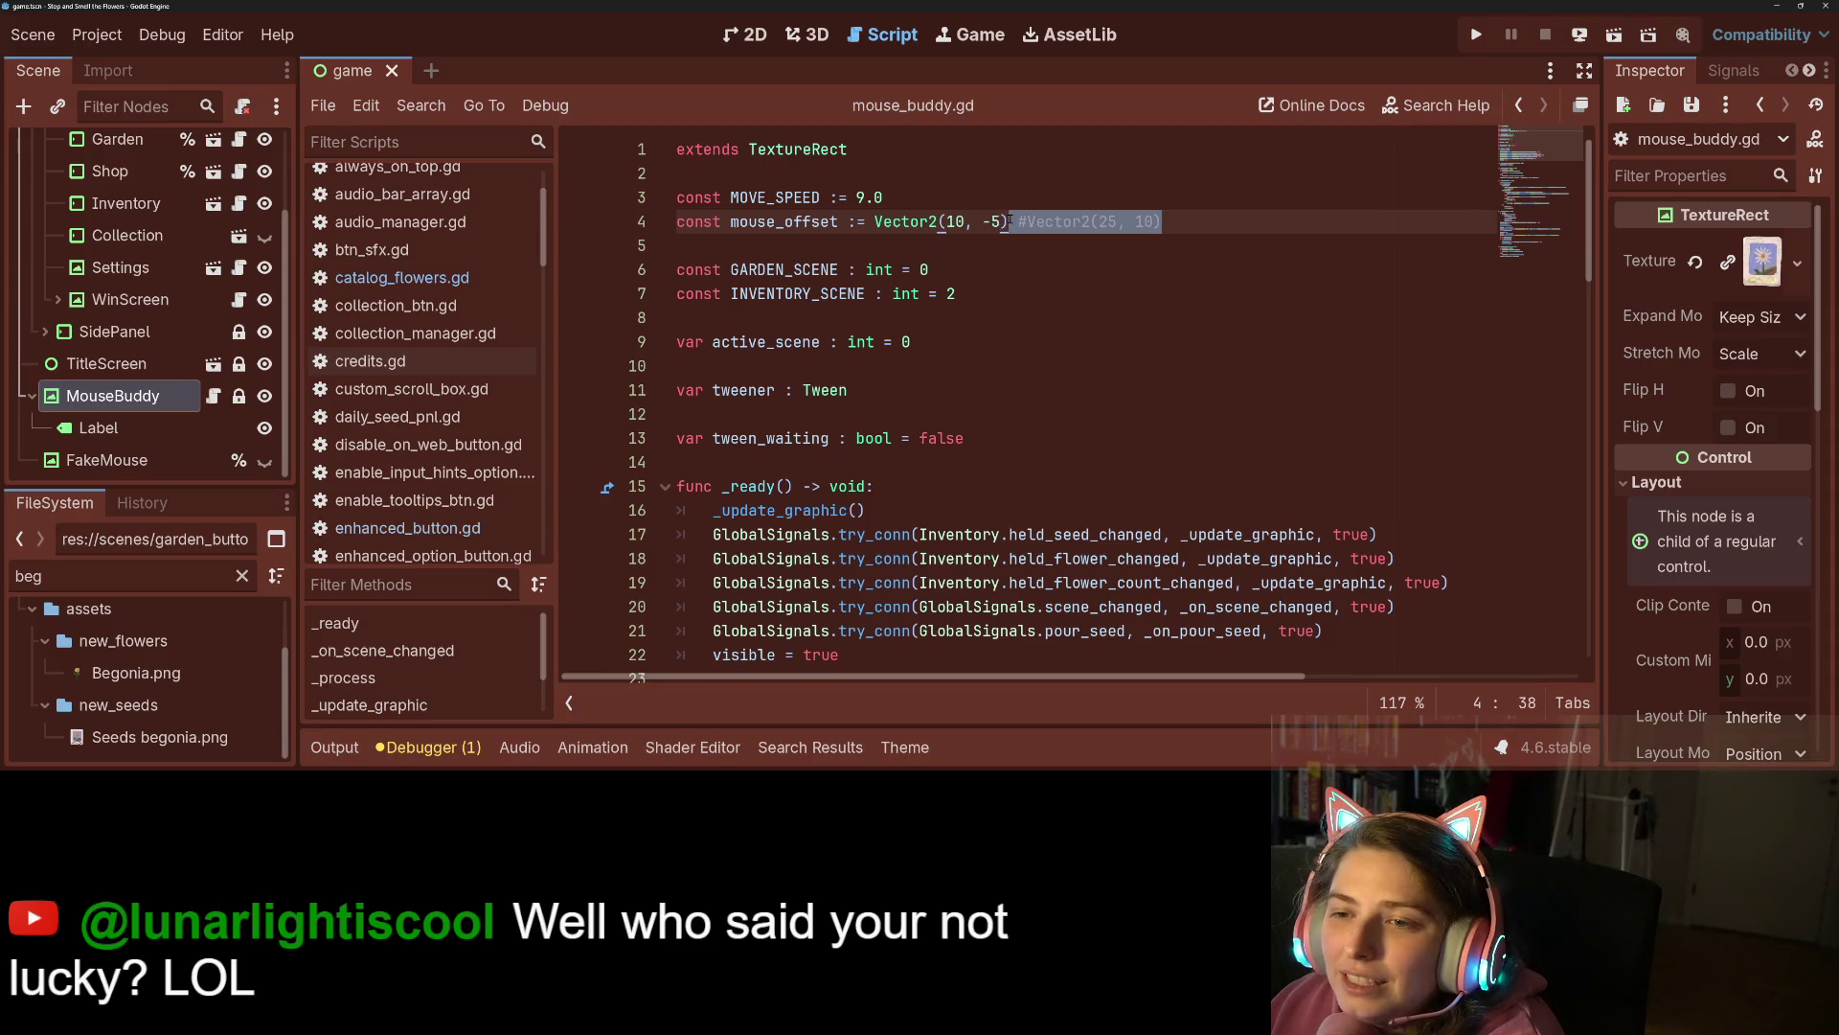
key(BackSpace)
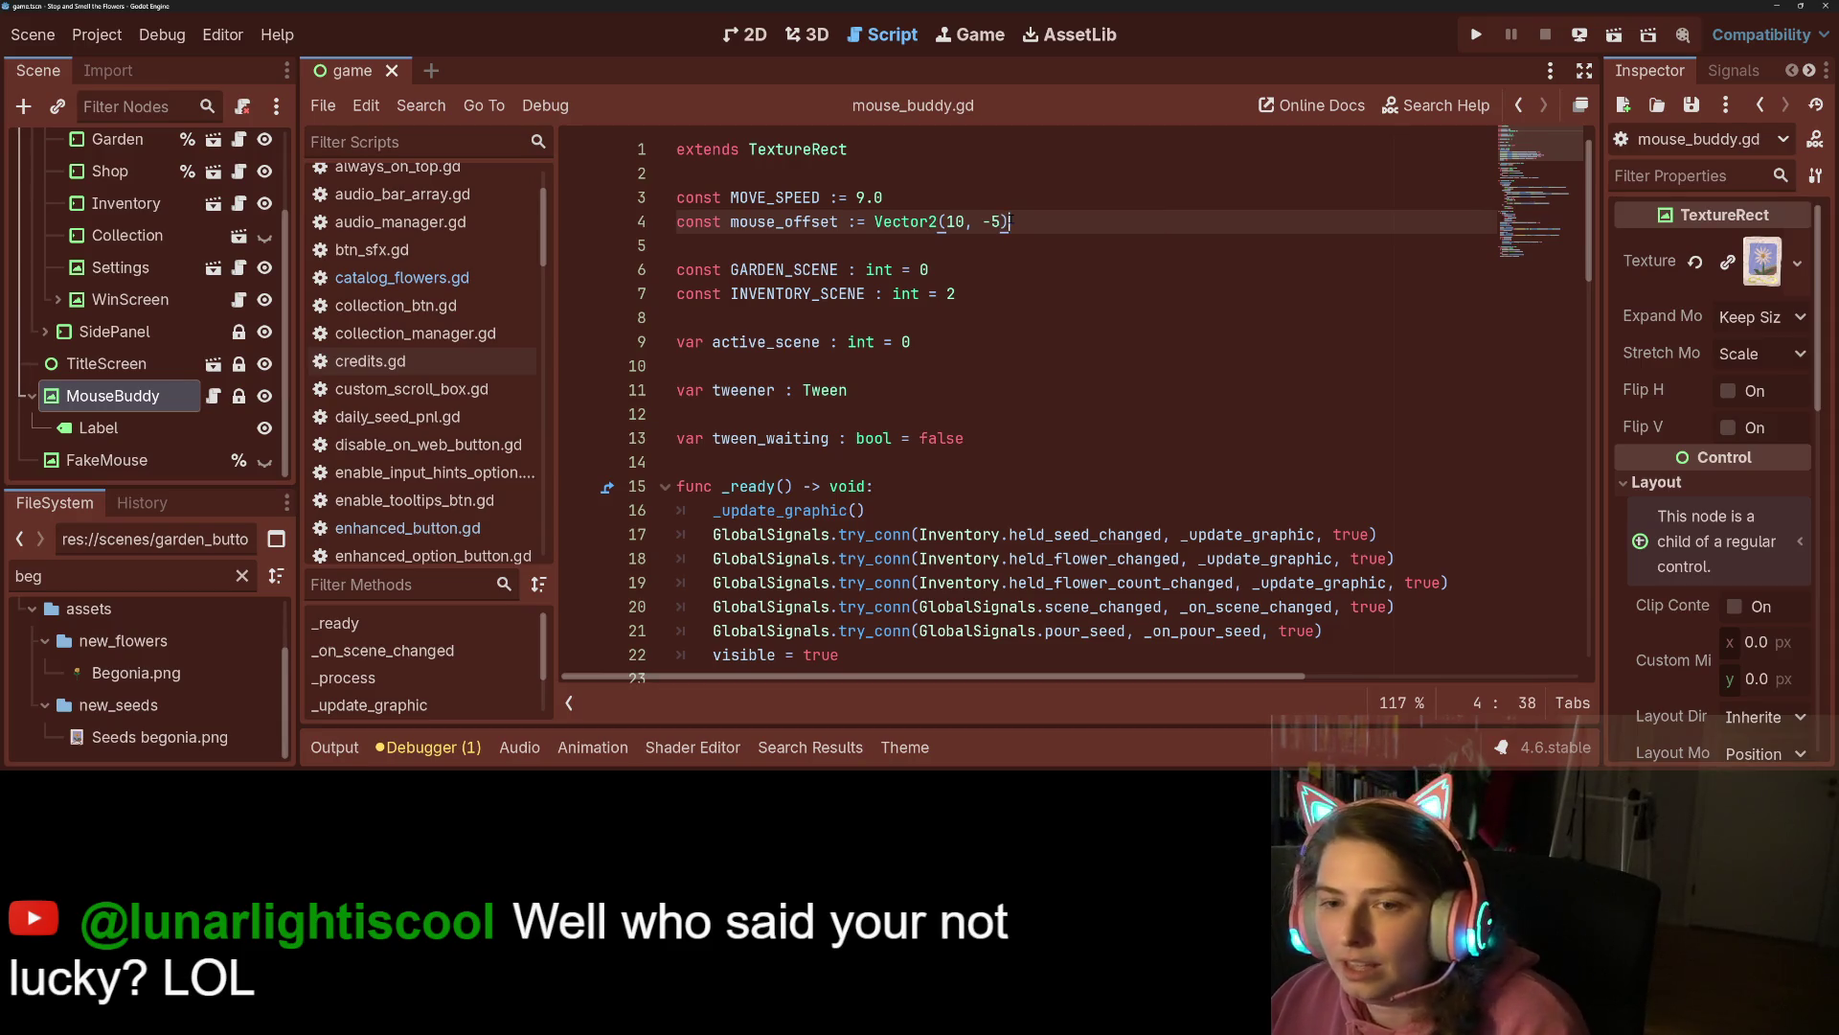
key(Return)
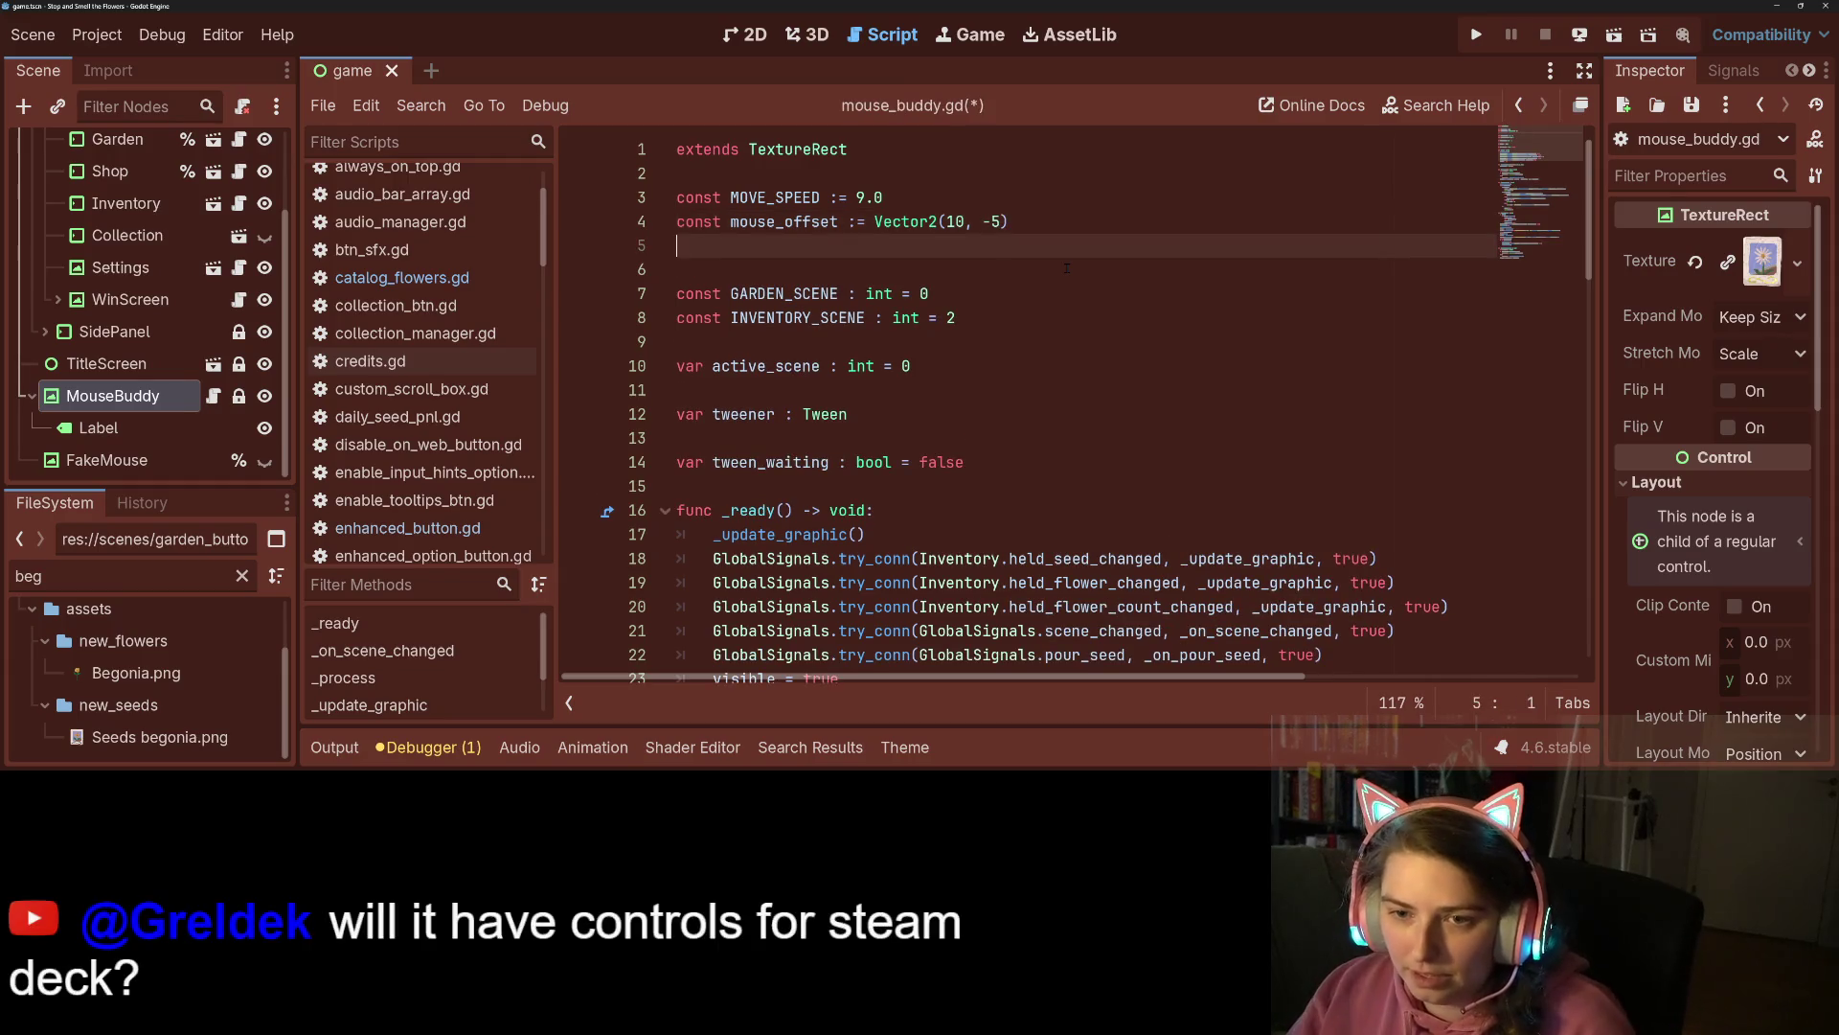
key(Left)
key(ctrl+shift+d)
key(Down)
key(Down)
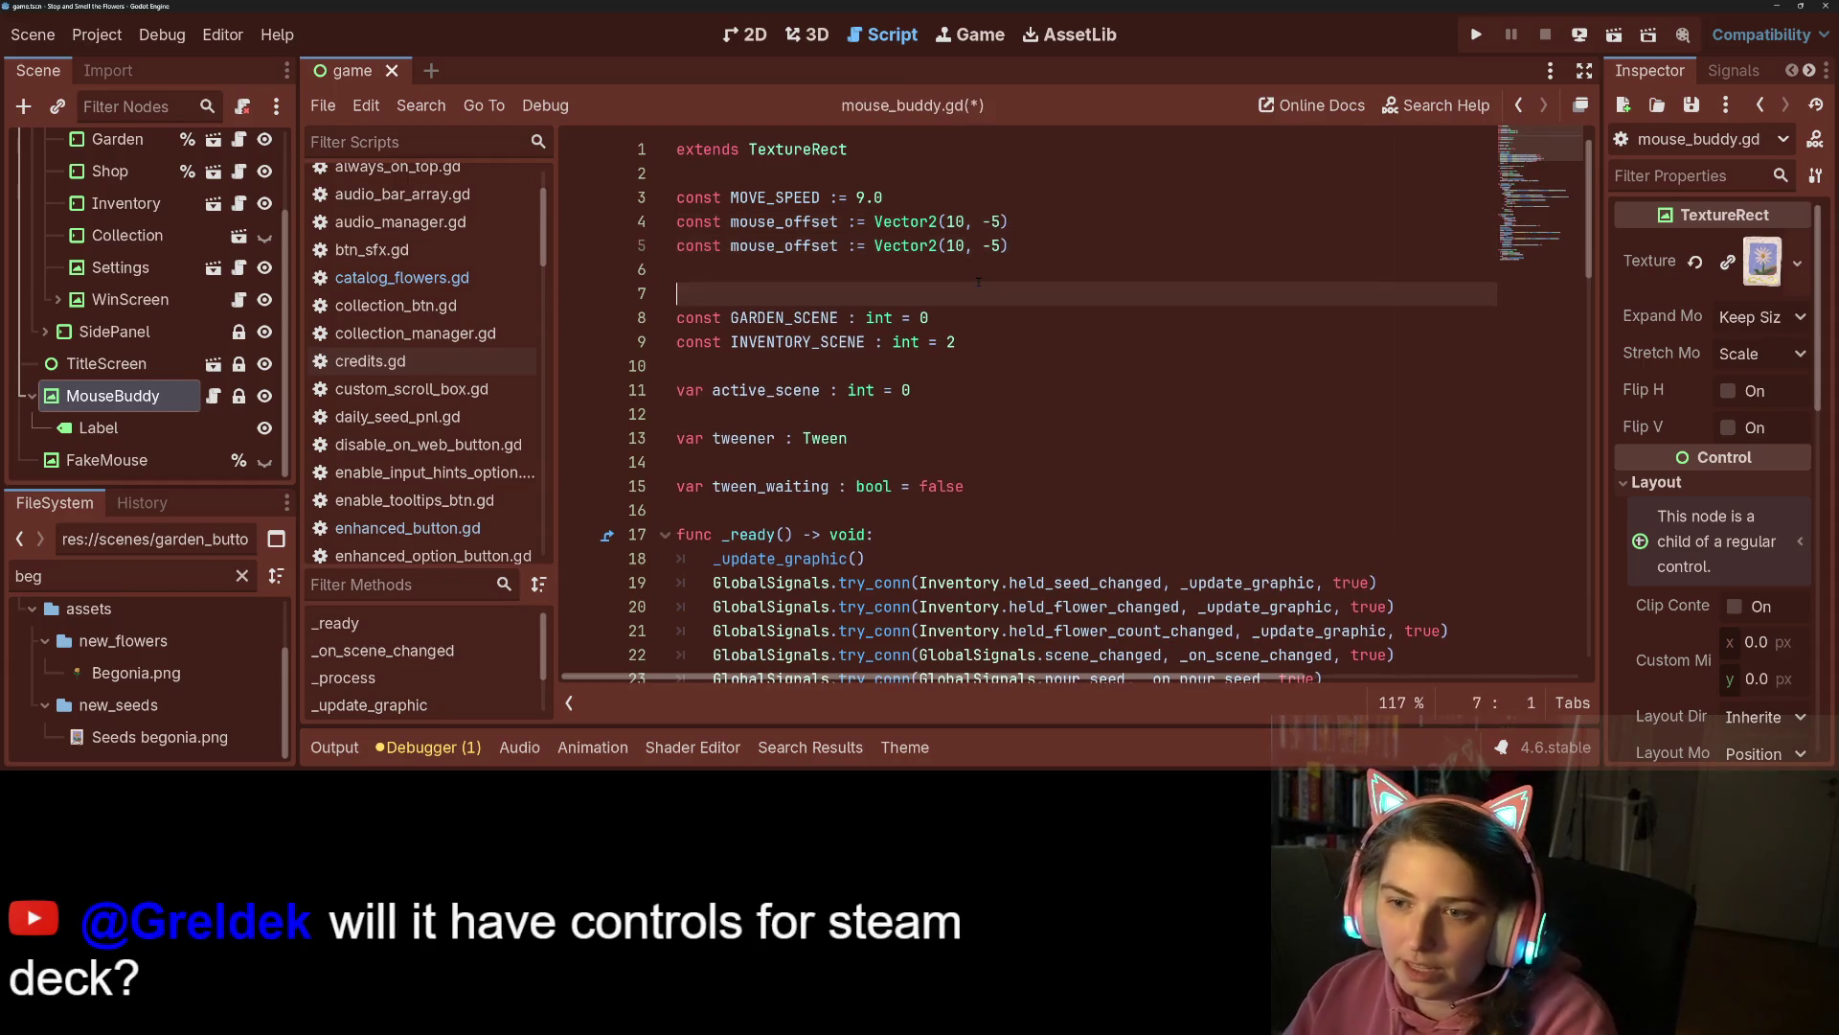
key(BackSpace)
click(733, 245)
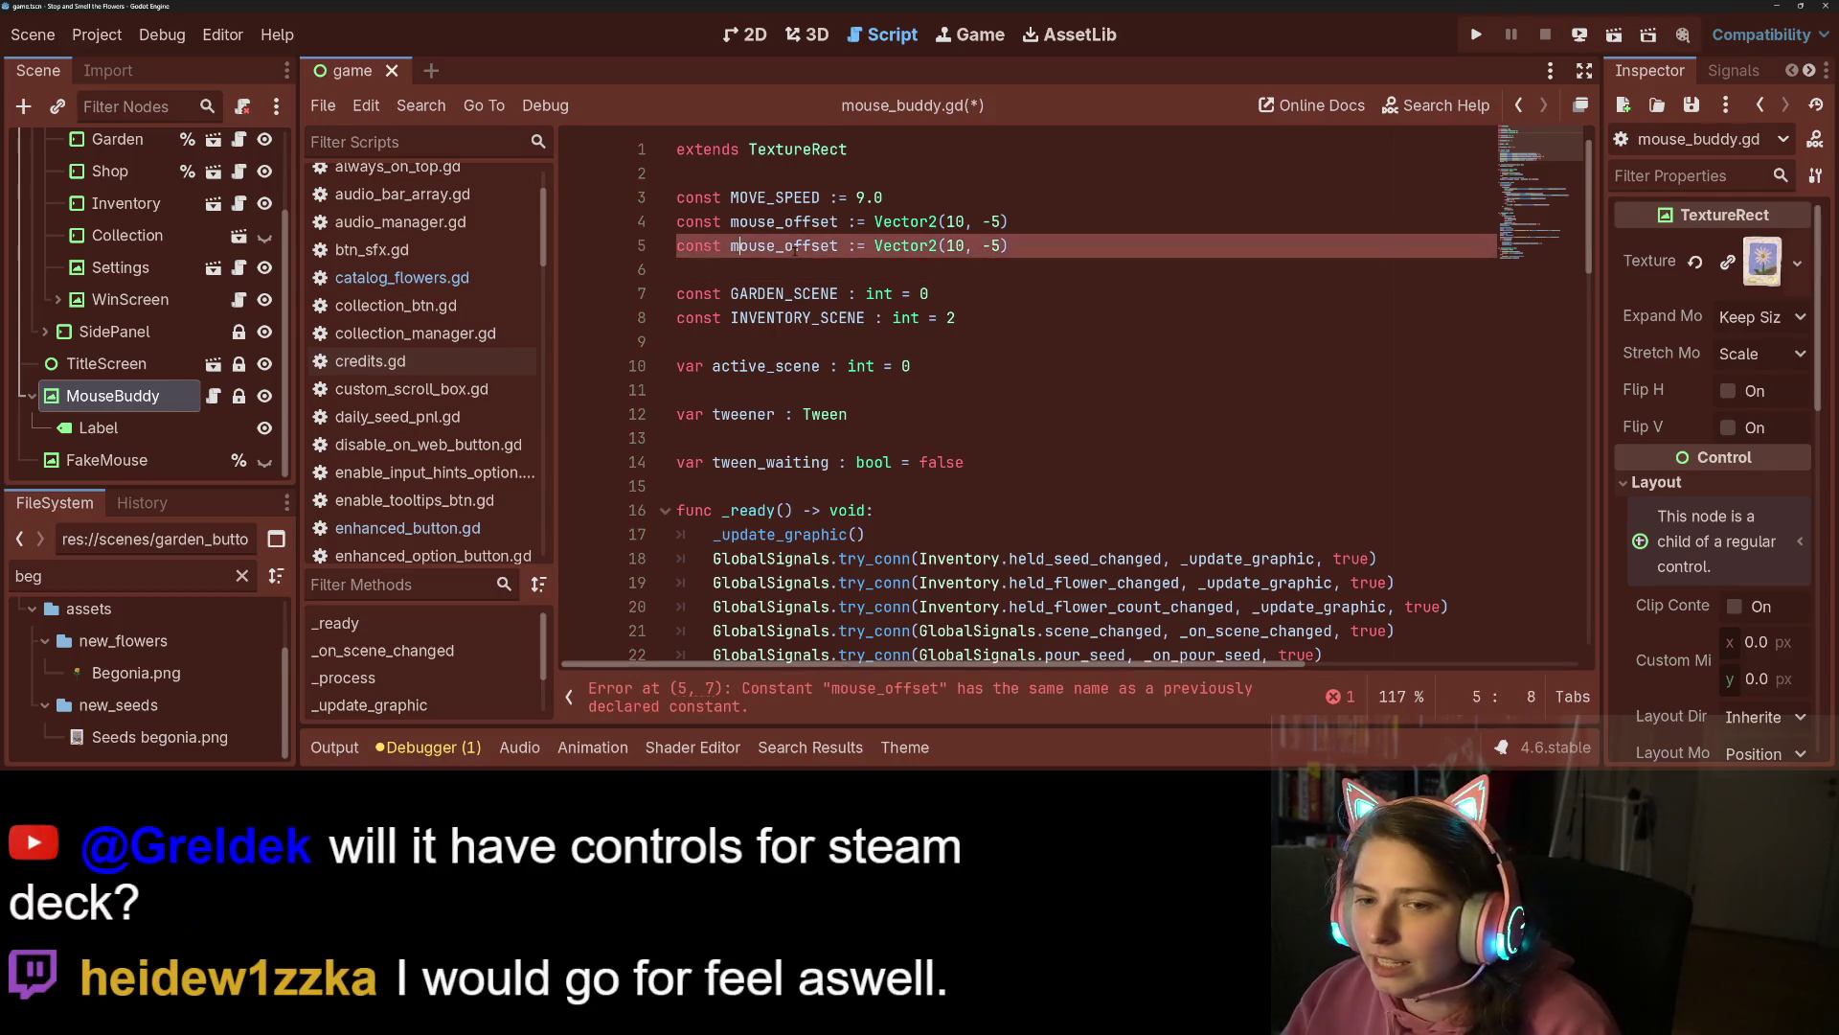
text(_flower)
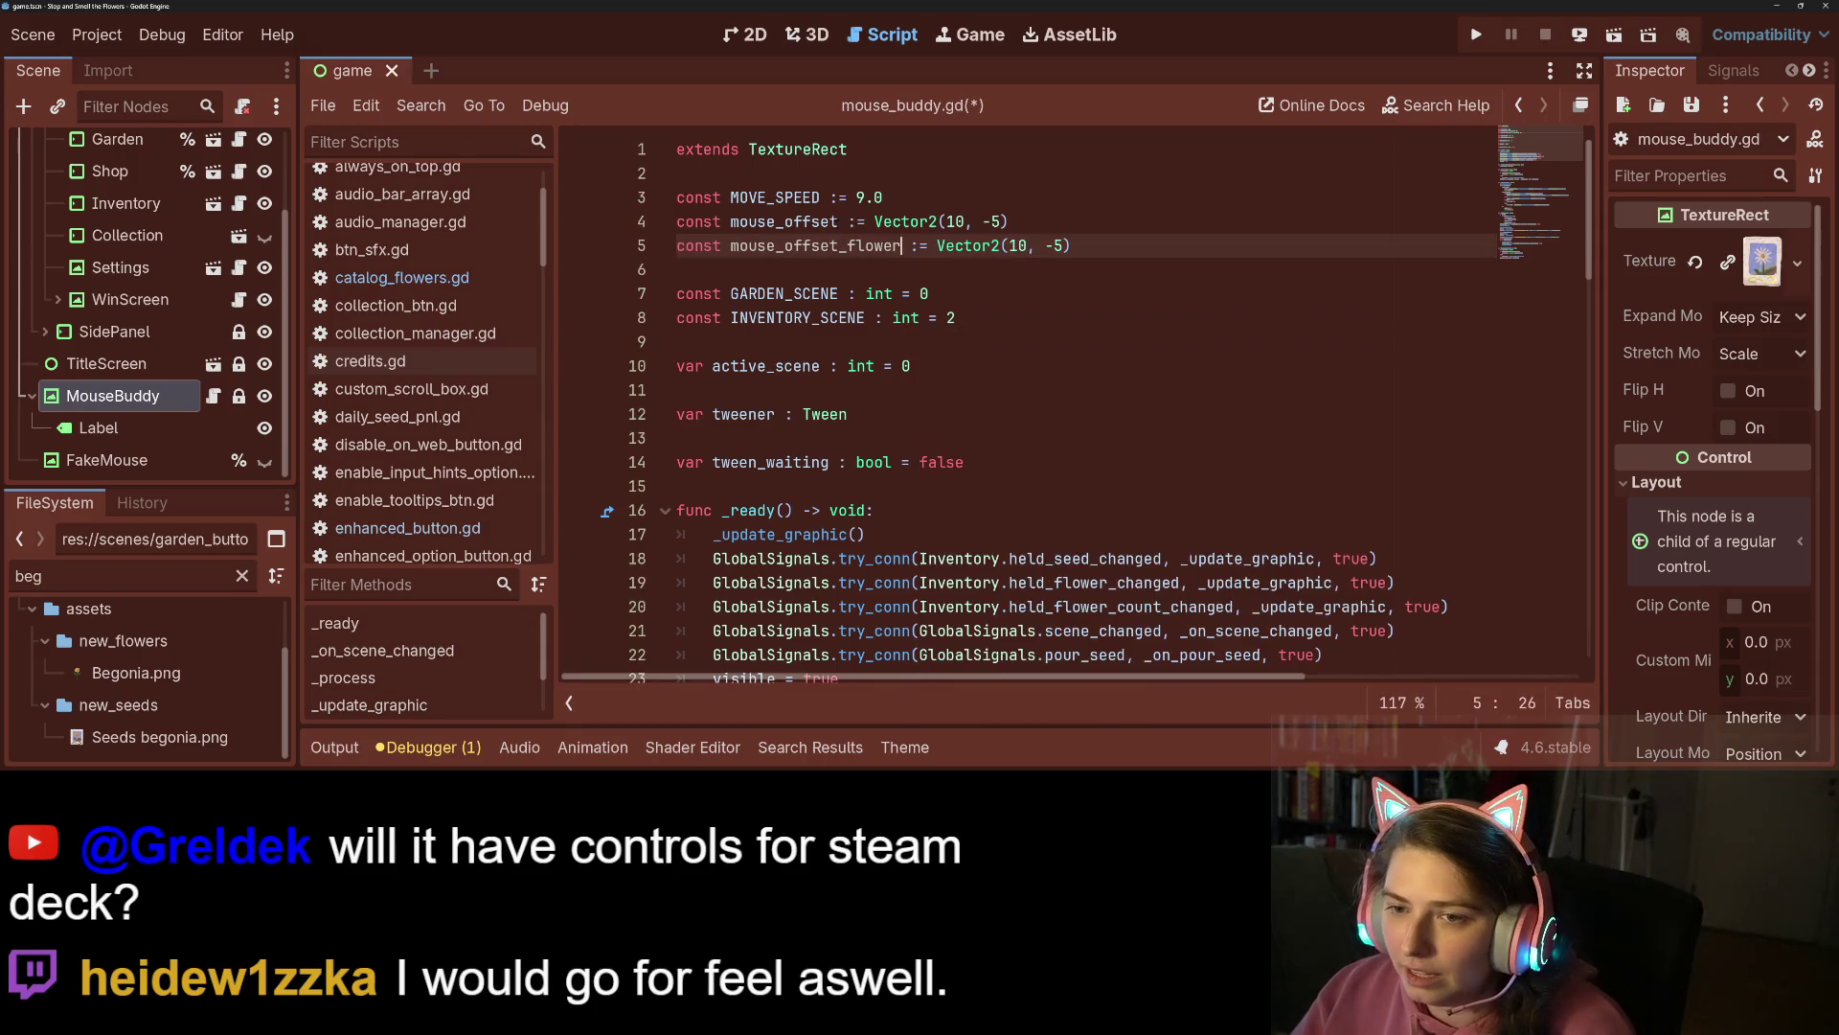
click(839, 221)
text(_seed)
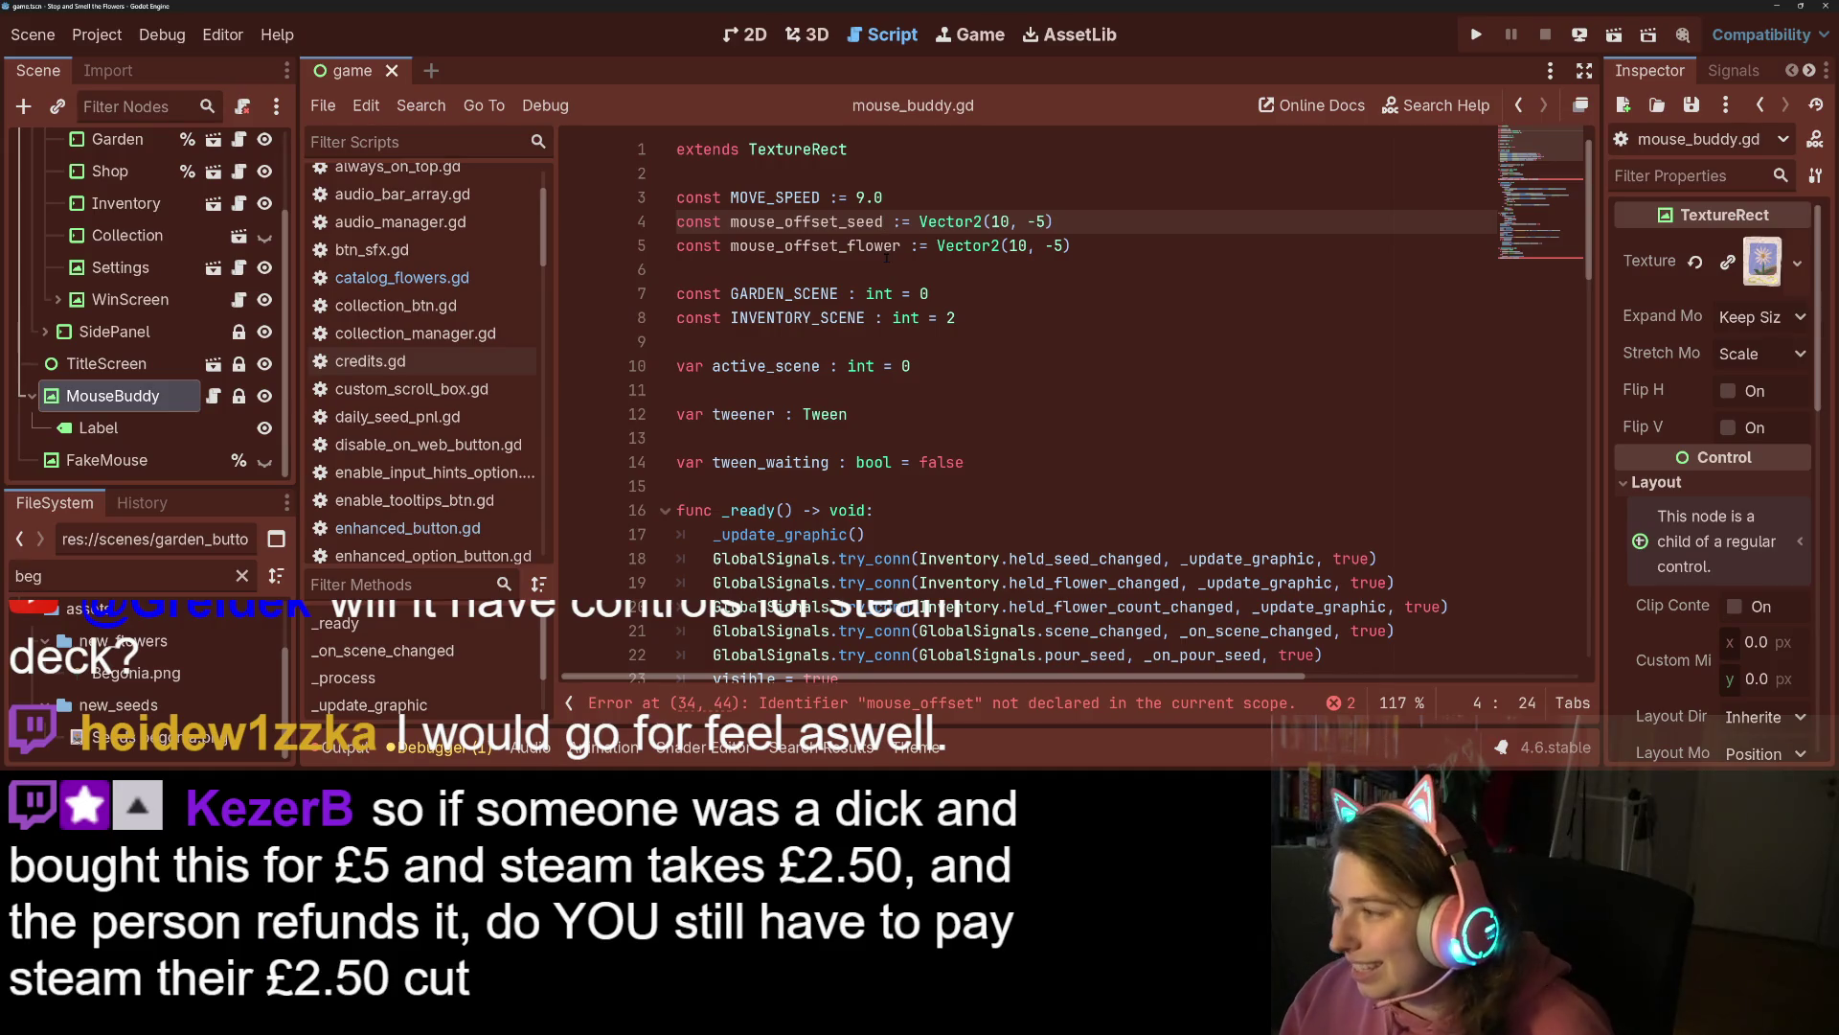
Replace mouse_offset with mouse_offset_seed in the lerp line 34 and on line 83.
key(Down)
key(Down)
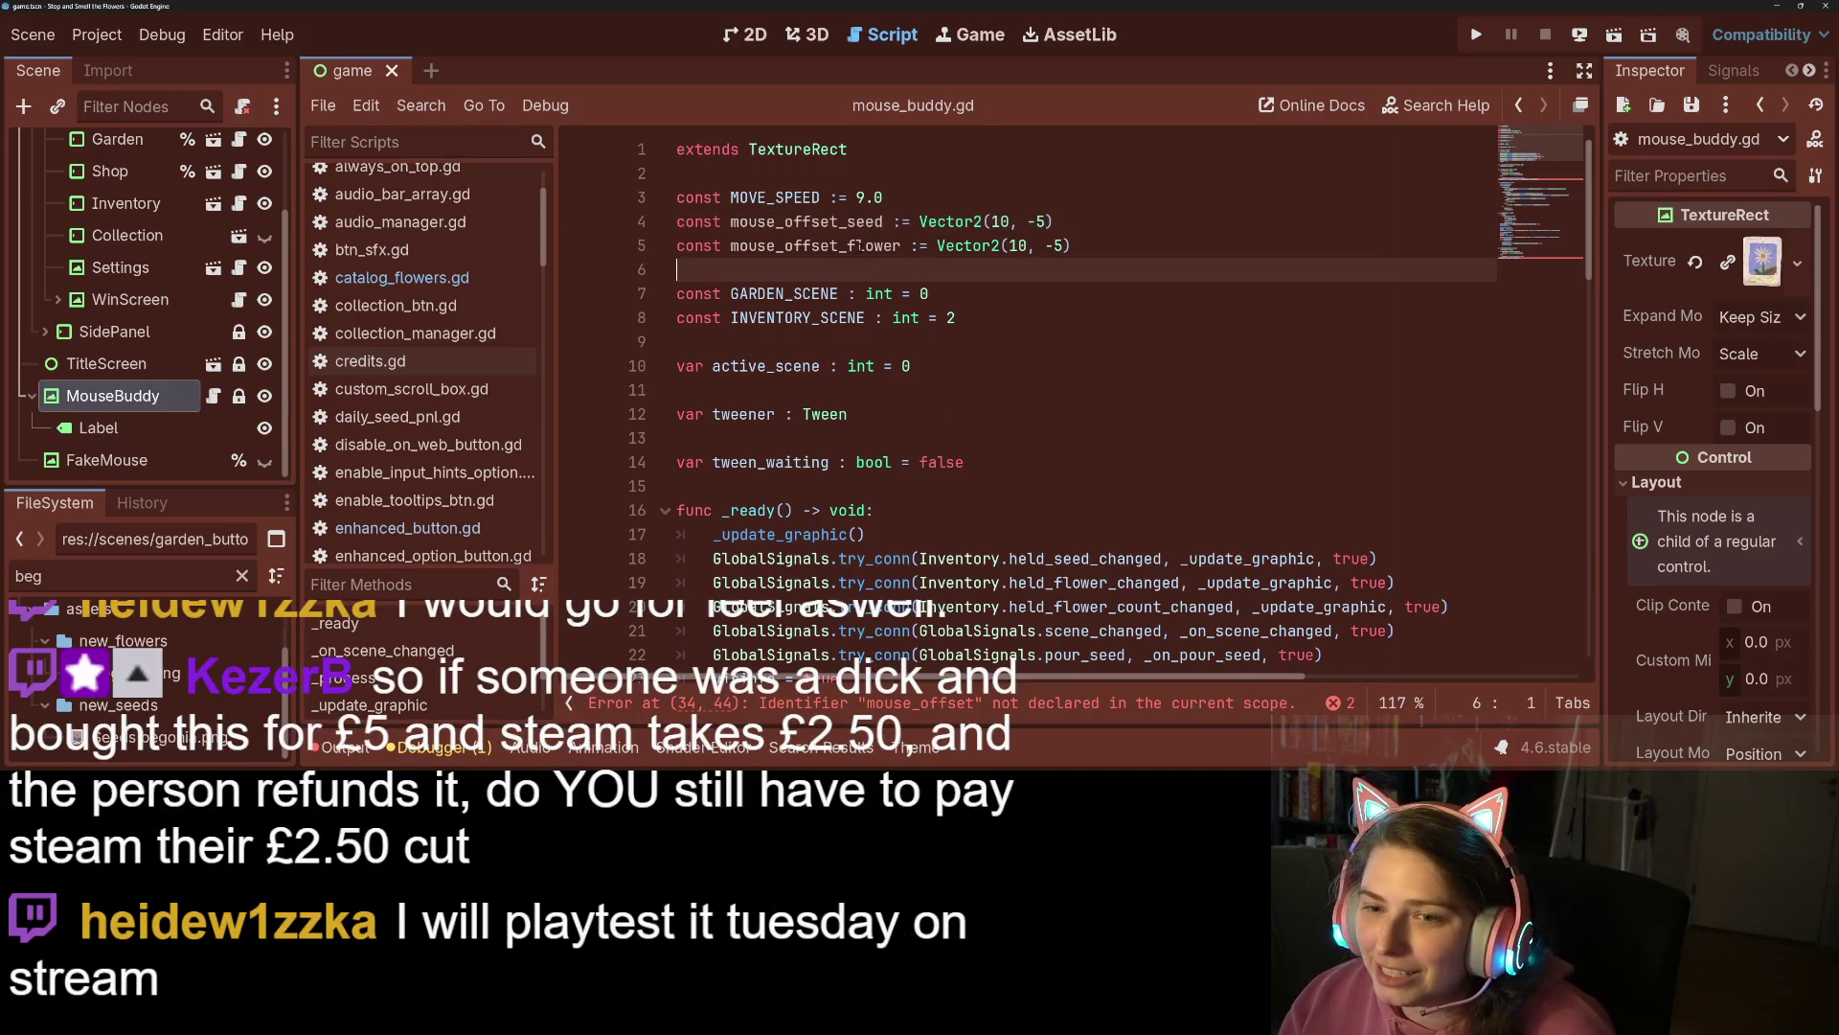
double_click(815, 223)
key(ctrl+c)
scroll(1252, 464, down, 6)
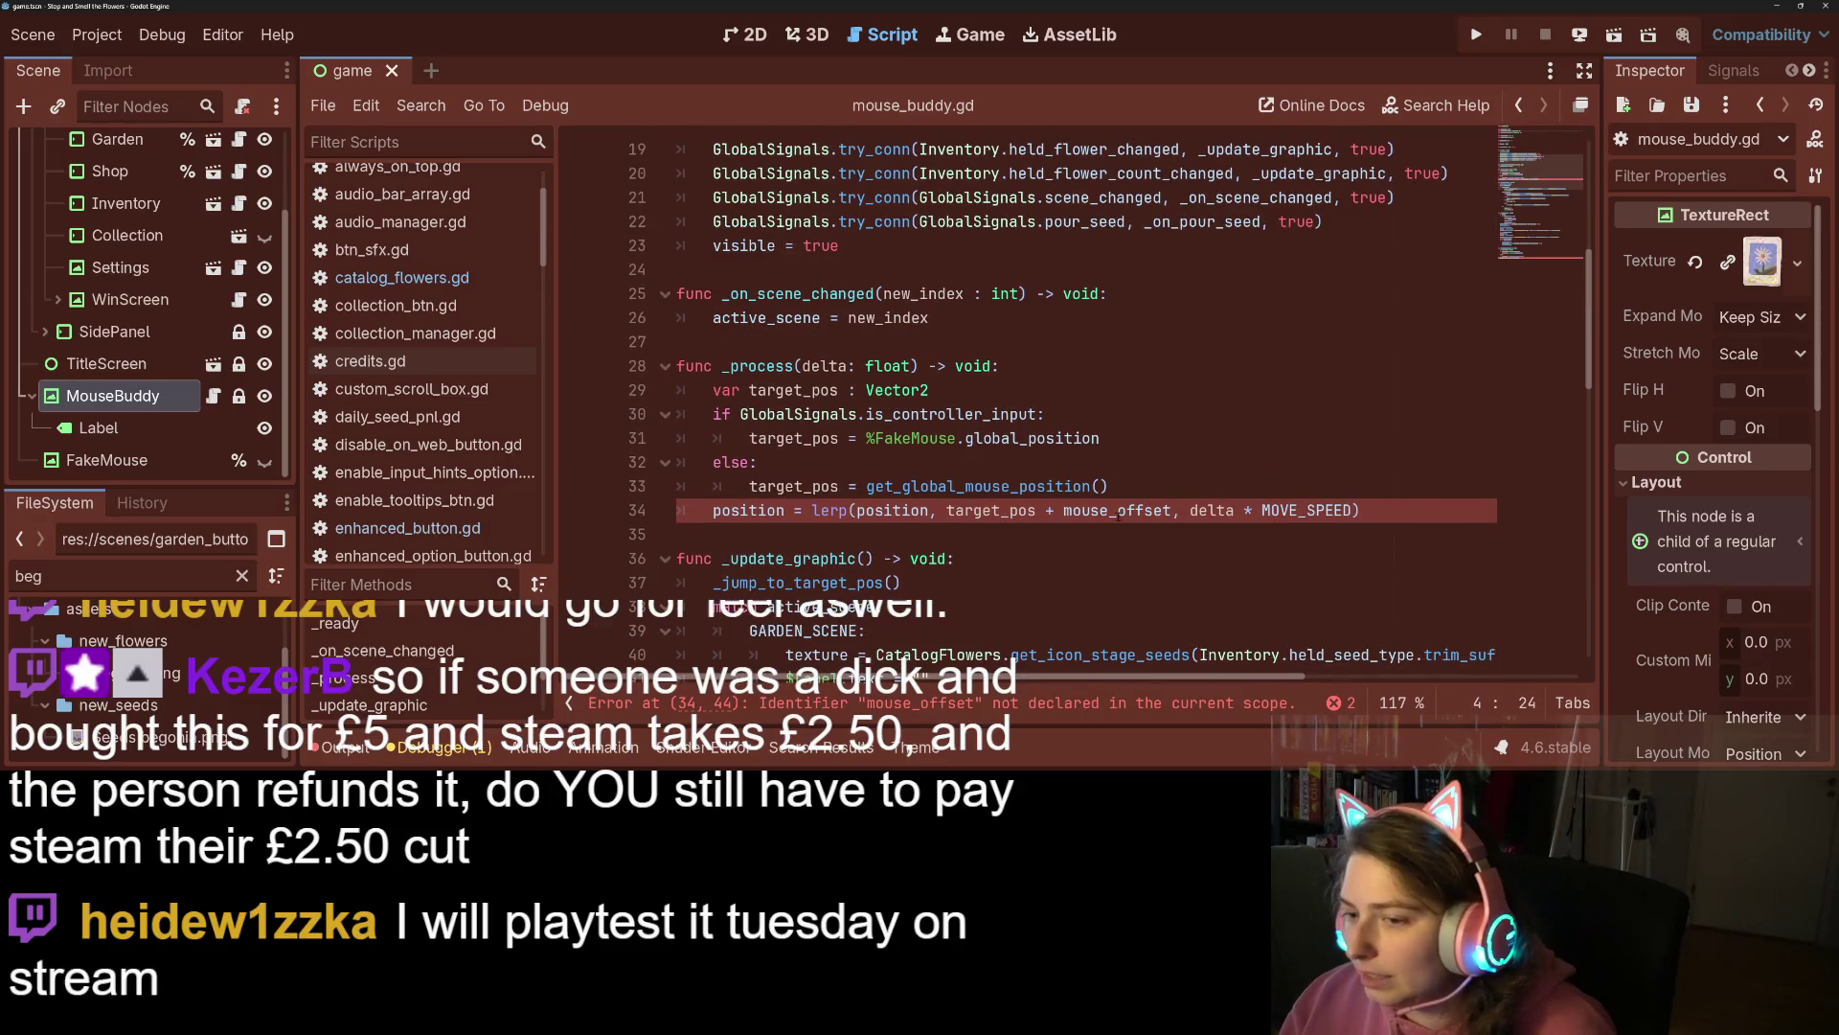
double_click(1117, 510)
key(ctrl+v)
scroll(1118, 515, down, 3)
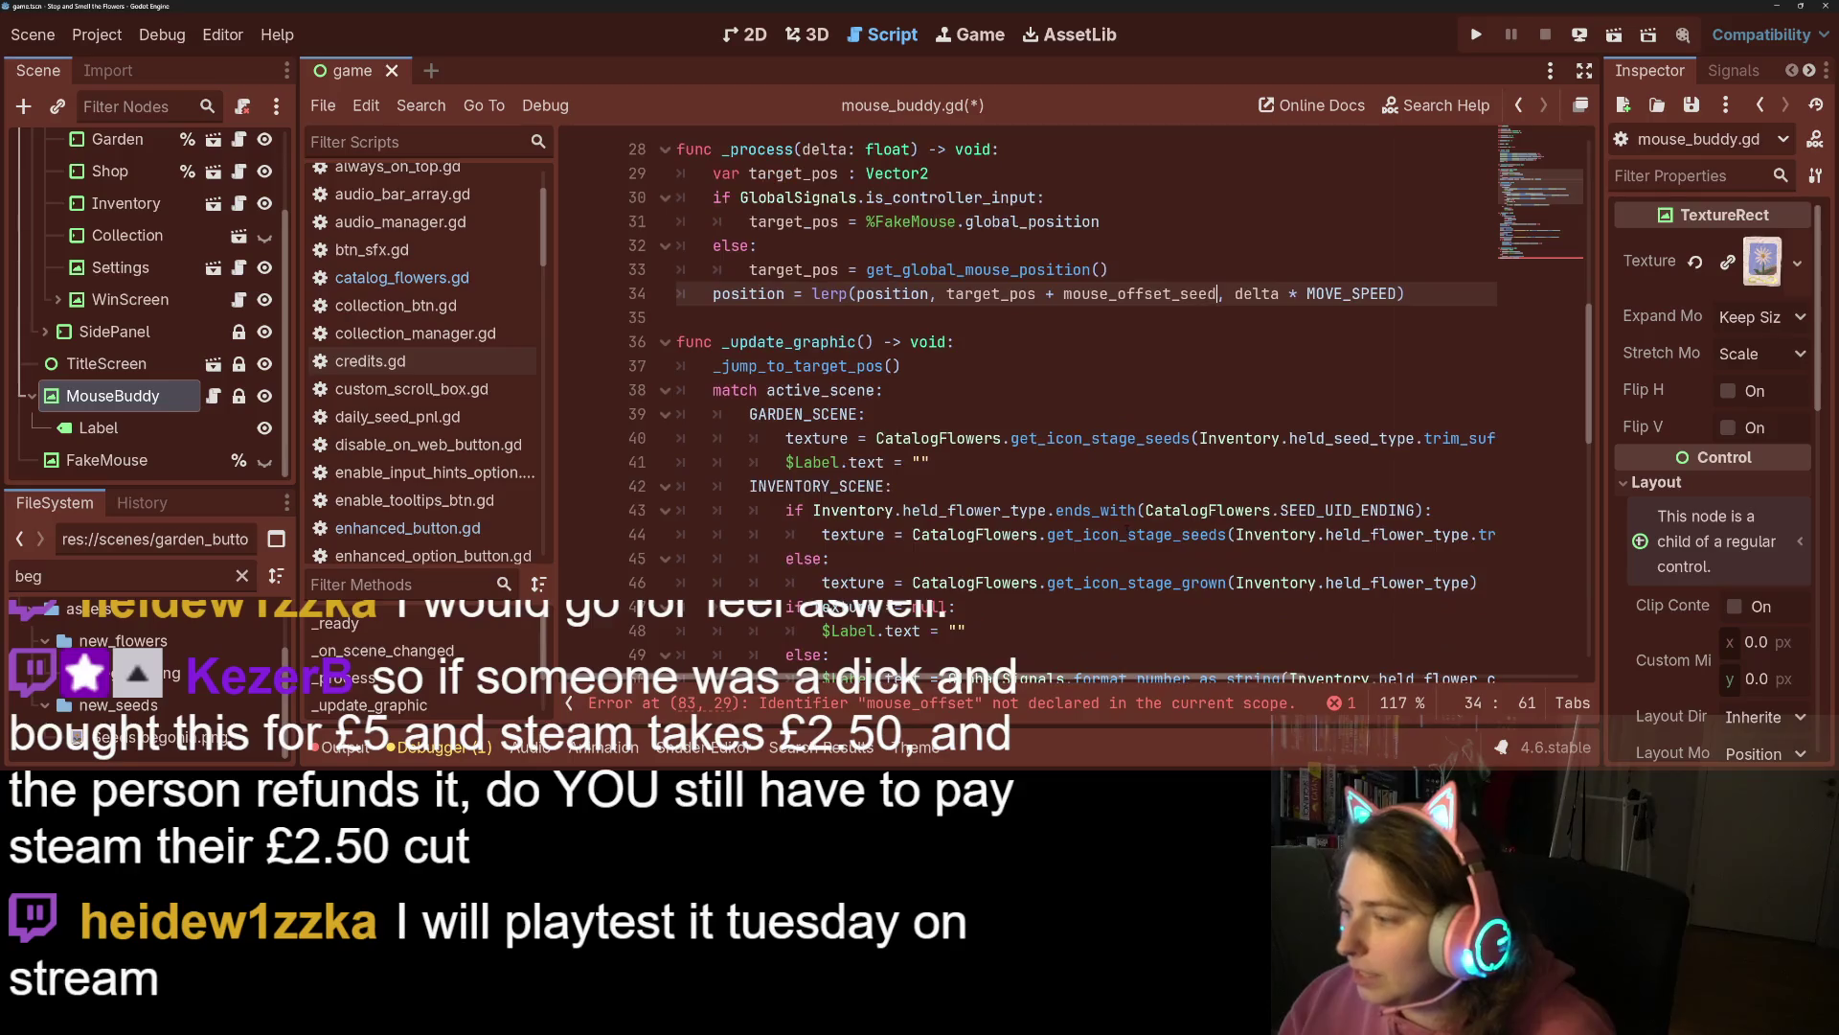
scroll(1107, 548, down, 11)
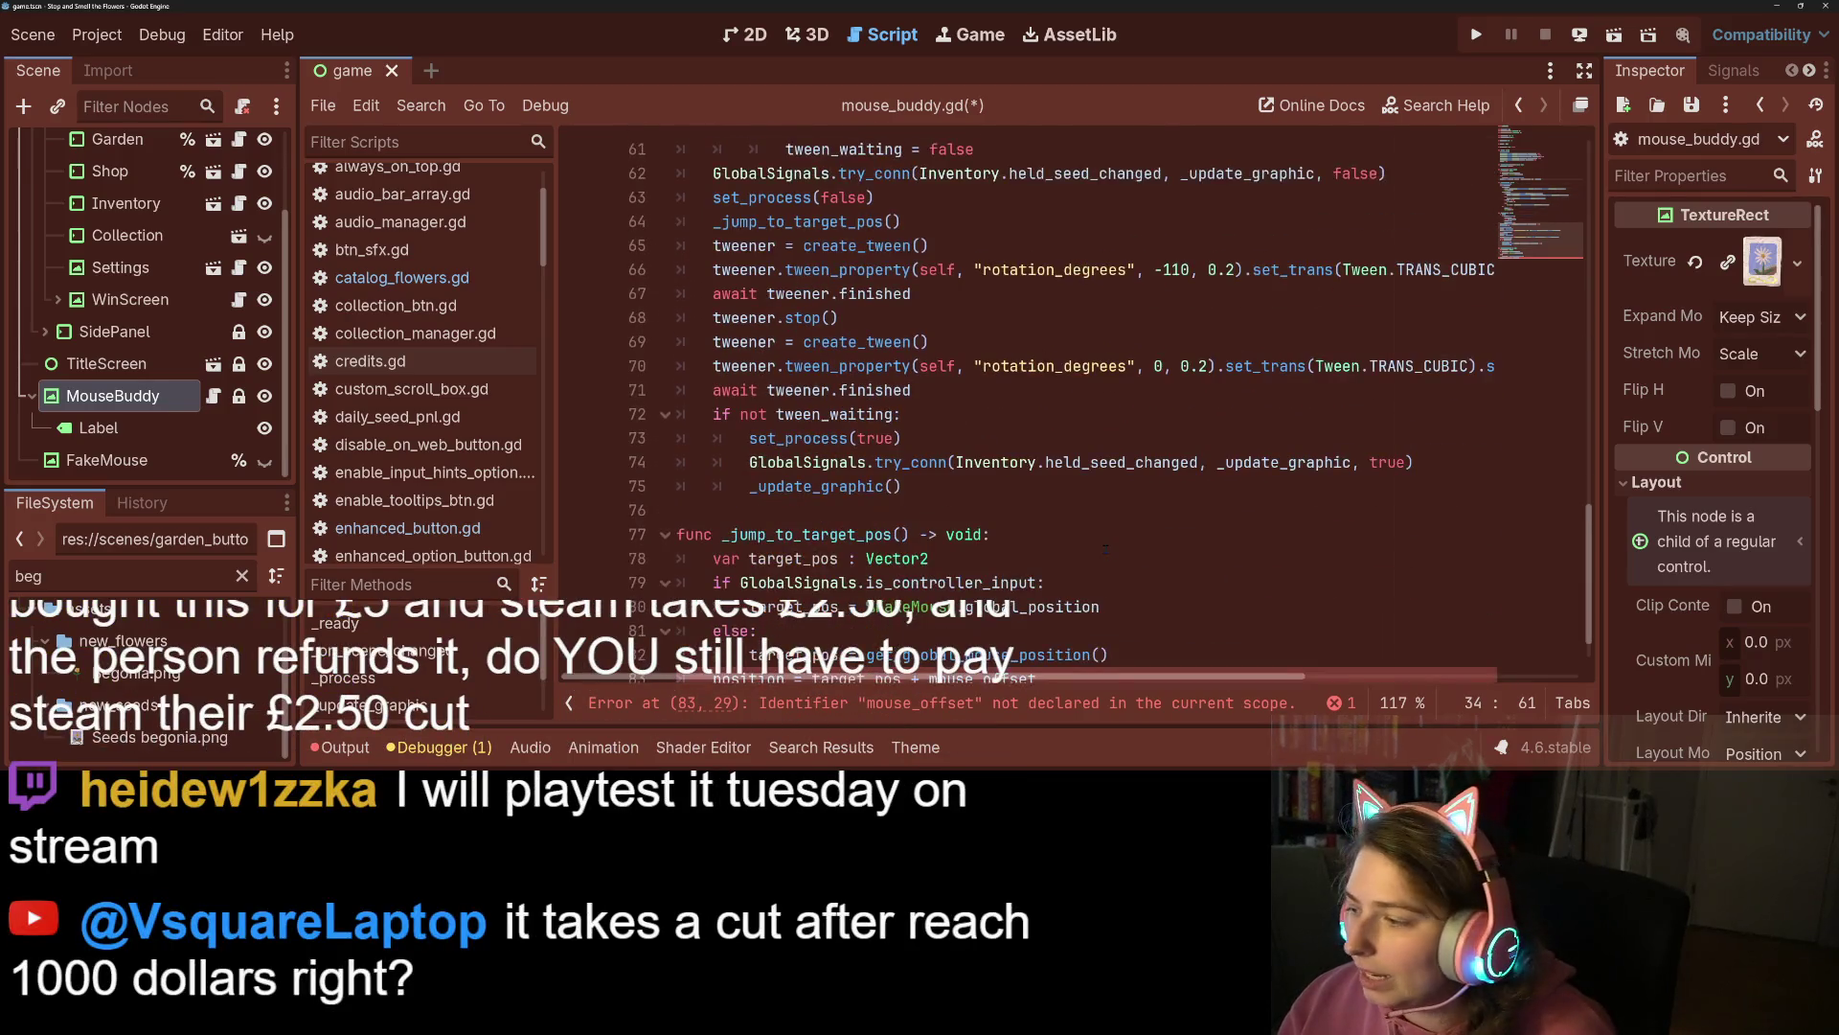
scroll(1106, 548, down, 1)
double_click(982, 630)
key(ctrl+v)
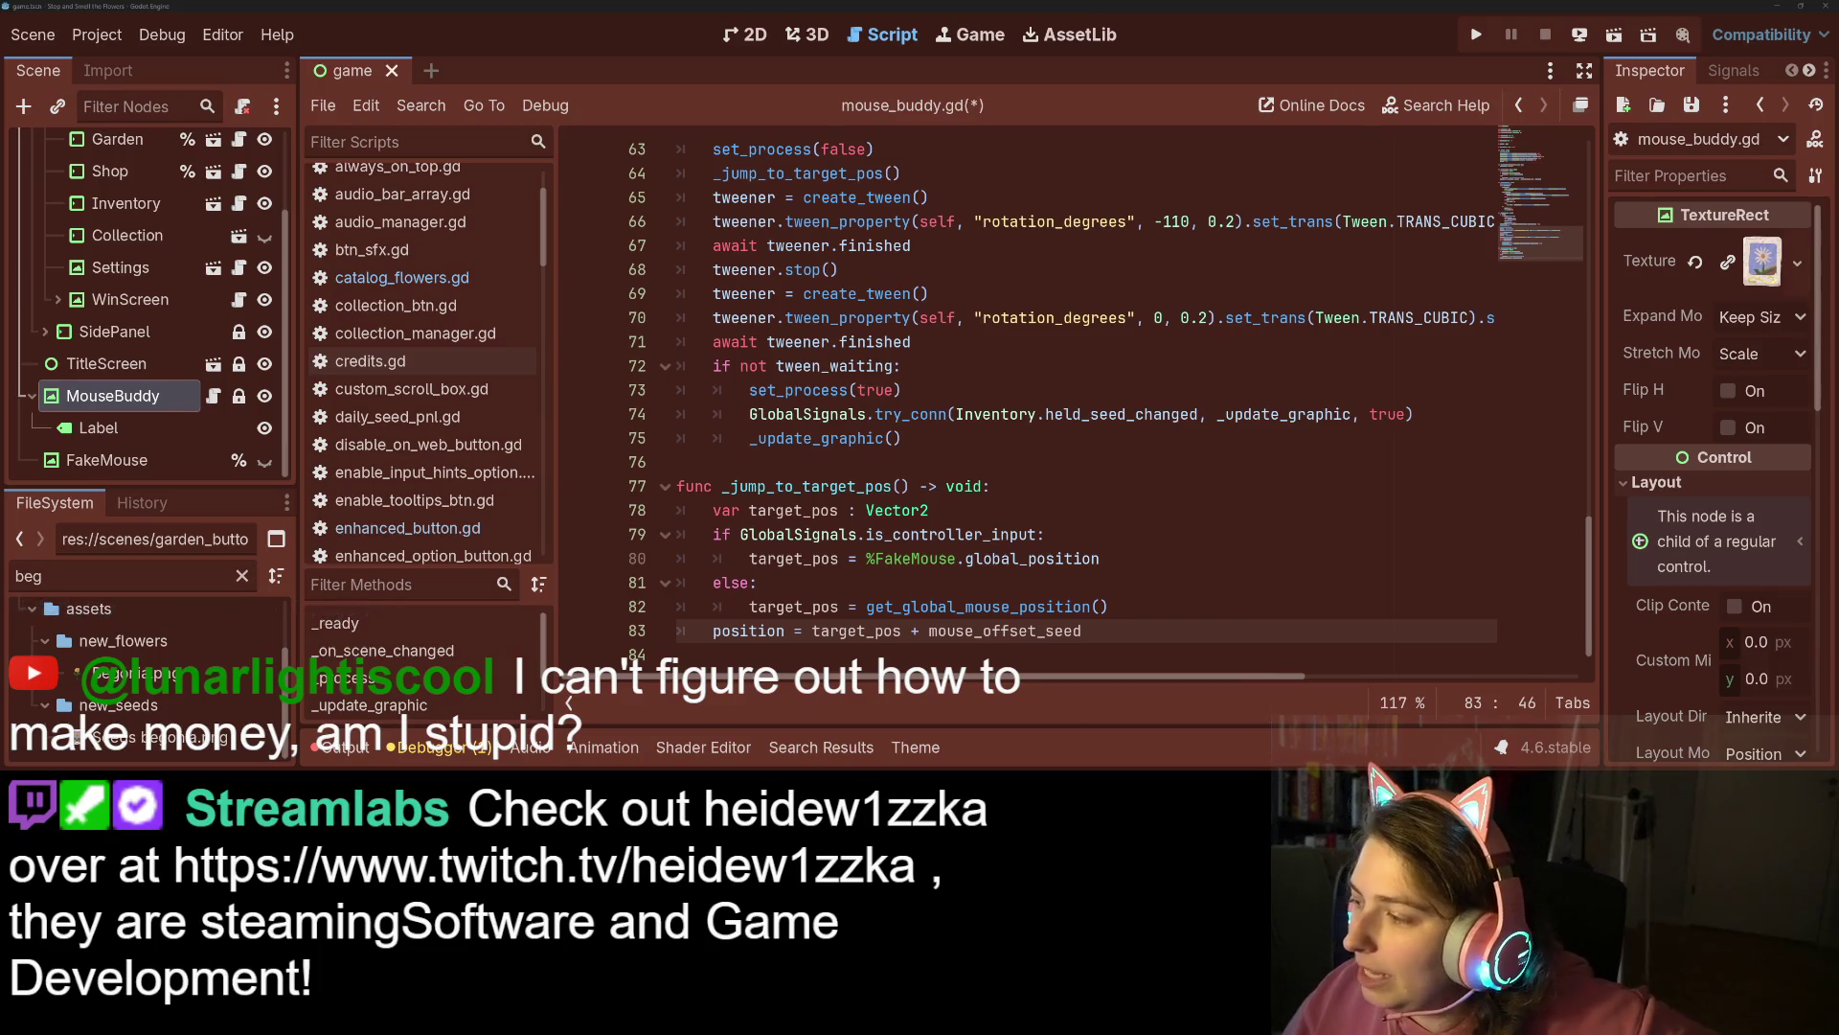
click(1383, 600)
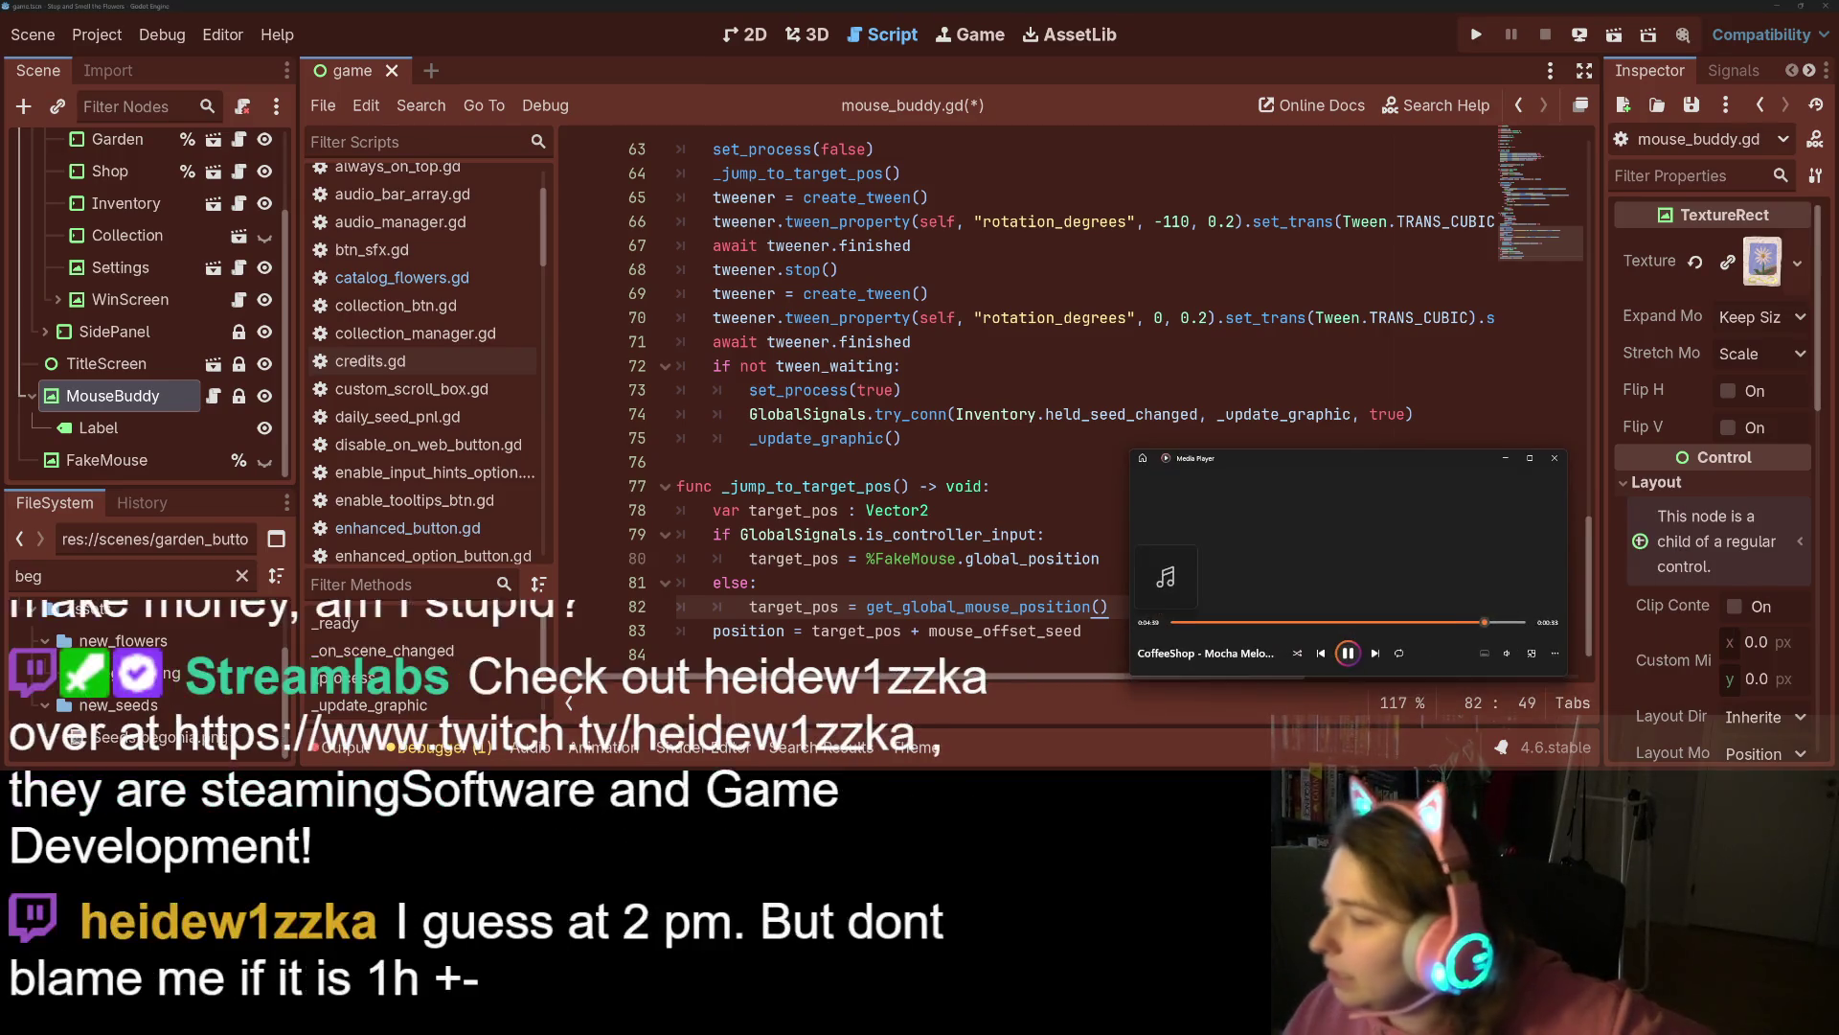
click(1507, 653)
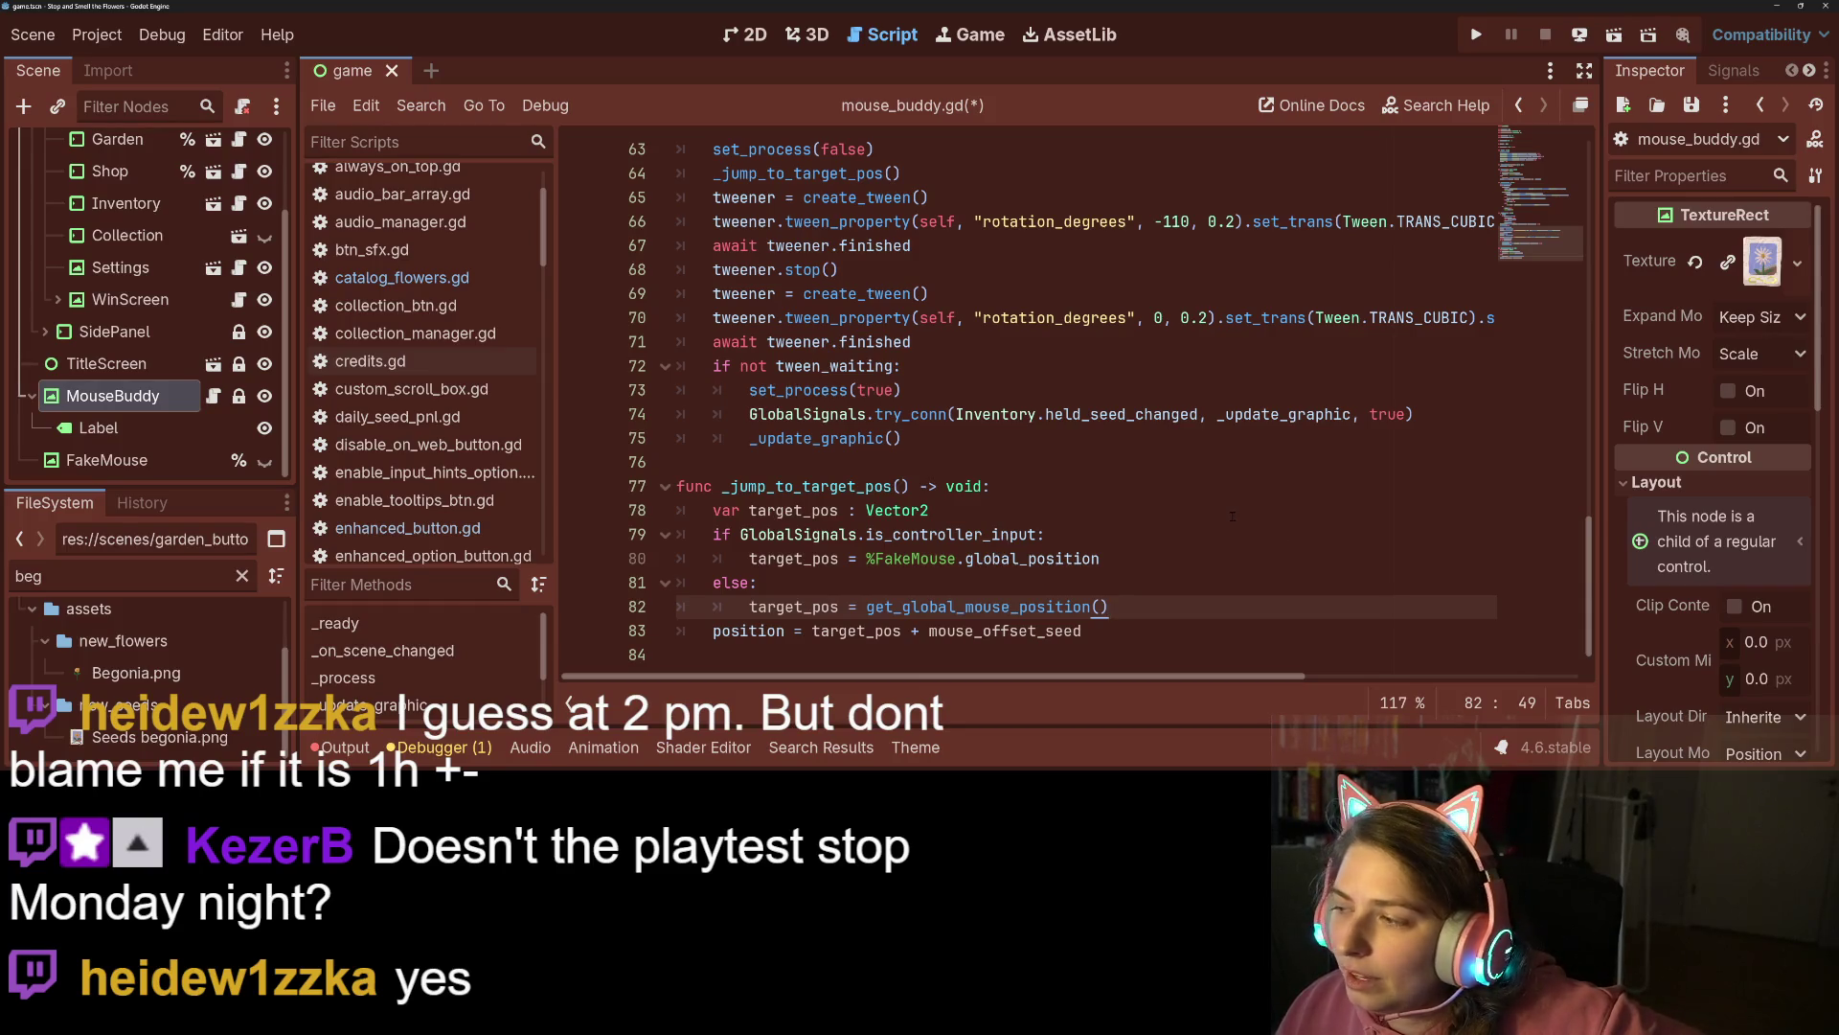
Start a var line above the position assignment, then delete the unfinished lines.
click(911, 630)
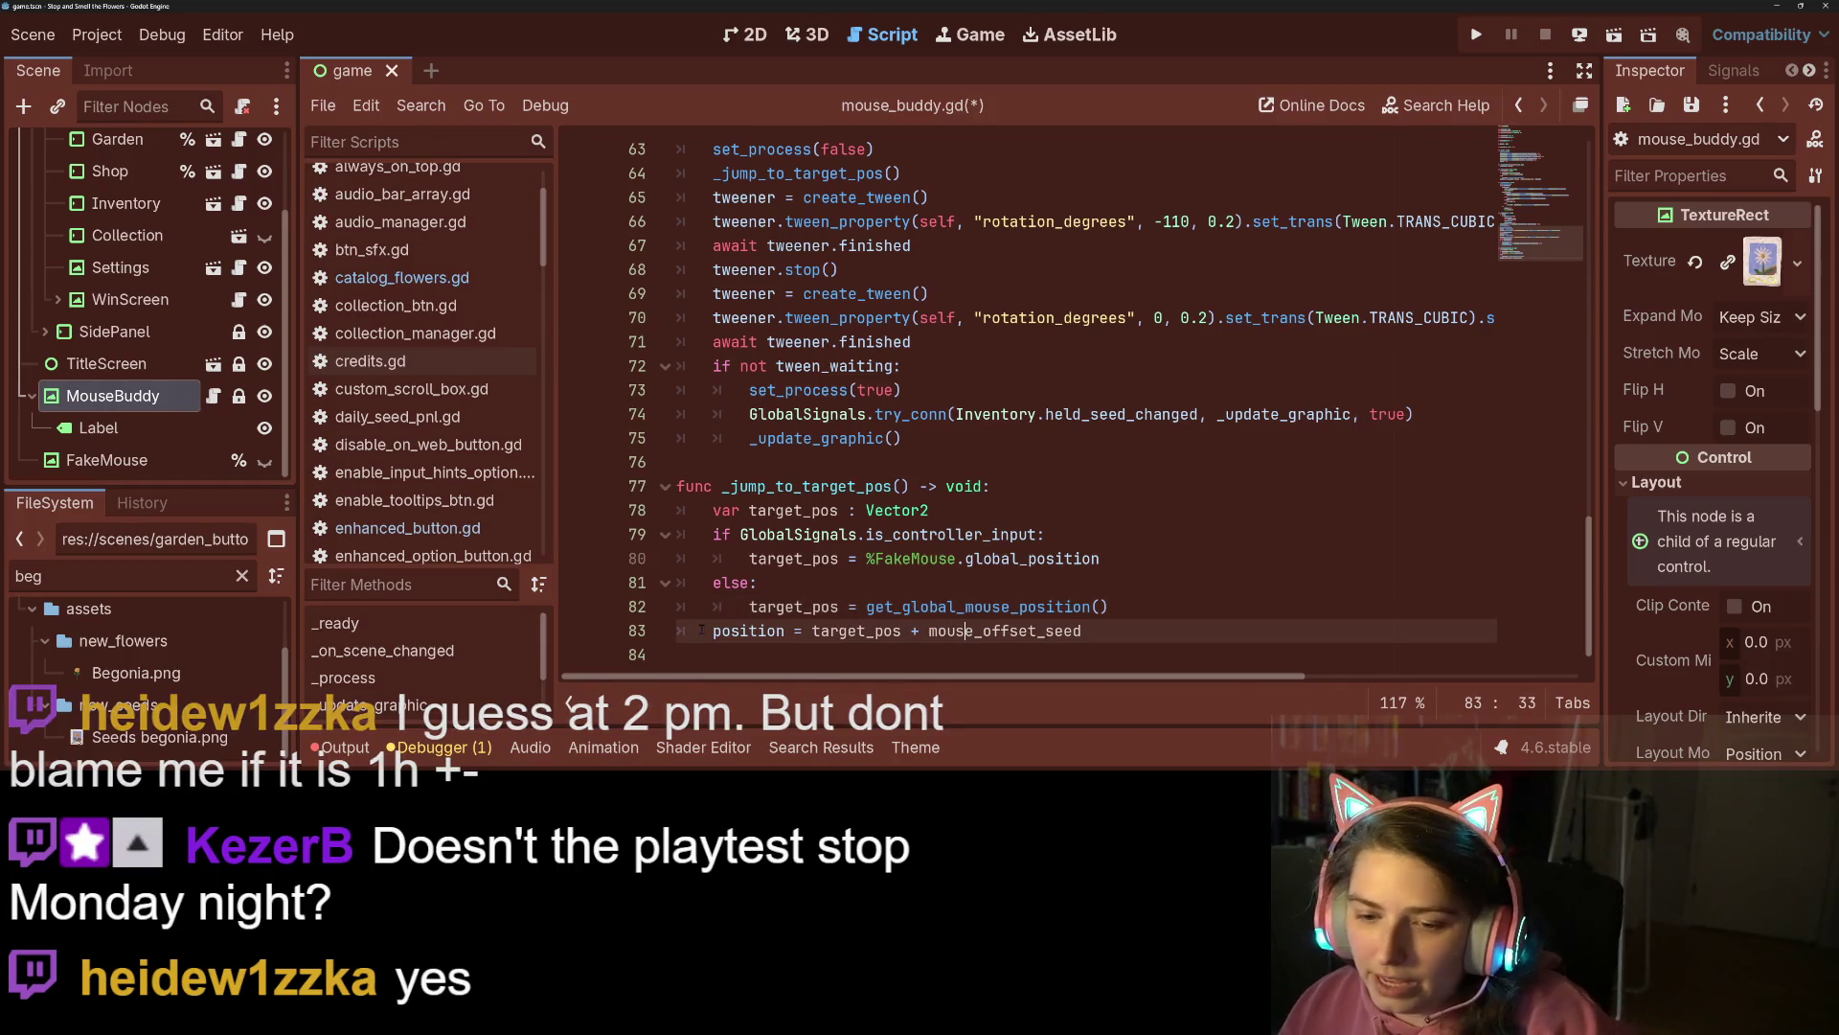
key(ctrl+shift+Return)
text(var mouse_speed)
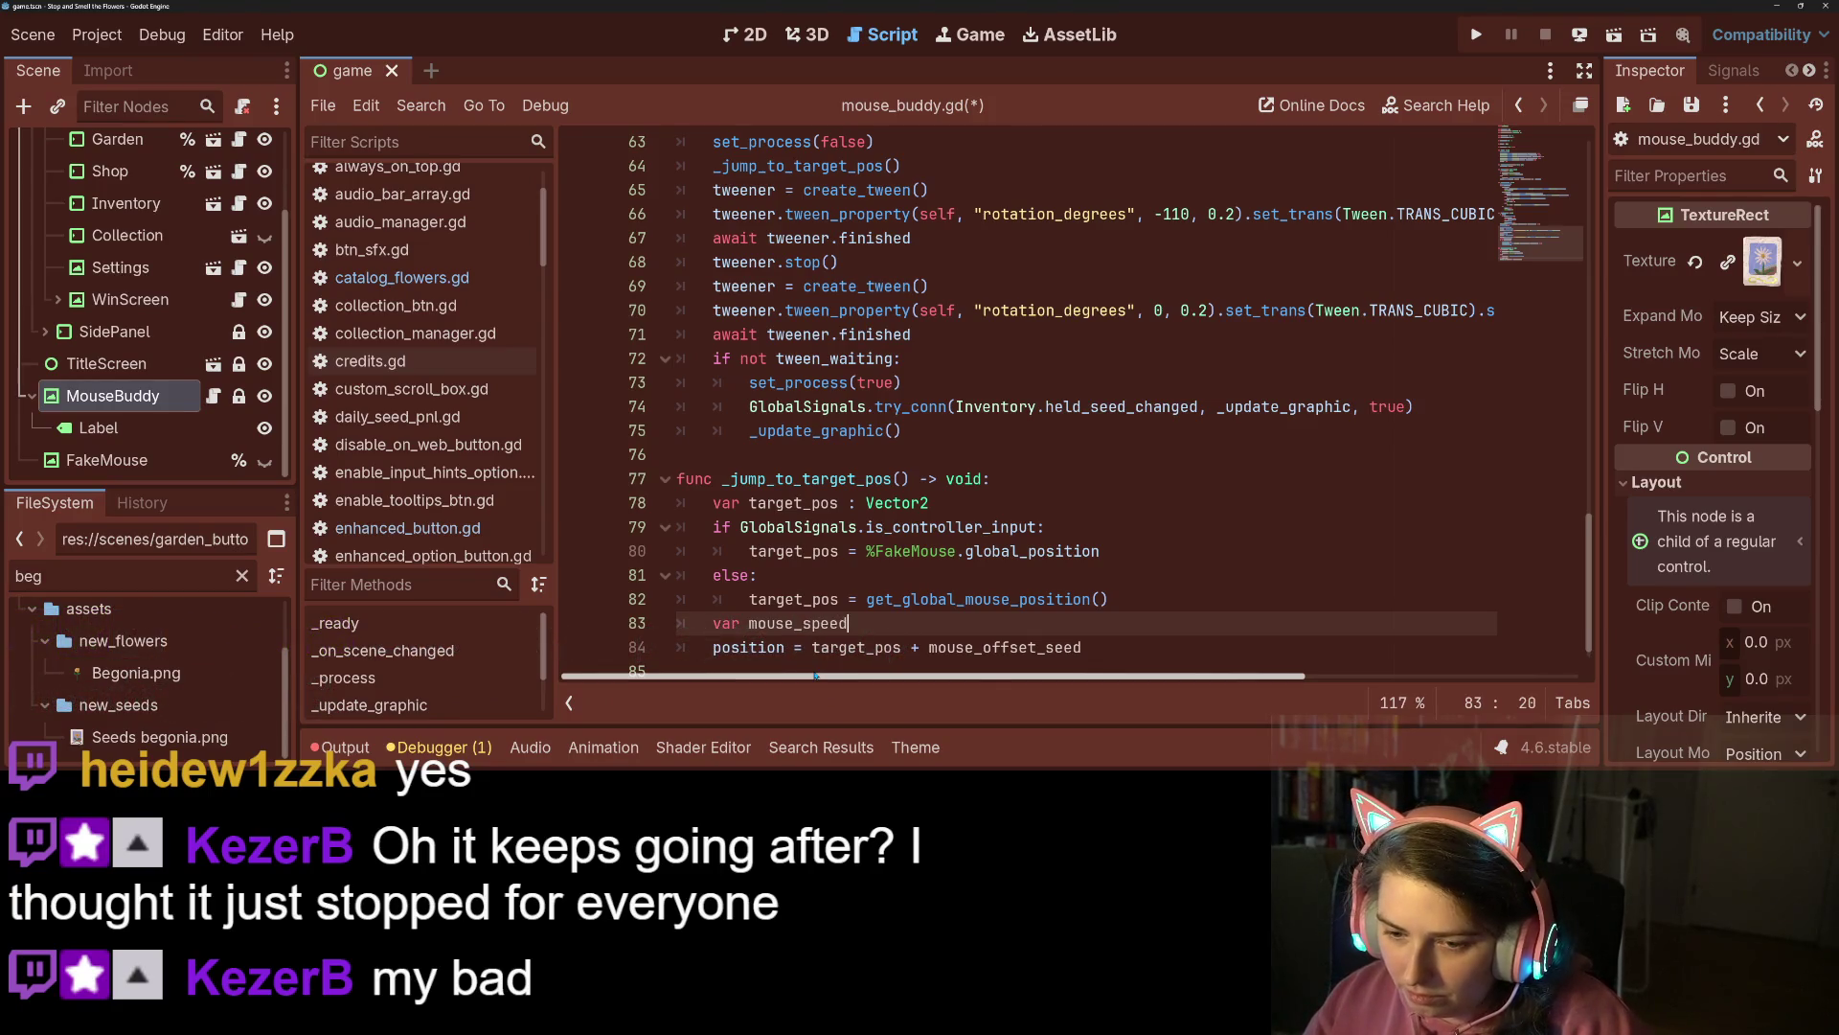
key(Return)
text(if)
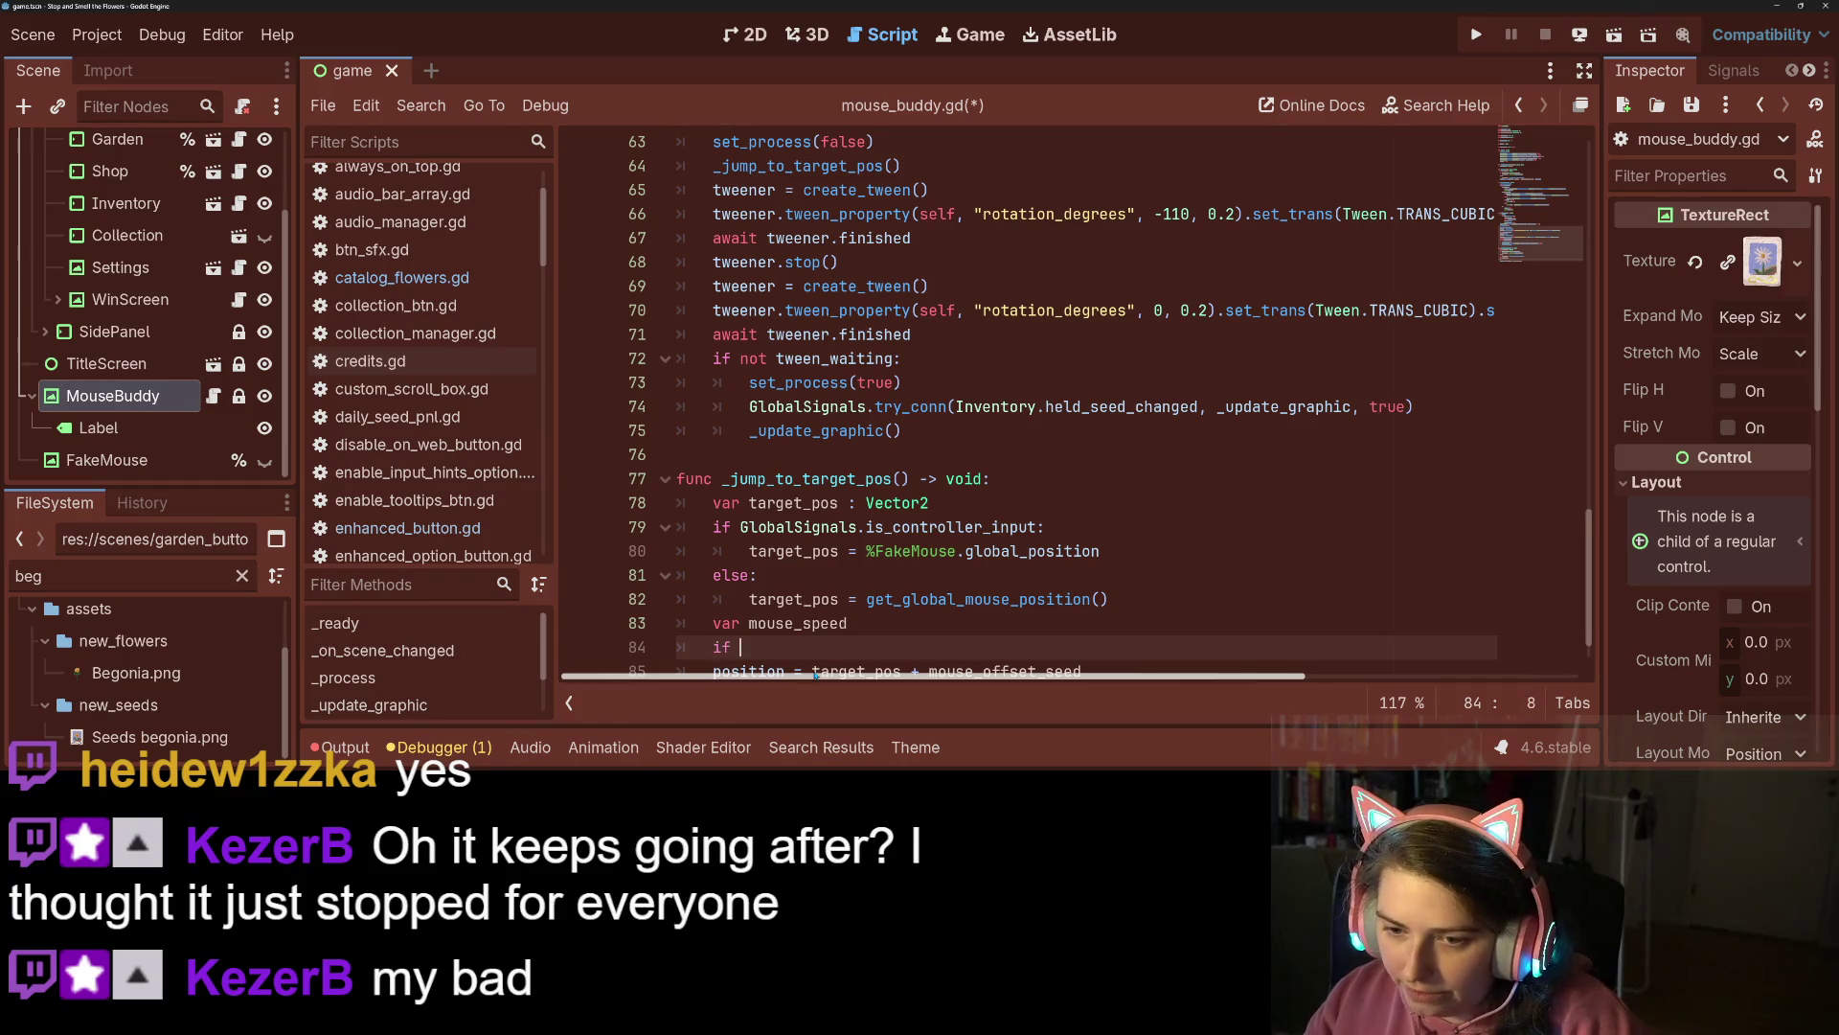
scroll(823, 623, down, 1)
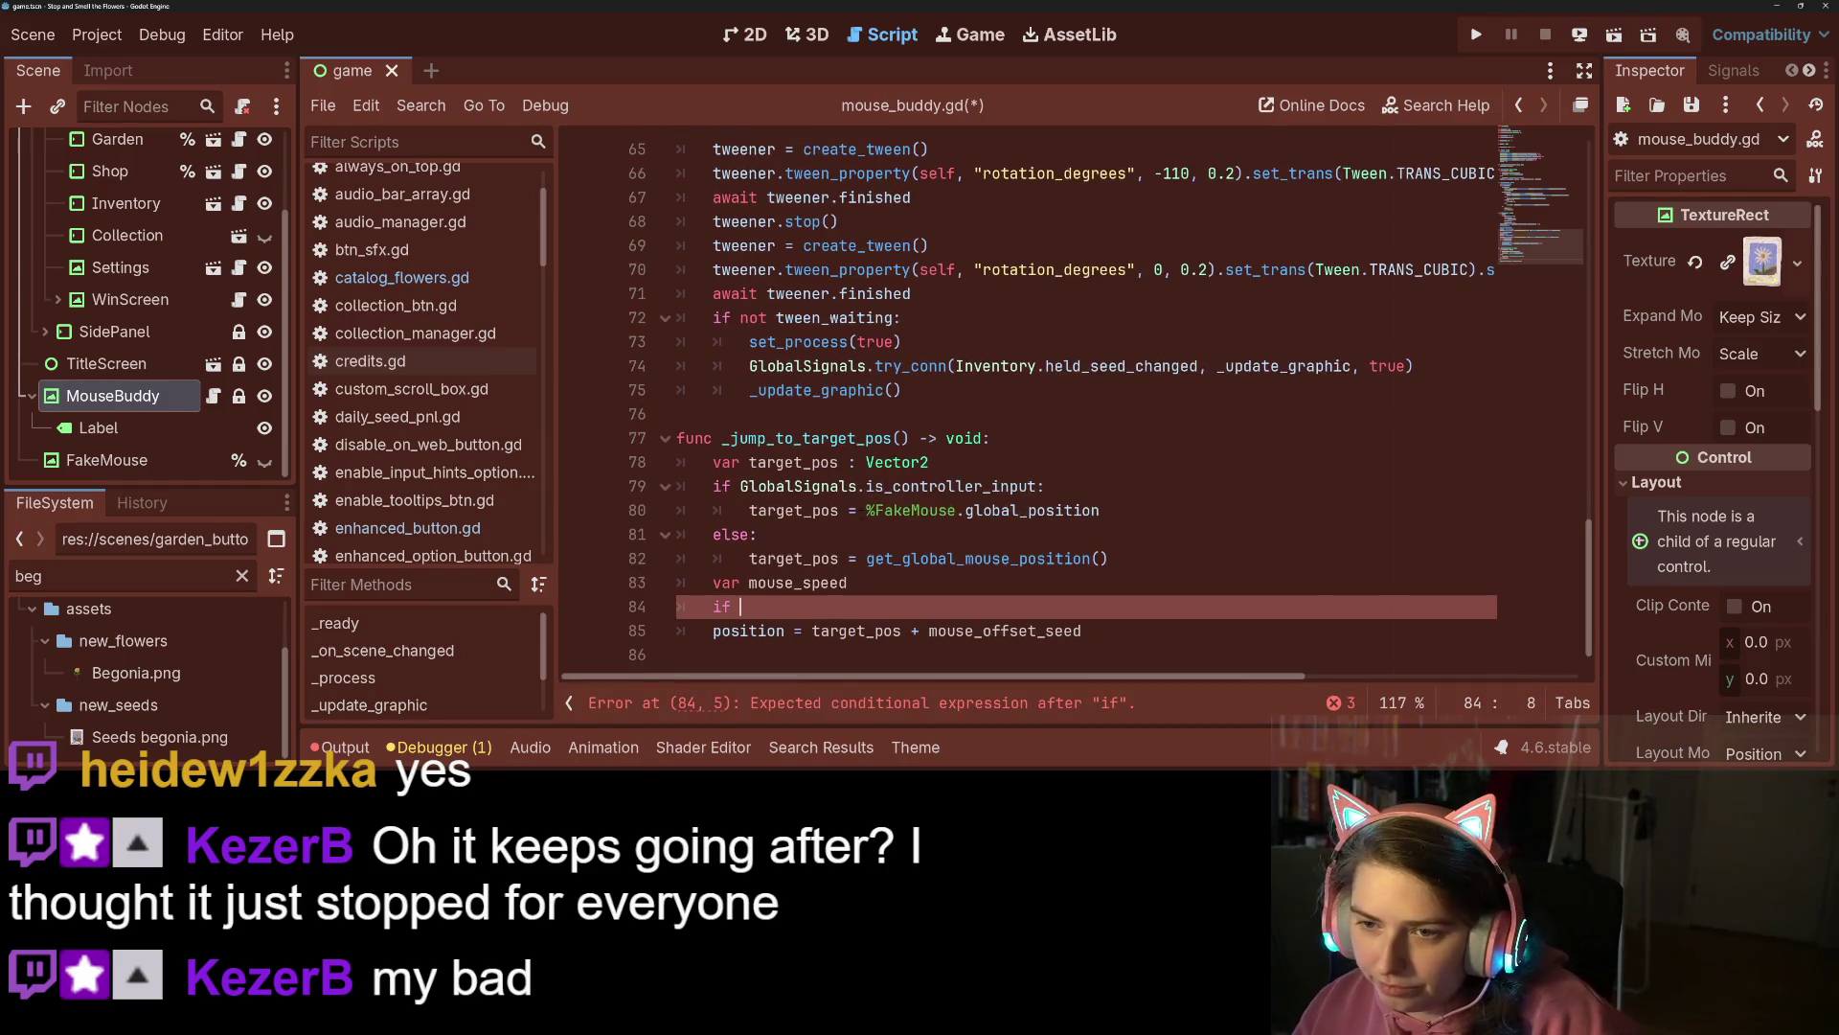
scroll(842, 575, up, 2)
scroll(863, 530, down, 2)
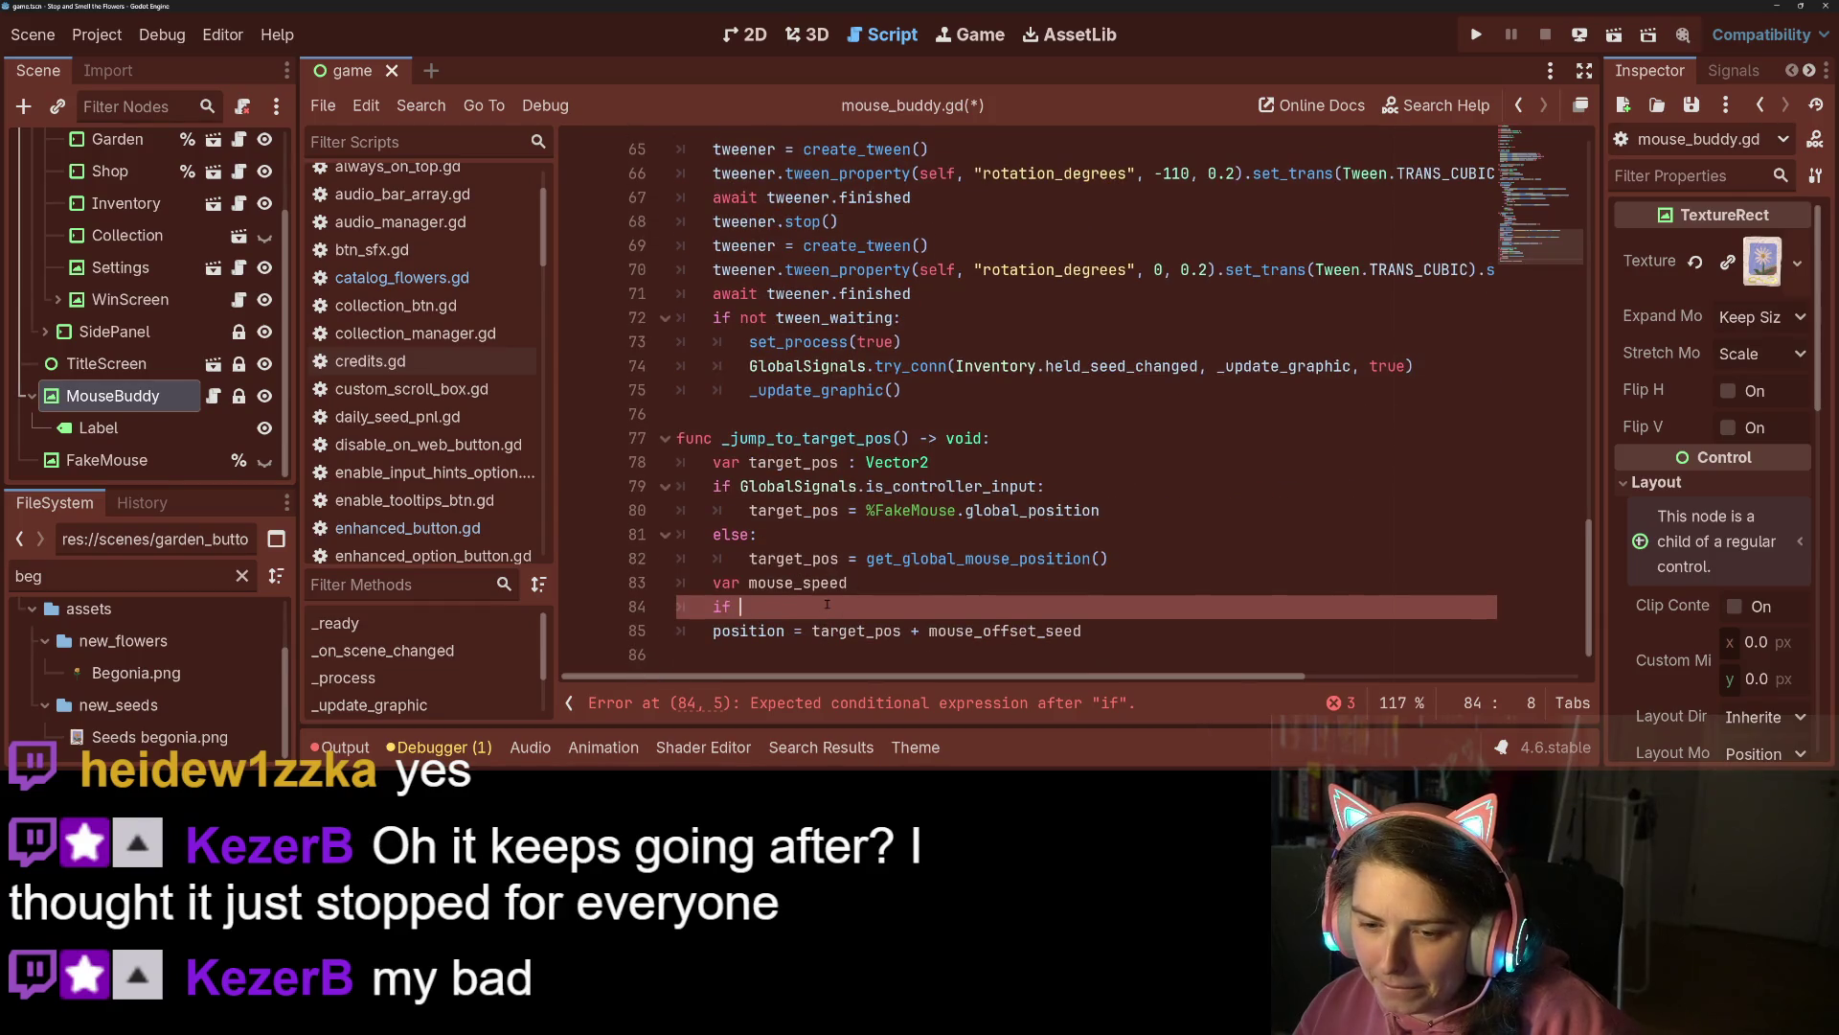
mouse_move(827, 604)
mouse_down()
mouse_move(678, 606)
mouse_move(679, 581)
mouse_up()
key(BackSpace)
key(BackSpace)
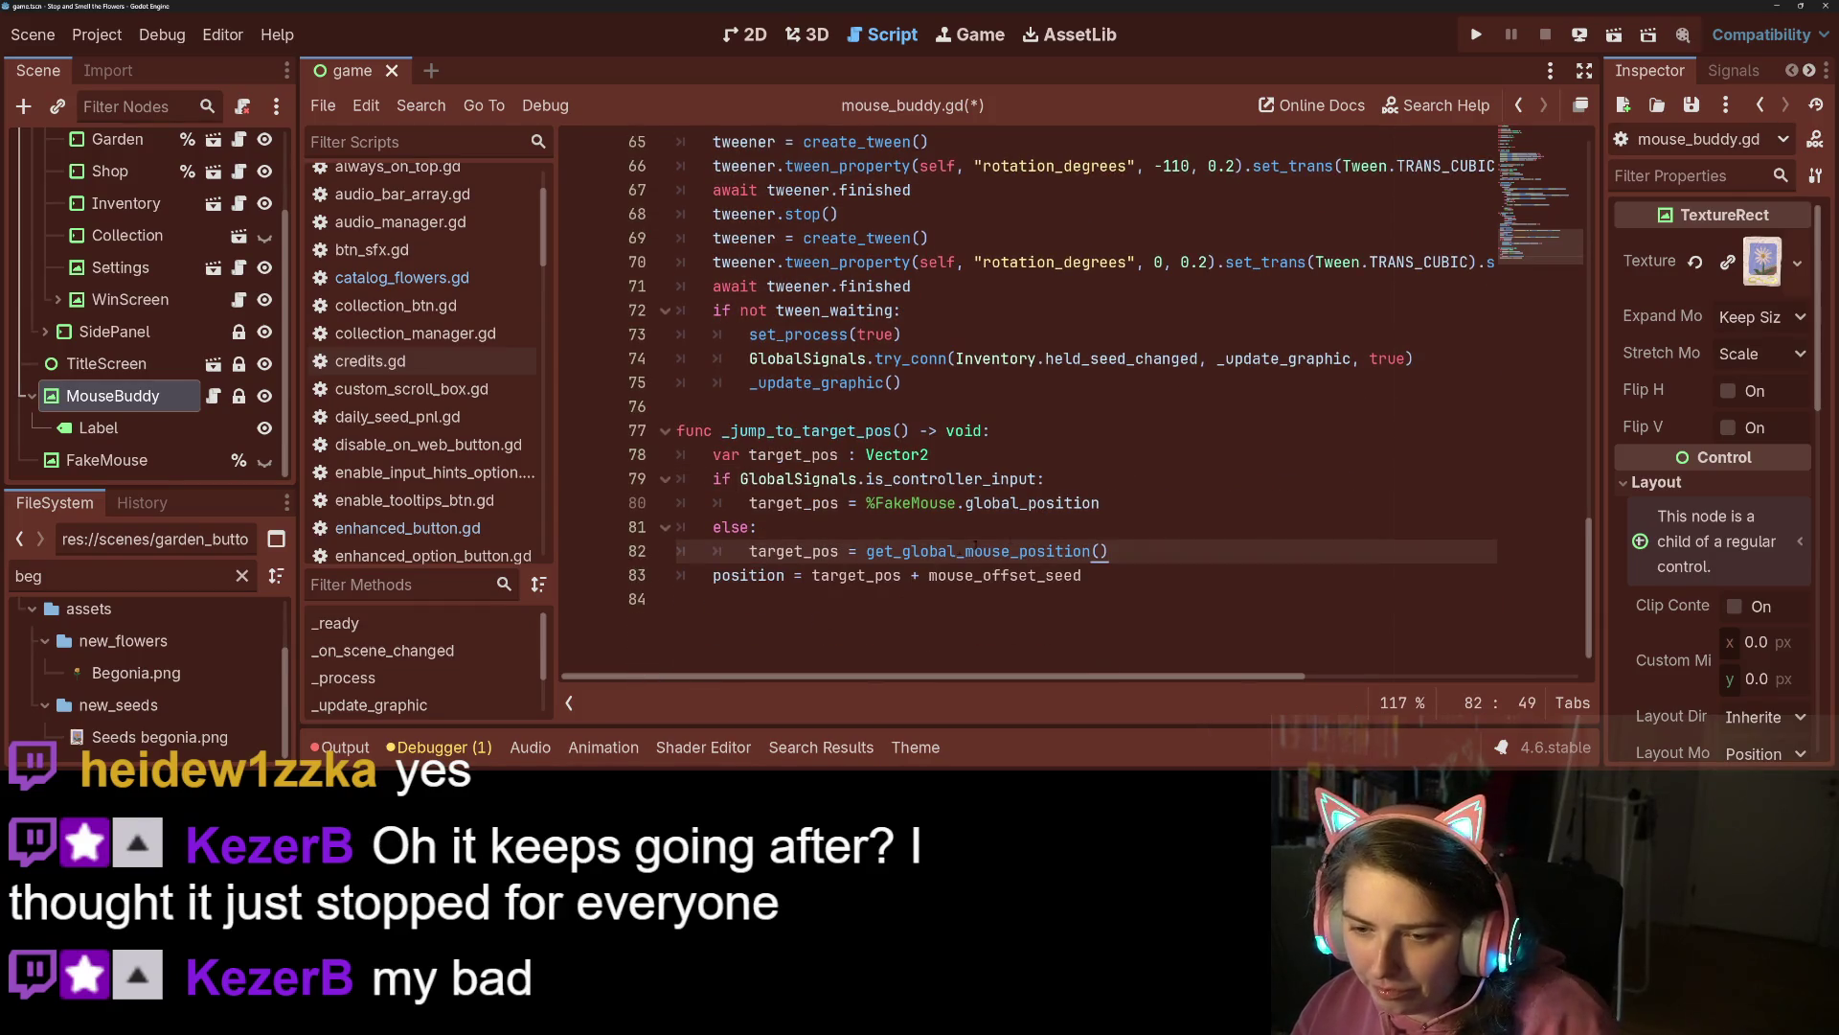
Open a blank line under the offset constants for a new variable.
double_click(997, 574)
scroll(947, 192, up, 3)
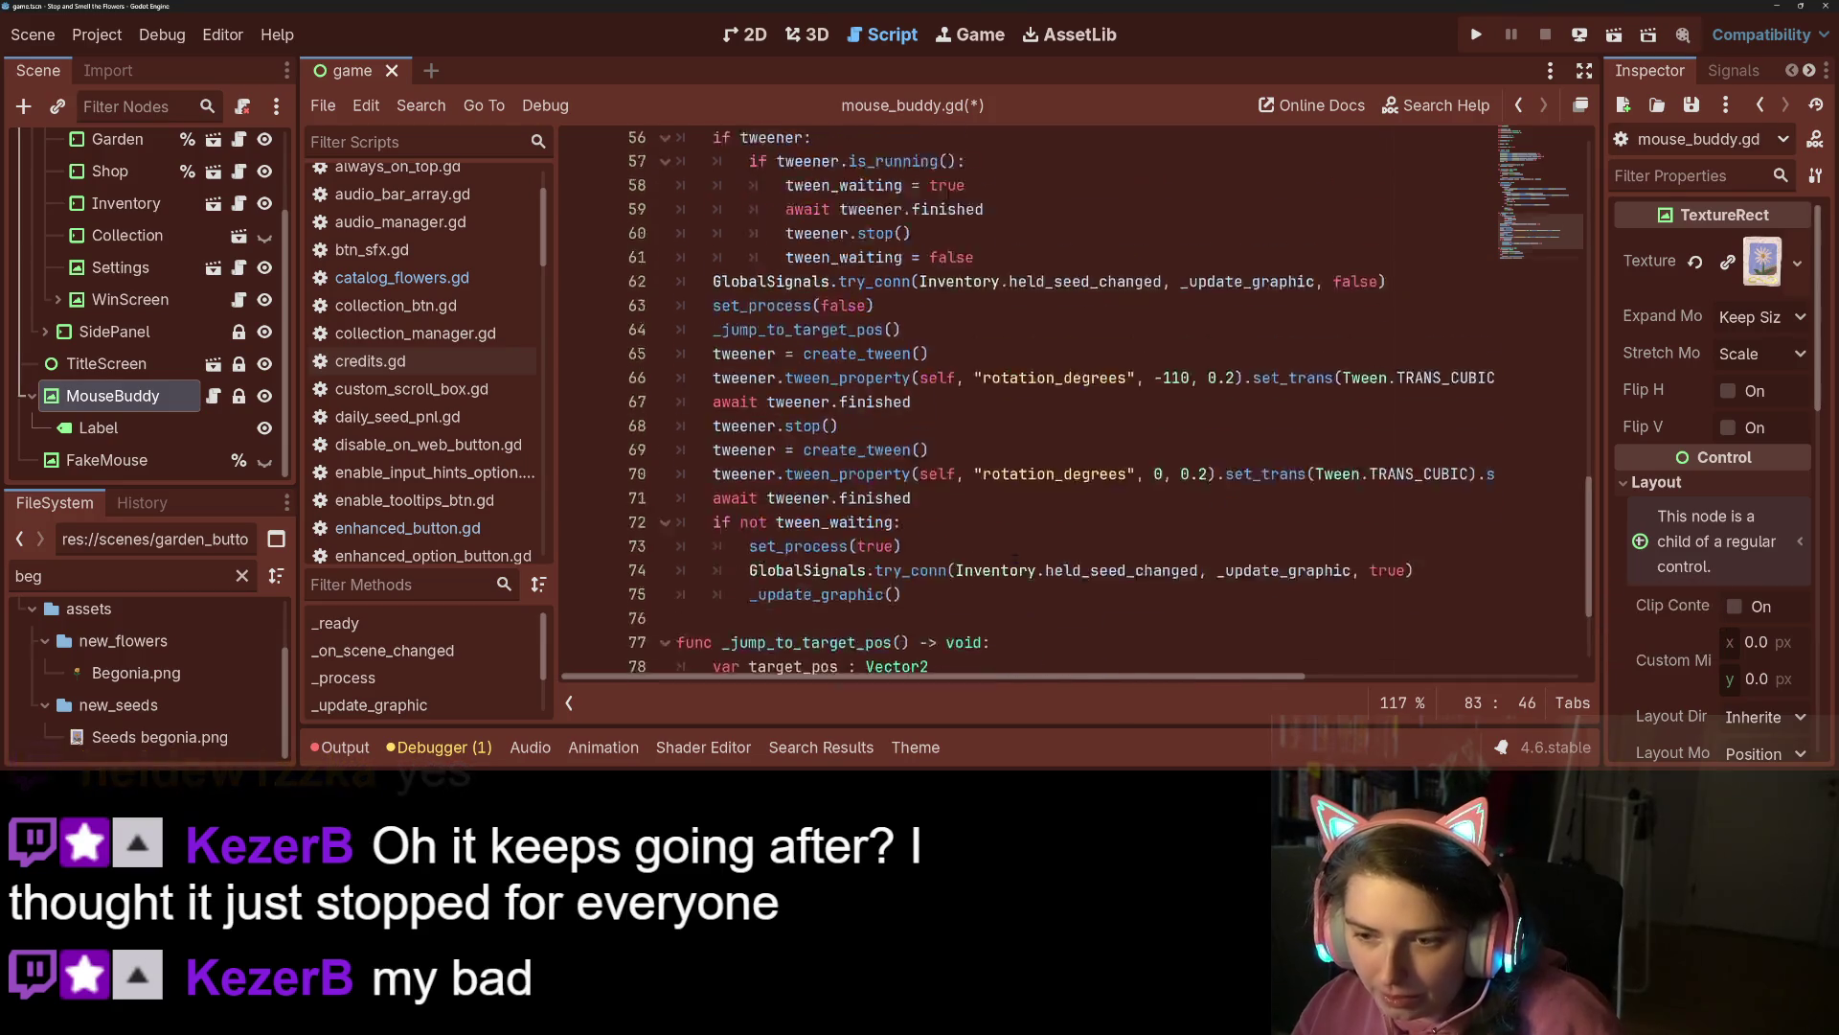
scroll(947, 188, up, 15)
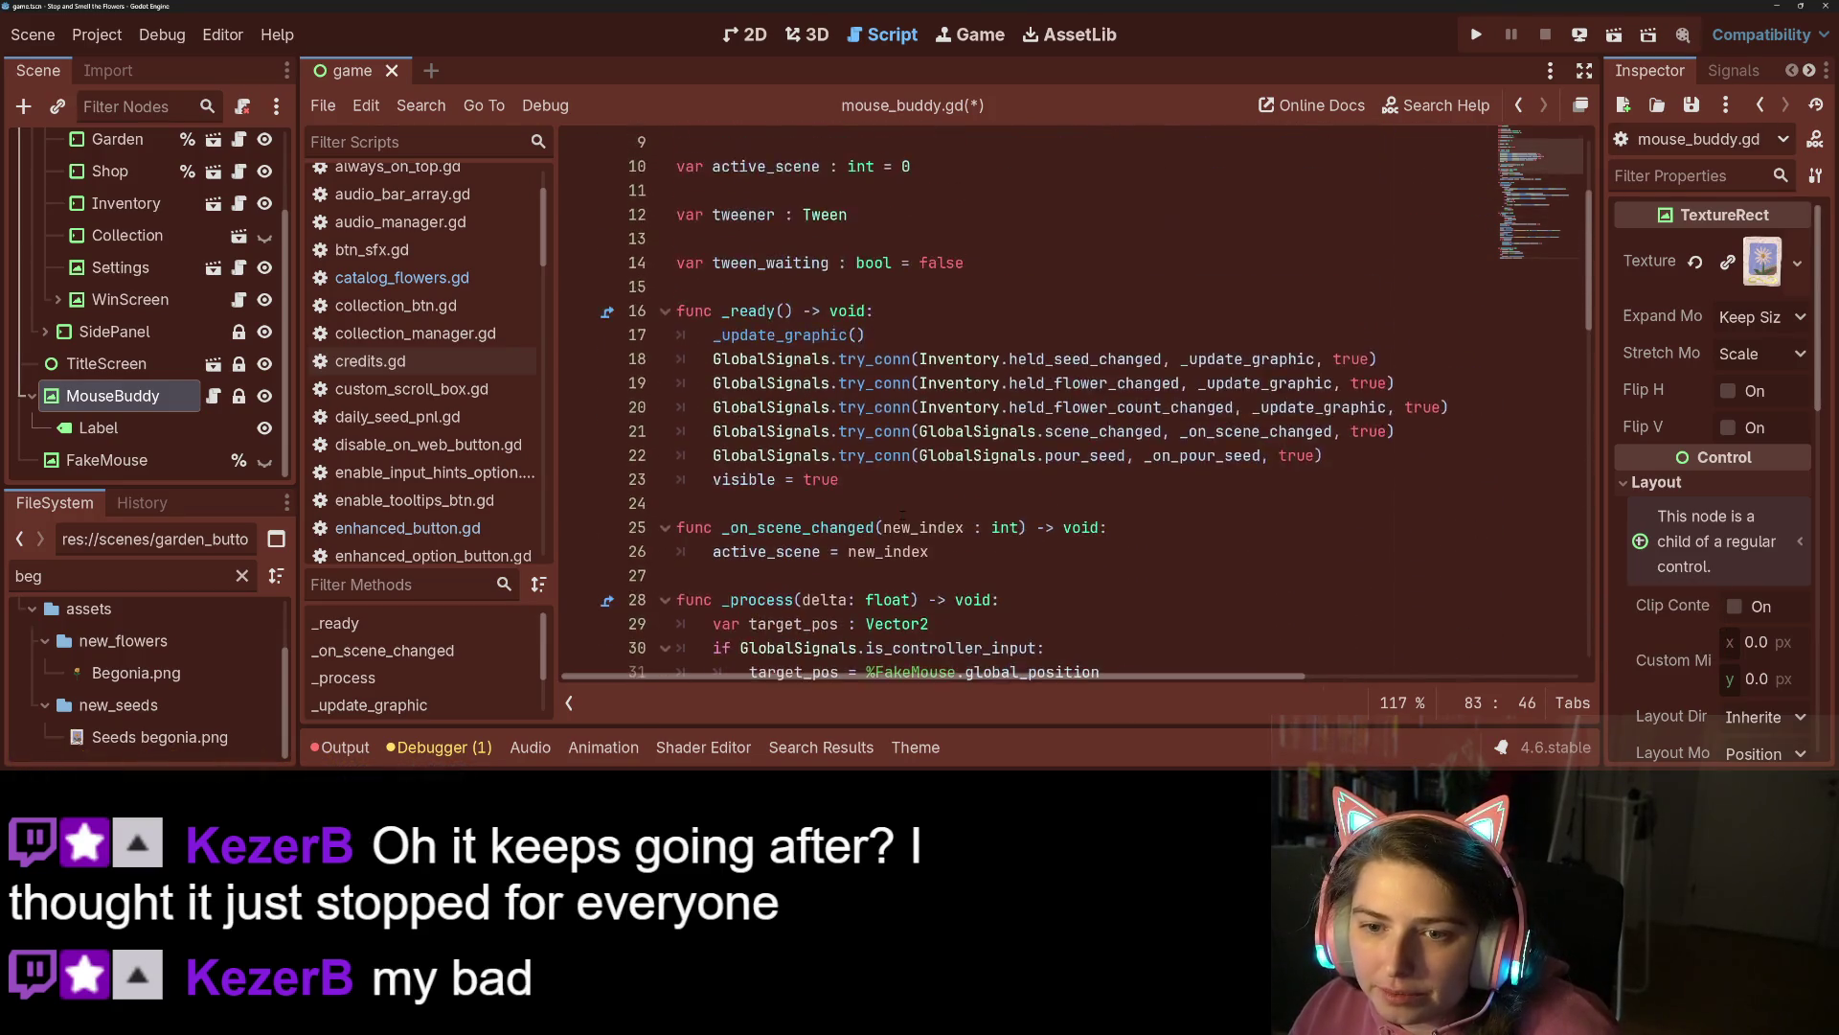
scroll(903, 516, up, 3)
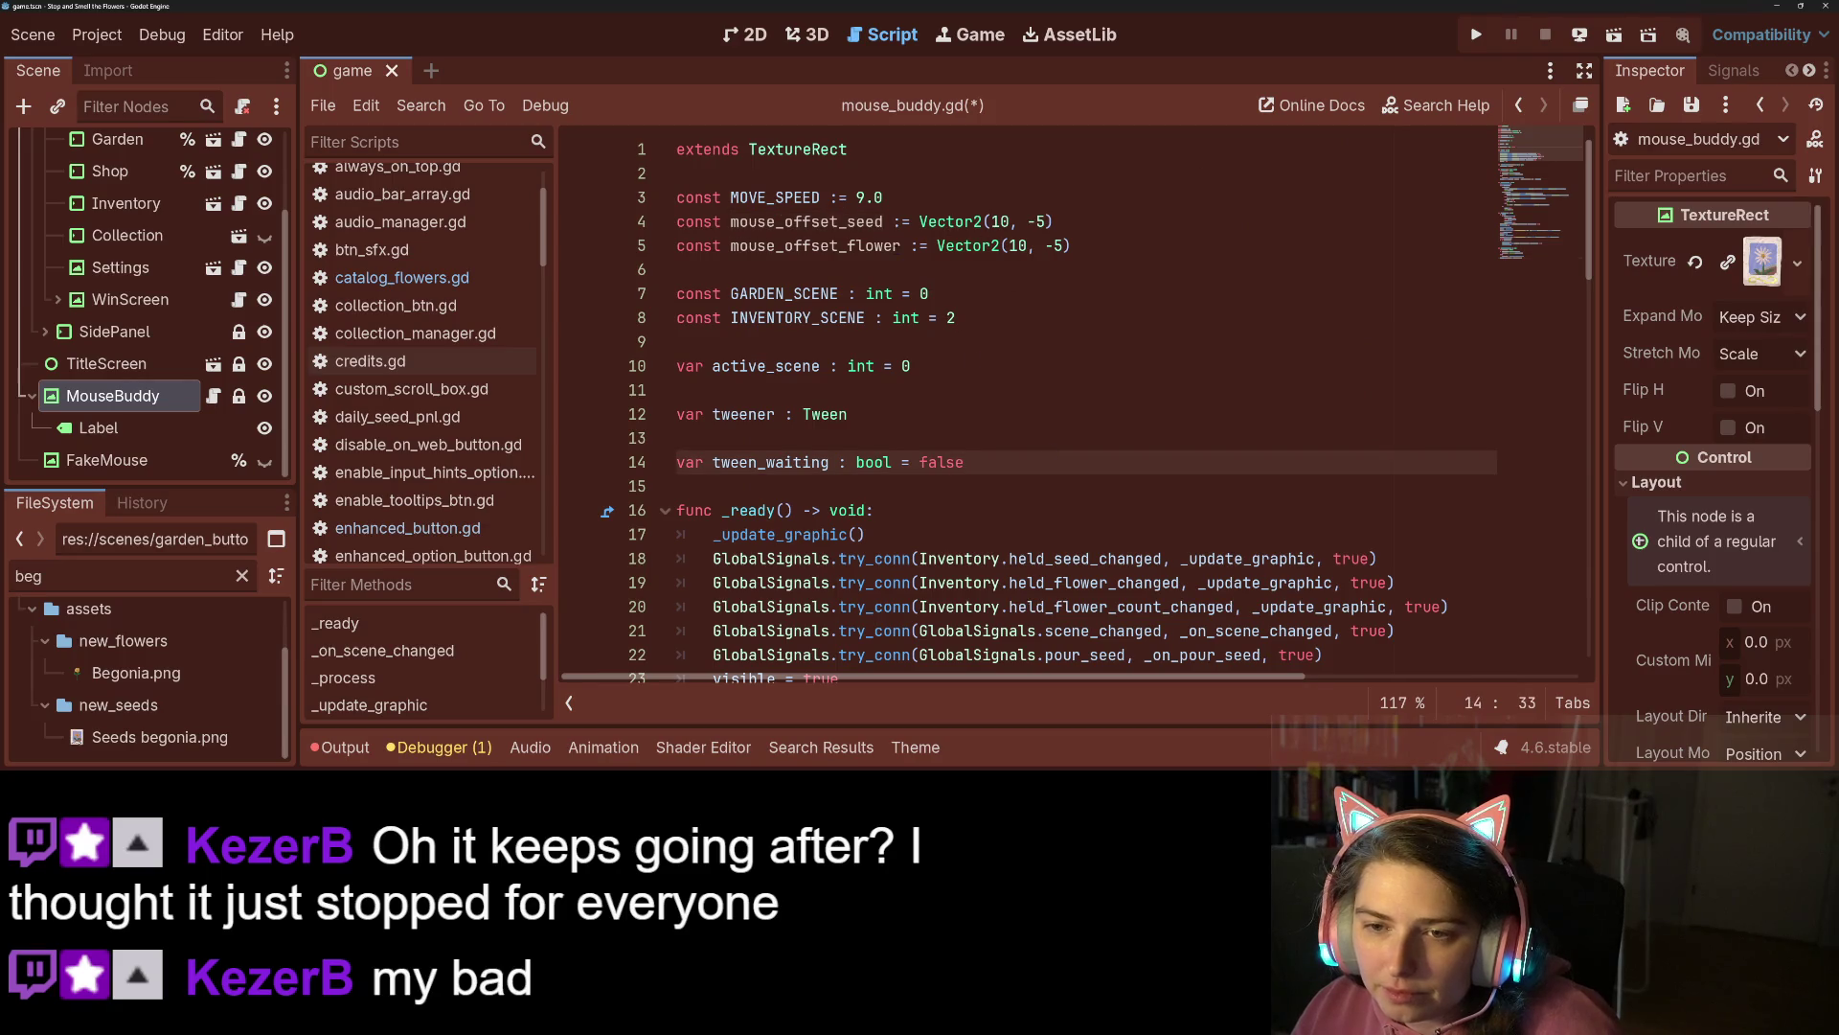
click(1101, 269)
key(Return)
key(Return)
key(Up)
Declare var mouse_offset of type Vector2 there and save the script.
text(var)
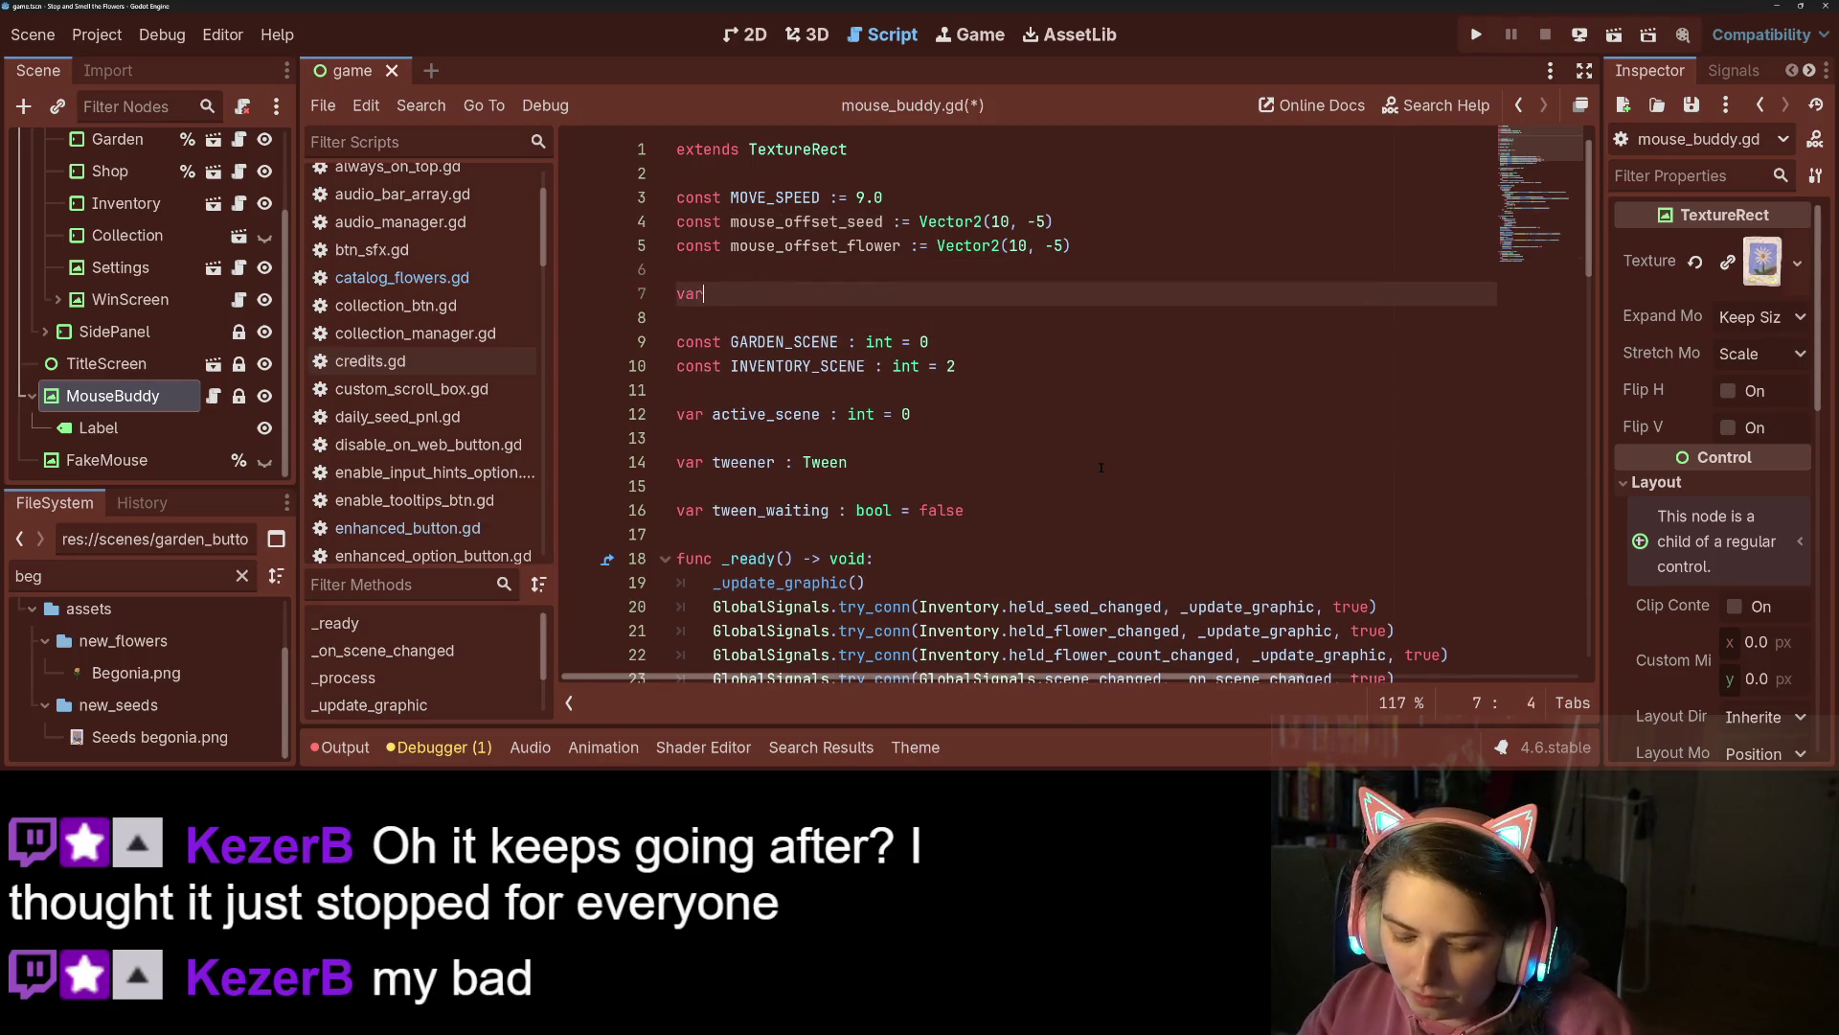
text( mouse_speed)
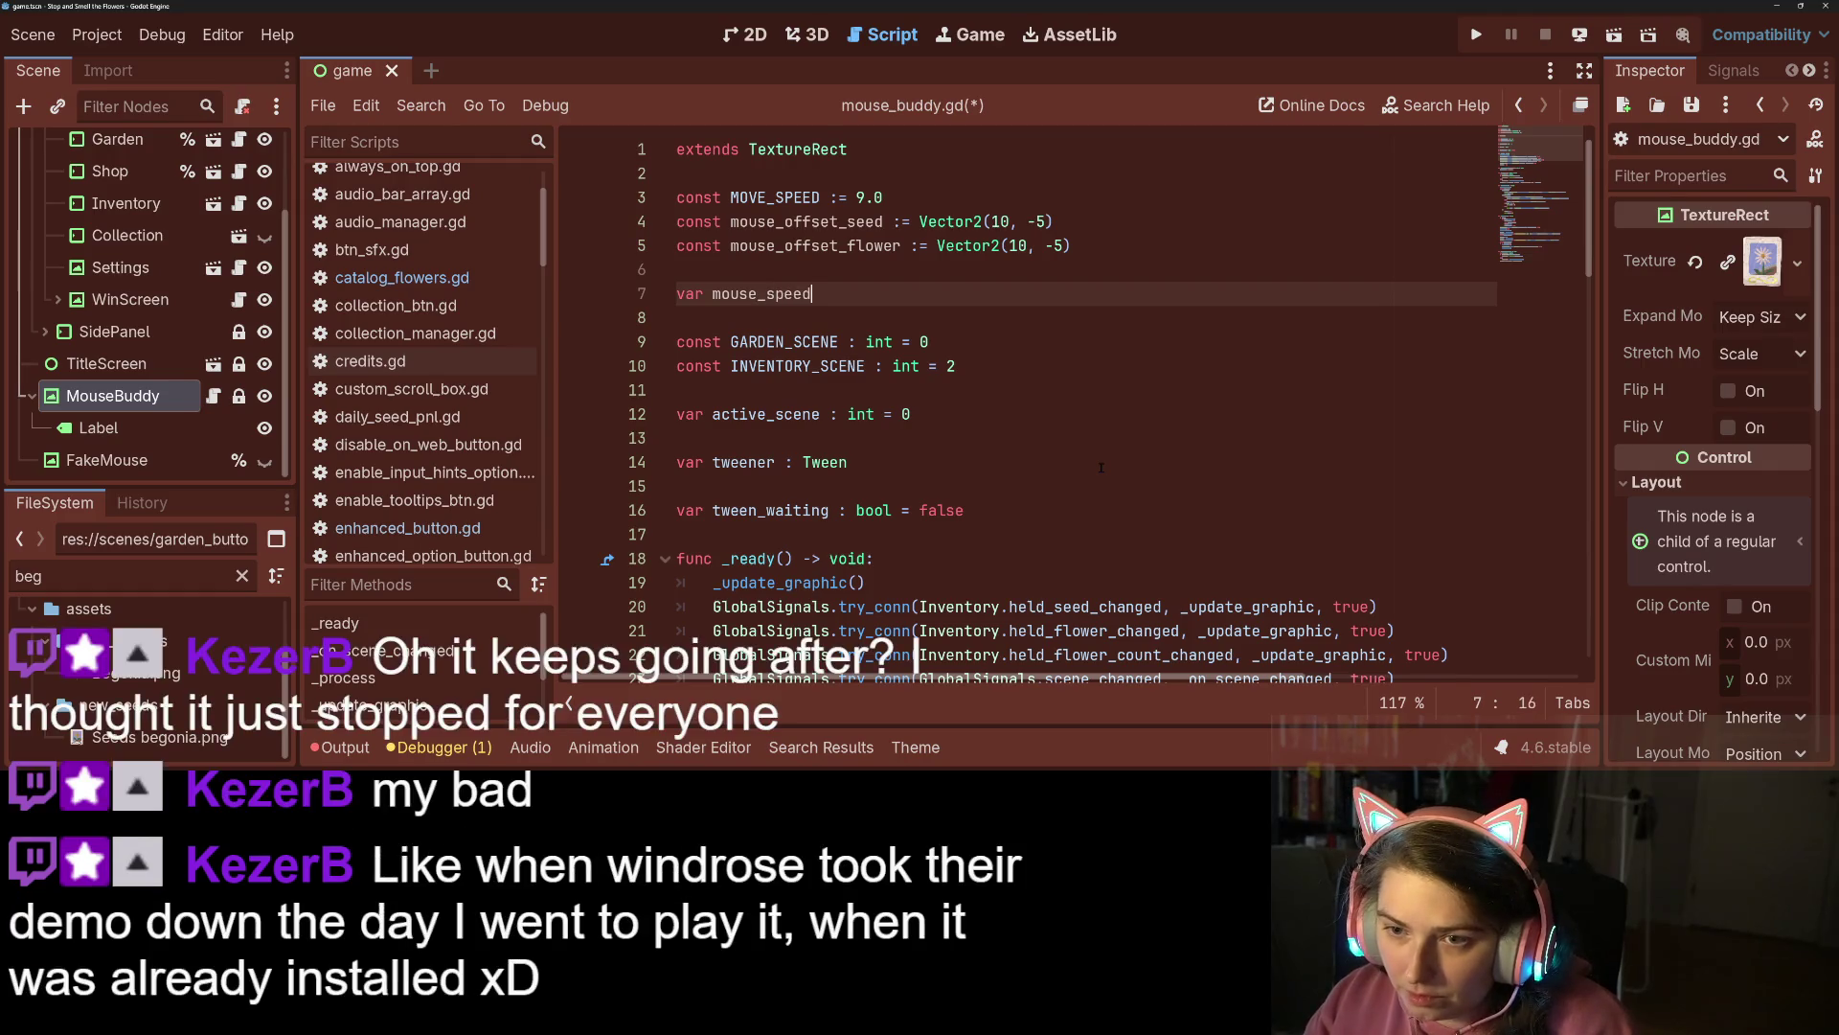
text( :)
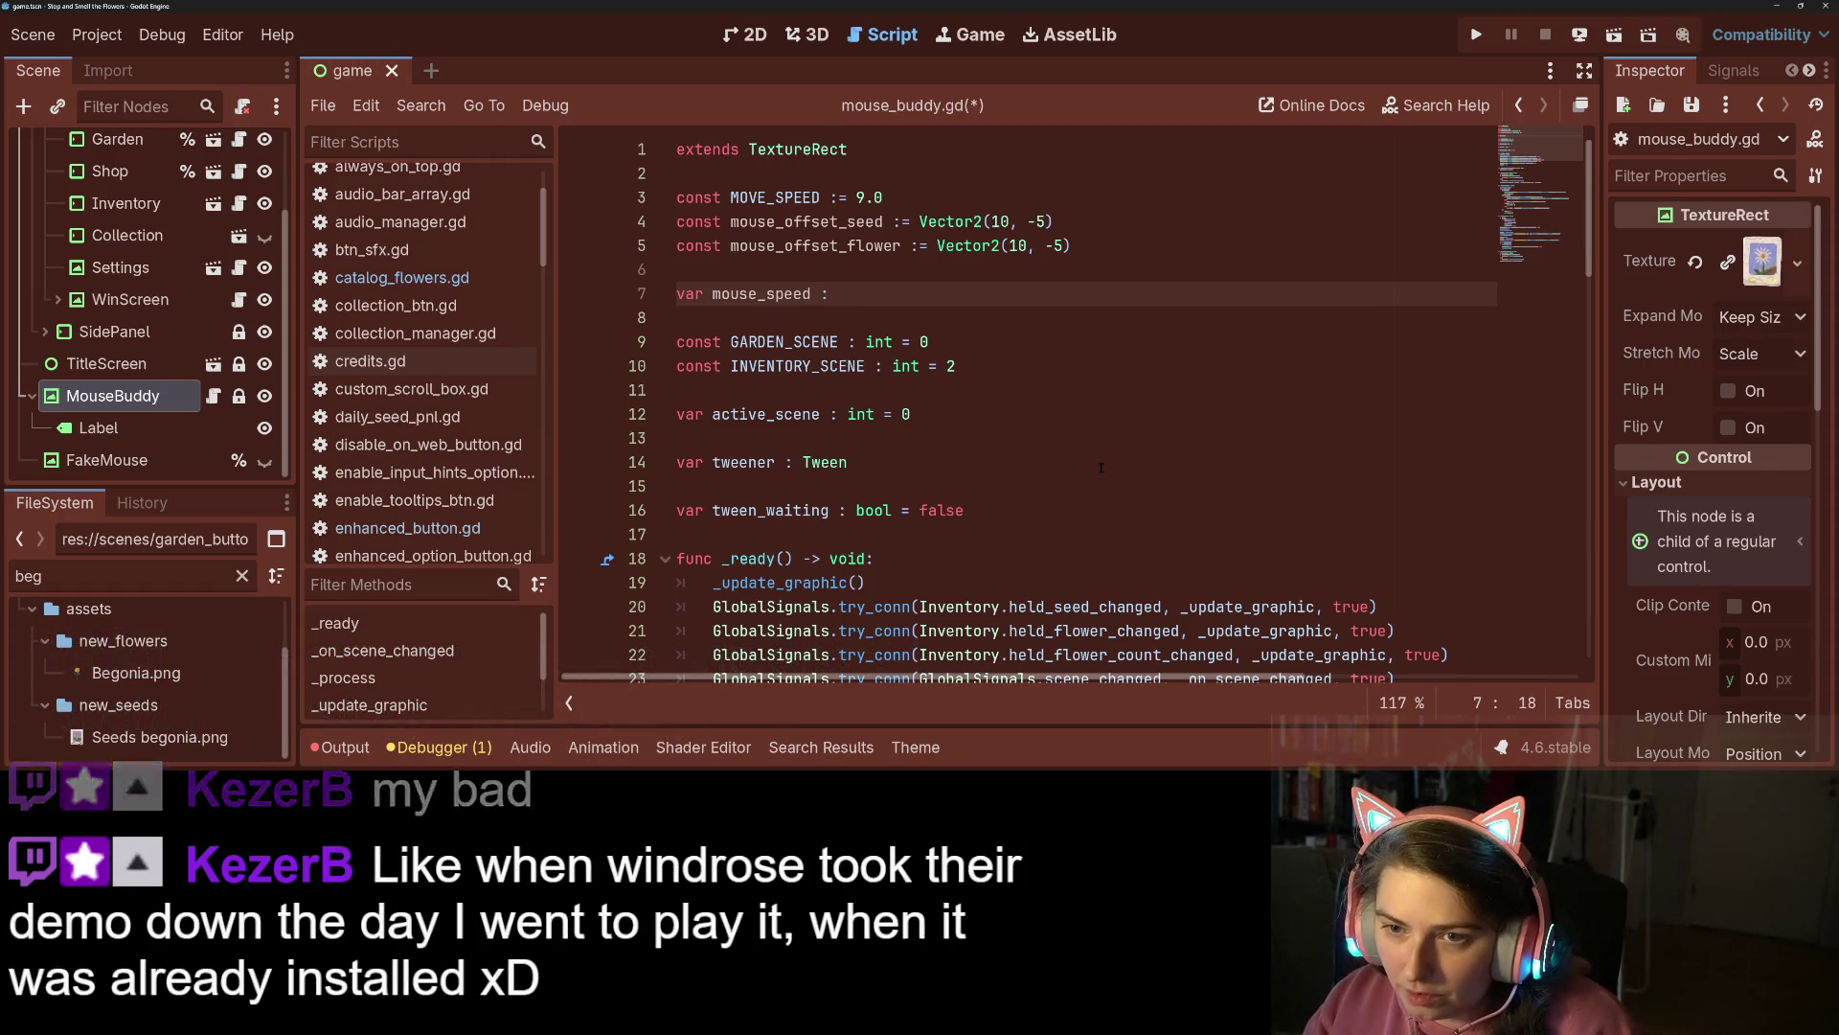
key(BackSpace)
key(BackSpace)
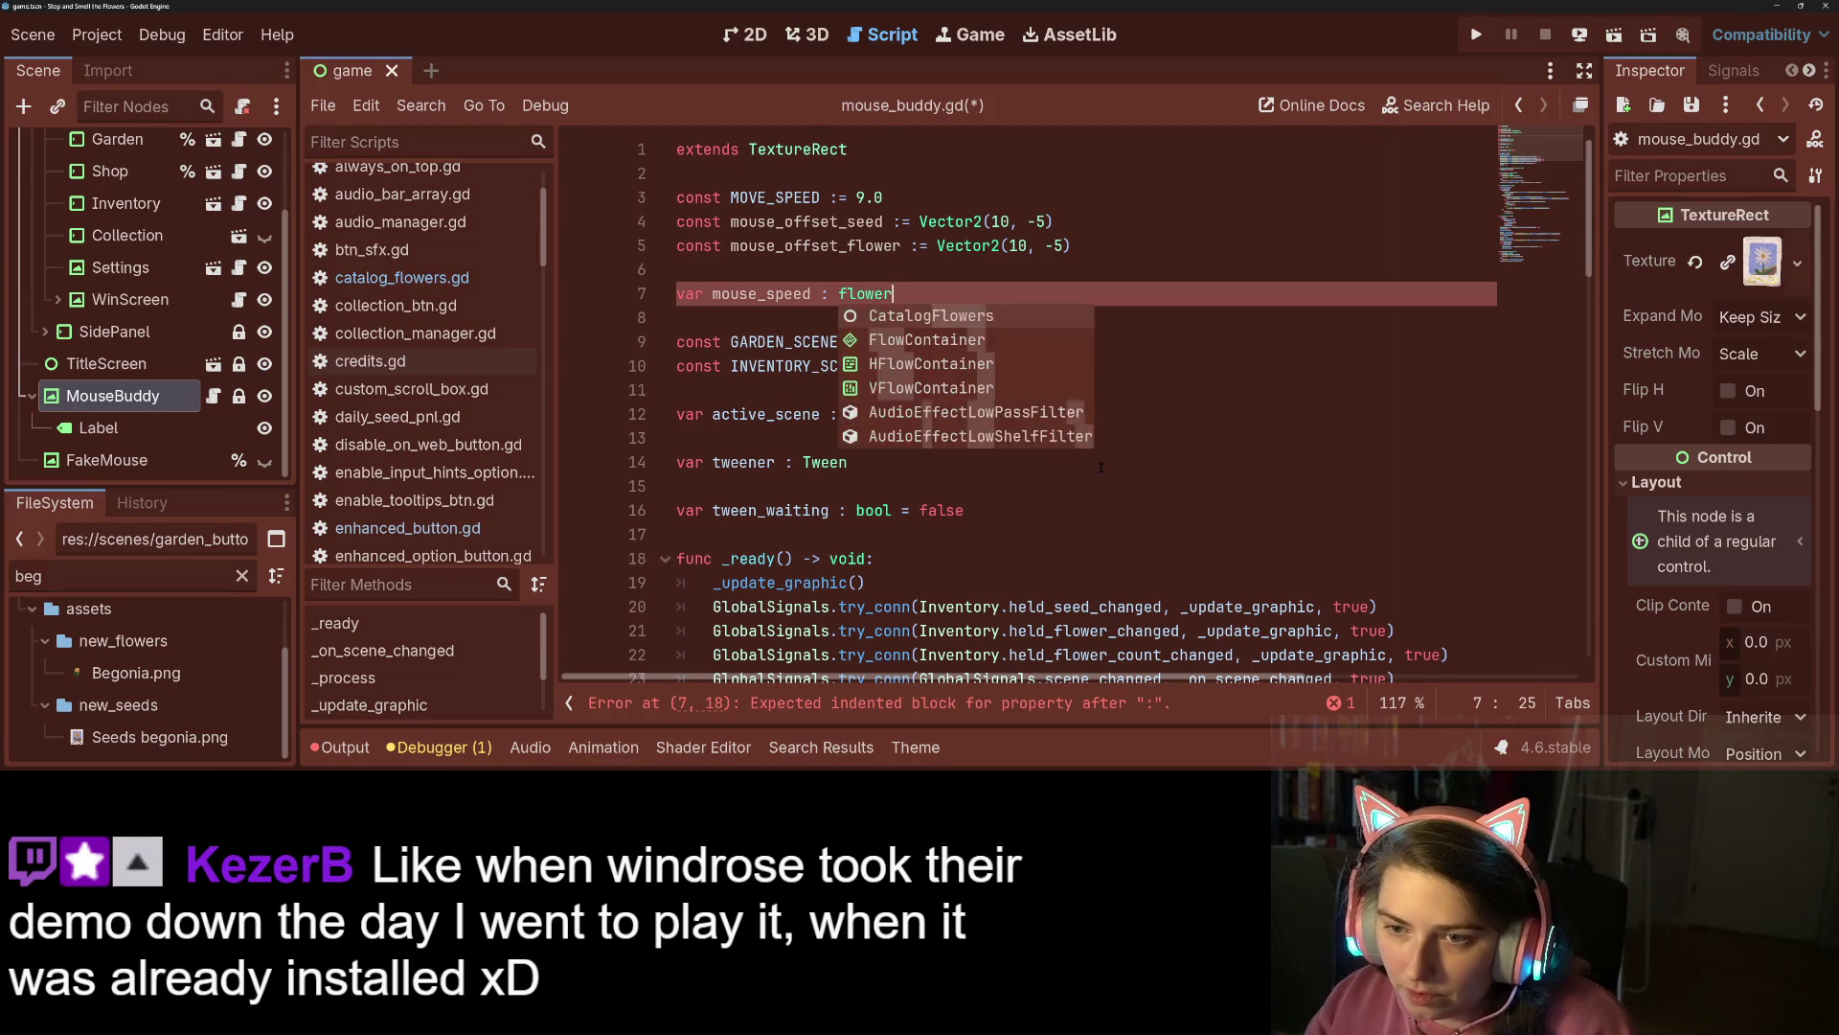
text(at)
key(BackSpace)
key(BackSpace)
key(BackSpace)
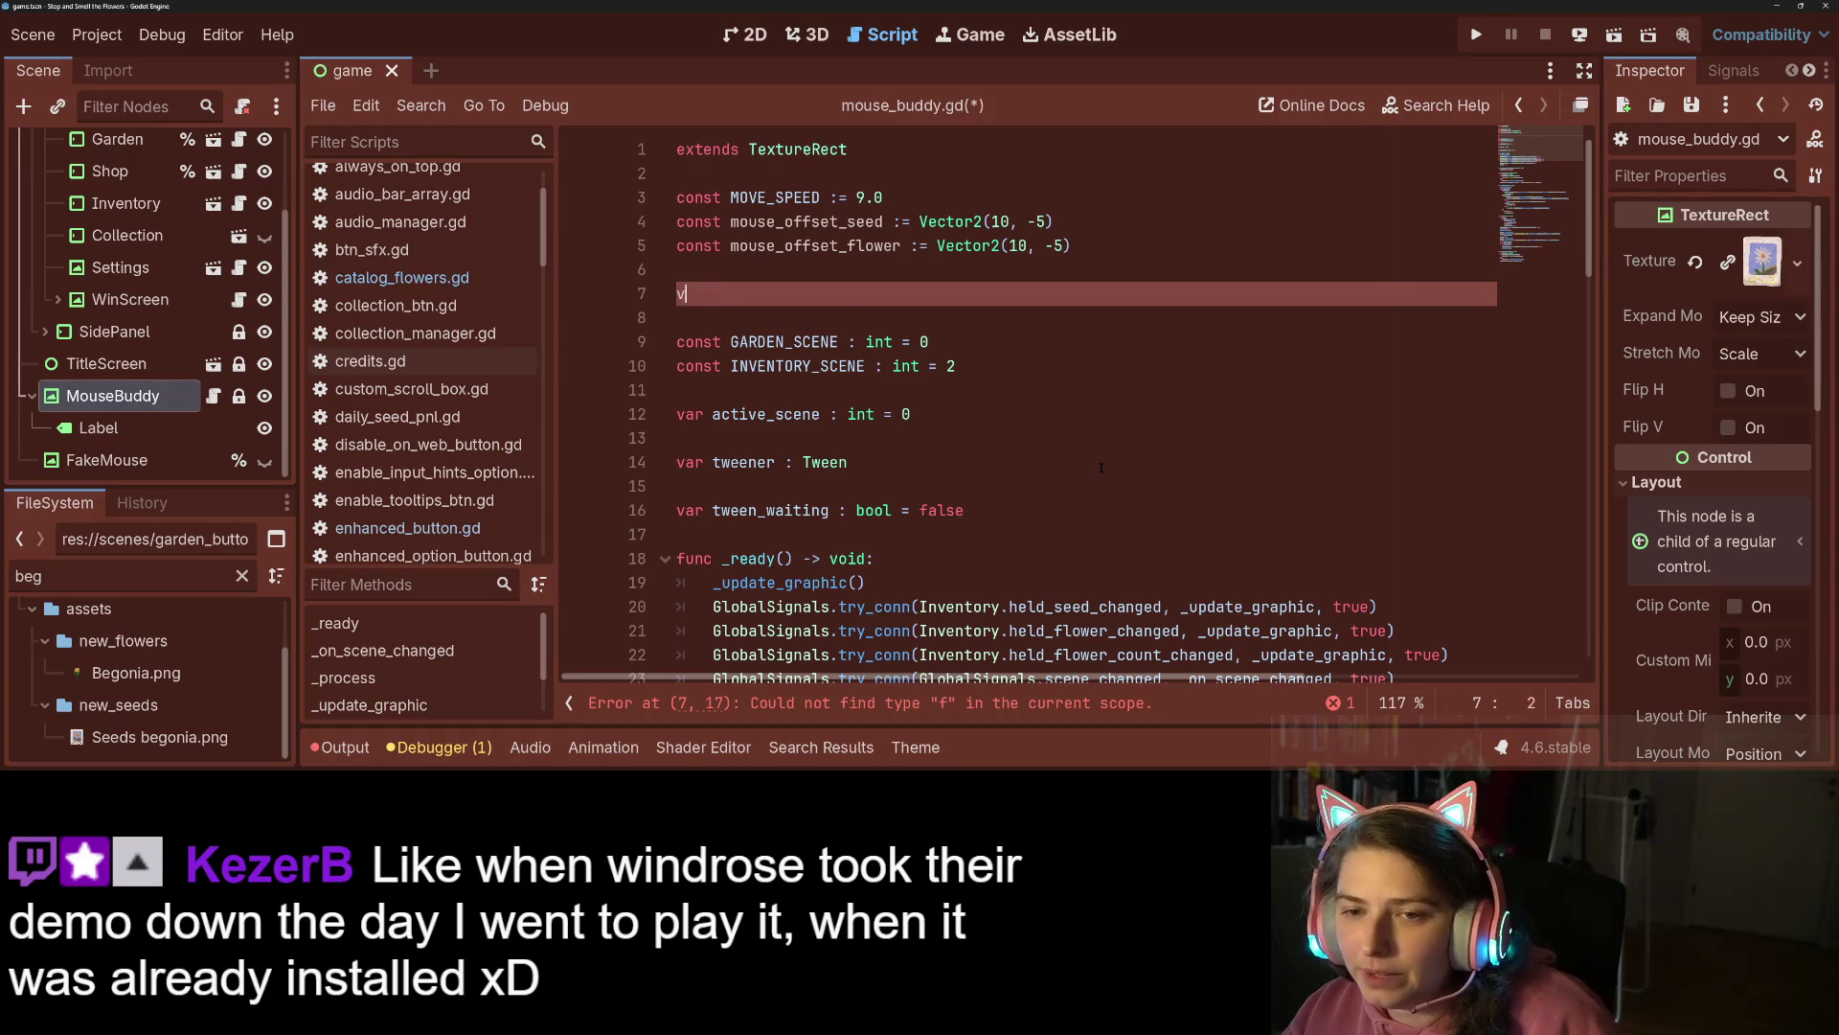
text(ar mouse)
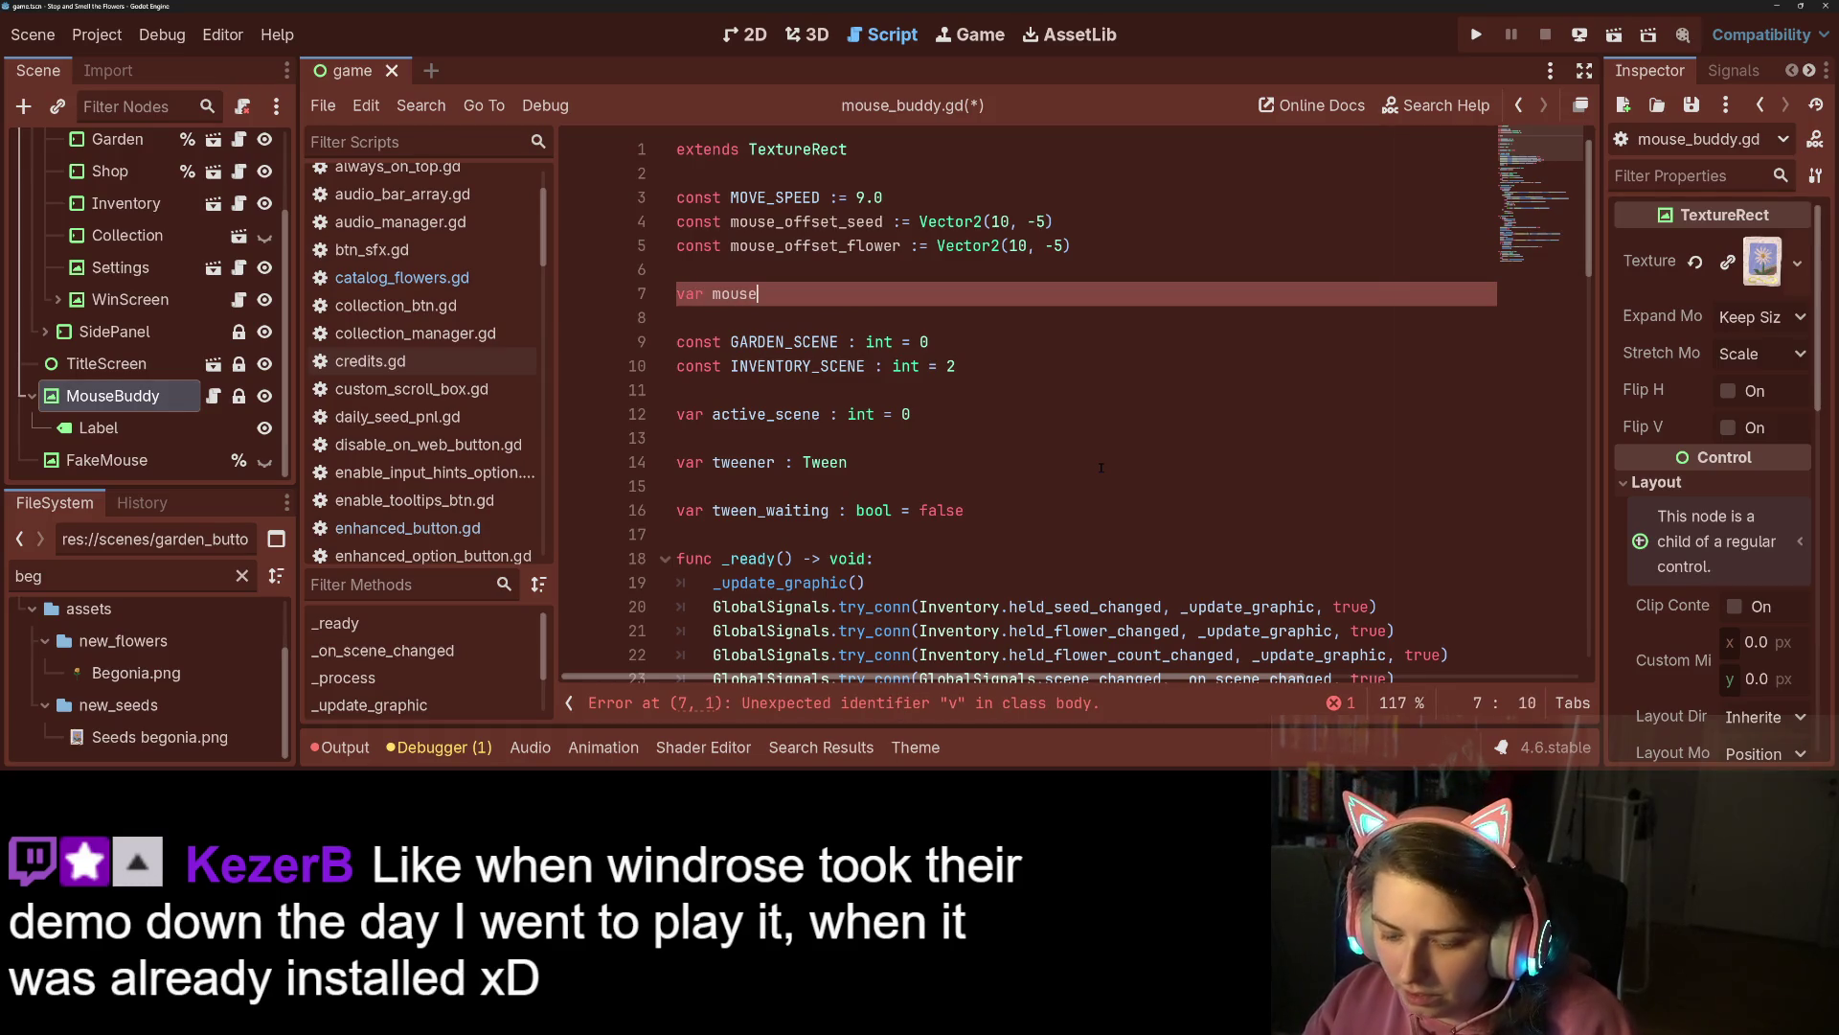
text(_offset : f)
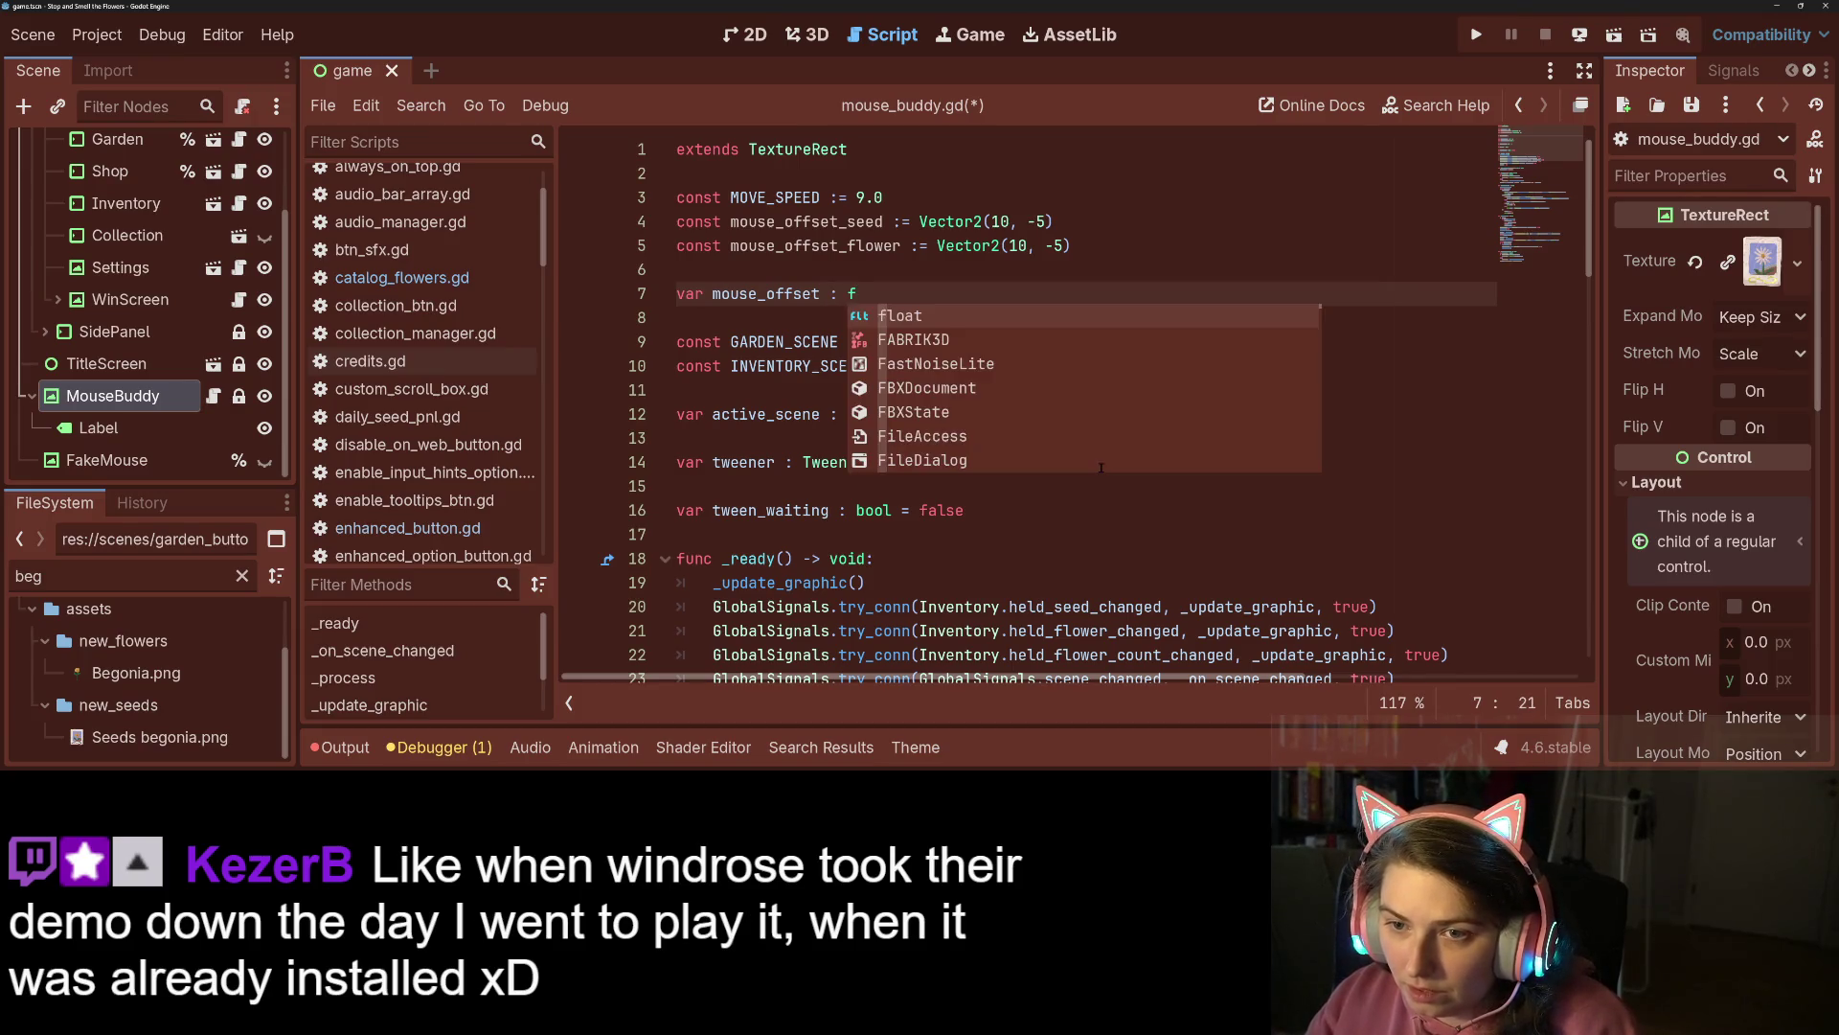
key(BackSpace)
text(Vect)
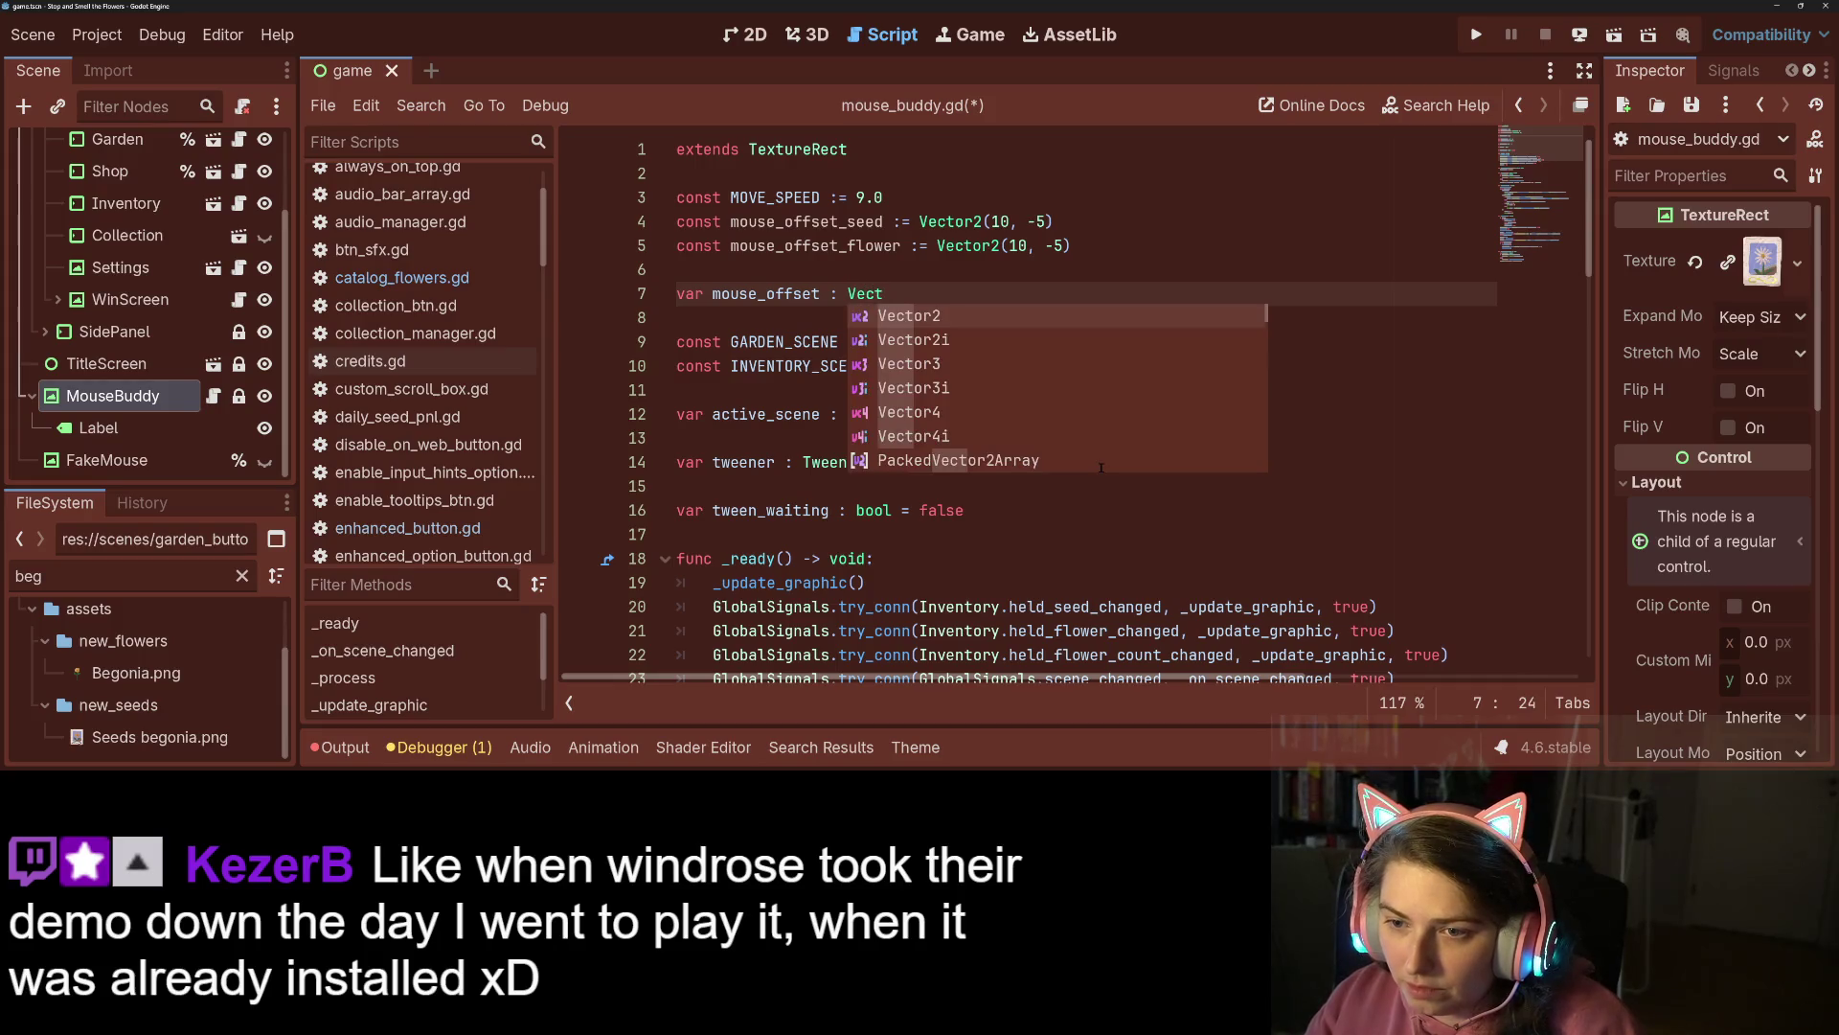
key(Return)
key(ctrl+s)
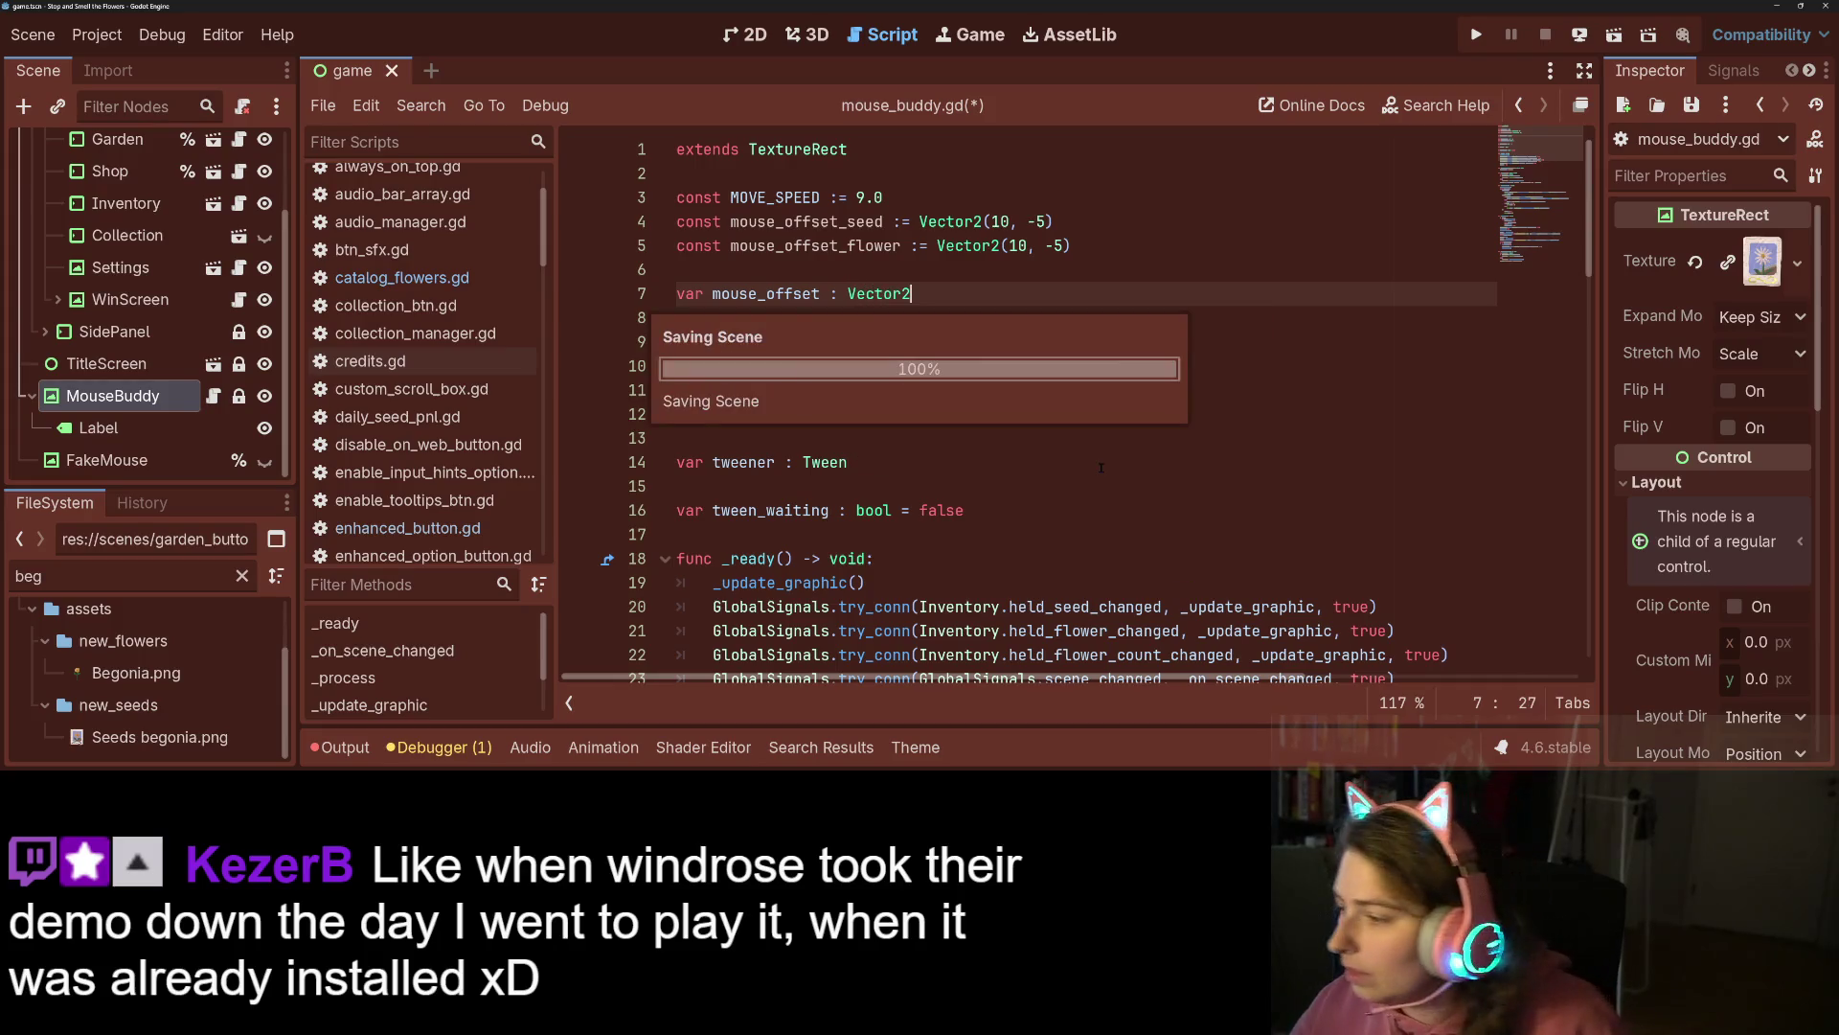
Initialise the mouse_offset declaration on line 7 to mouse_offset_seed.
double_click(822, 246)
double_click(827, 222)
click(976, 288)
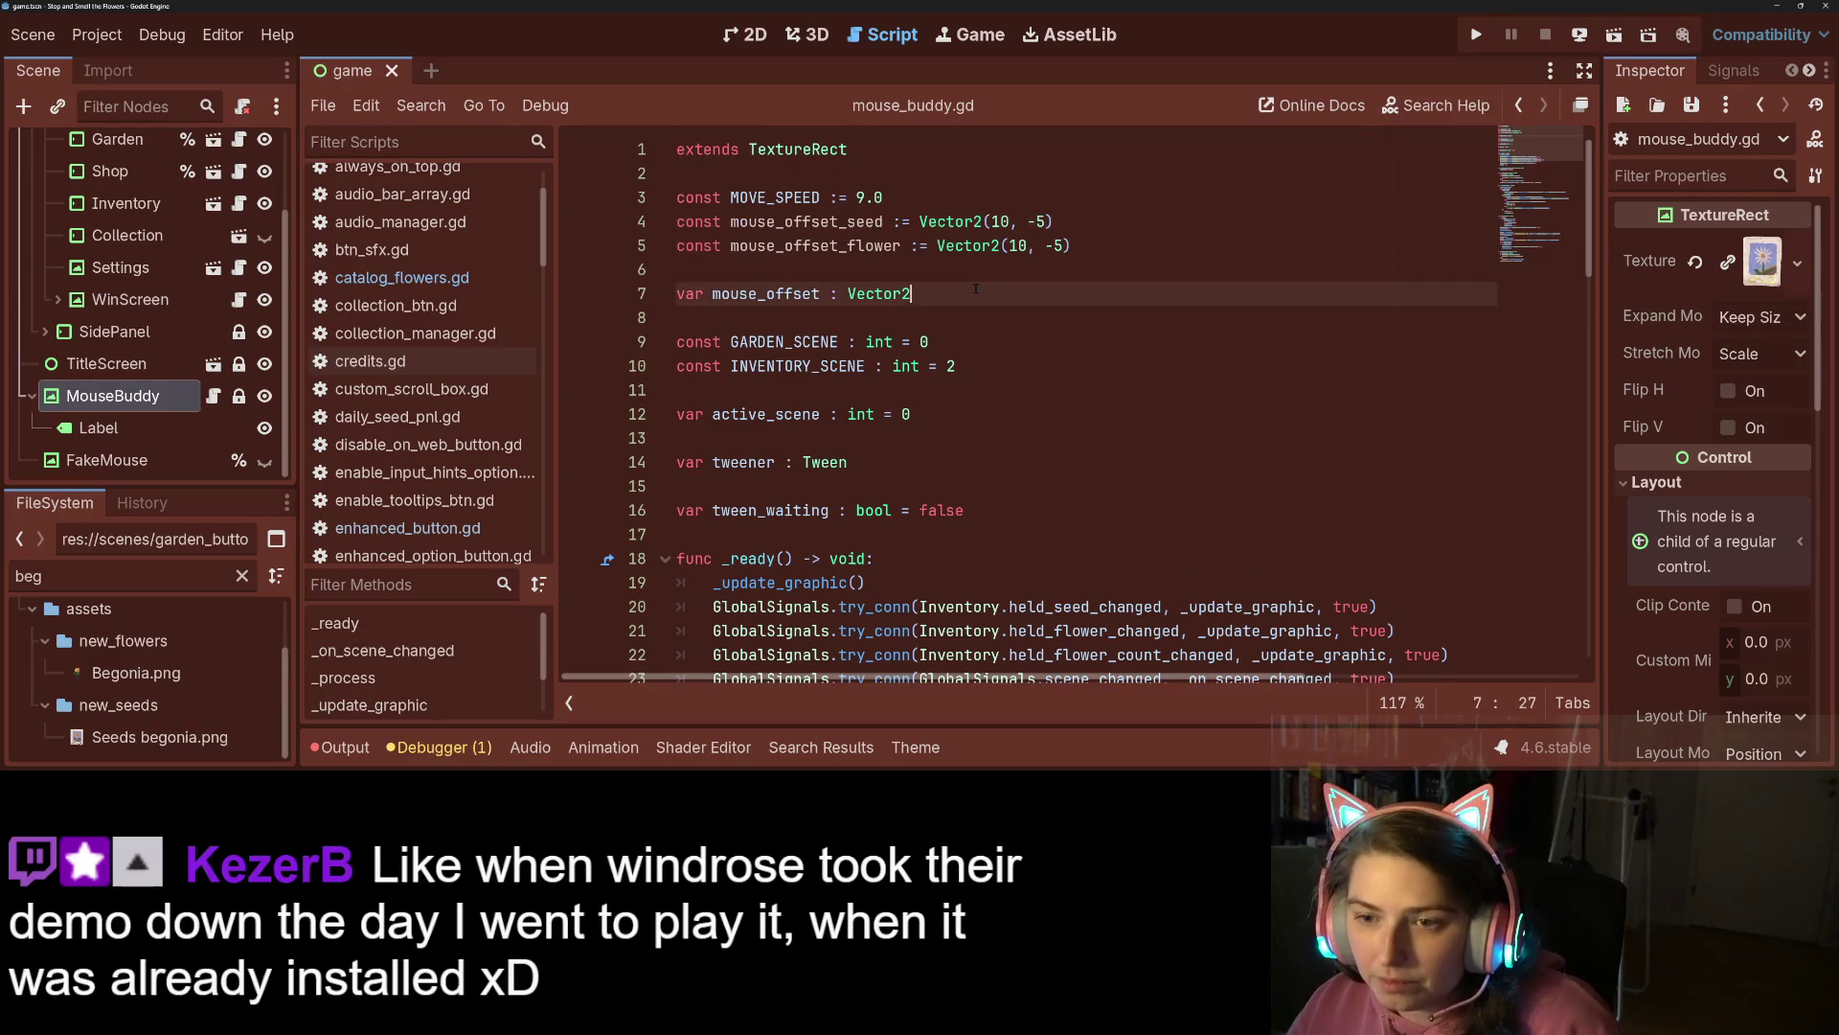
text(=mouse_offset_seed)
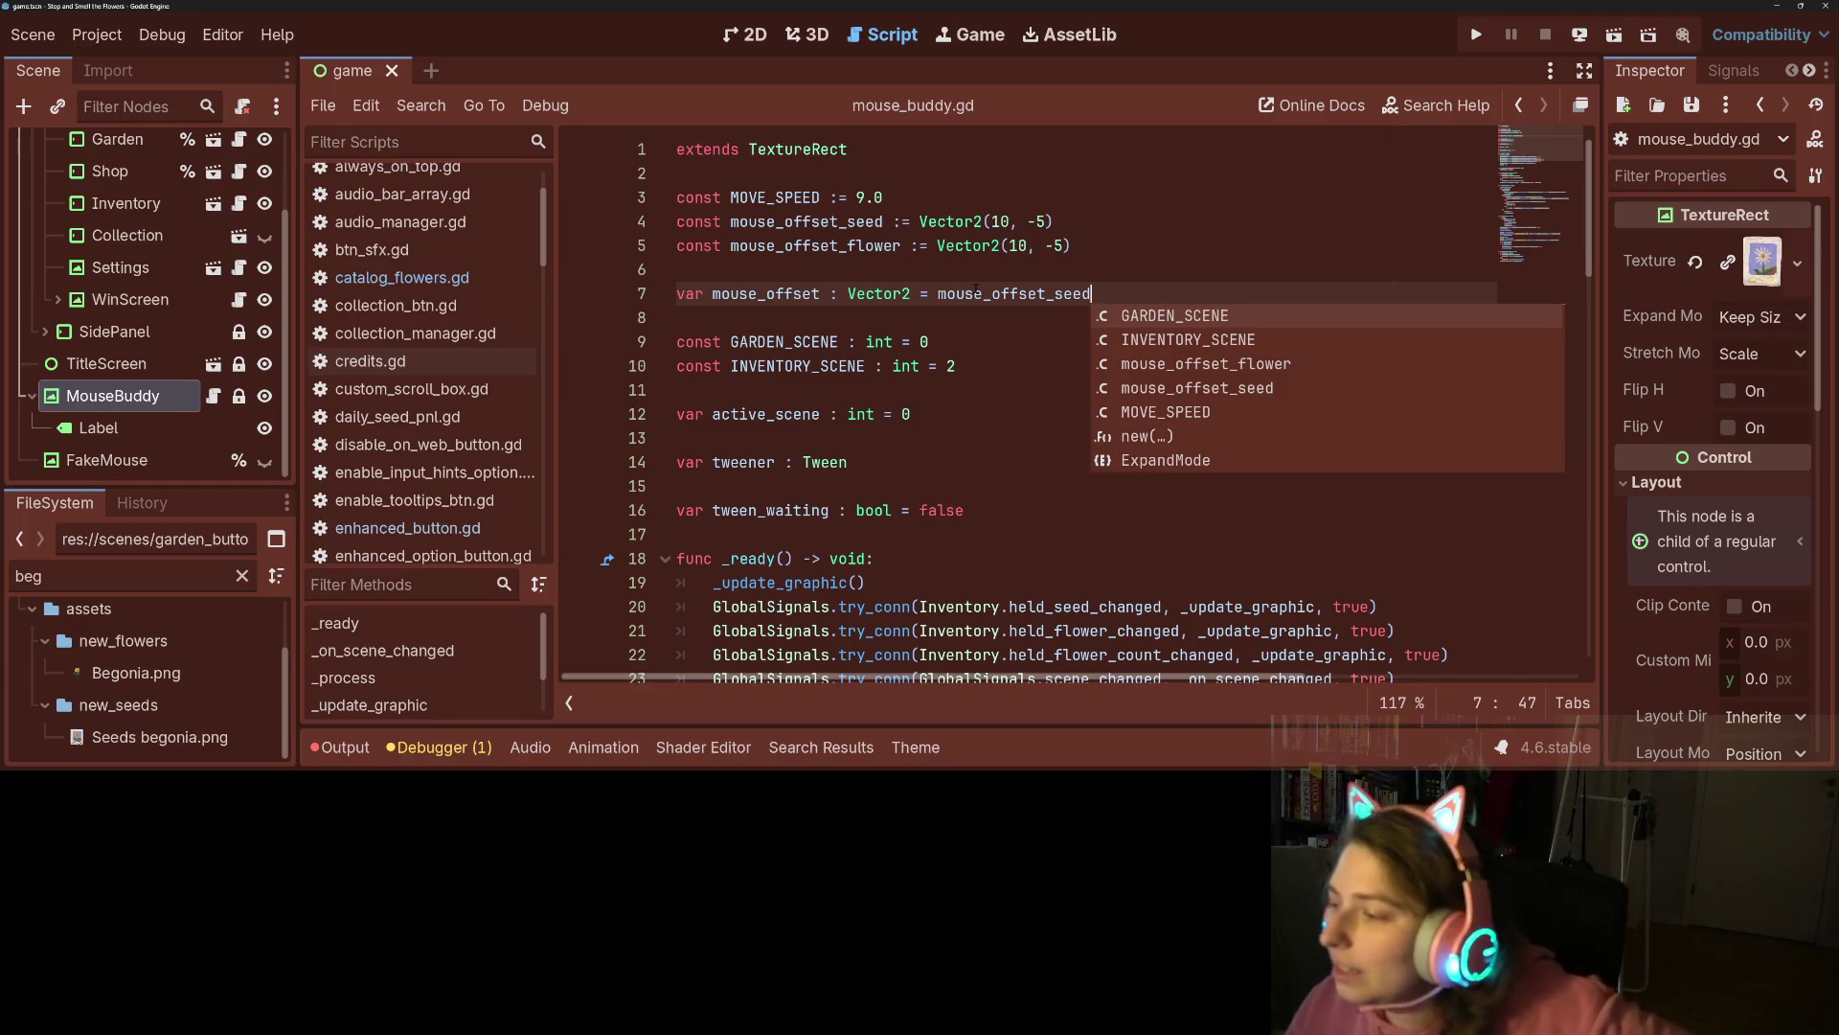
click(881, 277)
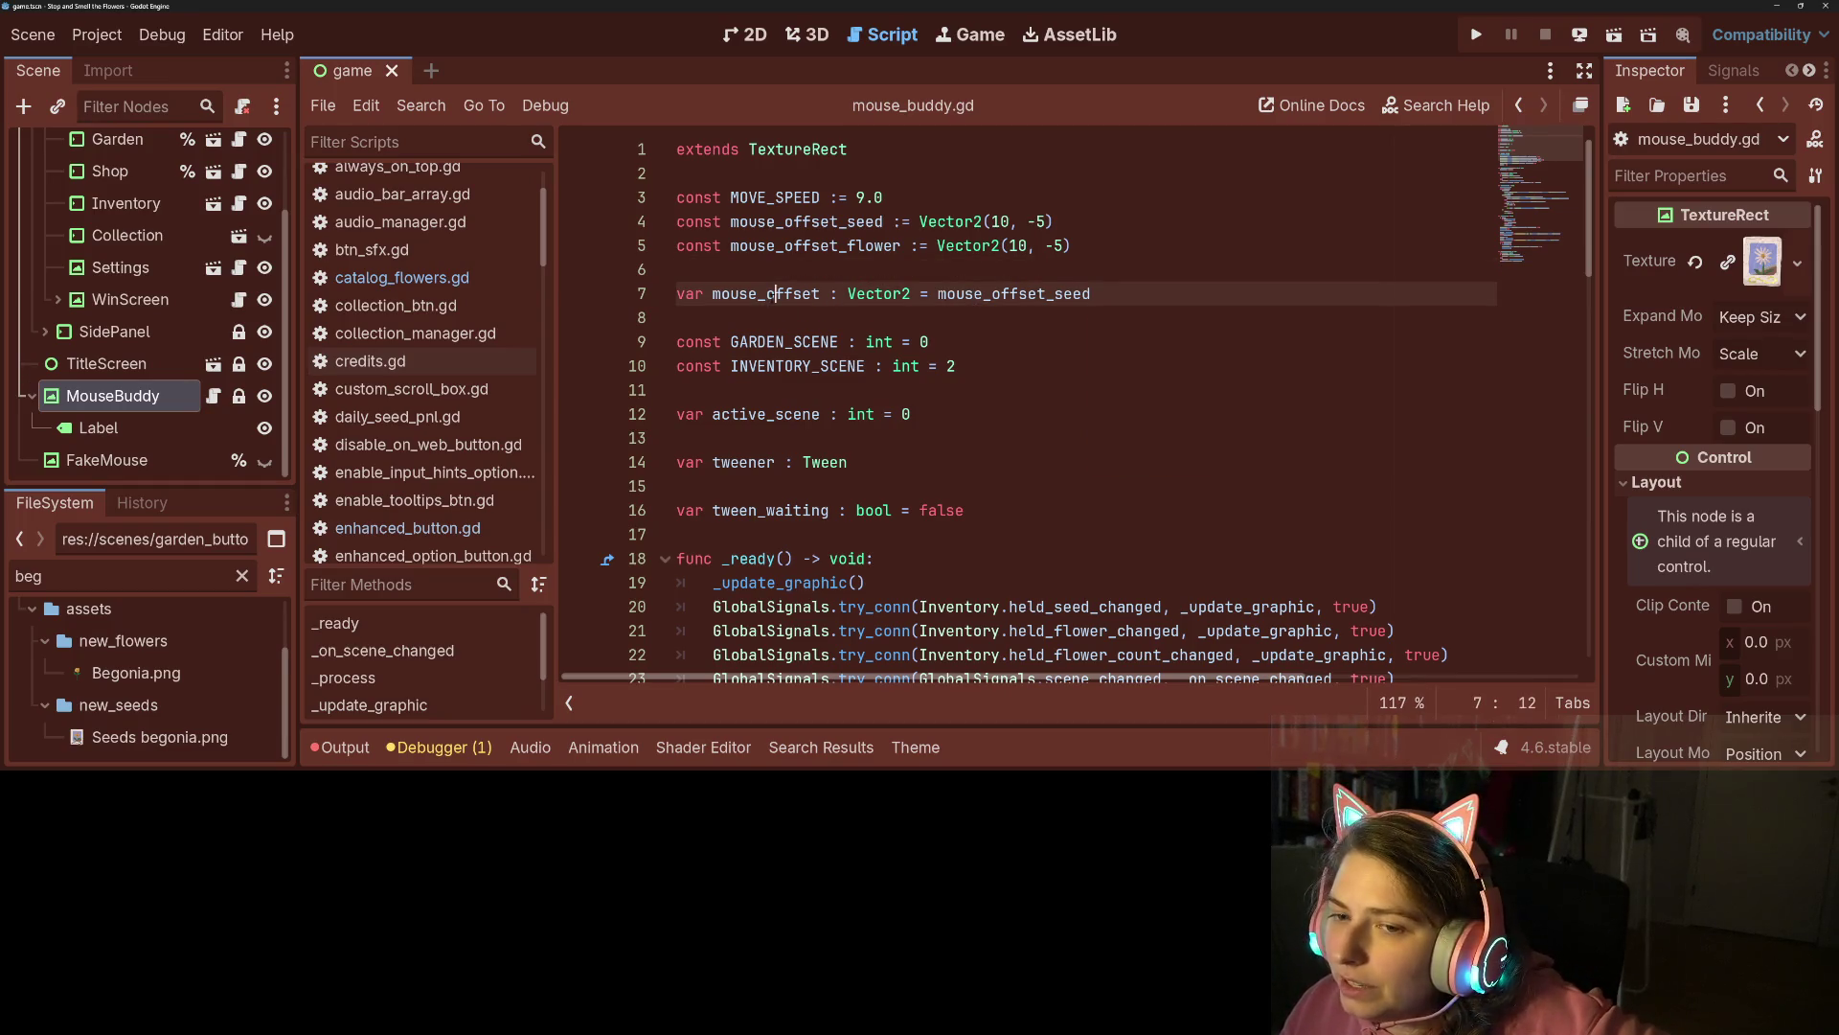
double_click(771, 295)
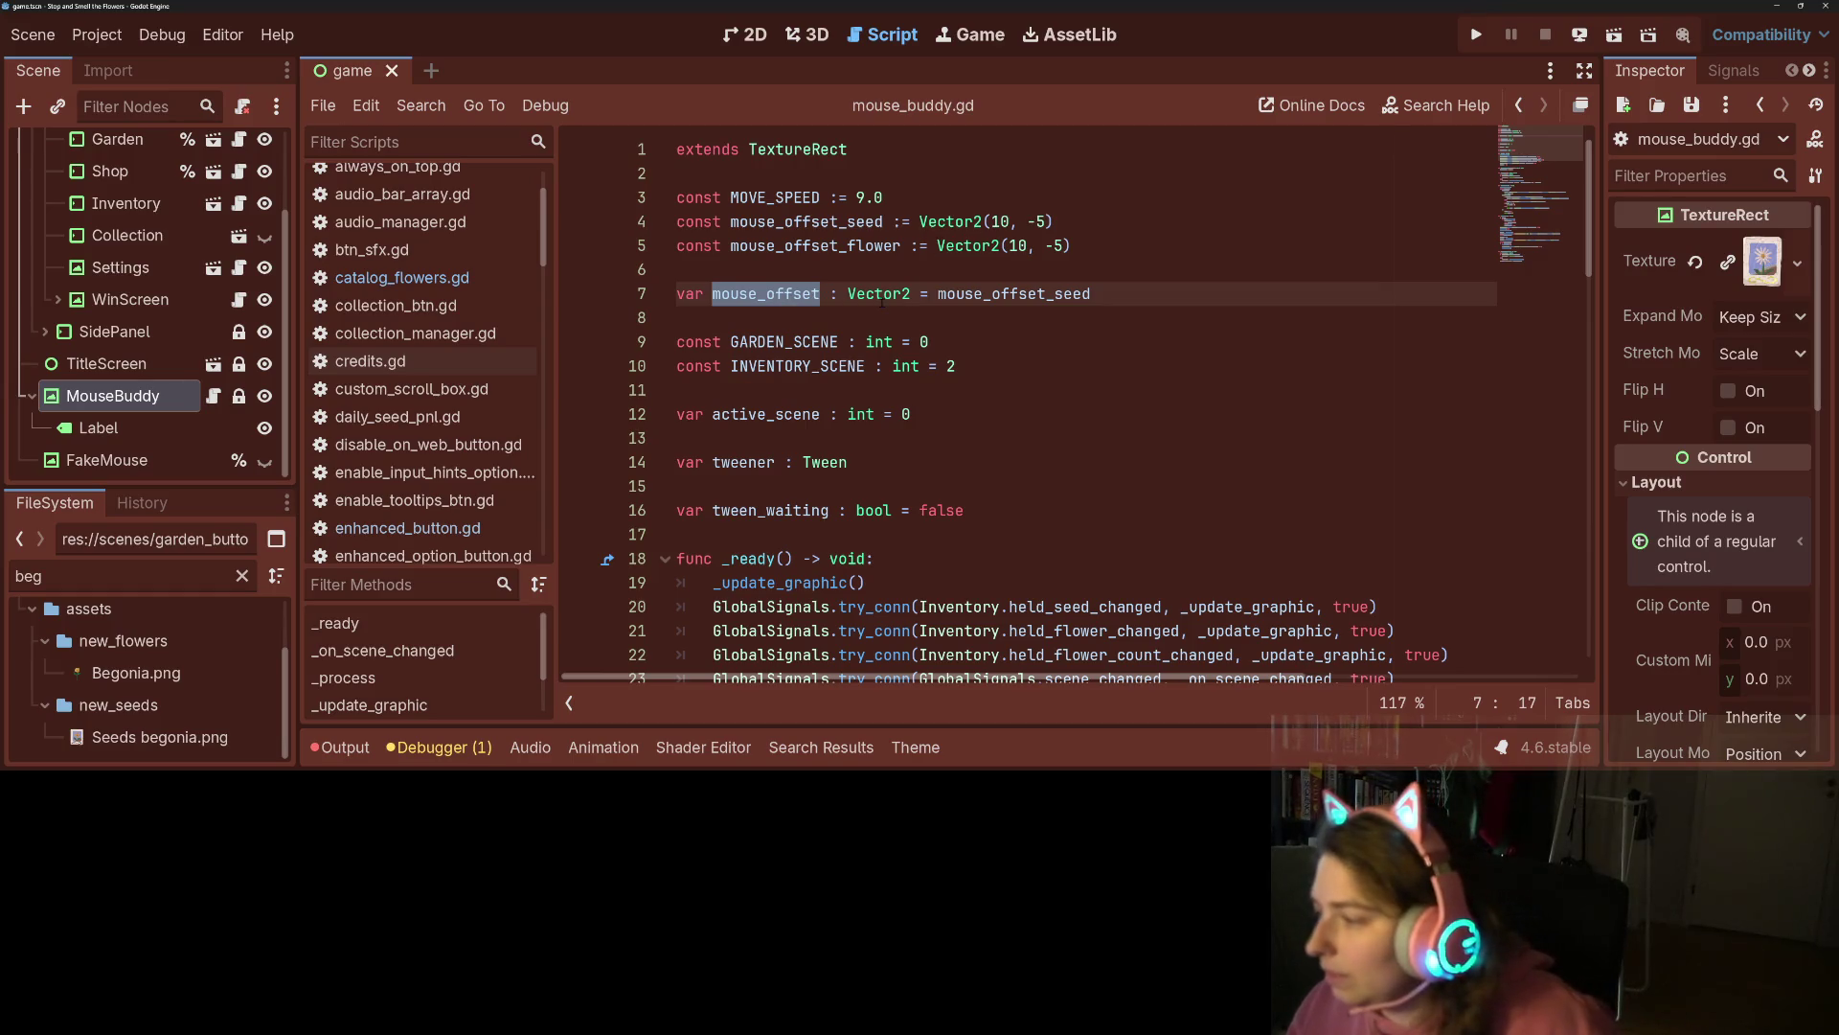
click(1023, 415)
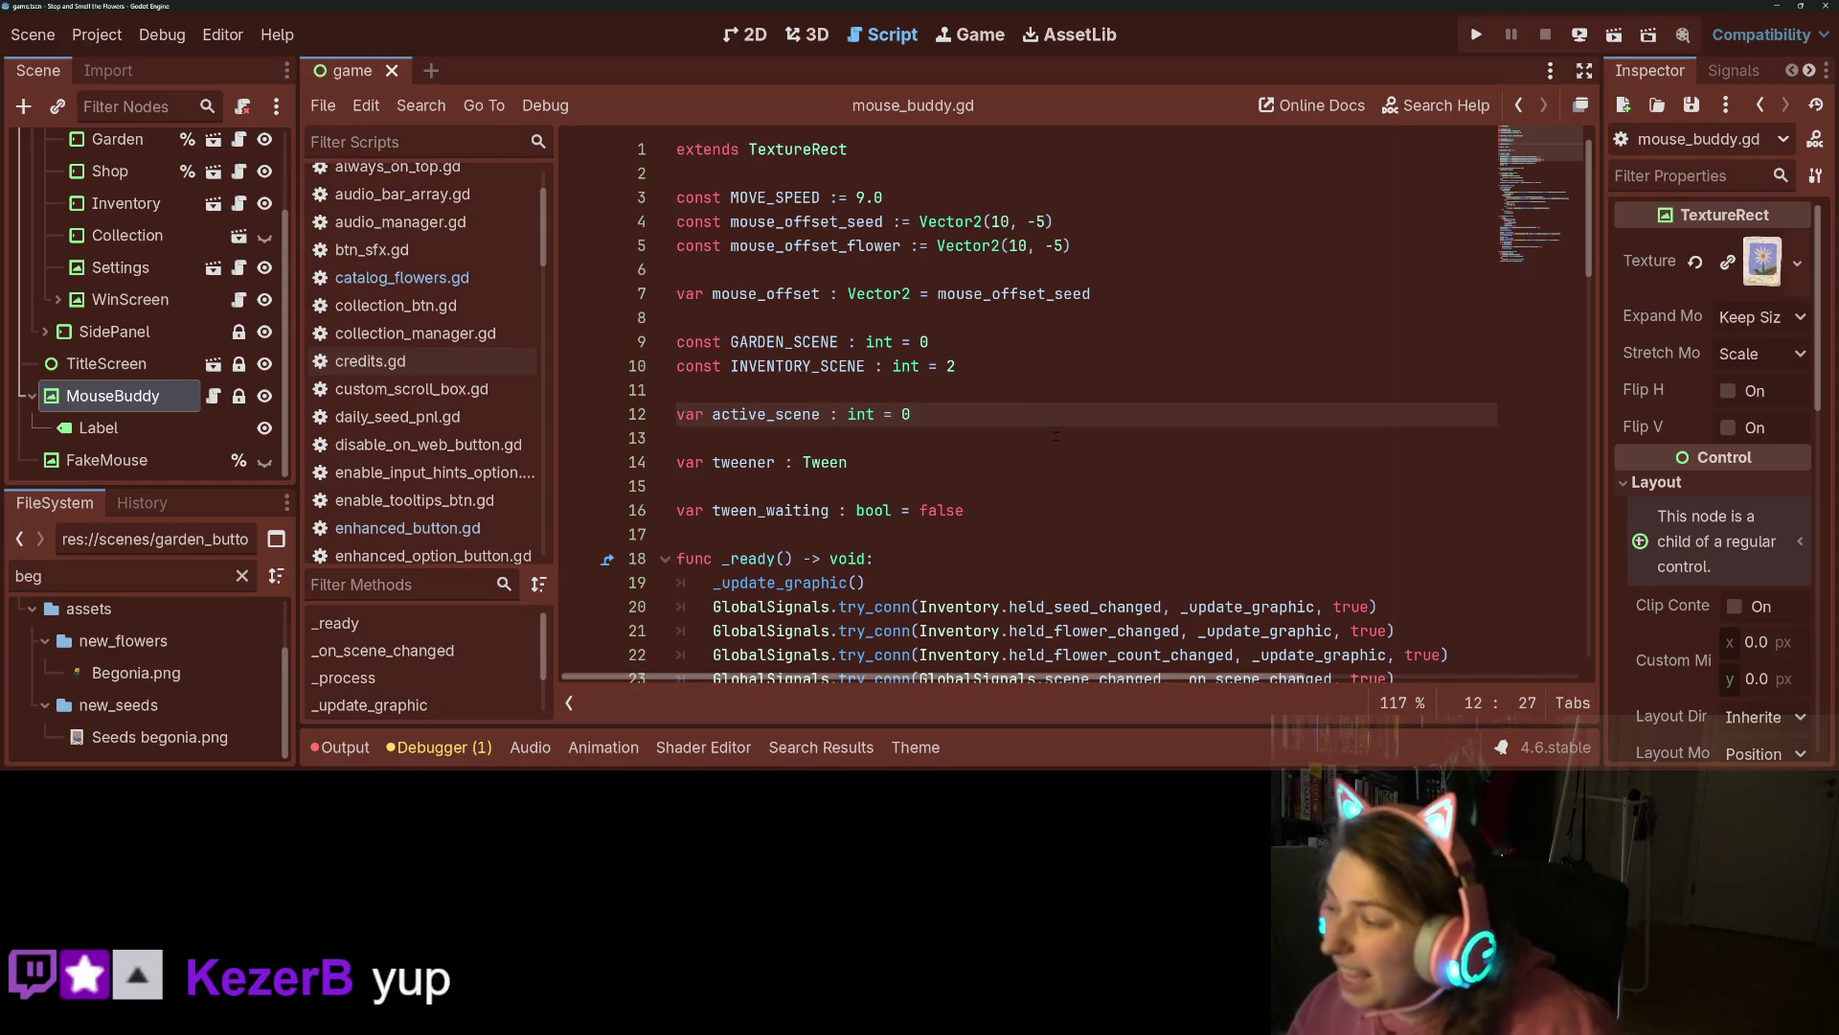
click(1055, 436)
scroll(1017, 430, down, 5)
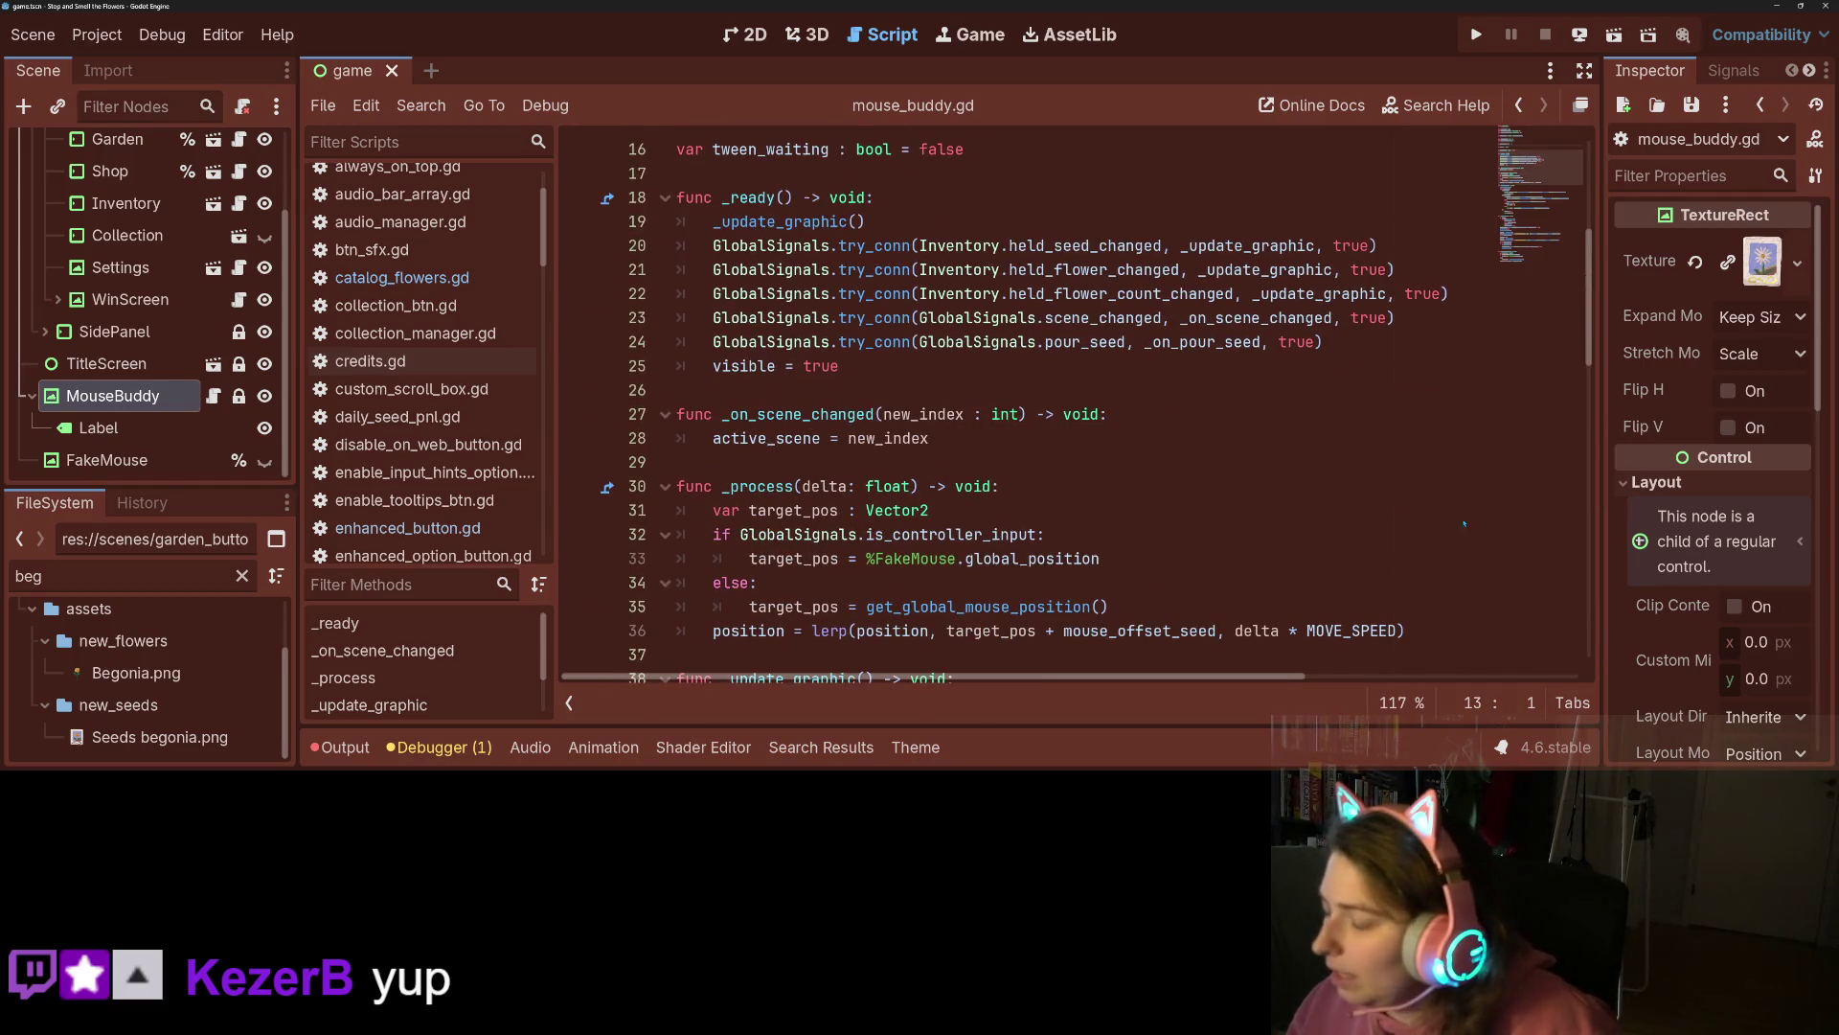
click(738, 438)
scroll(739, 441, up, 5)
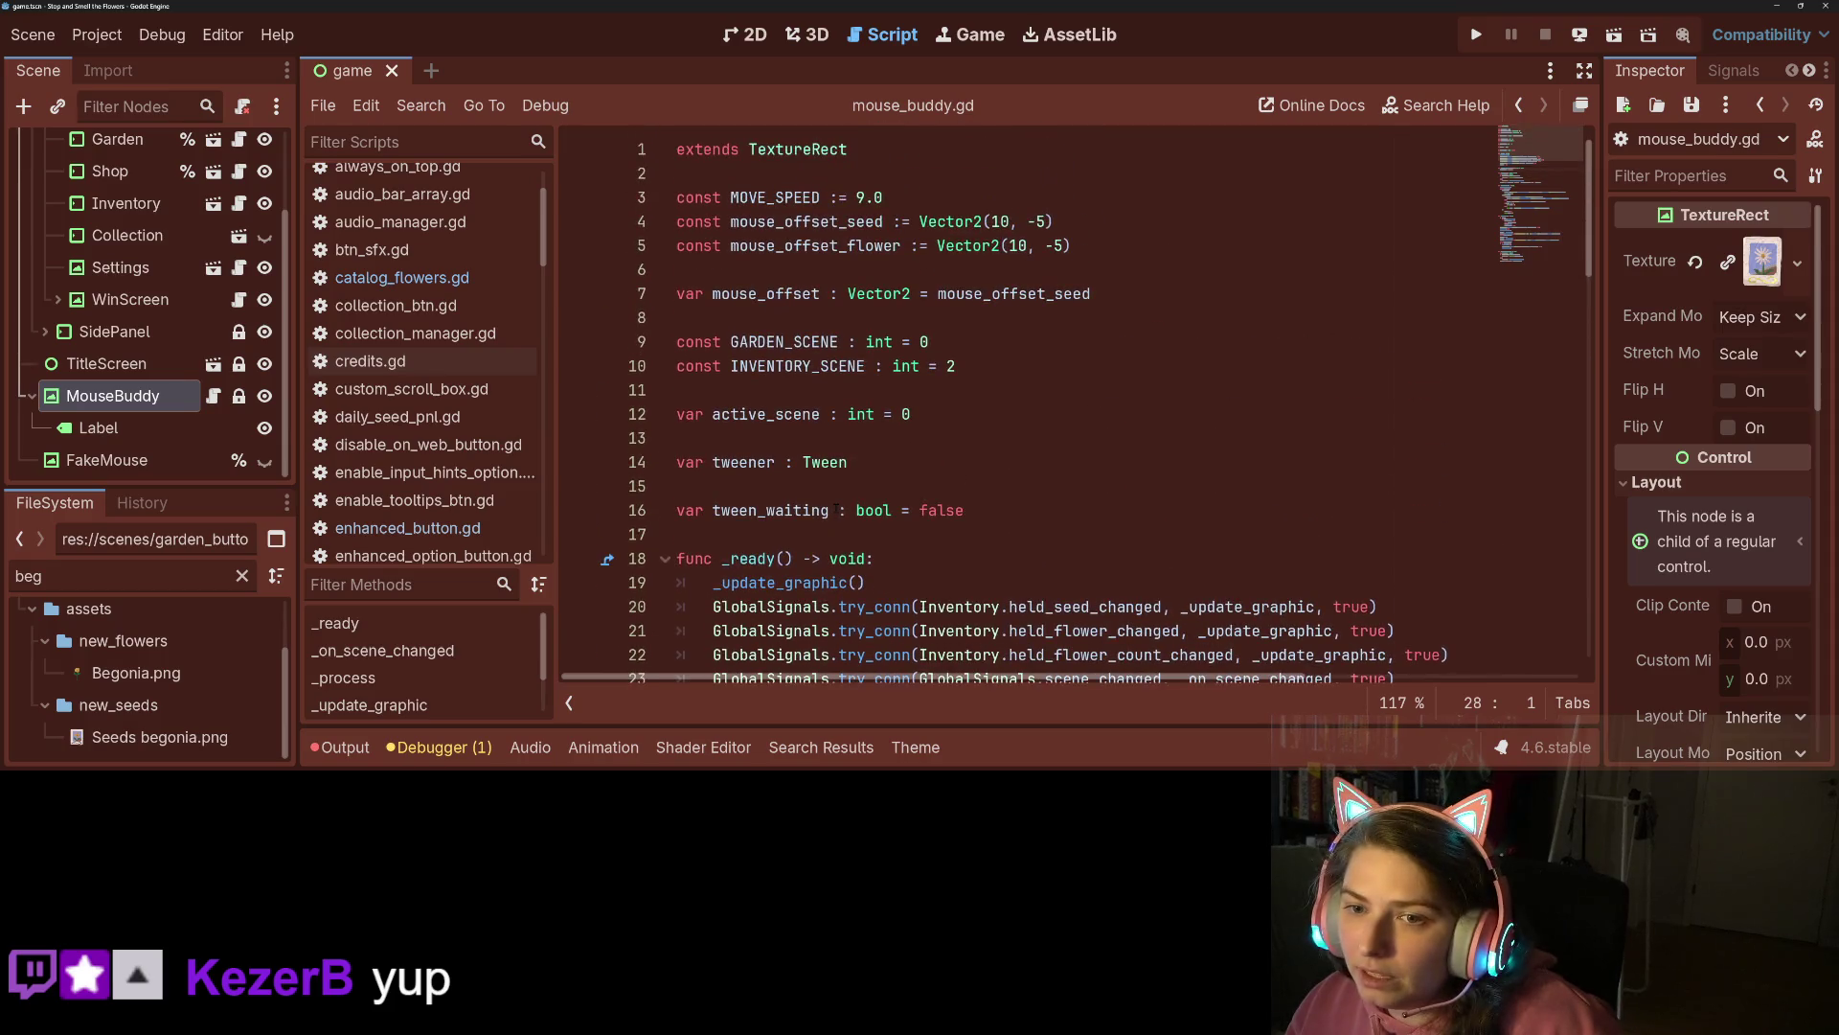
double_click(766, 293)
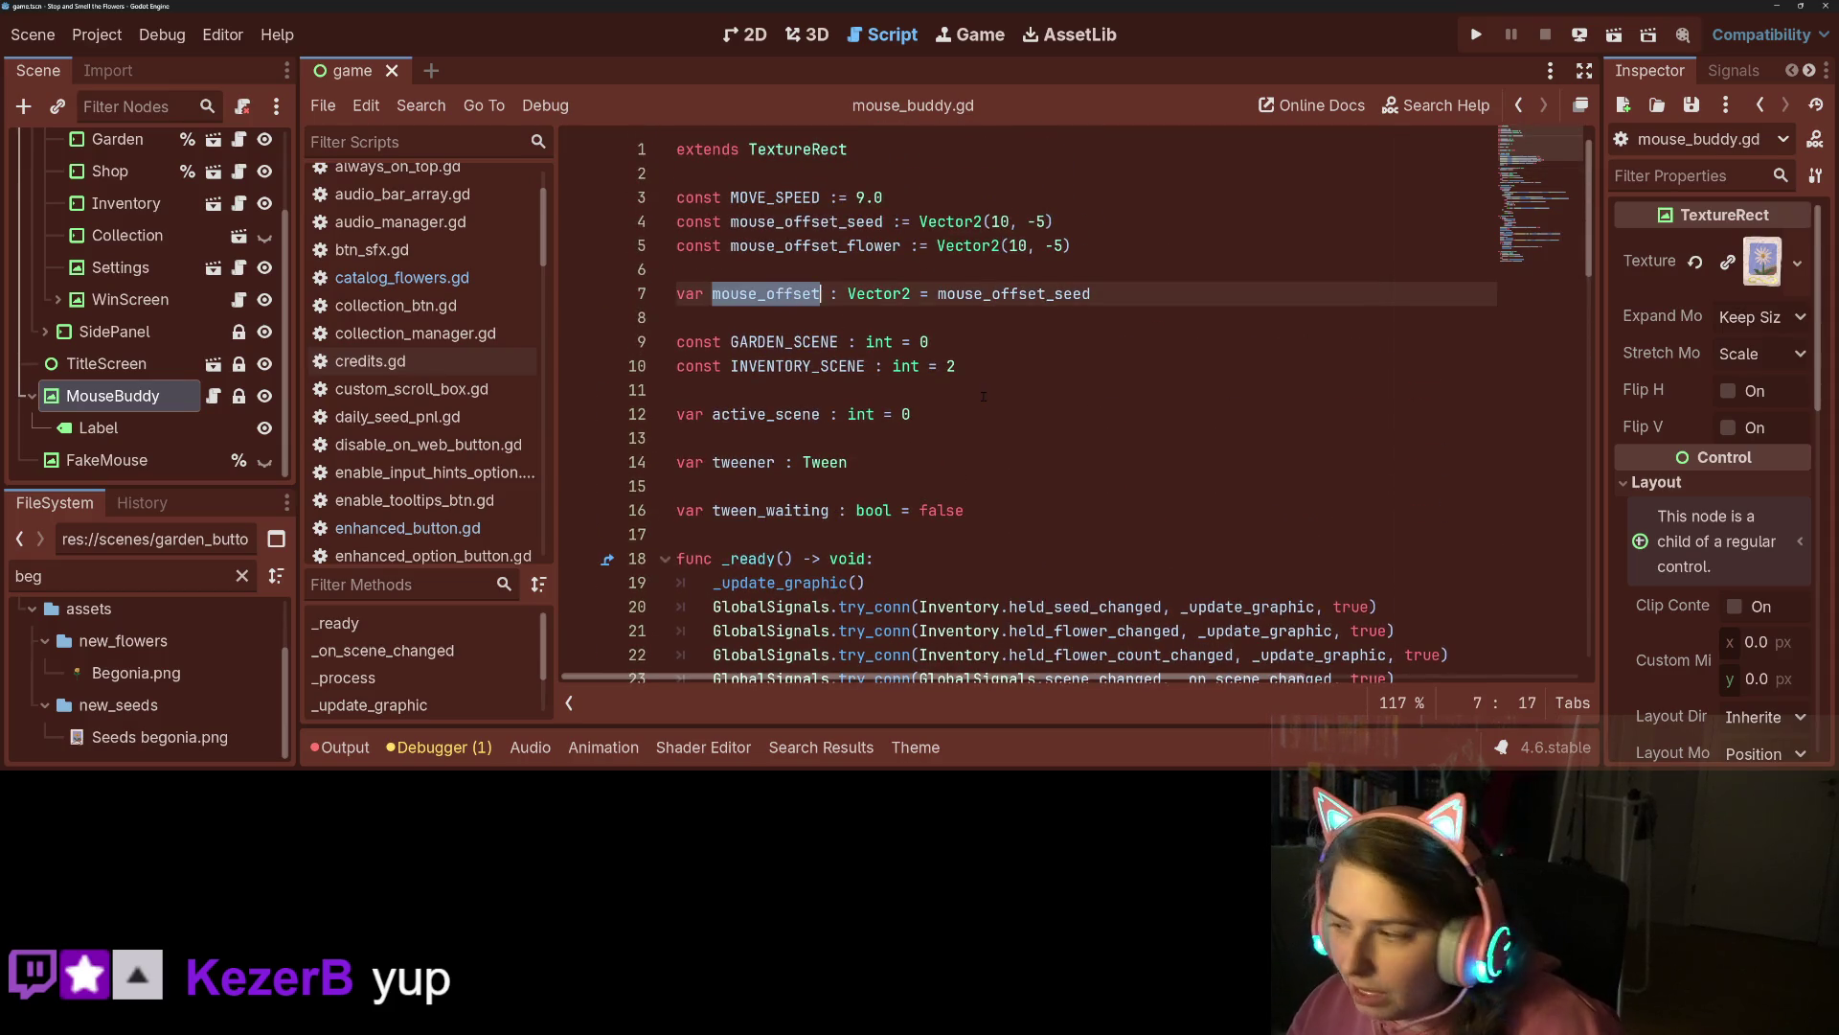
scroll(1089, 566, down, 10)
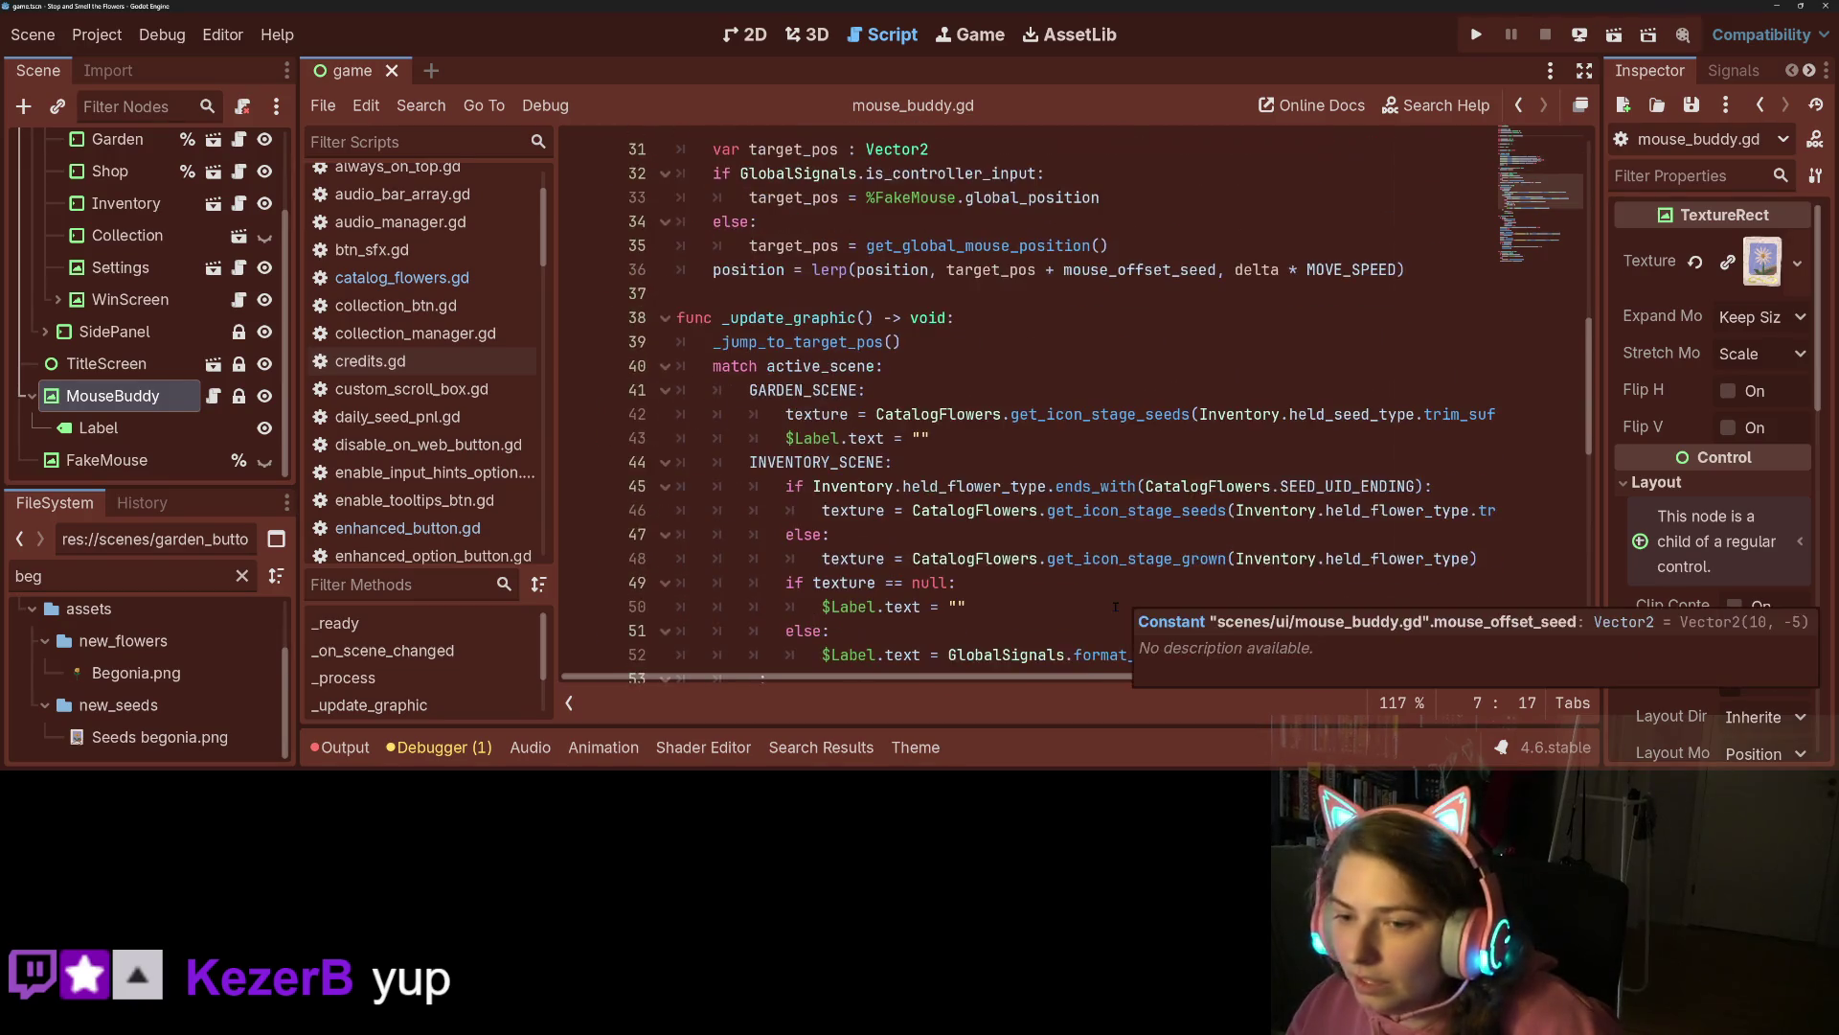
click(1047, 486)
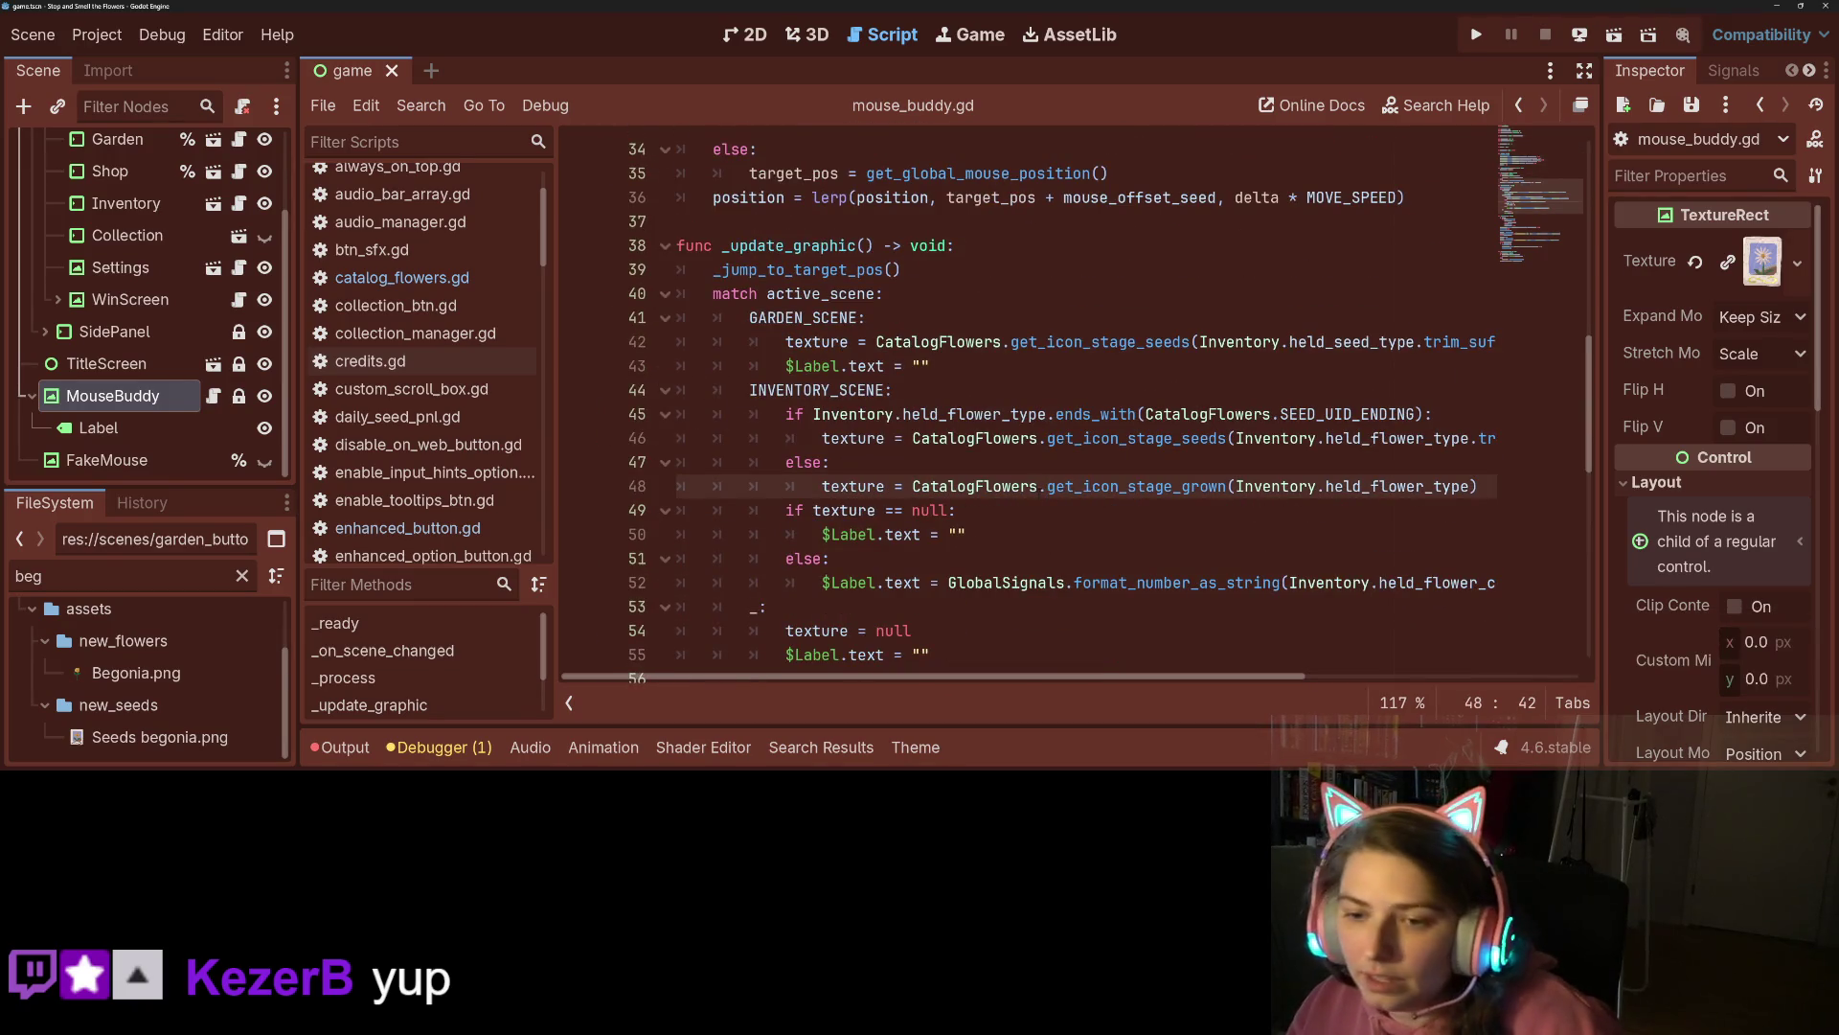
click(942, 383)
click(815, 294)
click(912, 342)
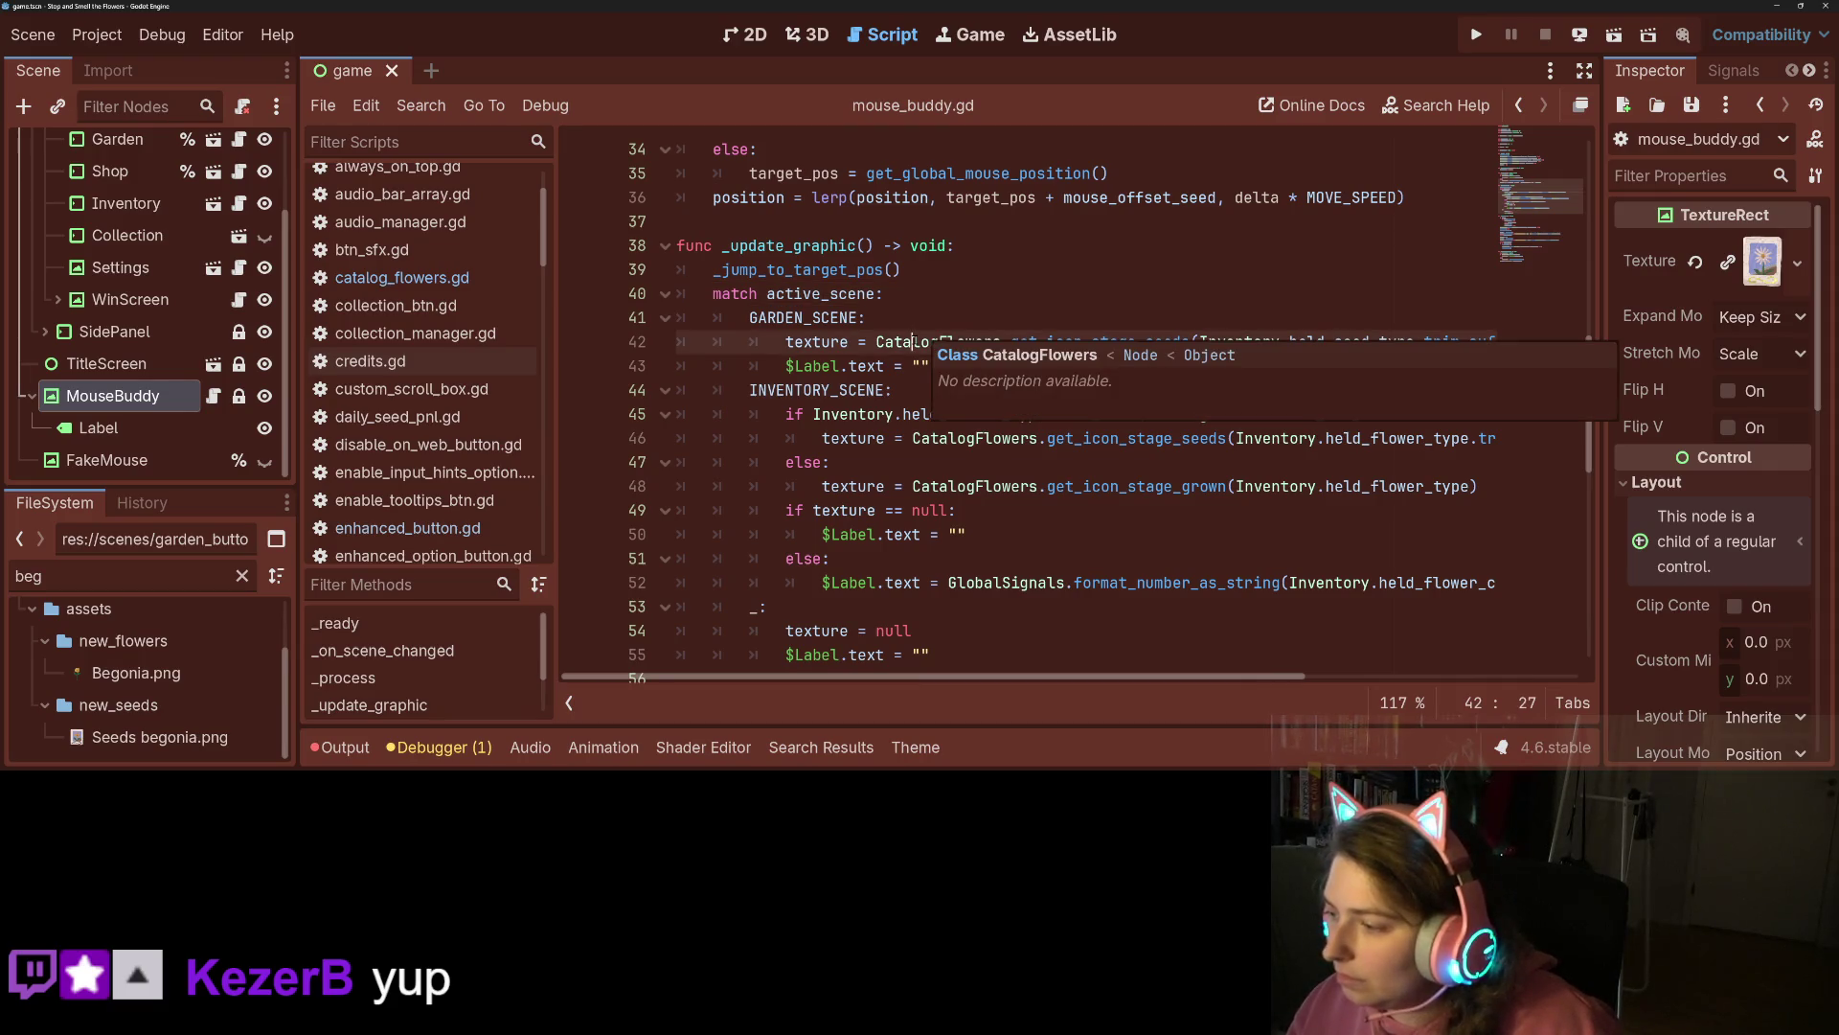
click(921, 414)
scroll(901, 460, down, 3)
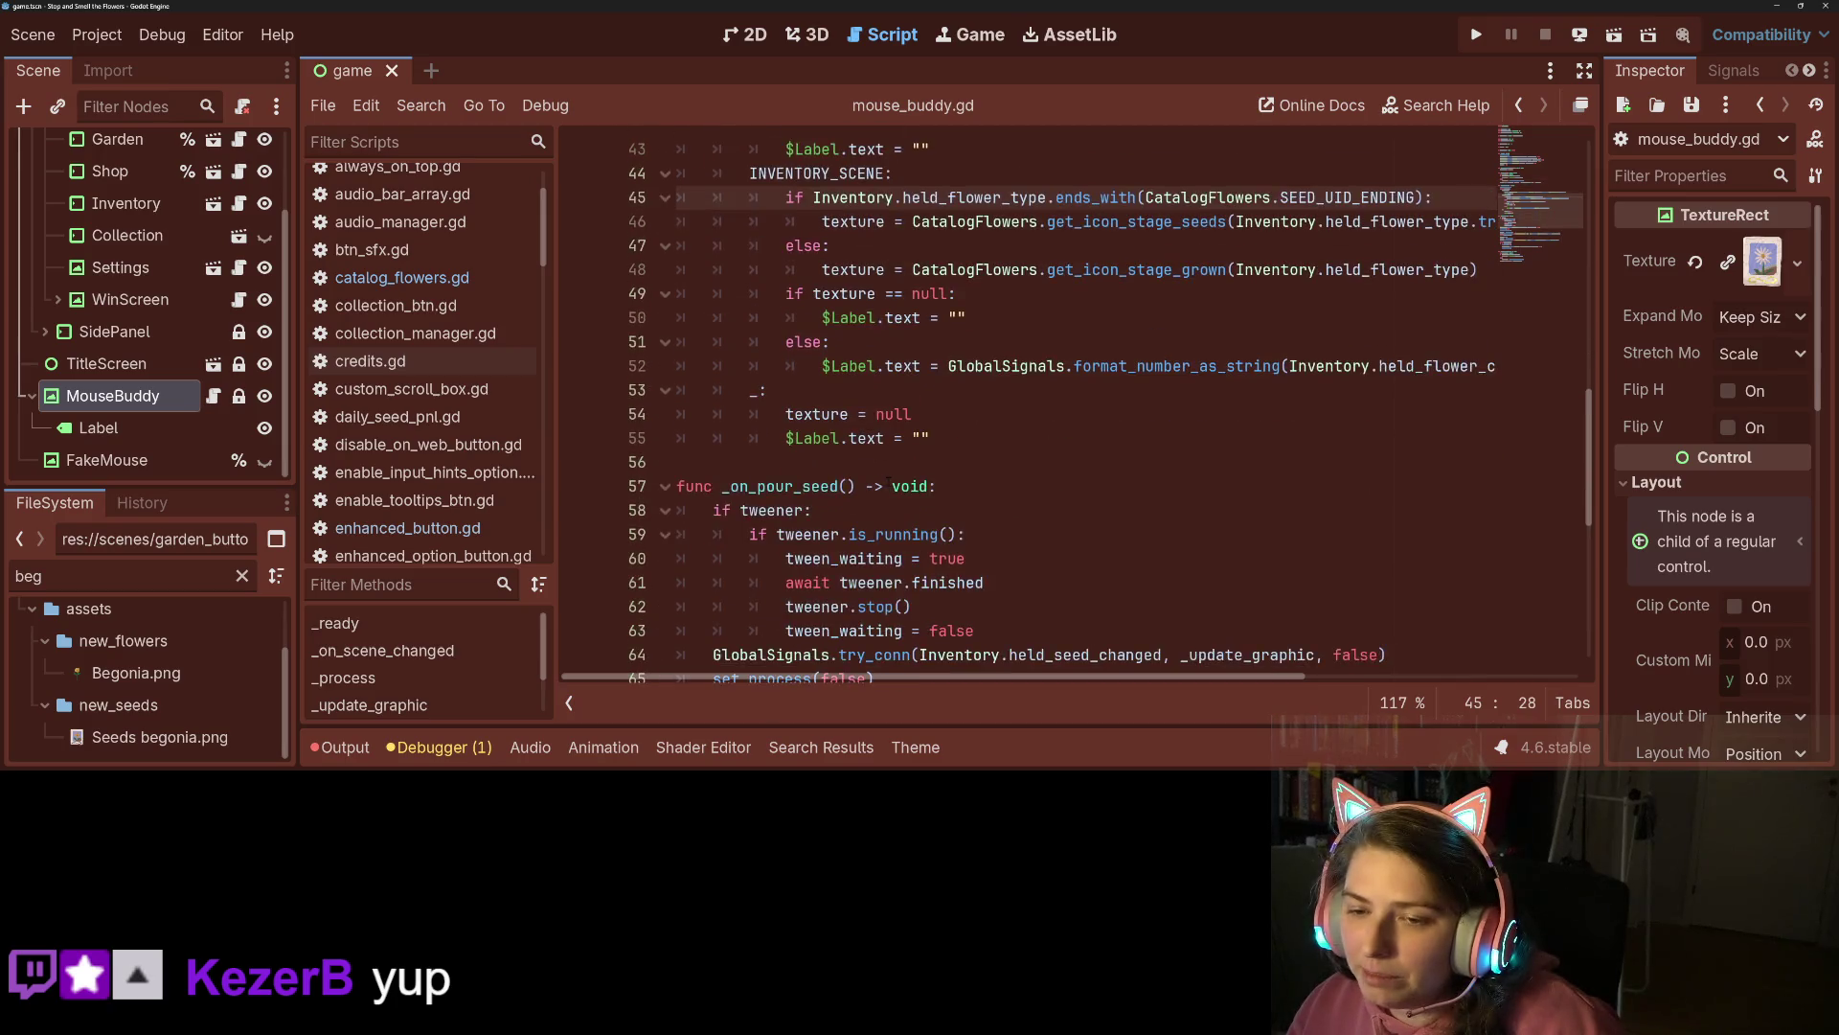
scroll(894, 479, up, 3)
click(867, 366)
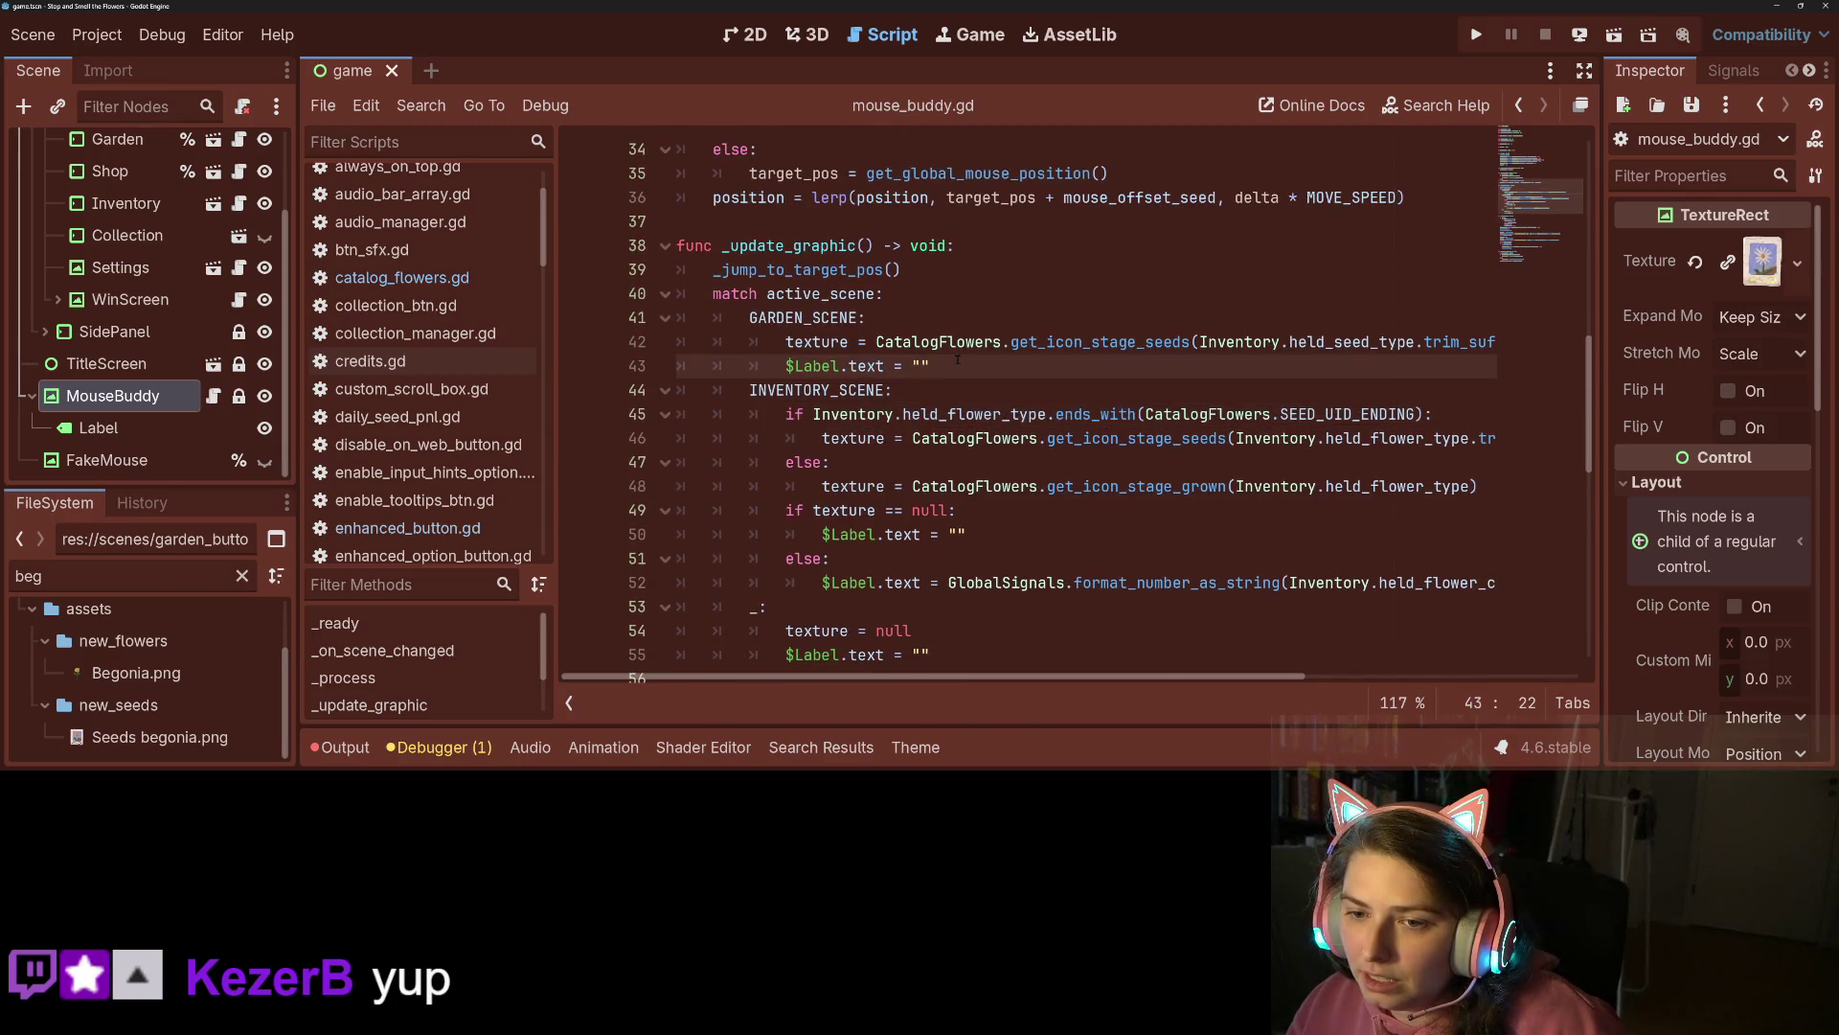
click(877, 414)
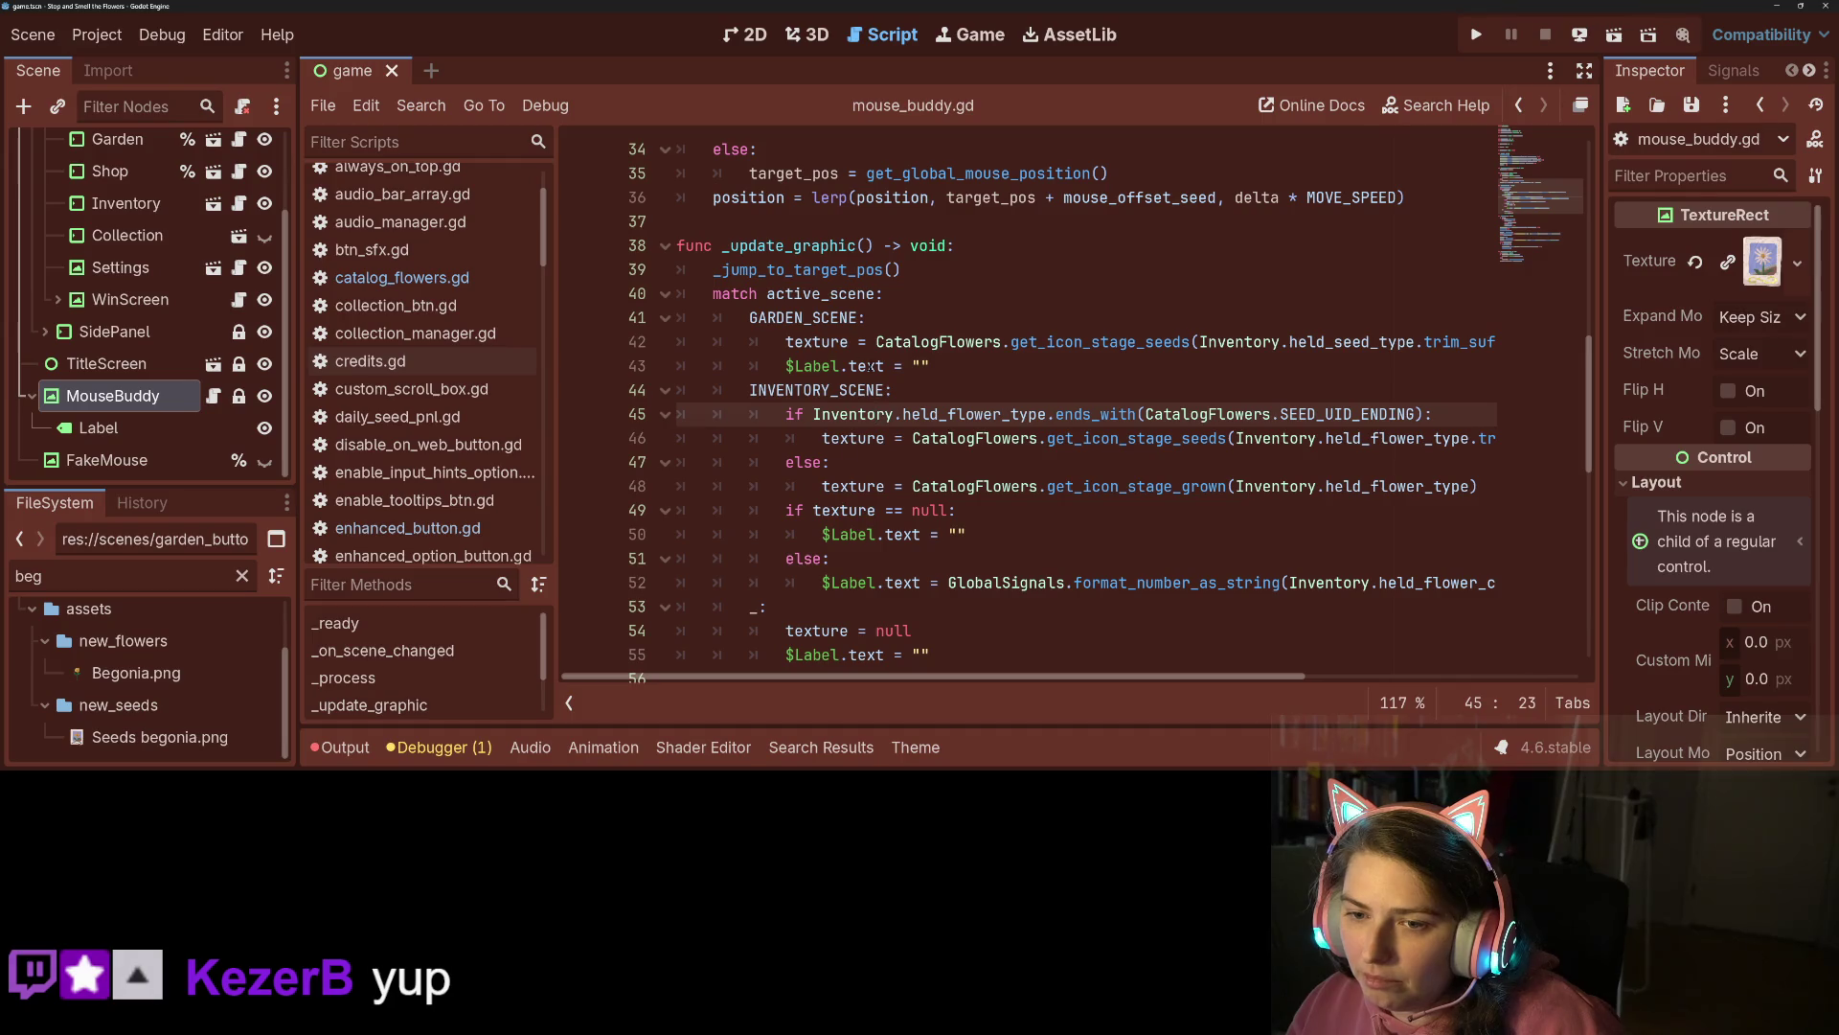
scroll(869, 366, up, 3)
scroll(843, 402, down, 6)
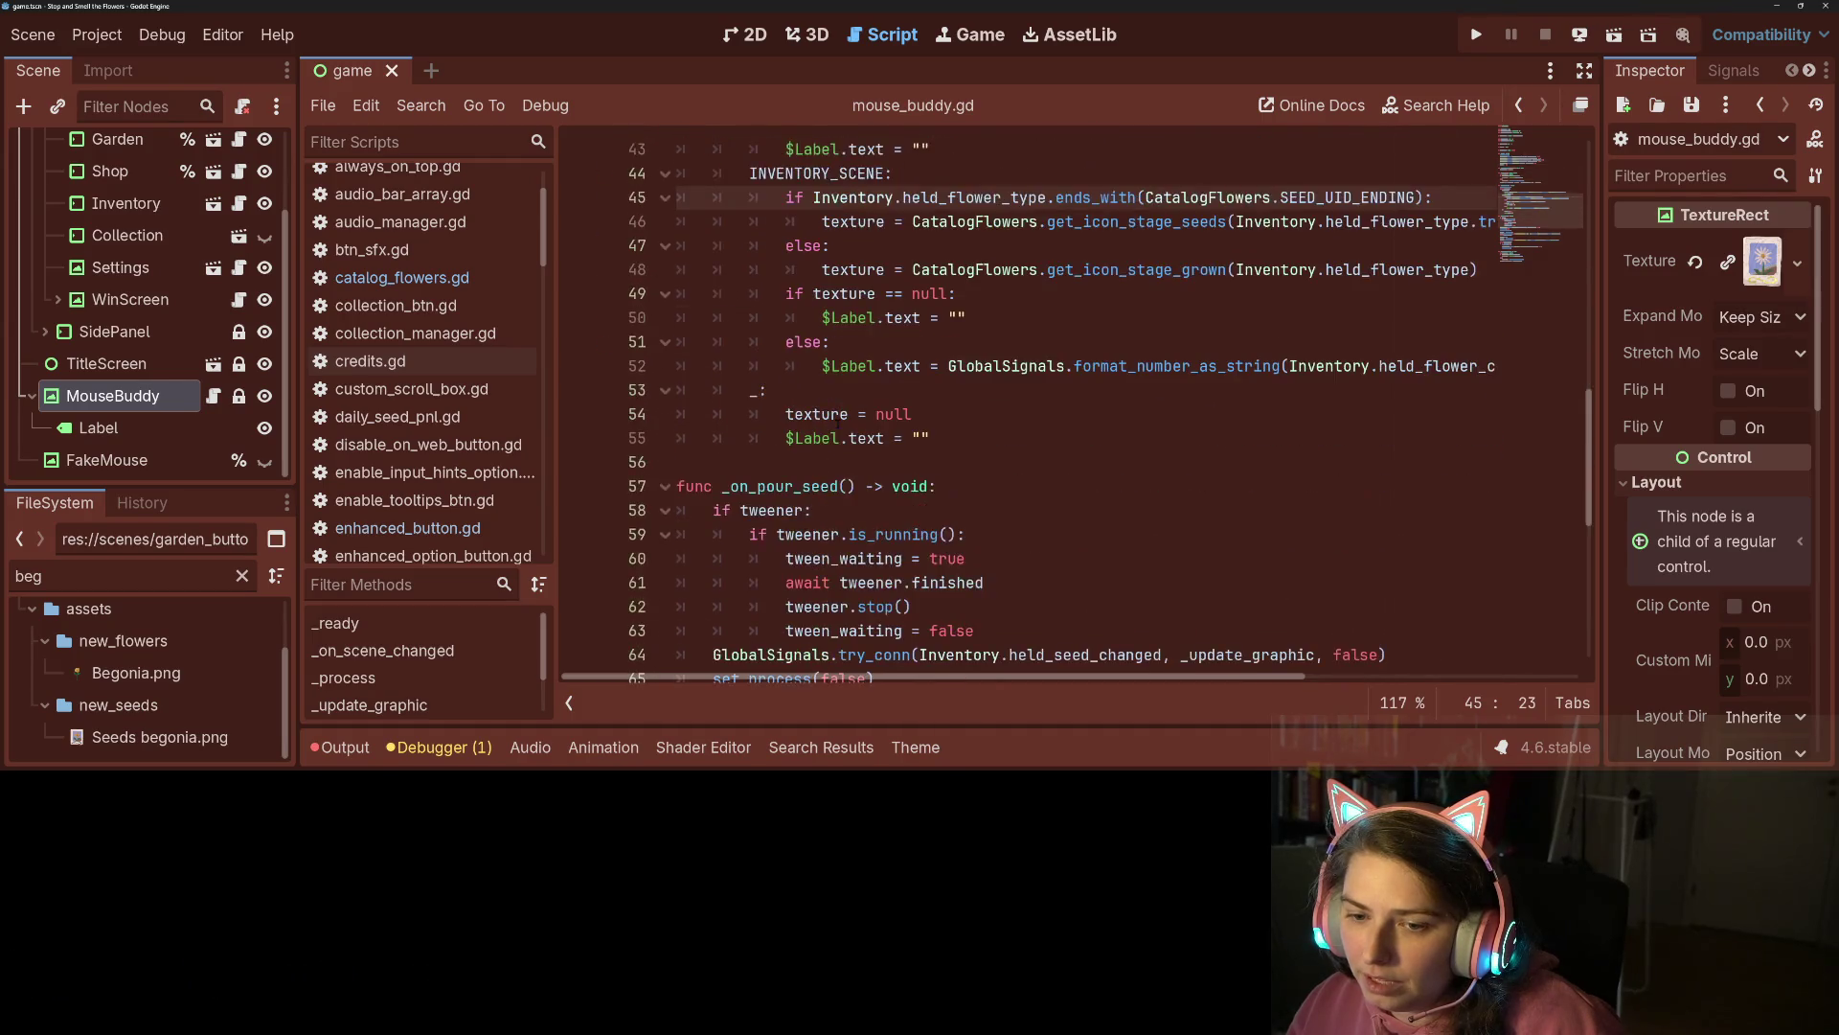
scroll(853, 440, down, 7)
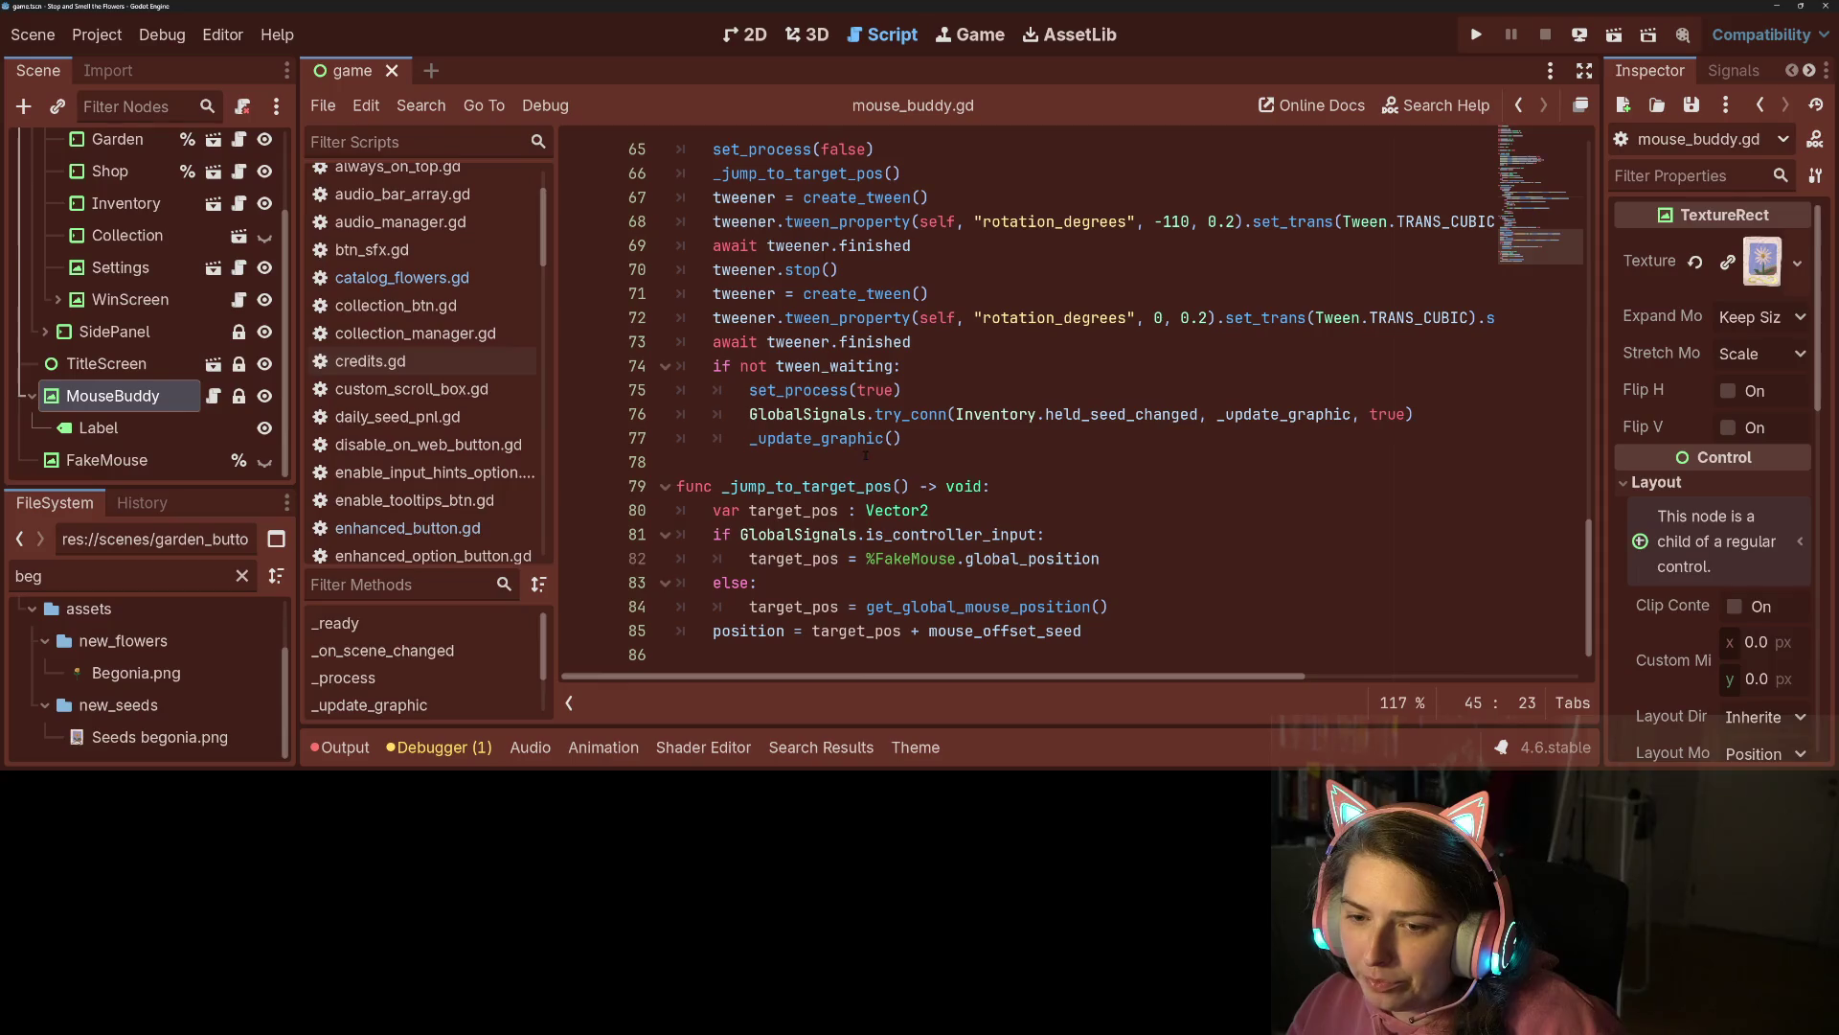
click(838, 486)
scroll(839, 486, up, 12)
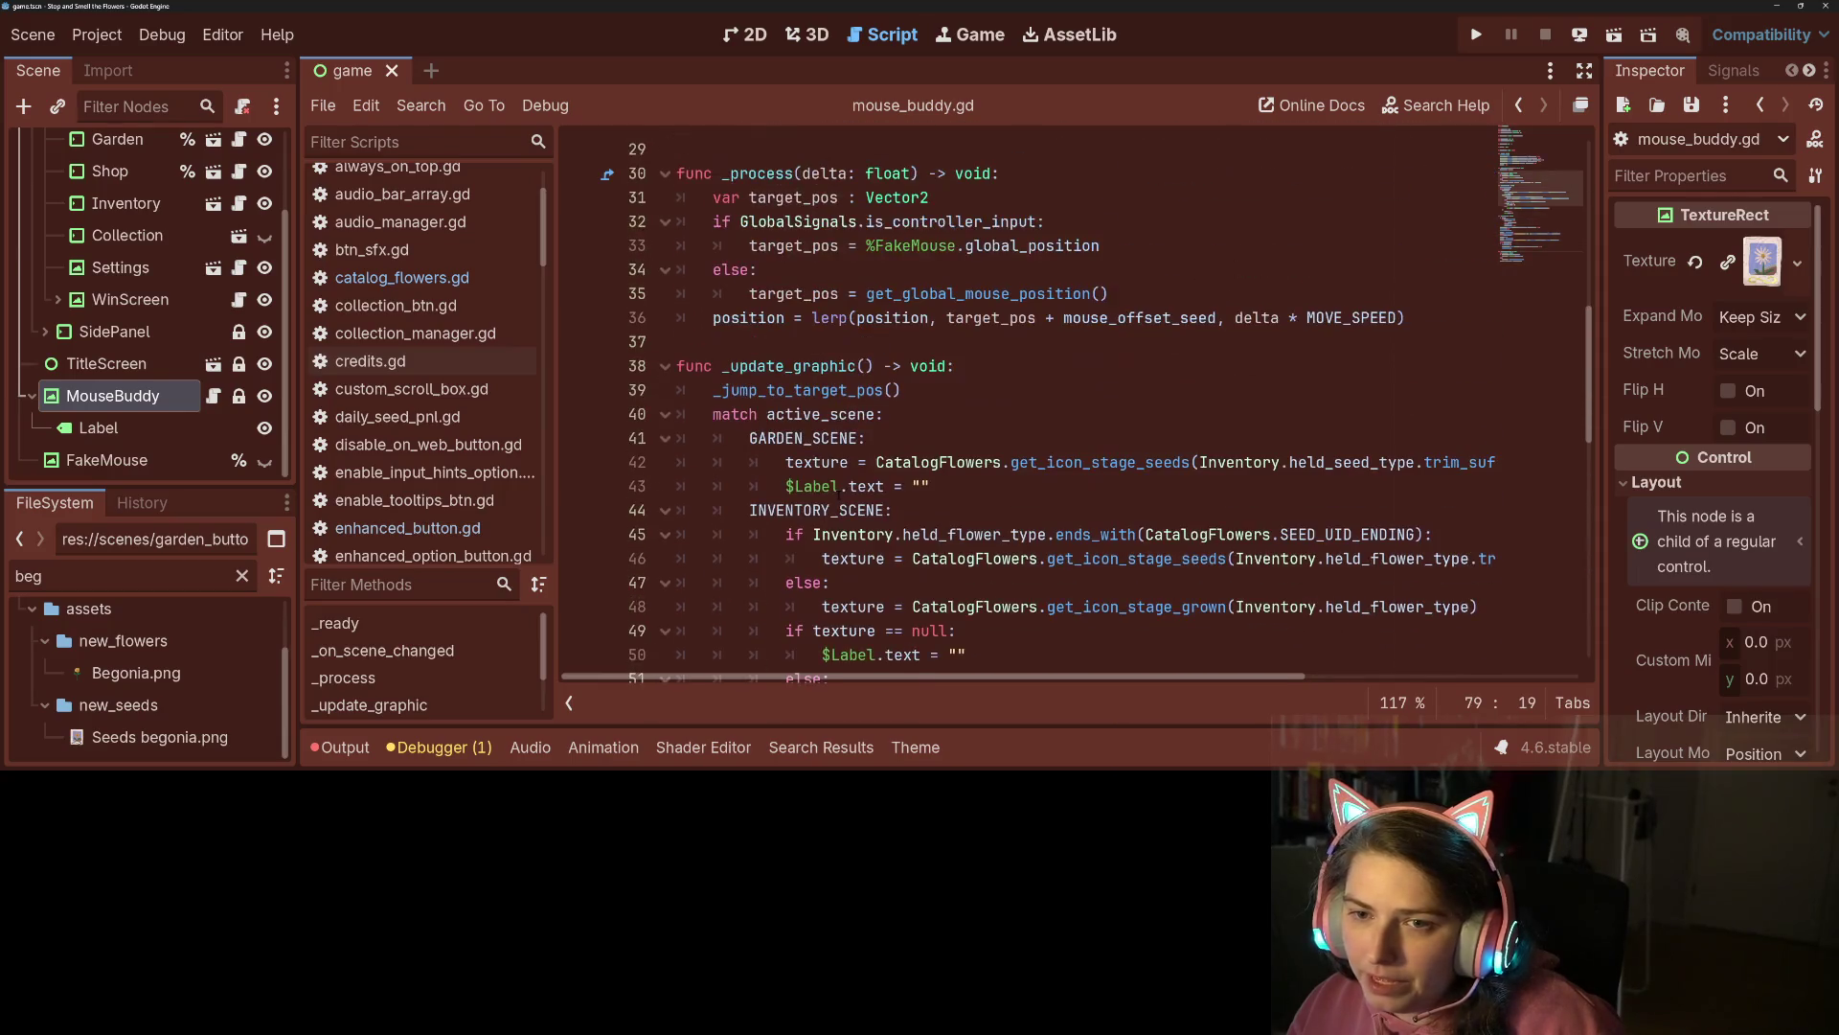
double_click(795, 365)
click(795, 414)
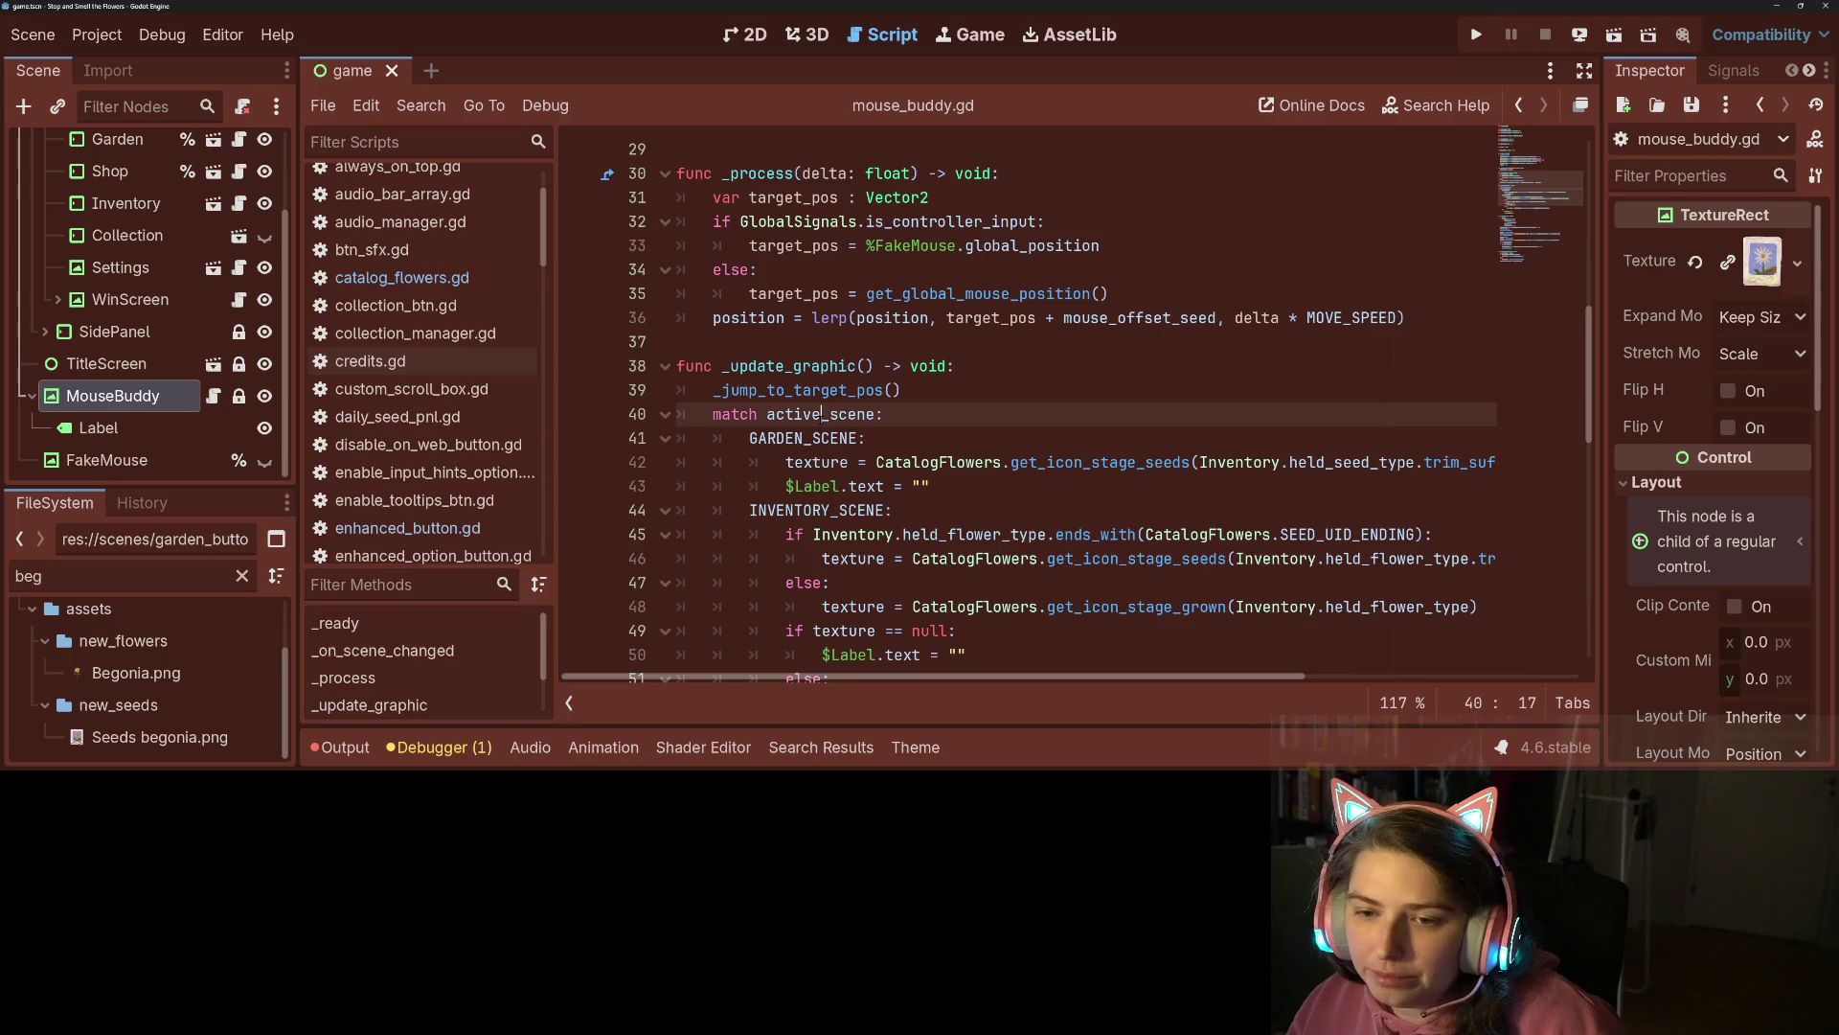
Add 'mouse_offset = mouse_offset_seed' in the GARDEN_SCENE branch and save.
double_click(804, 438)
click(1115, 488)
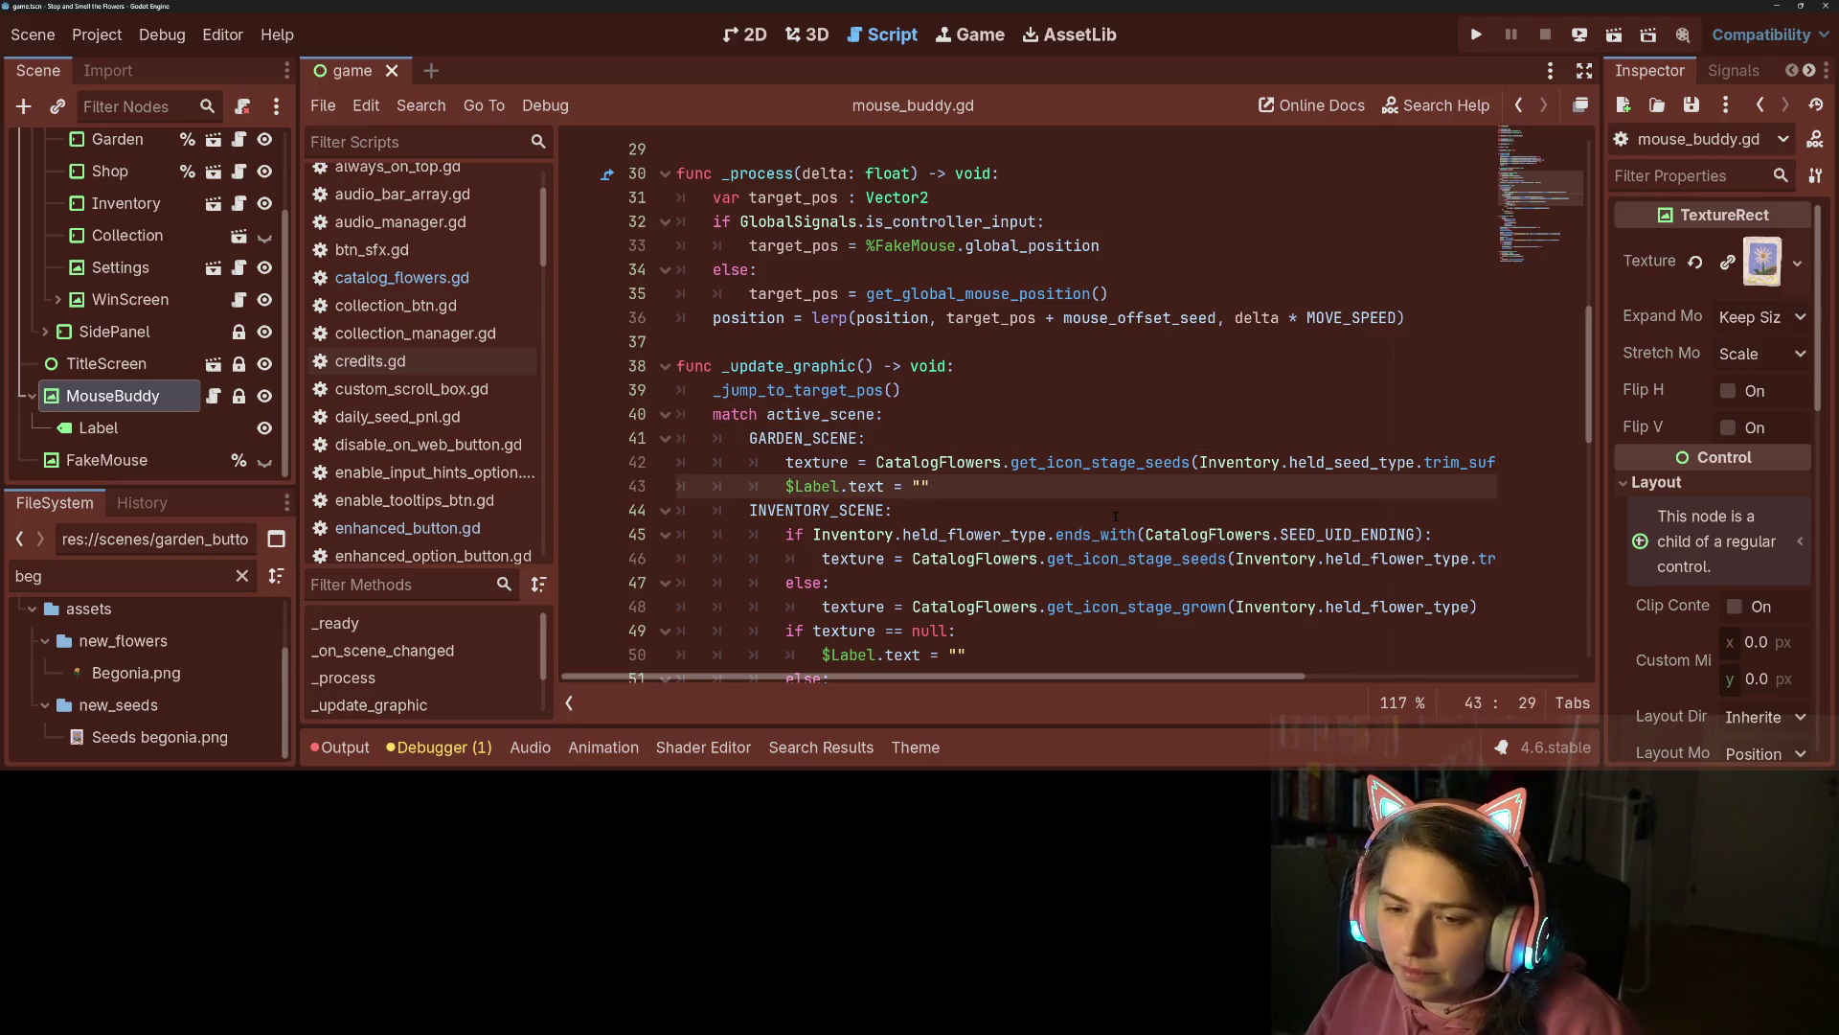
key(Return)
text(mouse_offset = )
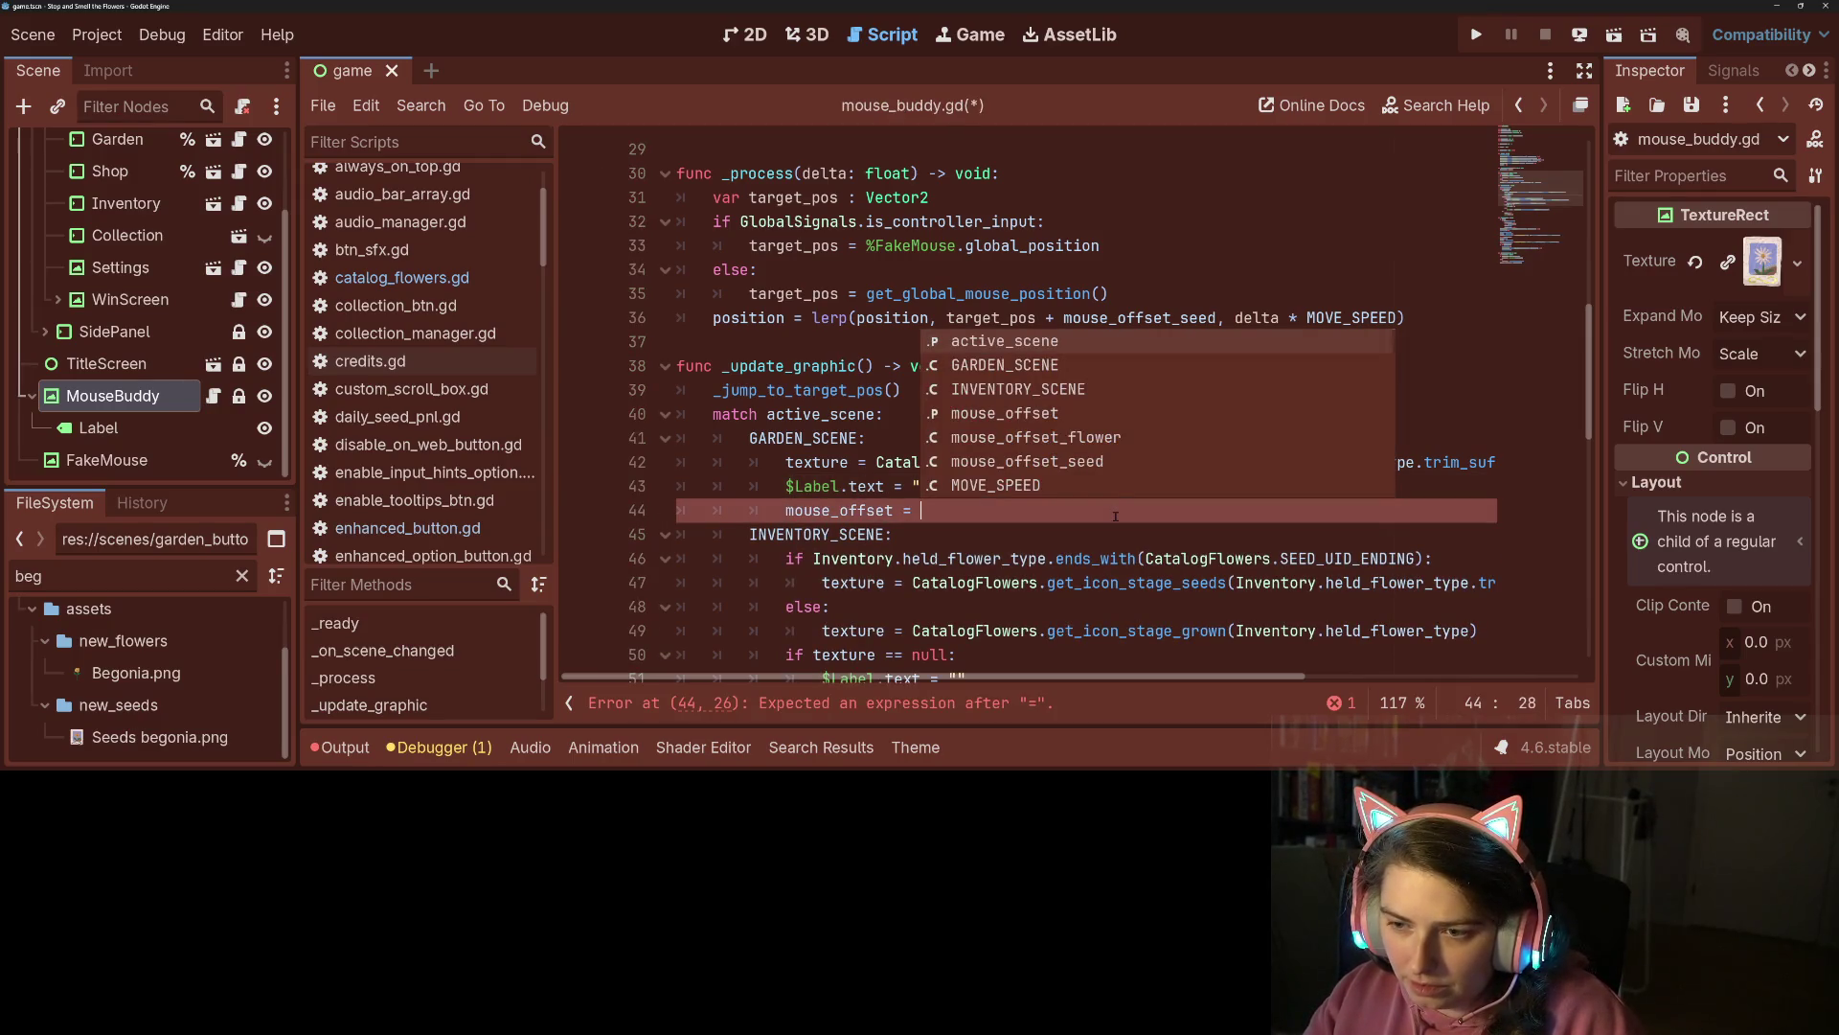
text(mouse_o)
key(Down)
key(Down)
key(Return)
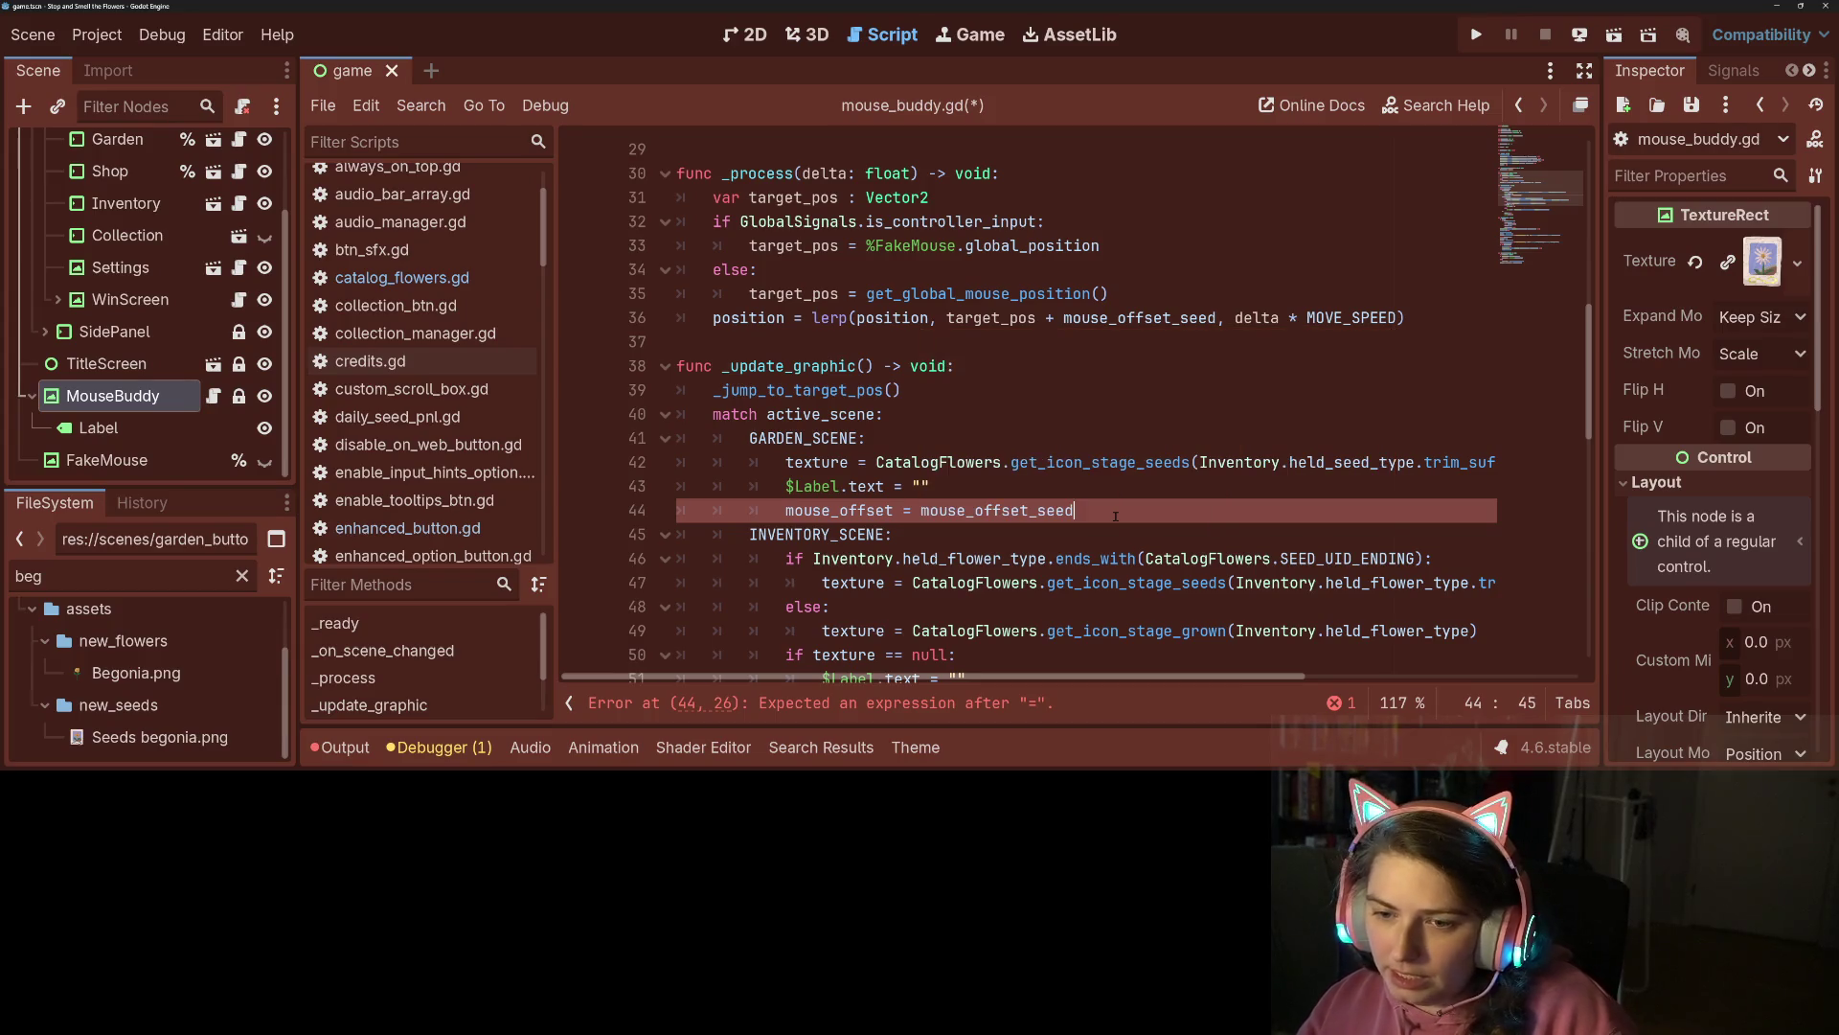
key(ctrl+s)
Add 'mouse_offset = mouse_offset_seed' after the seed texture line 47.
scroll(1115, 516, down, 3)
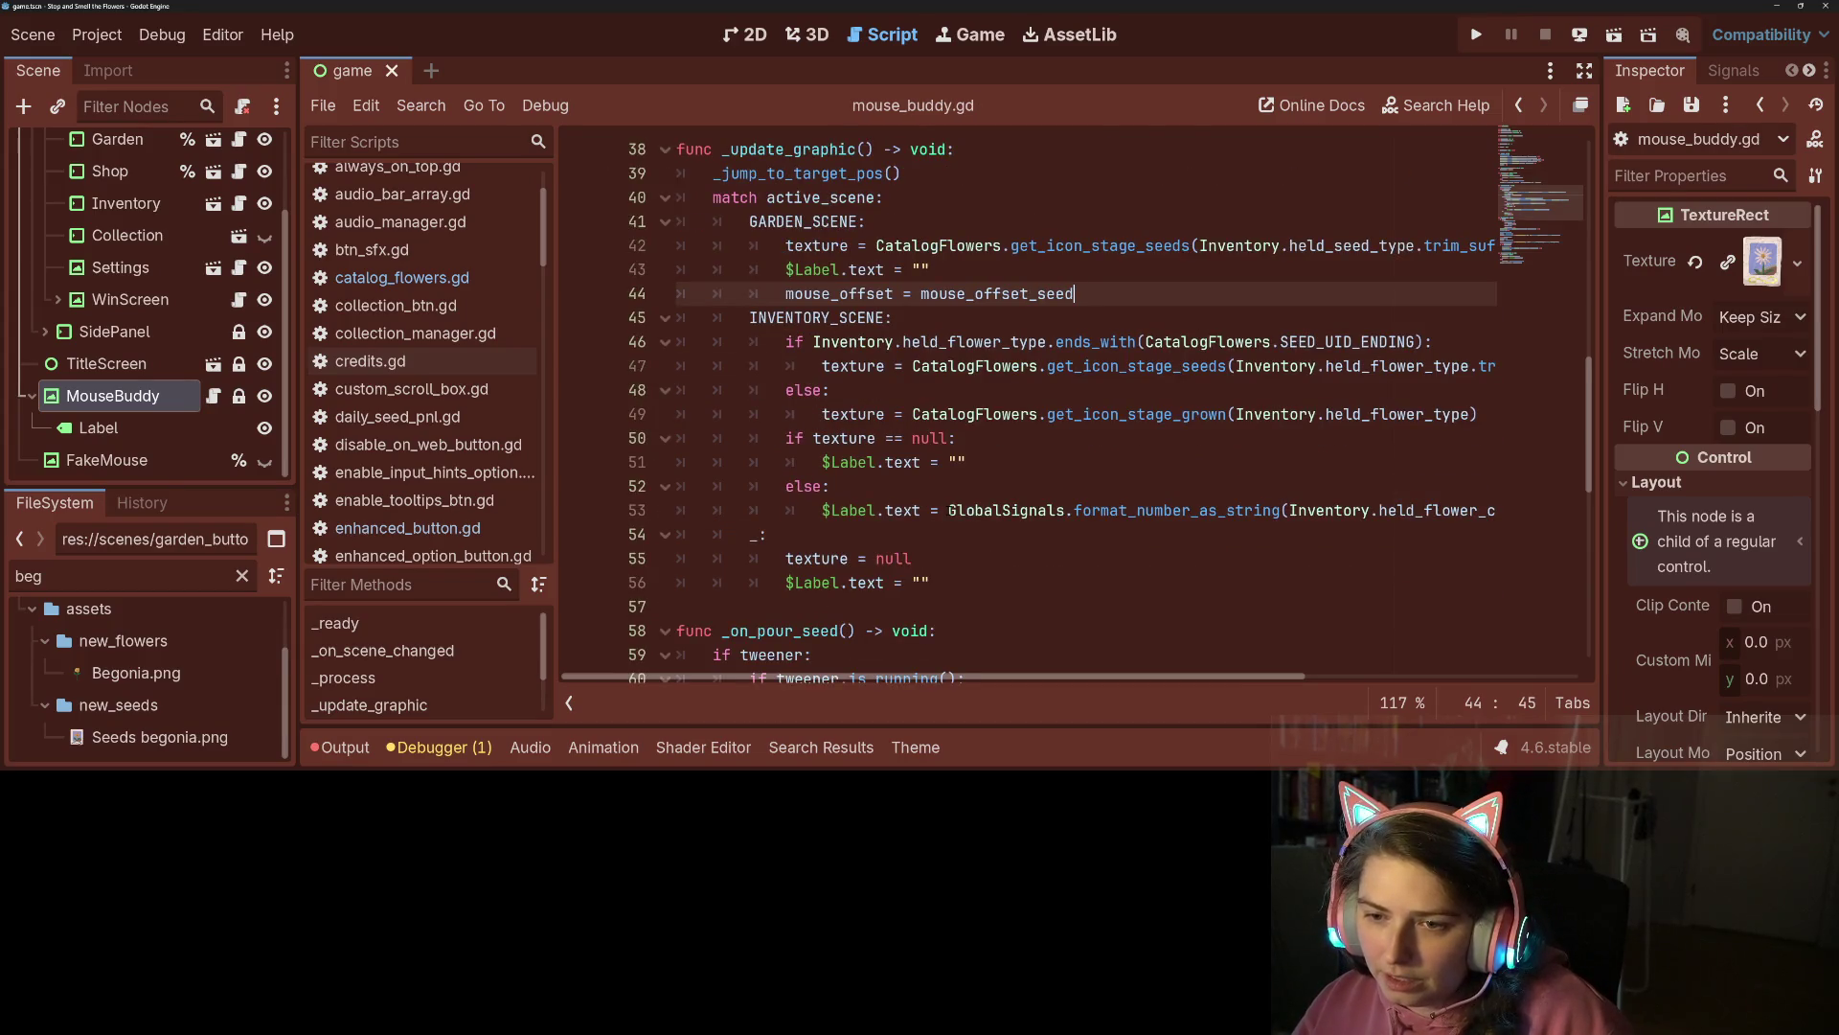
scroll(1016, 508, up, 3)
click(1436, 462)
click(1440, 437)
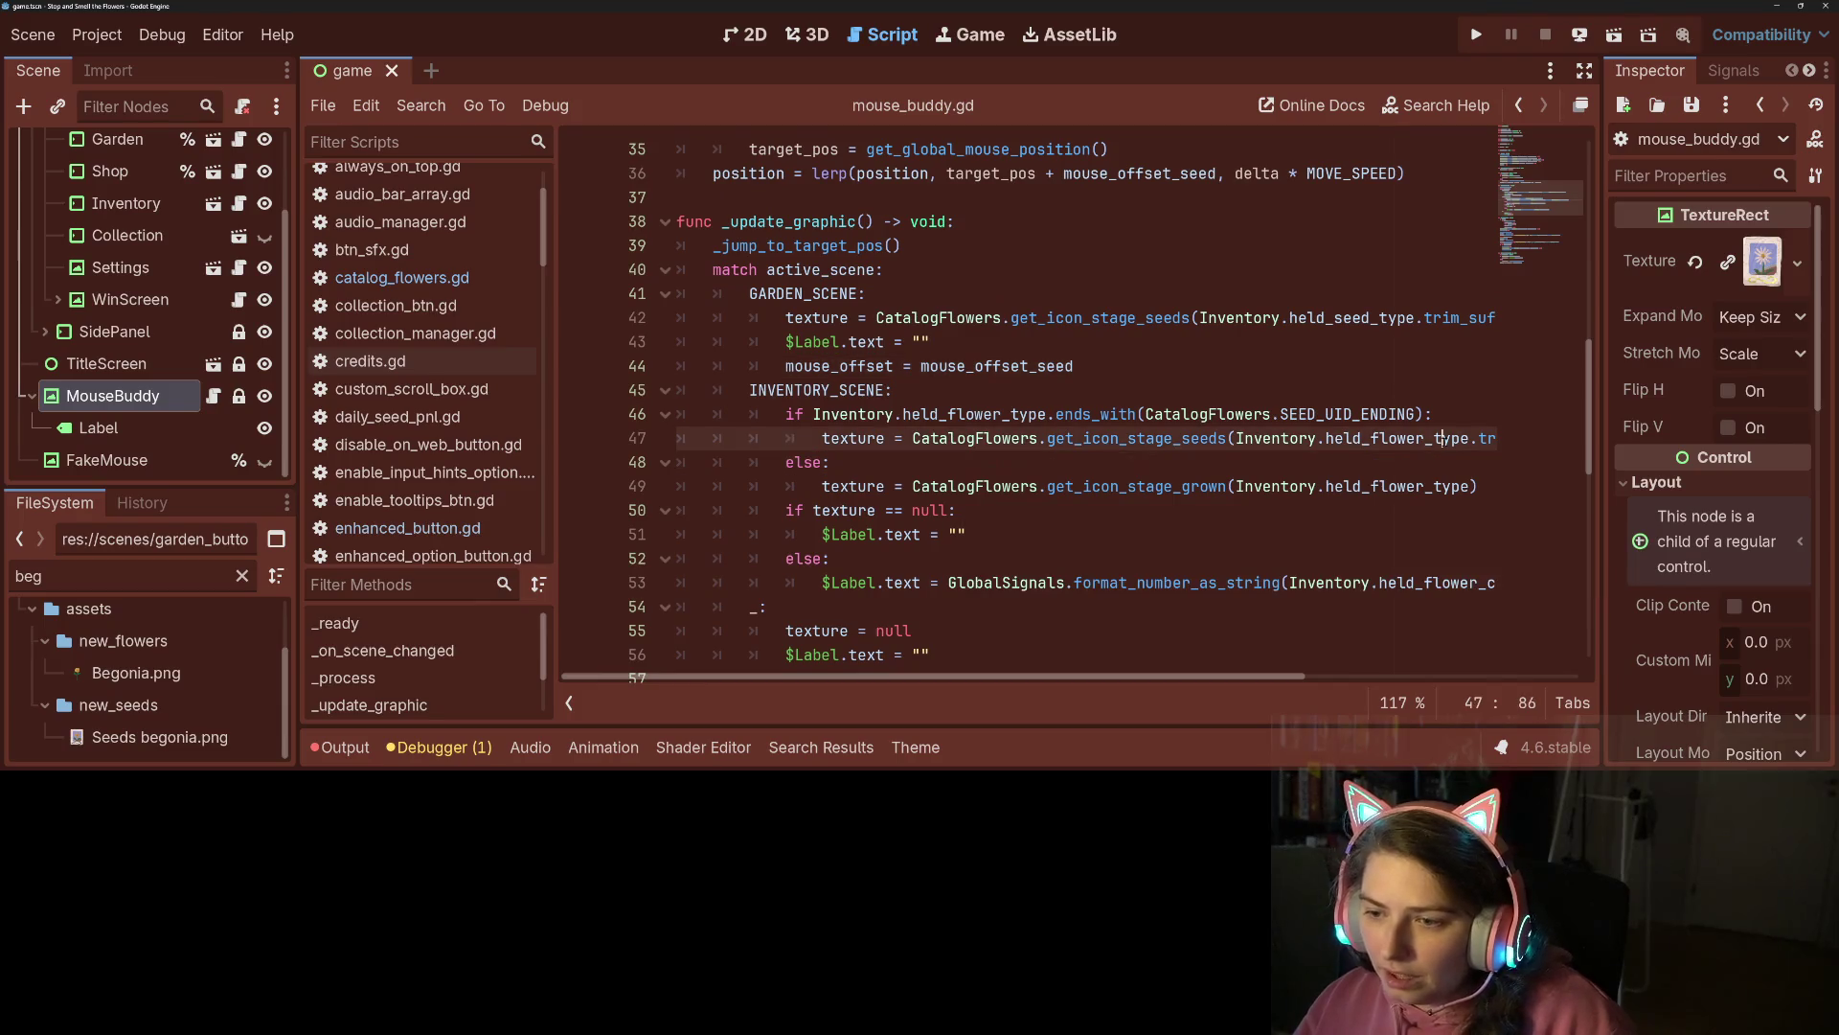
key(End)
key(Return)
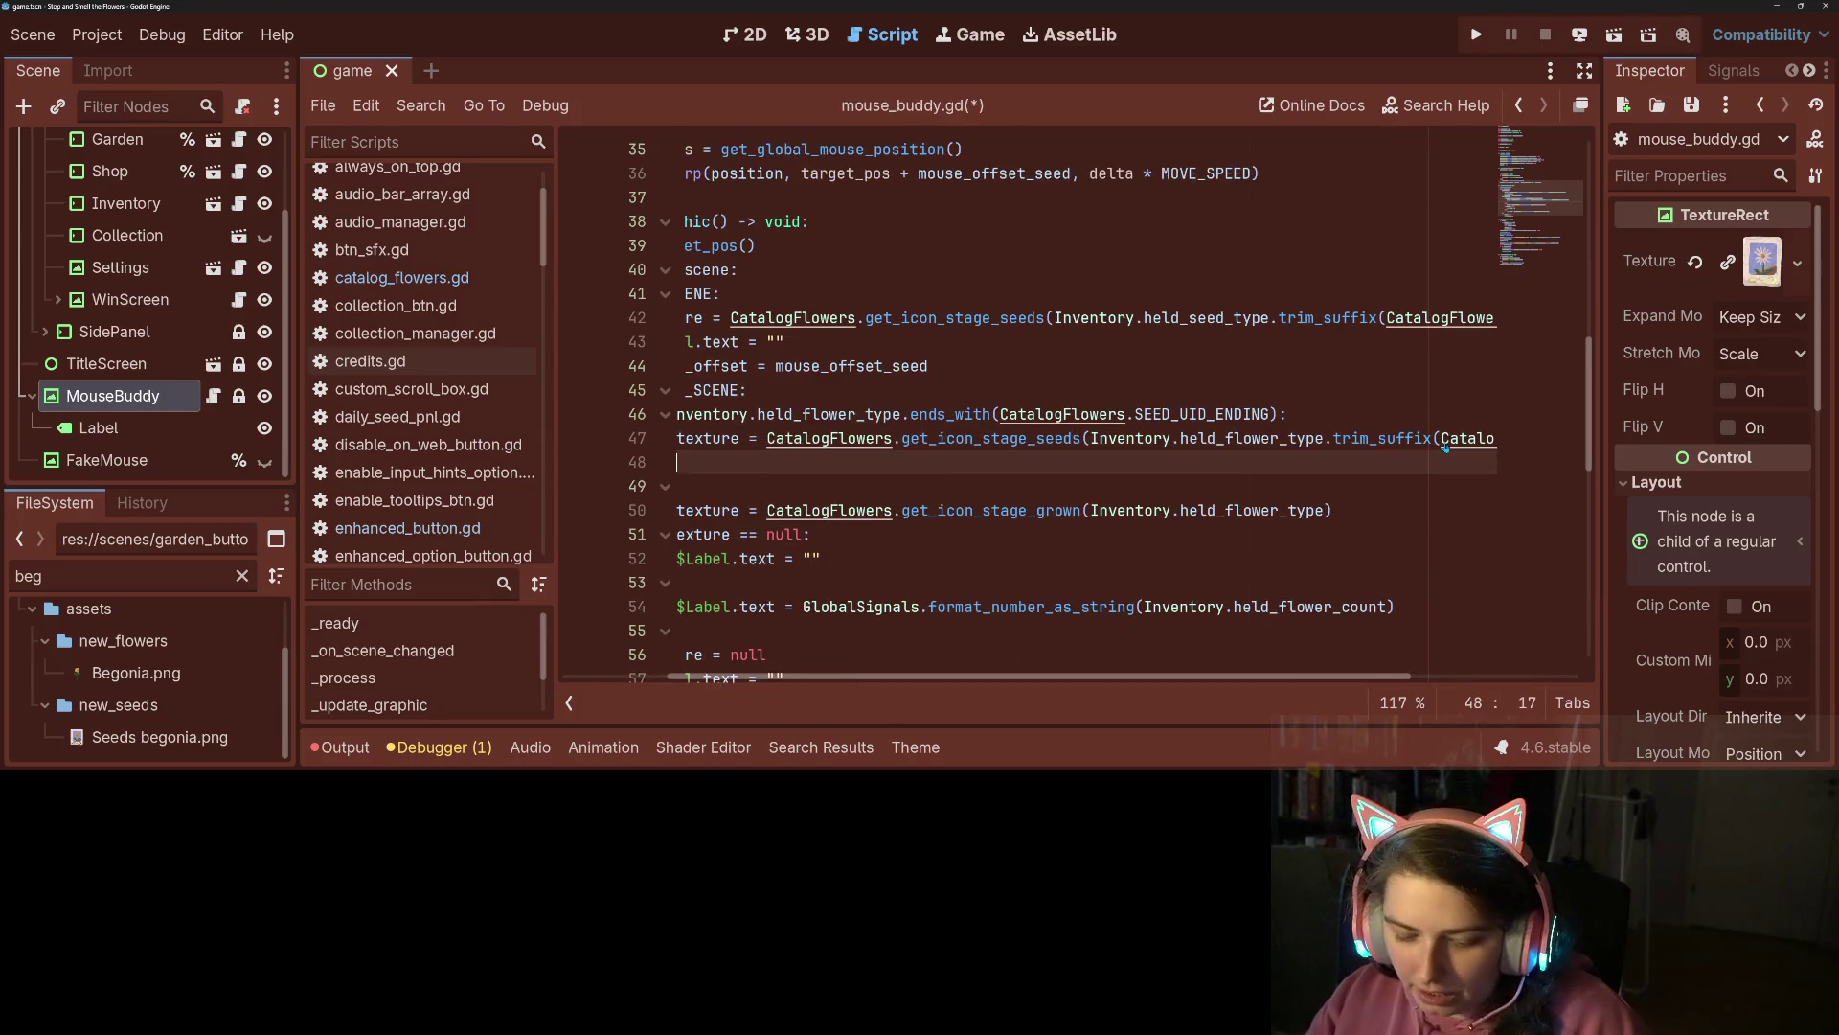
text(mouse_offset = m)
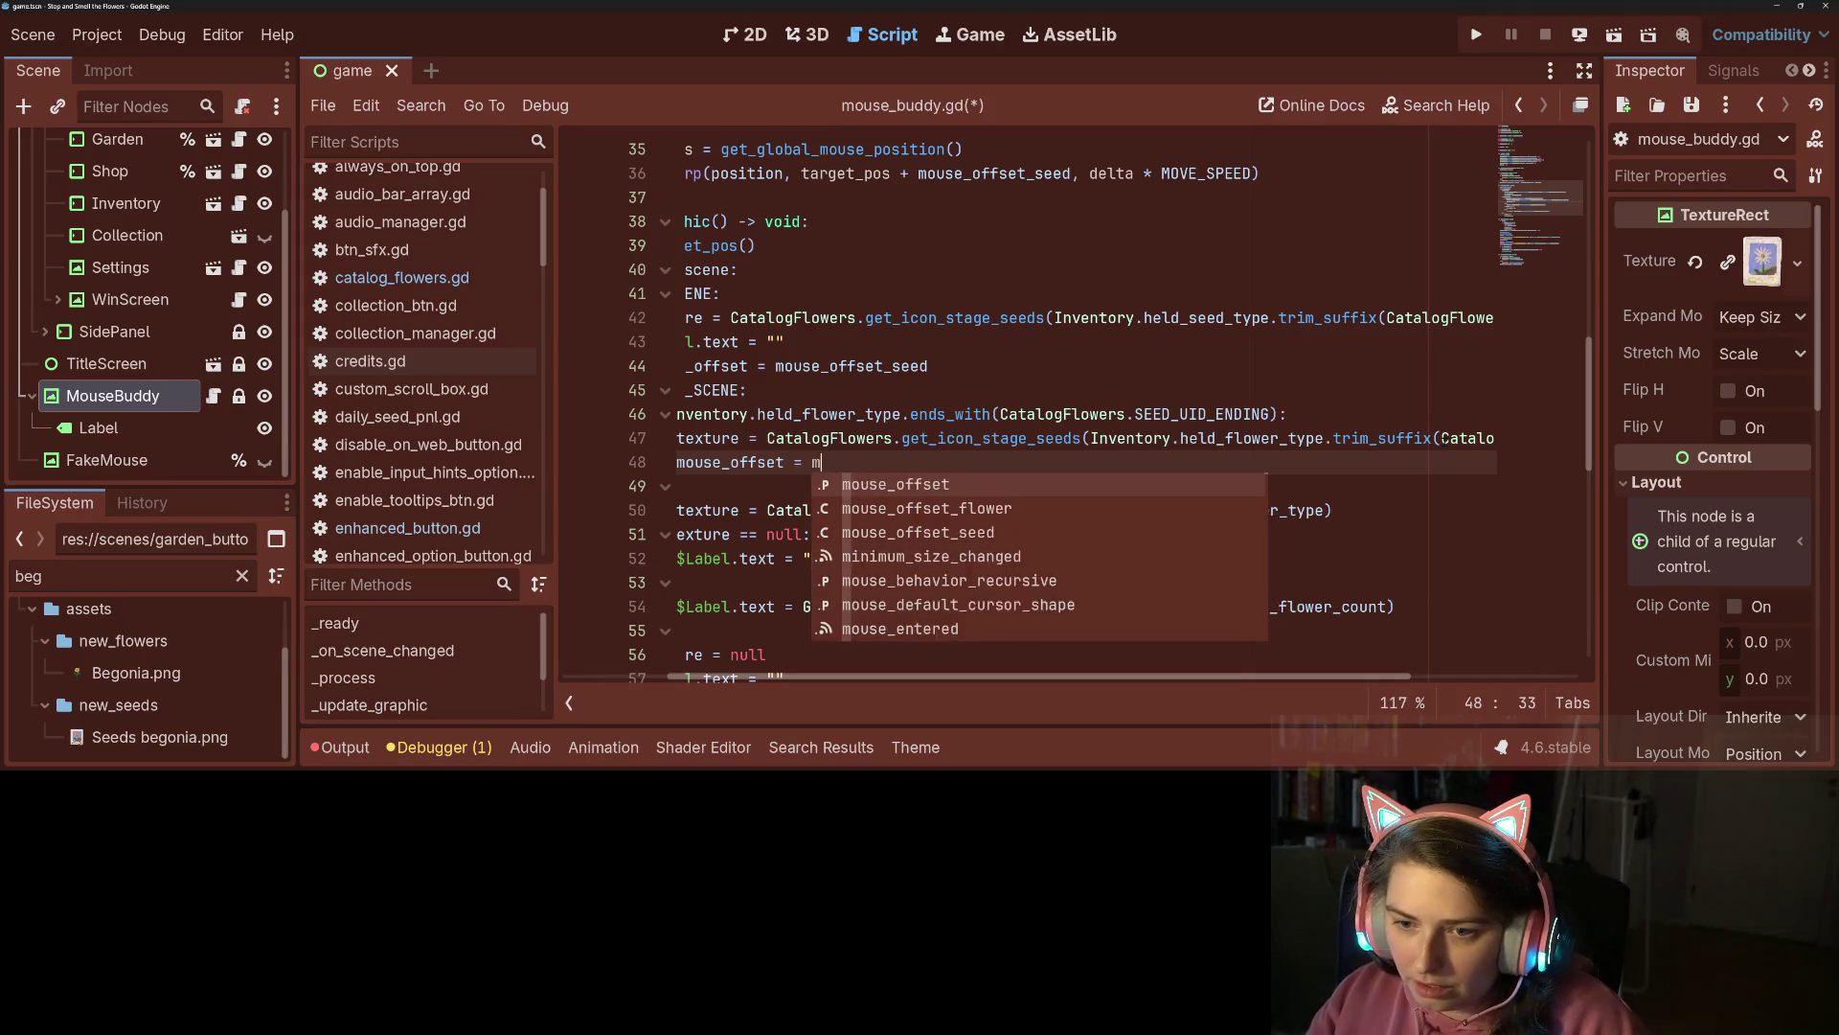
text(ou)
key(Down)
key(Down)
key(Return)
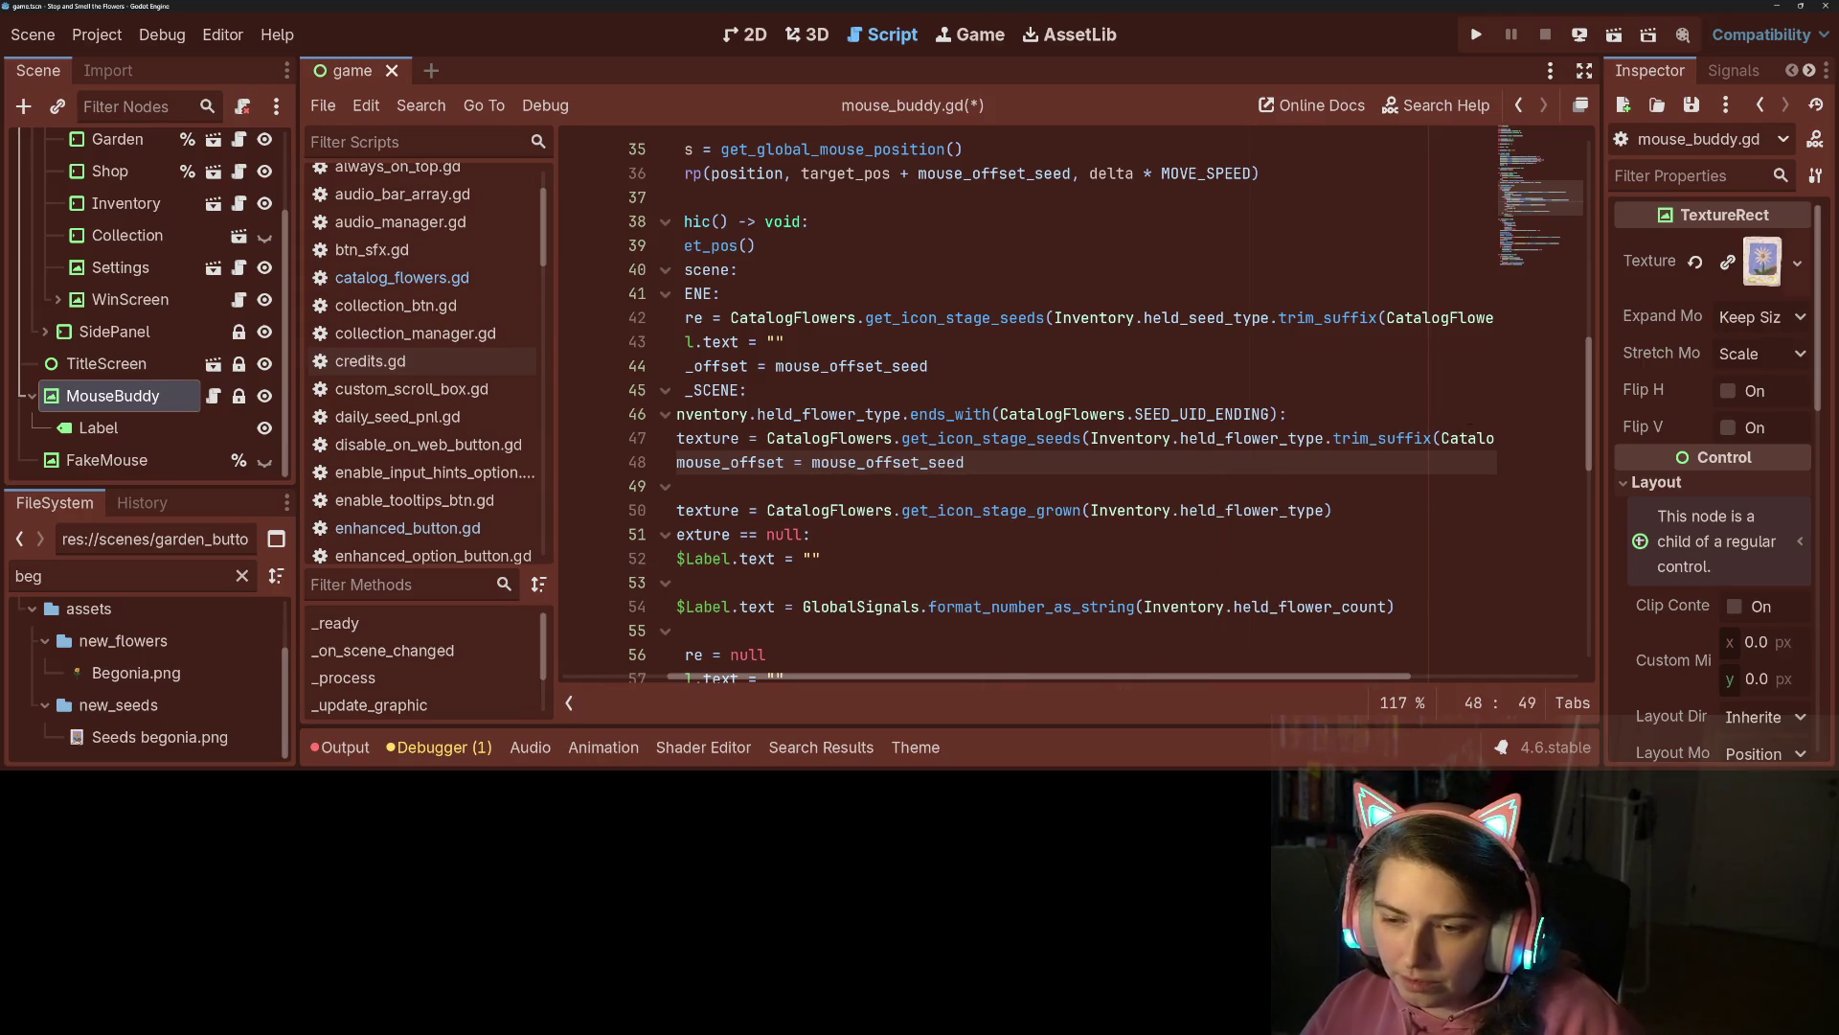
Add 'mouse_offset = mouse_offset_flower' on line 51 in the grown-flower branch and save.
drag(1237, 676, 1131, 676)
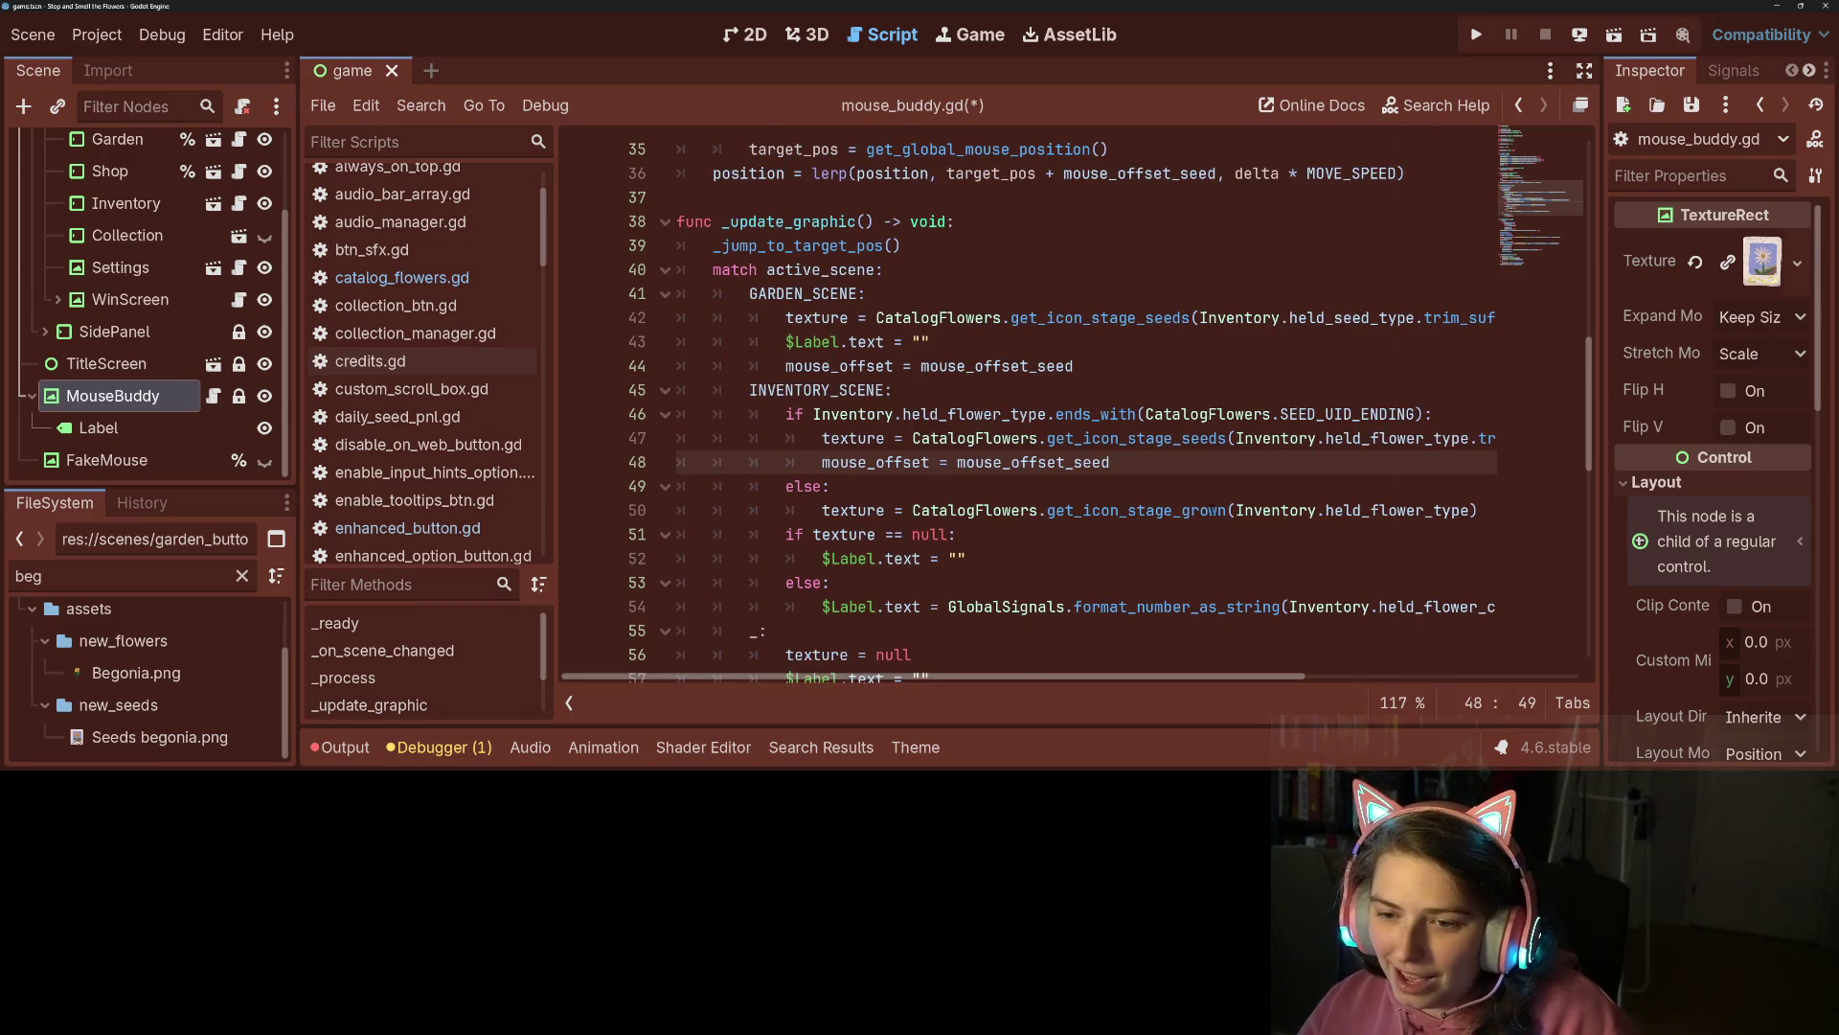
click(1371, 510)
key(Return)
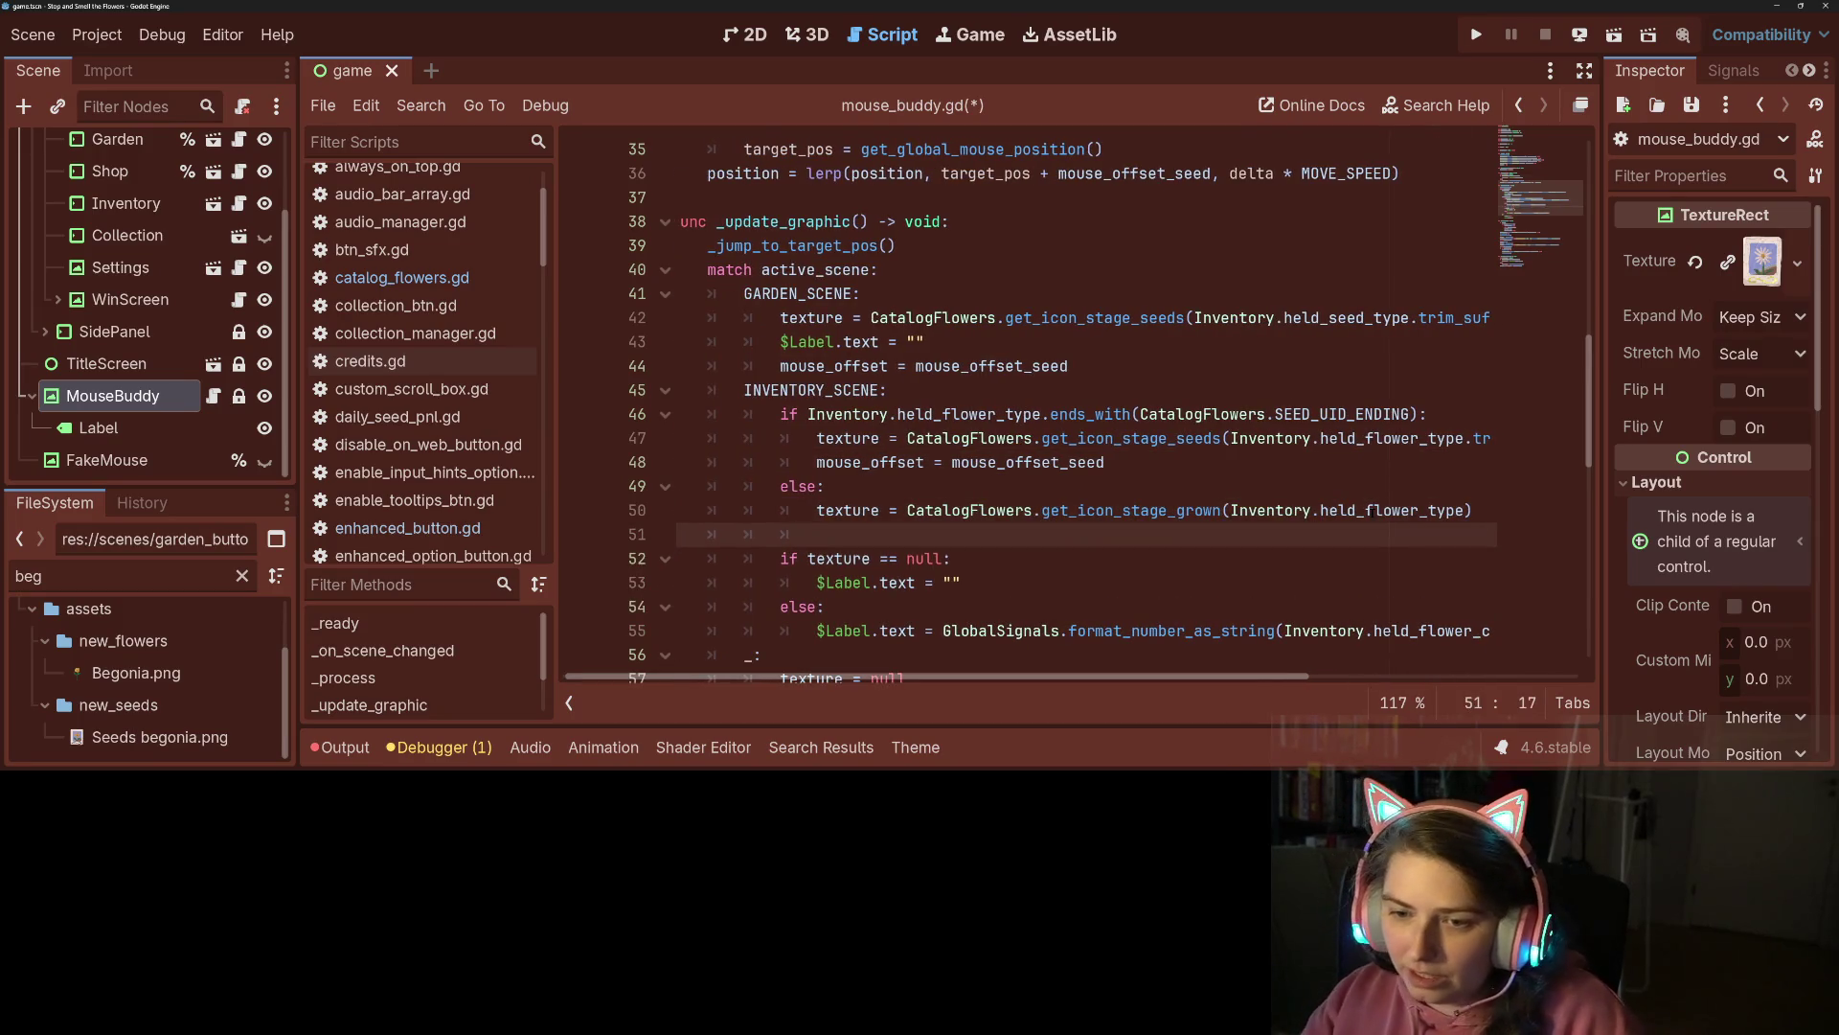
text(mouse_offset =)
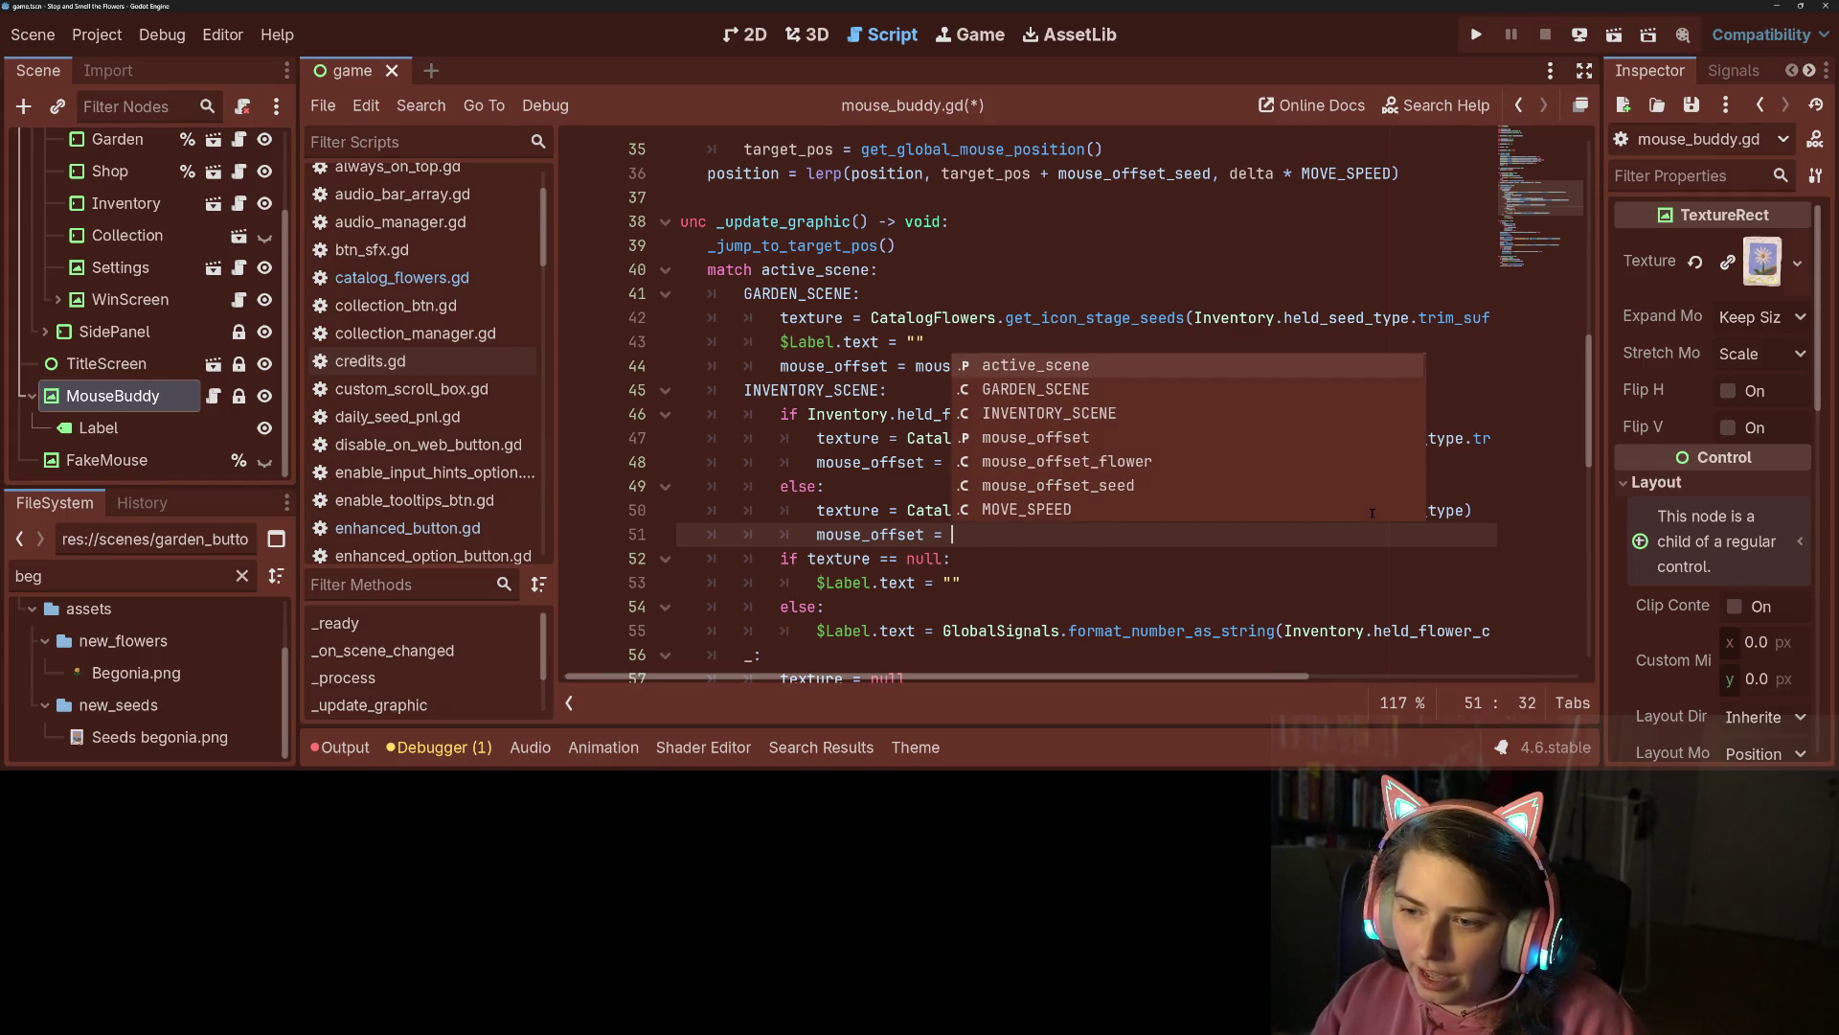
key(Down)
key(Down)
key(Down)
key(Return)
key(ctrl+s)
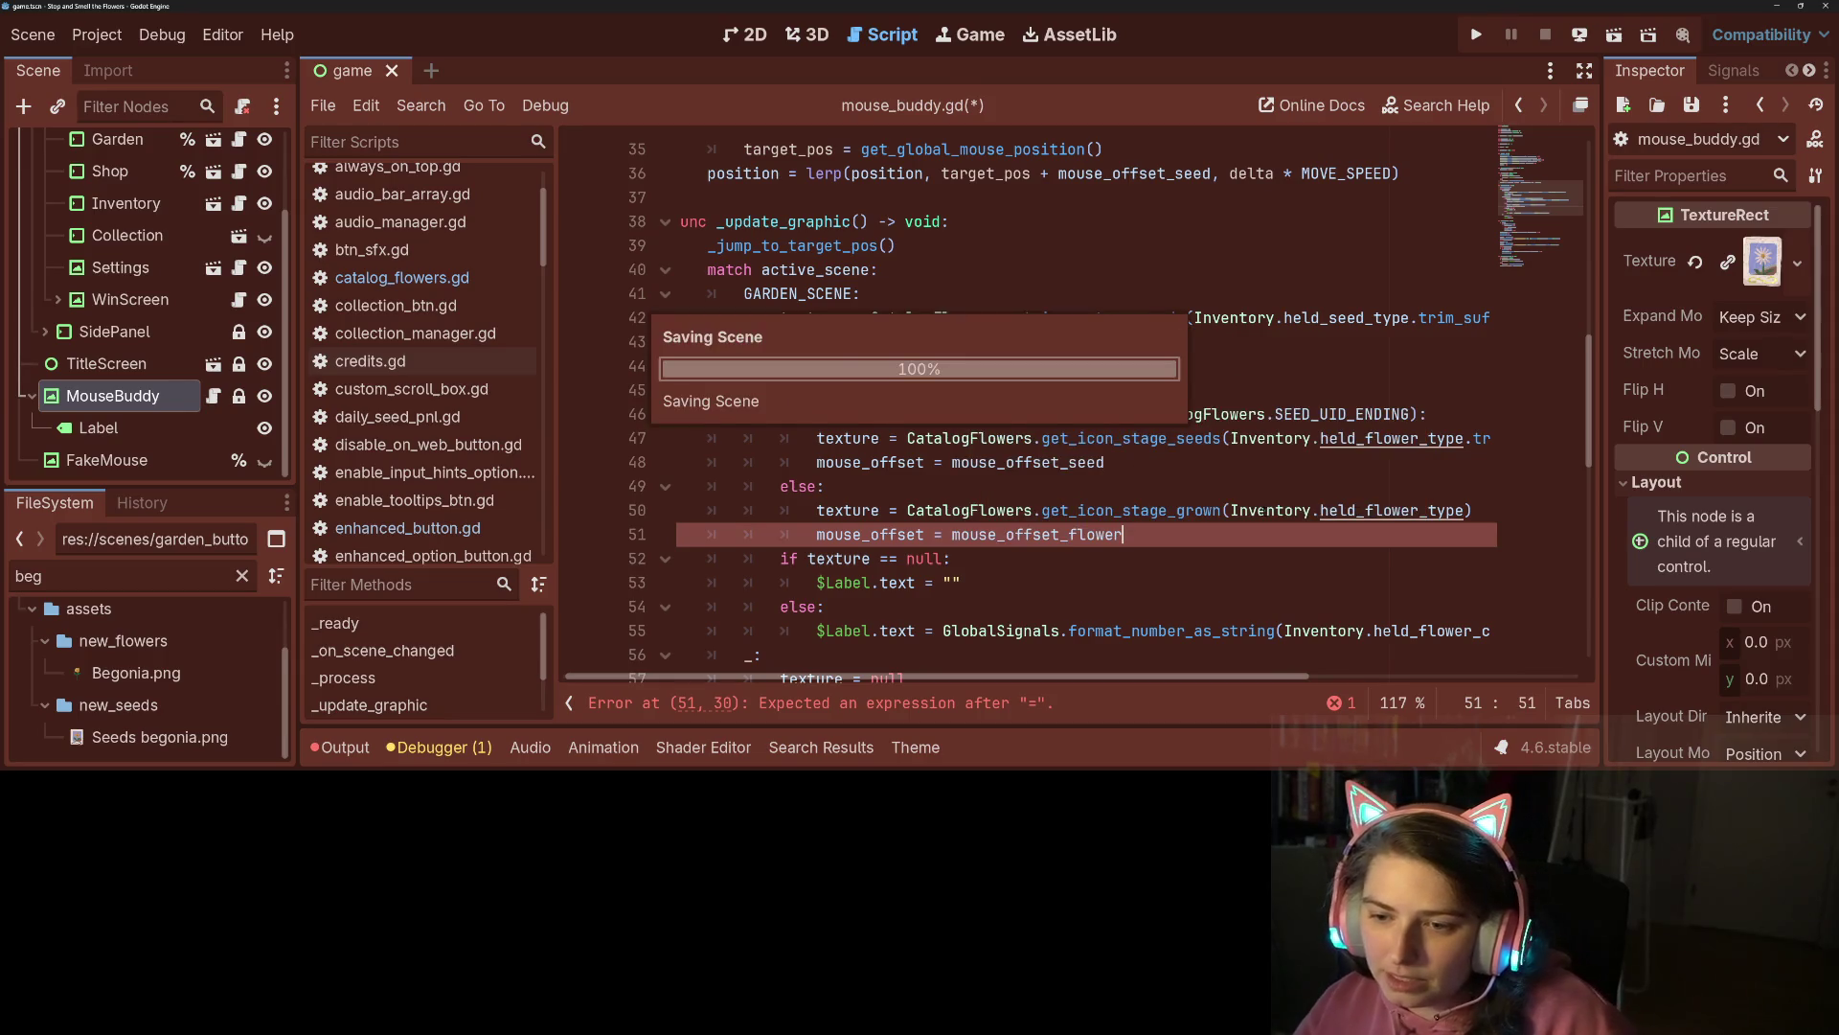
scroll(1054, 402, down, 8)
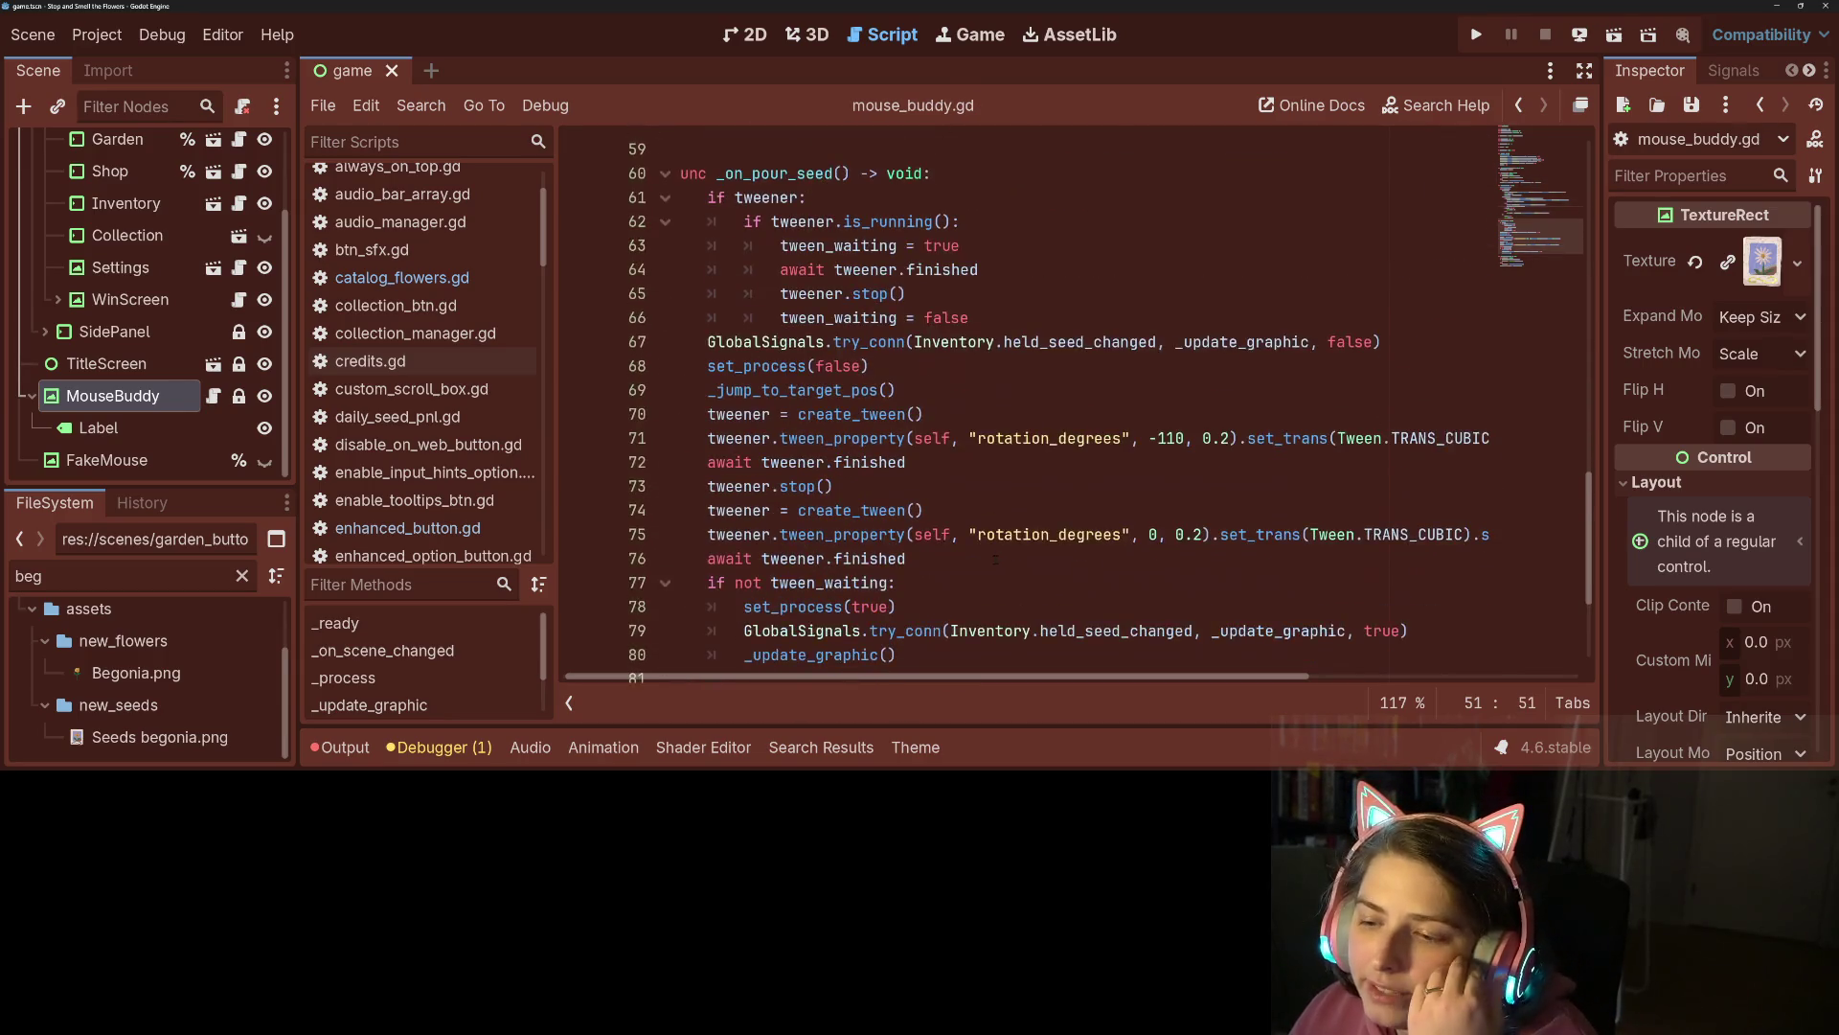
Replace mouse_offset_seed with mouse_offset on line 88.
scroll(996, 559, down, 3)
double_click(989, 632)
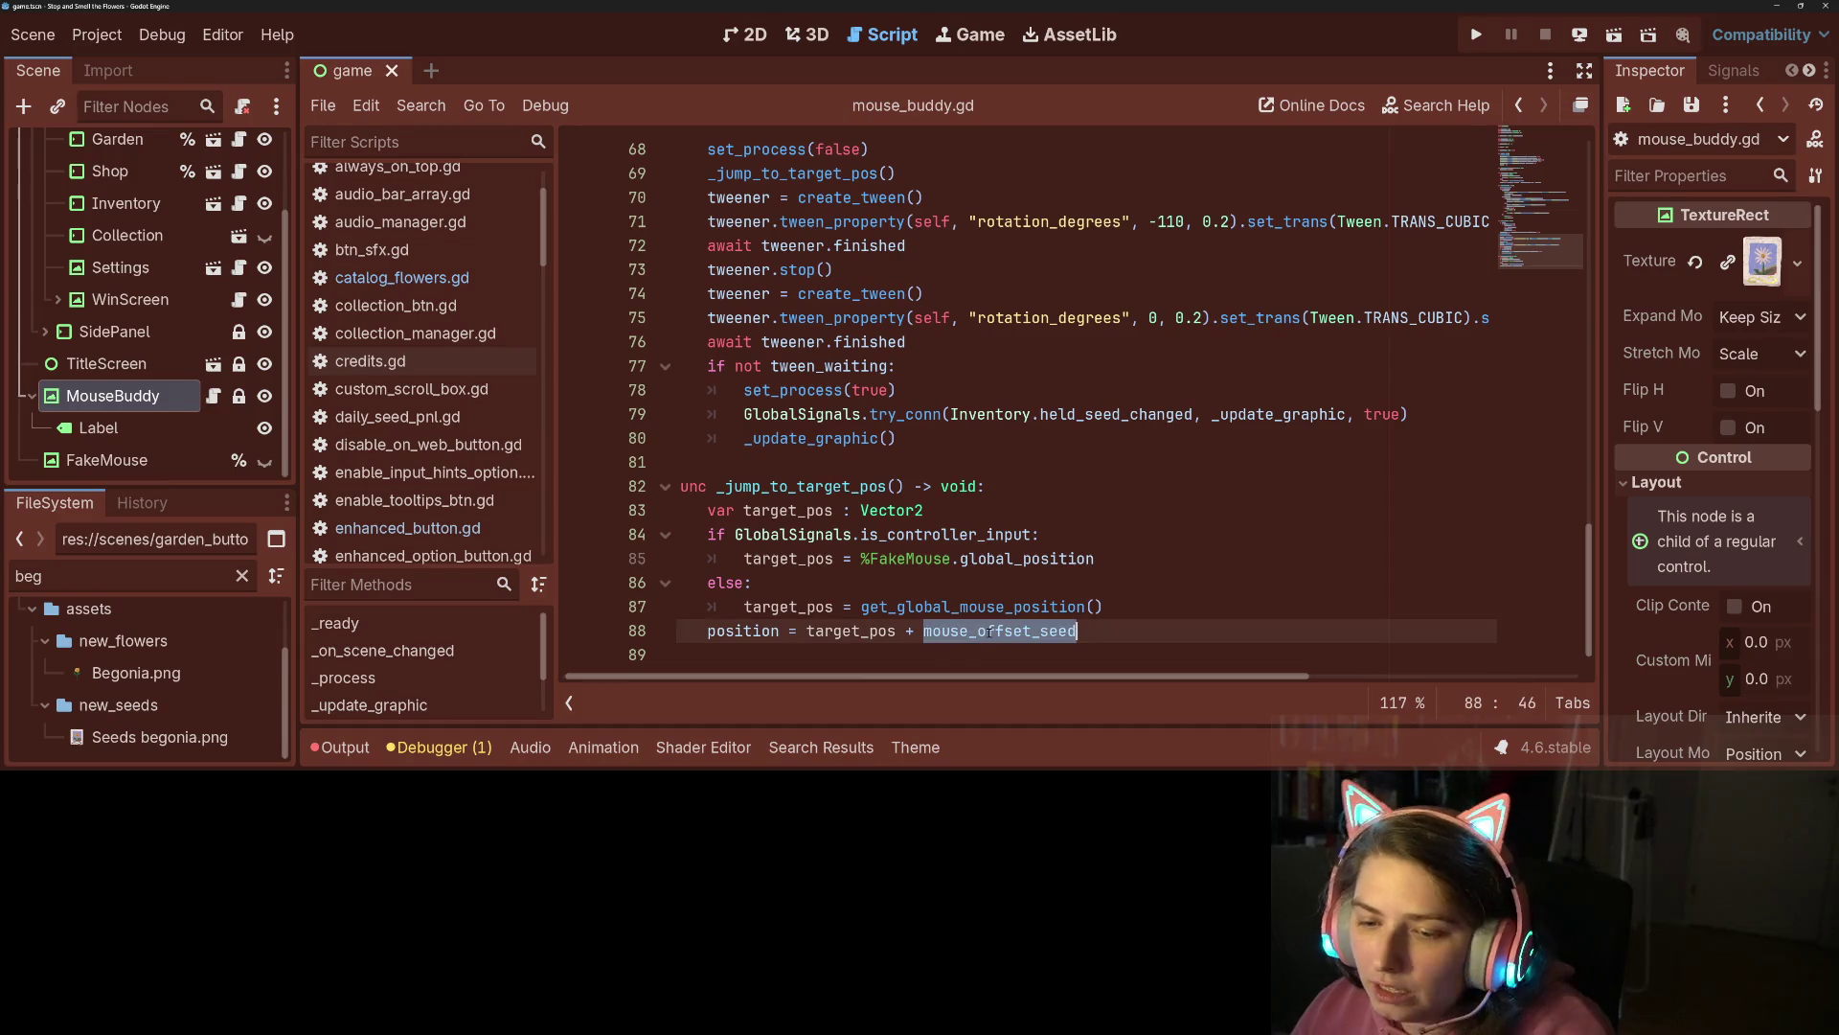
text(m)
key(Escape)
text(o)
key(Return)
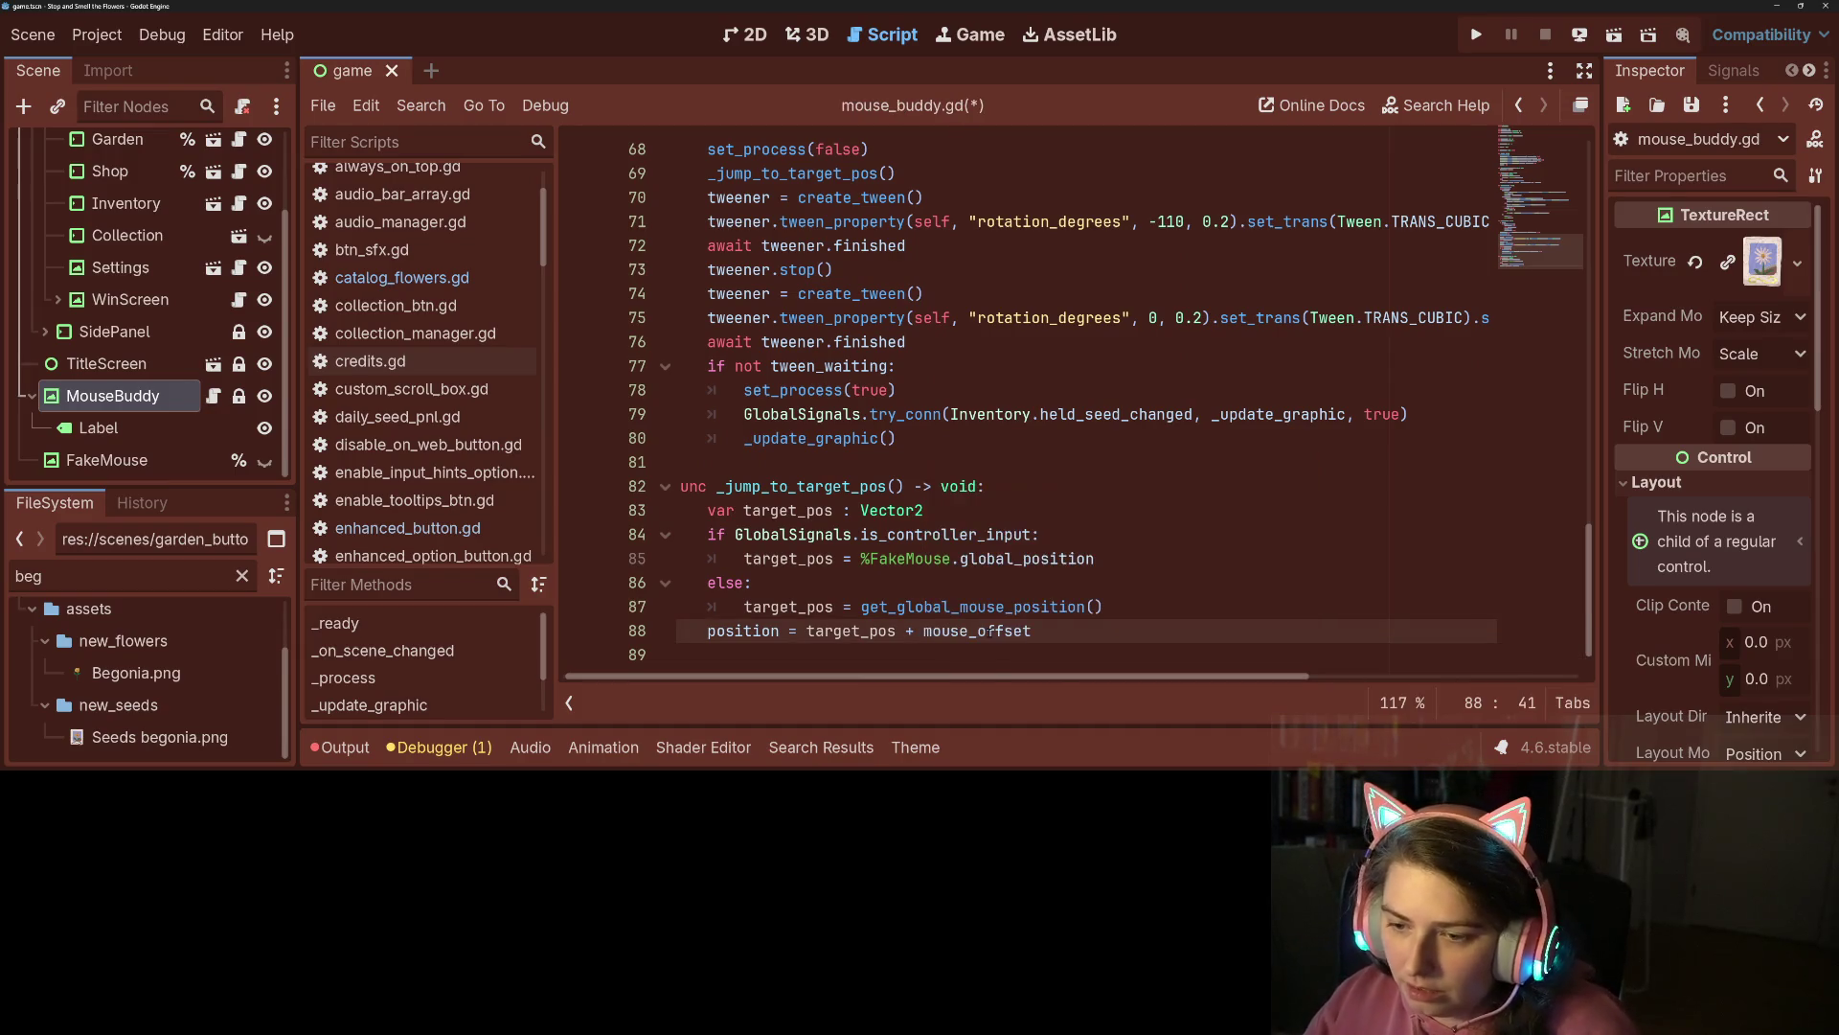
Use mouse_offset instead of mouse_offset_seed in the _process lerp line and save.
scroll(1205, 450, up, 8)
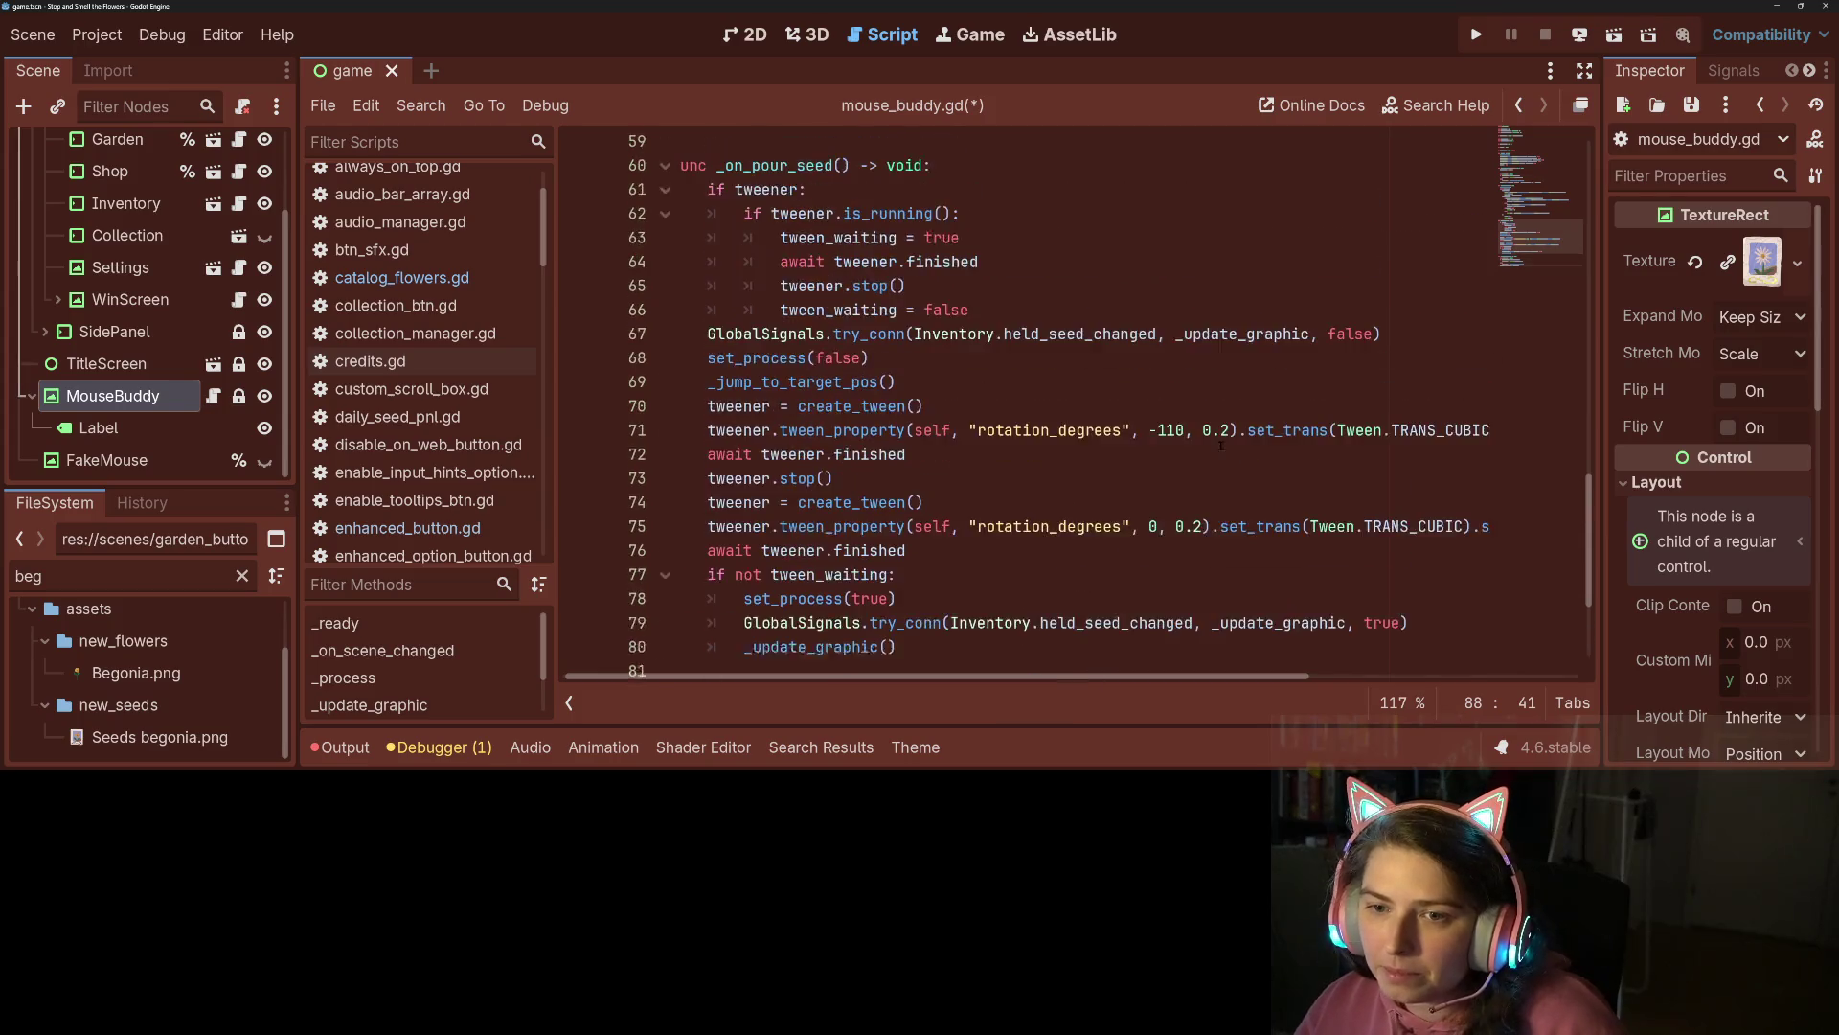
scroll(1205, 451, up, 3)
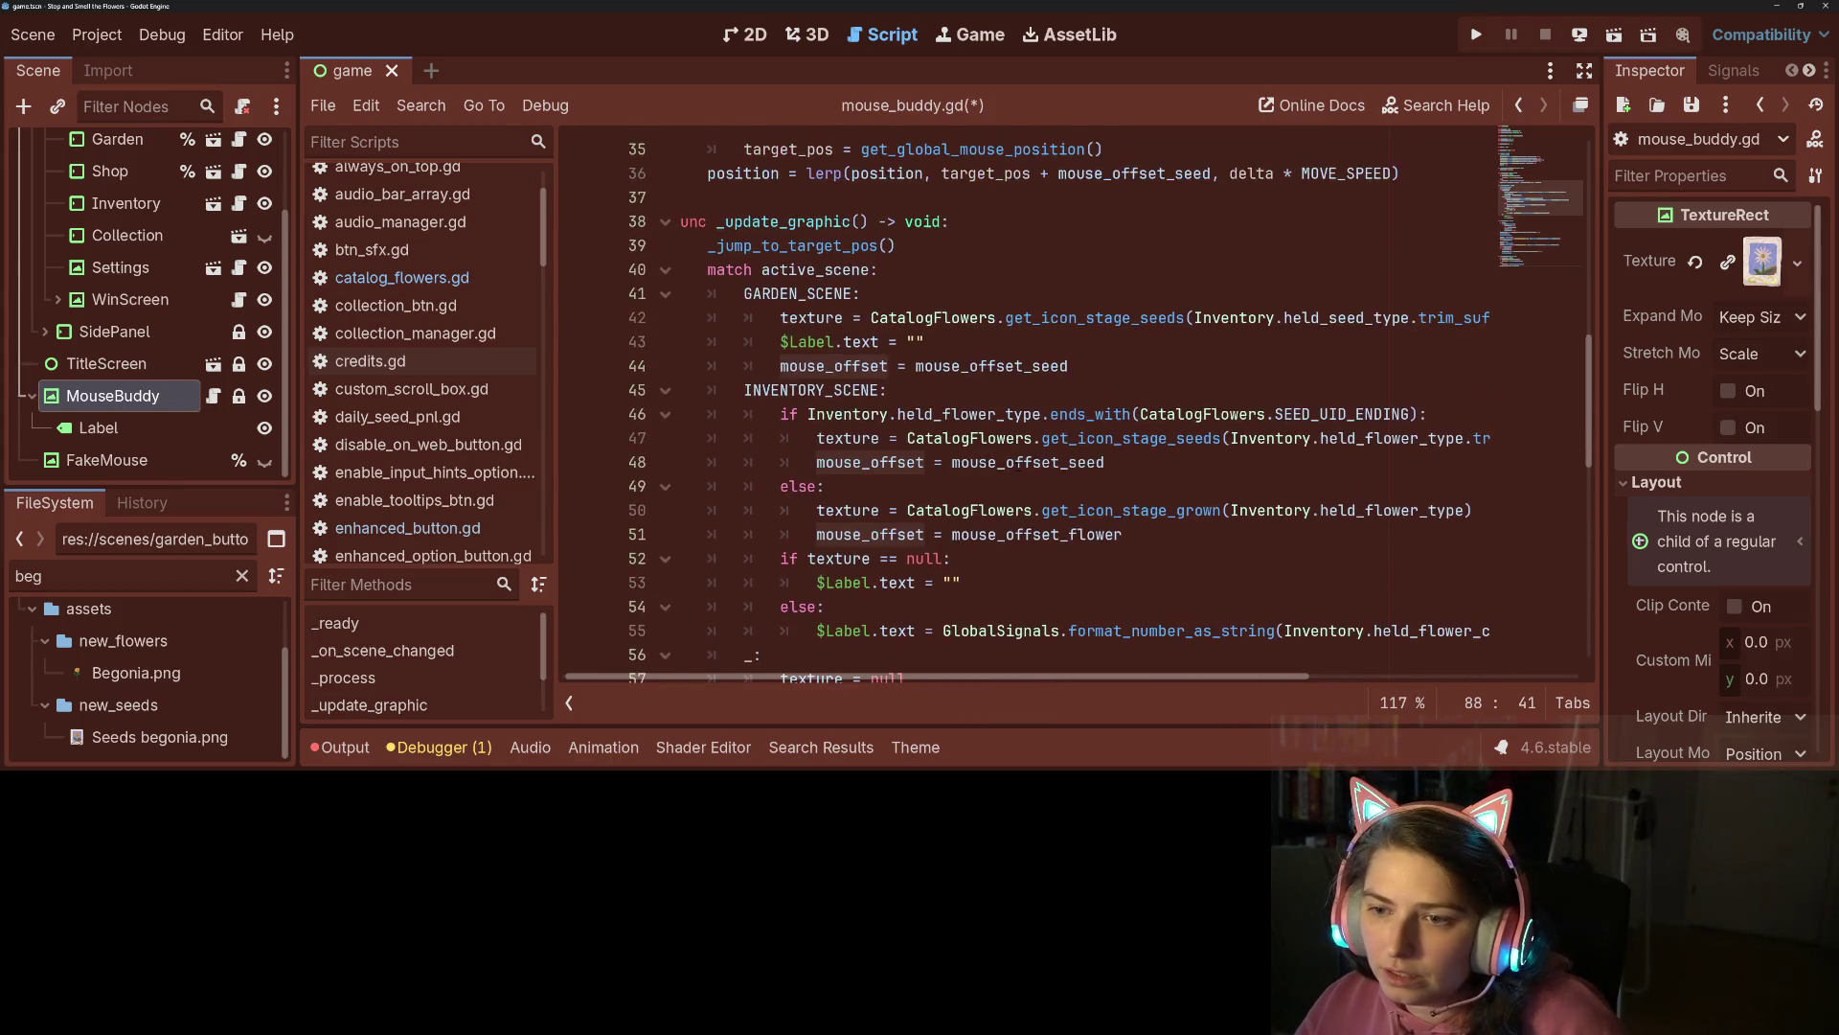
scroll(1008, 538, up, 3)
scroll(1008, 539, up, 1)
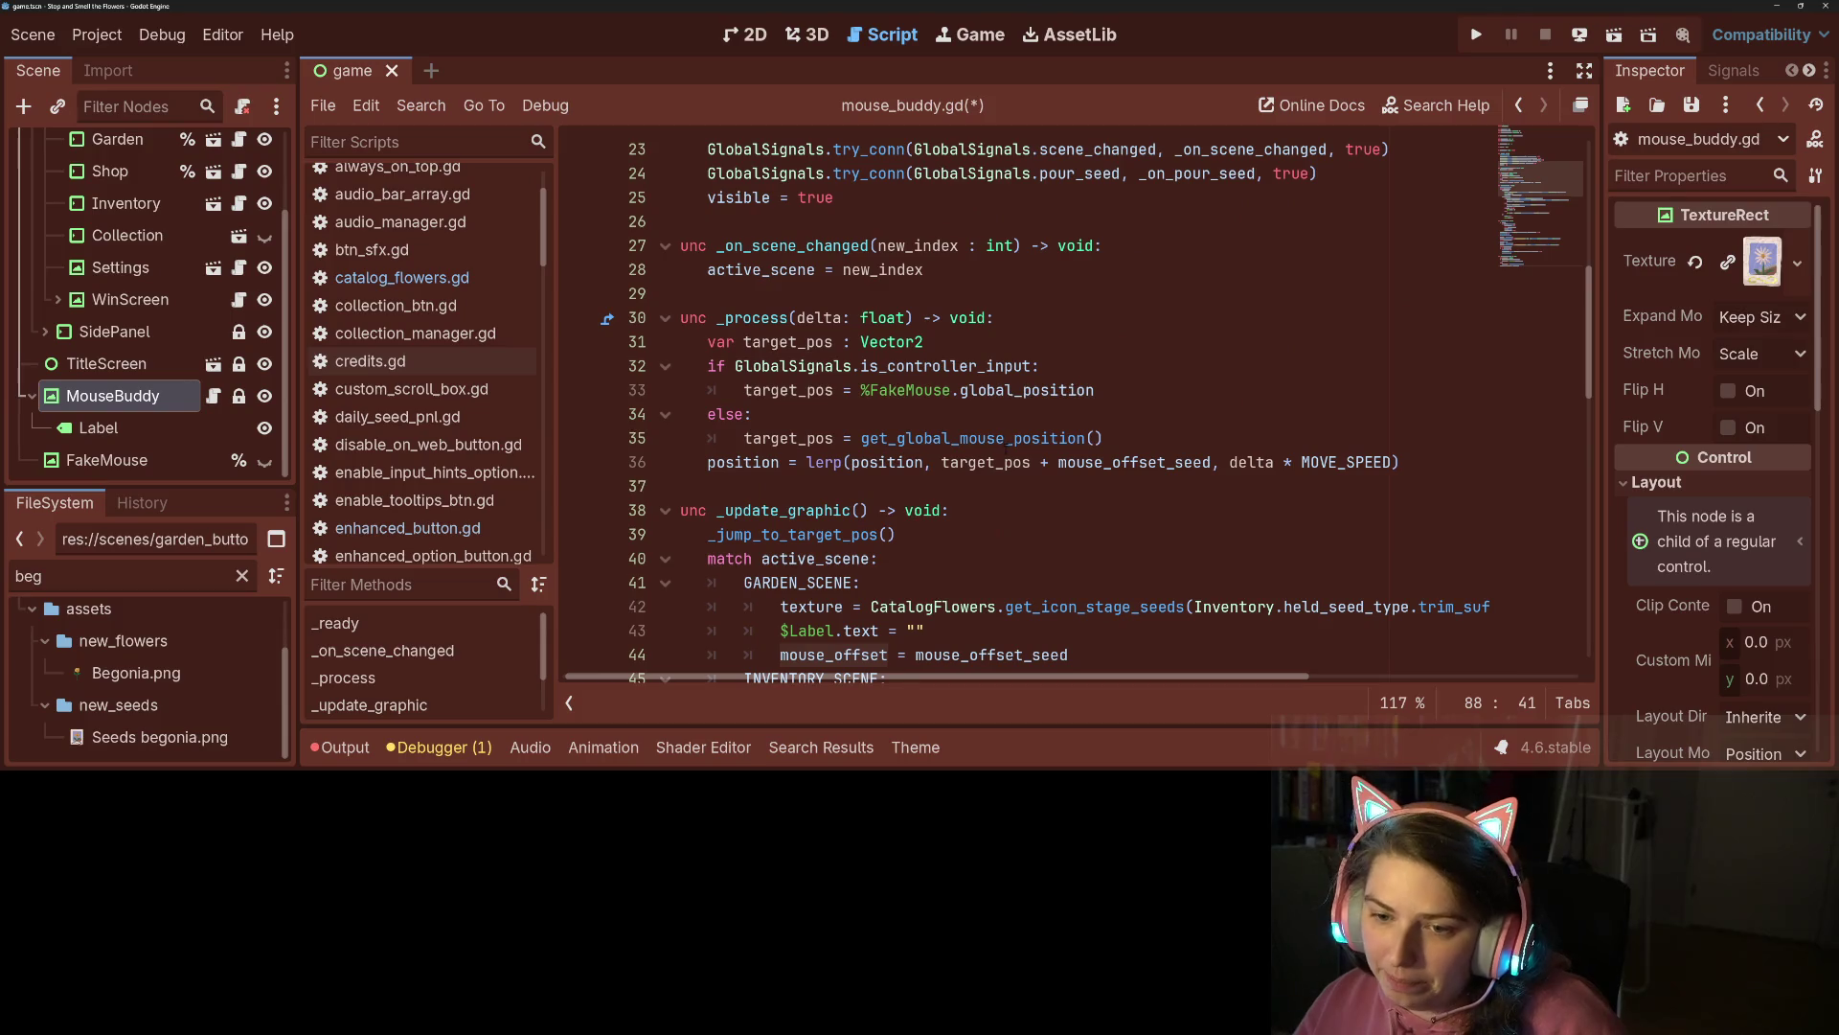
click(1148, 462)
double_click(1148, 462)
text(mouse_offset)
key(ctrl+s)
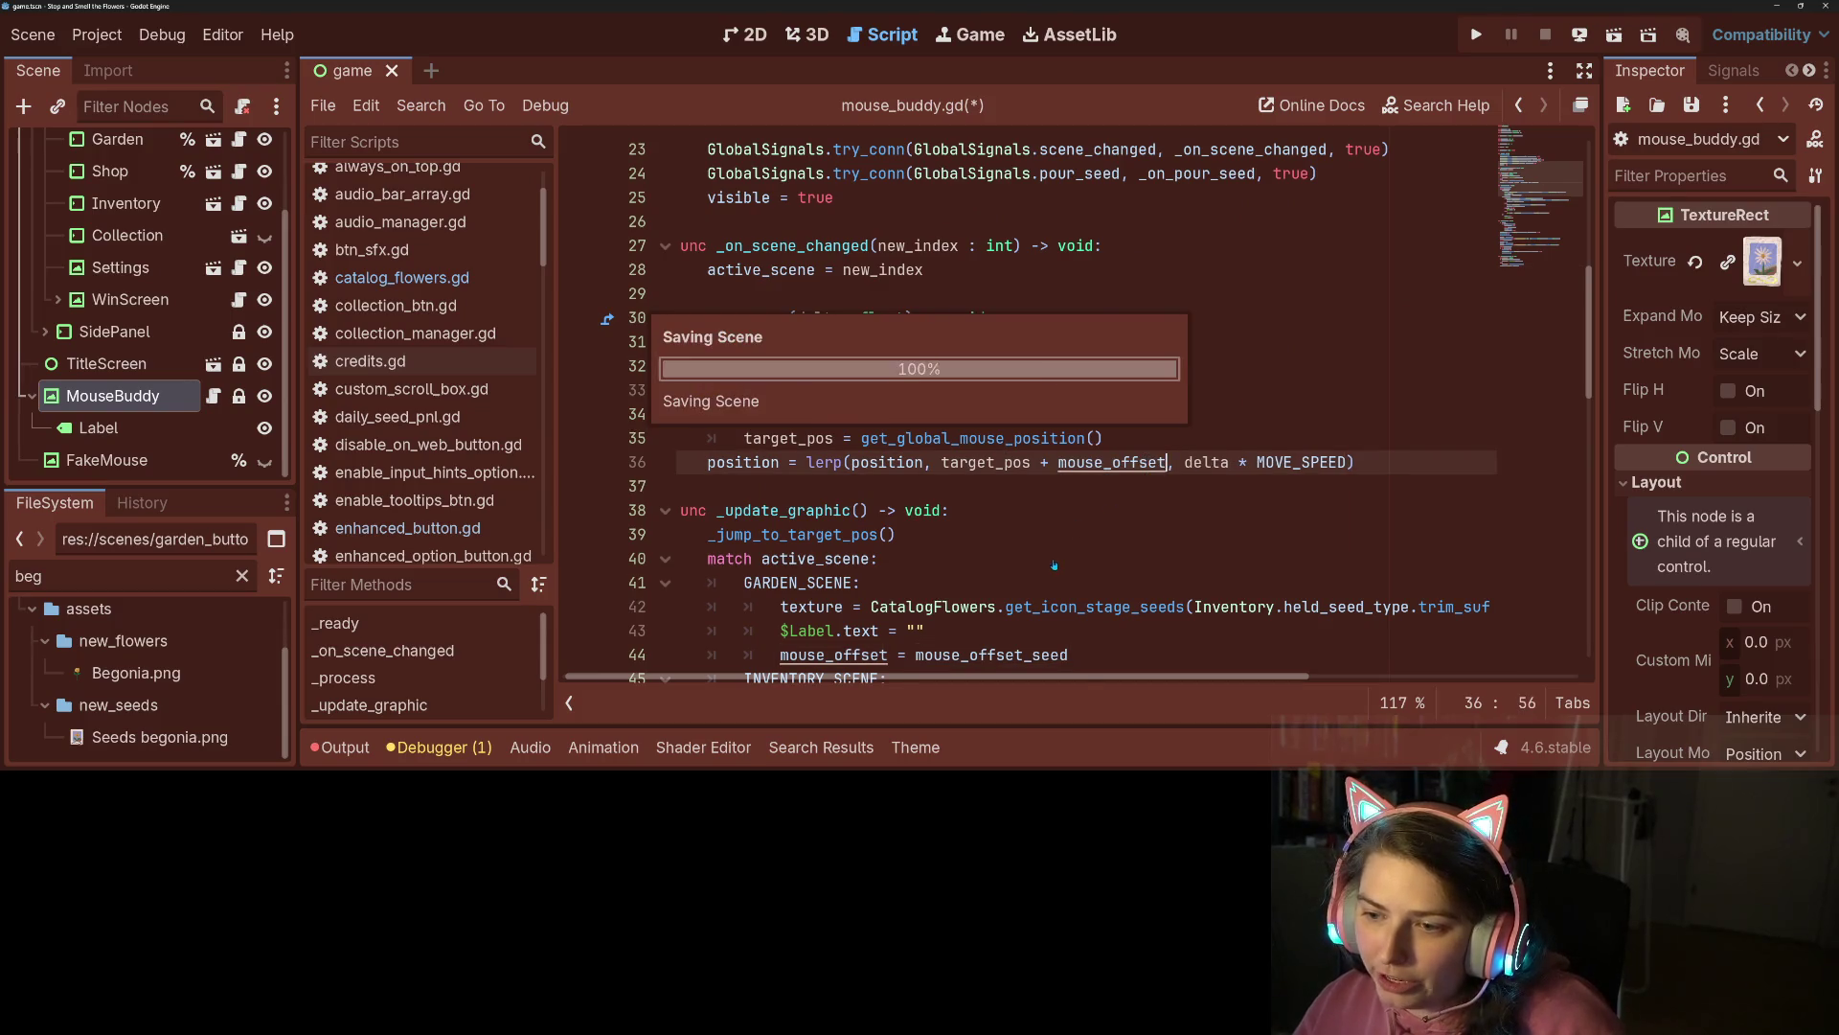
Set mouse_offset_flower on line 5 to Vector2(-5, -15), save, and run the game.
scroll(1041, 566, up, 7)
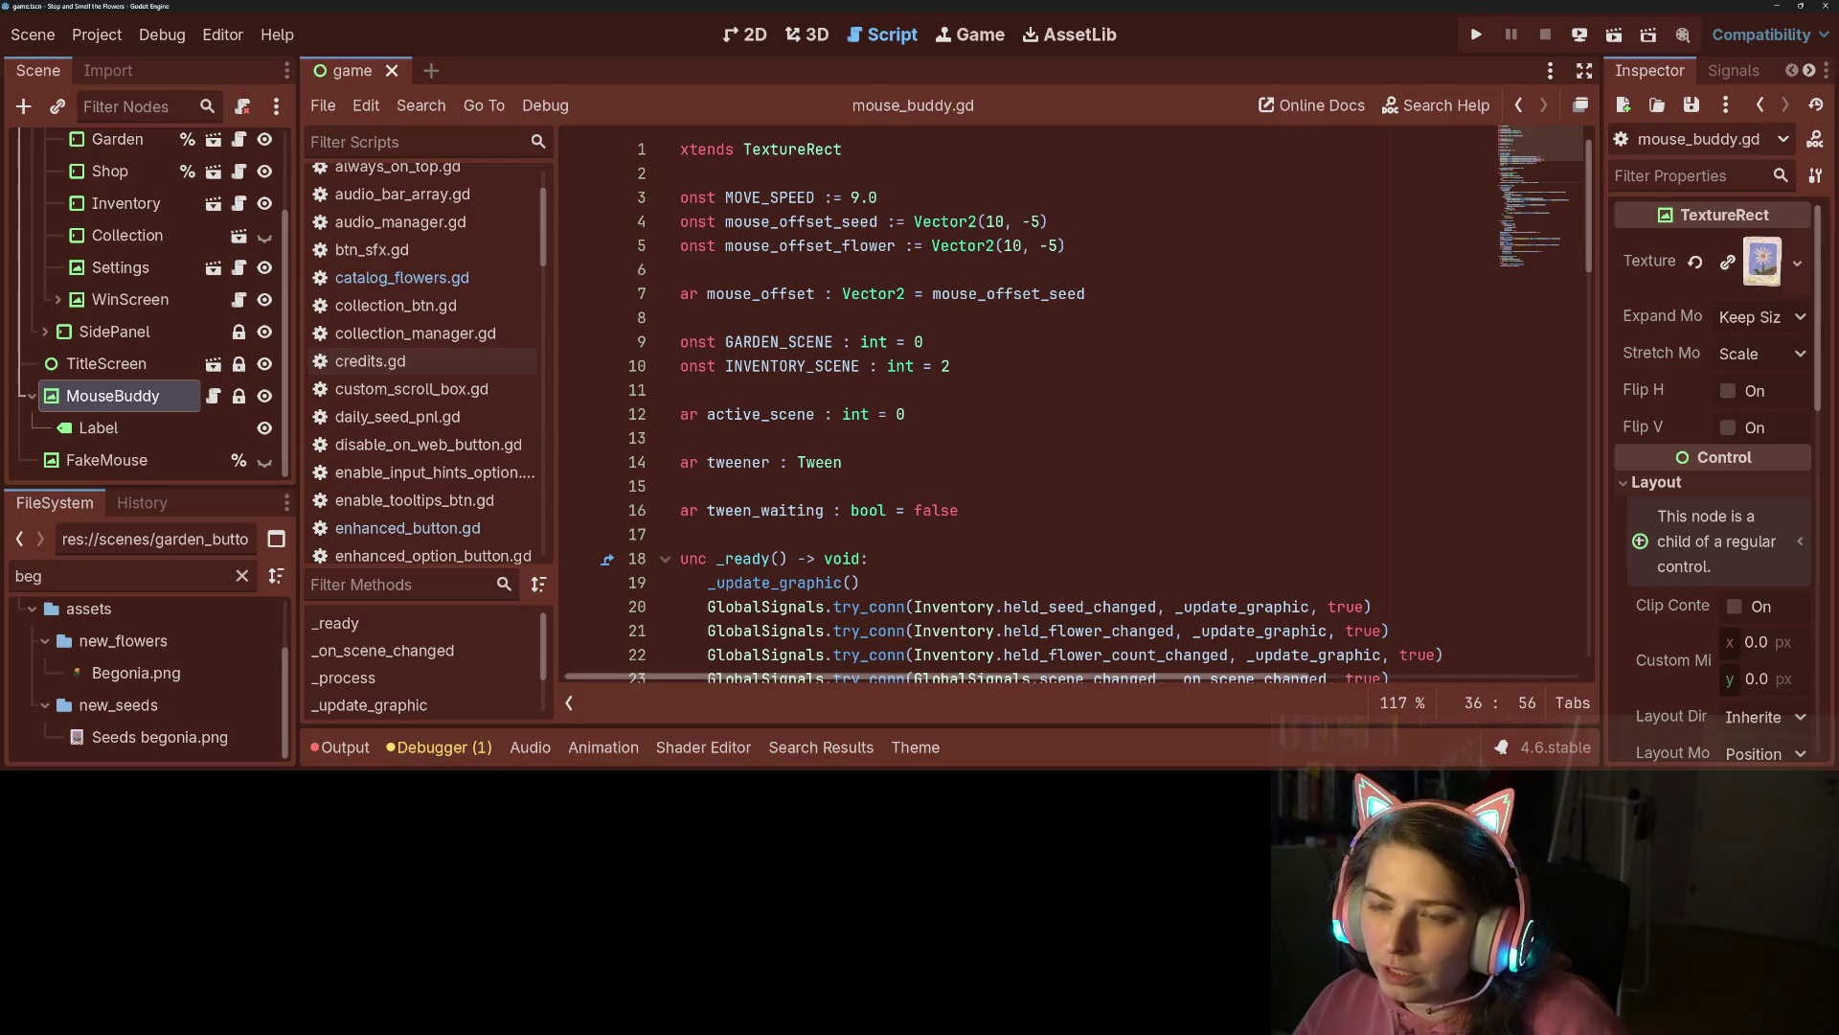
click(1005, 245)
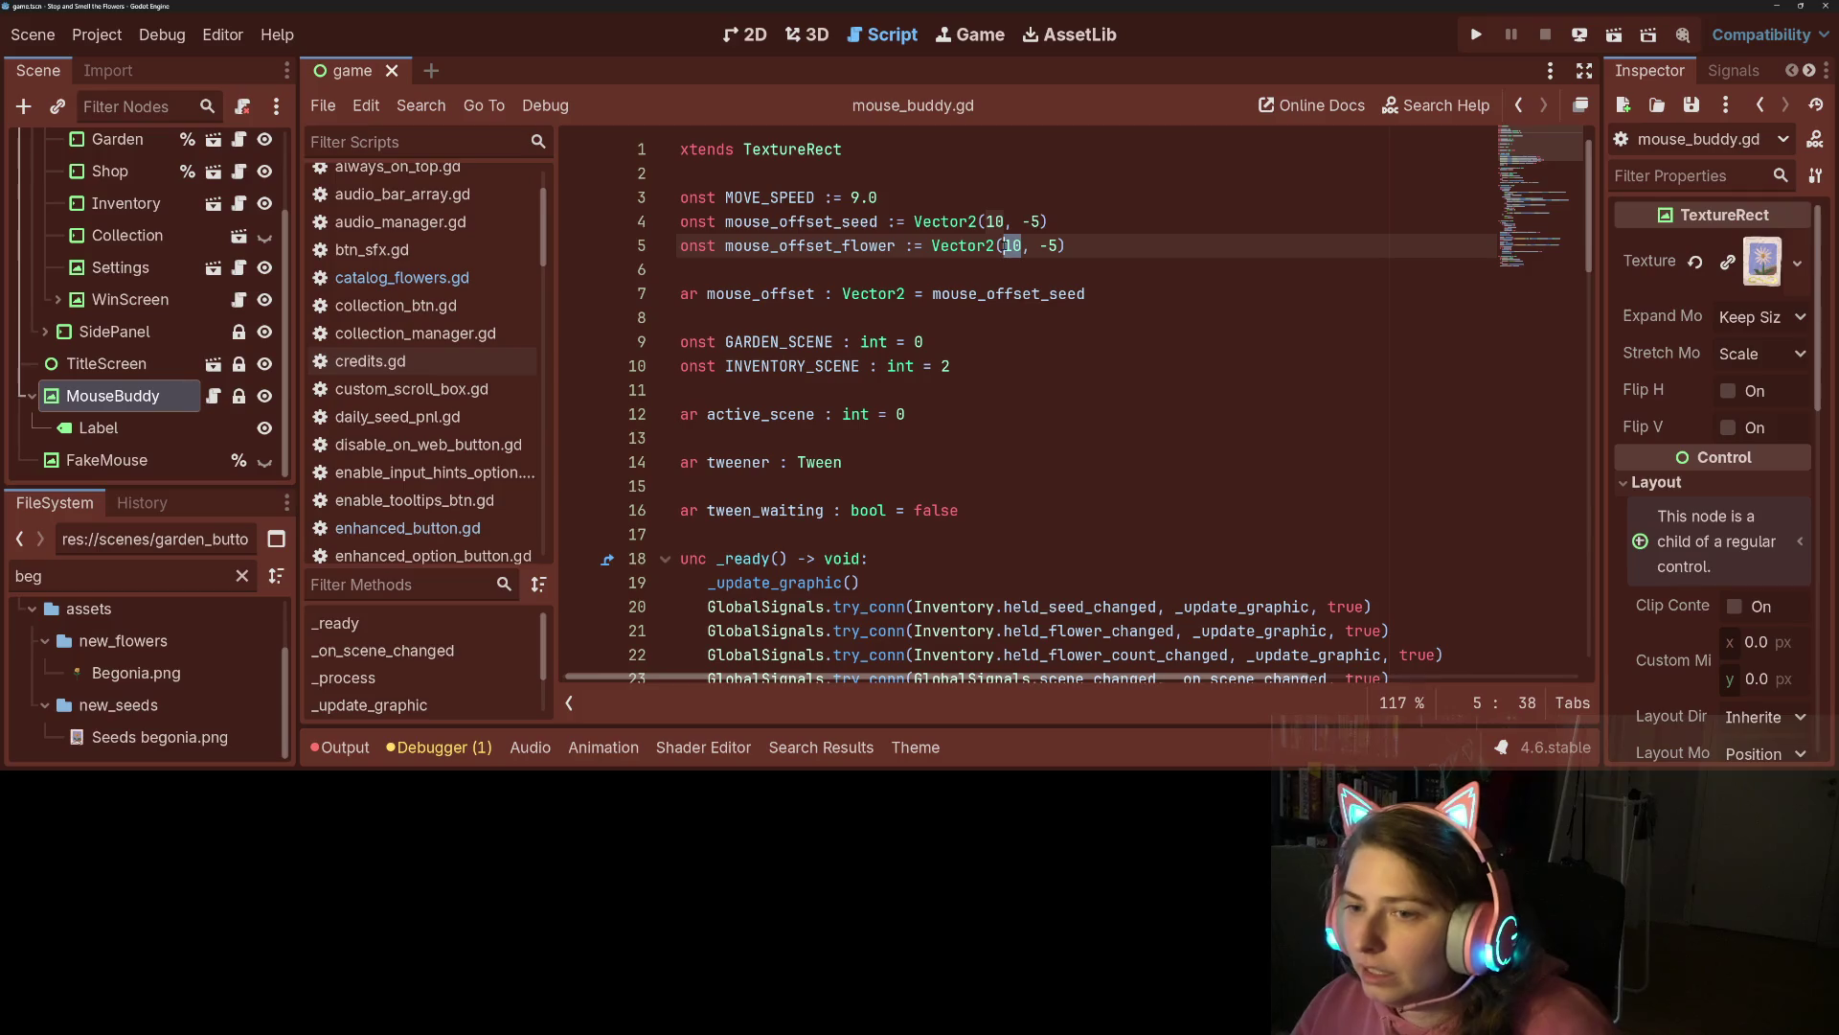
text(-5)
key(Right)
key(Right)
key(Right)
text(1)
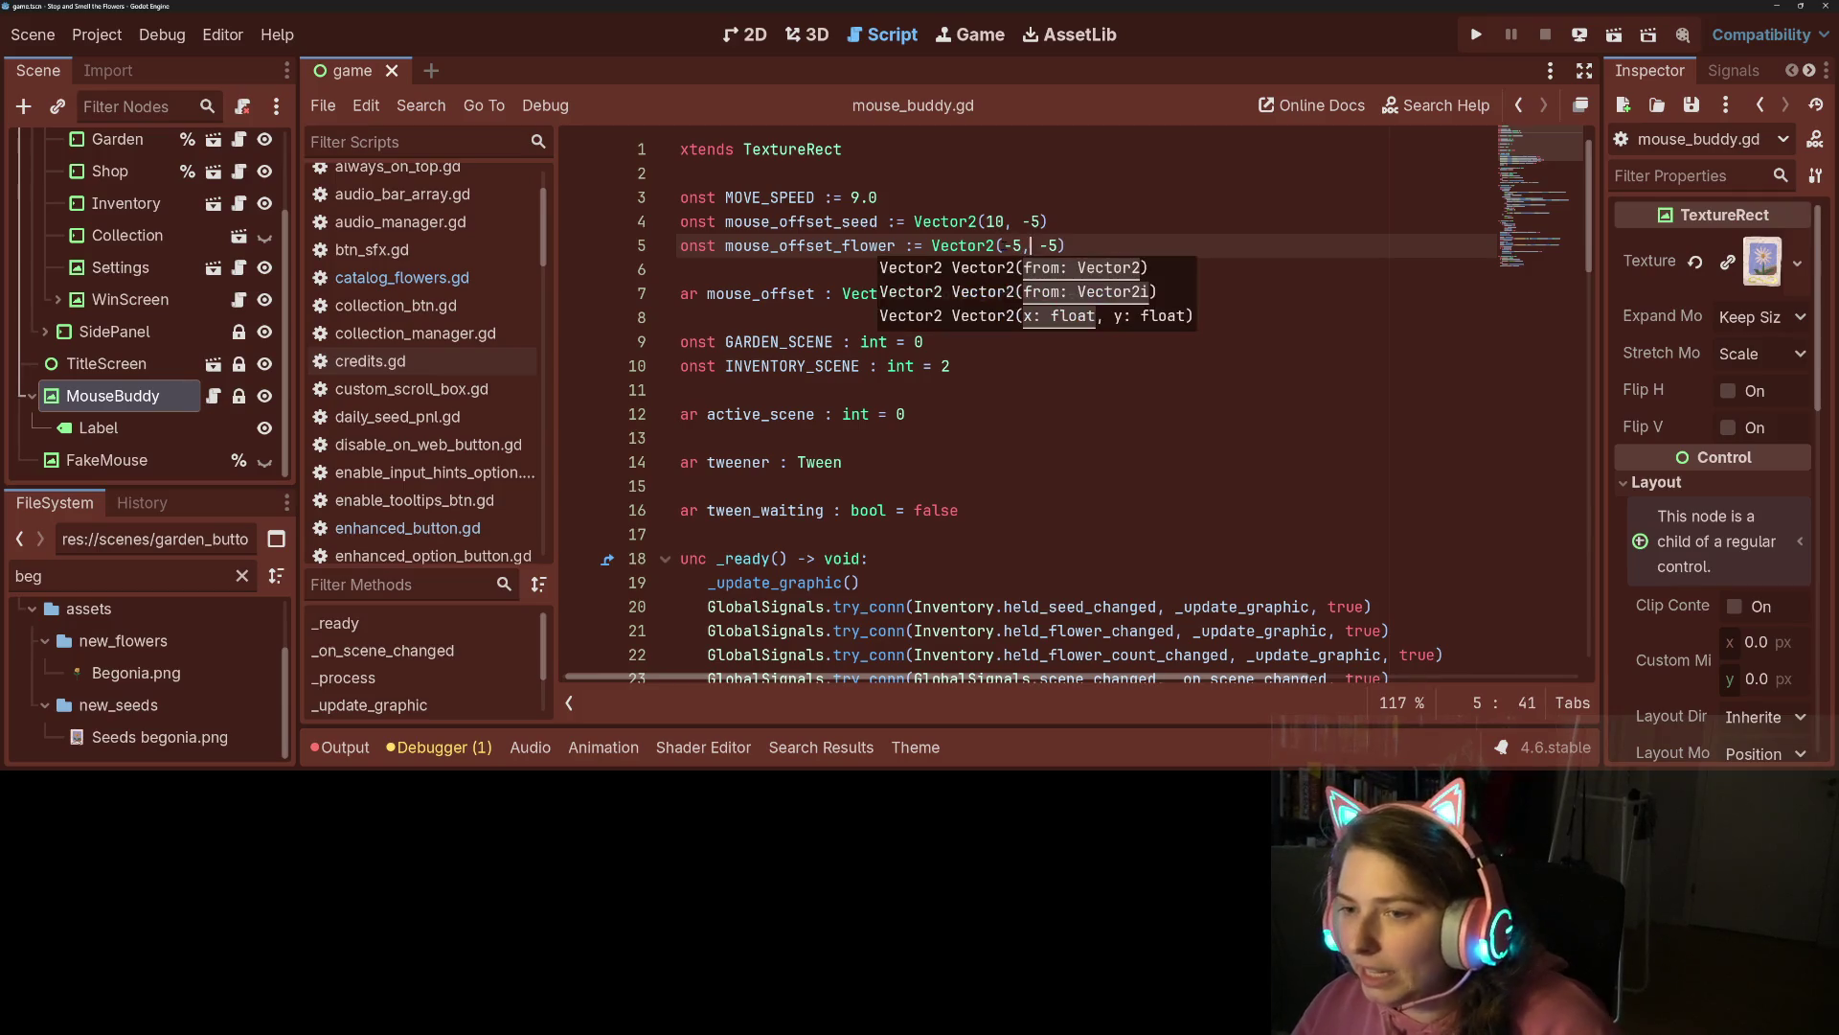
key(ctrl+s)
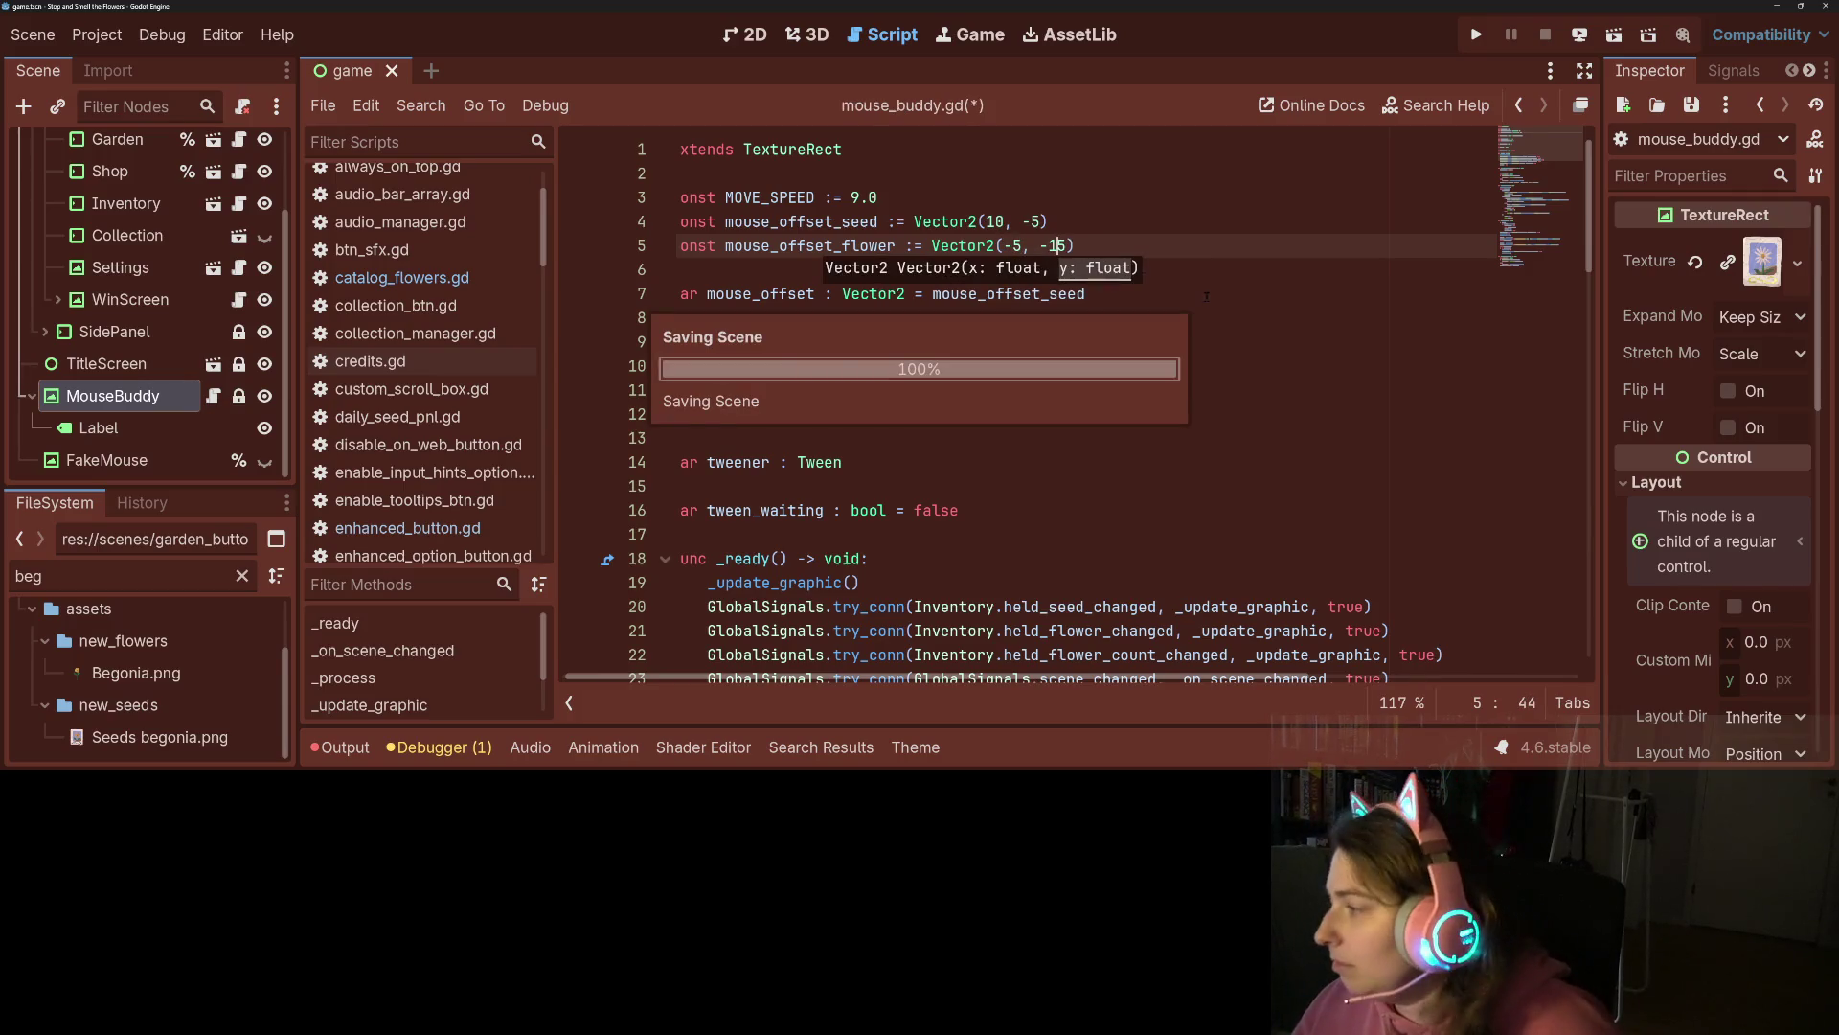
key(F5)
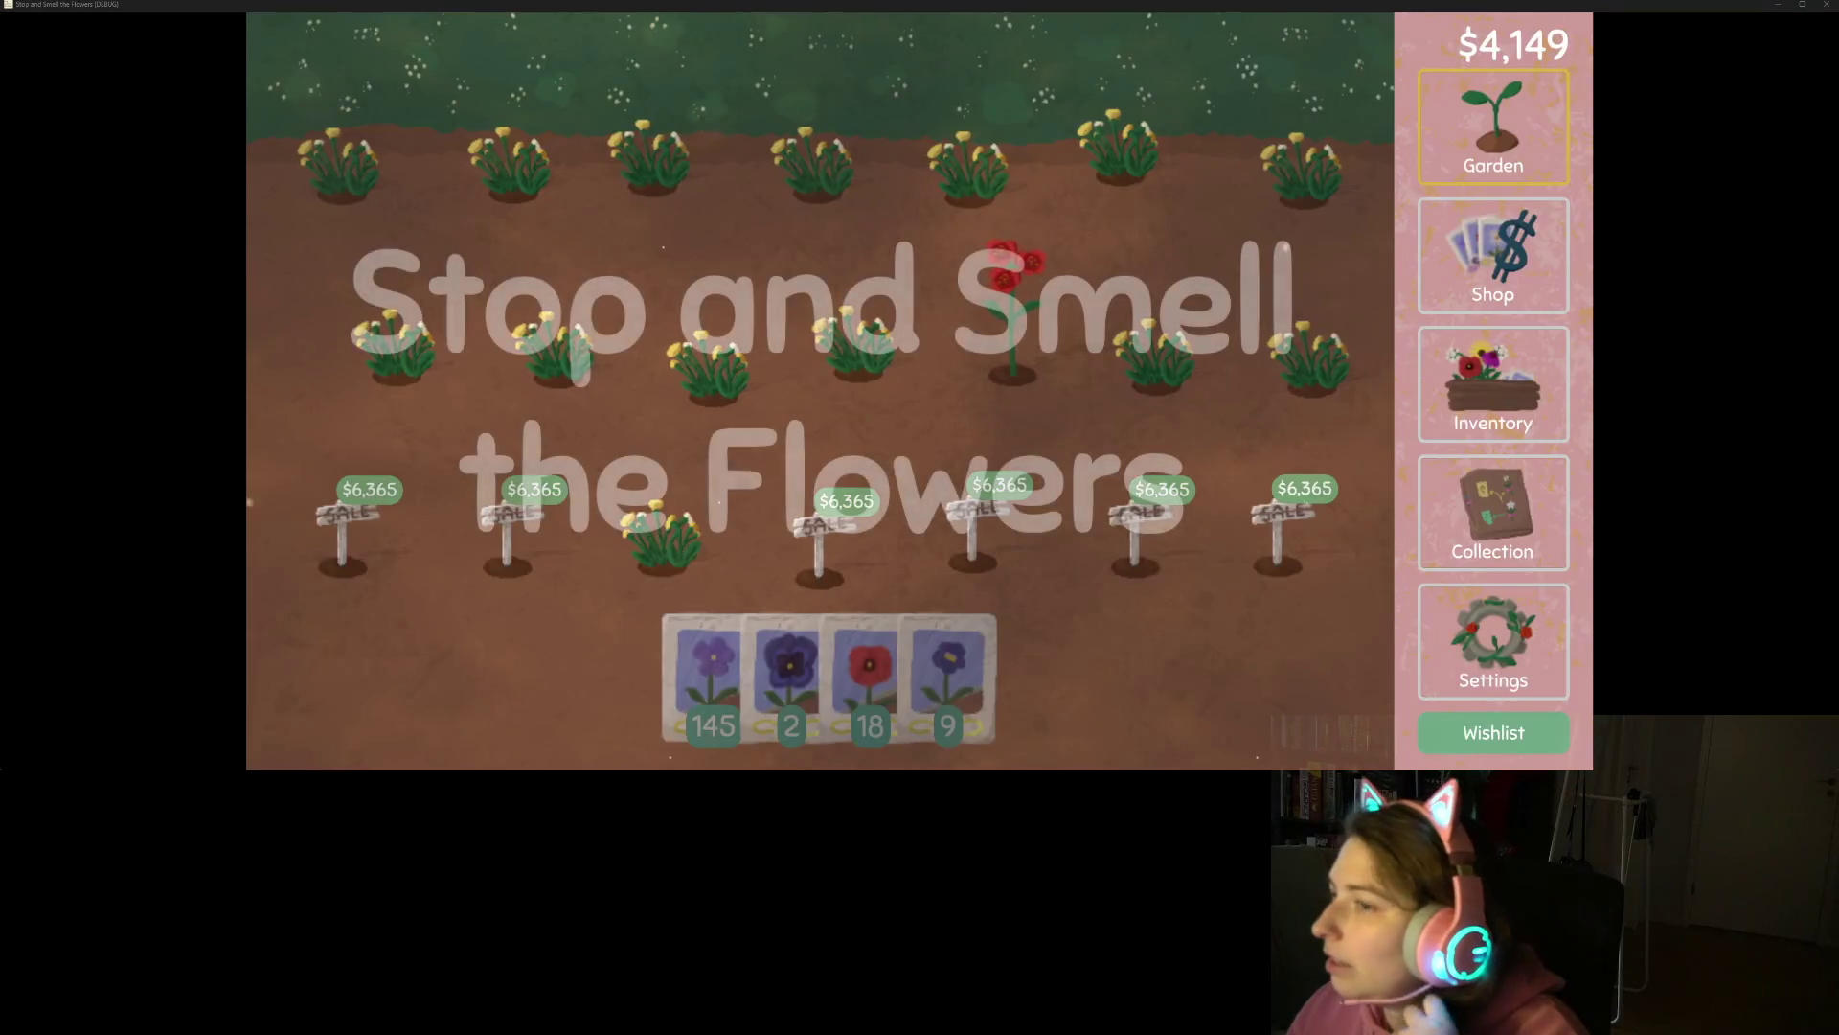
Plant a seed in a garden plot, then harvest seeds from a white flower in the inventory.
mouse_move(943, 670)
mouse_down()
mouse_move(1025, 354)
mouse_move(1111, 354)
mouse_move(1078, 337)
mouse_move(1106, 316)
mouse_up()
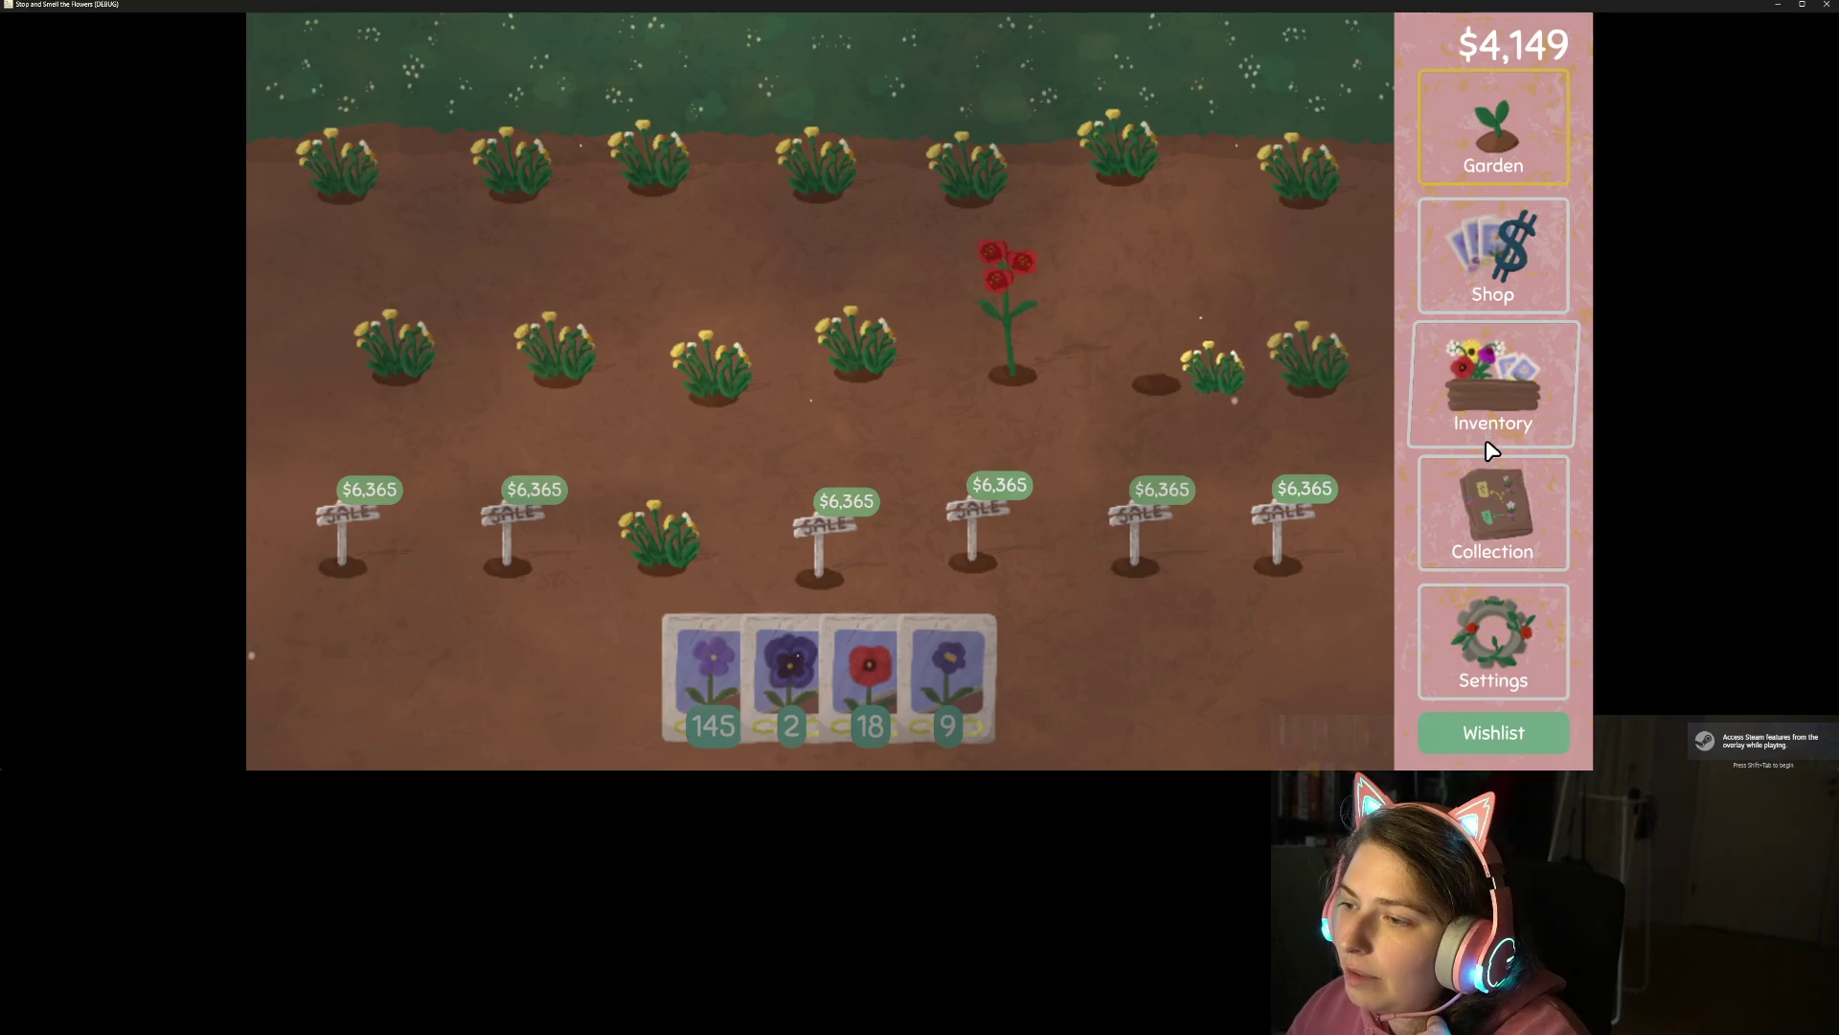
click(1437, 369)
mouse_move(1034, 422)
mouse_down()
mouse_move(1088, 401)
mouse_move(1055, 383)
mouse_move(1155, 333)
mouse_move(566, 106)
mouse_up()
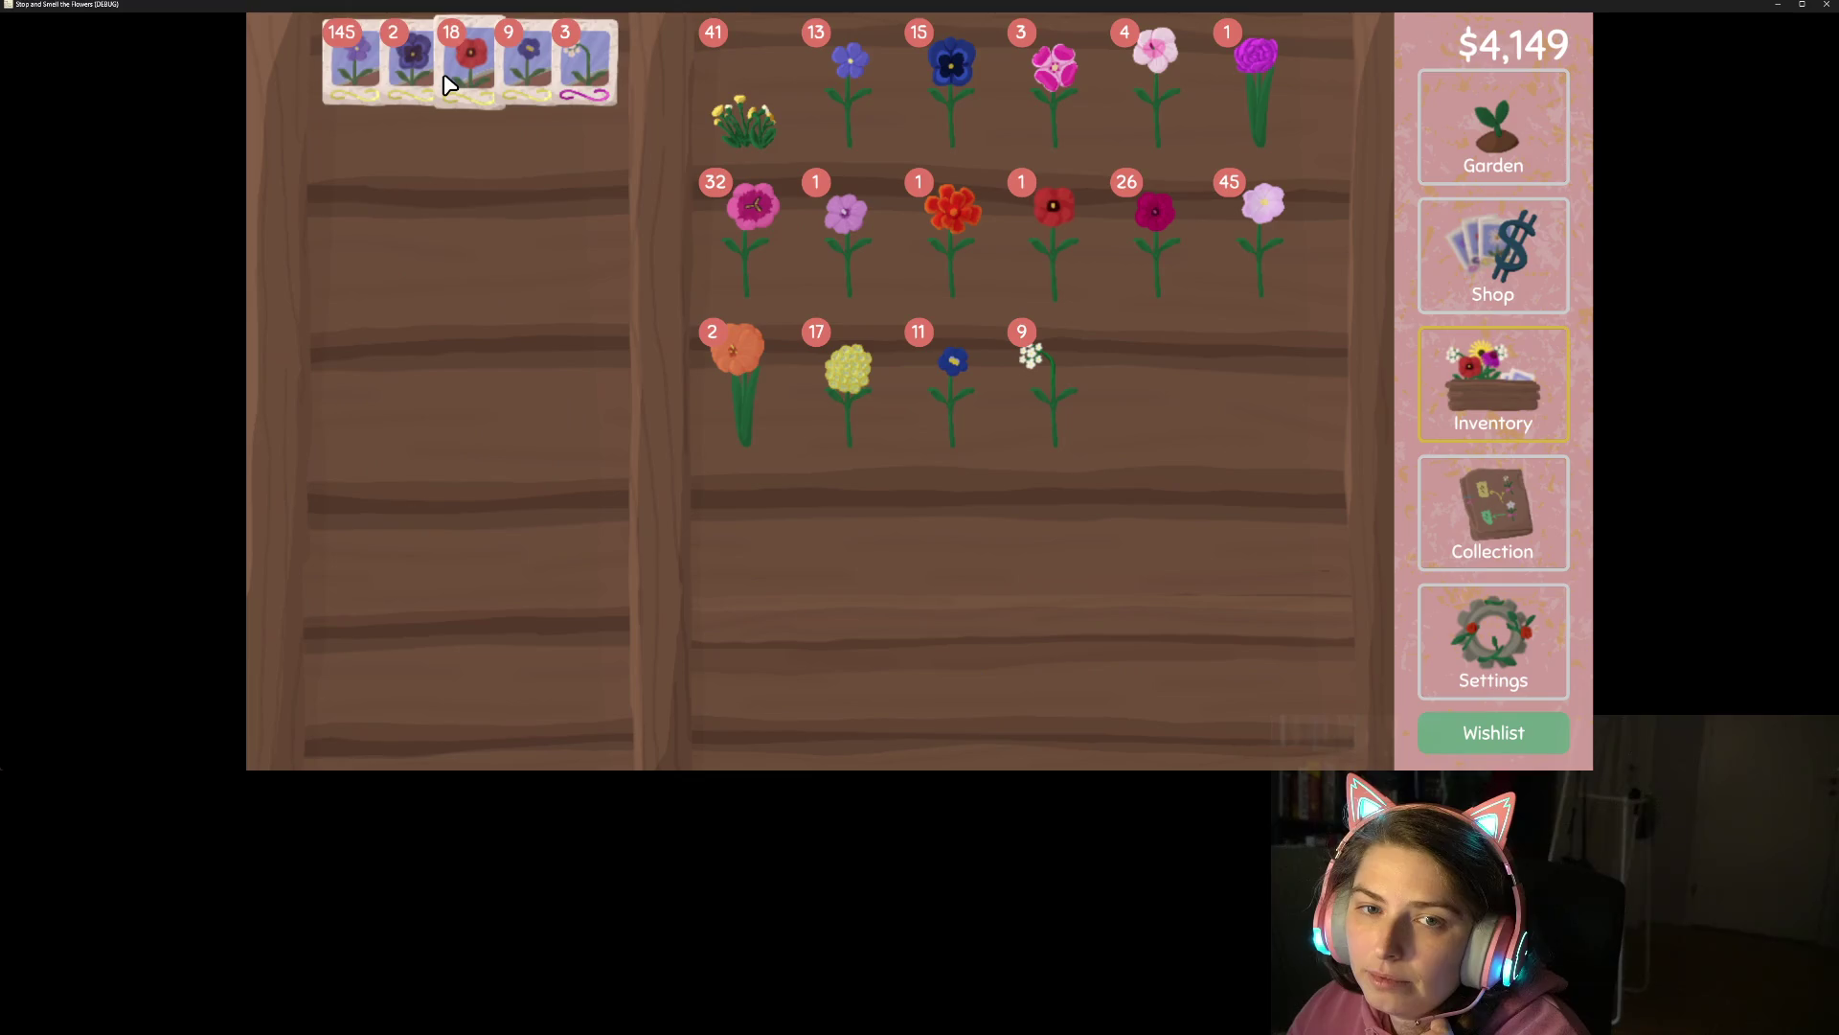
mouse_move(469, 62)
mouse_down()
mouse_move(460, 91)
mouse_move(518, 137)
mouse_move(571, 144)
mouse_move(690, 463)
mouse_move(479, 67)
mouse_move(523, 63)
mouse_up()
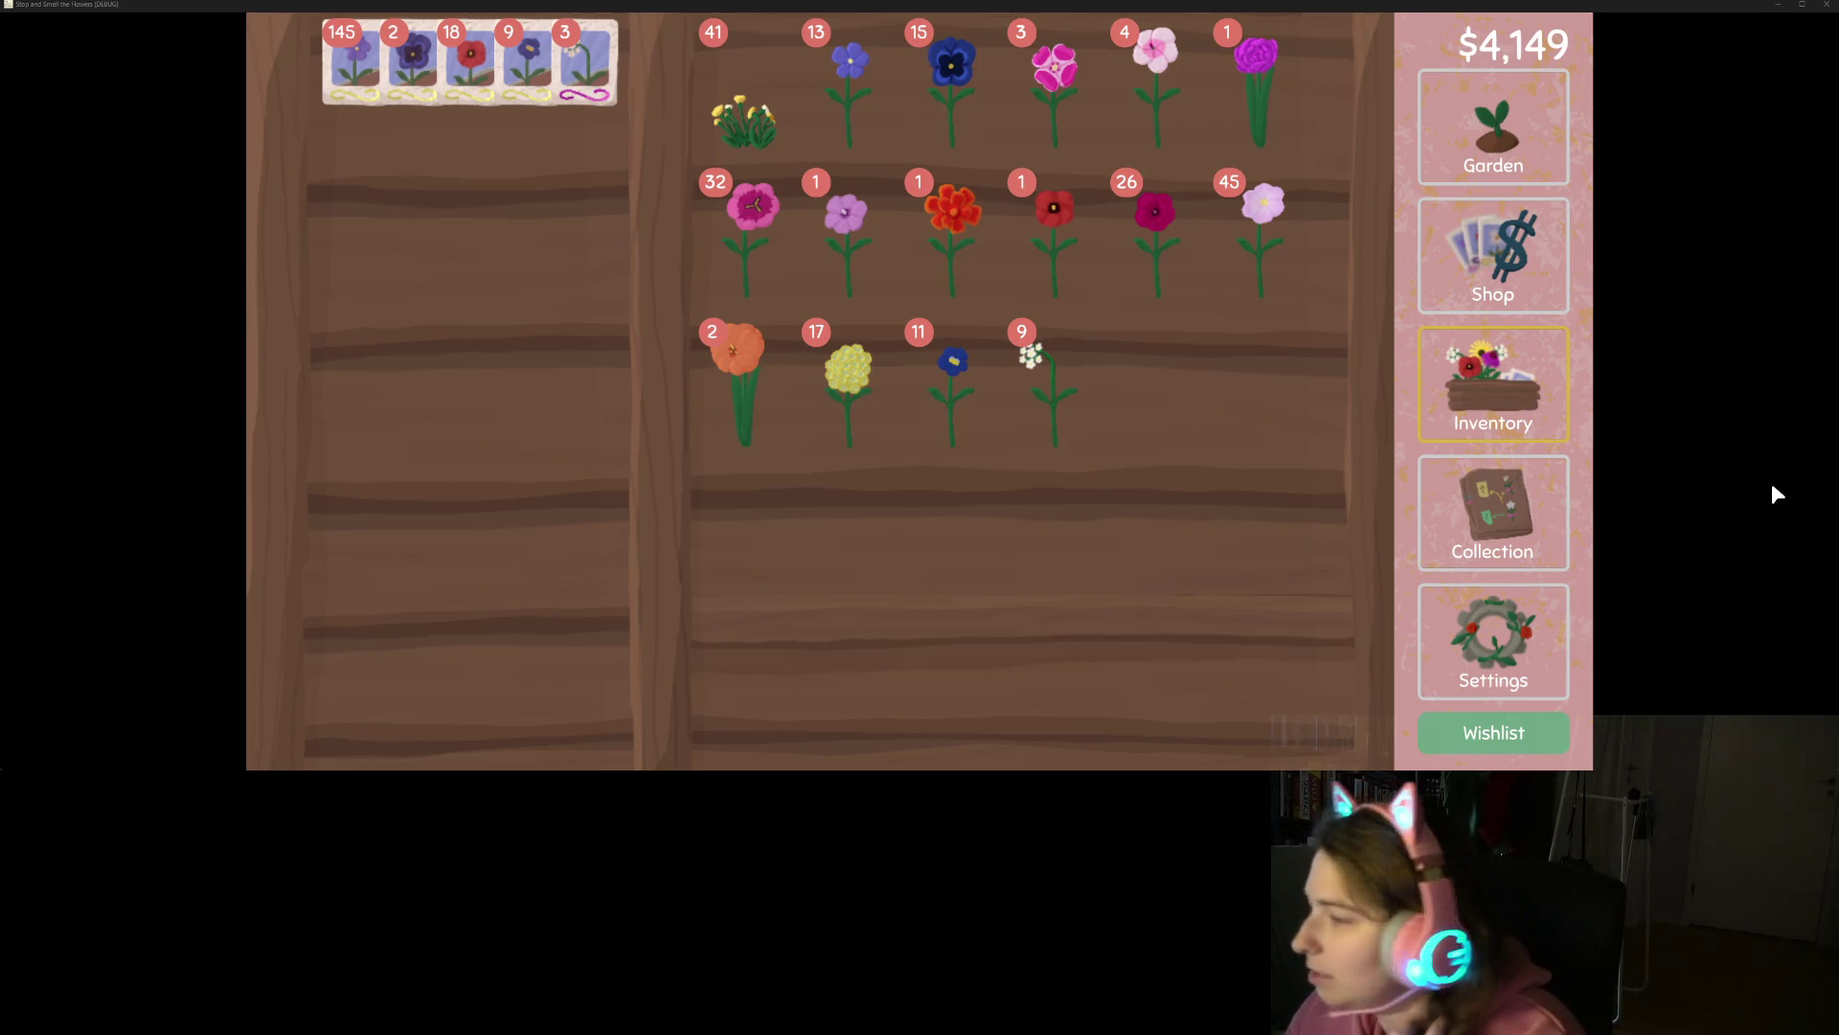
Quit the game from its settings panel and return to mouse_buddy.gd.
click(1497, 665)
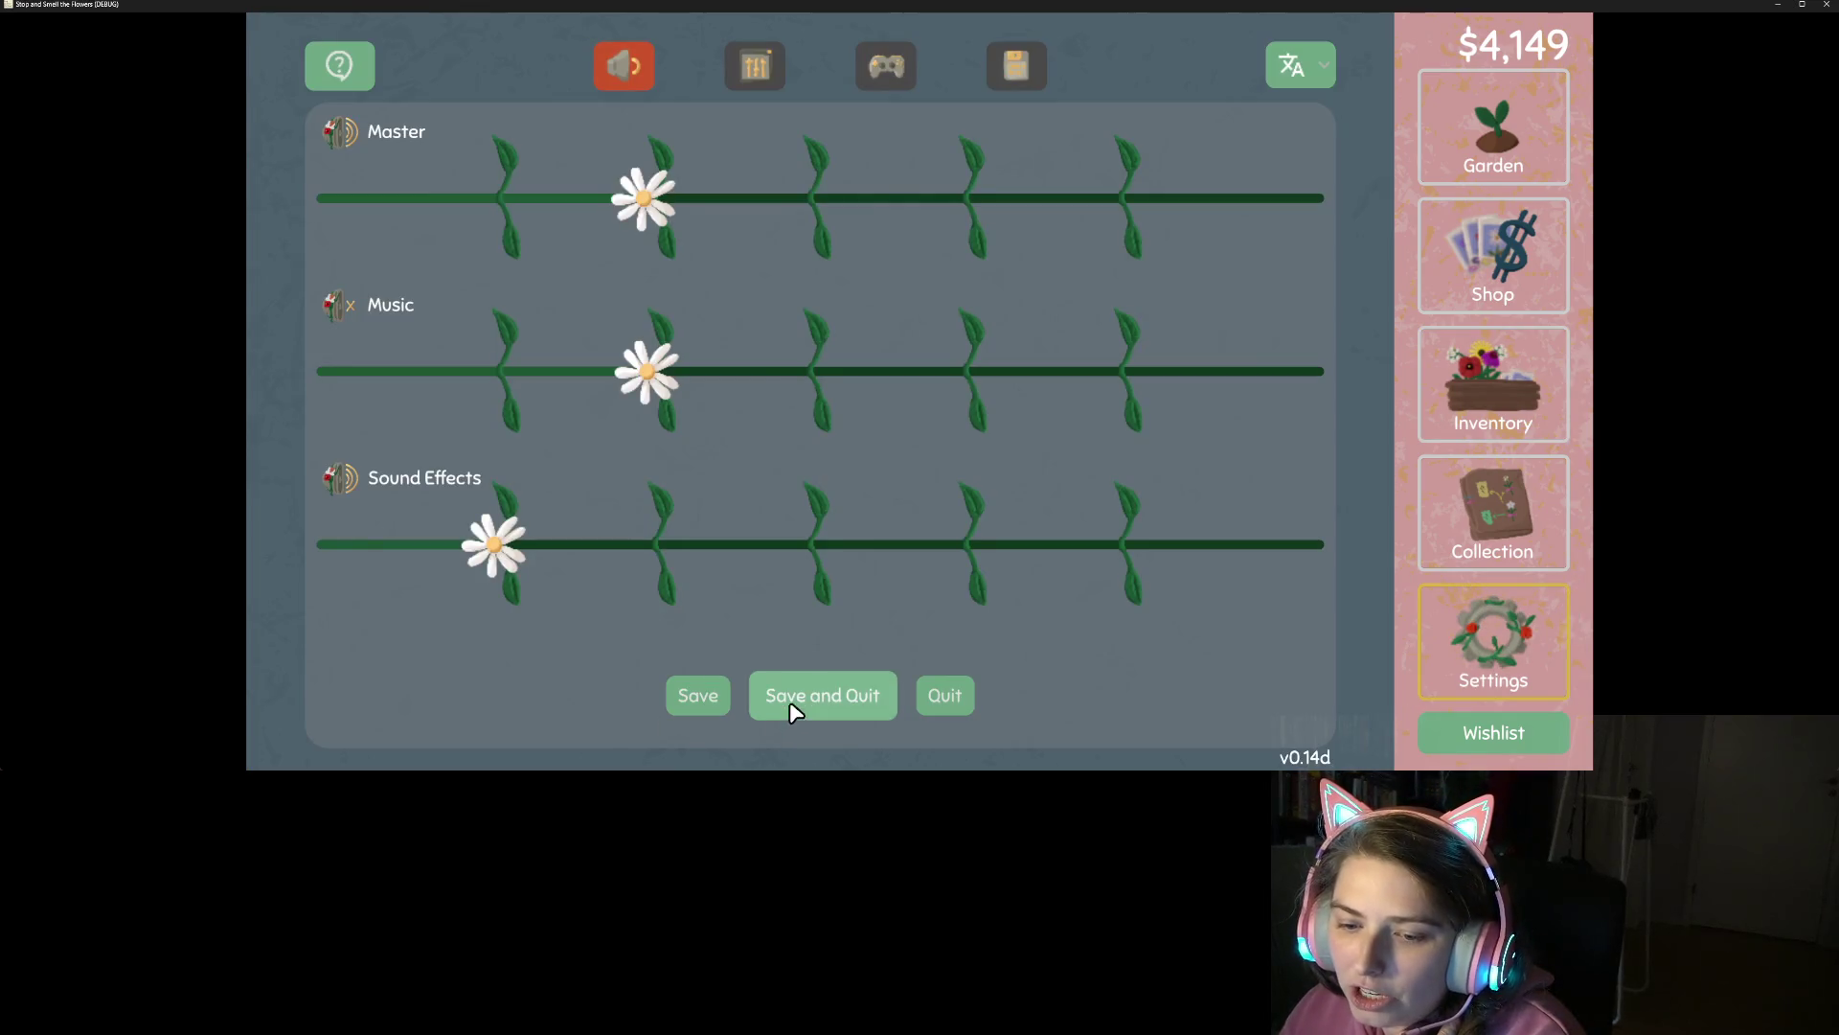
click(934, 702)
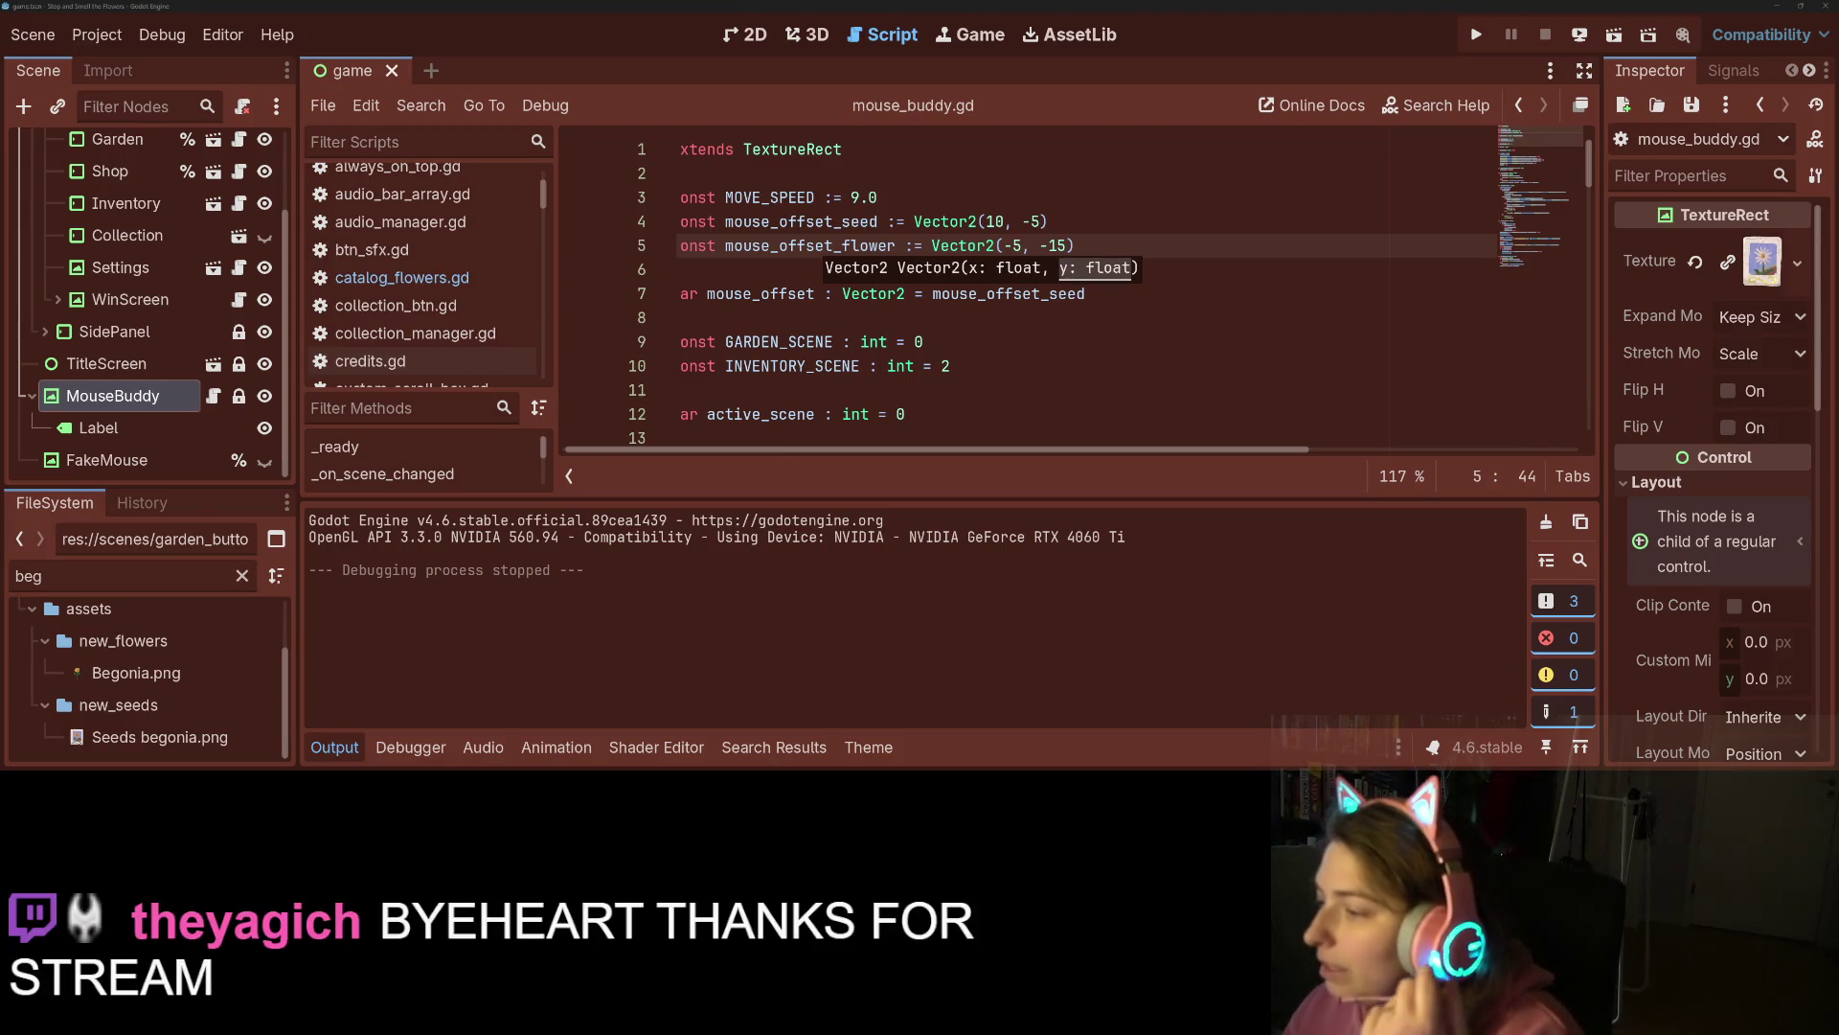
click(1123, 372)
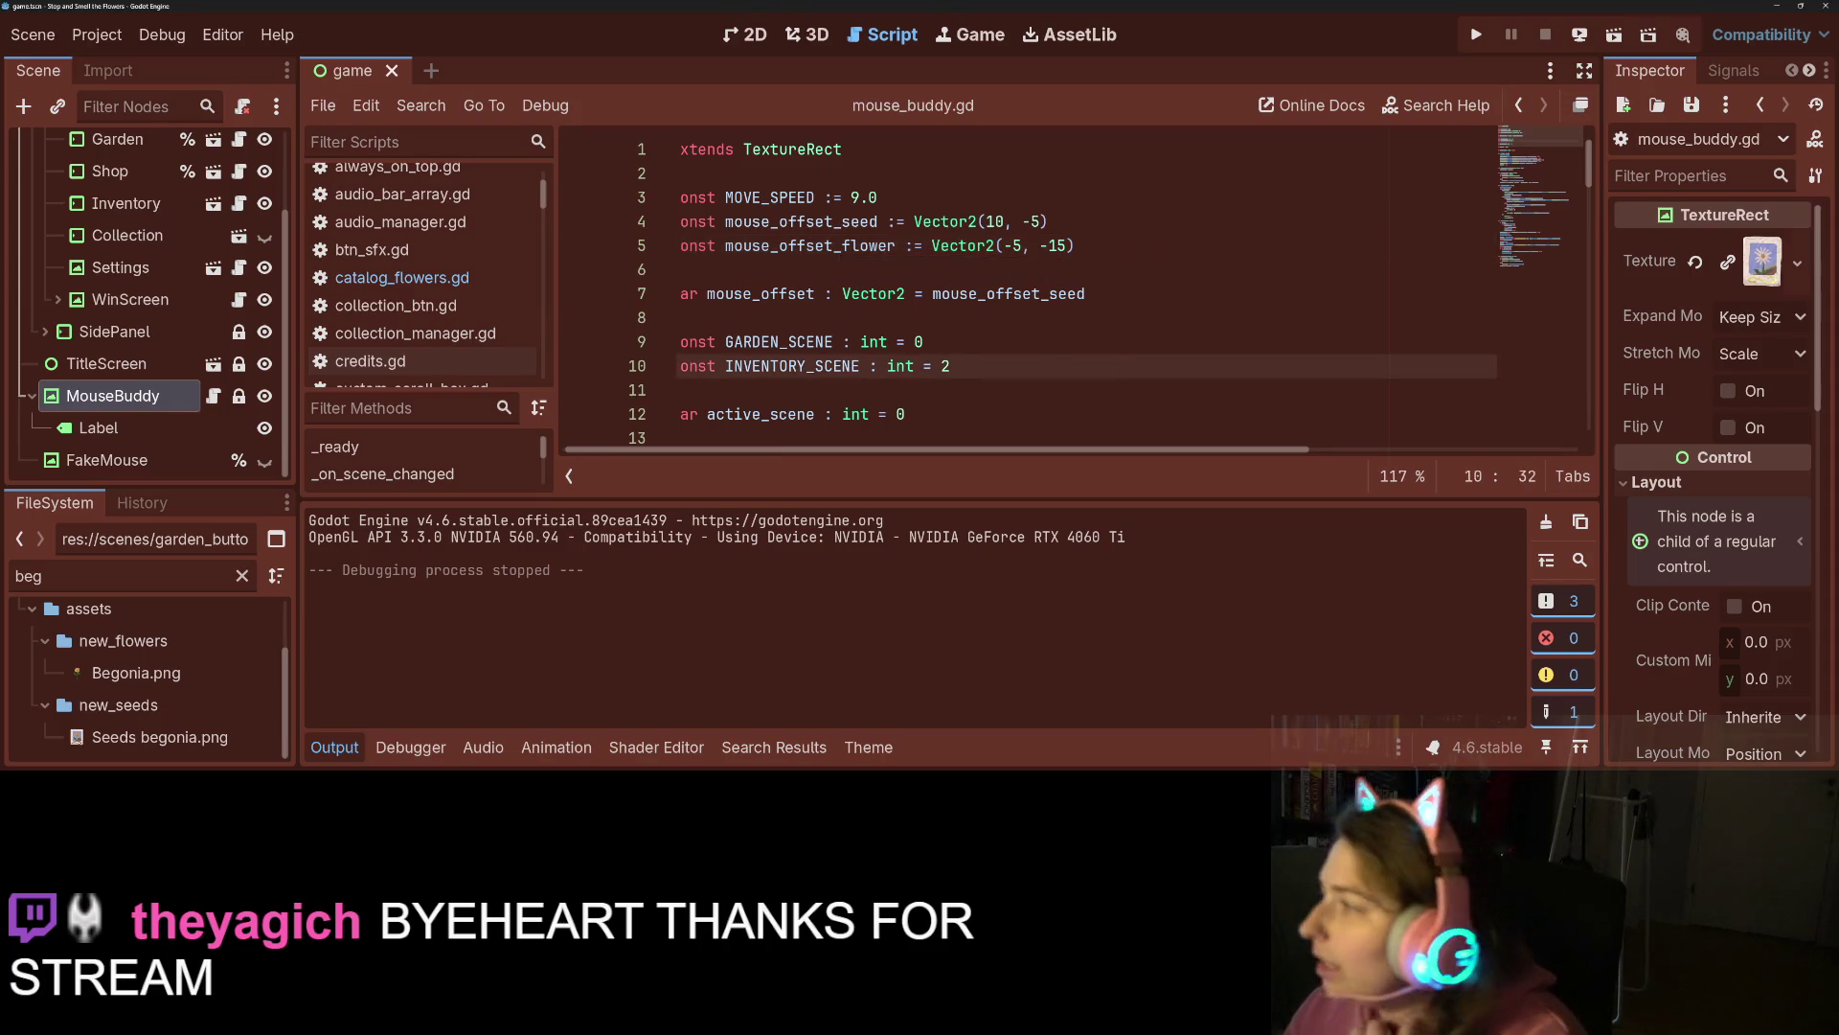
Commit mouse_buddy.gd to main with a summary about mouse buddy distance and lerp speed.
key(alt+Tab)
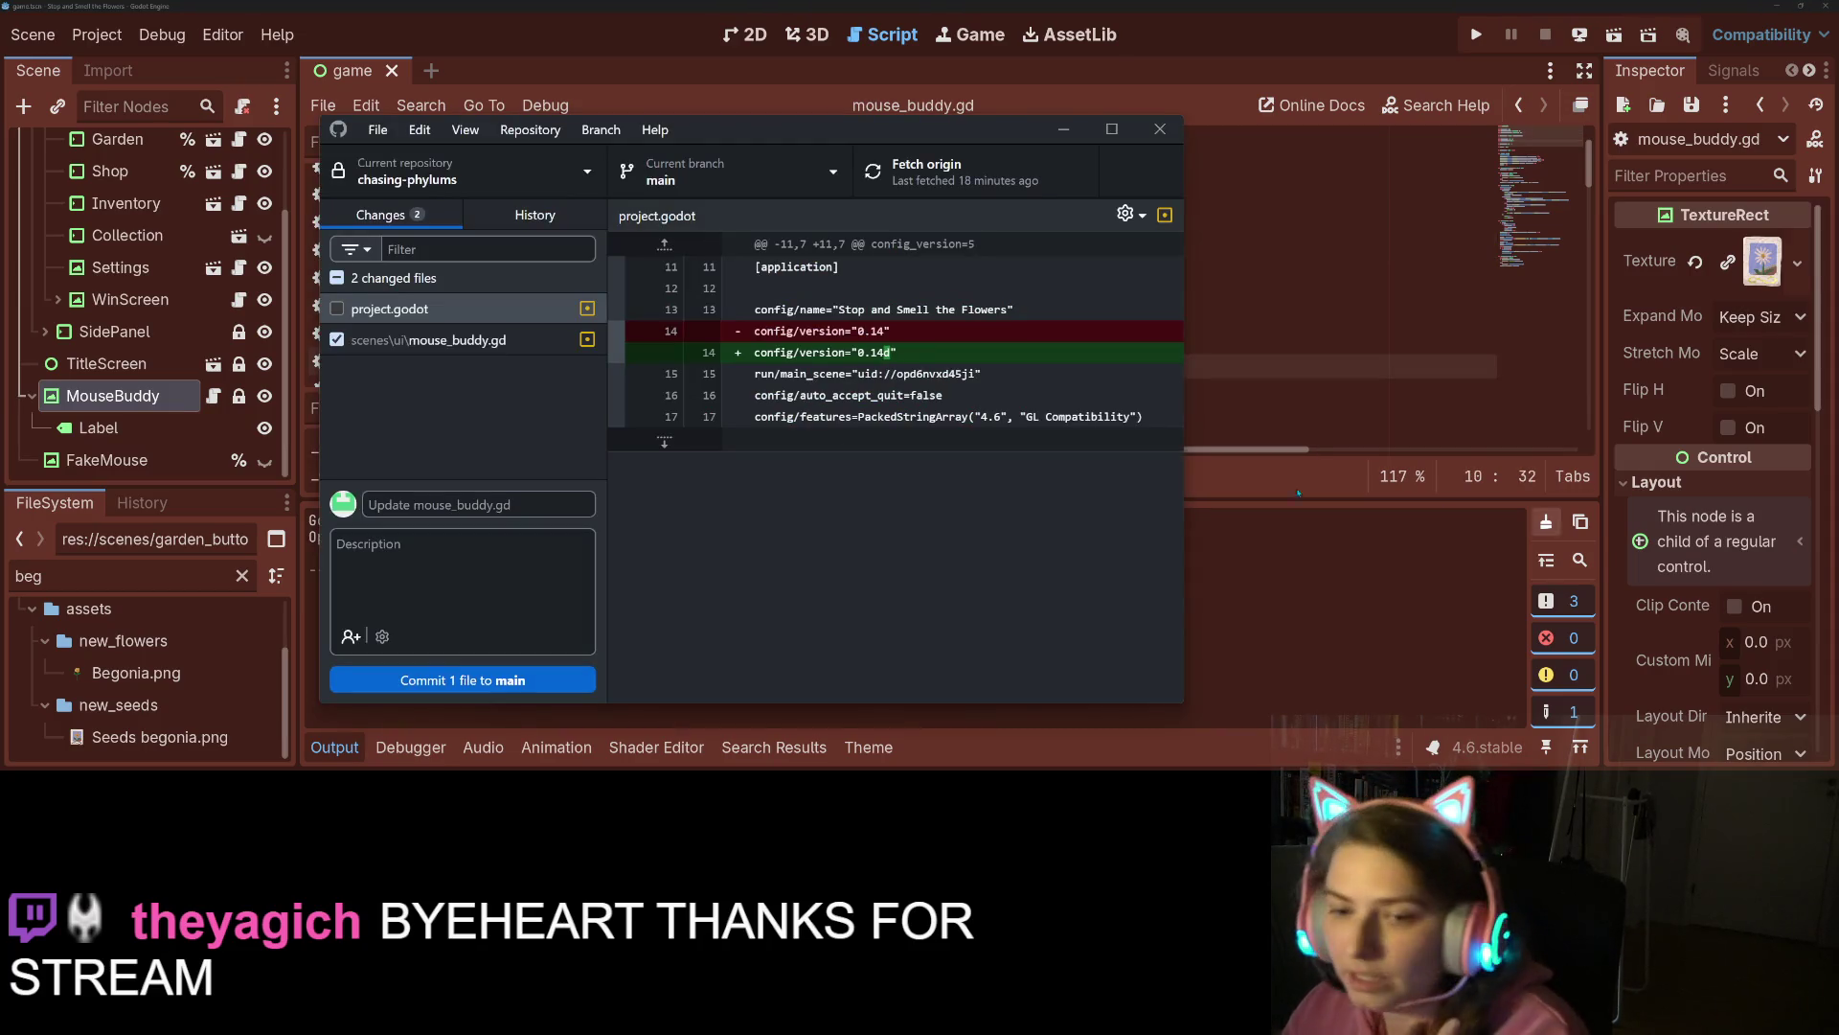
click(460, 340)
click(503, 502)
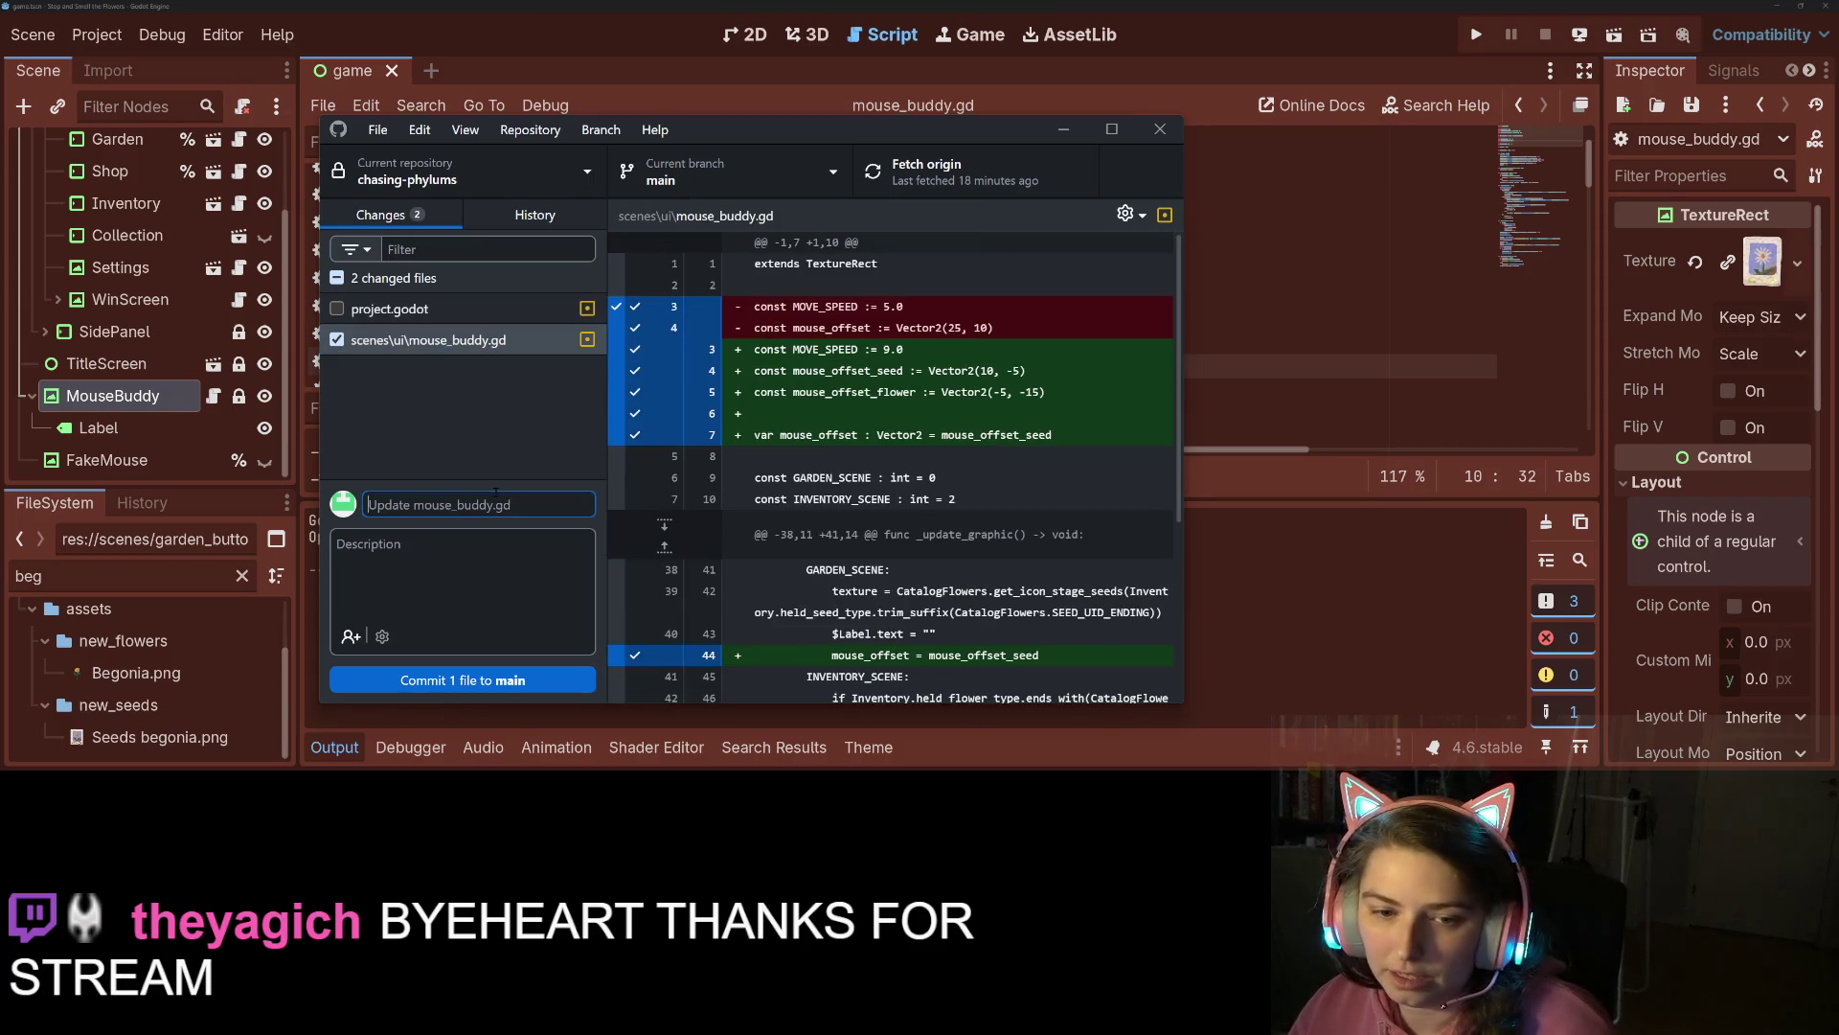
text(adds variable)
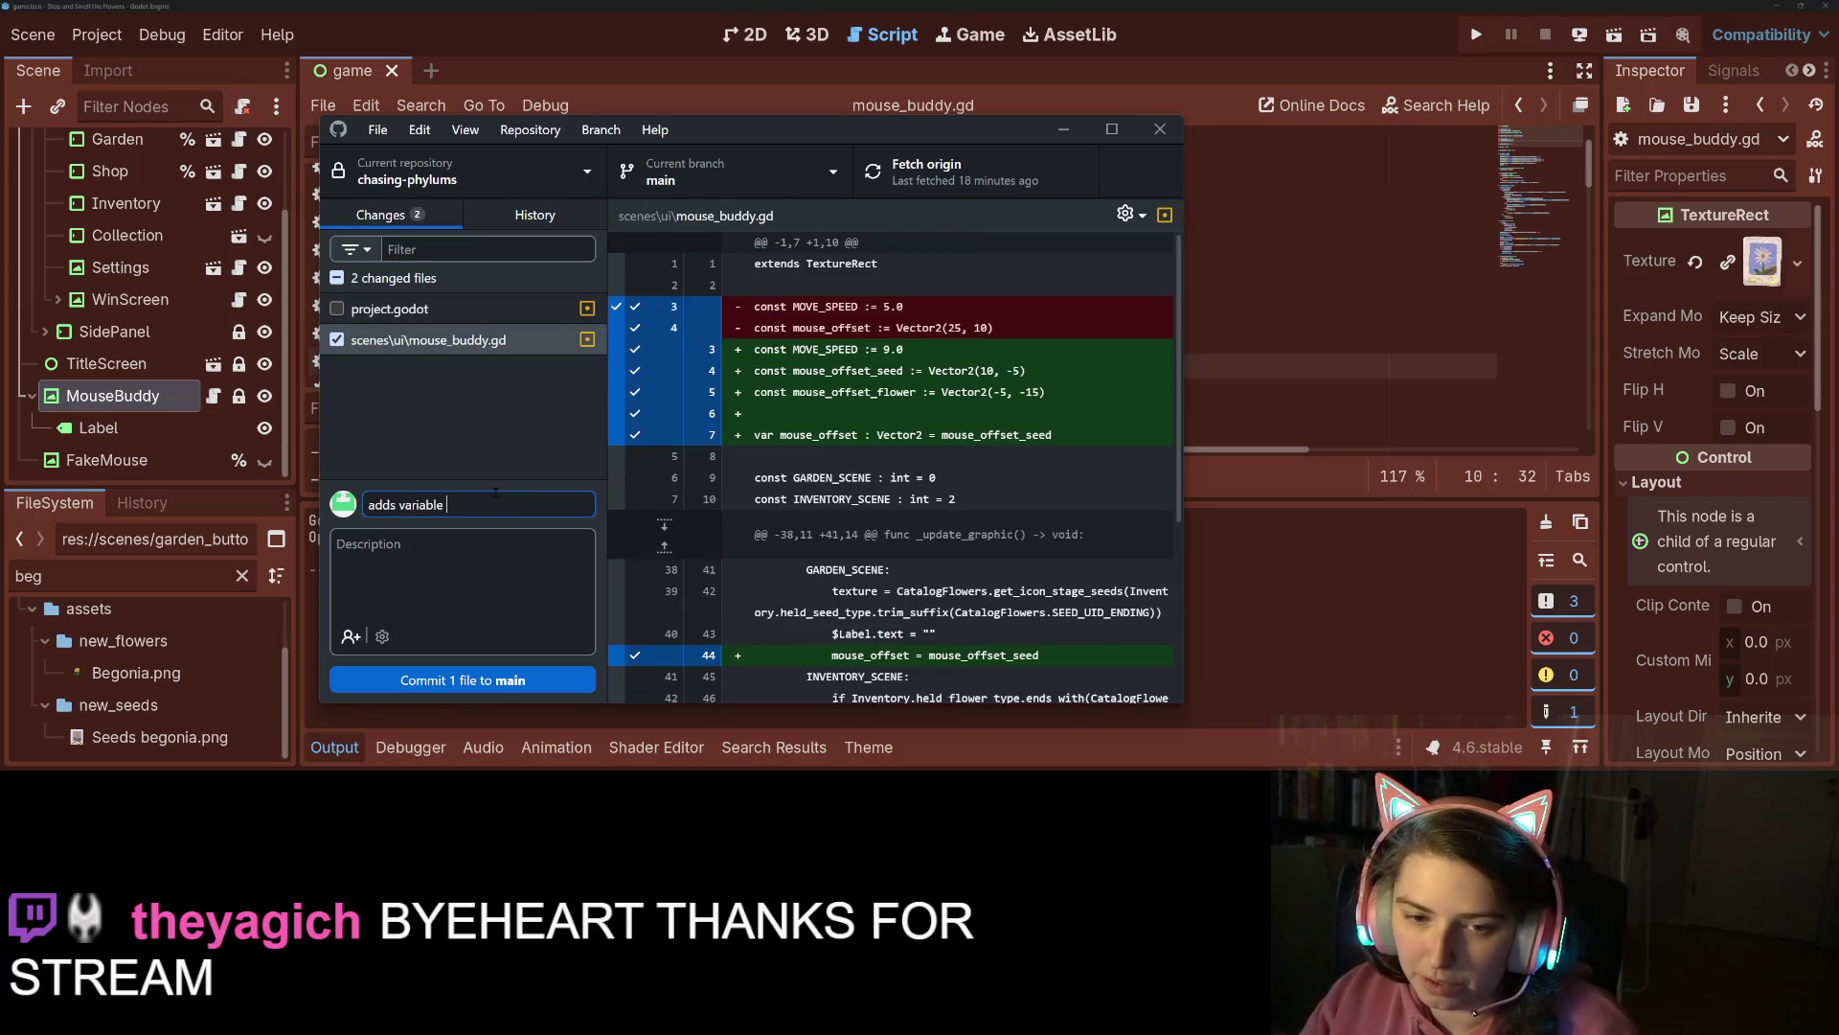
text(mouse b)
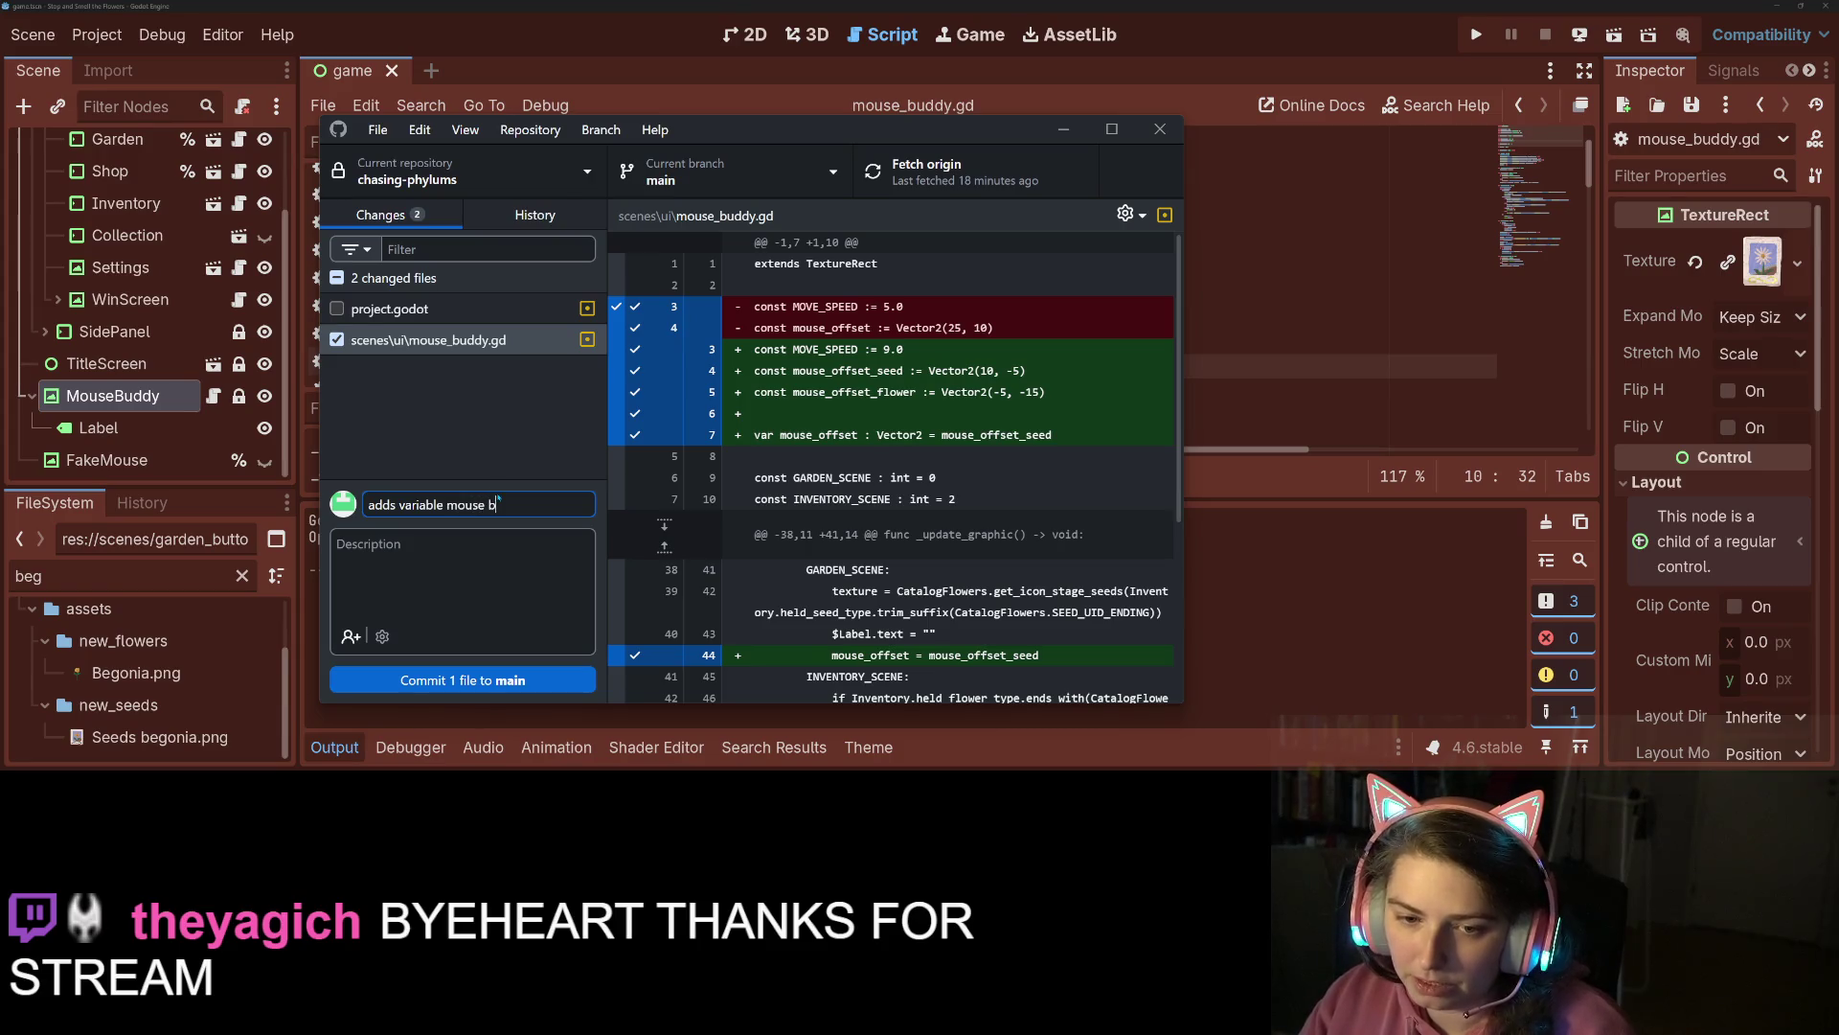
text(c)
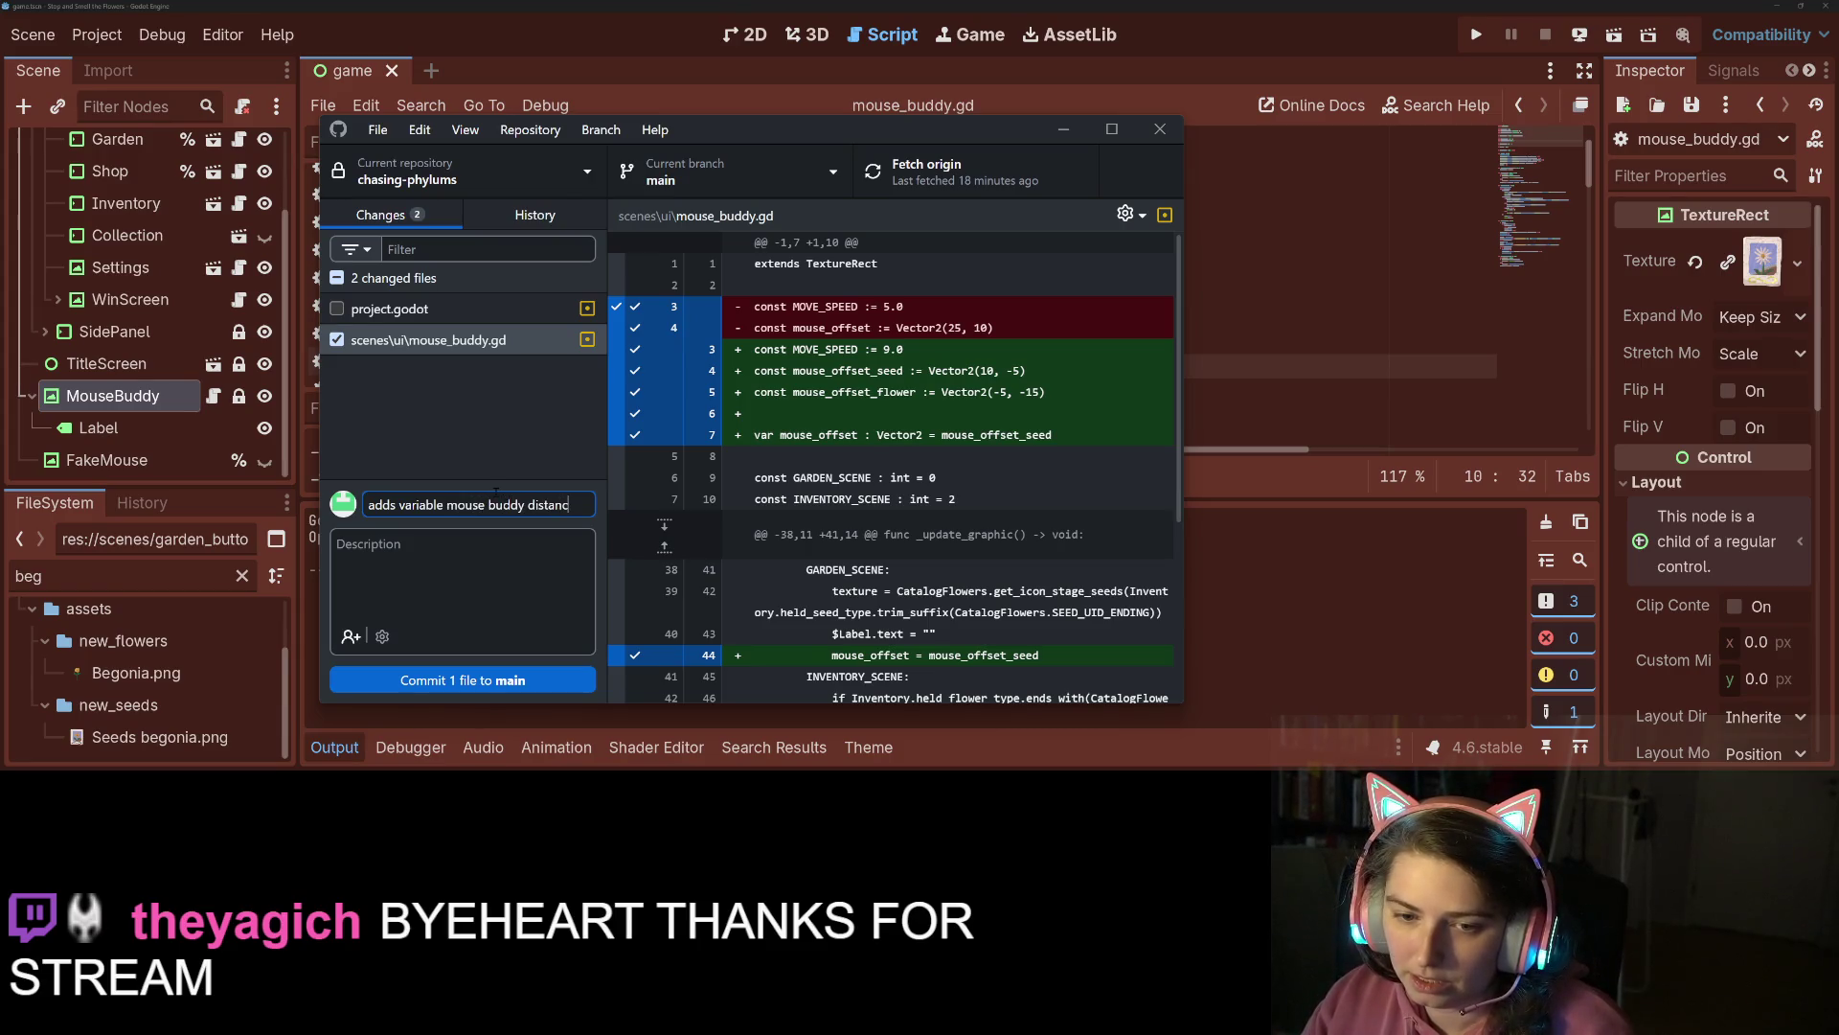
text(eds i)
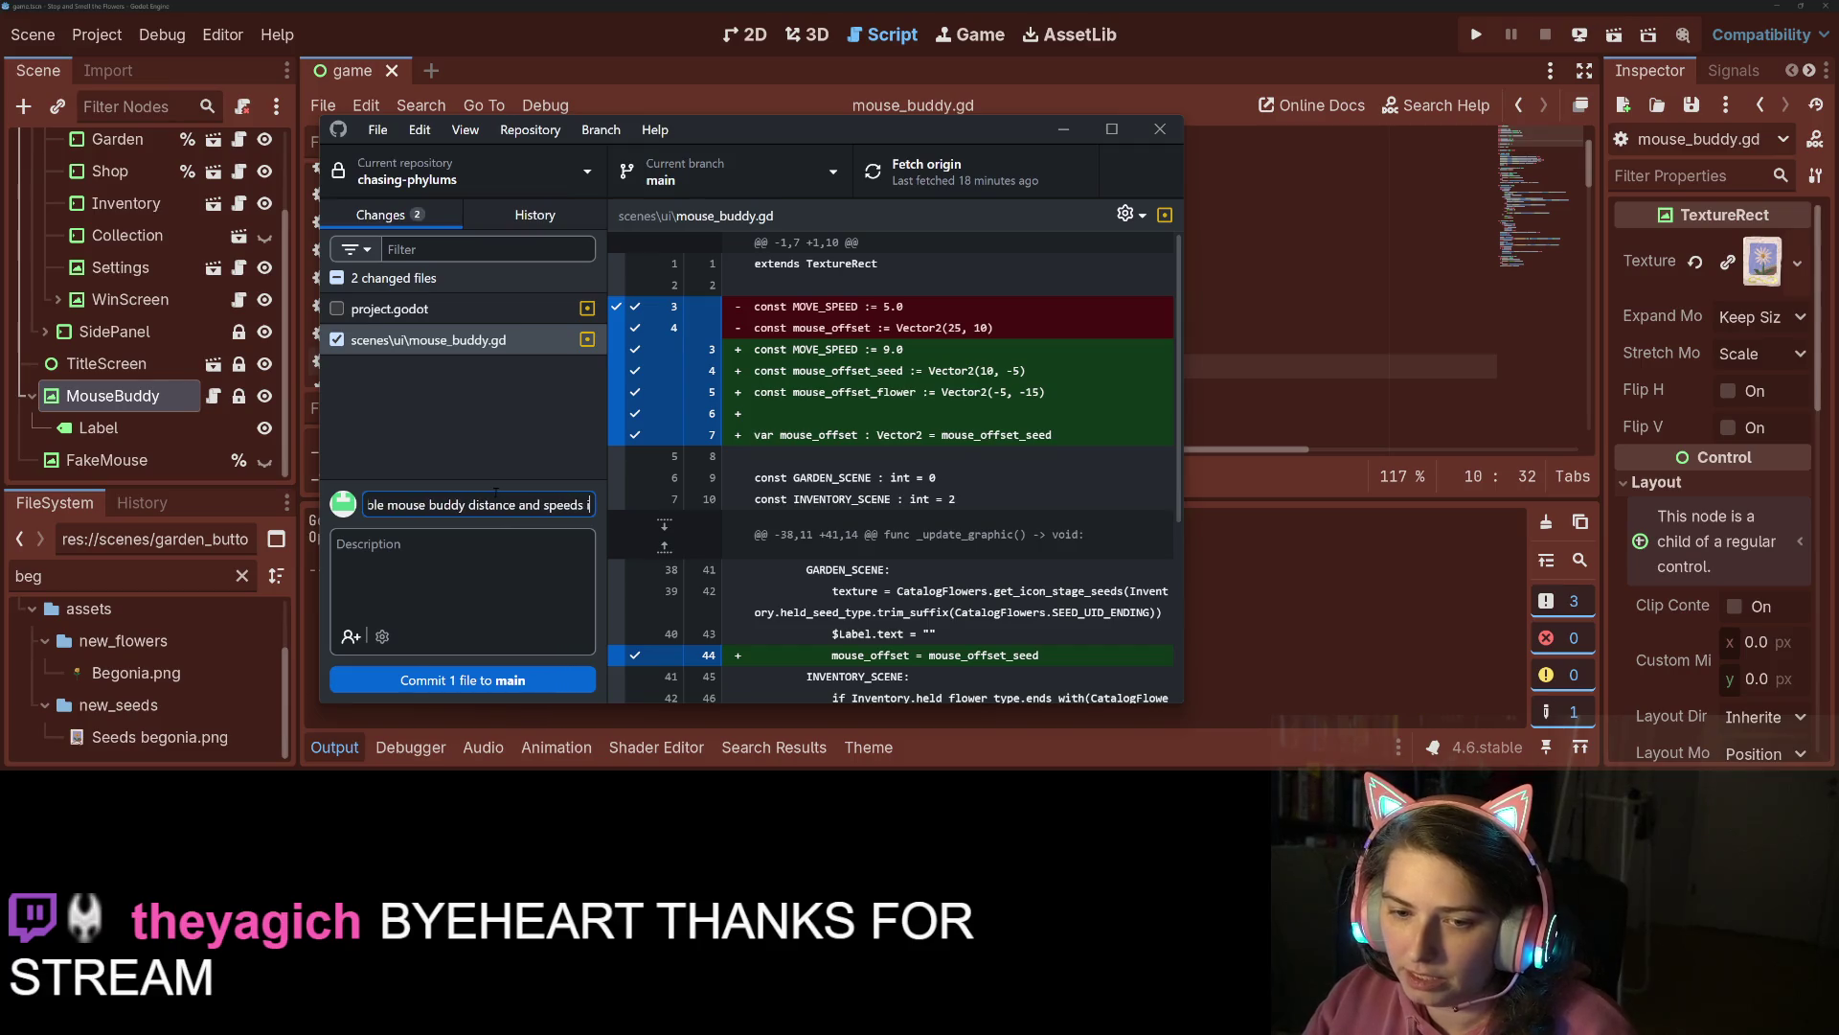
text( the lerp)
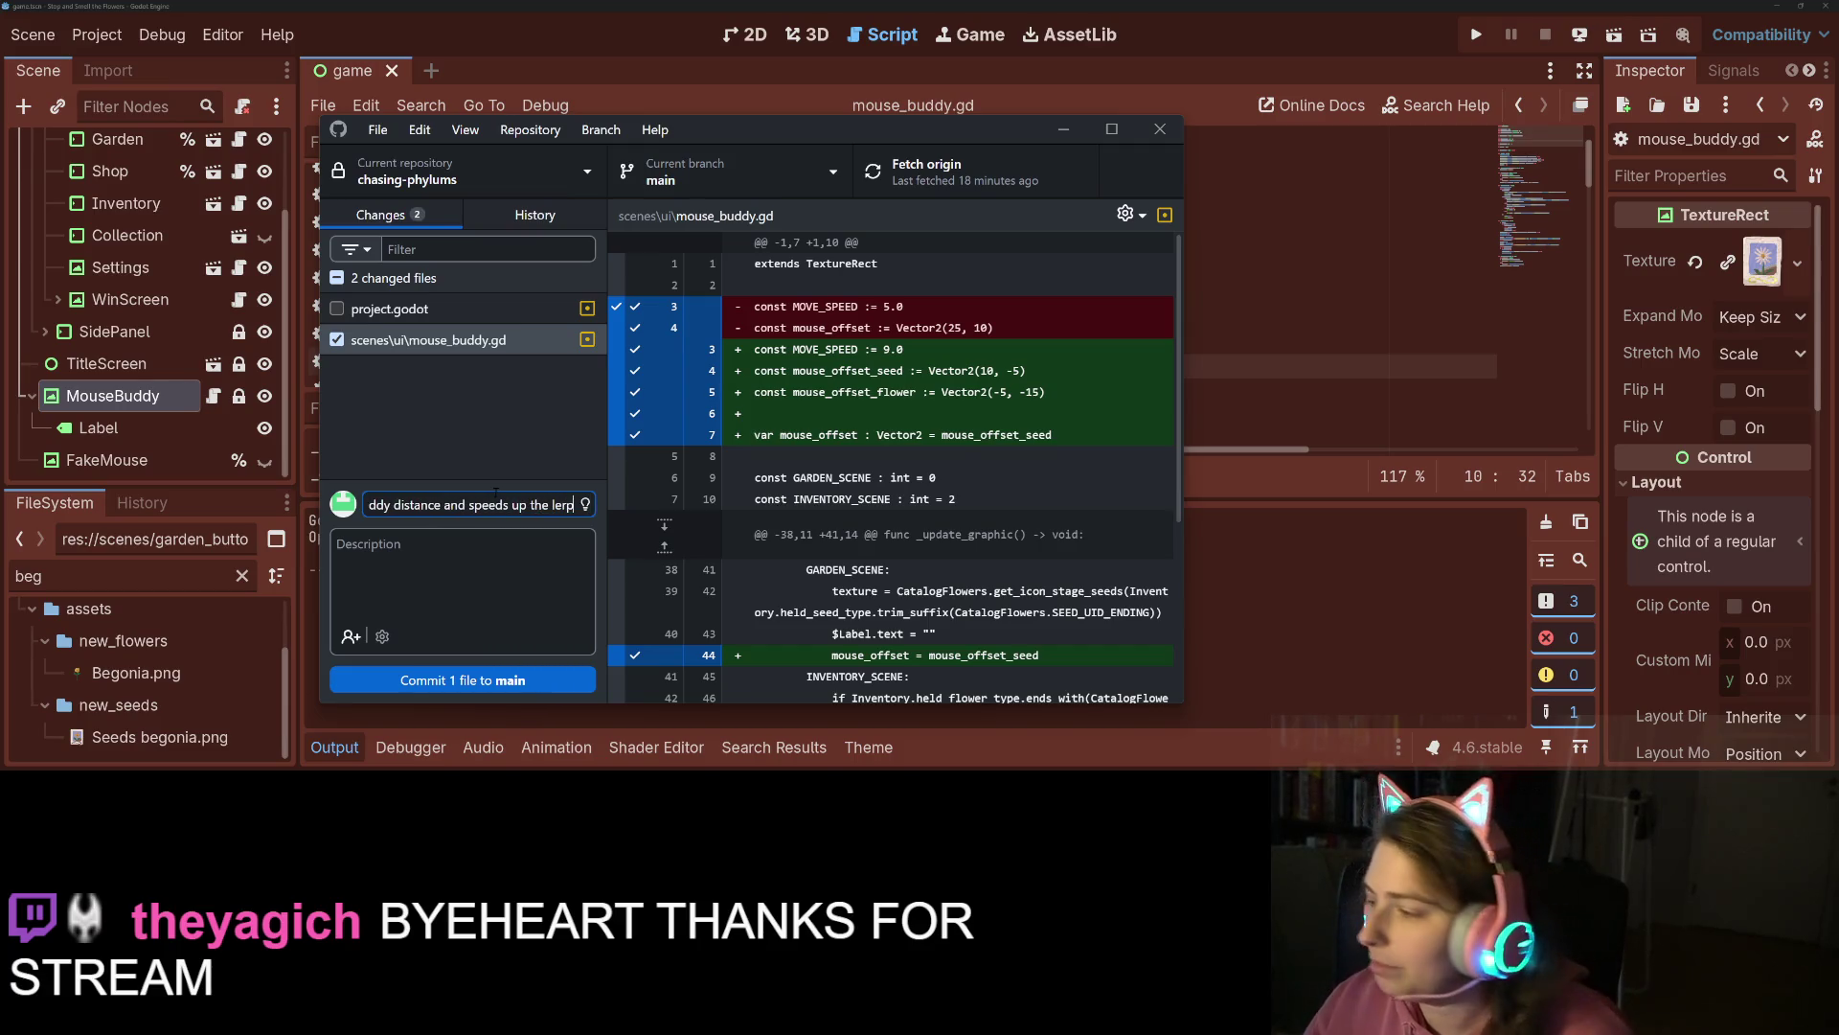
key(ctrl+Return)
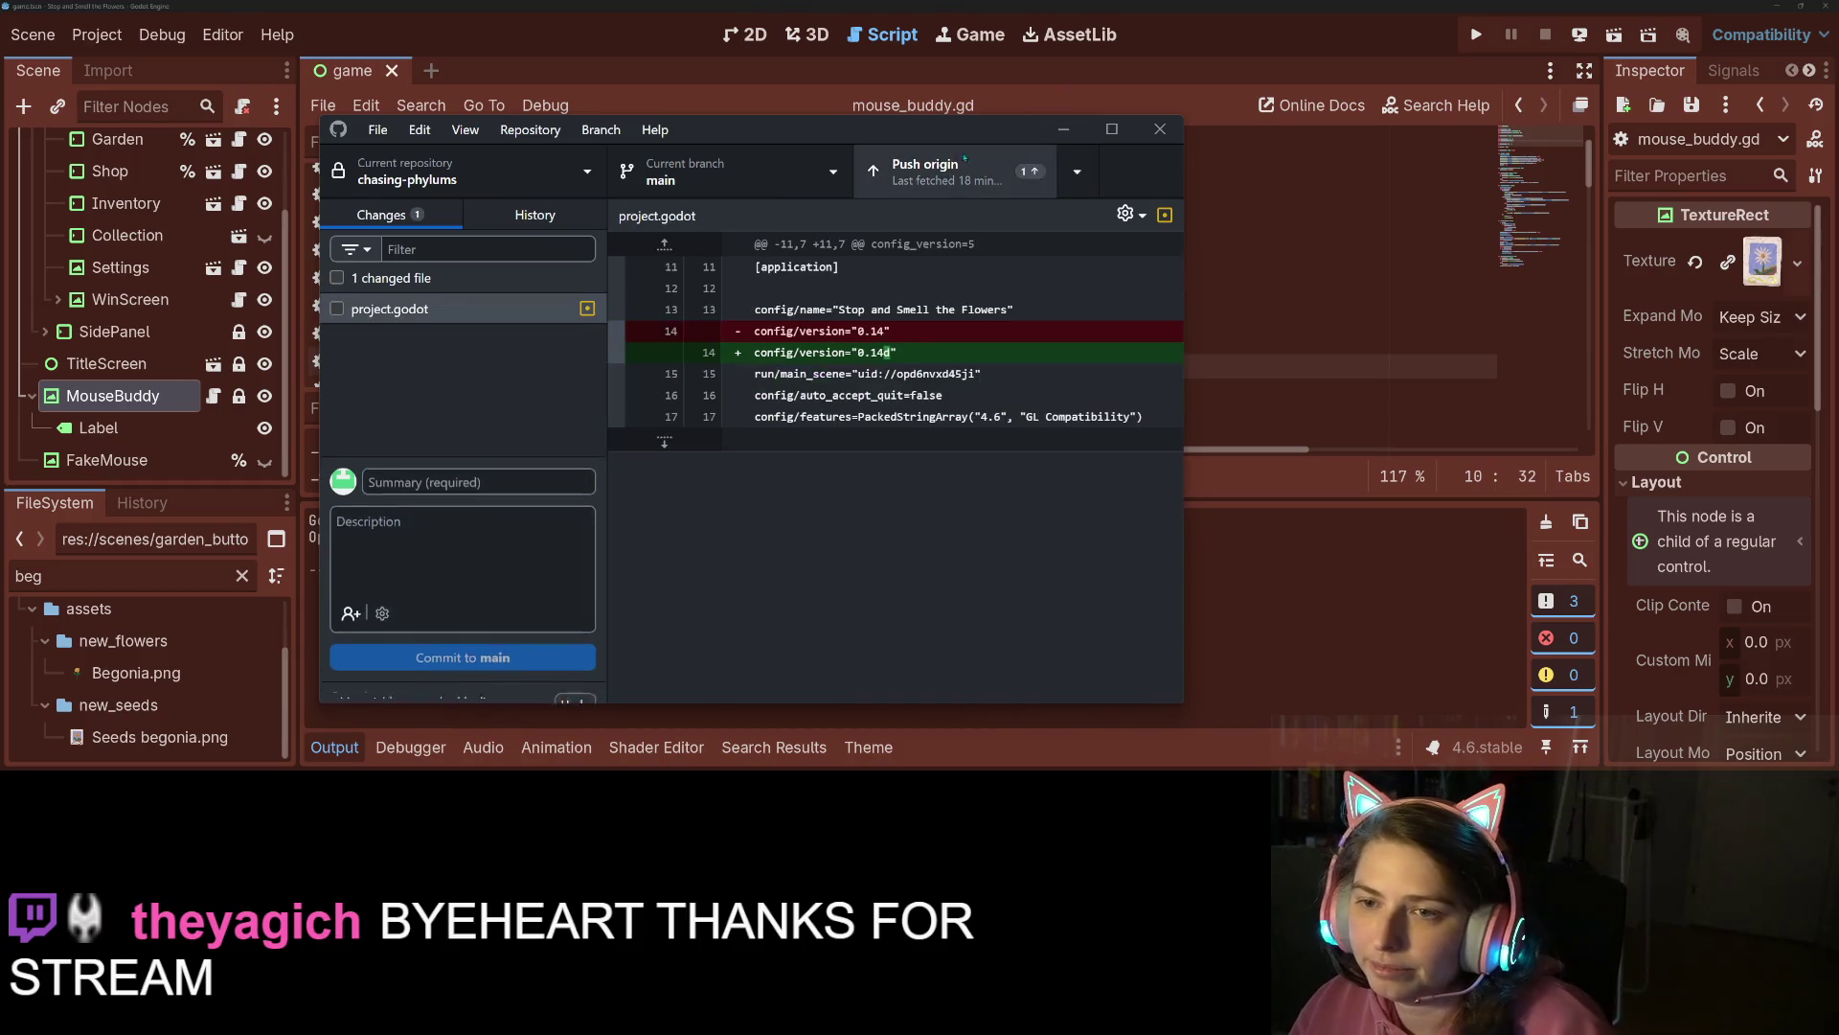
Push the new commit to origin.
key(ctrl+p)
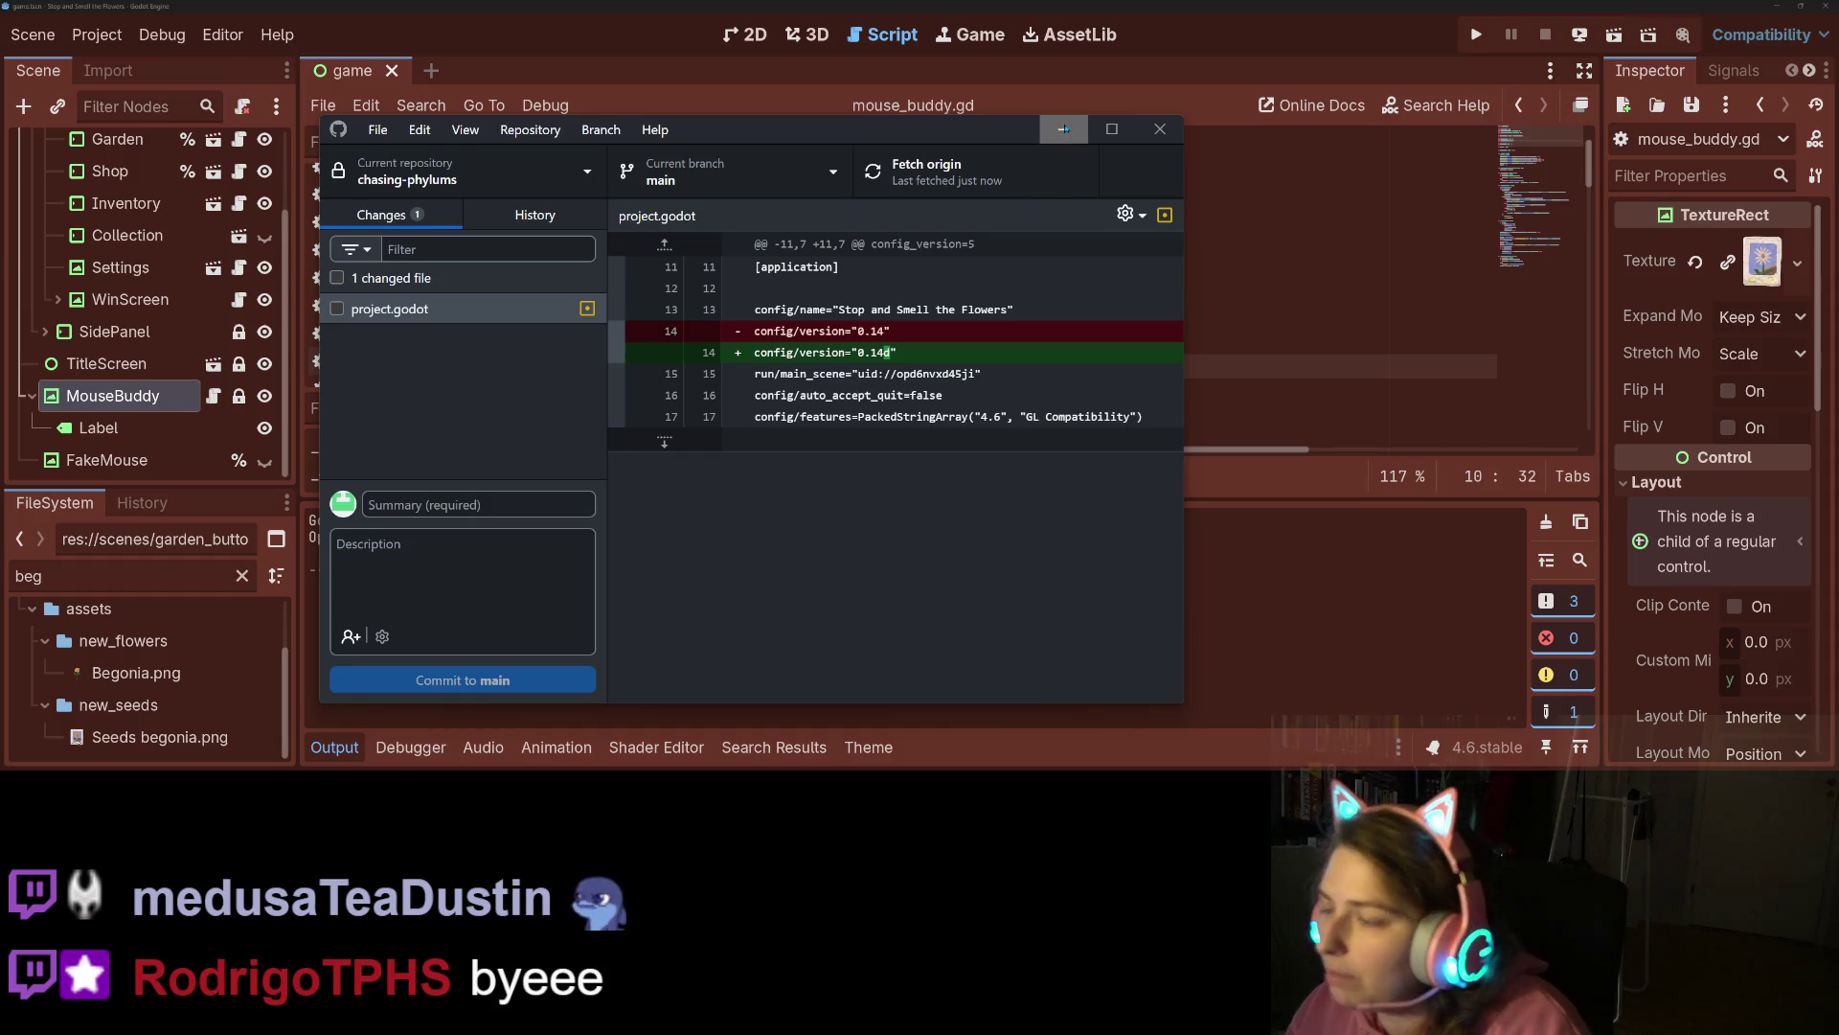
click(1063, 128)
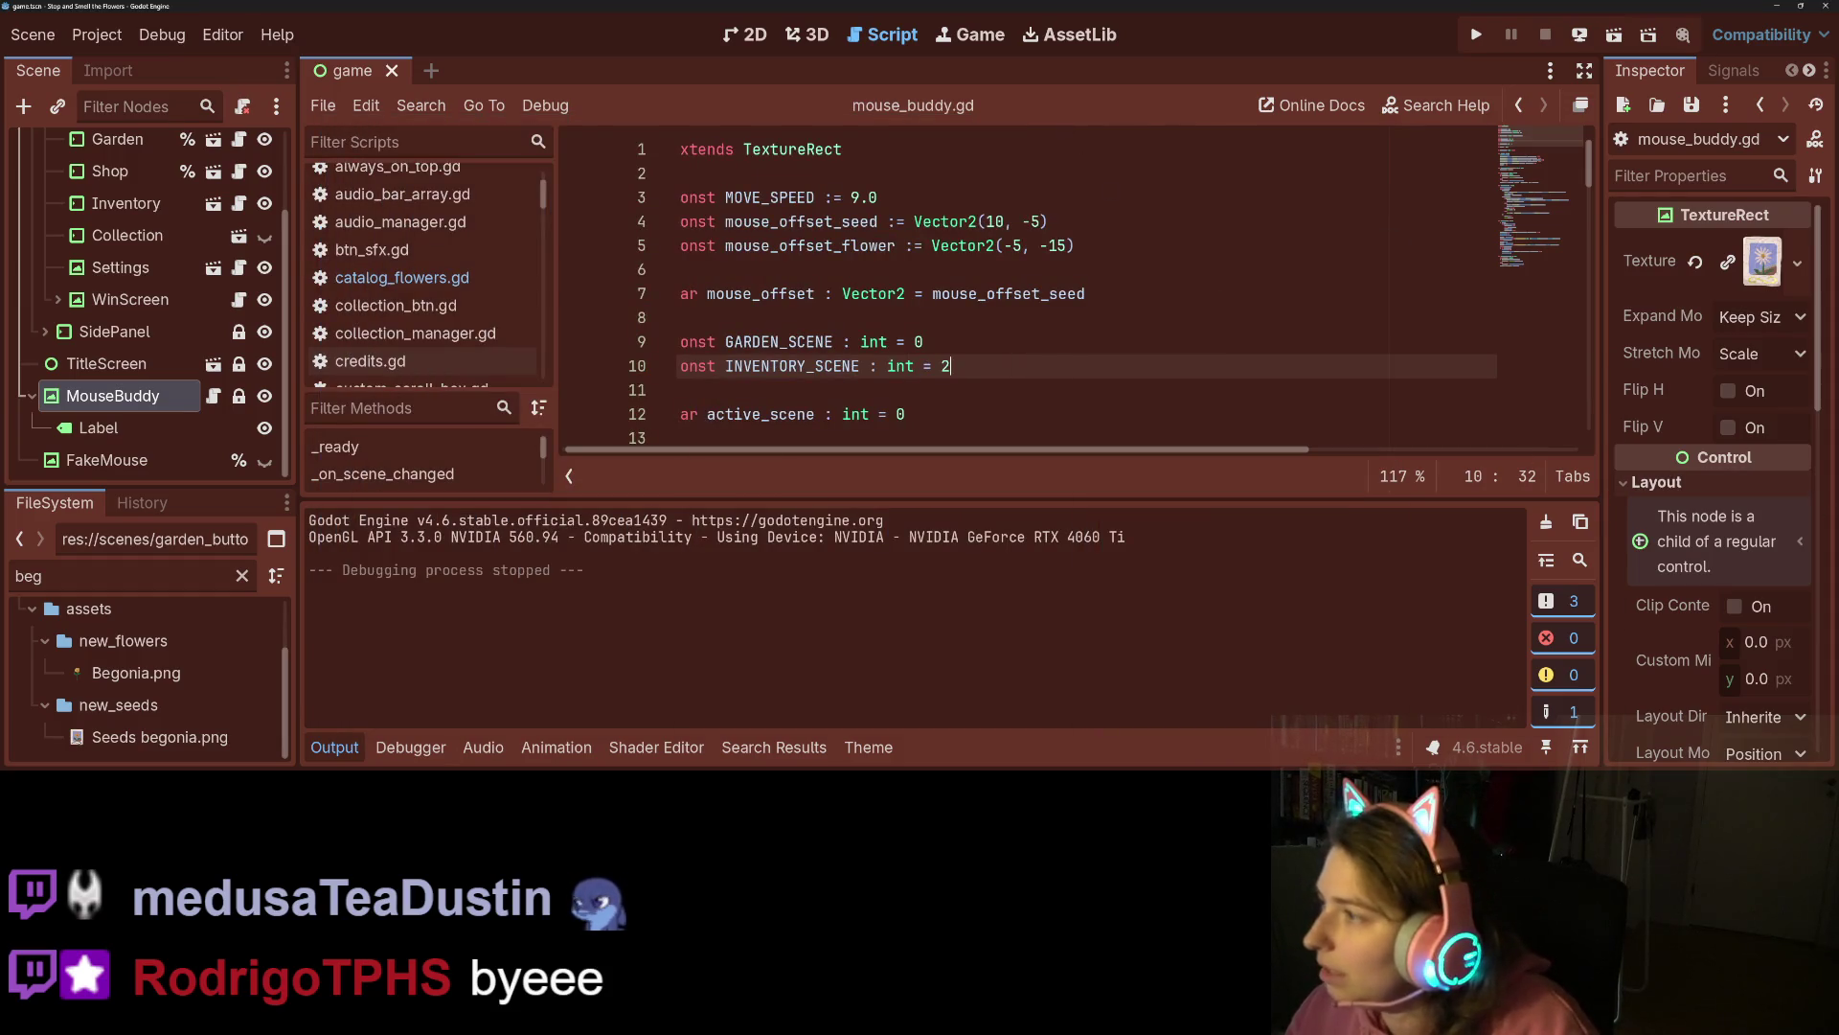
key(alt+Tab)
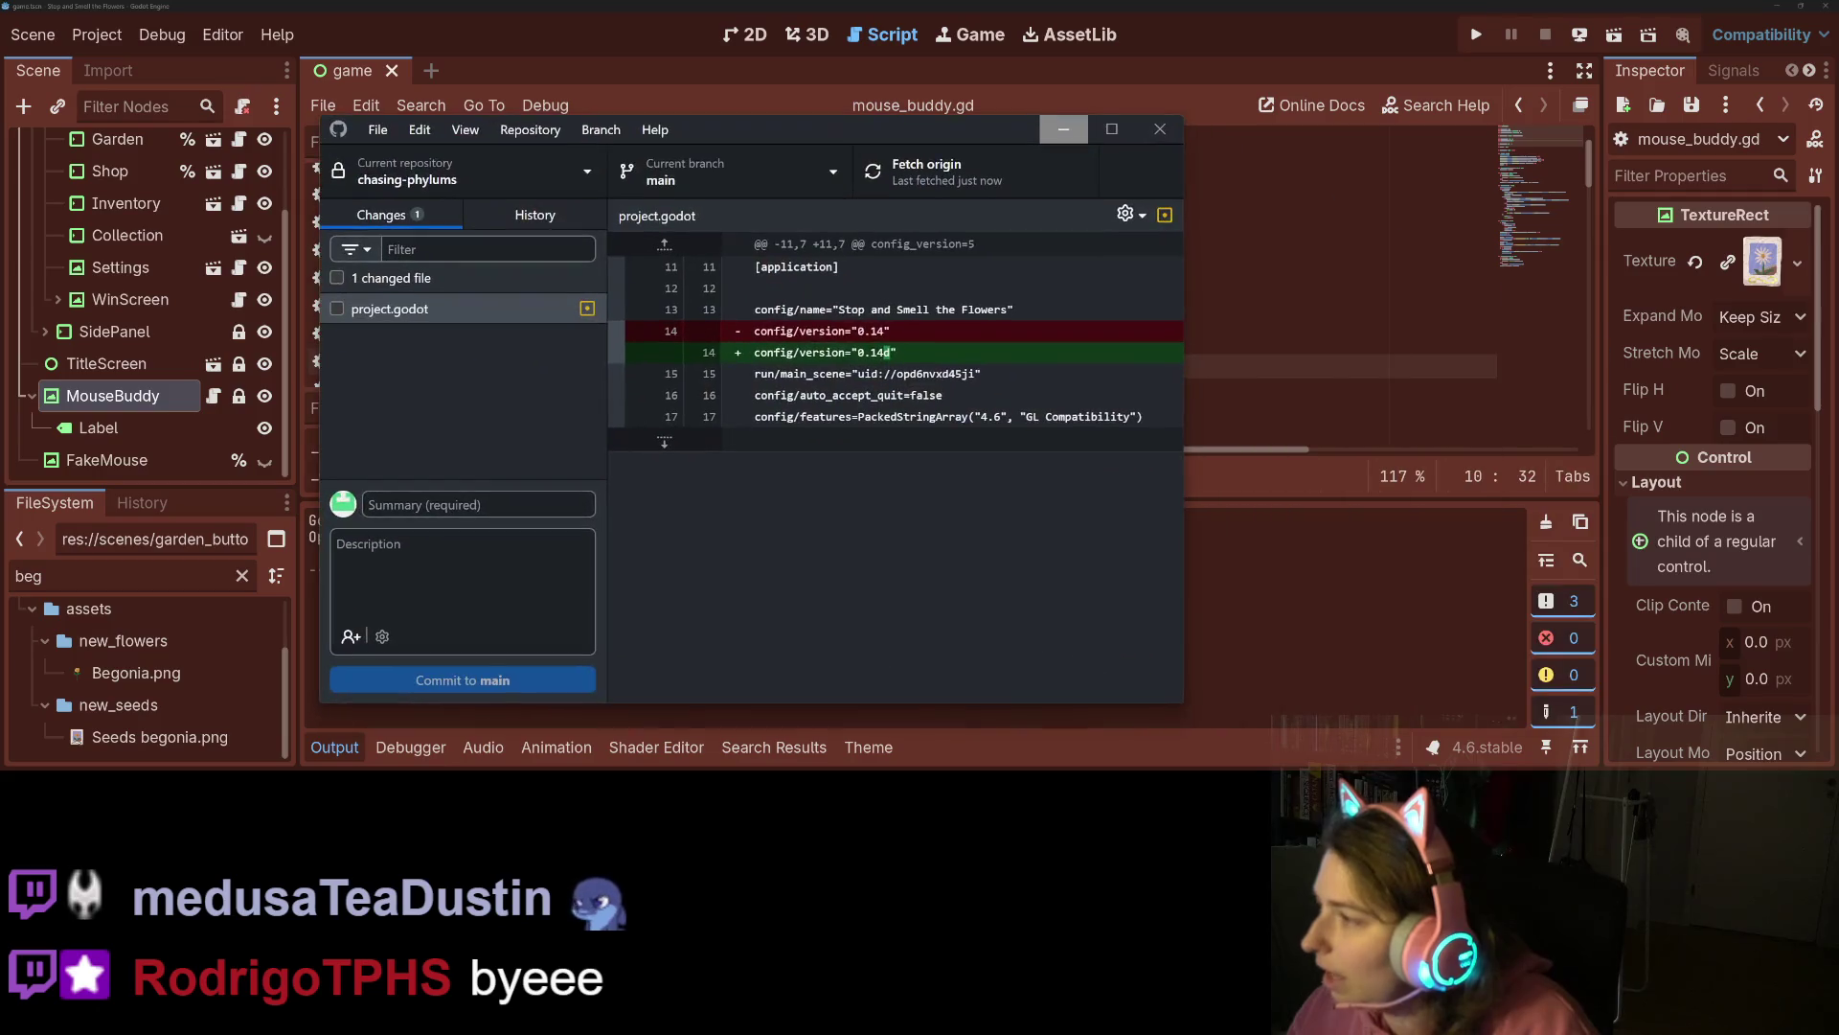